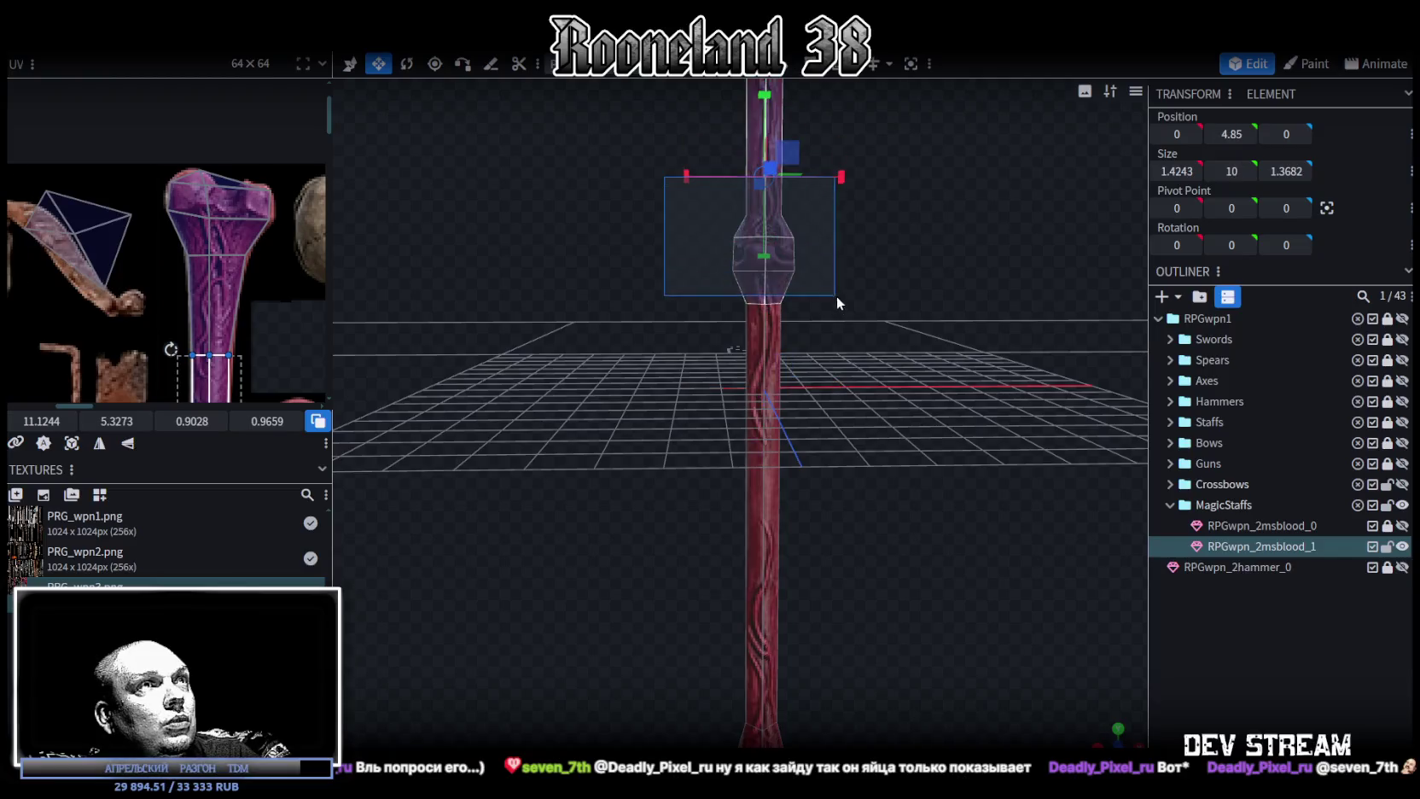
# Lower the vertex ring at the shaft's bulge by half a unit.
pyautogui.press('Tab')
pyautogui.moveTo(817, 279)
pyautogui.mouseDown()
pyautogui.moveTo(896, 430)
pyautogui.moveTo(796, 328)
pyautogui.mouseUp()
pyautogui.click(747, 269)
pyautogui.scroll(2, 880, 357)
pyautogui.moveTo(633, 188)
pyautogui.mouseDown()
pyautogui.moveTo(882, 347)
pyautogui.moveTo(892, 391)
pyautogui.moveTo(763, 324)
pyautogui.moveTo(775, 278)
pyautogui.moveTo(770, 297)
pyautogui.mouseUp()
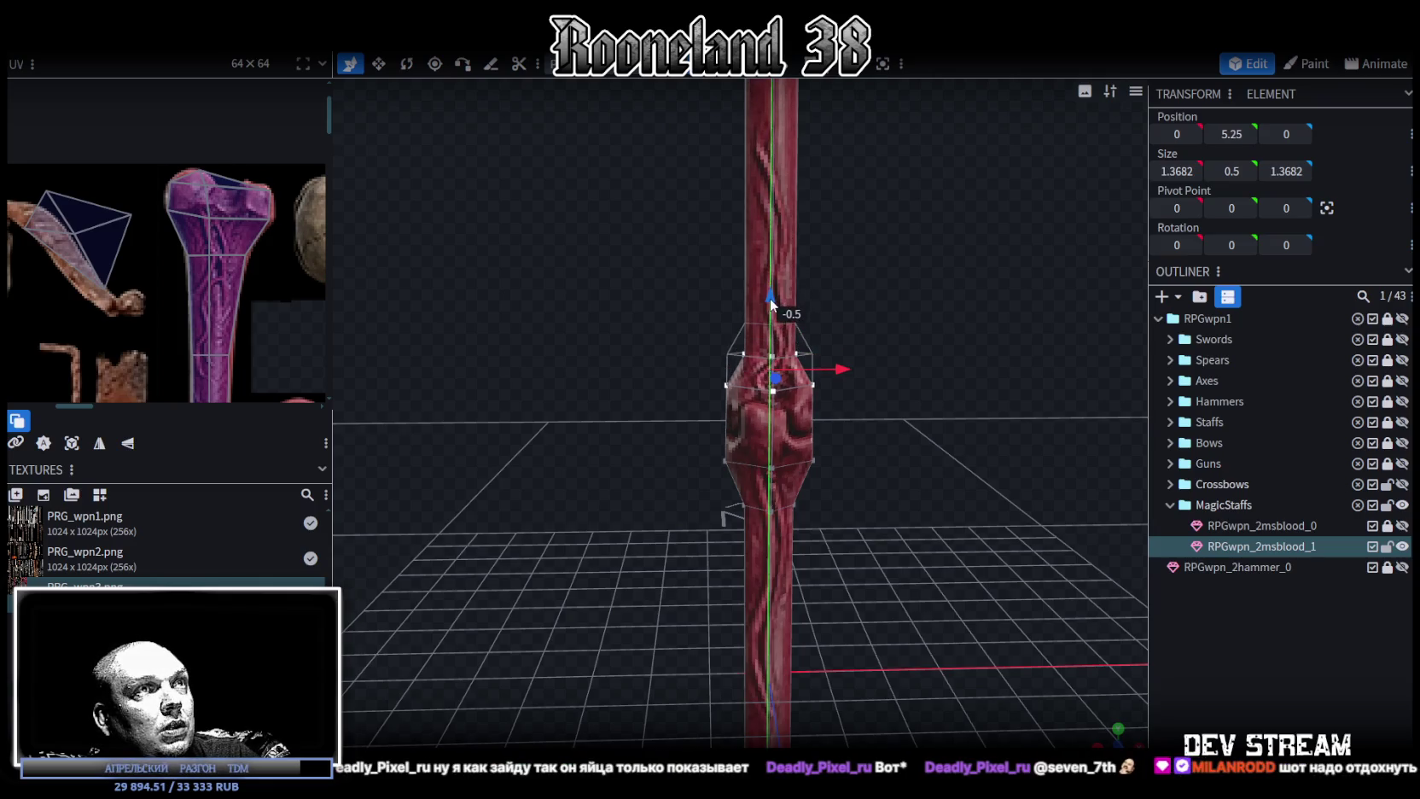
pyautogui.moveTo(876, 483); pyautogui.dragTo(888, 465)
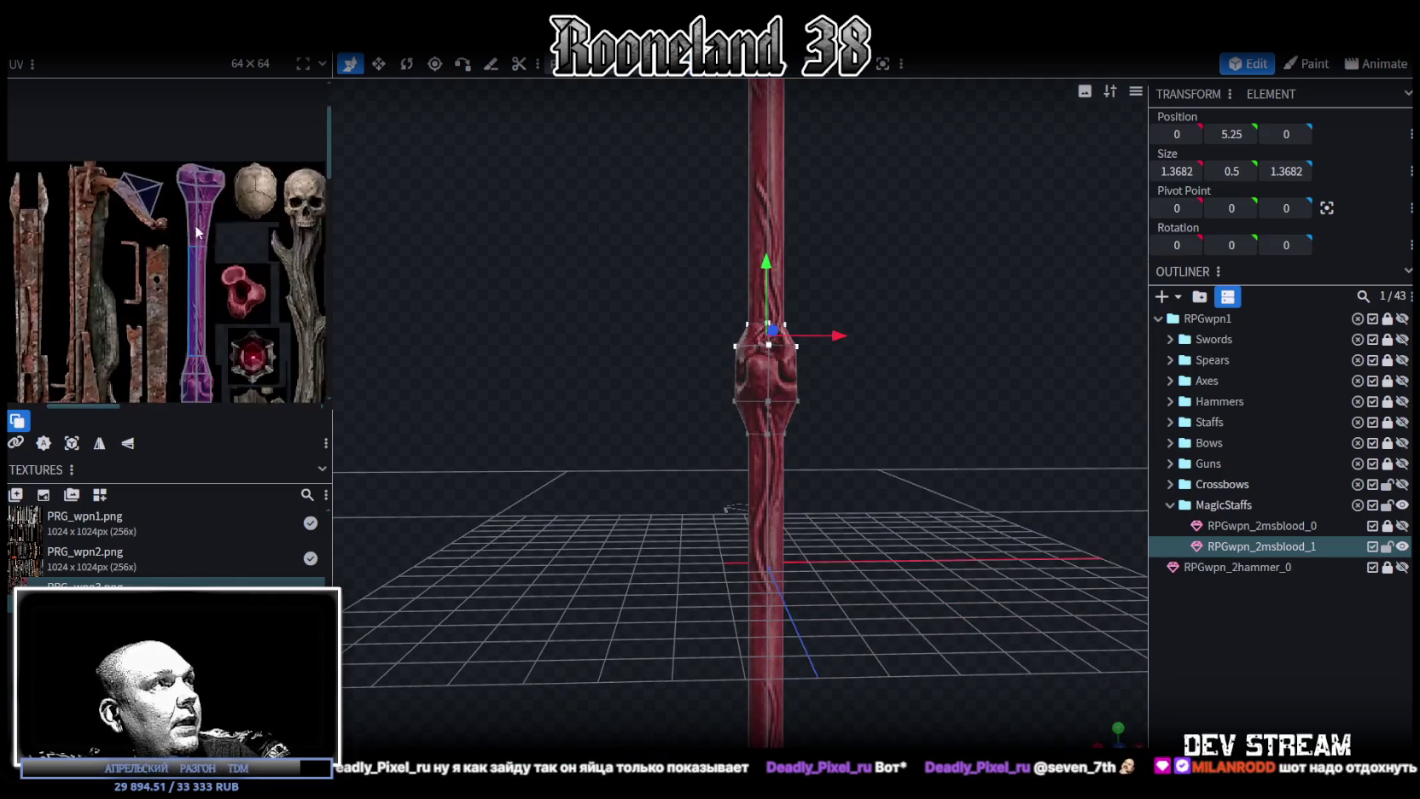
pyautogui.scroll(-3, 177, 215)
pyautogui.scroll(3, 774, 441)
# Nudge a lower shaft ring slightly down and raise the top vertex ring by 0.4.
pyautogui.click(879, 422)
pyautogui.moveTo(801, 368); pyautogui.dragTo(794, 381)
pyautogui.scroll(-2, 898, 386)
pyautogui.moveTo(899, 386); pyautogui.dragTo(677, 325)
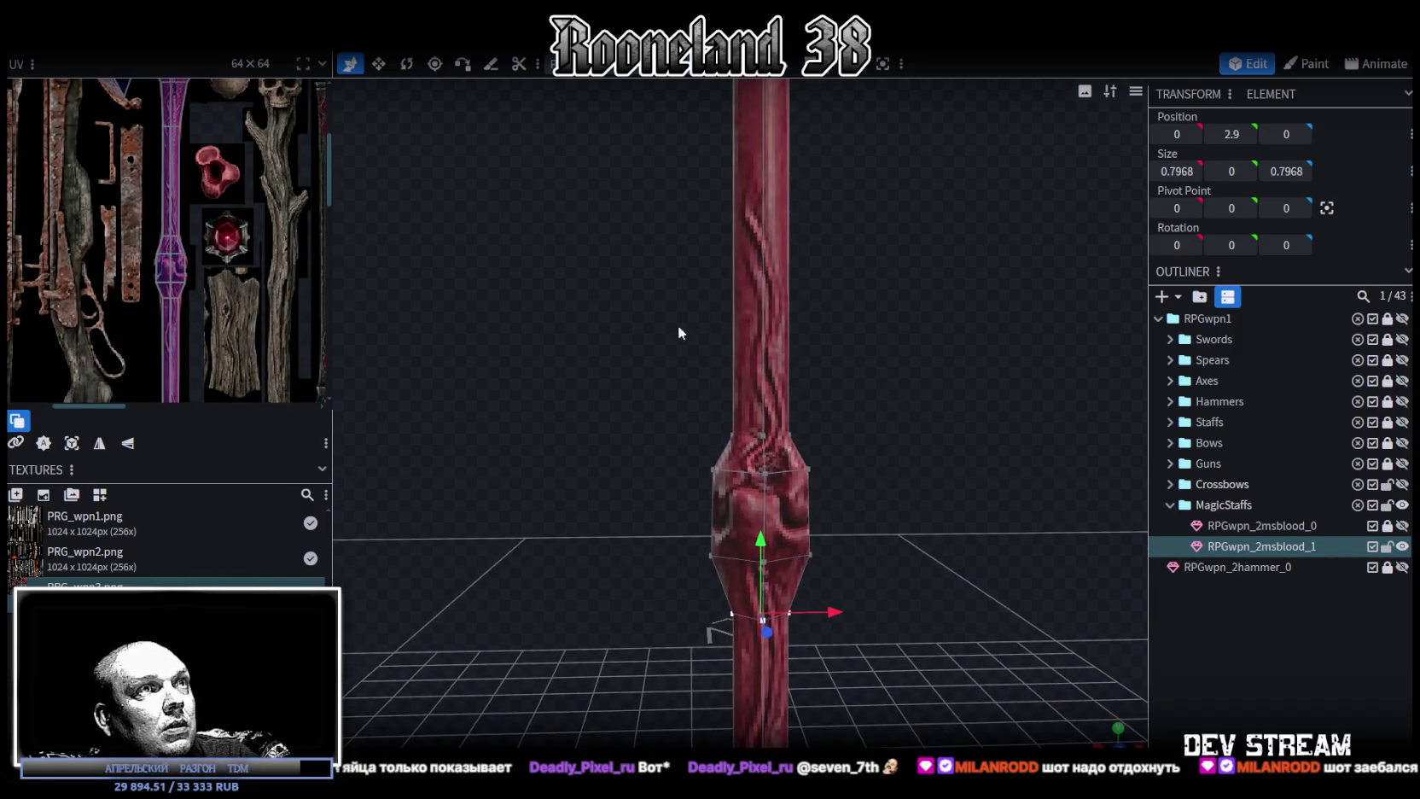
pyautogui.moveTo(838, 433); pyautogui.dragTo(839, 436)
pyautogui.moveTo(761, 358)
pyautogui.mouseDown()
pyautogui.moveTo(765, 335)
pyautogui.moveTo(765, 527)
pyautogui.moveTo(759, 501)
pyautogui.moveTo(798, 469)
pyautogui.moveTo(954, 414)
pyautogui.moveTo(825, 474)
pyautogui.moveTo(843, 451)
pyautogui.moveTo(803, 524)
pyautogui.moveTo(766, 366)
pyautogui.moveTo(731, 413)
pyautogui.moveTo(733, 385)
pyautogui.moveTo(683, 367)
pyautogui.mouseUp()
pyautogui.scroll(4, 232, 196)
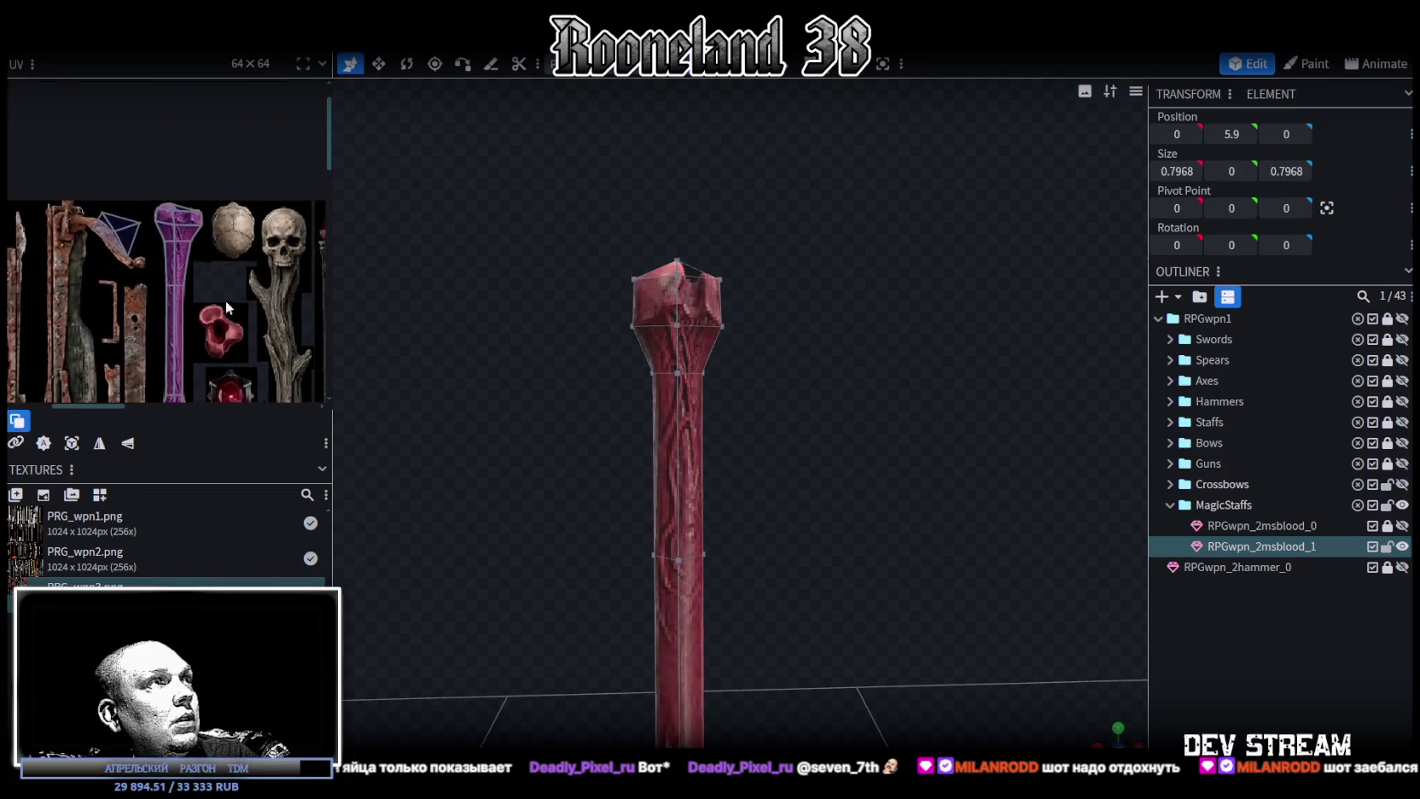
# Shift the head vertices about 0.3 to the right, pushing the rim vertex further out.
pyautogui.moveTo(751, 298)
pyautogui.mouseDown()
pyautogui.moveTo(824, 320)
pyautogui.moveTo(784, 256)
pyautogui.mouseUp()
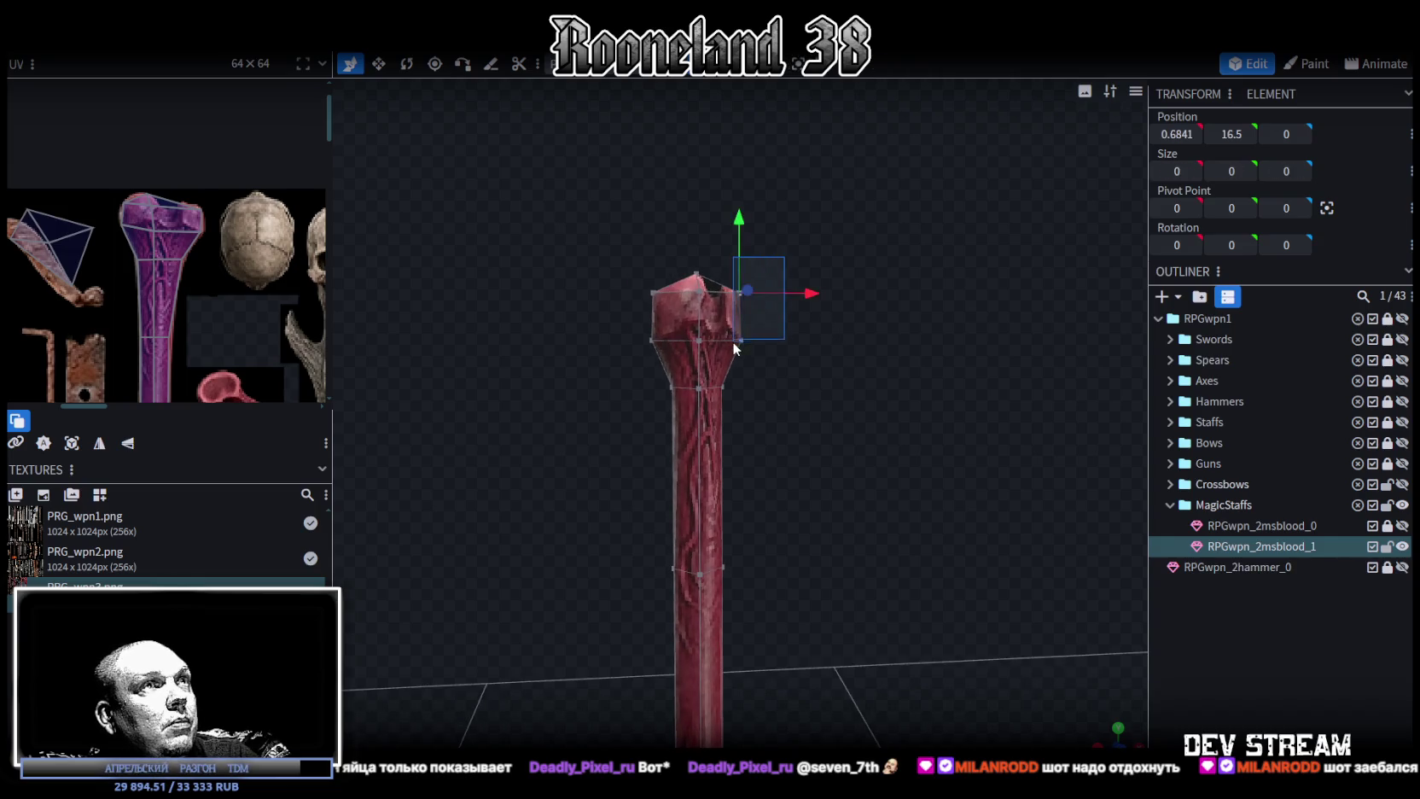
pyautogui.moveTo(804, 339); pyautogui.dragTo(820, 338)
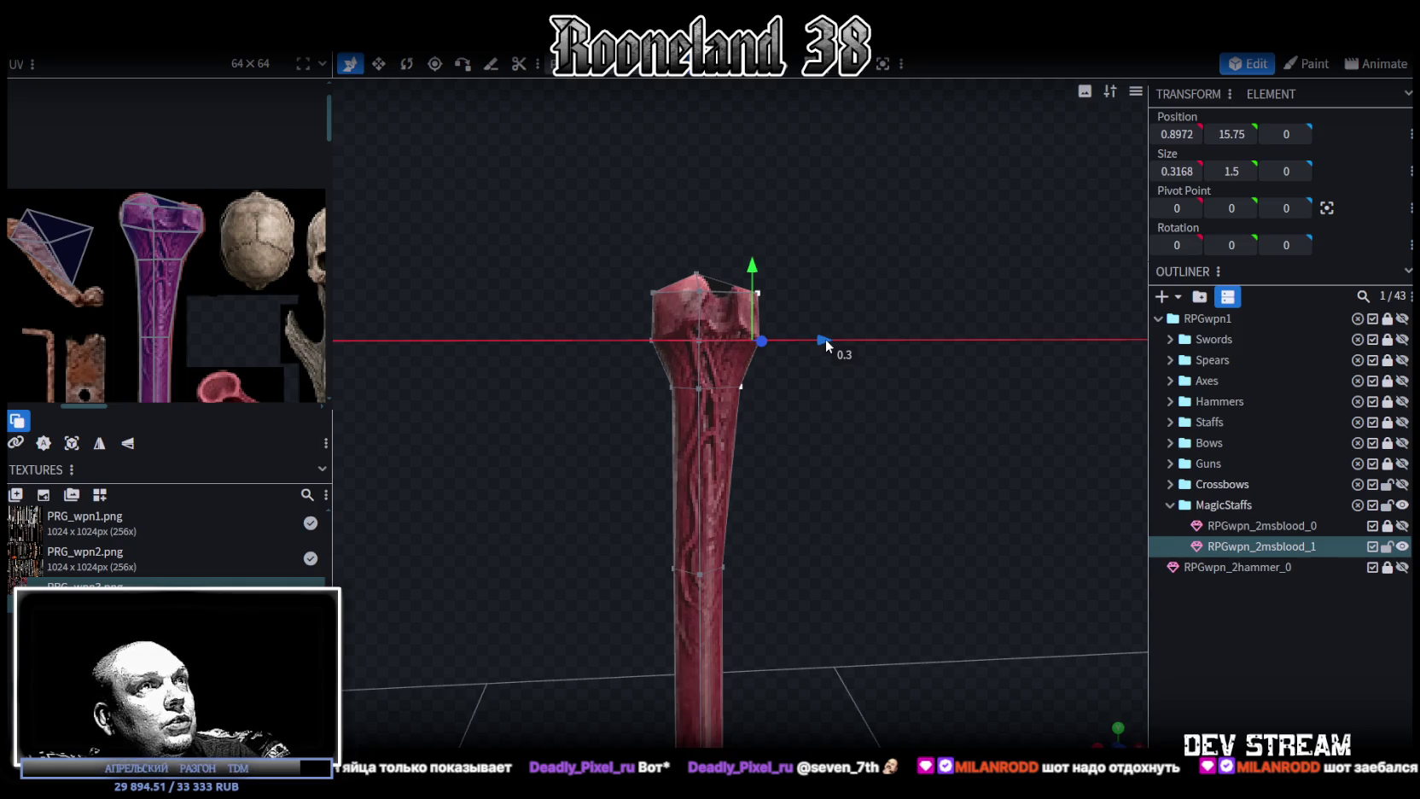
pyautogui.moveTo(825, 338); pyautogui.dragTo(829, 338)
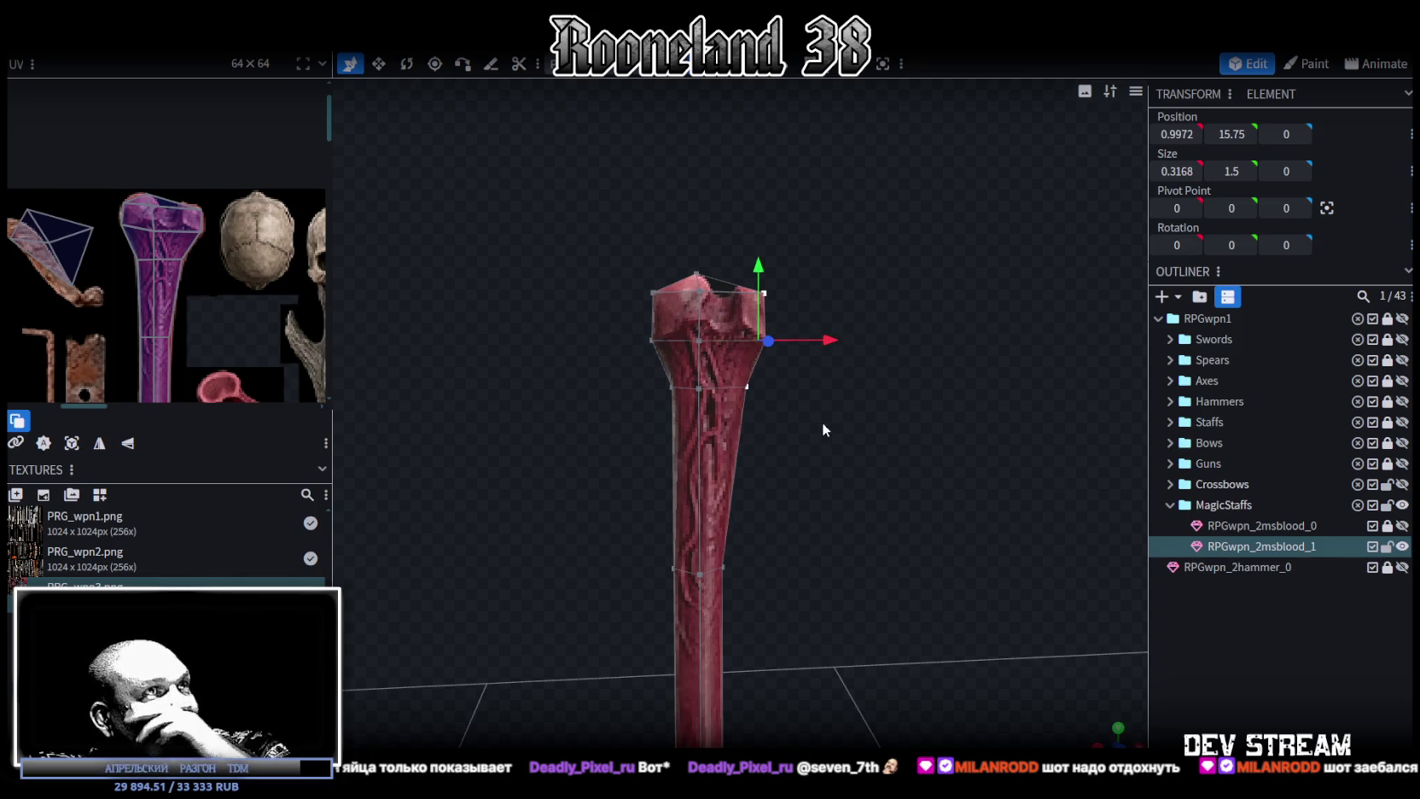
pyautogui.scroll(4, 814, 418)
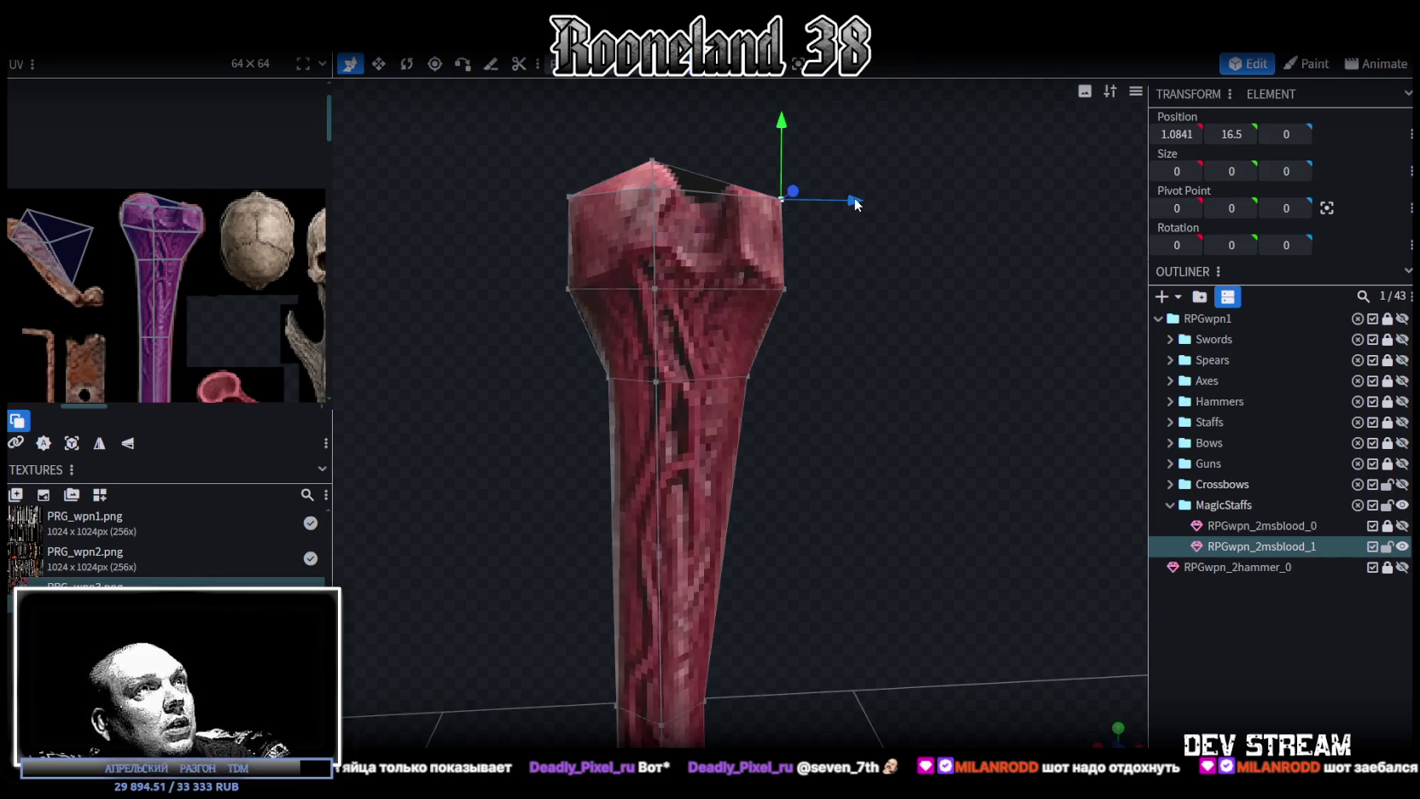
pyautogui.moveTo(868, 200); pyautogui.dragTo(861, 197)
# Box-select the head's rim vertices and shift the middle ring to the left.
pyautogui.moveTo(826, 318); pyautogui.dragTo(862, 346, button='right')
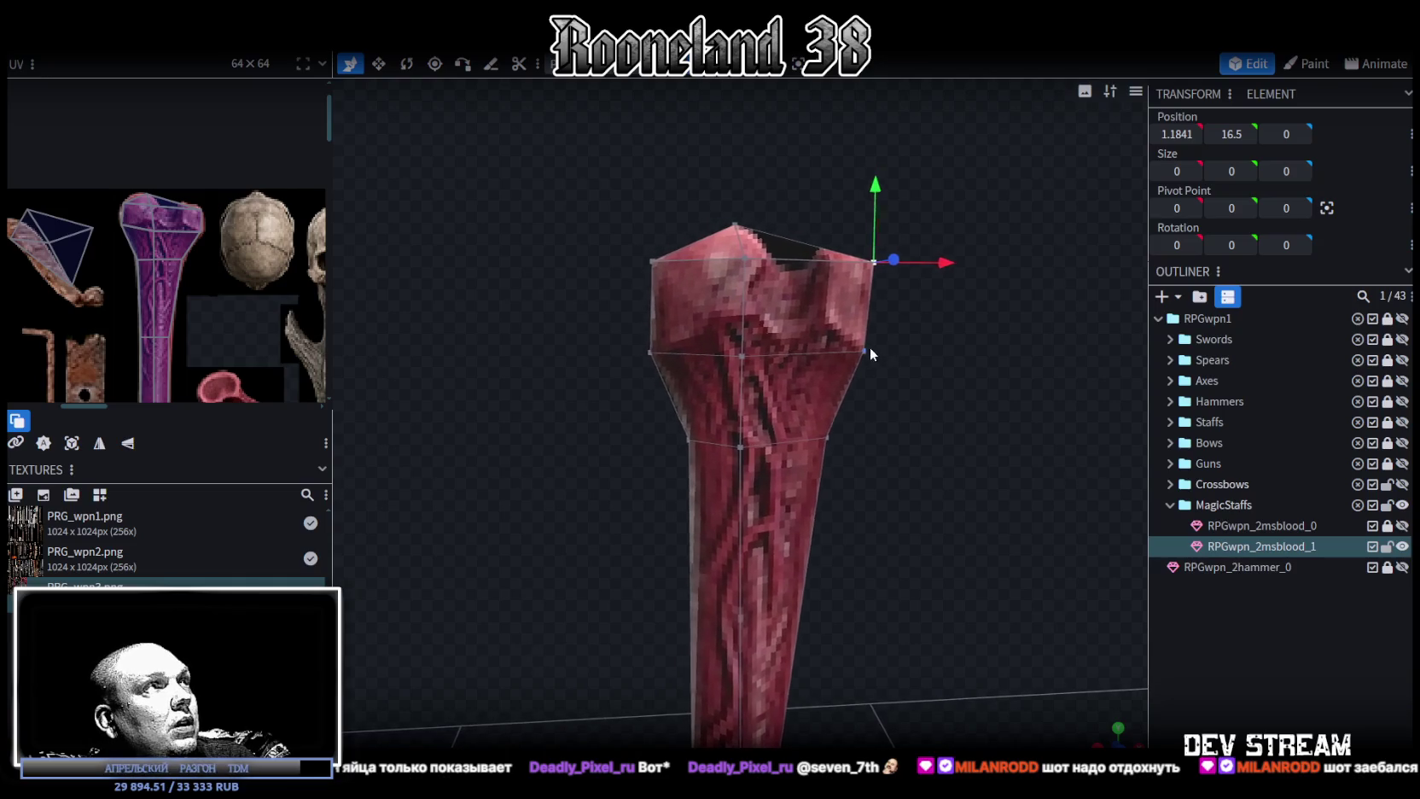
pyautogui.moveTo(591, 233)
pyautogui.mouseDown()
pyautogui.moveTo(750, 285)
pyautogui.moveTo(774, 258)
pyautogui.mouseUp()
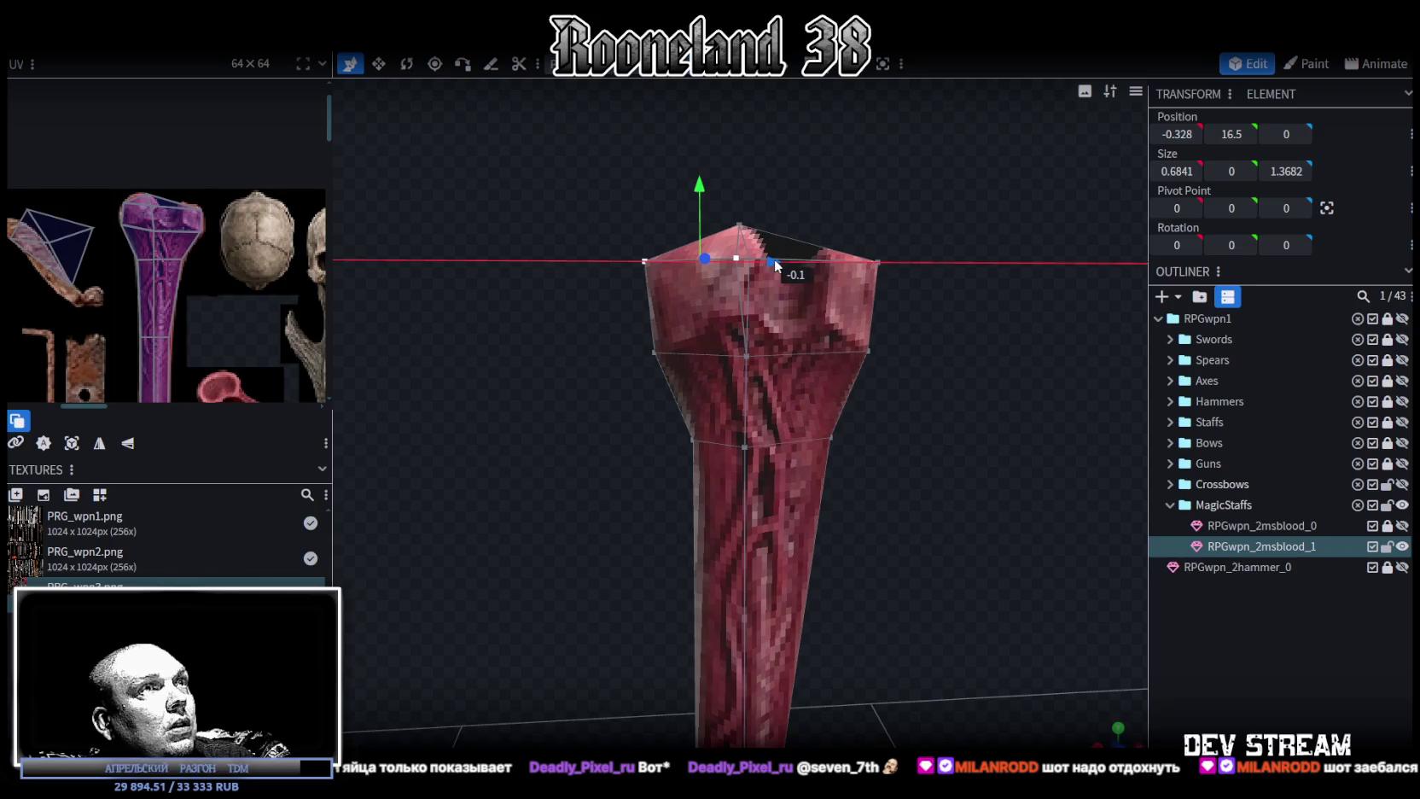
pyautogui.moveTo(606, 324)
pyautogui.mouseDown()
pyautogui.moveTo(759, 388)
pyautogui.moveTo(762, 351)
pyautogui.mouseUp()
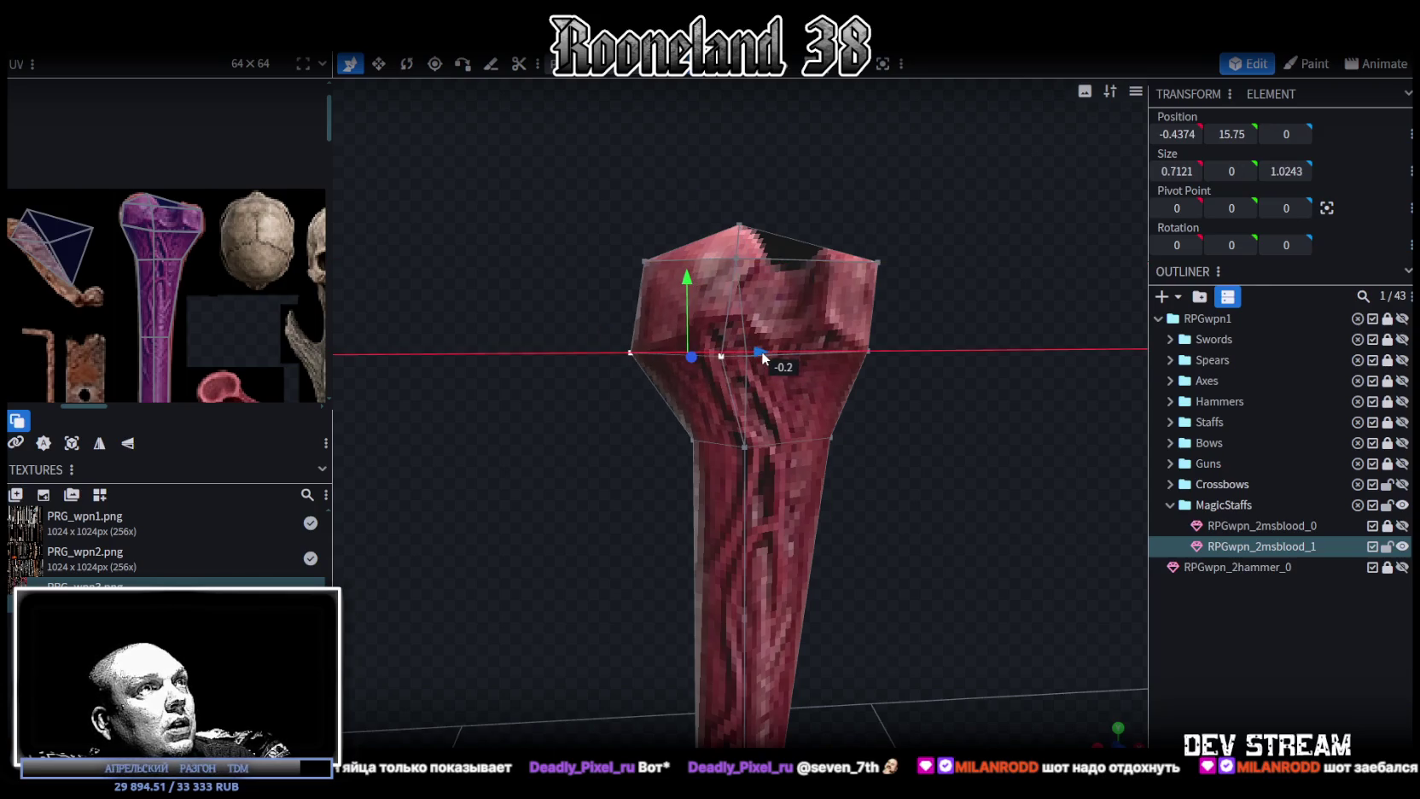
pyautogui.moveTo(931, 459)
pyautogui.mouseDown()
pyautogui.moveTo(917, 437)
pyautogui.moveTo(932, 459)
pyautogui.mouseUp()
pyautogui.scroll(3, 739, 421)
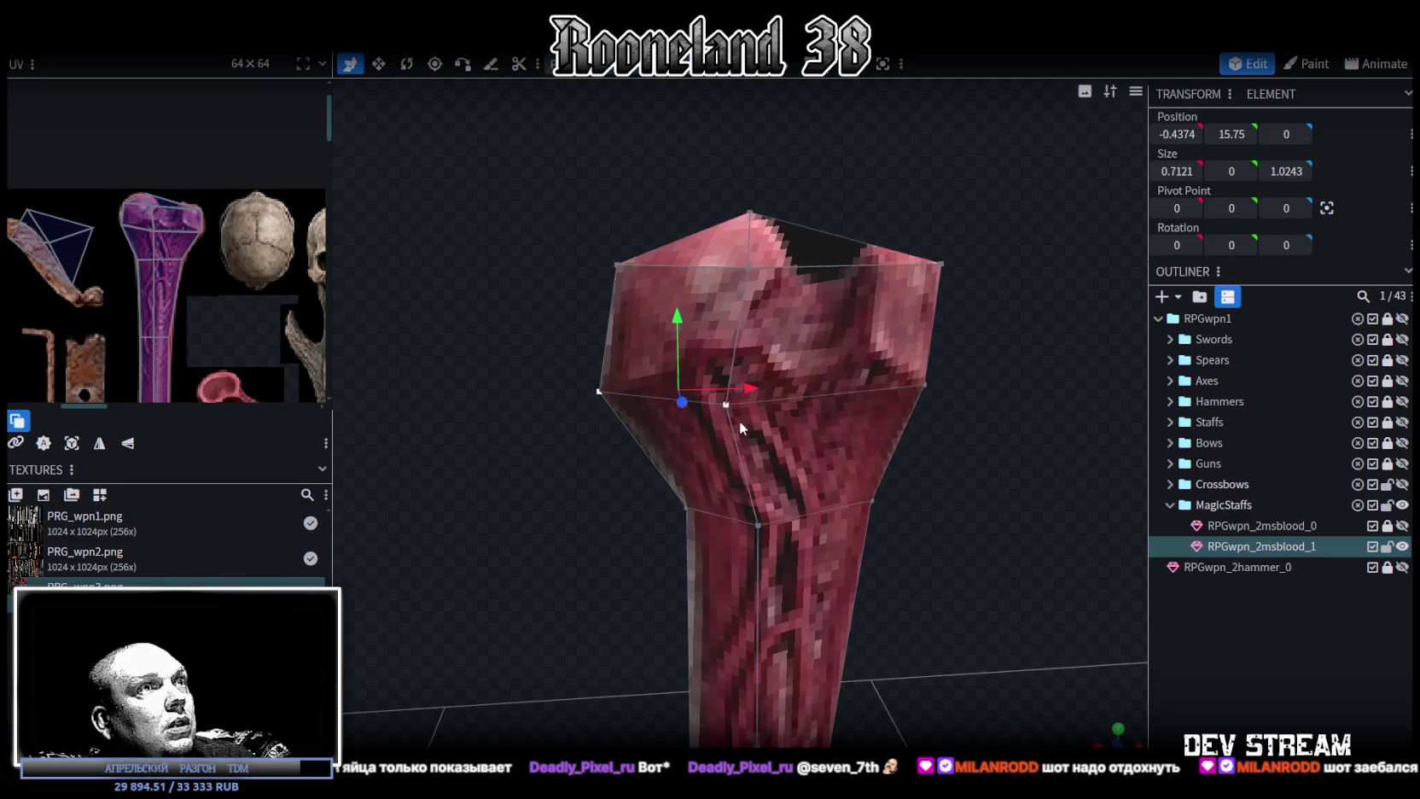
pyautogui.moveTo(729, 411); pyautogui.dragTo(910, 478)
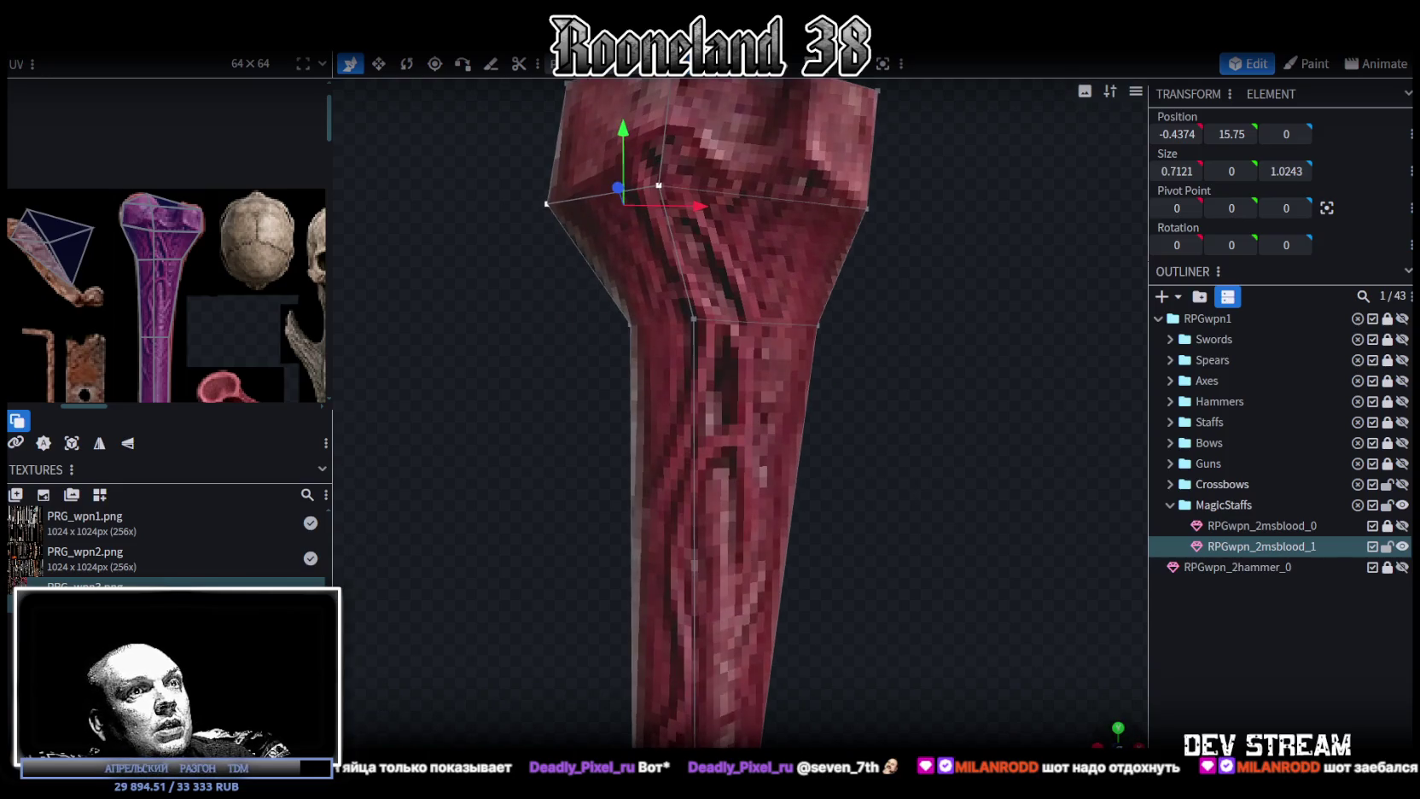
# In front view, push the head's left corner outward and raise it 0.2, to X -0.9121, Y 15.95.
pyautogui.press('KP_1')
pyautogui.scroll(-3, 759, 541)
pyautogui.scroll(-2, 759, 541)
pyautogui.moveTo(714, 412); pyautogui.dragTo(714, 540, button='right')
pyautogui.scroll(2, 715, 563)
pyautogui.scroll(2, 671, 552)
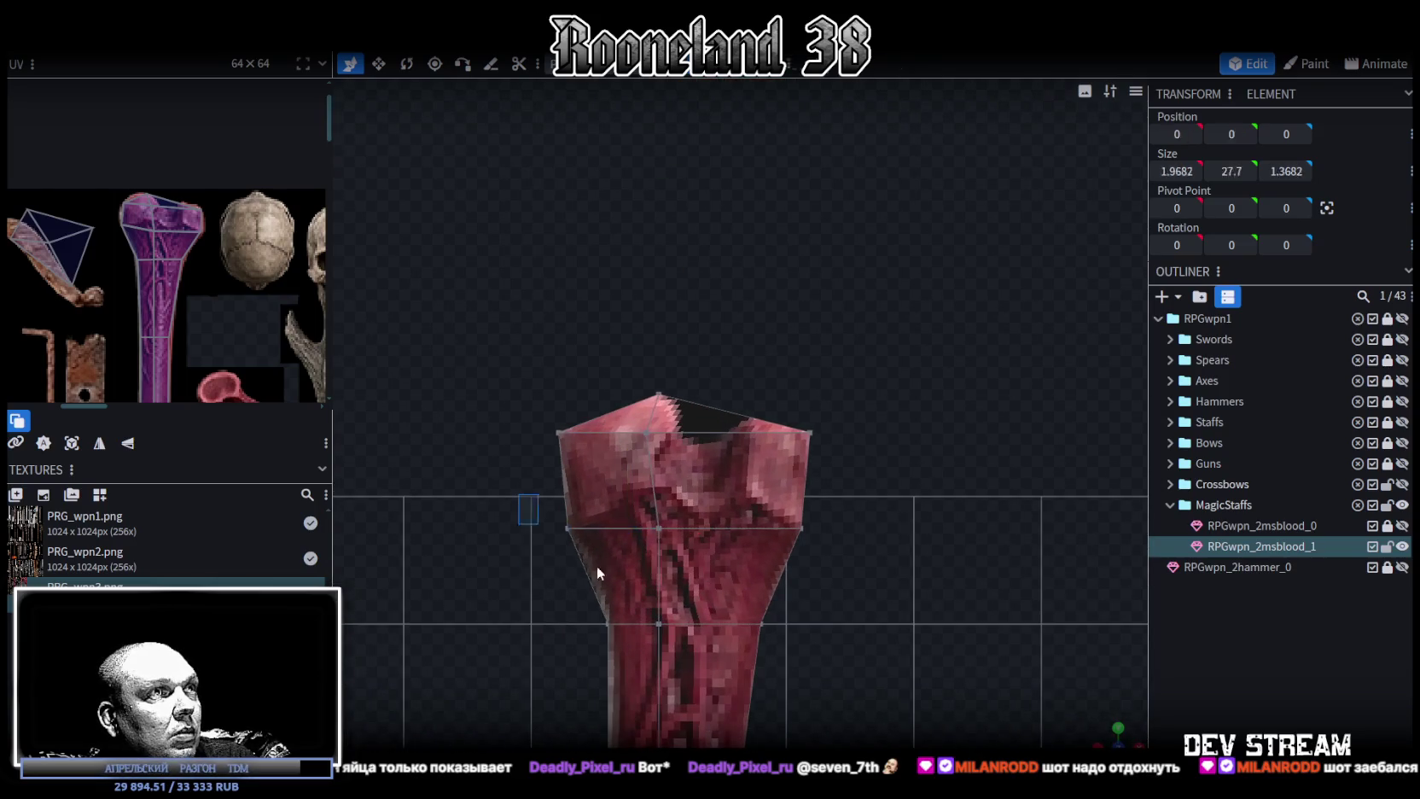
pyautogui.moveTo(647, 529); pyautogui.dragTo(614, 529)
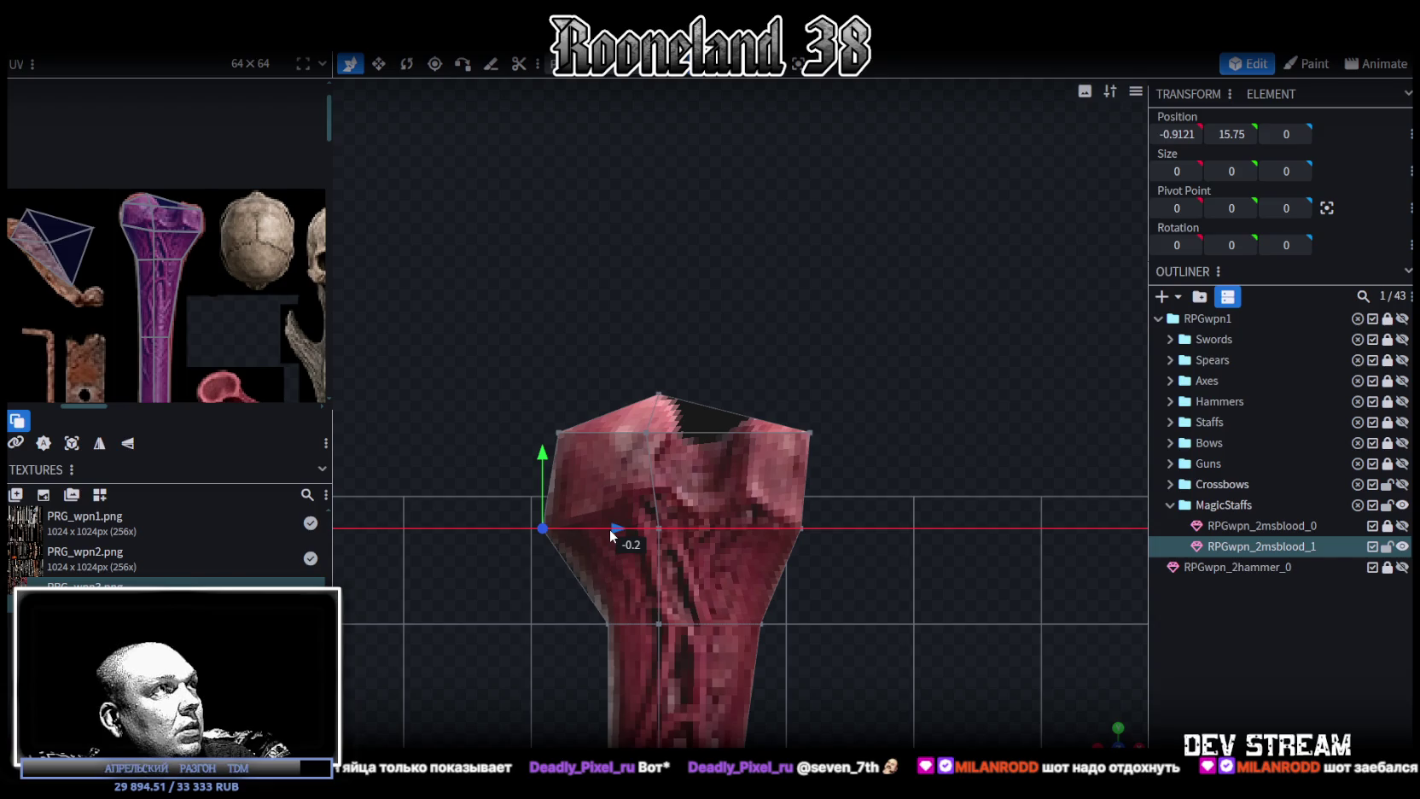
pyautogui.moveTo(609, 529); pyautogui.dragTo(604, 519)
pyautogui.moveTo(544, 427); pyautogui.dragTo(544, 425)
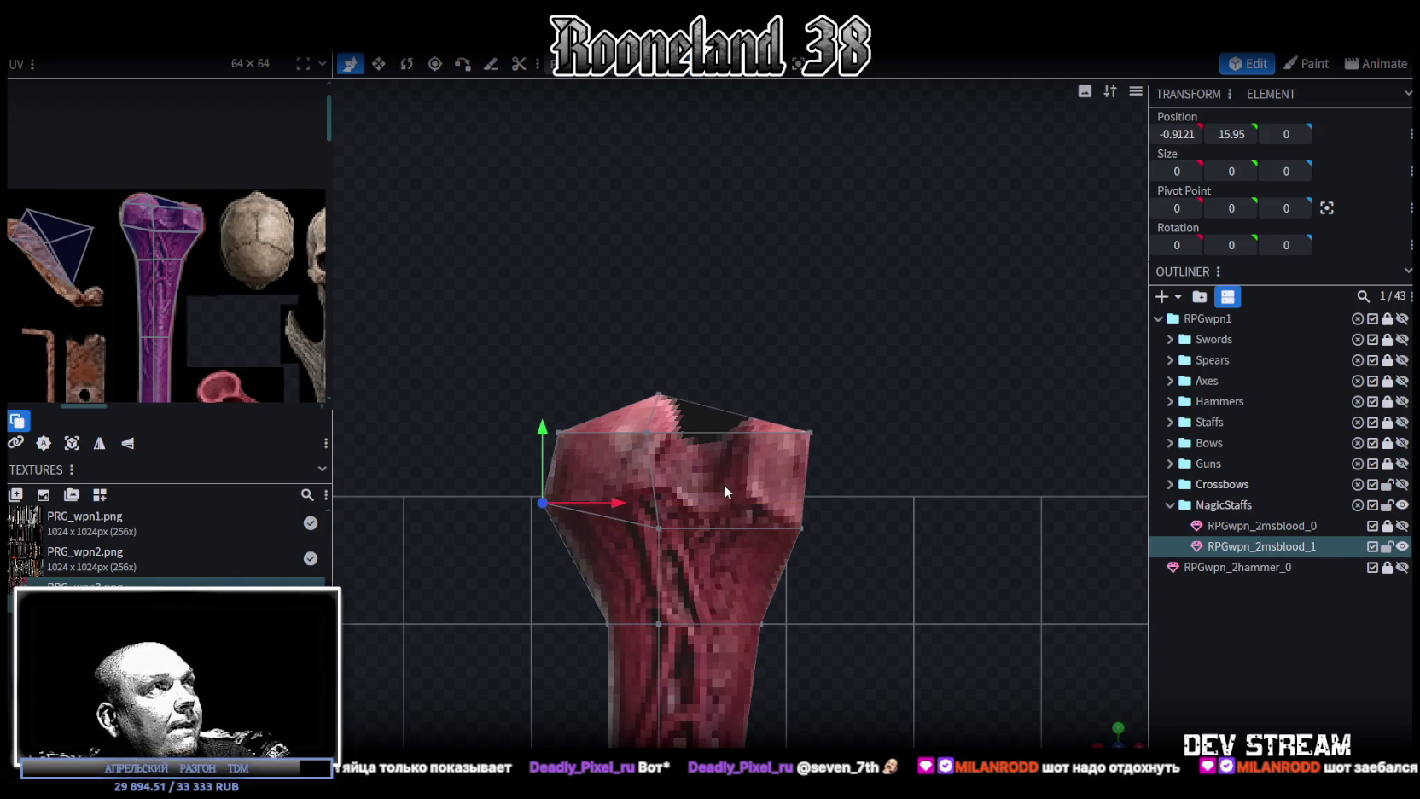
pyautogui.moveTo(1109, 735)
pyautogui.mouseDown()
pyautogui.moveTo(821, 417)
pyautogui.moveTo(840, 514)
pyautogui.moveTo(766, 80)
pyautogui.mouseUp()
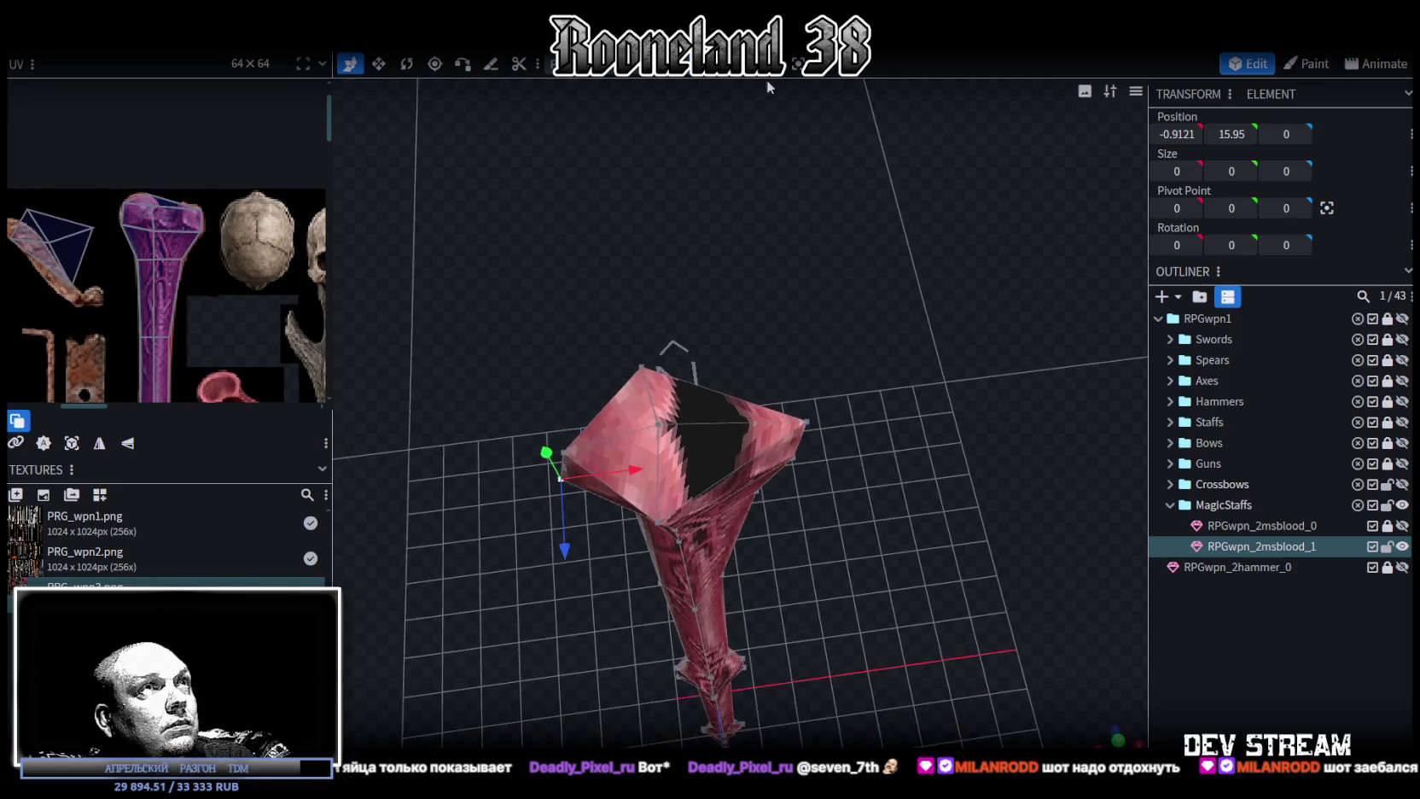
# Re-project the UV of the staff head's top face from a top-down view.
pyautogui.click(686, 449)
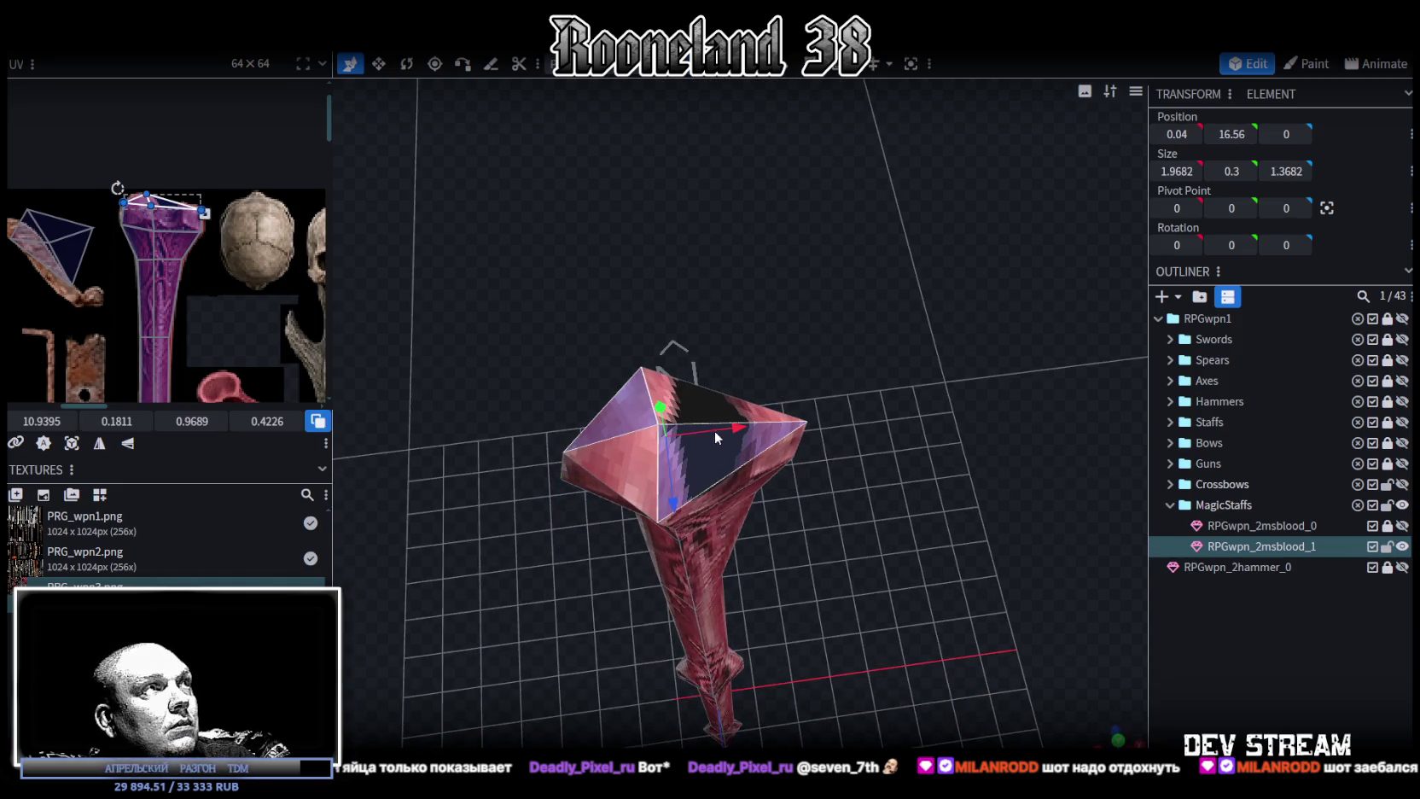
pyautogui.moveTo(638, 452)
pyautogui.mouseDown()
pyautogui.moveTo(892, 401)
pyautogui.moveTo(869, 638)
pyautogui.moveTo(1089, 726)
pyautogui.mouseUp()
pyautogui.moveTo(663, 508)
pyautogui.mouseDown()
pyautogui.moveTo(809, 572)
pyautogui.moveTo(766, 540)
pyautogui.moveTo(898, 623)
pyautogui.mouseUp()
pyautogui.moveTo(897, 624)
pyautogui.mouseDown(button='right')
pyautogui.moveTo(834, 521)
pyautogui.moveTo(874, 302)
pyautogui.mouseUp(button='right')
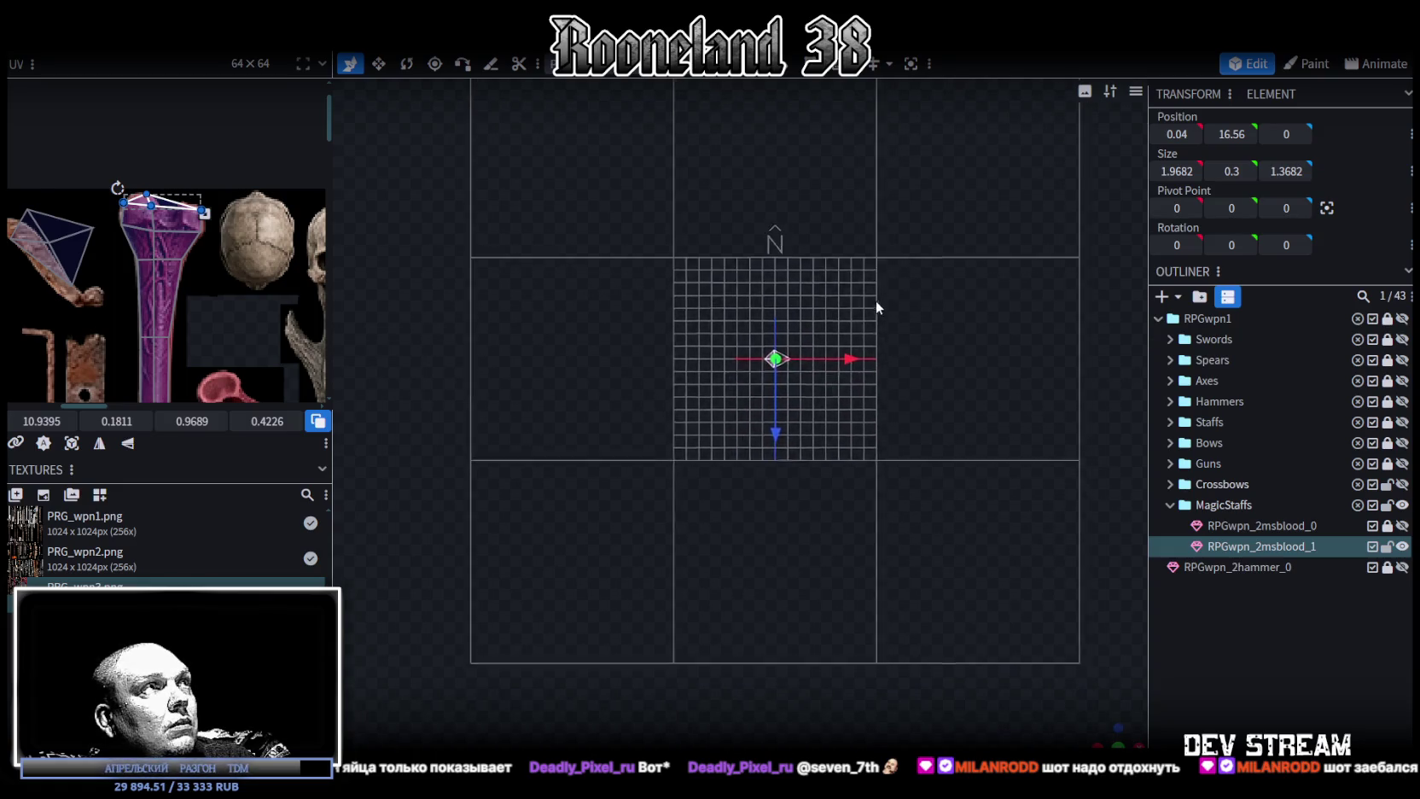
pyautogui.click(71, 443)
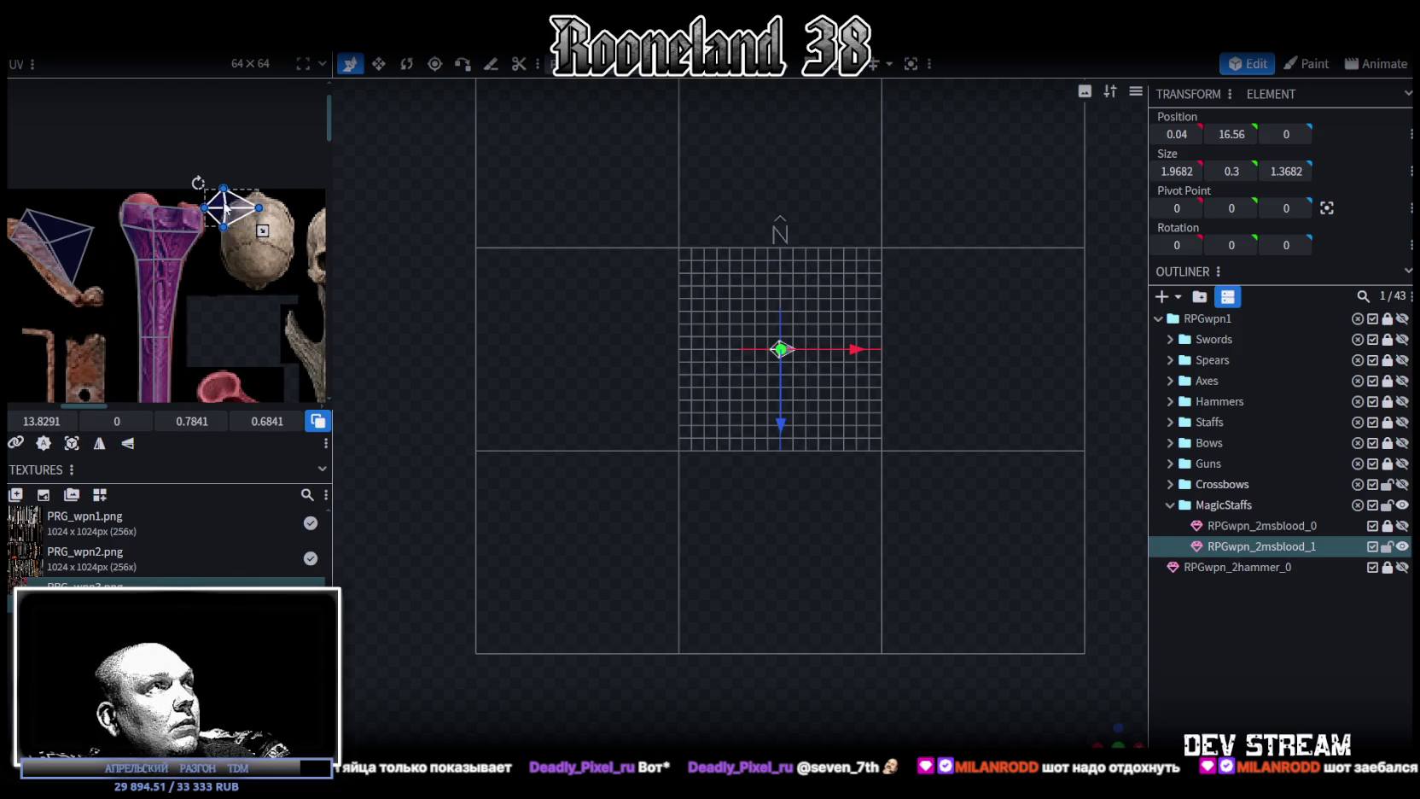
# Move the top face's UV down off the skull, rotate it, and enlarge it over the red blob.
pyautogui.moveTo(234, 221); pyautogui.dragTo(232, 350)
pyautogui.scroll(-3, 232, 350)
pyautogui.scroll(2, 238, 358)
pyautogui.scroll(2, 244, 368)
pyautogui.scroll(3, 244, 368)
pyautogui.moveTo(158, 123)
pyautogui.mouseDown()
pyautogui.moveTo(190, 142)
pyautogui.moveTo(186, 171)
pyautogui.mouseUp()
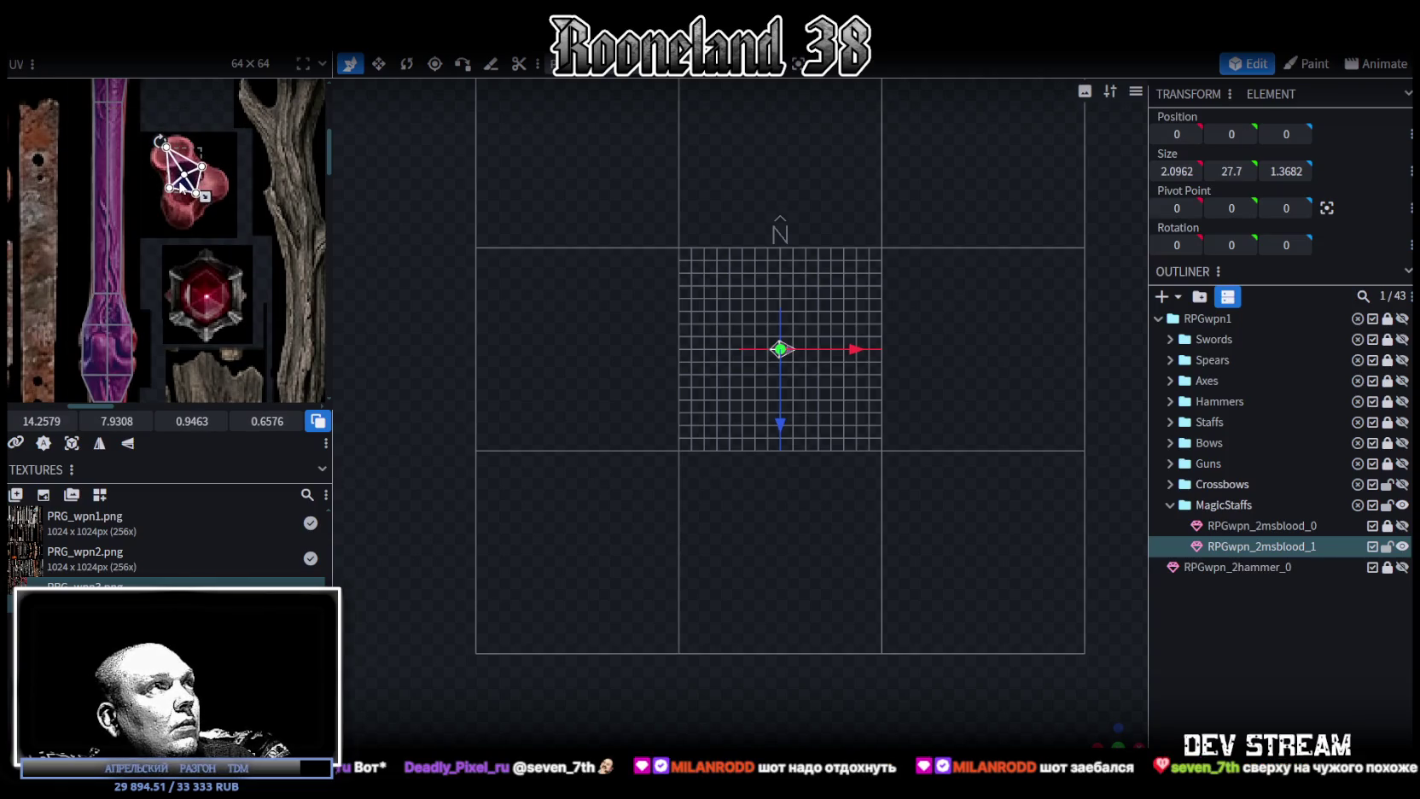
pyautogui.scroll(2, 186, 171)
pyautogui.scroll(1, 186, 170)
pyautogui.moveTo(226, 222)
pyautogui.mouseDown()
pyautogui.moveTo(275, 282)
pyautogui.moveTo(236, 252)
pyautogui.mouseUp()
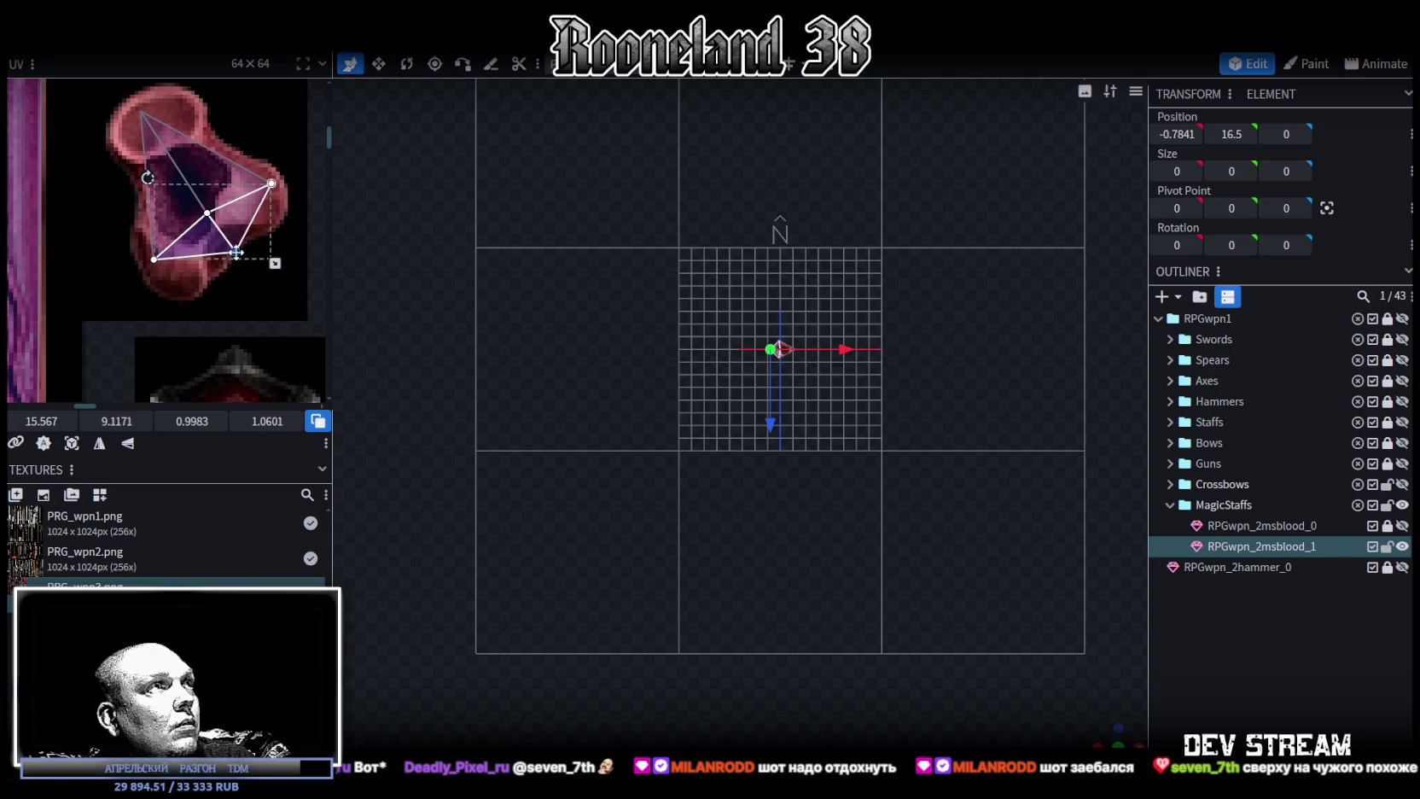
# Pull the top face's triangle UV corners out to cover the red blob.
pyautogui.click(156, 255)
pyautogui.moveTo(154, 259); pyautogui.dragTo(150, 273)
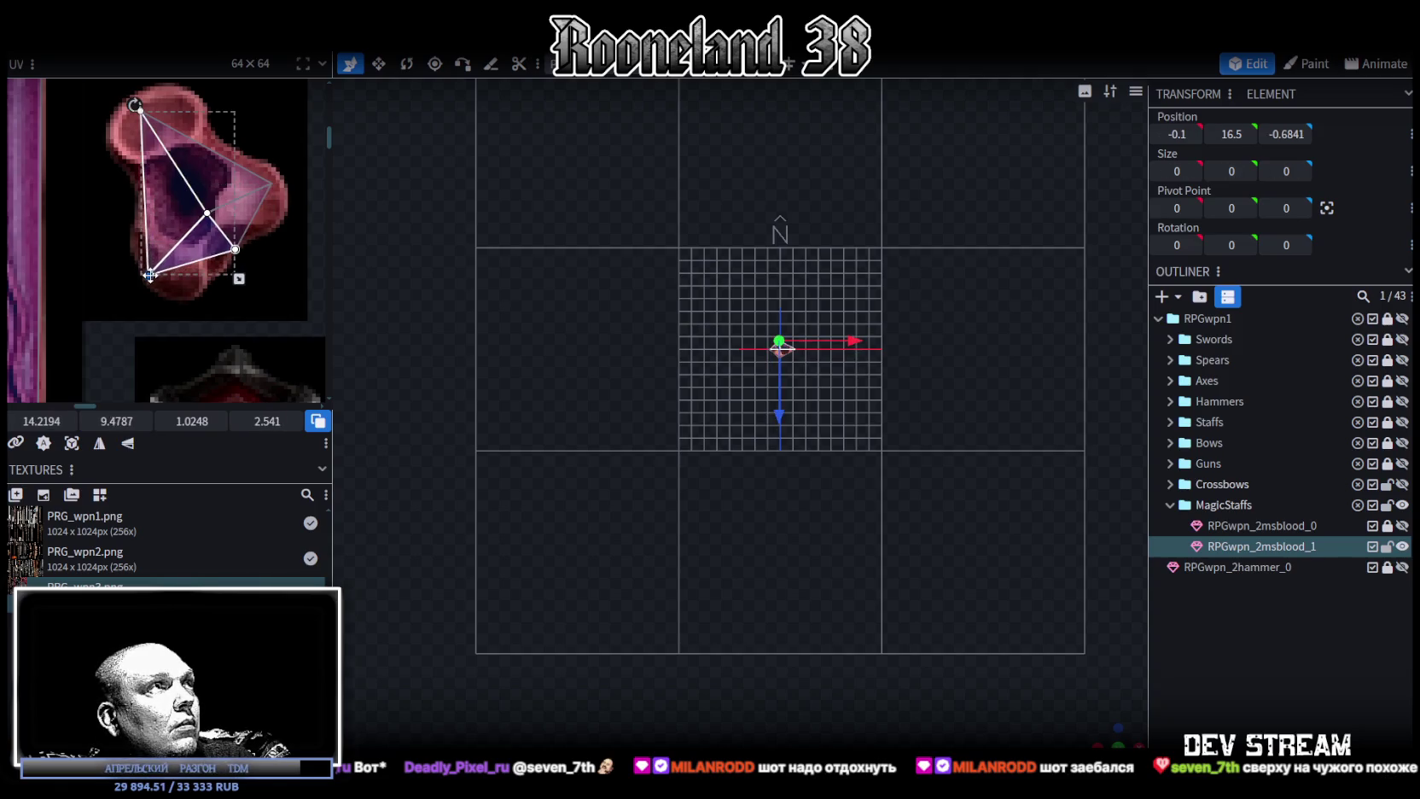
pyautogui.click(273, 183)
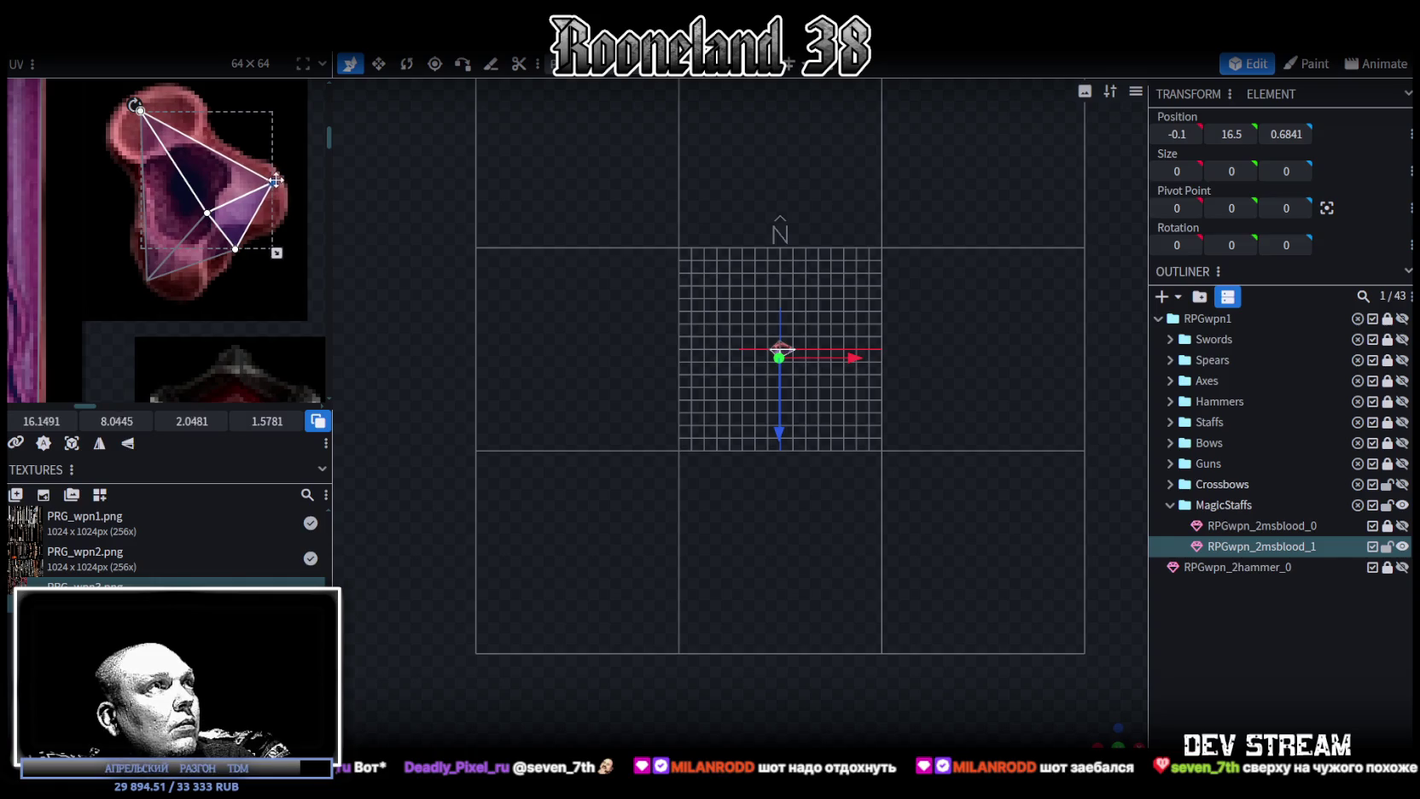
pyautogui.moveTo(137, 111); pyautogui.dragTo(134, 95)
pyautogui.click(165, 242)
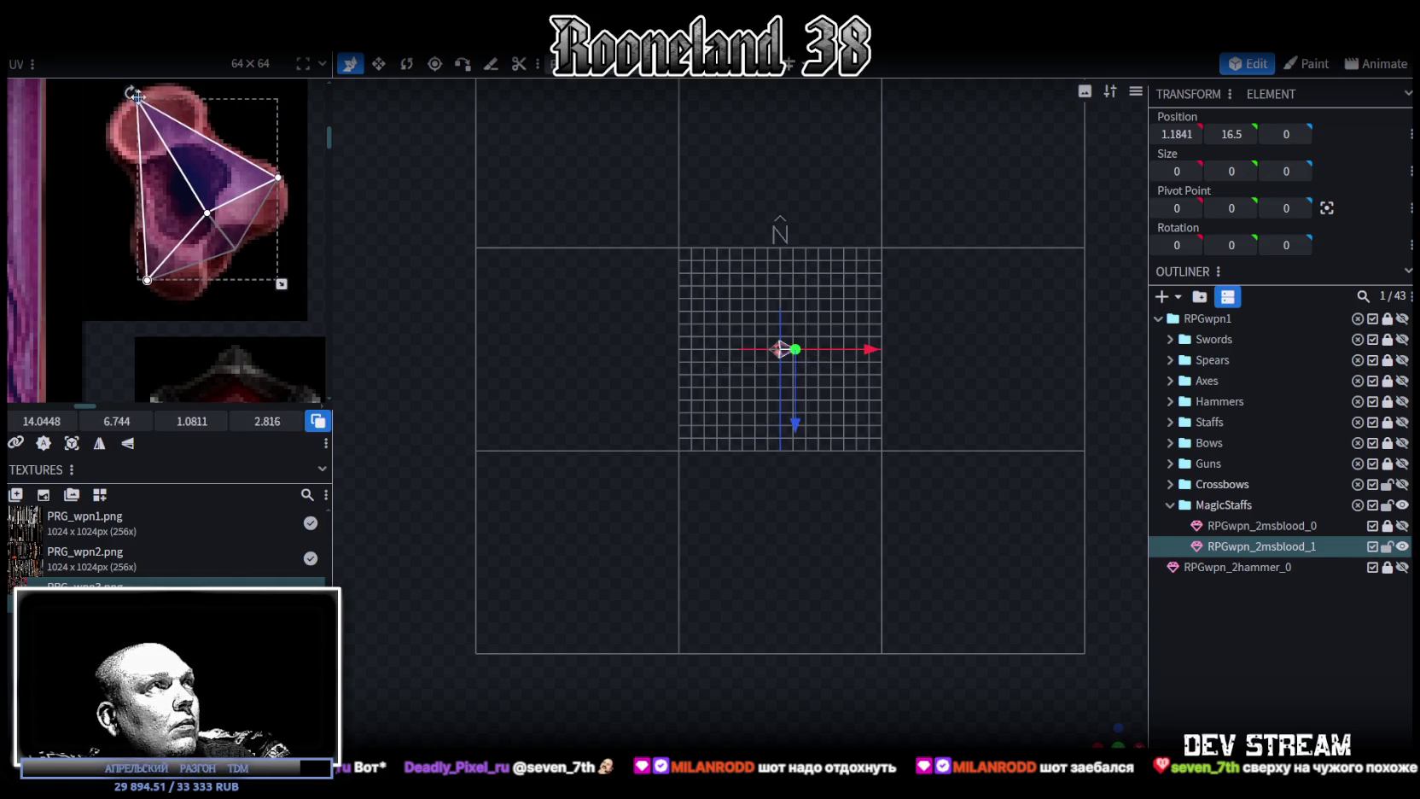
pyautogui.scroll(-2, 166, 242)
pyautogui.scroll(3, 759, 440)
pyautogui.moveTo(1003, 411)
pyautogui.mouseDown()
pyautogui.moveTo(879, 466)
pyautogui.moveTo(1096, 558)
pyautogui.mouseUp()
pyautogui.click(1220, 638)
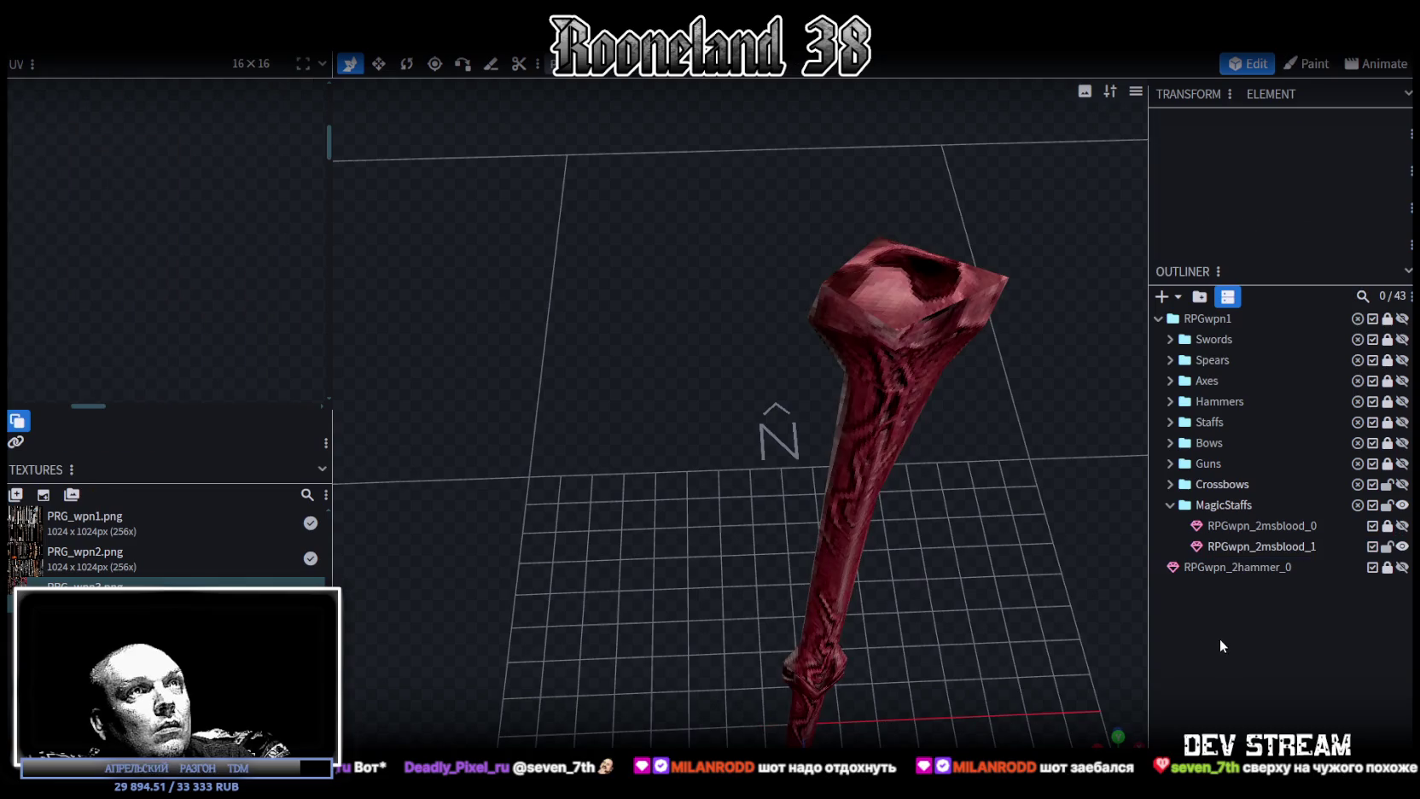
# Adjust a UV point of the head's top cap and stretch a side face's UV corner upward.
pyautogui.scroll(3, 1004, 494)
pyautogui.moveTo(1003, 495)
pyautogui.mouseDown()
pyautogui.moveTo(970, 478)
pyautogui.moveTo(805, 623)
pyautogui.moveTo(942, 481)
pyautogui.mouseUp()
pyautogui.scroll(-3, 969, 482)
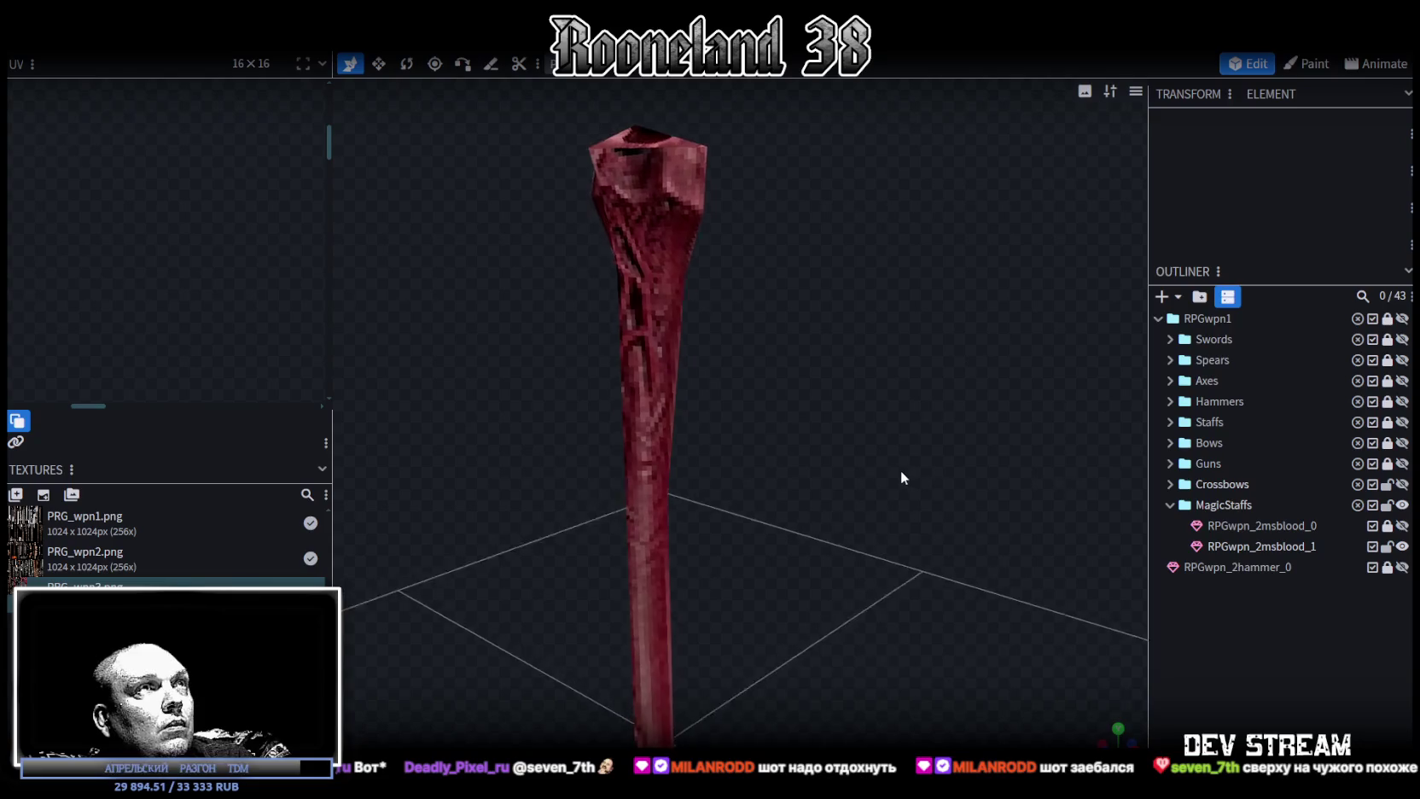
pyautogui.scroll(2, 871, 359)
pyautogui.click(803, 225)
pyautogui.click(754, 203)
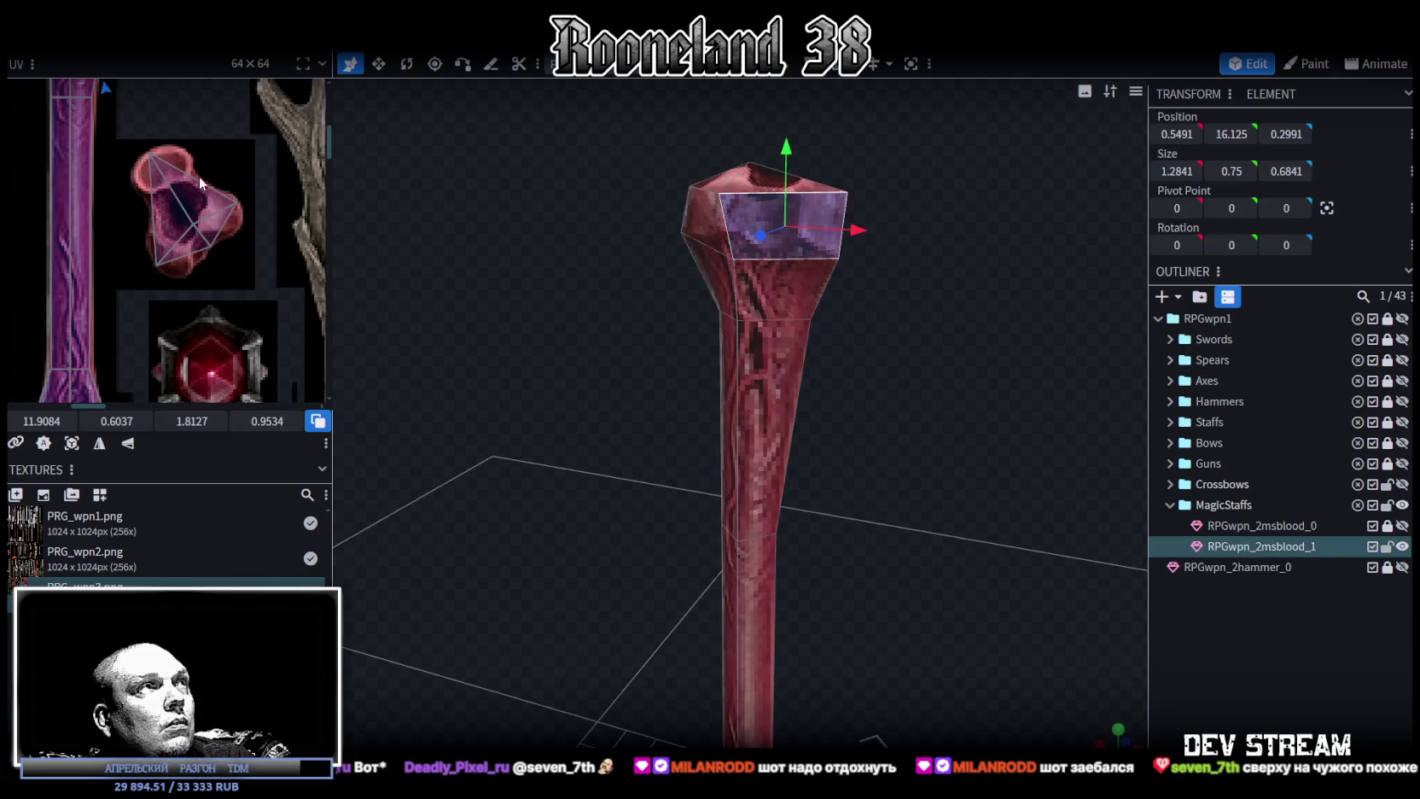
pyautogui.scroll(3, 200, 171)
pyautogui.scroll(3, 202, 221)
pyautogui.click(174, 239)
pyautogui.moveTo(130, 206); pyautogui.dragTo(161, 238)
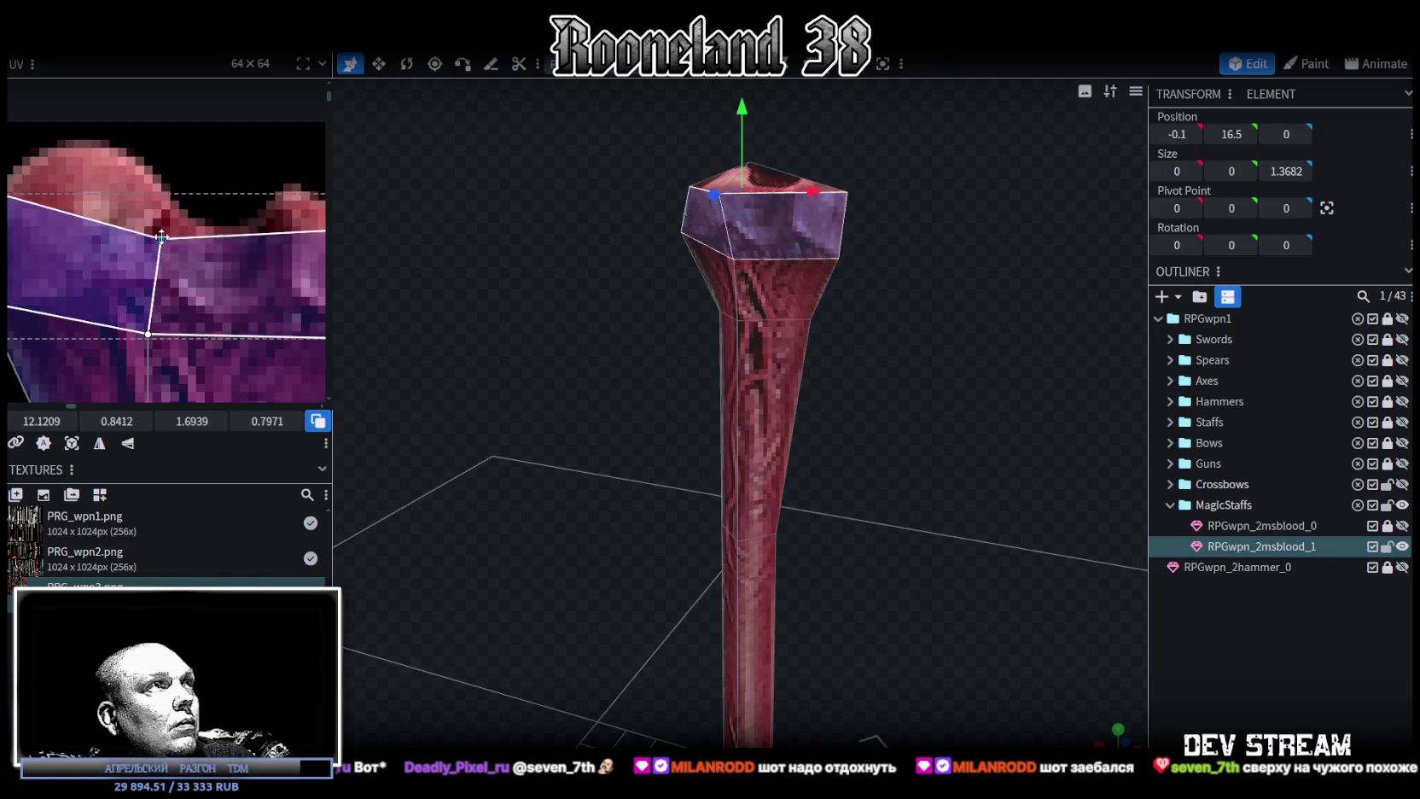
pyautogui.click(119, 208)
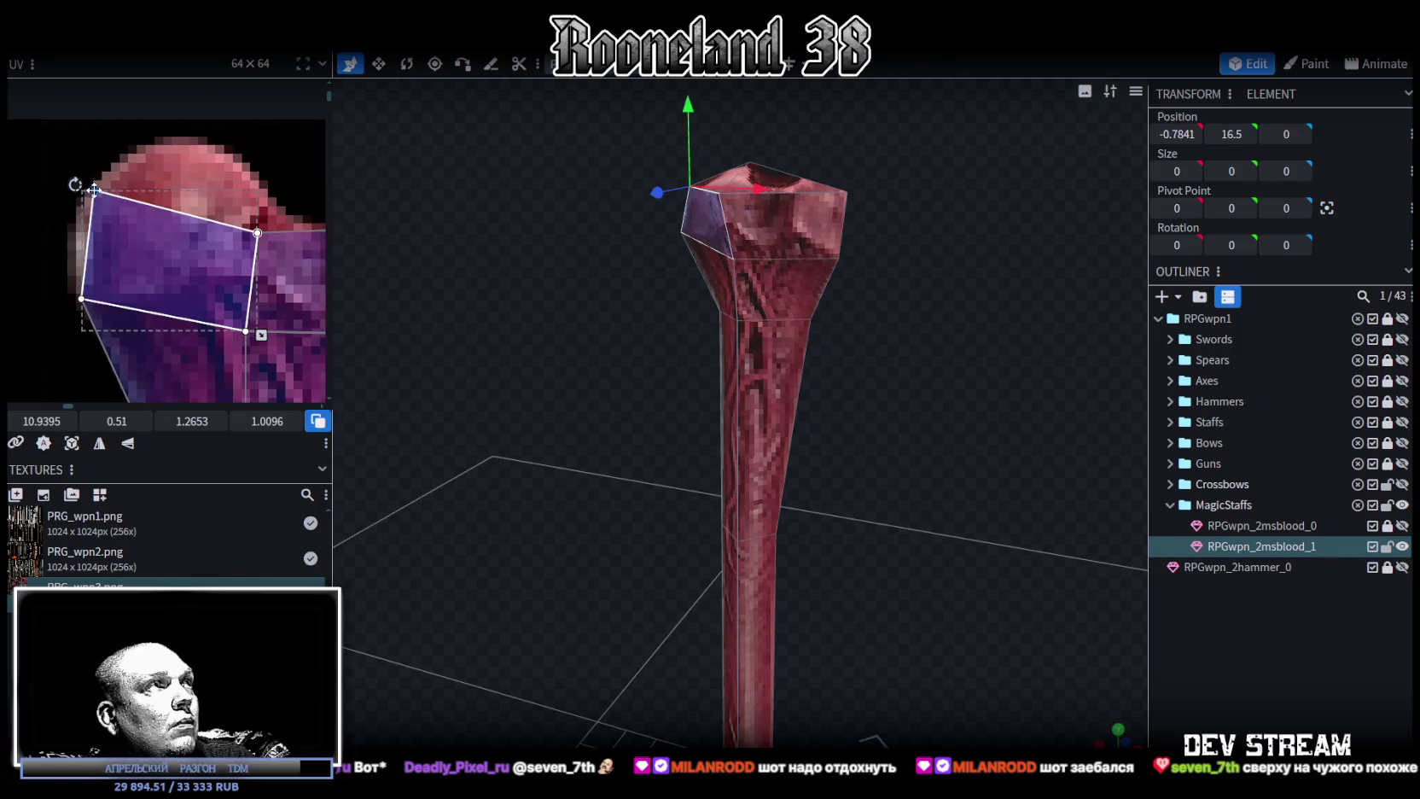
pyautogui.moveTo(94, 189); pyautogui.dragTo(137, 150)
# Move another head face's UV across onto the purple texture area.
pyautogui.moveTo(614, 281); pyautogui.dragTo(668, 299)
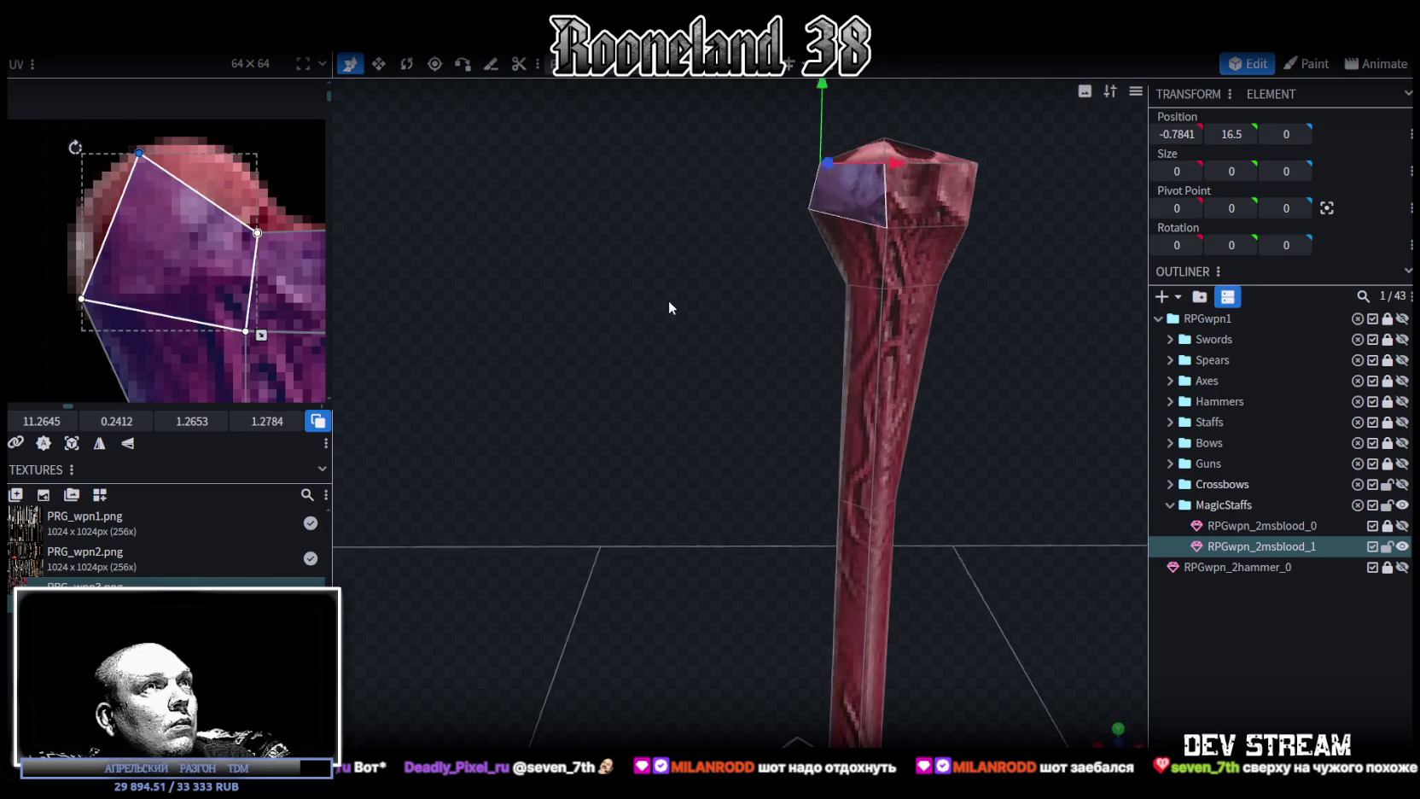
pyautogui.scroll(1, 174, 225)
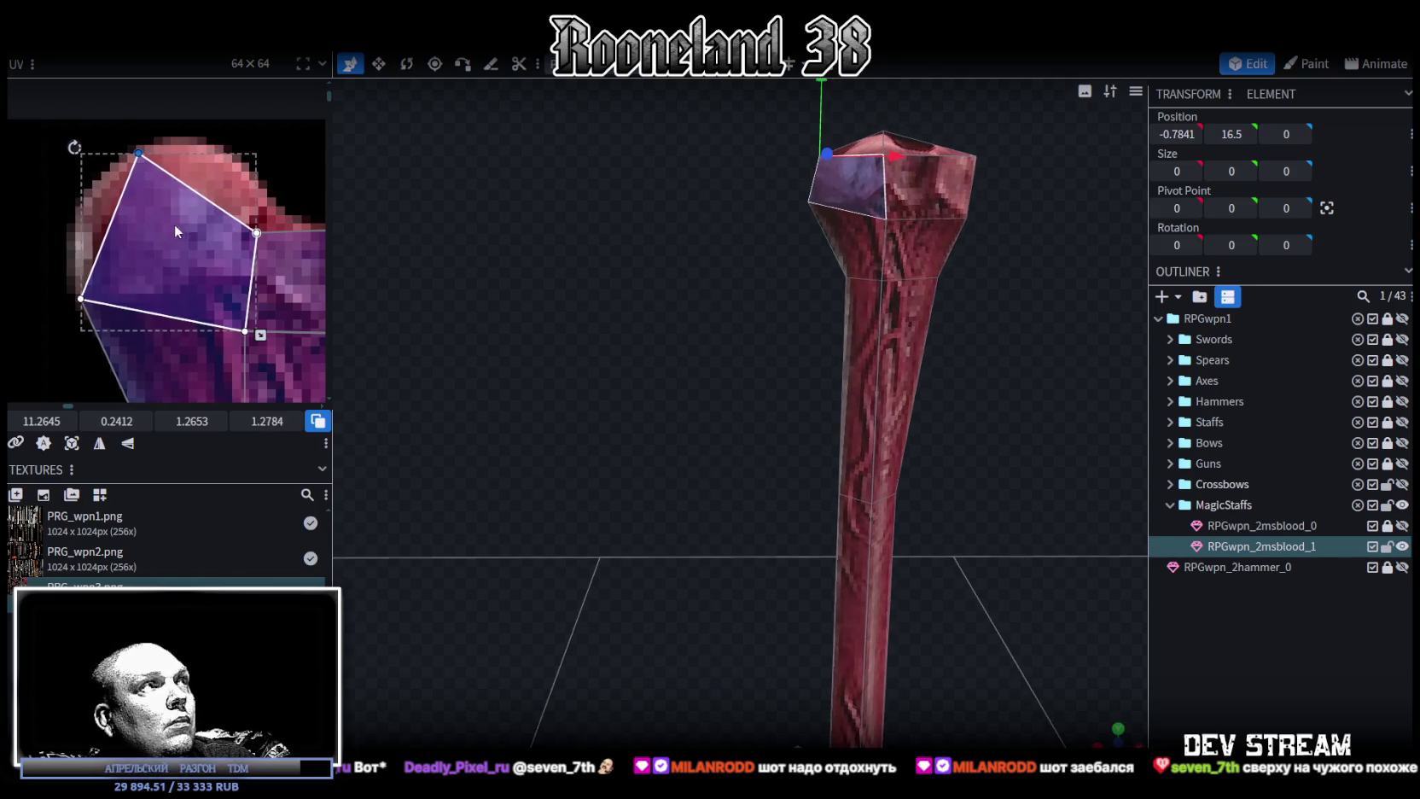
pyautogui.scroll(2, 208, 212)
pyautogui.scroll(2, 133, 208)
pyautogui.click(229, 240)
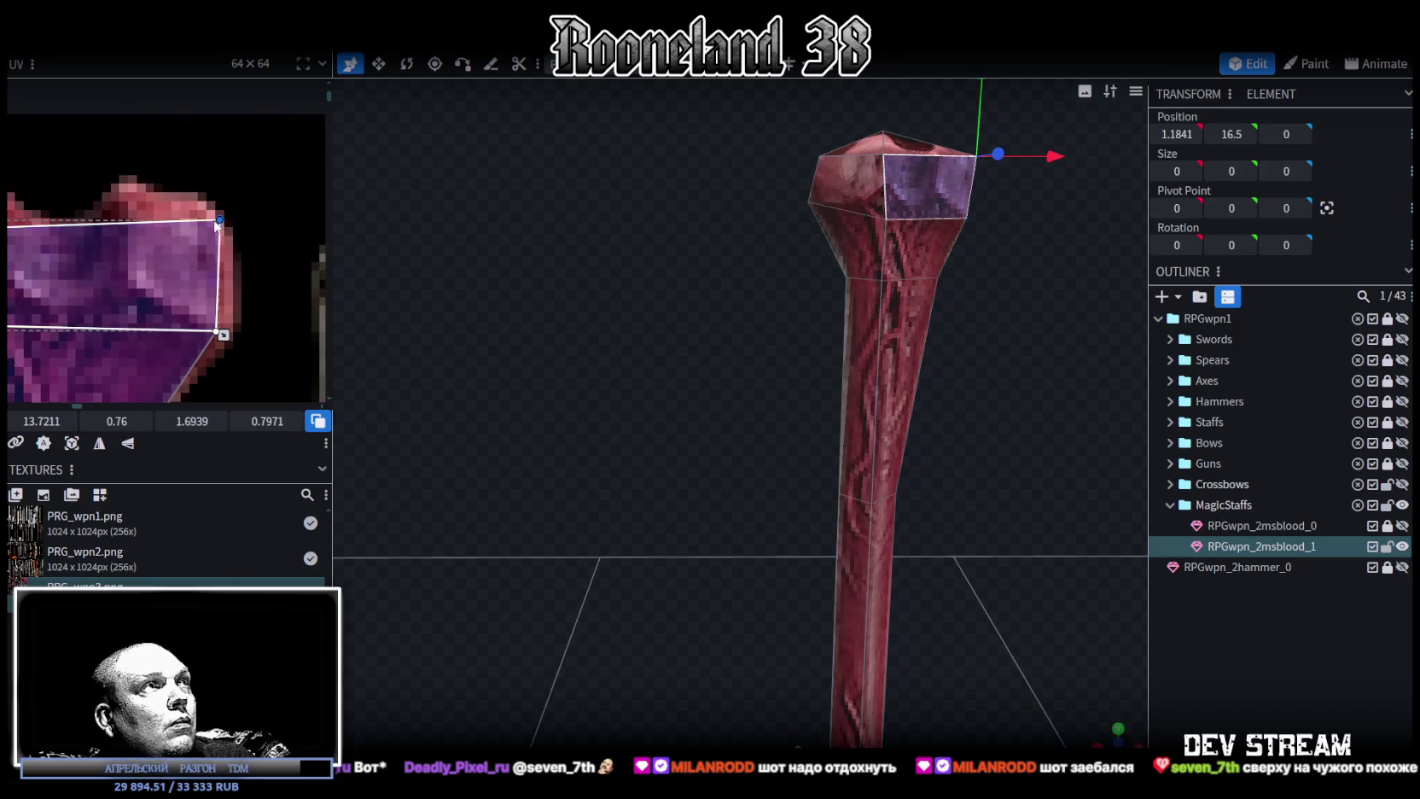
pyautogui.moveTo(397, 229); pyautogui.dragTo(599, 347)
pyautogui.scroll(2, 674, 384)
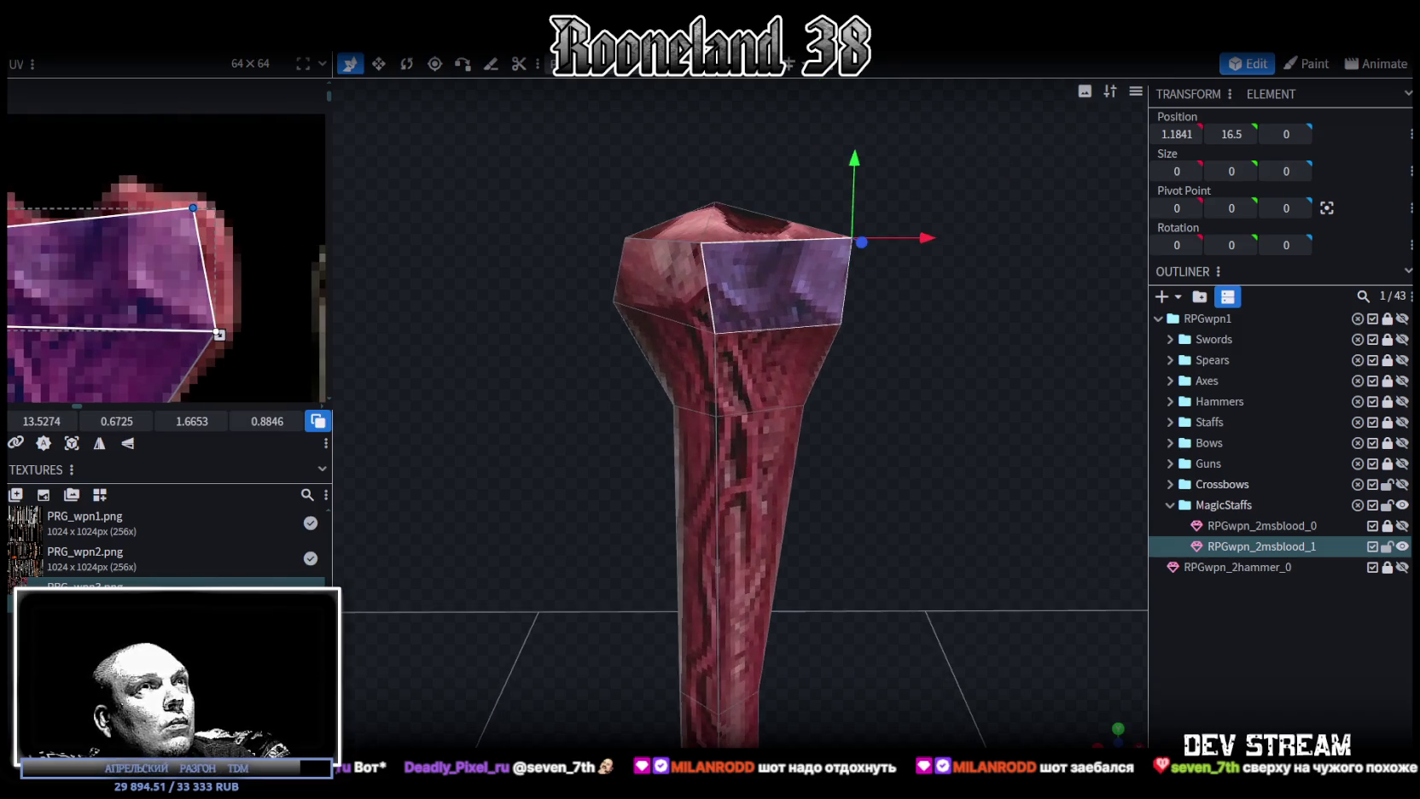
pyautogui.click(644, 213)
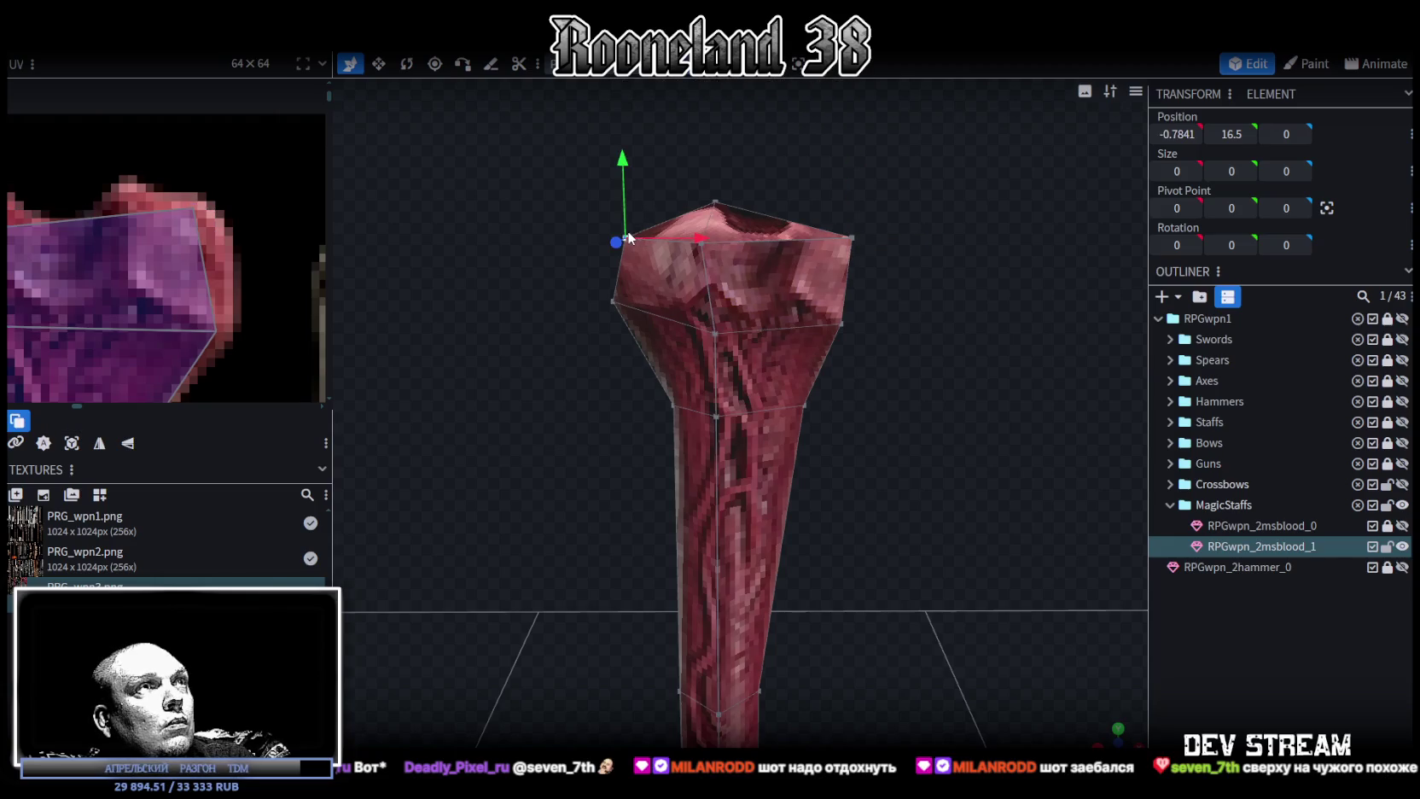
# Raise and pull in the head's two top corners, and lower the middle tip vertex to dent it.
pyautogui.moveTo(623, 176); pyautogui.dragTo(639, 143)
pyautogui.moveTo(709, 201); pyautogui.dragTo(722, 202)
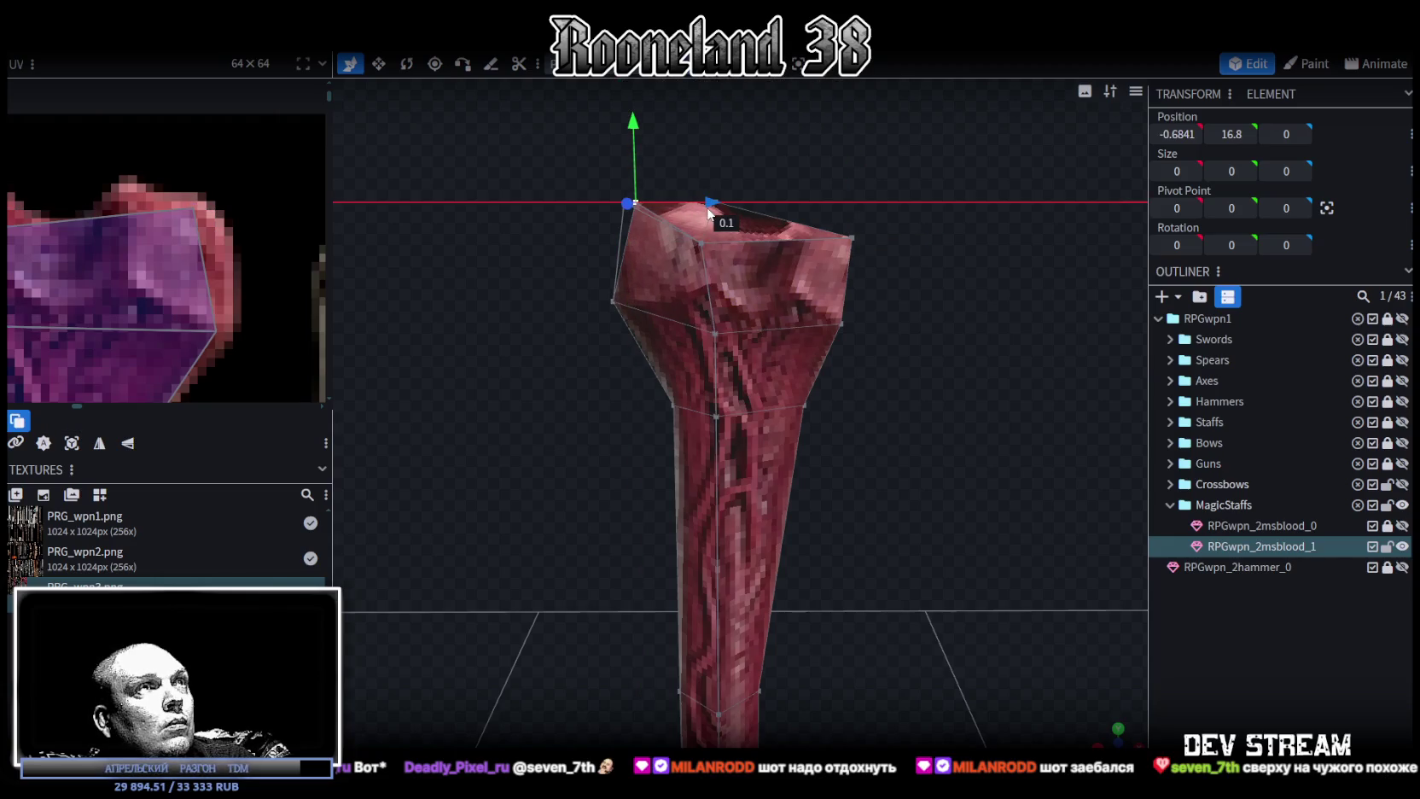
pyautogui.click(857, 238)
pyautogui.moveTo(860, 175); pyautogui.dragTo(853, 149)
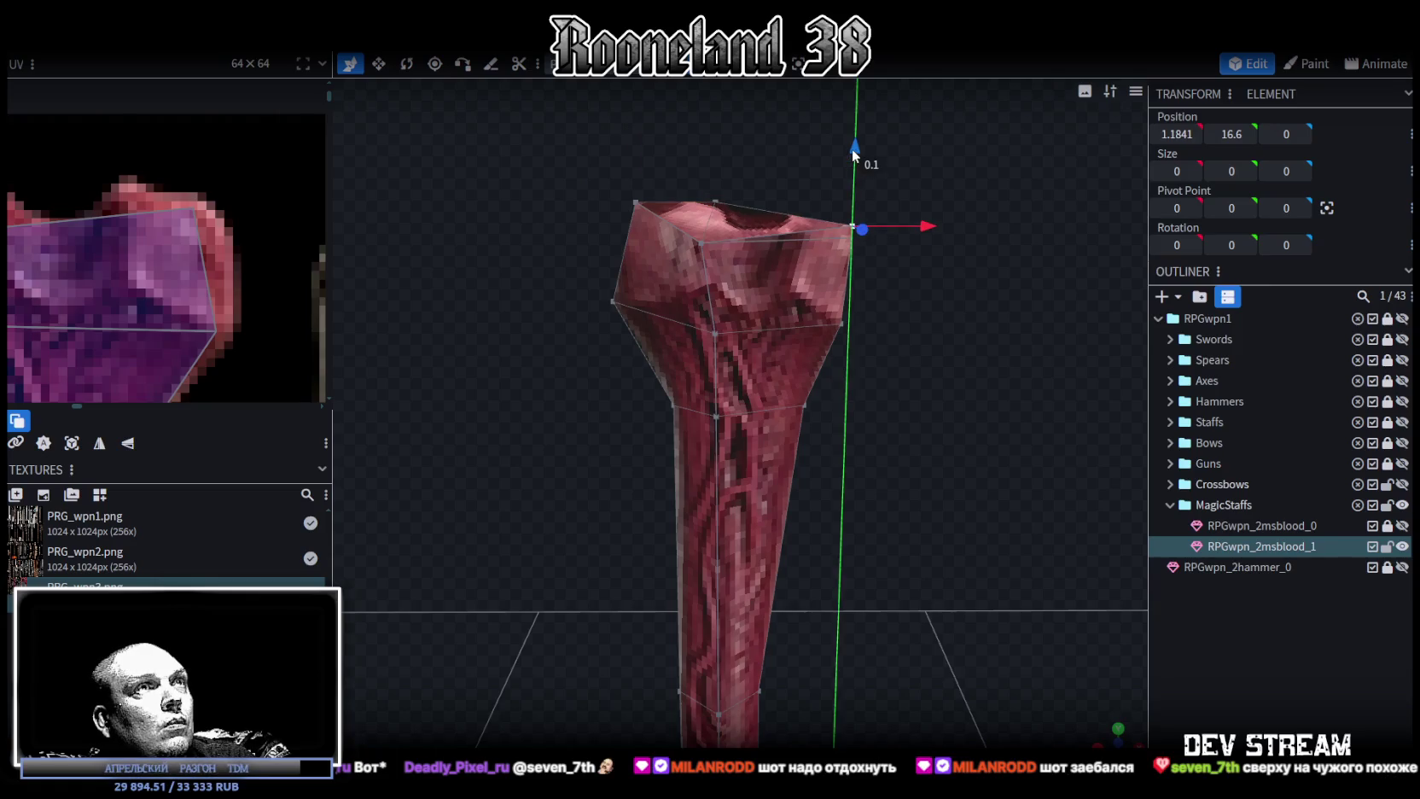
pyautogui.moveTo(927, 238); pyautogui.dragTo(888, 233)
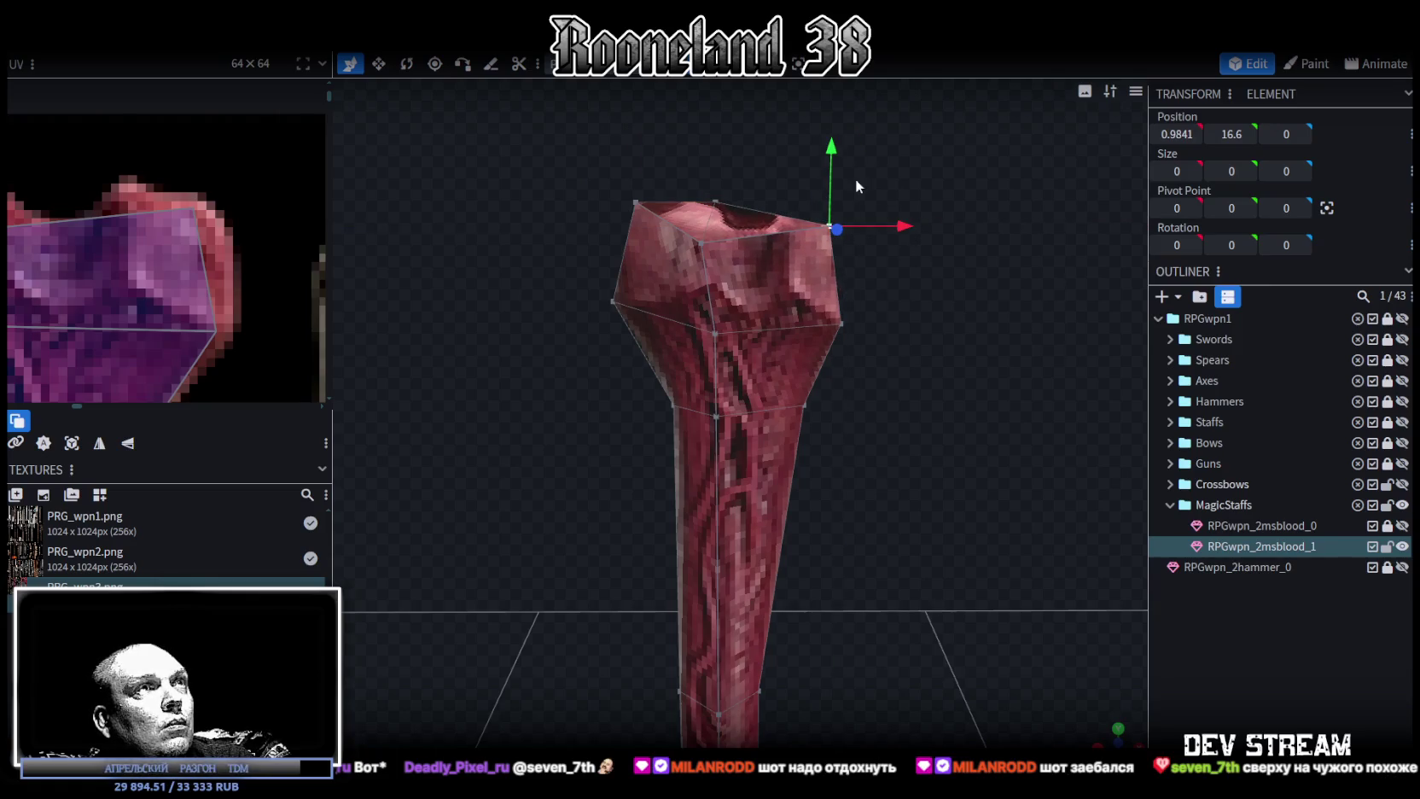
pyautogui.moveTo(721, 150); pyautogui.dragTo(721, 166)
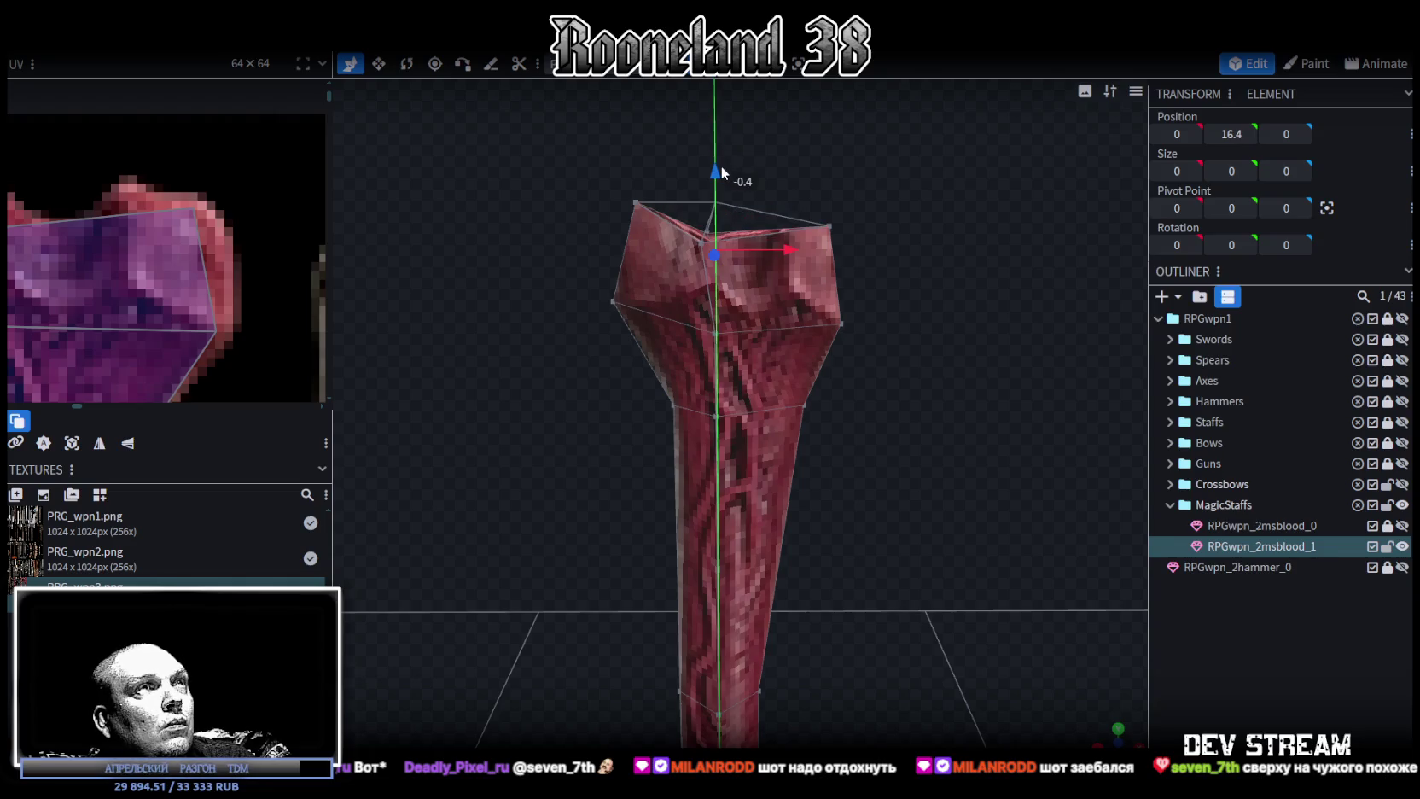
pyautogui.moveTo(900, 173)
pyautogui.mouseDown()
pyautogui.moveTo(825, 280)
pyautogui.moveTo(825, 364)
pyautogui.moveTo(607, 322)
pyautogui.moveTo(524, 330)
pyautogui.moveTo(511, 376)
pyautogui.moveTo(741, 375)
pyautogui.moveTo(975, 299)
pyautogui.moveTo(1003, 303)
pyautogui.moveTo(925, 324)
pyautogui.moveTo(1297, 732)
pyautogui.mouseUp()
pyautogui.click(1296, 732)
pyautogui.moveTo(879, 529)
pyautogui.mouseDown()
pyautogui.moveTo(889, 352)
pyautogui.moveTo(858, 626)
pyautogui.moveTo(882, 300)
pyautogui.moveTo(839, 338)
pyautogui.moveTo(863, 359)
pyautogui.mouseUp()
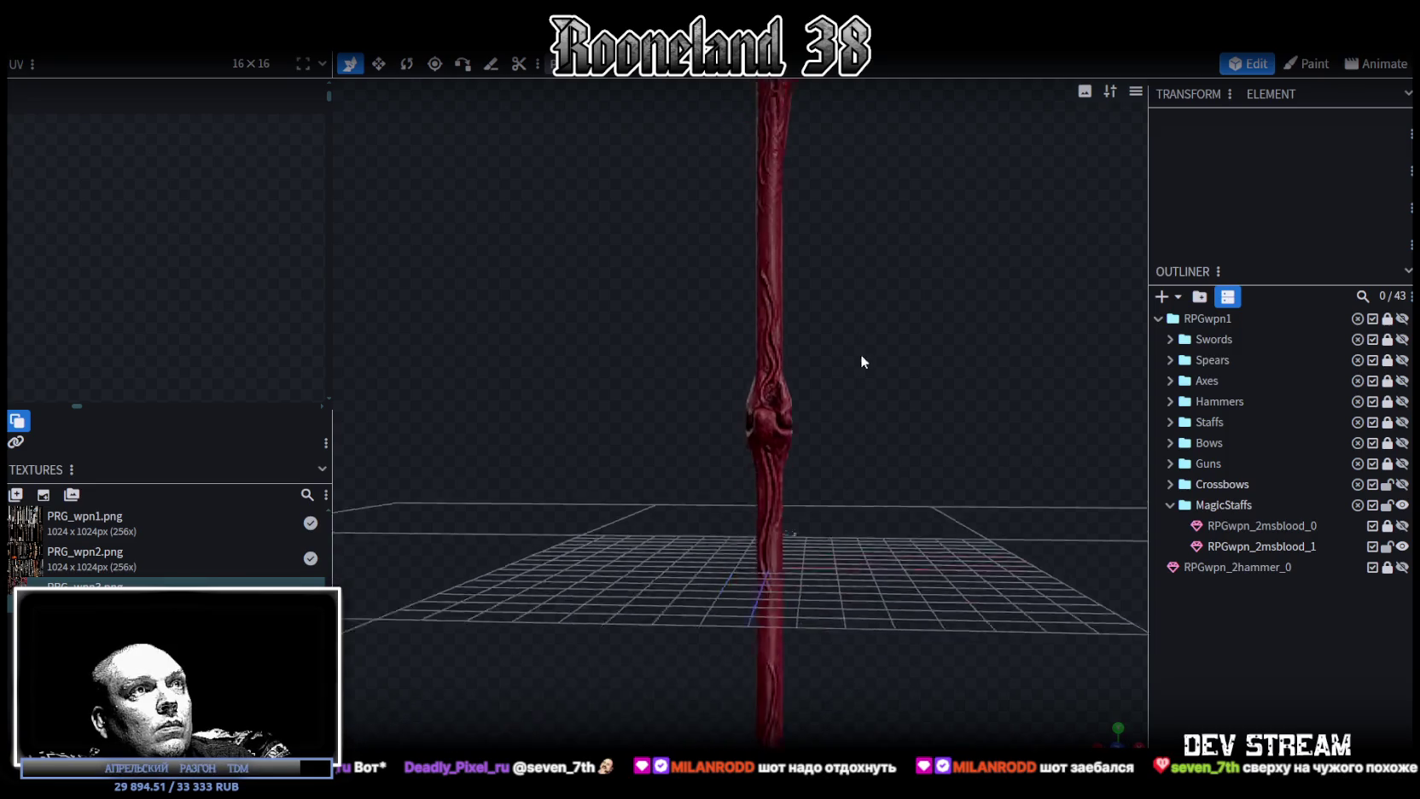
pyautogui.click(759, 136)
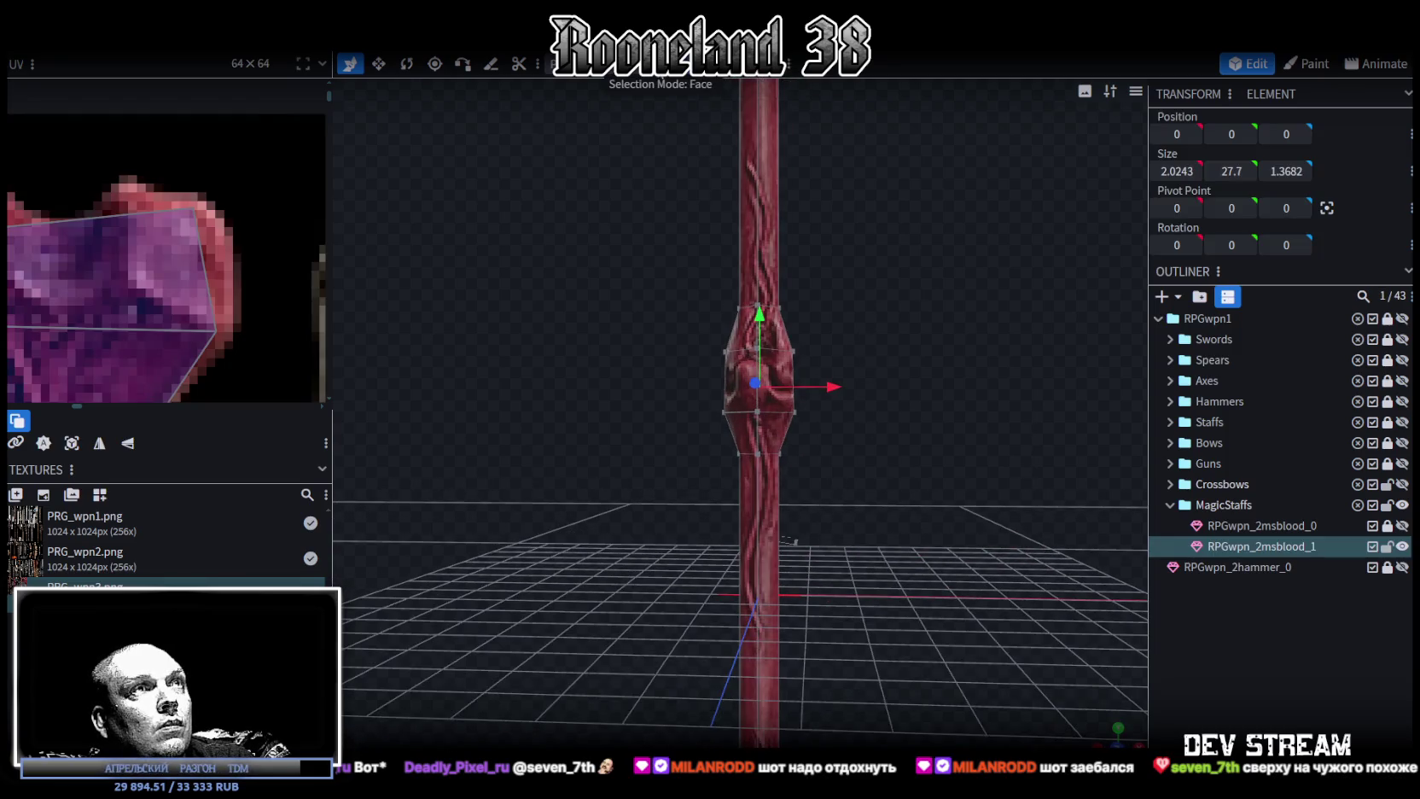
# Move a bottom-end face's UV onto the pink wood island, rotated to follow the grain.
pyautogui.click(760, 380)
pyautogui.press('s')
pyautogui.moveTo(817, 387)
pyautogui.mouseDown()
pyautogui.moveTo(935, 415)
pyautogui.moveTo(788, 397)
pyautogui.moveTo(790, 378)
pyautogui.moveTo(955, 401)
pyautogui.moveTo(1035, 358)
pyautogui.moveTo(1018, 268)
pyautogui.moveTo(821, 314)
pyautogui.moveTo(976, 370)
pyautogui.moveTo(995, 130)
pyautogui.moveTo(945, 325)
pyautogui.moveTo(985, 201)
pyautogui.moveTo(871, 510)
pyautogui.mouseUp()
pyautogui.click(849, 587)
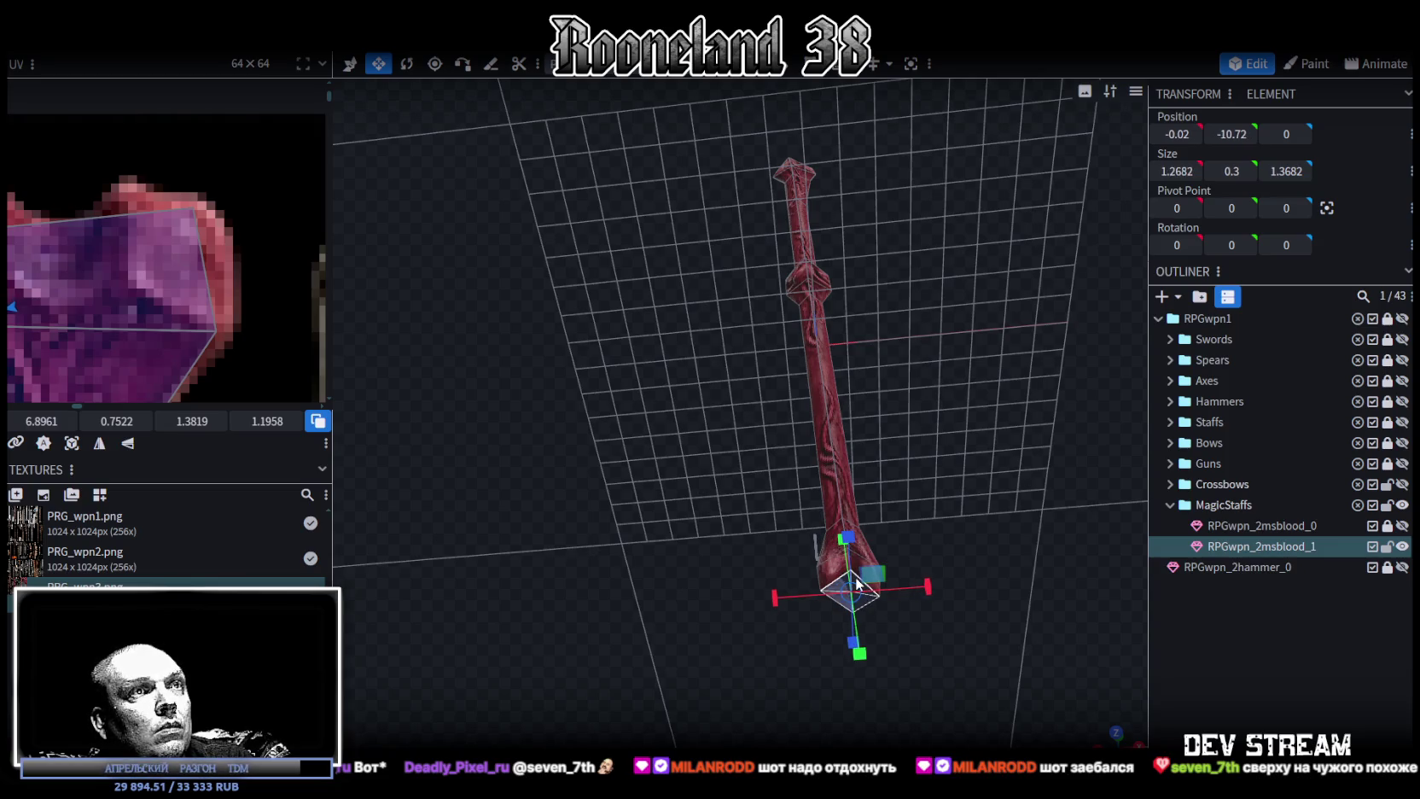
pyautogui.scroll(-3, 188, 311)
pyautogui.scroll(-3, 213, 144)
pyautogui.scroll(-2, 217, 173)
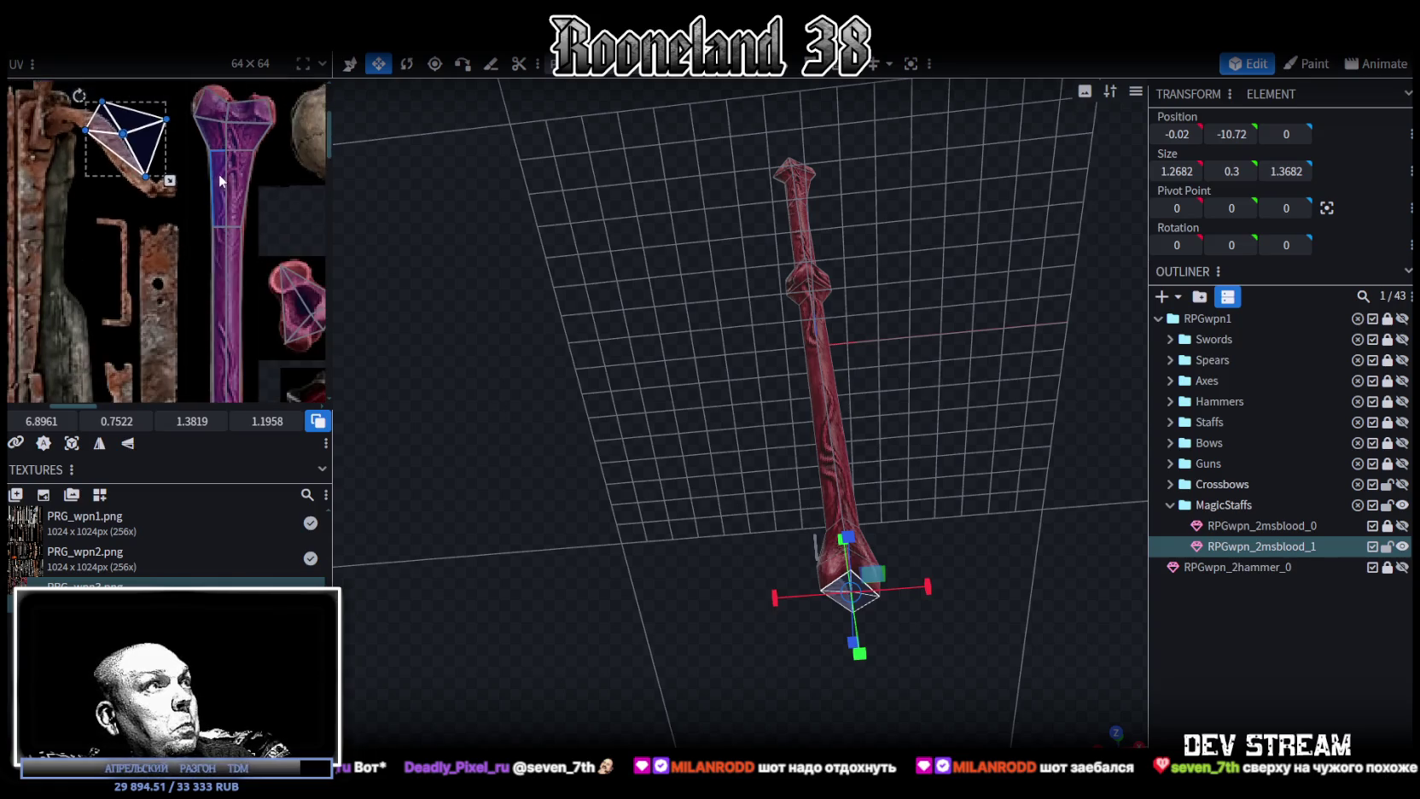
pyautogui.scroll(-2, 74, 121)
pyautogui.moveTo(103, 133); pyautogui.dragTo(278, 294)
pyautogui.scroll(2, 164, 218)
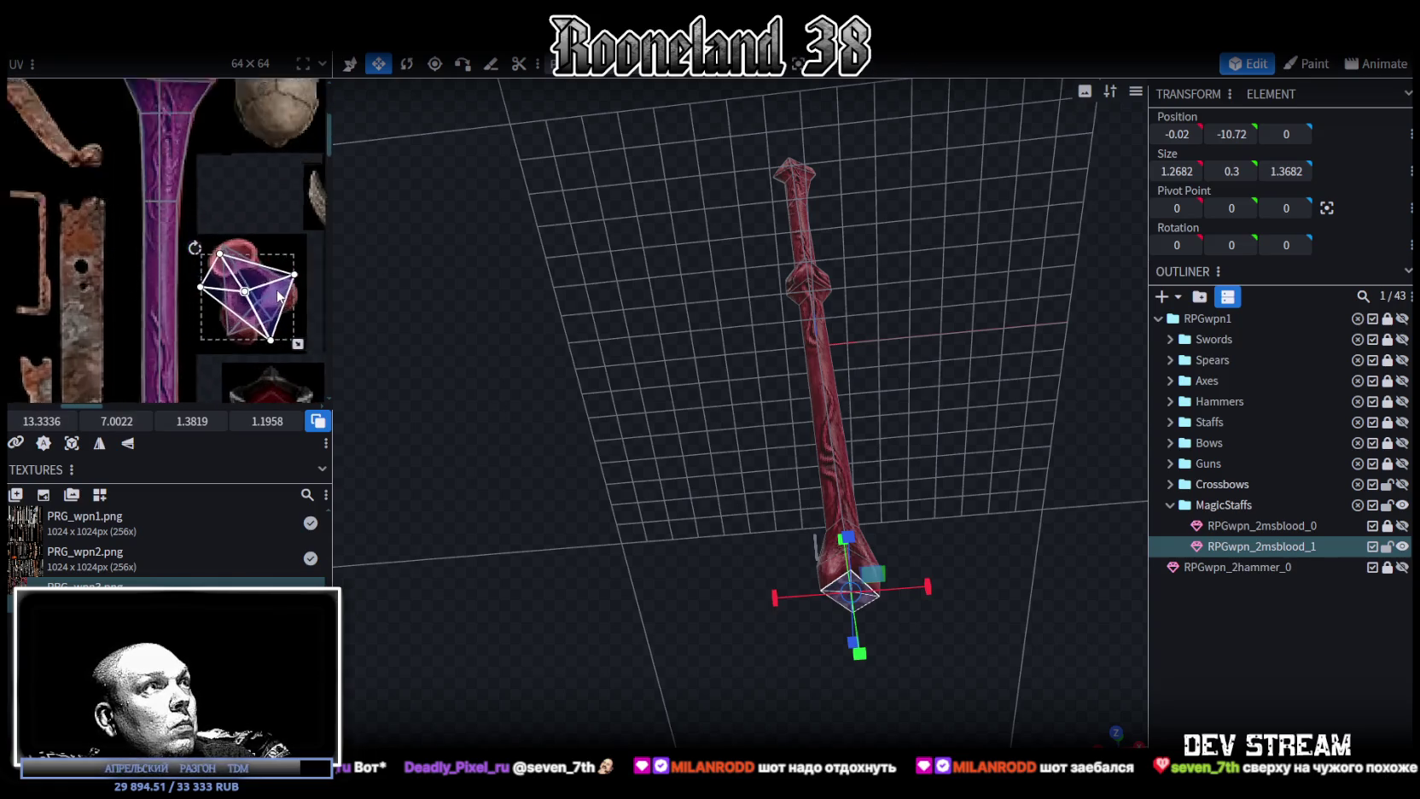
pyautogui.scroll(2, 164, 218)
pyautogui.moveTo(126, 214); pyautogui.dragTo(219, 255)
# Move the UV of another pointed-end face to a new spot on the atlas.
pyautogui.click(217, 253)
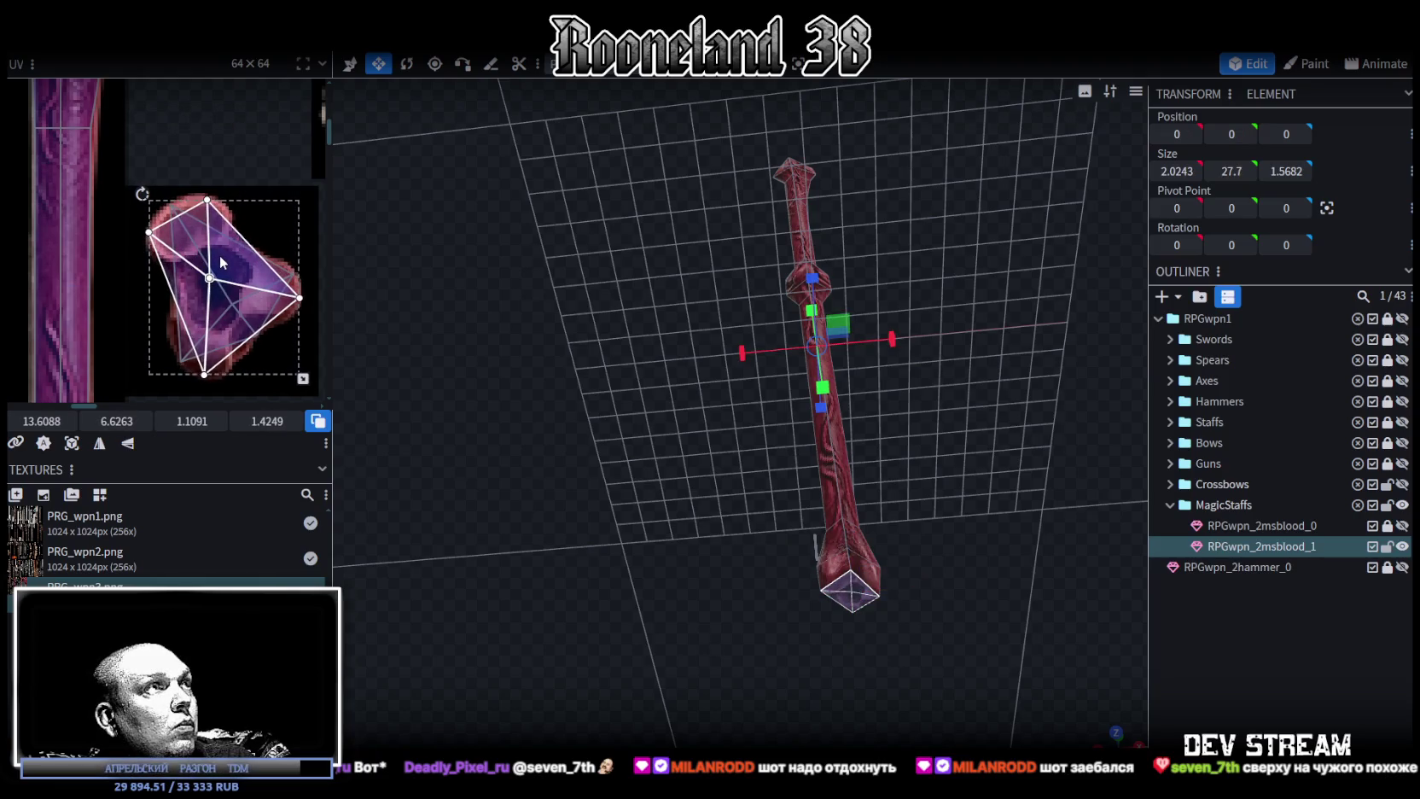
pyautogui.scroll(-3, 214, 290)
pyautogui.scroll(-2, 211, 328)
pyautogui.scroll(3, 211, 328)
pyautogui.scroll(2, 247, 160)
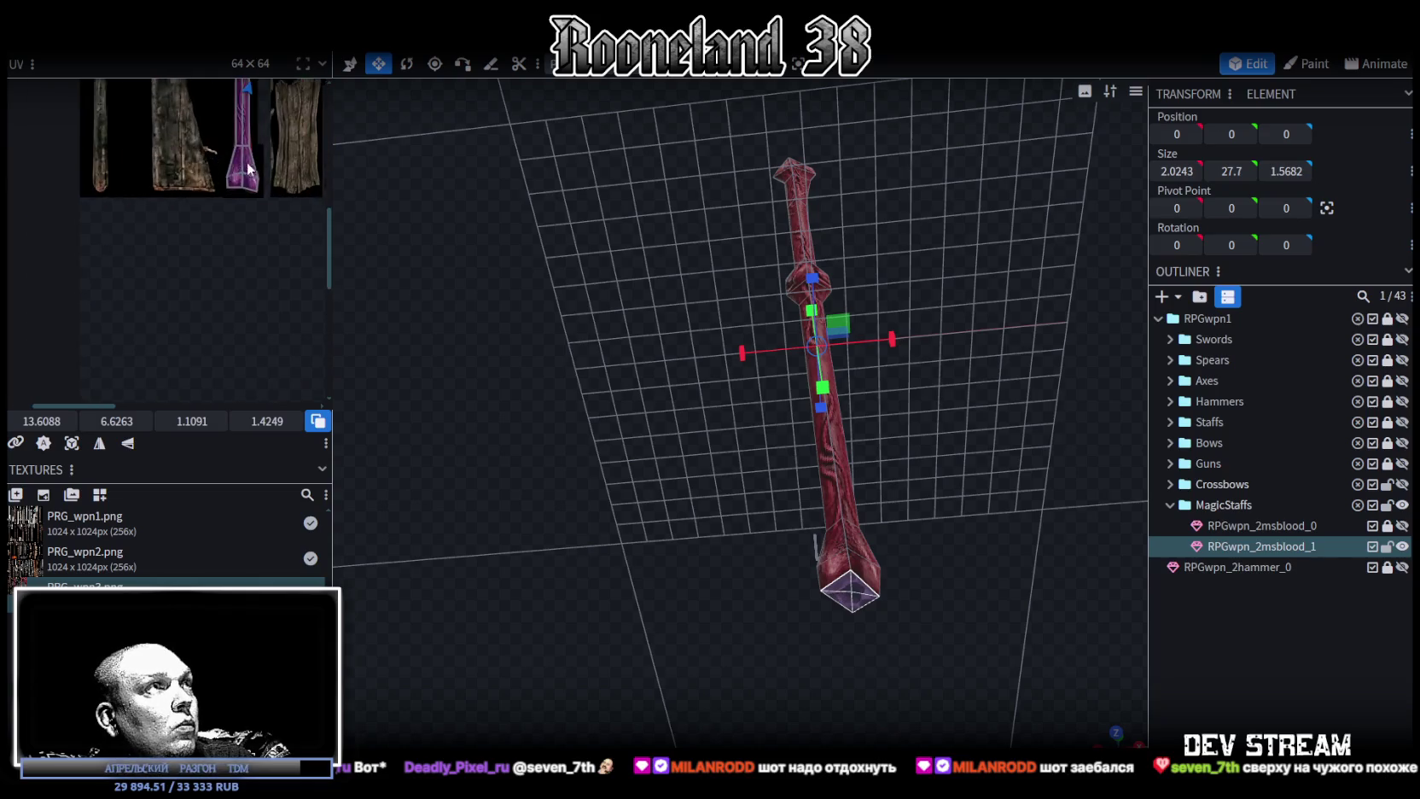
pyautogui.scroll(3, 214, 250)
pyautogui.click(128, 217)
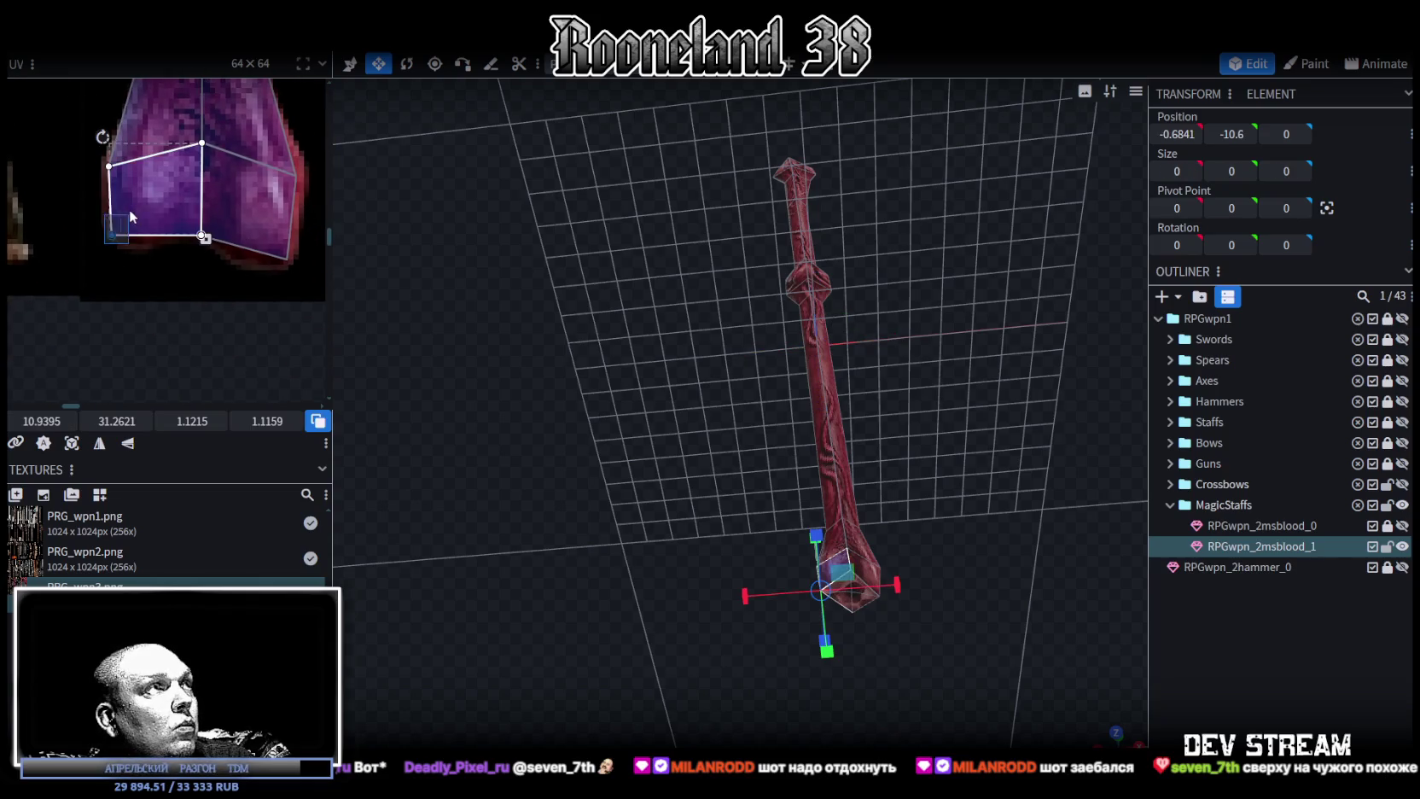
pyautogui.click(289, 257)
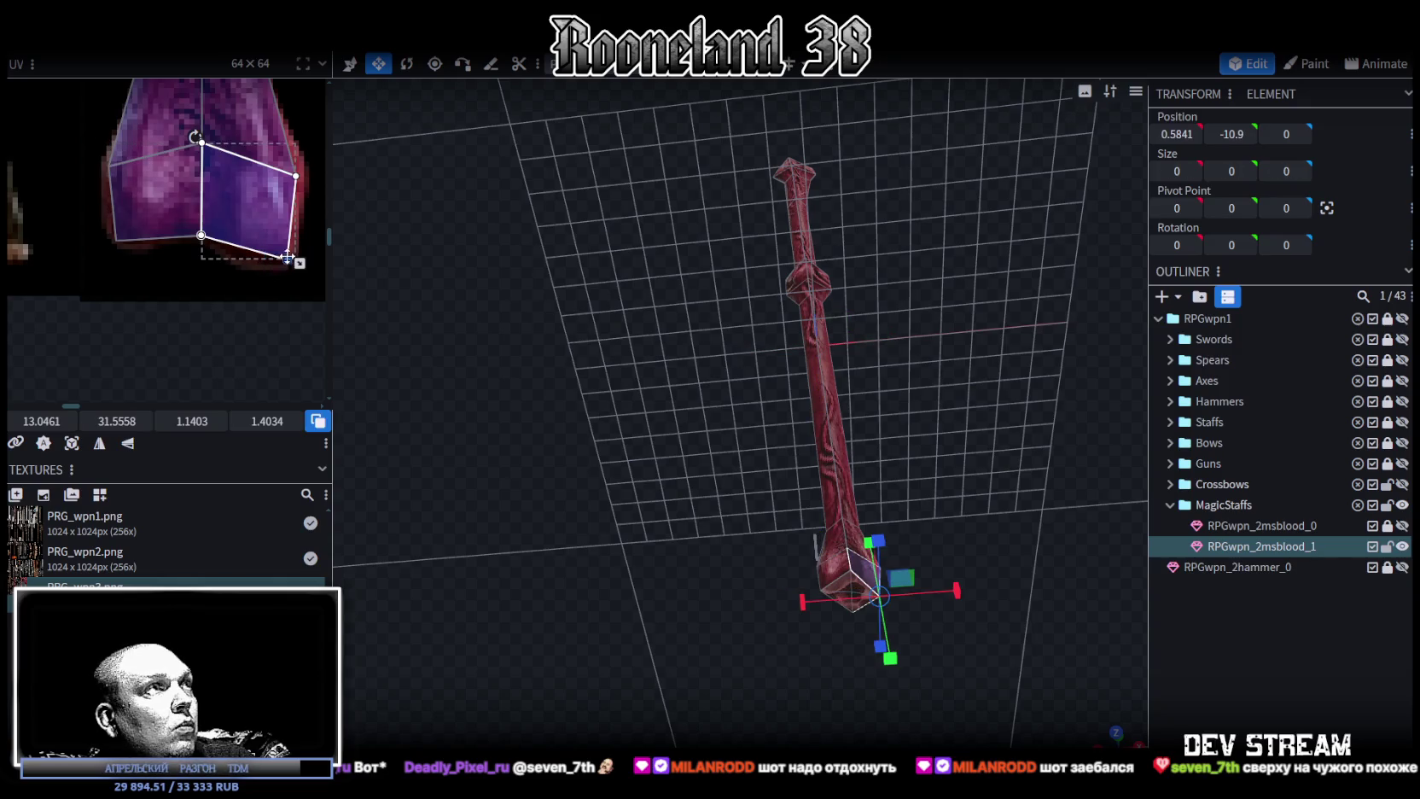
pyautogui.scroll(-3, 280, 267)
pyautogui.scroll(-3, 248, 290)
pyautogui.scroll(-3, 208, 327)
pyautogui.moveTo(780, 491)
pyautogui.mouseDown()
pyautogui.moveTo(973, 403)
pyautogui.moveTo(964, 358)
pyautogui.moveTo(768, 256)
pyautogui.mouseUp()
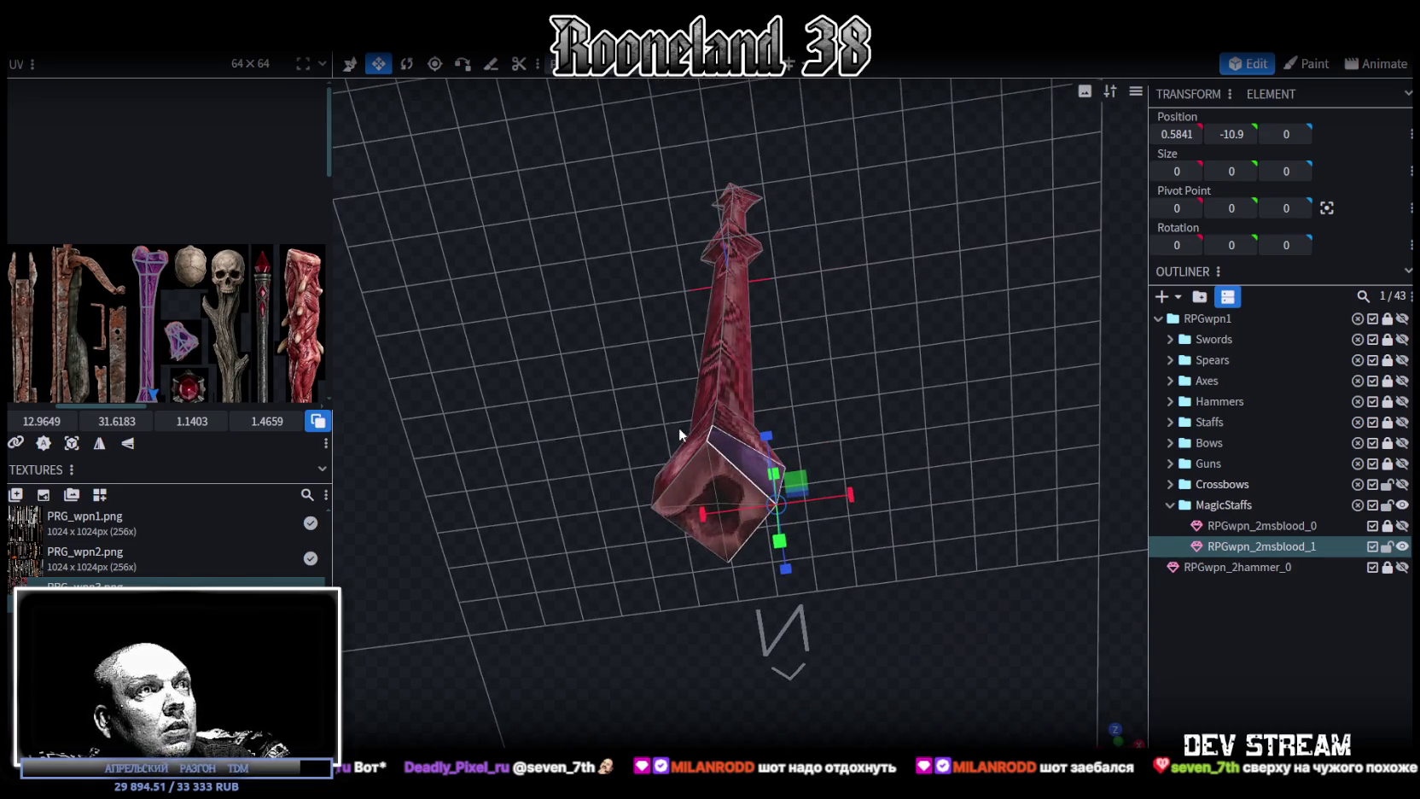
pyautogui.click(722, 472)
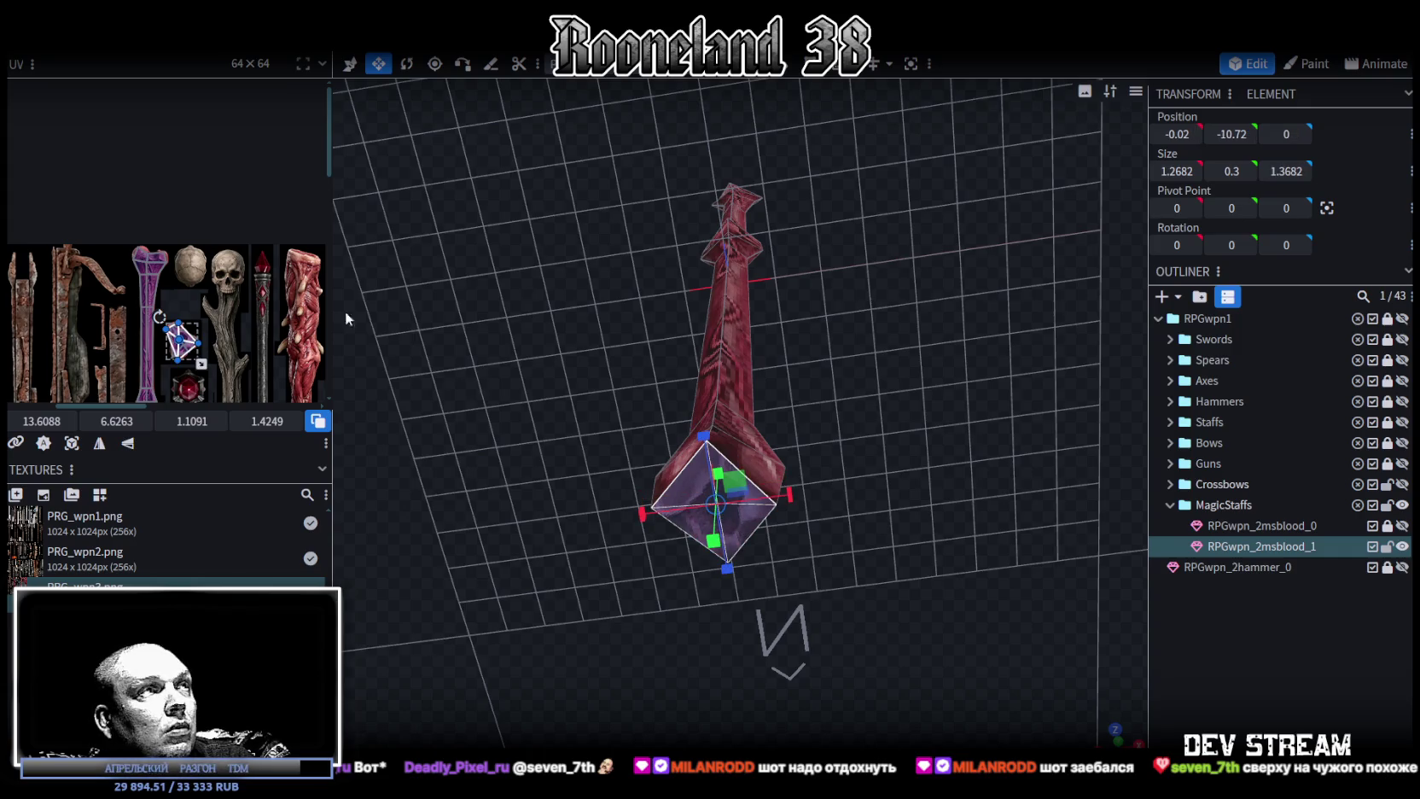
pyautogui.moveTo(182, 346); pyautogui.dragTo(196, 123)
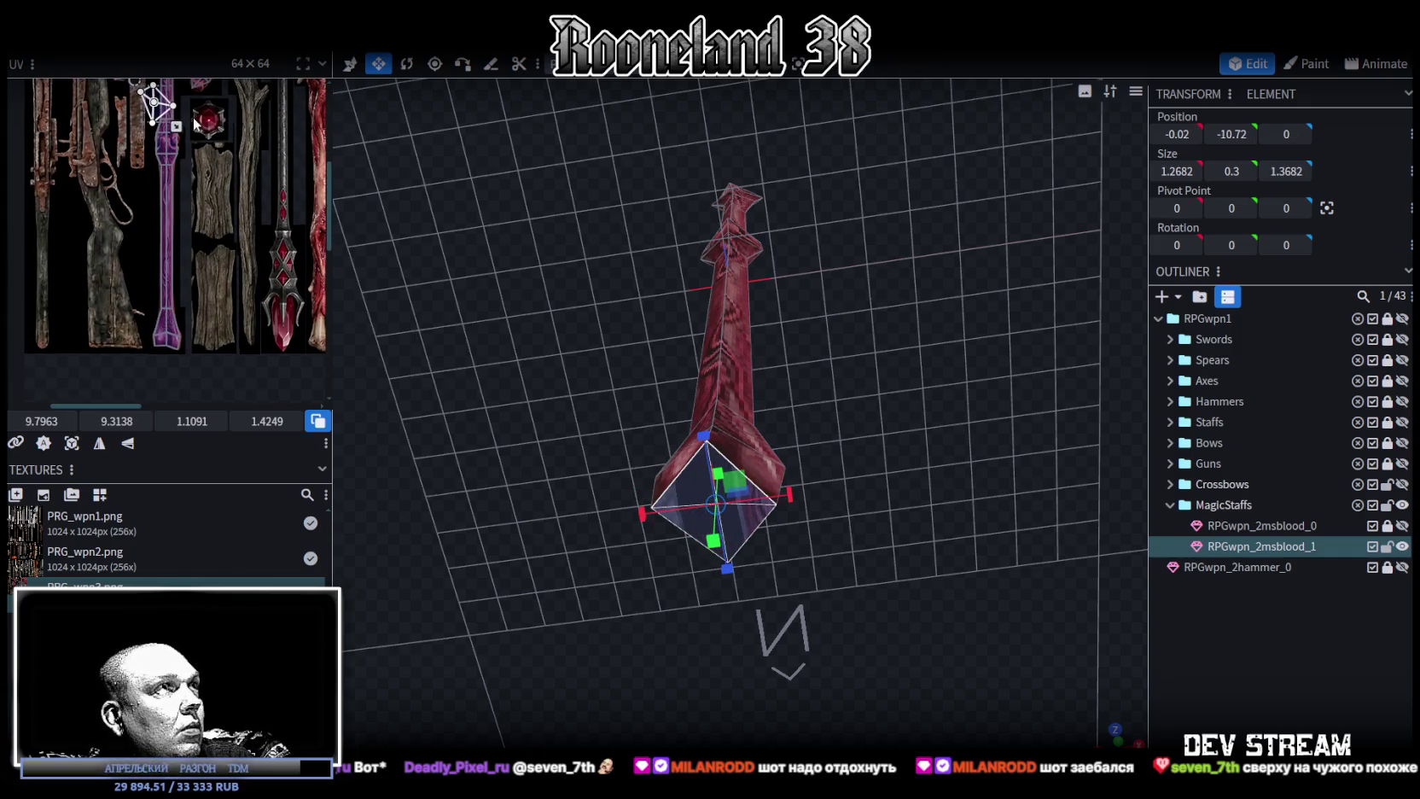
# Rotate, shift and rescale a higher pointed-end face's UV over the pink wood texture.
pyautogui.click(150, 294)
pyautogui.scroll(2, 140, 291)
pyautogui.scroll(2, 141, 291)
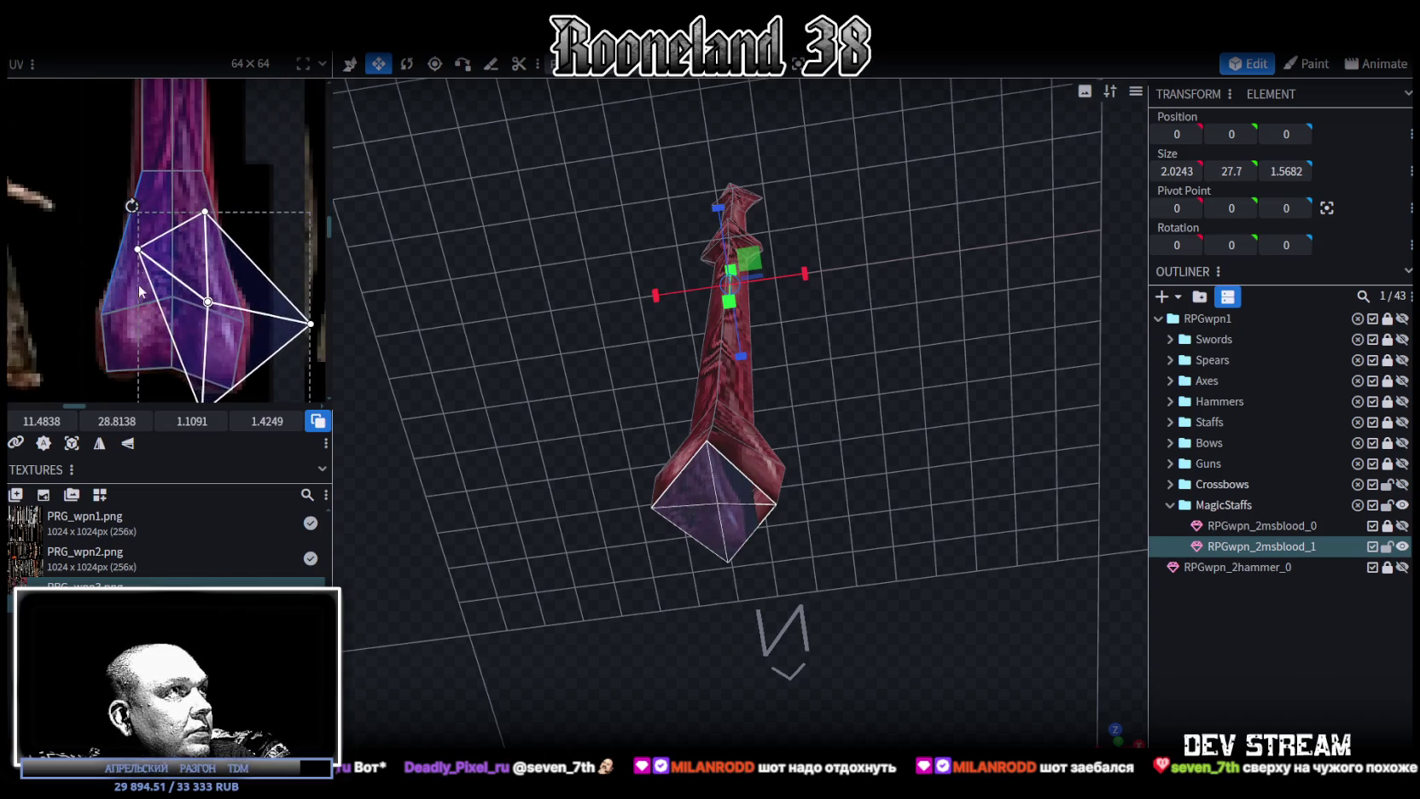
pyautogui.moveTo(130, 206); pyautogui.dragTo(99, 313)
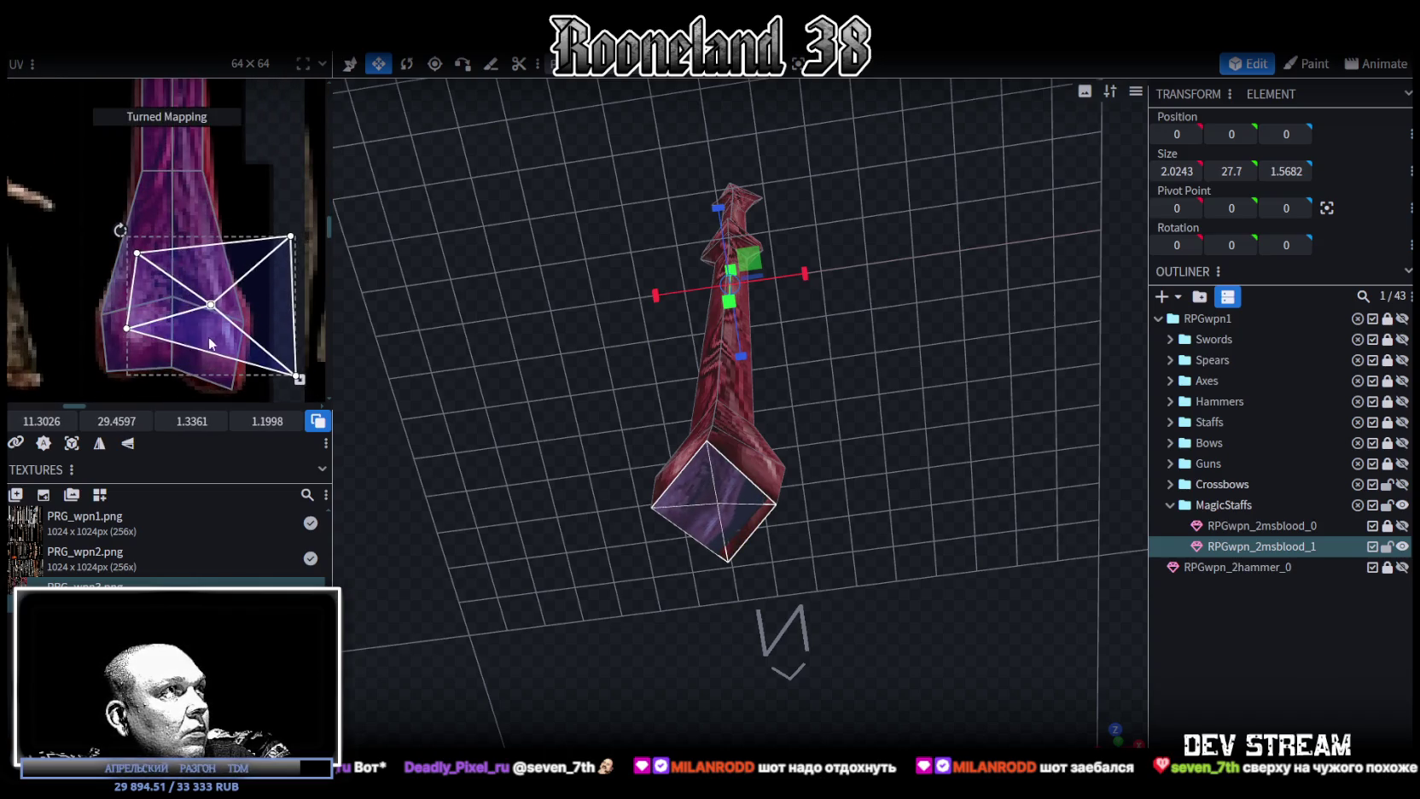
pyautogui.moveTo(214, 340)
pyautogui.mouseDown()
pyautogui.moveTo(257, 344)
pyautogui.moveTo(185, 298)
pyautogui.mouseUp()
pyautogui.moveTo(175, 232); pyautogui.dragTo(172, 268)
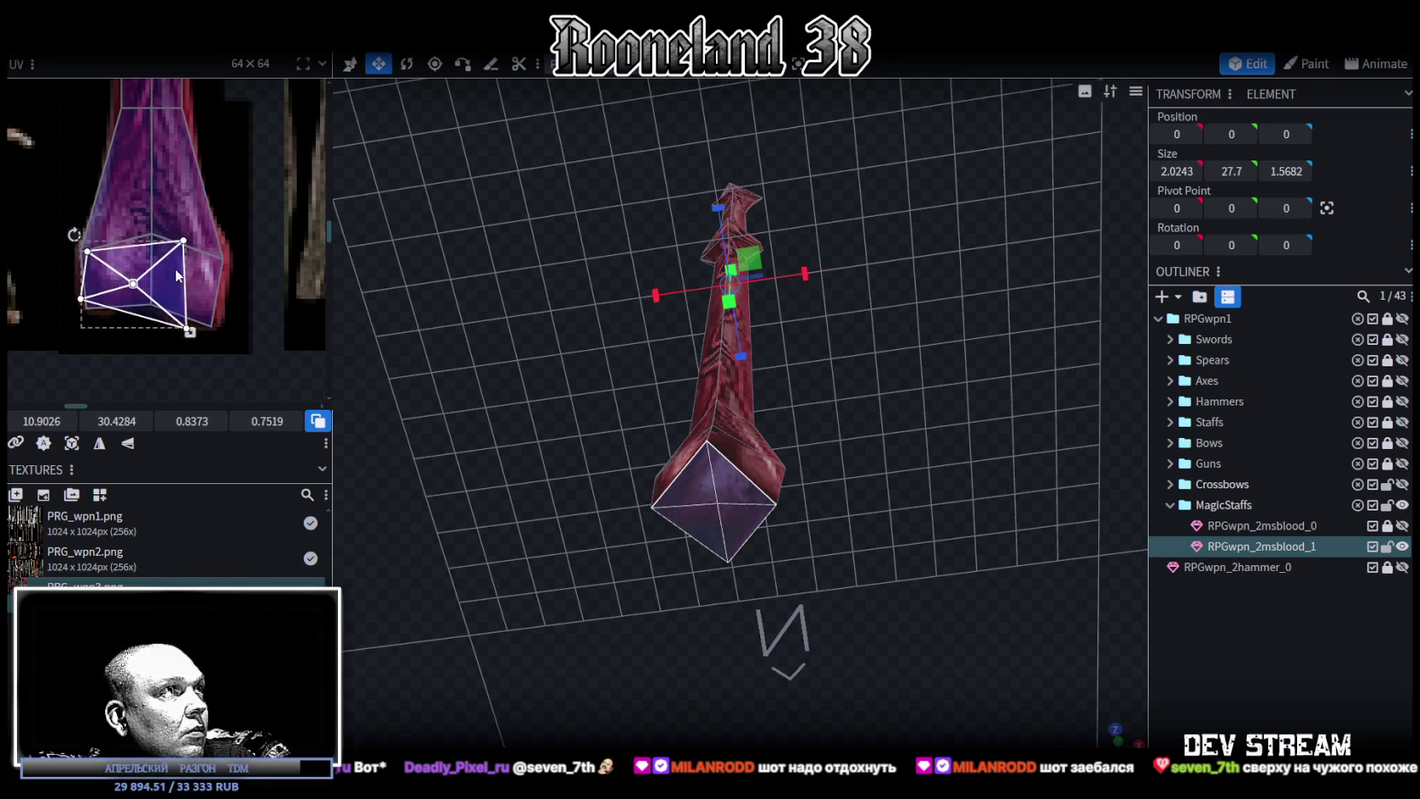
pyautogui.moveTo(187, 327)
pyautogui.mouseDown()
pyautogui.moveTo(211, 291)
pyautogui.moveTo(211, 309)
pyautogui.mouseUp()
# Rotate that face's UV 90 degrees, mirror it vertically, and fine-tune its position.
pyautogui.rightClick(194, 285)
pyautogui.moveTo(266, 296)
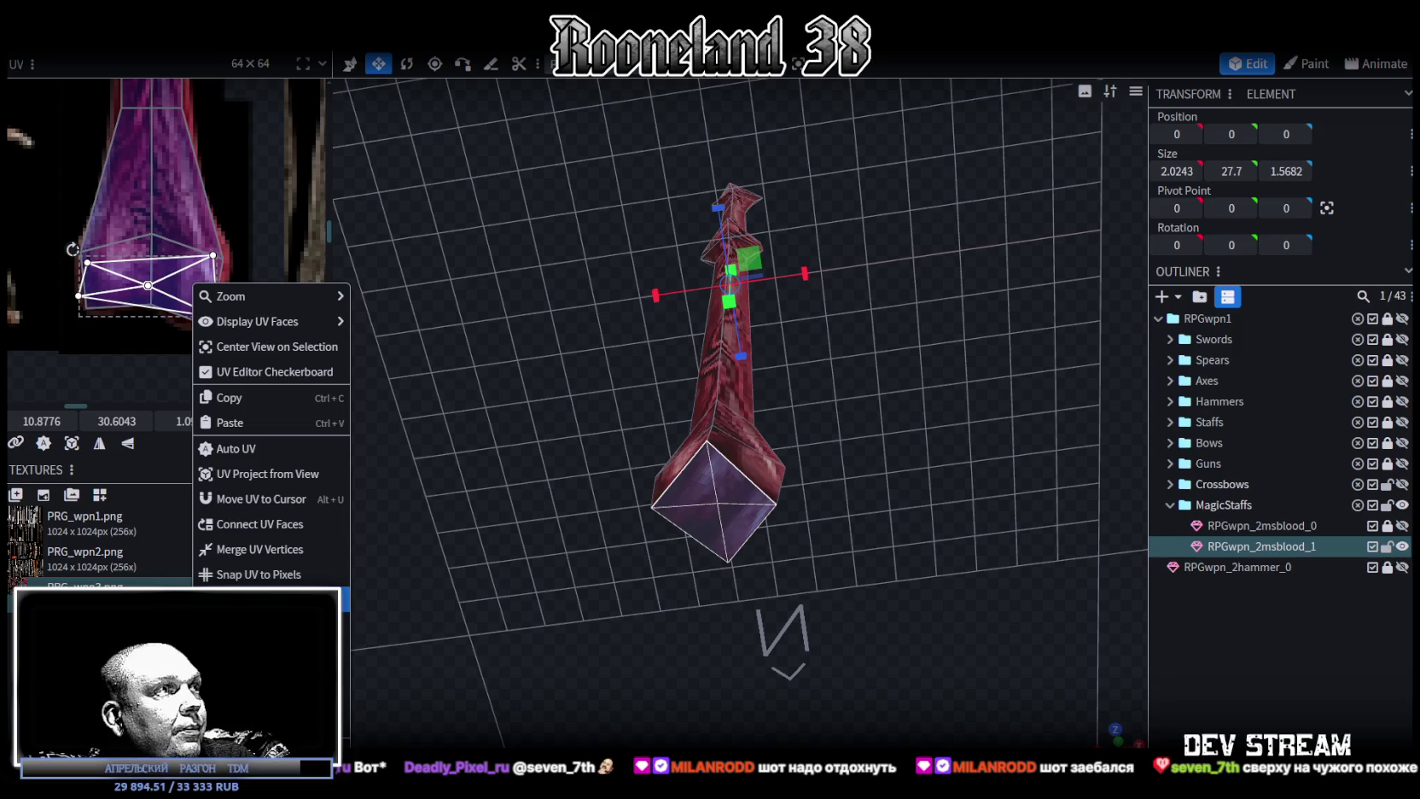
pyautogui.moveTo(73, 249)
pyautogui.mouseDown()
pyautogui.moveTo(180, 229)
pyautogui.moveTo(156, 299)
pyautogui.mouseUp()
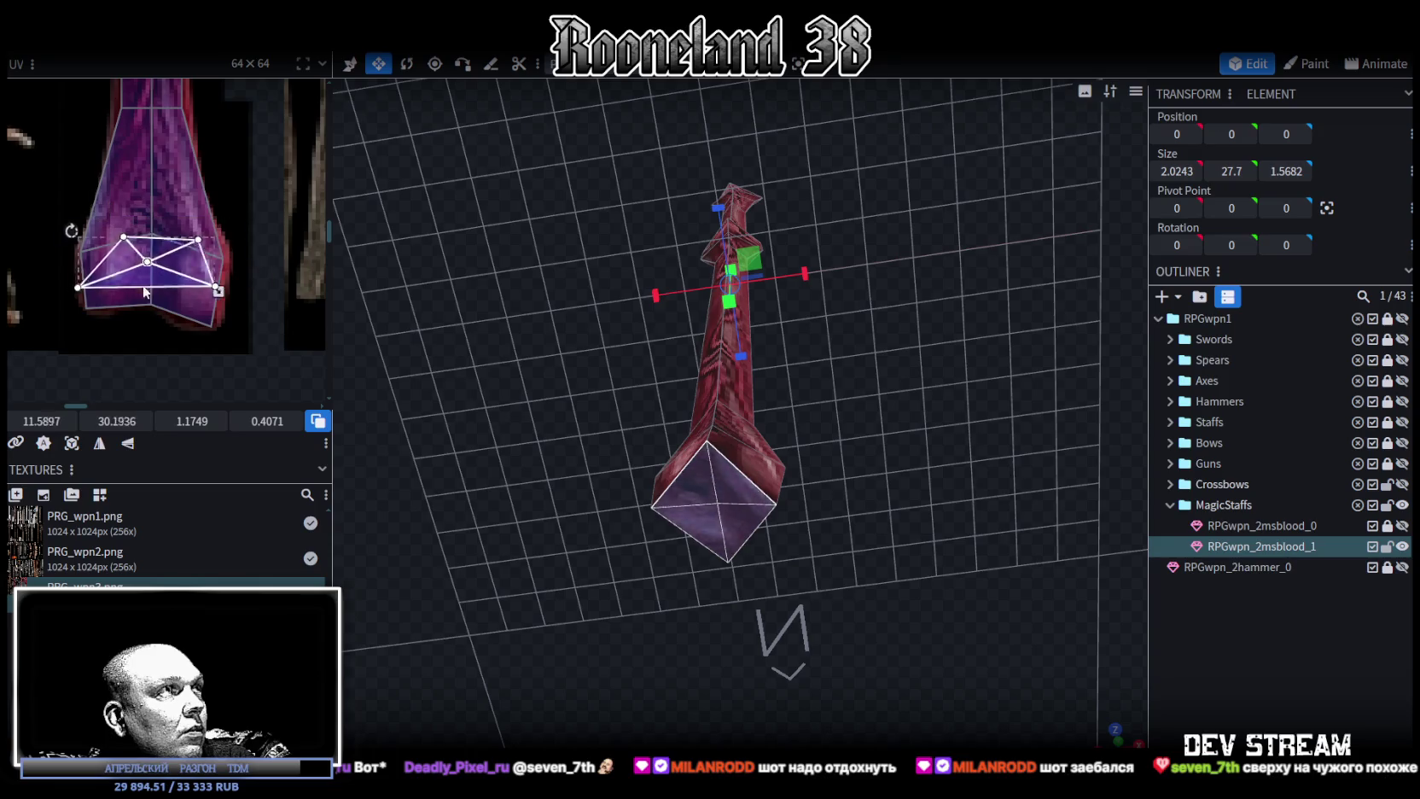
pyautogui.click(127, 443)
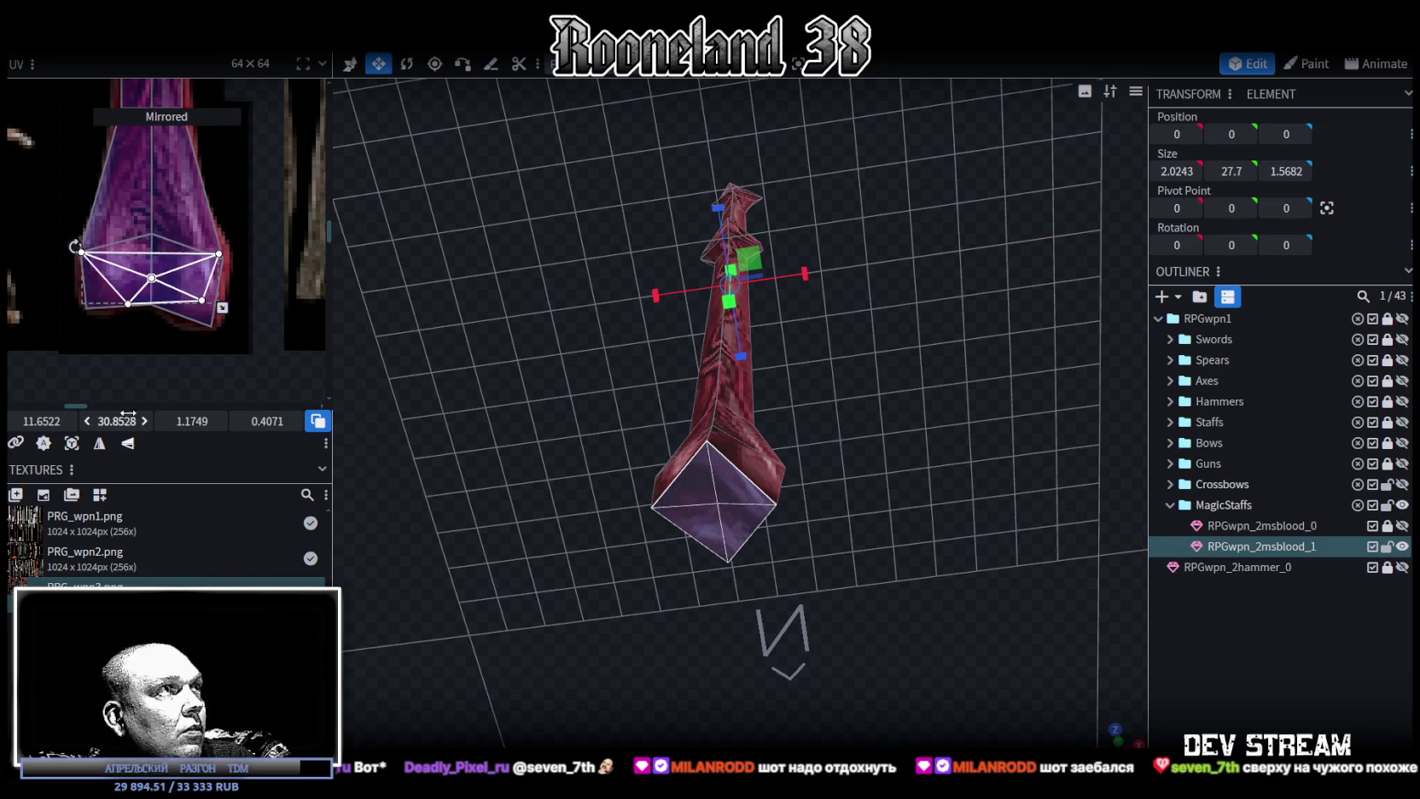
pyautogui.moveTo(76, 243); pyautogui.dragTo(75, 234)
pyautogui.moveTo(168, 292); pyautogui.dragTo(170, 306)
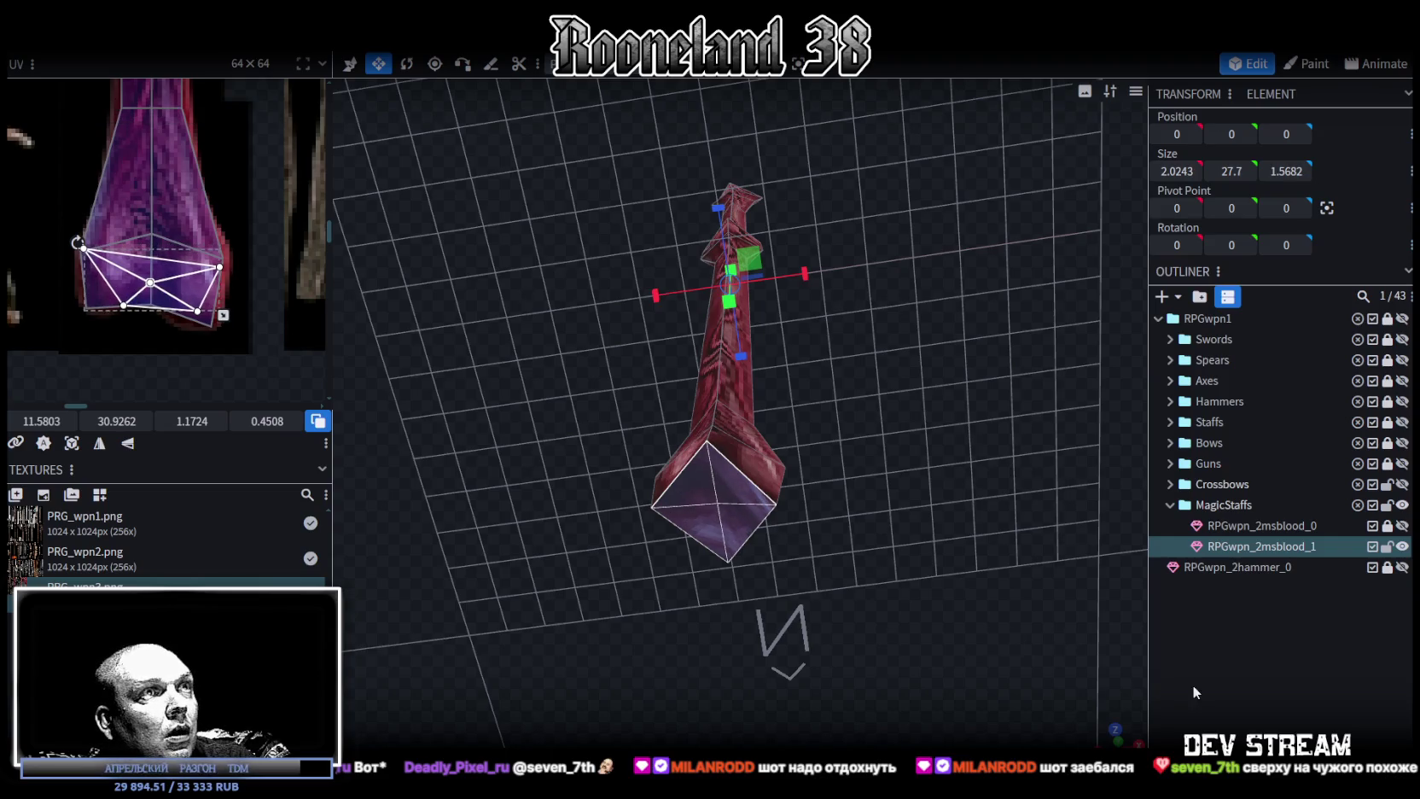
pyautogui.click(132, 309)
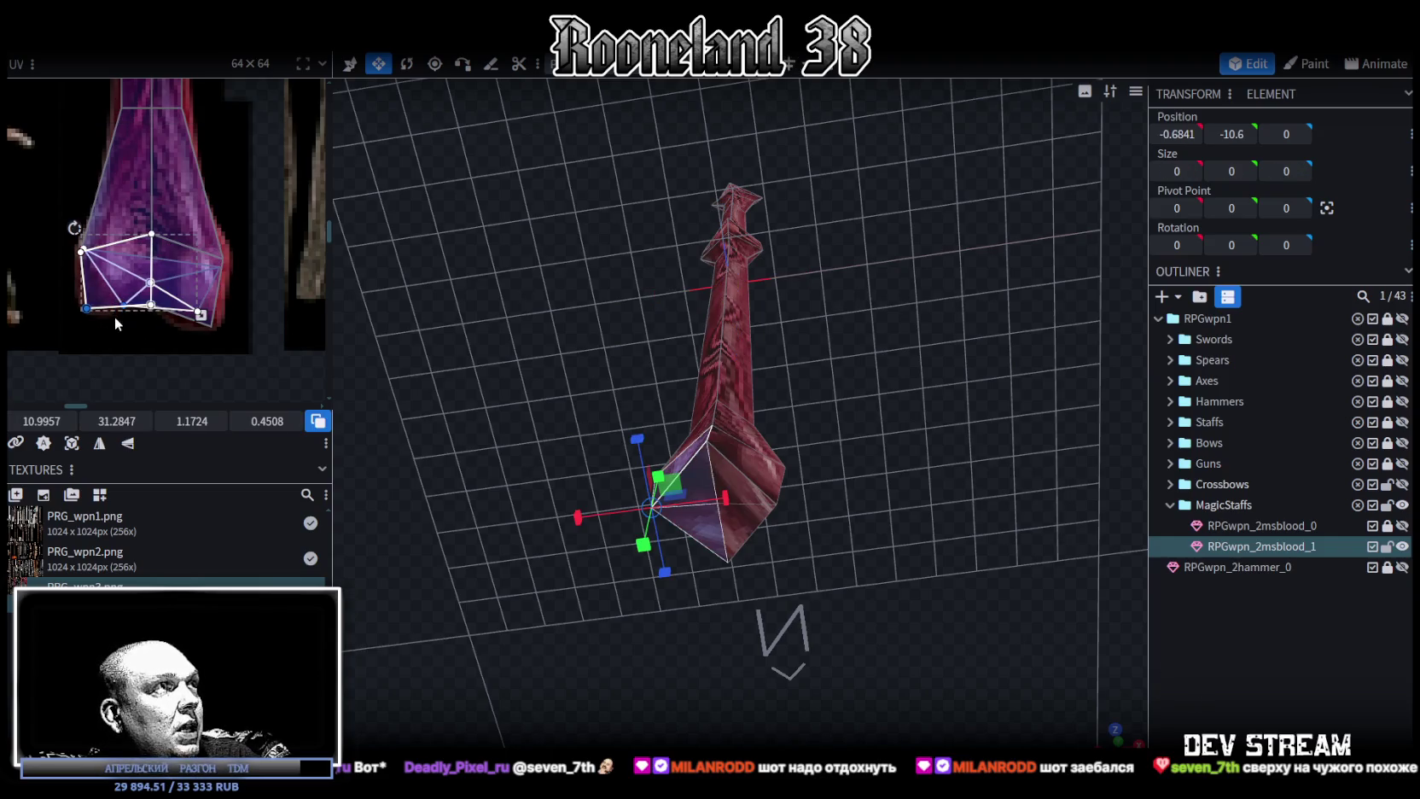
pyautogui.click(1215, 662)
pyautogui.click(1104, 731)
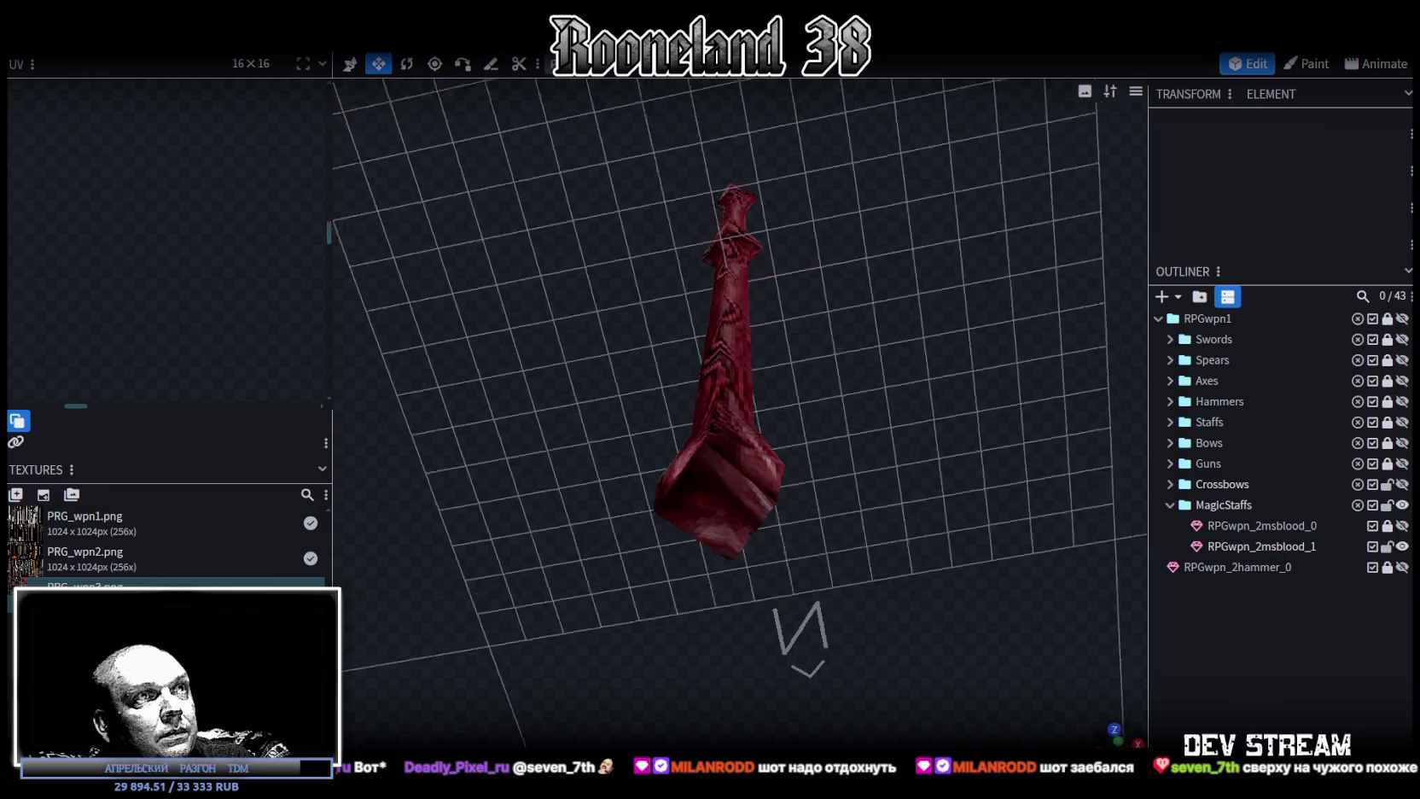
# Shift the vertices around the staff's middle bulge sideways to bend the shaft.
pyautogui.moveTo(883, 563); pyautogui.dragTo(782, 465)
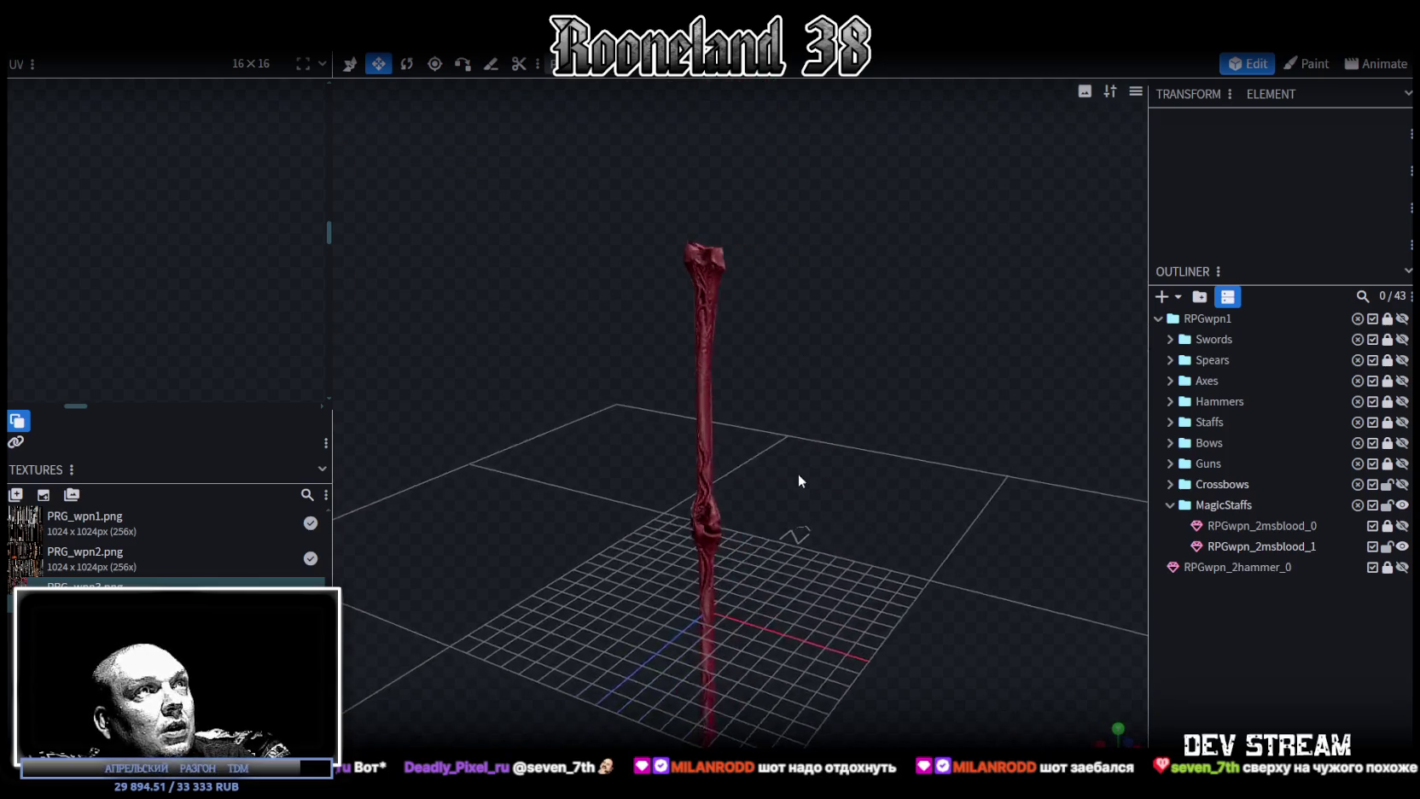
pyautogui.click(782, 465)
pyautogui.moveTo(870, 561); pyautogui.dragTo(771, 80)
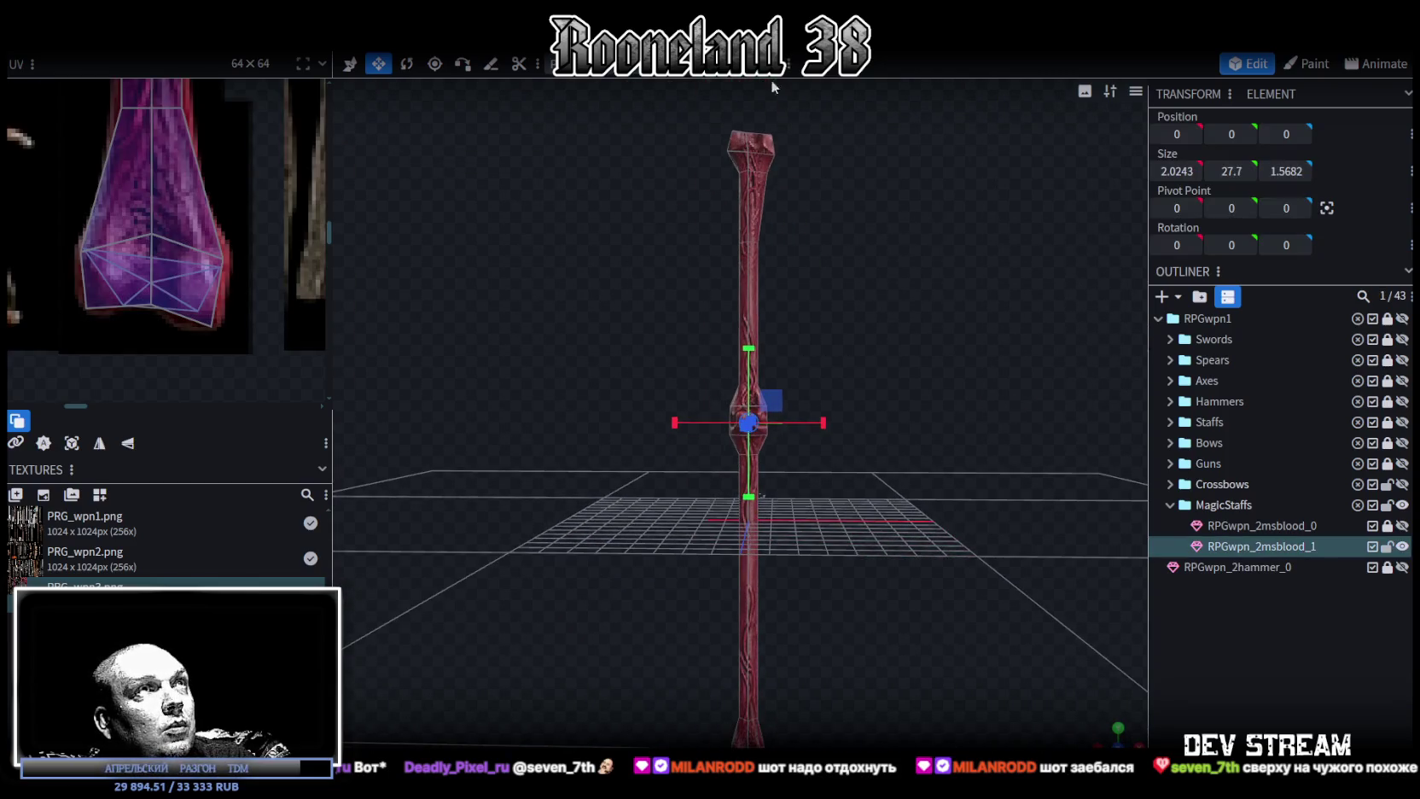
pyautogui.keyDown('ctrl'); pyautogui.moveTo(673, 334); pyautogui.dragTo(838, 507); pyautogui.keyUp('ctrl')
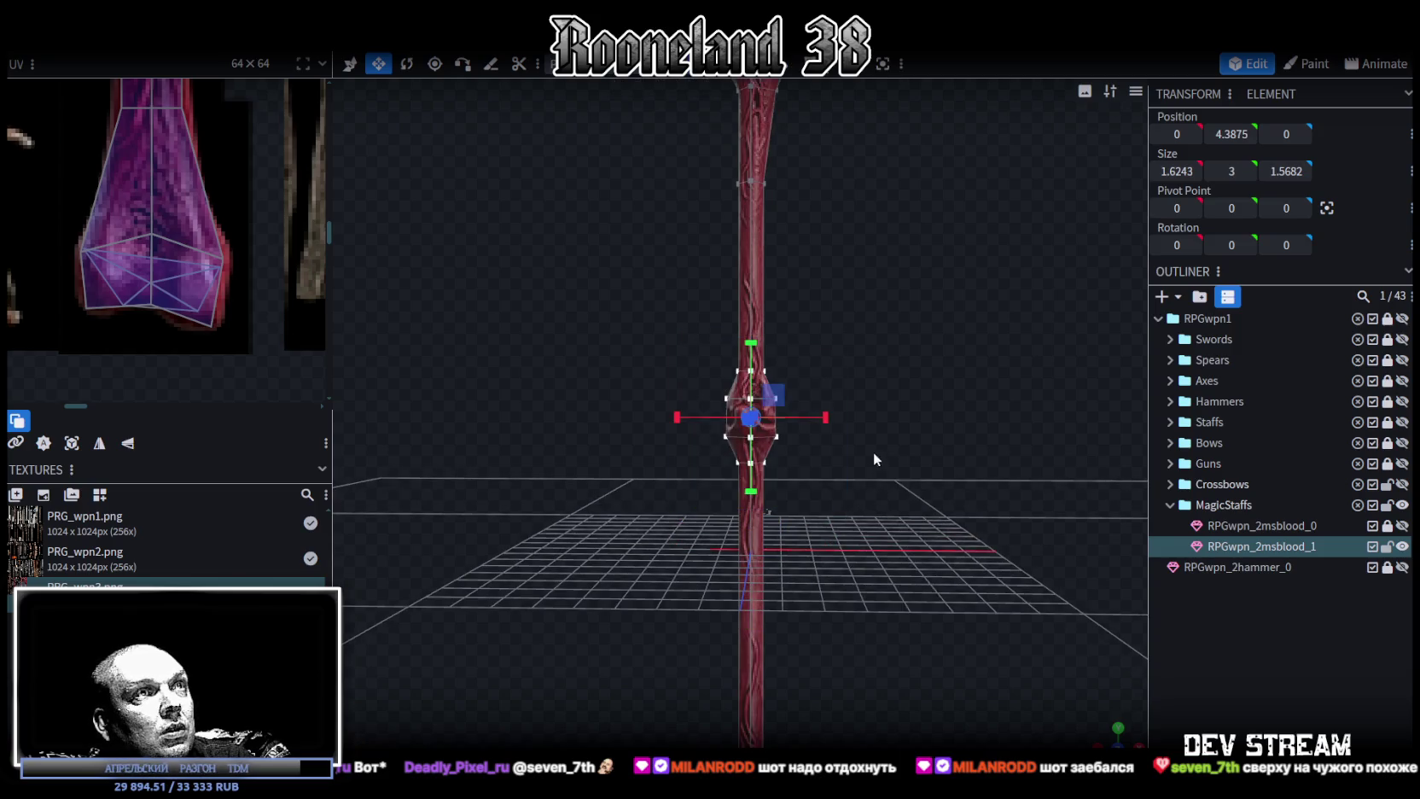
pyautogui.moveTo(824, 423); pyautogui.dragTo(816, 419)
pyautogui.moveTo(878, 523)
pyautogui.mouseDown()
pyautogui.moveTo(828, 572)
pyautogui.moveTo(855, 537)
pyautogui.moveTo(848, 488)
pyautogui.mouseUp()
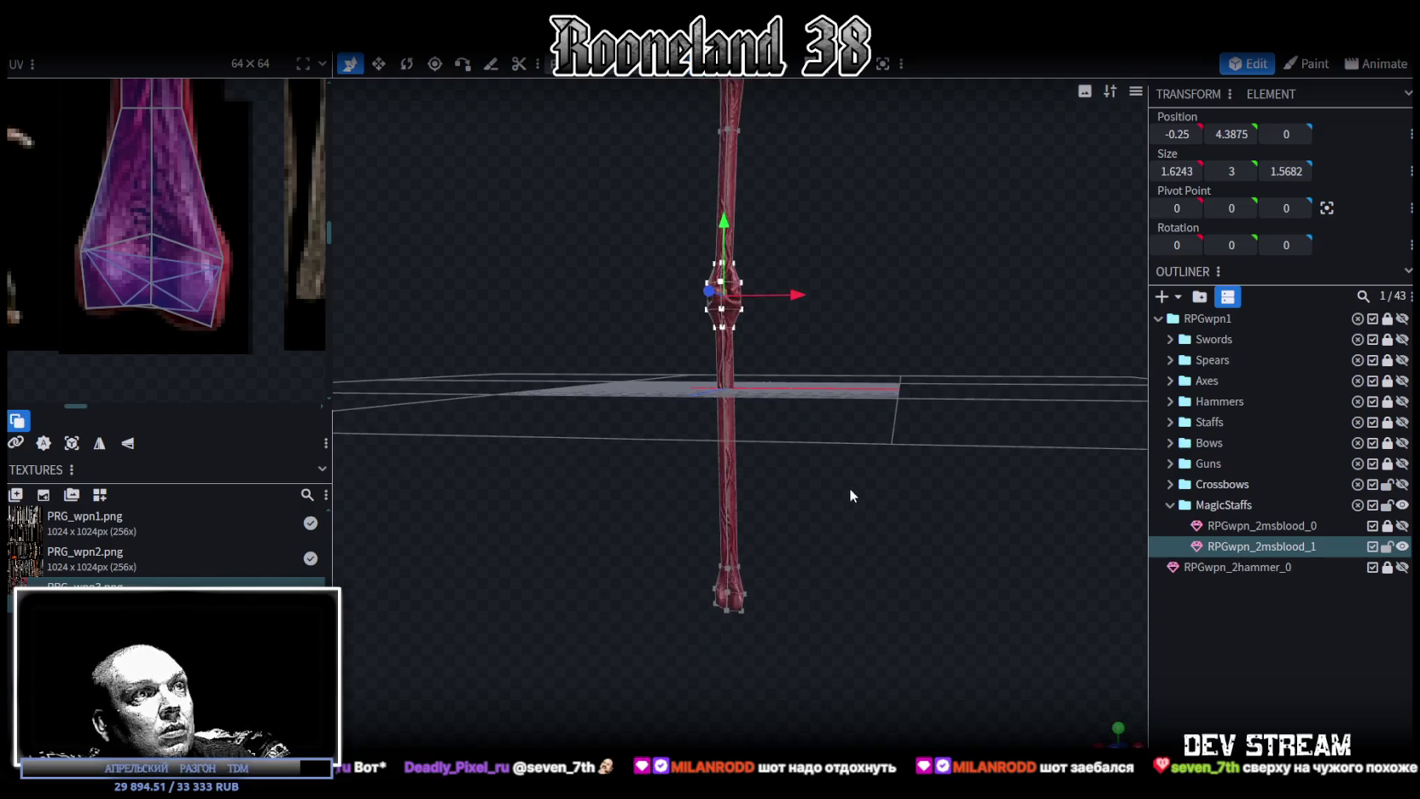
# Nudge the staff's bottom-end vertices along X, then ease them back.
pyautogui.moveTo(691, 638)
pyautogui.keyDown('ctrl'); pyautogui.mouseDown()
pyautogui.moveTo(804, 564)
pyautogui.moveTo(820, 590)
pyautogui.mouseUp(); pyautogui.keyUp('ctrl')
pyautogui.moveTo(838, 502)
pyautogui.mouseDown()
pyautogui.moveTo(865, 557)
pyautogui.moveTo(848, 458)
pyautogui.moveTo(834, 661)
pyautogui.mouseUp()
pyautogui.moveTo(686, 739); pyautogui.dragTo(793, 660)
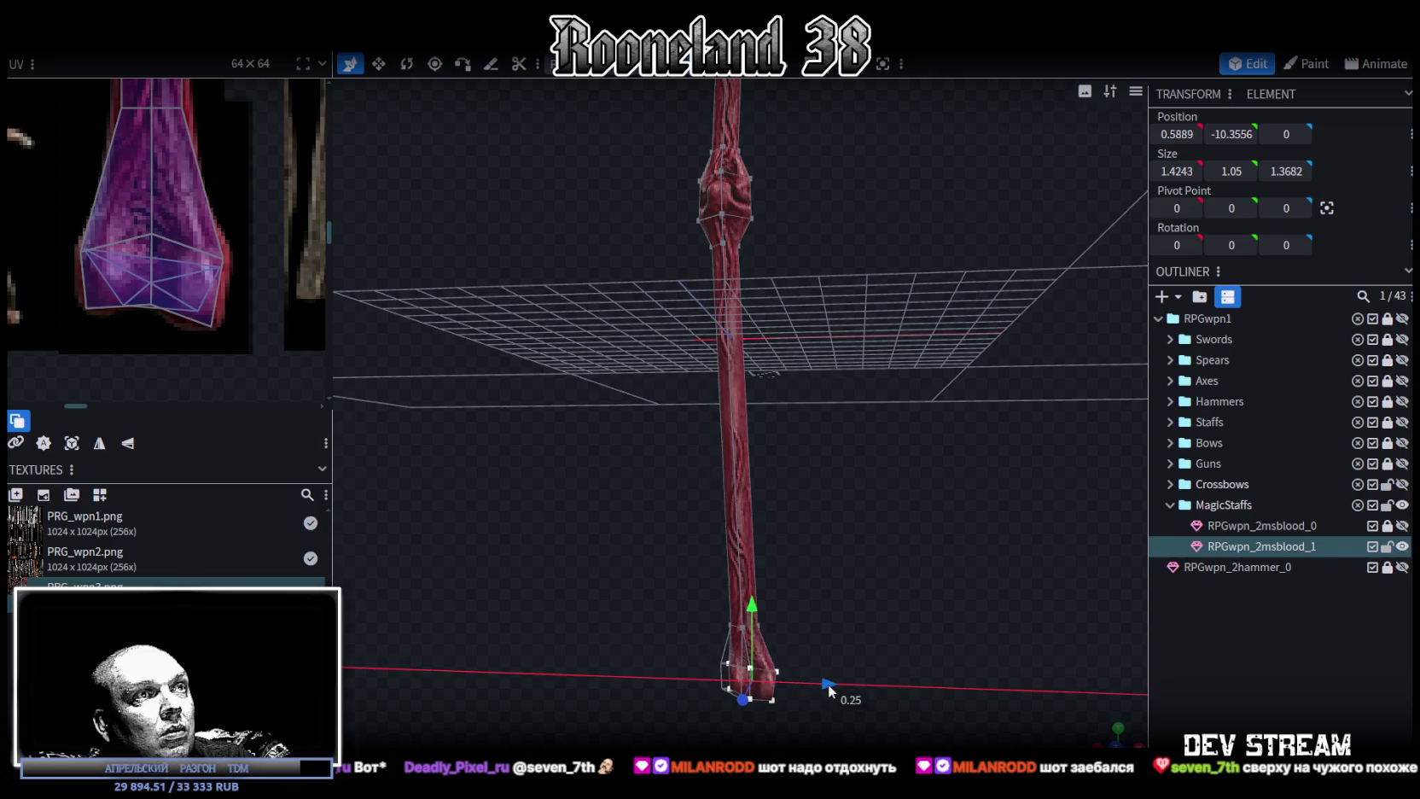
pyautogui.moveTo(824, 684); pyautogui.dragTo(918, 441)
pyautogui.scroll(4, 909, 466)
pyautogui.scroll(2, 917, 461)
pyautogui.moveTo(864, 516); pyautogui.dragTo(846, 506)
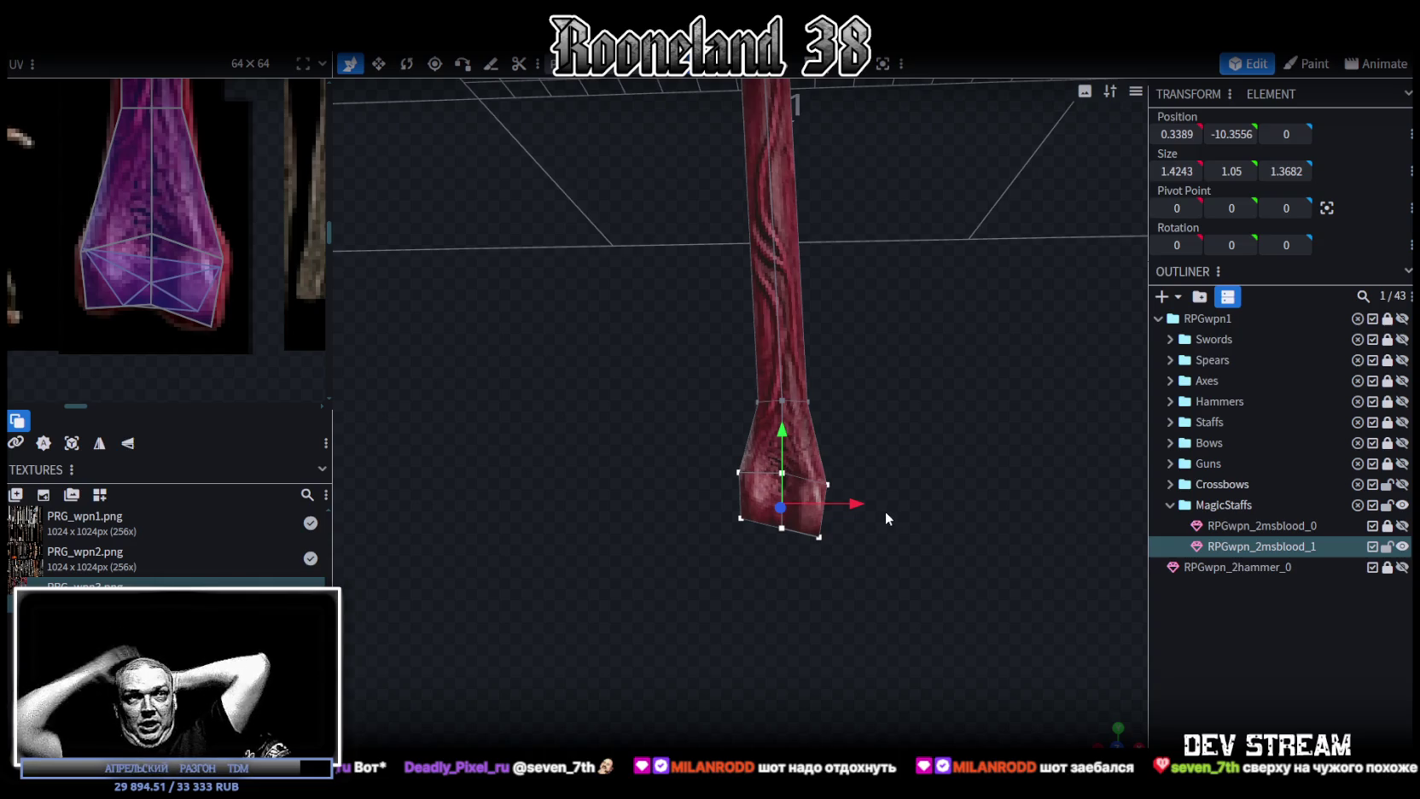
# Widen the middle knot along X to a size of 1.8243, sitting at Y 3.75.
pyautogui.moveTo(880, 512)
pyautogui.mouseDown()
pyautogui.moveTo(889, 256)
pyautogui.moveTo(838, 318)
pyautogui.moveTo(890, 425)
pyautogui.moveTo(848, 386)
pyautogui.moveTo(815, 397)
pyautogui.moveTo(891, 422)
pyautogui.moveTo(841, 416)
pyautogui.moveTo(804, 369)
pyautogui.moveTo(882, 347)
pyautogui.moveTo(956, 410)
pyautogui.moveTo(800, 401)
pyautogui.moveTo(761, 429)
pyautogui.moveTo(893, 404)
pyautogui.moveTo(984, 471)
pyautogui.moveTo(938, 474)
pyautogui.moveTo(796, 372)
pyautogui.mouseUp()
pyautogui.scroll(3, 935, 419)
pyautogui.click(794, 372)
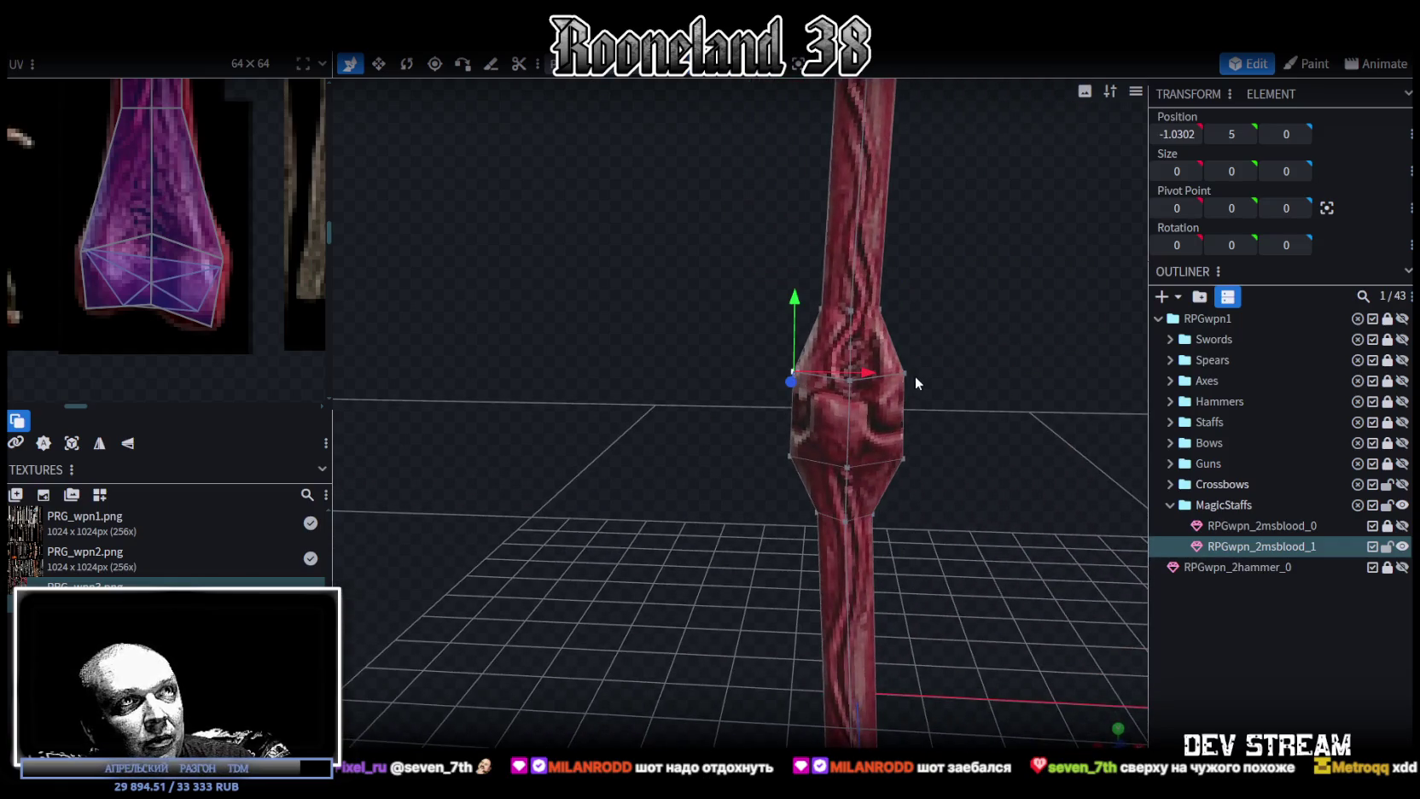
pyautogui.moveTo(928, 378); pyautogui.dragTo(933, 377)
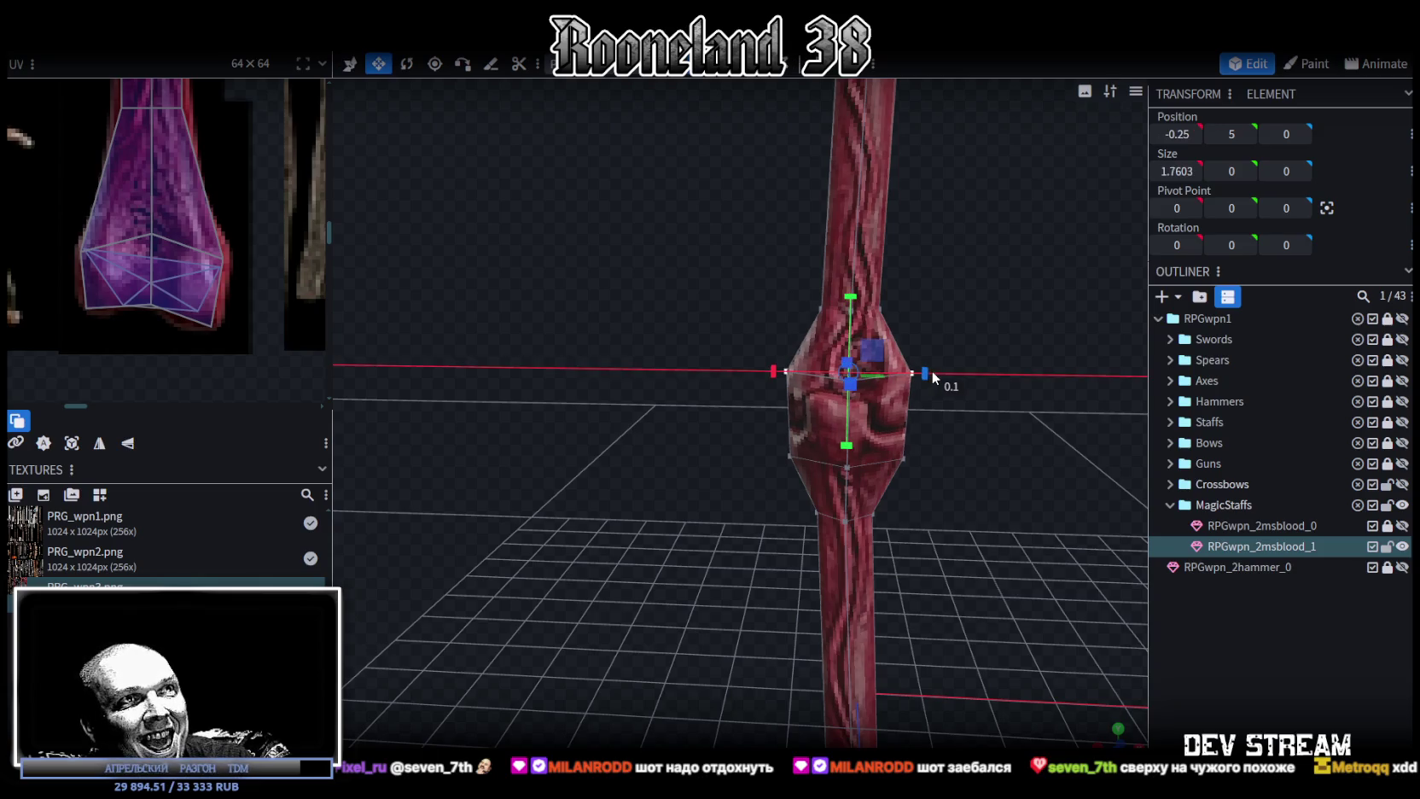
pyautogui.click(904, 460)
pyautogui.keyDown('shift'); pyautogui.click(787, 460); pyautogui.keyUp('shift')
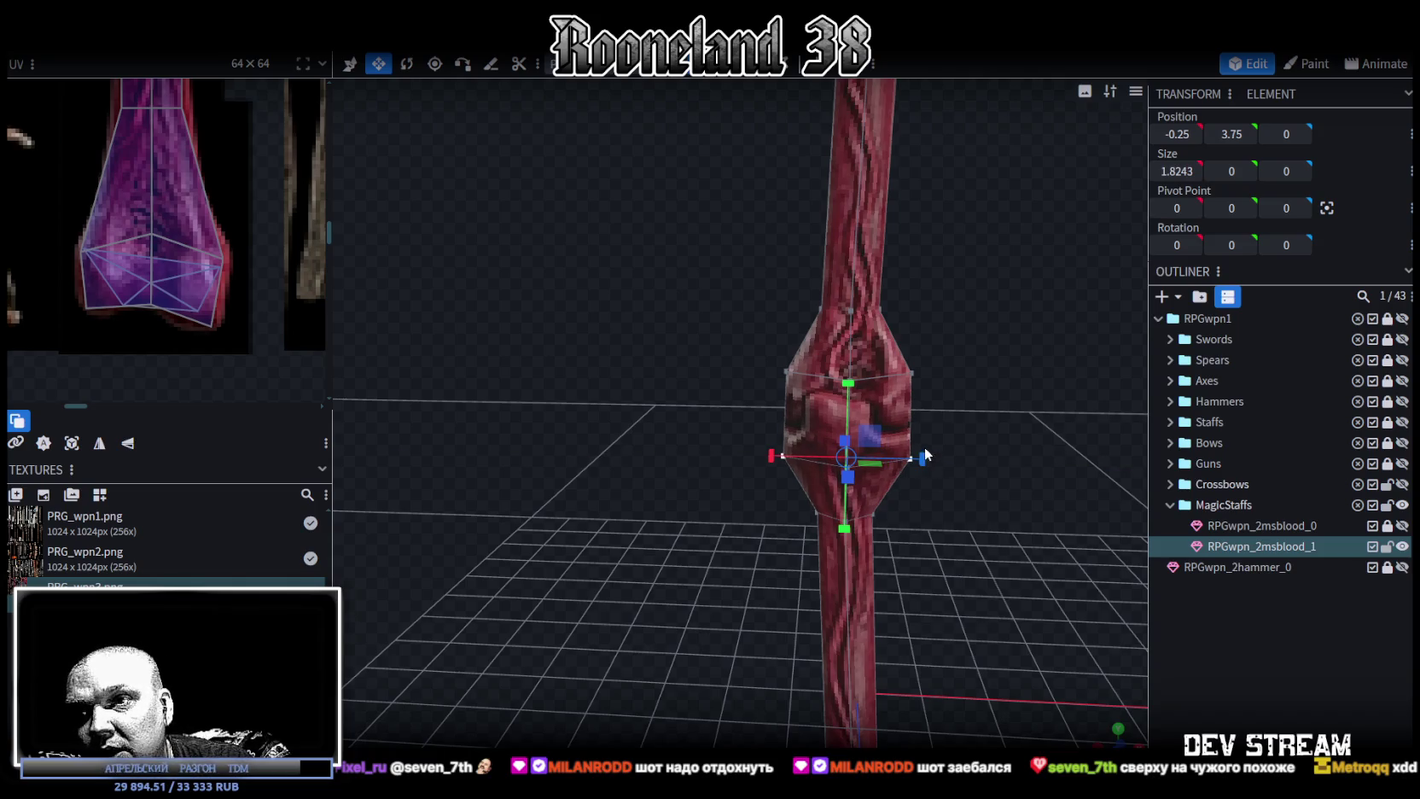
pyautogui.scroll(-5, 538, 435)
pyautogui.moveTo(566, 548); pyautogui.dragTo(688, 448)
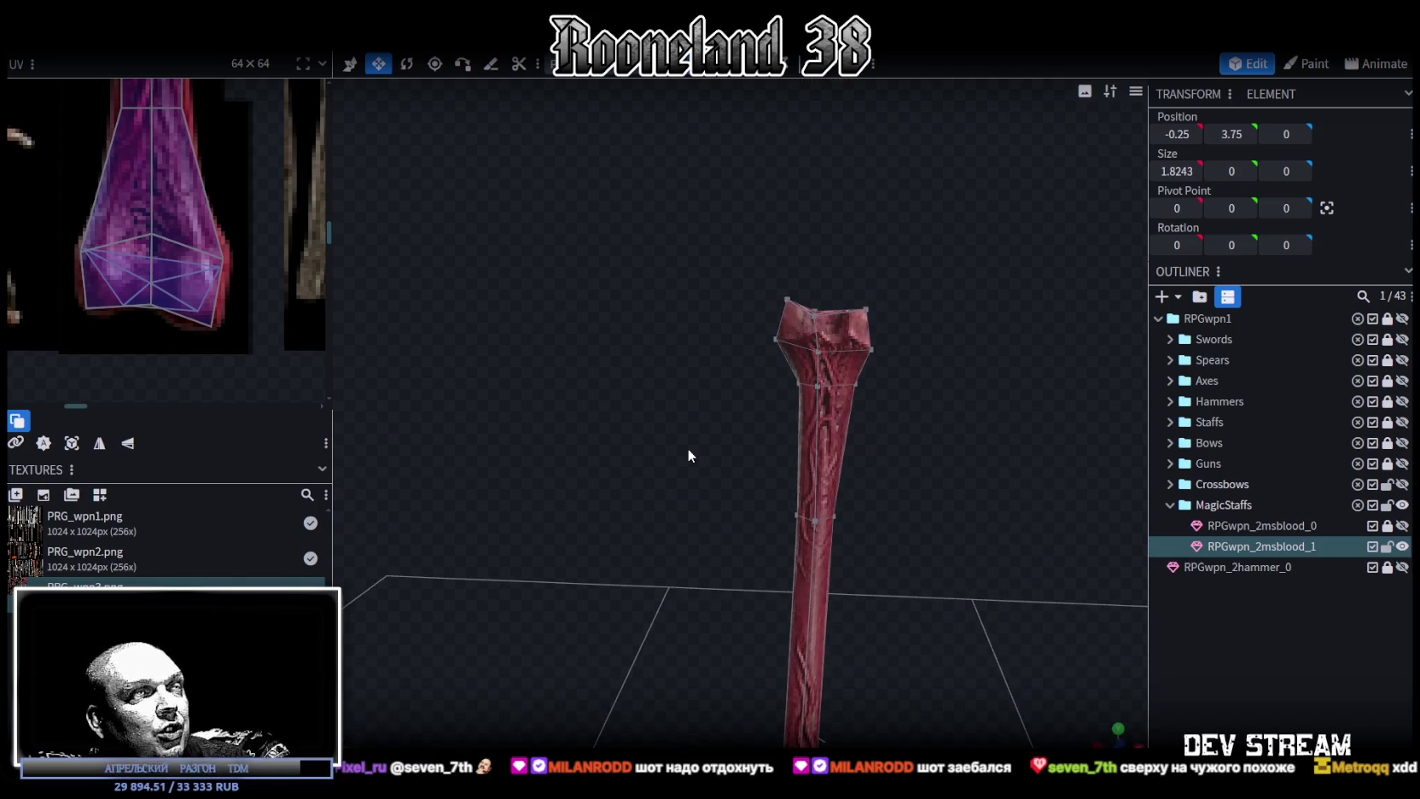
# Zoom the UV panel out and shift the staff head's top vertex 0.1 back along X to 1.0481.
pyautogui.scroll(-2, 751, 521)
pyautogui.scroll(-2, 284, 274)
pyautogui.scroll(-2, 227, 272)
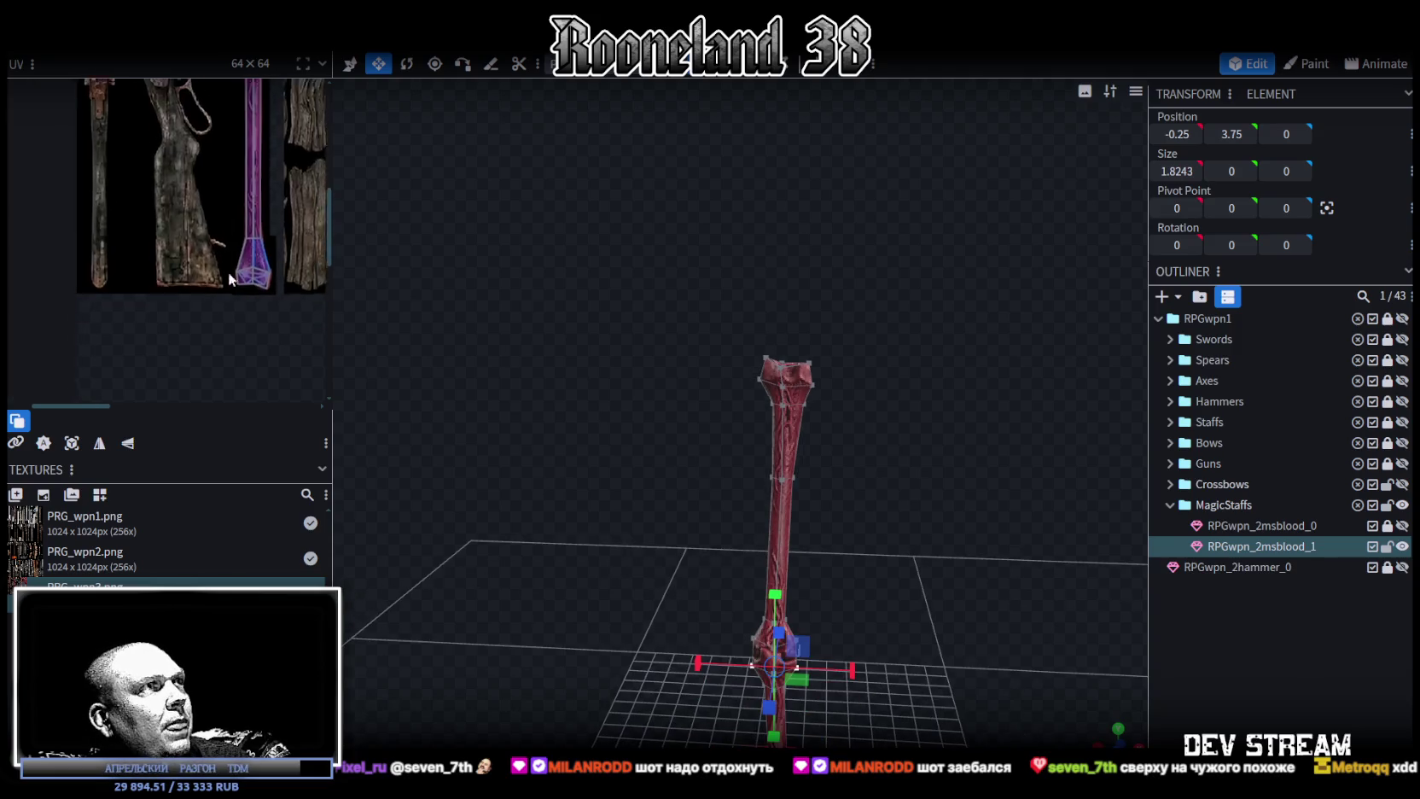
pyautogui.scroll(-2, 166, 285)
pyautogui.scroll(-1, 166, 283)
pyautogui.scroll(-2, 166, 279)
pyautogui.moveTo(478, 376)
pyautogui.mouseDown()
pyautogui.moveTo(616, 441)
pyautogui.moveTo(570, 435)
pyautogui.moveTo(707, 417)
pyautogui.moveTo(802, 375)
pyautogui.moveTo(812, 304)
pyautogui.mouseUp()
pyautogui.scroll(3, 587, 463)
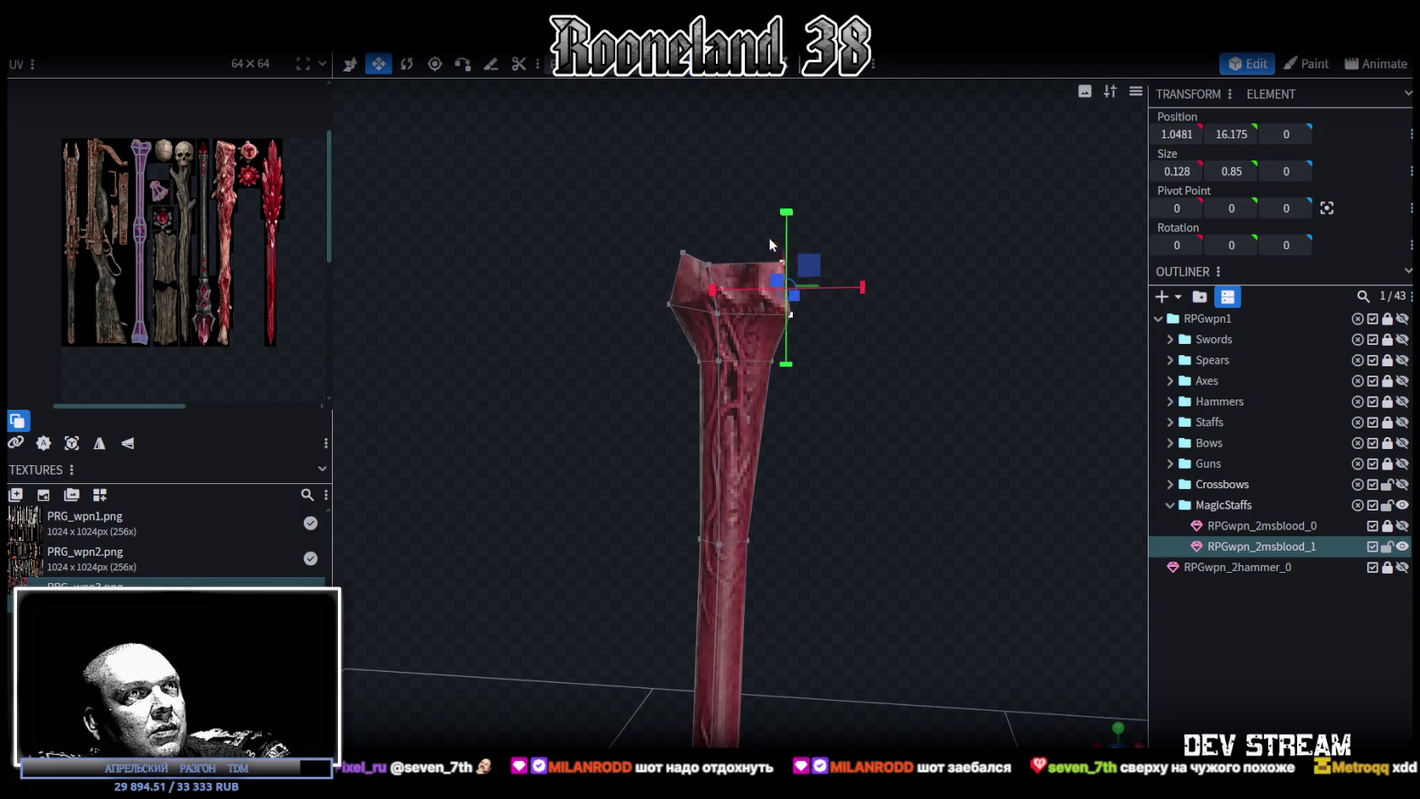
pyautogui.moveTo(765, 230); pyautogui.dragTo(983, 413)
pyautogui.press('v')
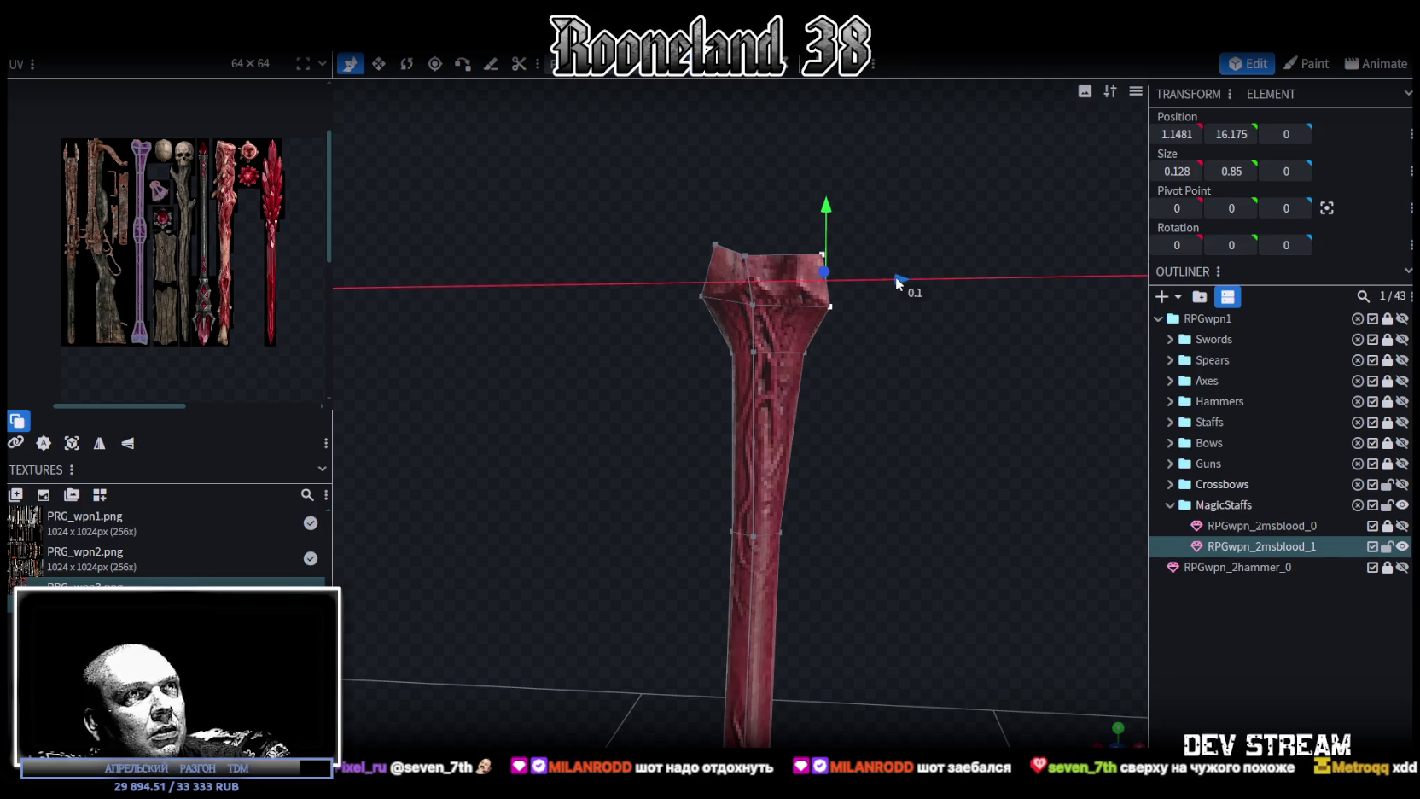
pyautogui.moveTo(862, 324); pyautogui.dragTo(870, 361)
pyautogui.moveTo(935, 287); pyautogui.dragTo(932, 283)
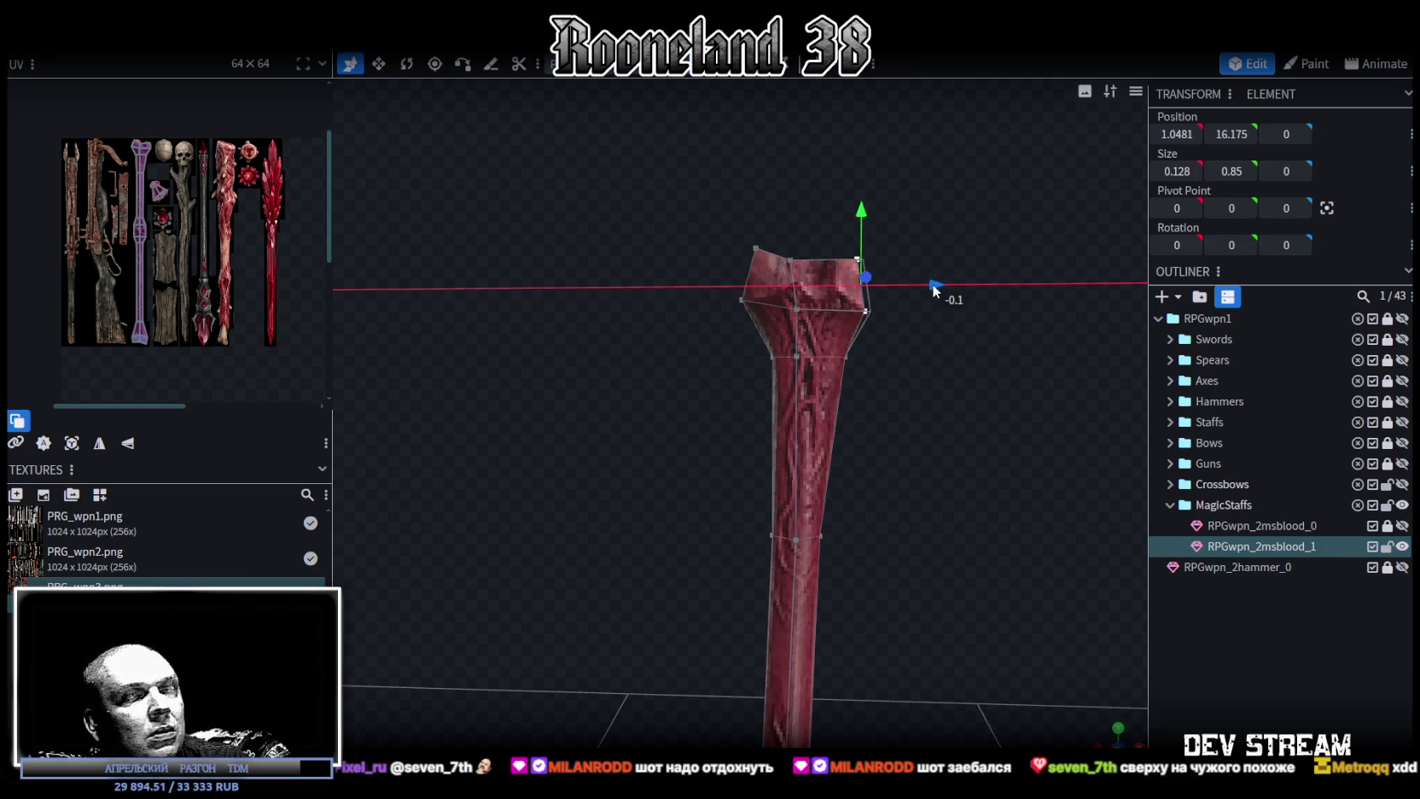
# Clear the selection, view the whole staff from a tilted top-down angle, and reselect the staff mesh.
pyautogui.scroll(-5, 779, 474)
pyautogui.moveTo(786, 515); pyautogui.dragTo(777, 360)
pyautogui.click(1185, 695)
pyautogui.moveTo(939, 546)
pyautogui.mouseDown()
pyautogui.moveTo(865, 515)
pyautogui.moveTo(810, 570)
pyautogui.moveTo(838, 411)
pyautogui.moveTo(777, 497)
pyautogui.moveTo(619, 509)
pyautogui.moveTo(627, 540)
pyautogui.moveTo(882, 443)
pyautogui.moveTo(960, 390)
pyautogui.moveTo(894, 410)
pyautogui.moveTo(853, 497)
pyautogui.moveTo(892, 493)
pyautogui.moveTo(886, 580)
pyautogui.moveTo(768, 321)
pyautogui.mouseUp()
pyautogui.scroll(3, 892, 493)
pyautogui.click(768, 321)
# Drag a staff UV point onto the blood staff artwork in the texture atlas.
pyautogui.scroll(3, 205, 160)
pyautogui.scroll(3, 128, 215)
pyautogui.scroll(2, 158, 236)
pyautogui.moveTo(169, 247); pyautogui.dragTo(243, 293)
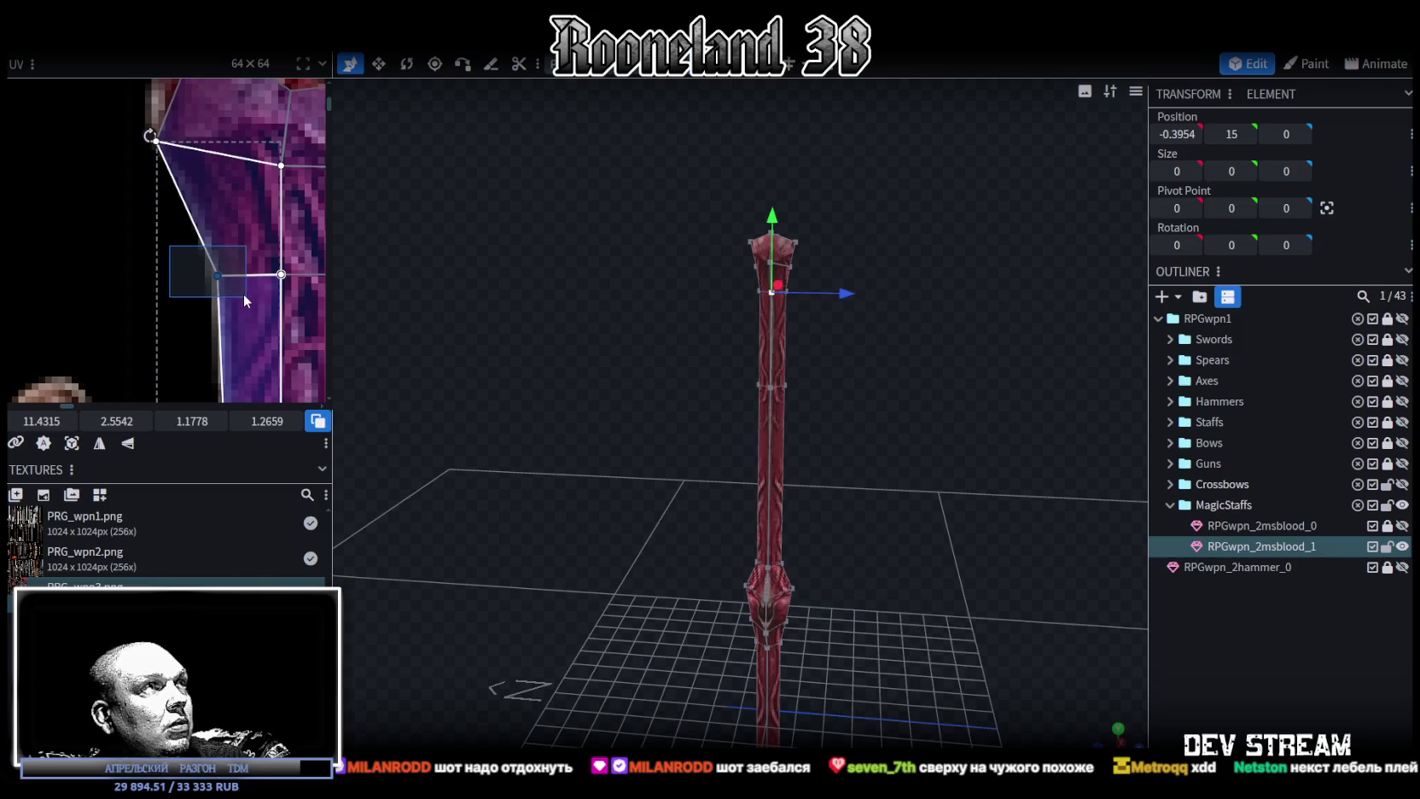
pyautogui.moveTo(225, 273)
pyautogui.mouseDown()
pyautogui.moveTo(191, 220)
pyautogui.moveTo(204, 214)
pyautogui.mouseUp()
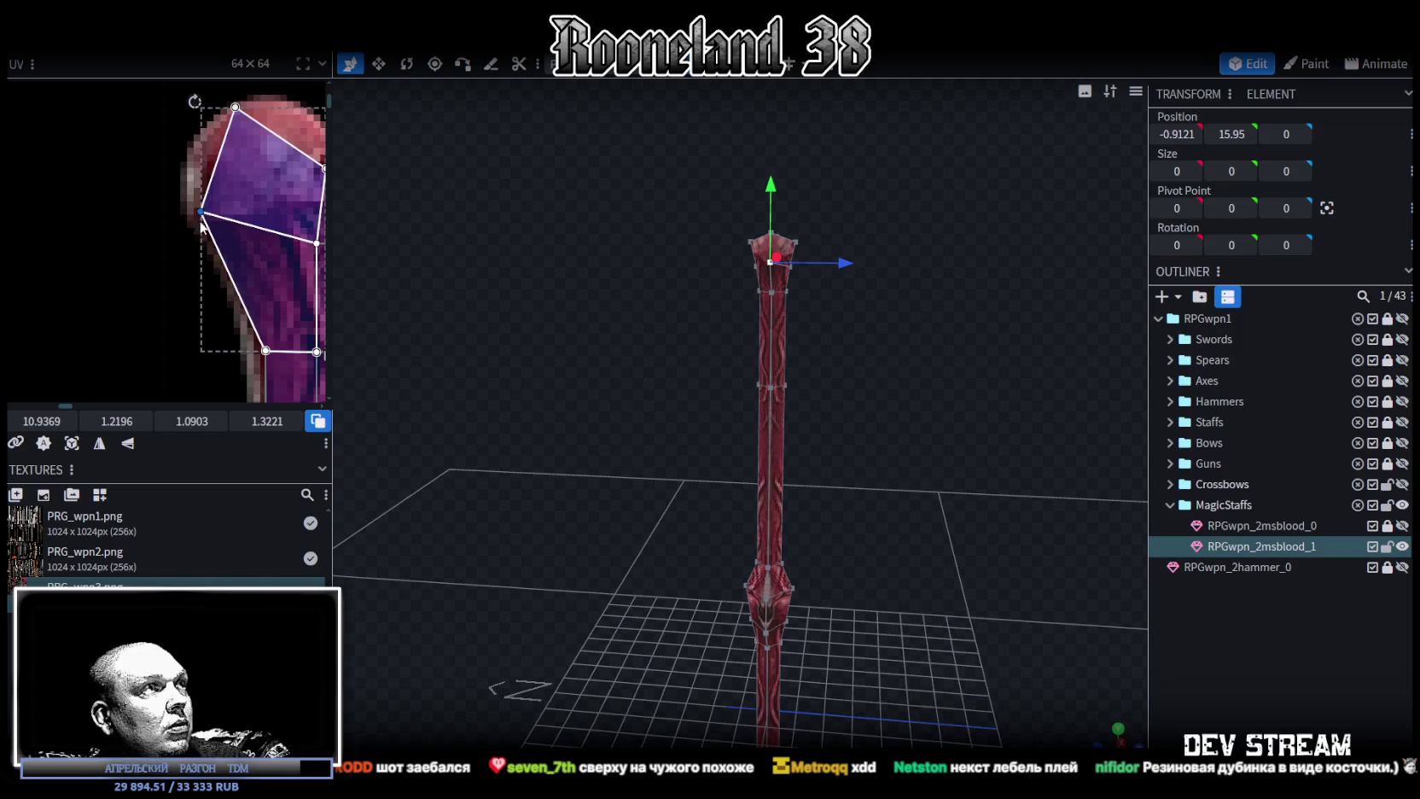
pyautogui.scroll(-3, 203, 220)
pyautogui.scroll(-2, 261, 286)
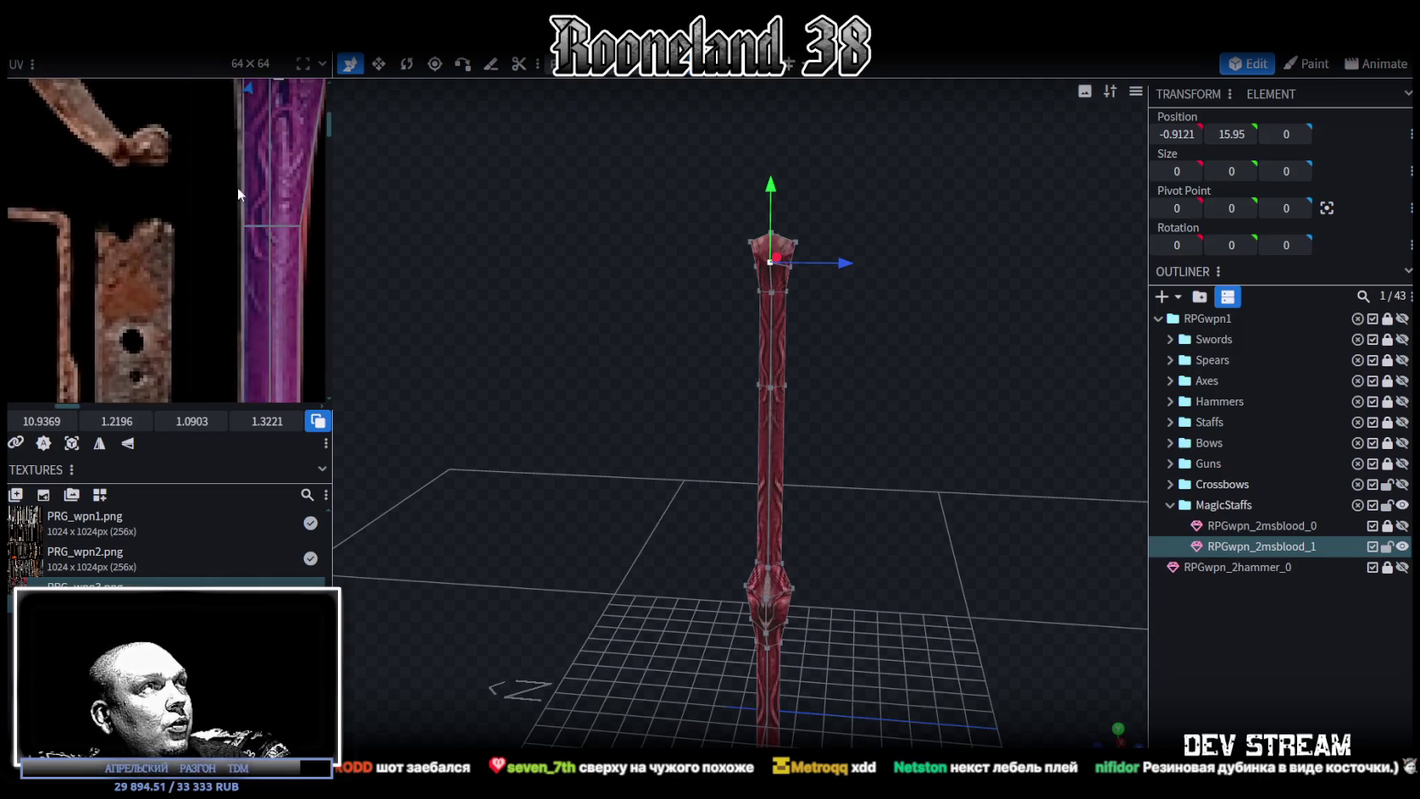
# Select further staff UV points and drag a lower one right to match the texture.
pyautogui.click(224, 256)
pyautogui.scroll(3, 241, 266)
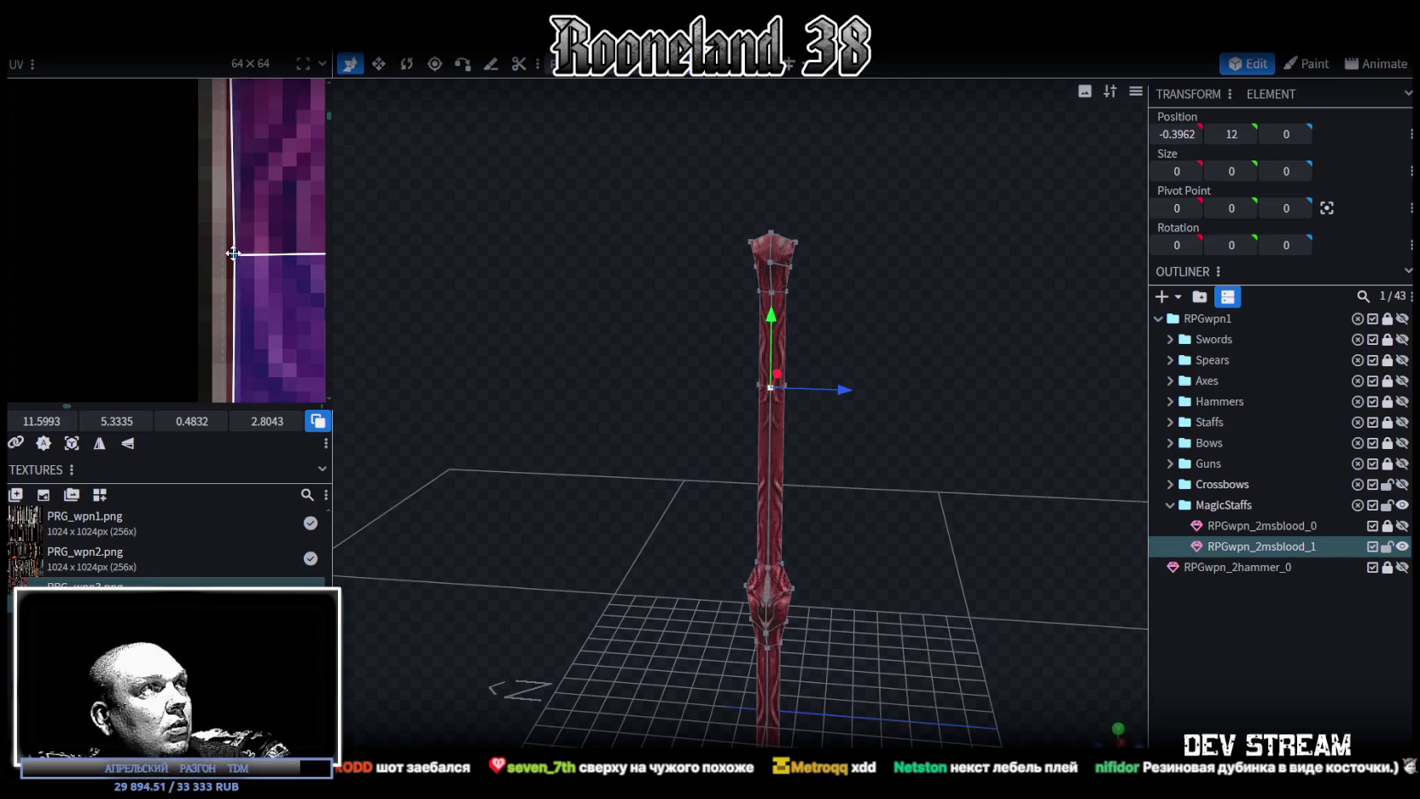
pyautogui.scroll(-3, 233, 251)
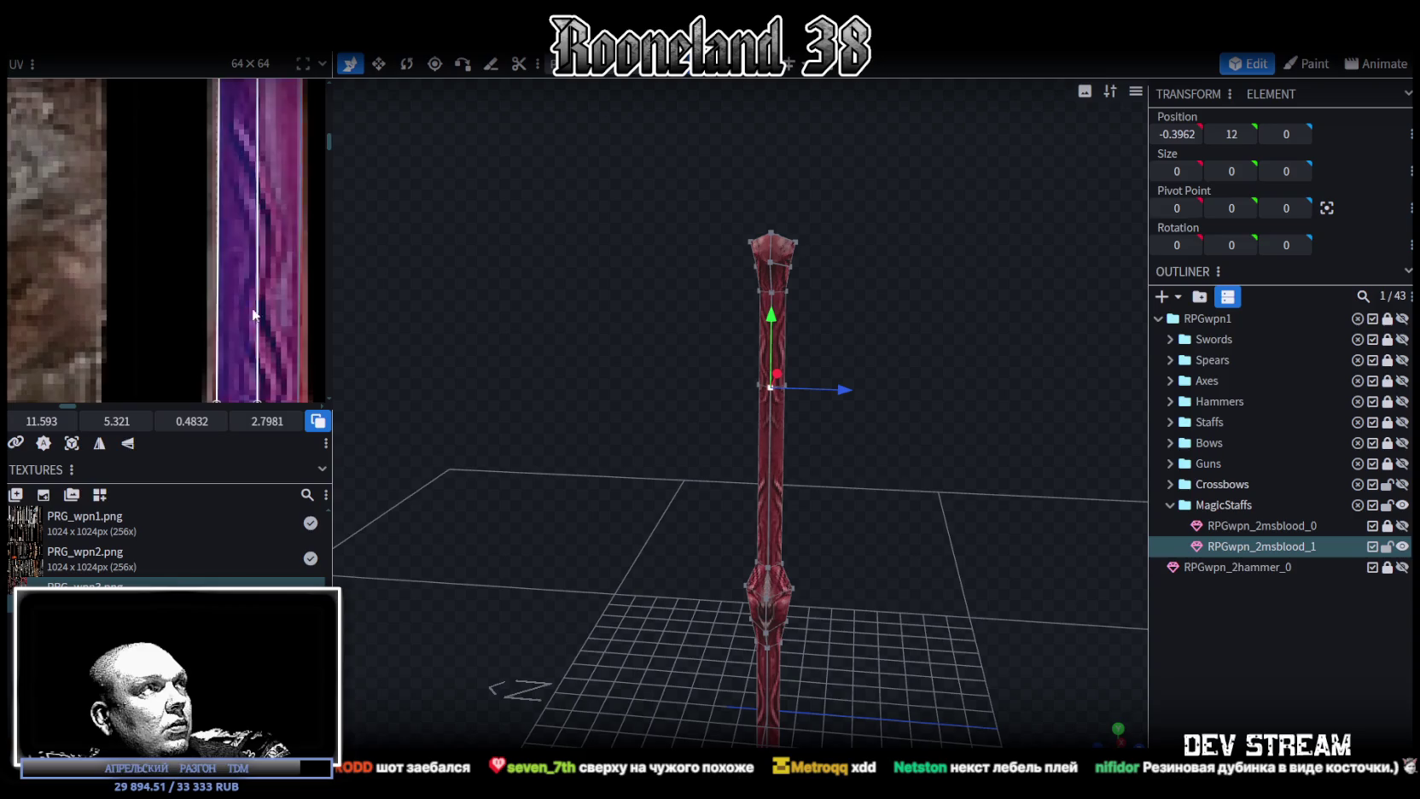
pyautogui.scroll(1, 220, 209)
pyautogui.click(230, 152)
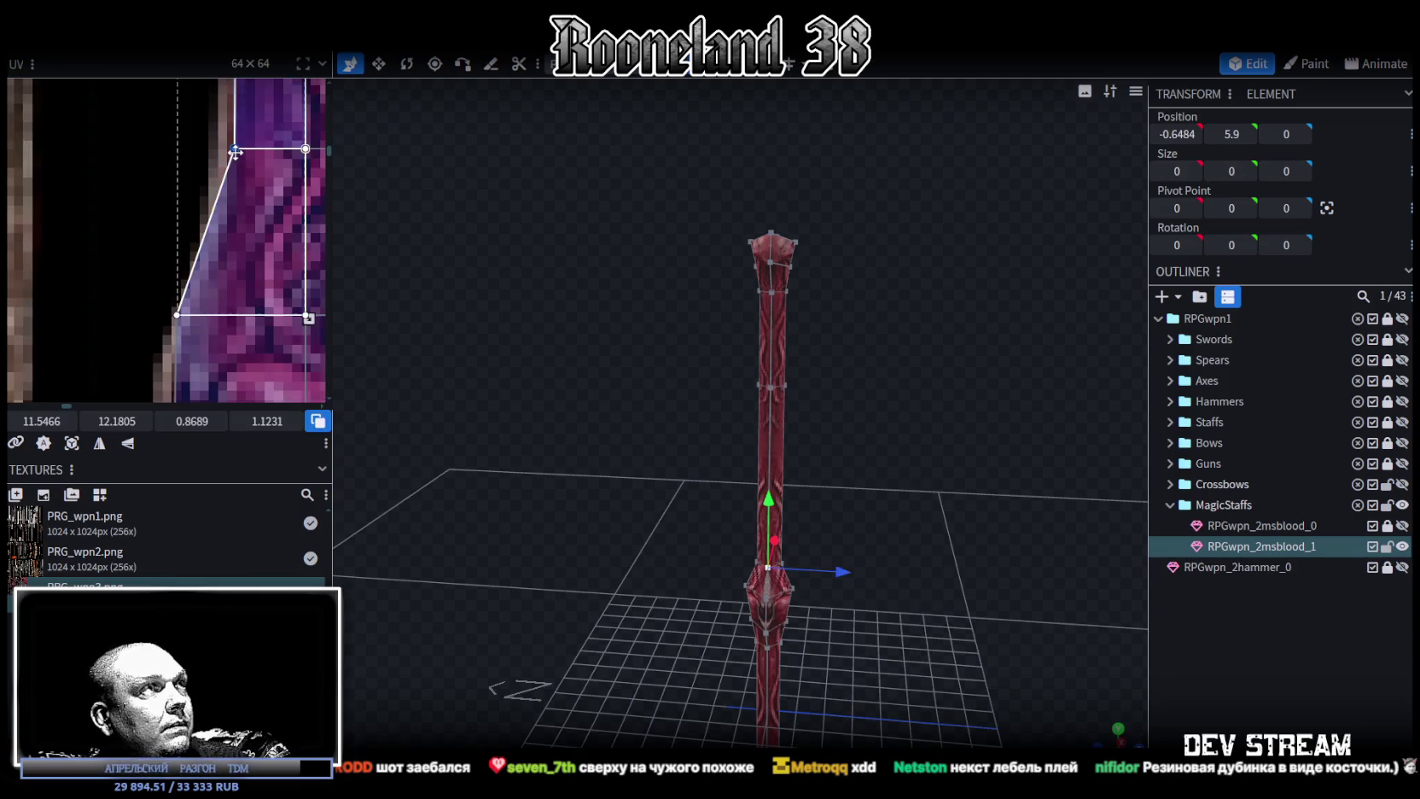
pyautogui.scroll(-2, 247, 273)
pyautogui.moveTo(154, 189)
pyautogui.mouseDown()
pyautogui.moveTo(202, 241)
pyautogui.moveTo(193, 220)
pyautogui.mouseUp()
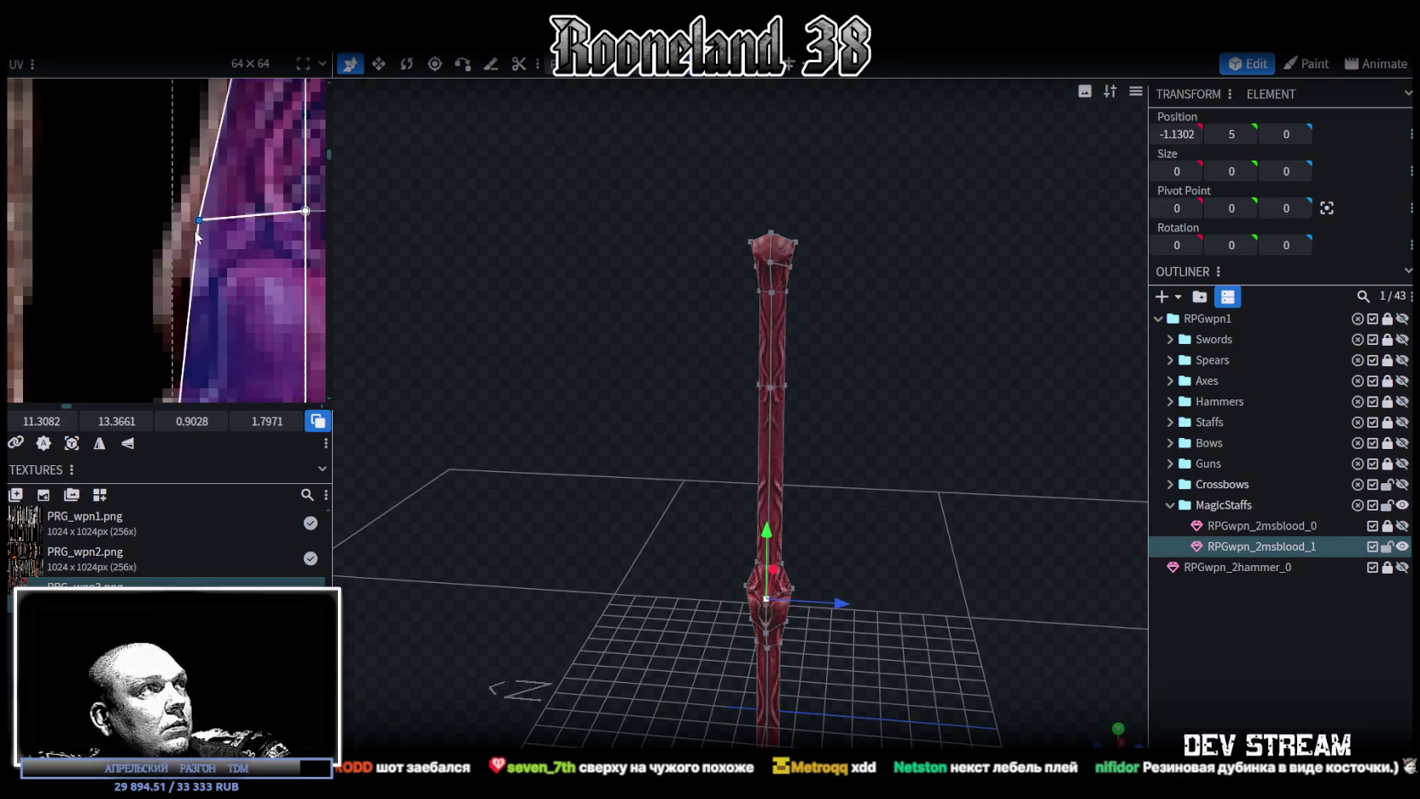
pyautogui.scroll(-2, 214, 209)
pyautogui.scroll(2, 205, 265)
pyautogui.click(195, 311)
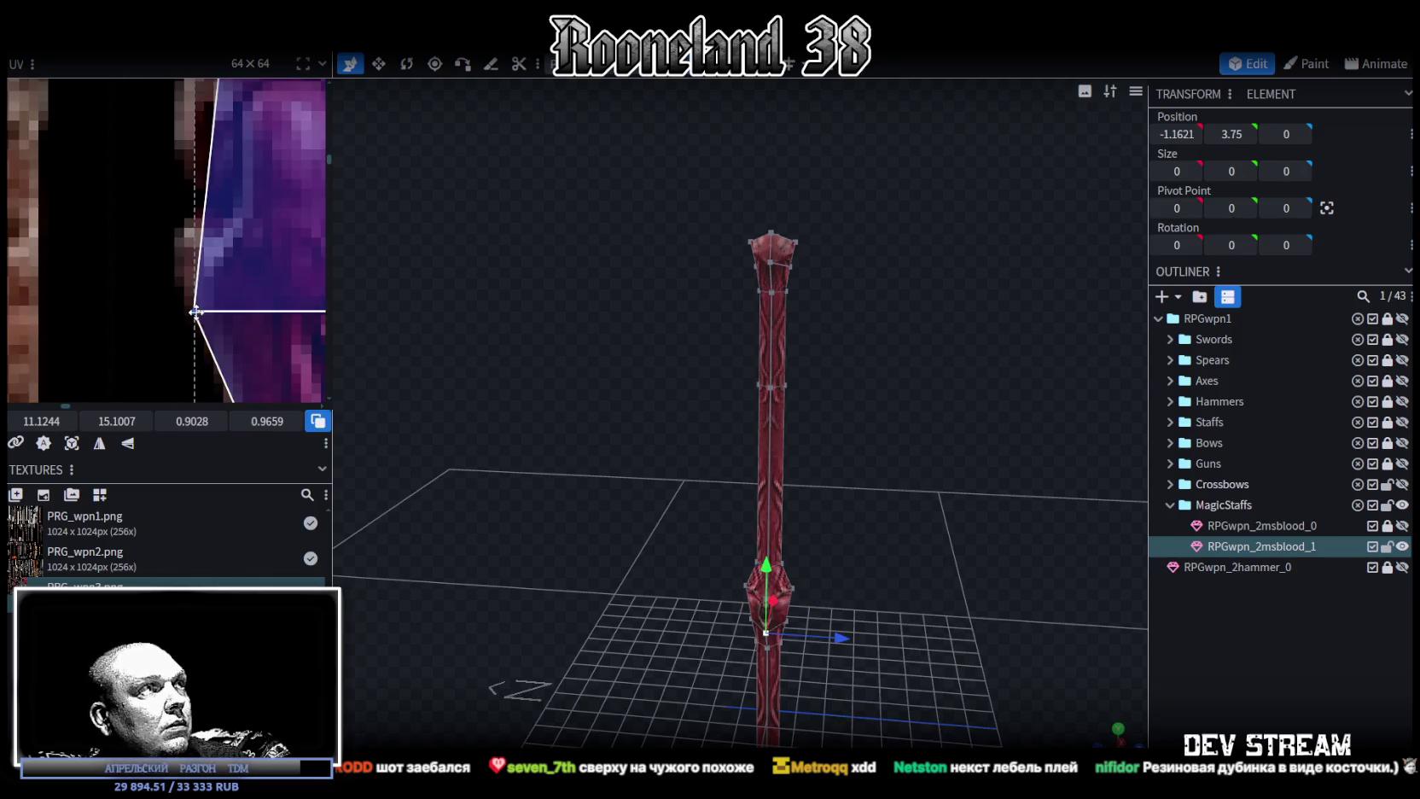
pyautogui.moveTo(195, 311); pyautogui.dragTo(218, 307)
# Shift a vertex on the side of the staff's knot along X.
pyautogui.moveTo(954, 533)
pyautogui.mouseDown()
pyautogui.moveTo(762, 522)
pyautogui.moveTo(843, 413)
pyautogui.mouseUp()
pyautogui.scroll(2, 842, 418)
pyautogui.scroll(2, 845, 414)
pyautogui.scroll(2, 896, 412)
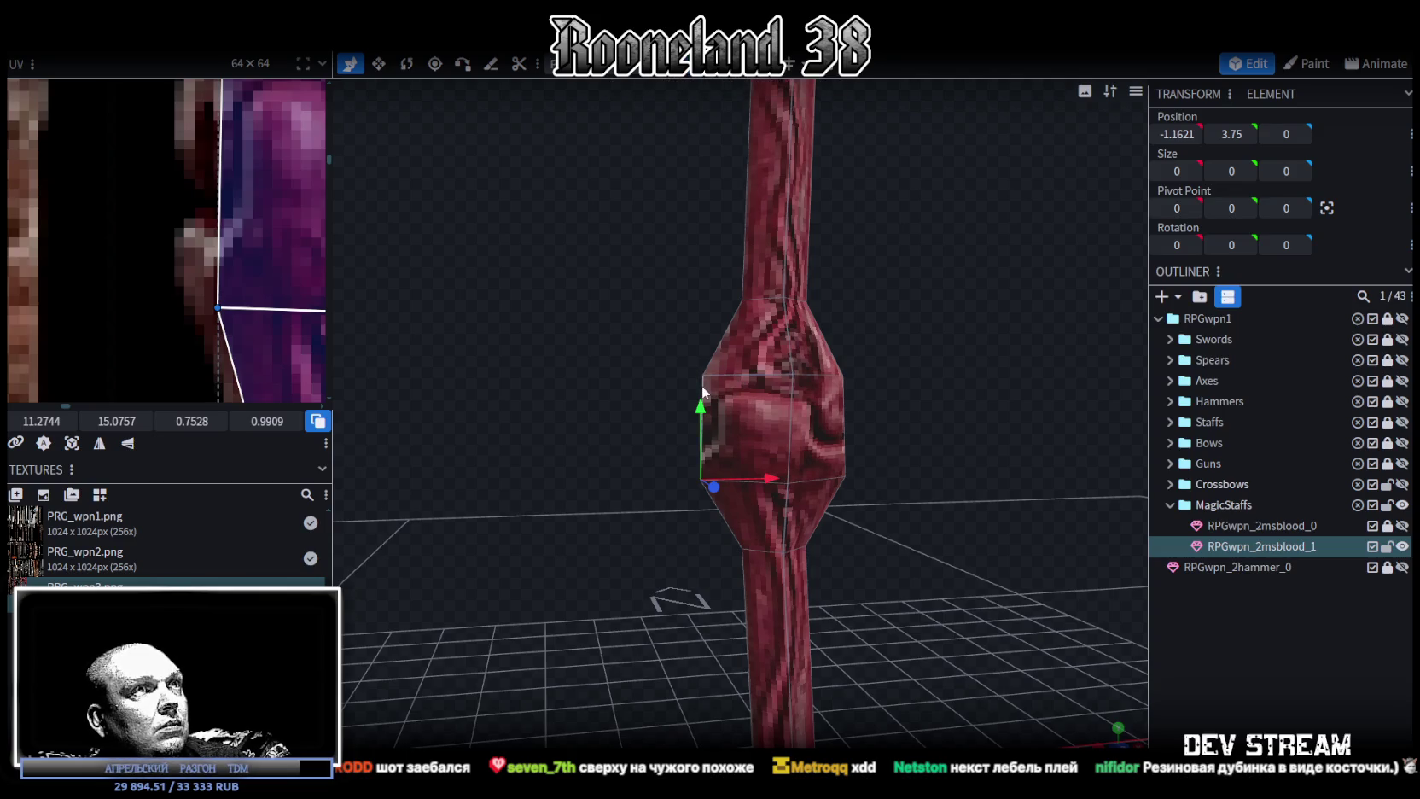
pyautogui.click(738, 413)
pyautogui.moveTo(768, 429)
pyautogui.mouseDown()
pyautogui.moveTo(929, 429)
pyautogui.moveTo(901, 435)
pyautogui.moveTo(921, 440)
pyautogui.mouseUp()
pyautogui.click(1185, 608)
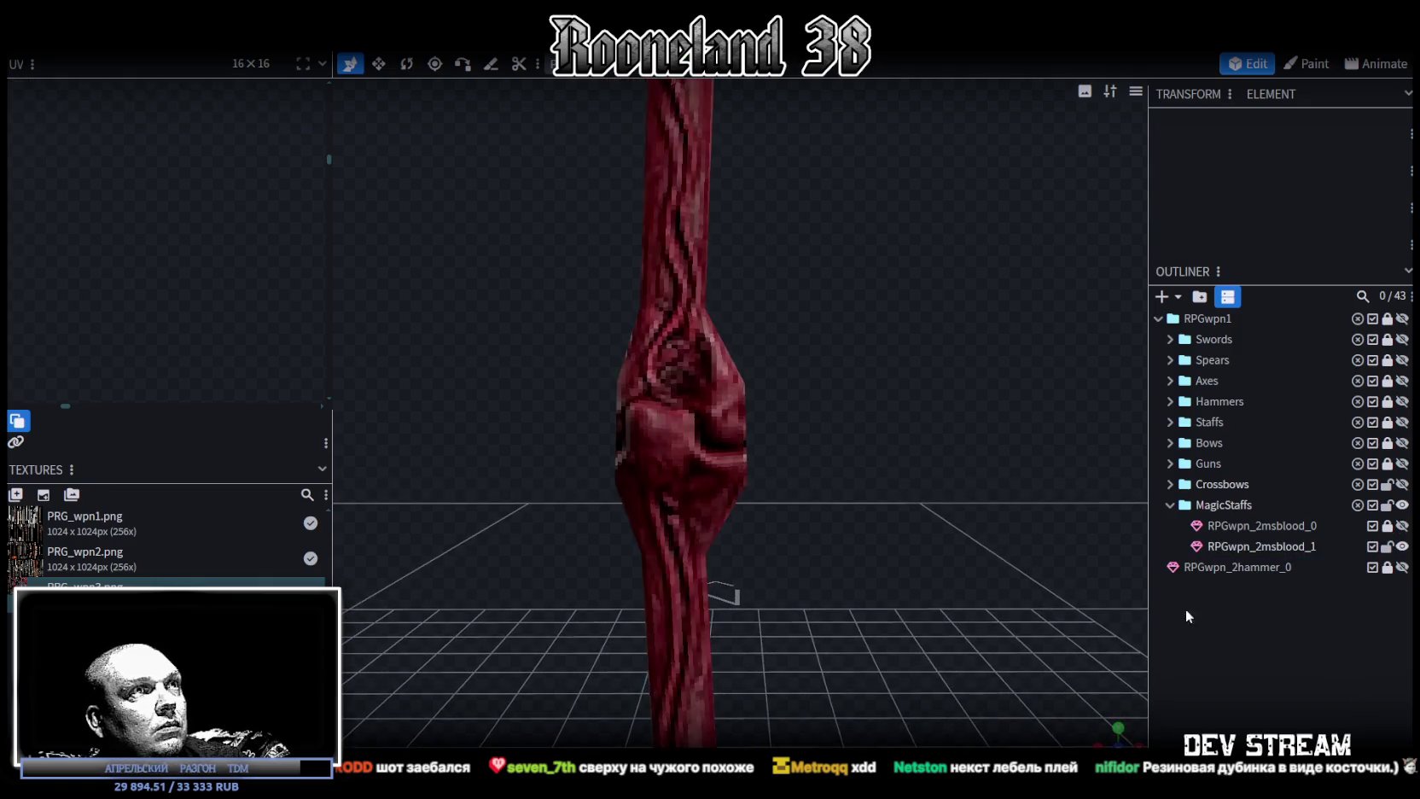
# Reselect the staff and nudge its mid-shaft UV face right to UV 11.6091, 16.0665.
pyautogui.scroll(-3, 943, 458)
pyautogui.scroll(-2, 870, 428)
pyautogui.moveTo(872, 430)
pyautogui.mouseDown()
pyautogui.moveTo(960, 374)
pyautogui.moveTo(1023, 357)
pyautogui.moveTo(1050, 383)
pyautogui.moveTo(986, 397)
pyautogui.moveTo(866, 597)
pyautogui.mouseUp()
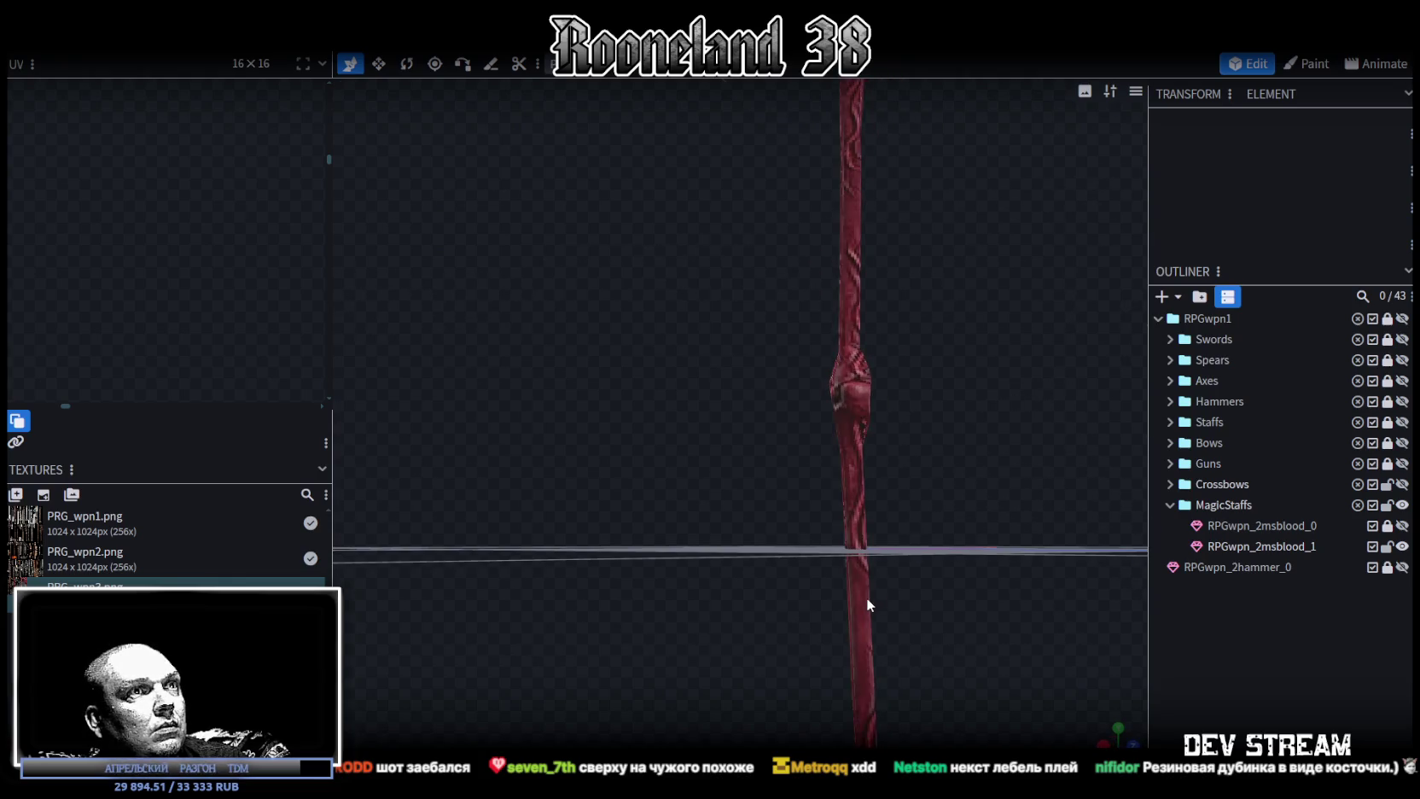
pyautogui.click(864, 596)
pyautogui.scroll(-3, 159, 204)
pyautogui.scroll(2, 249, 229)
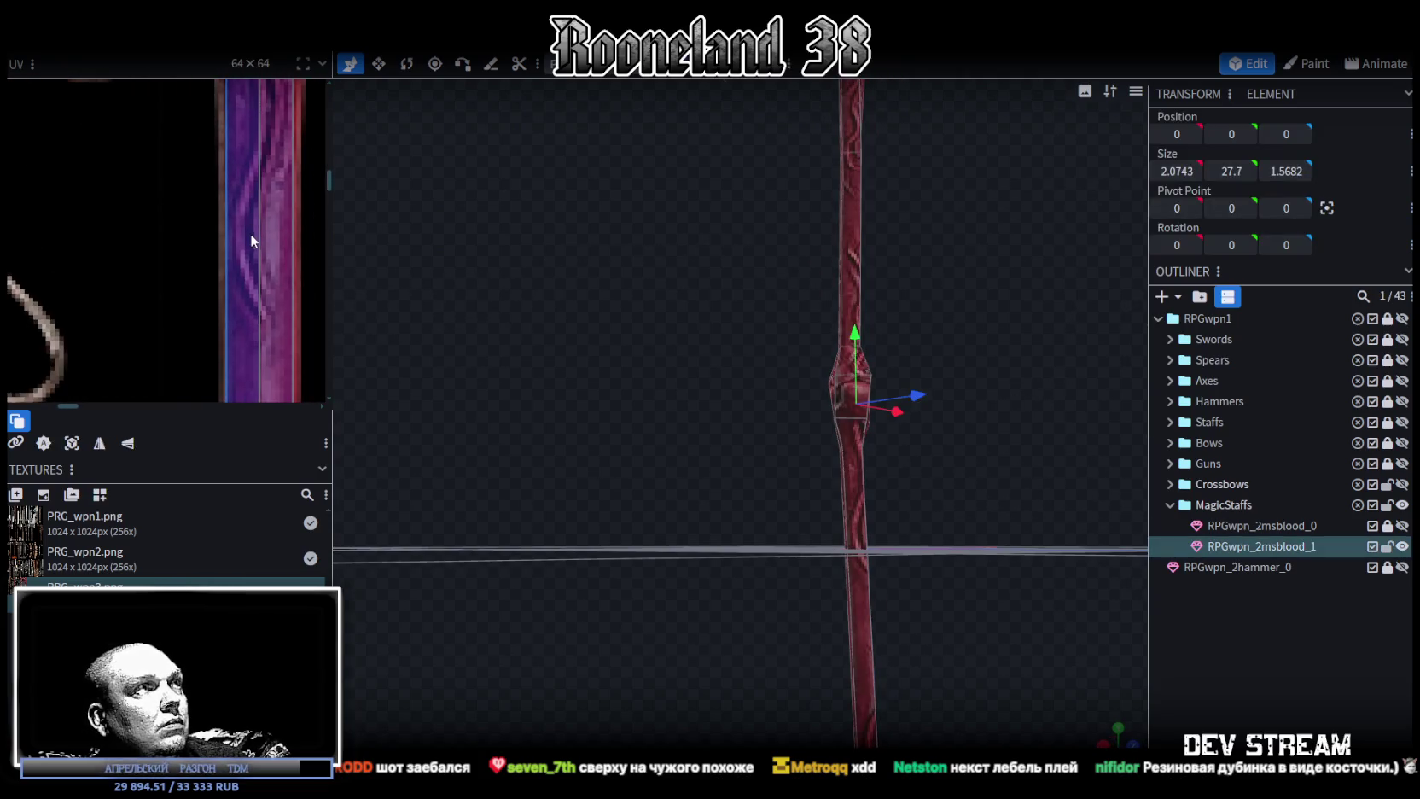
pyautogui.scroll(-2, 259, 278)
pyautogui.scroll(2, 240, 337)
pyautogui.scroll(2, 237, 178)
pyautogui.scroll(2, 247, 134)
pyautogui.scroll(2, 249, 136)
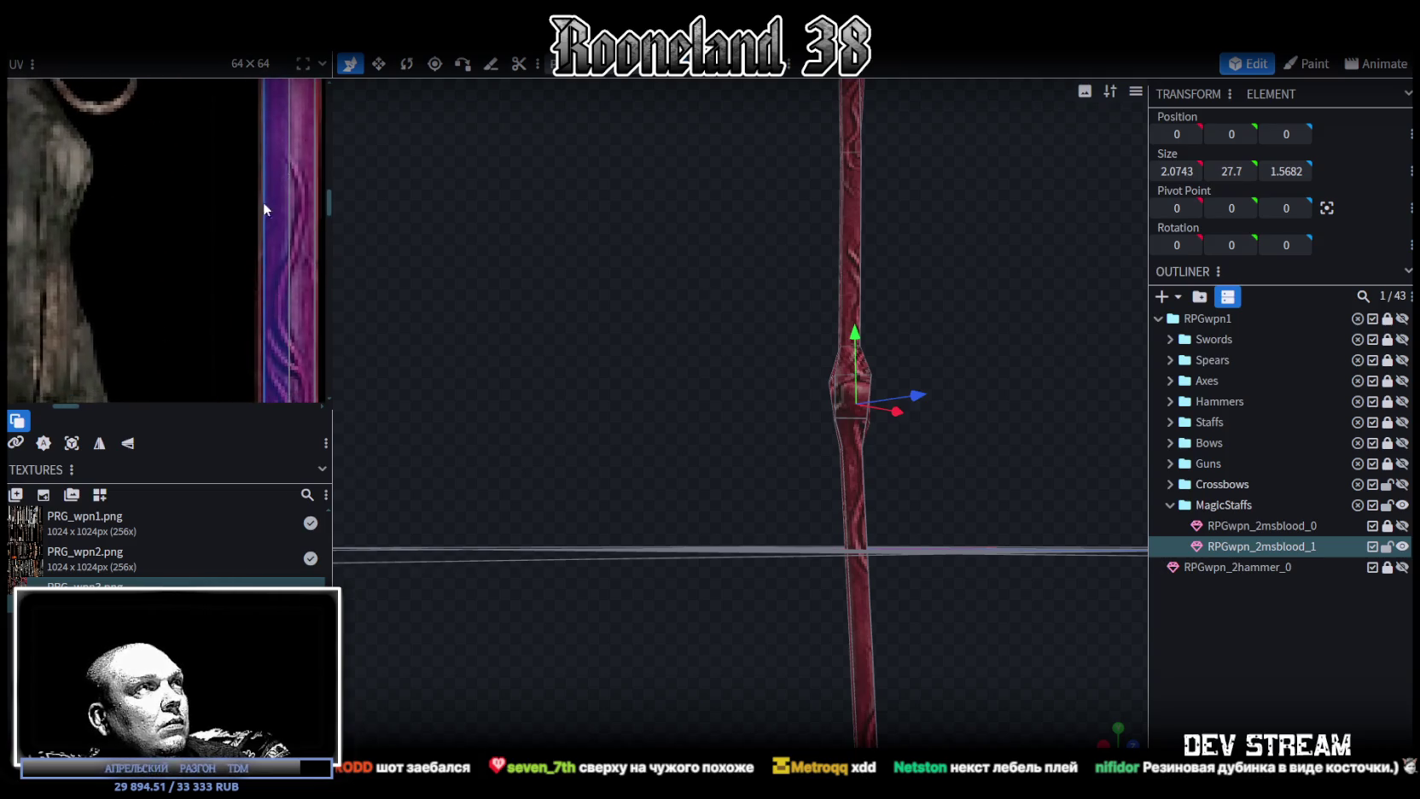
pyautogui.scroll(2, 263, 202)
pyautogui.scroll(2, 274, 332)
pyautogui.click(249, 185)
pyautogui.scroll(2, 260, 184)
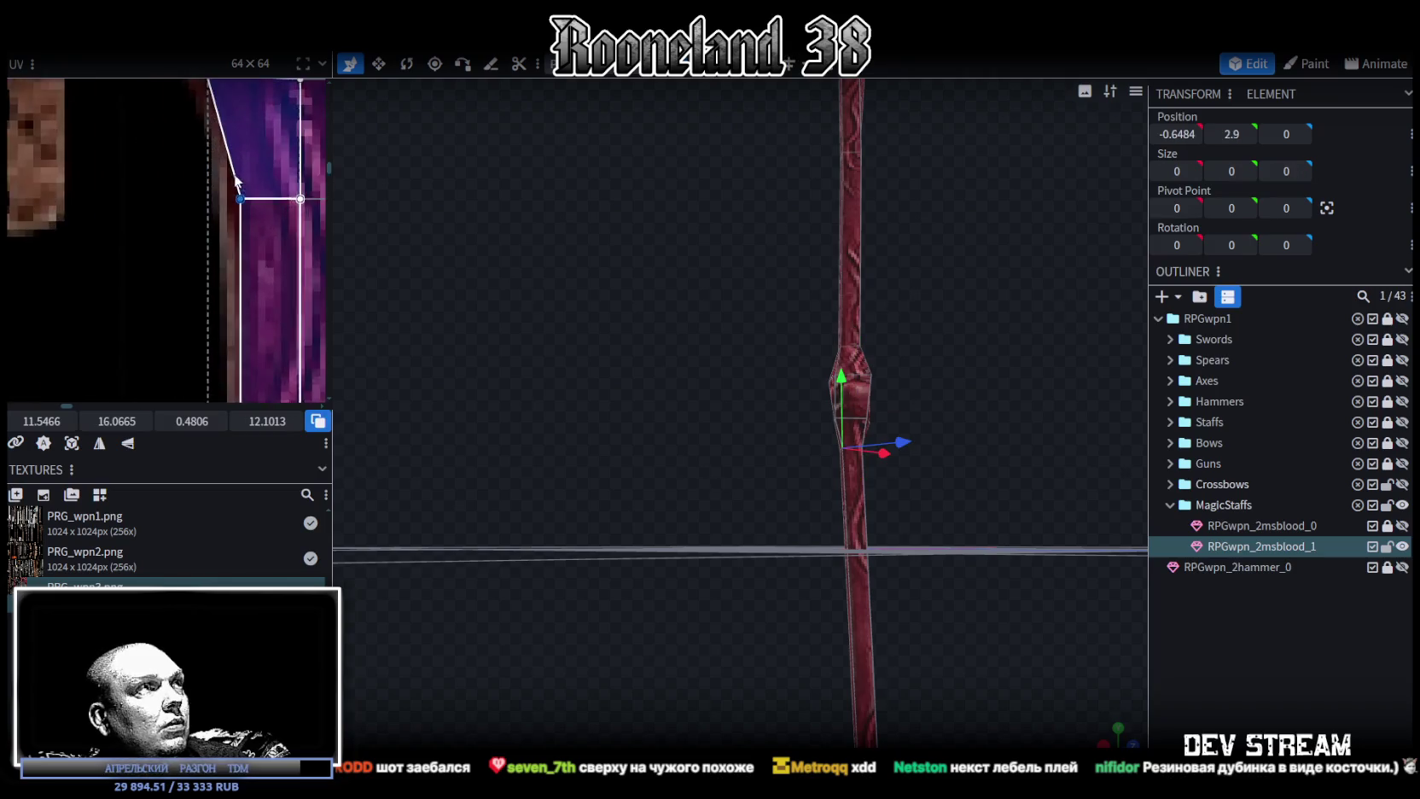
pyautogui.scroll(2, 250, 210)
pyautogui.moveTo(236, 207); pyautogui.dragTo(247, 211)
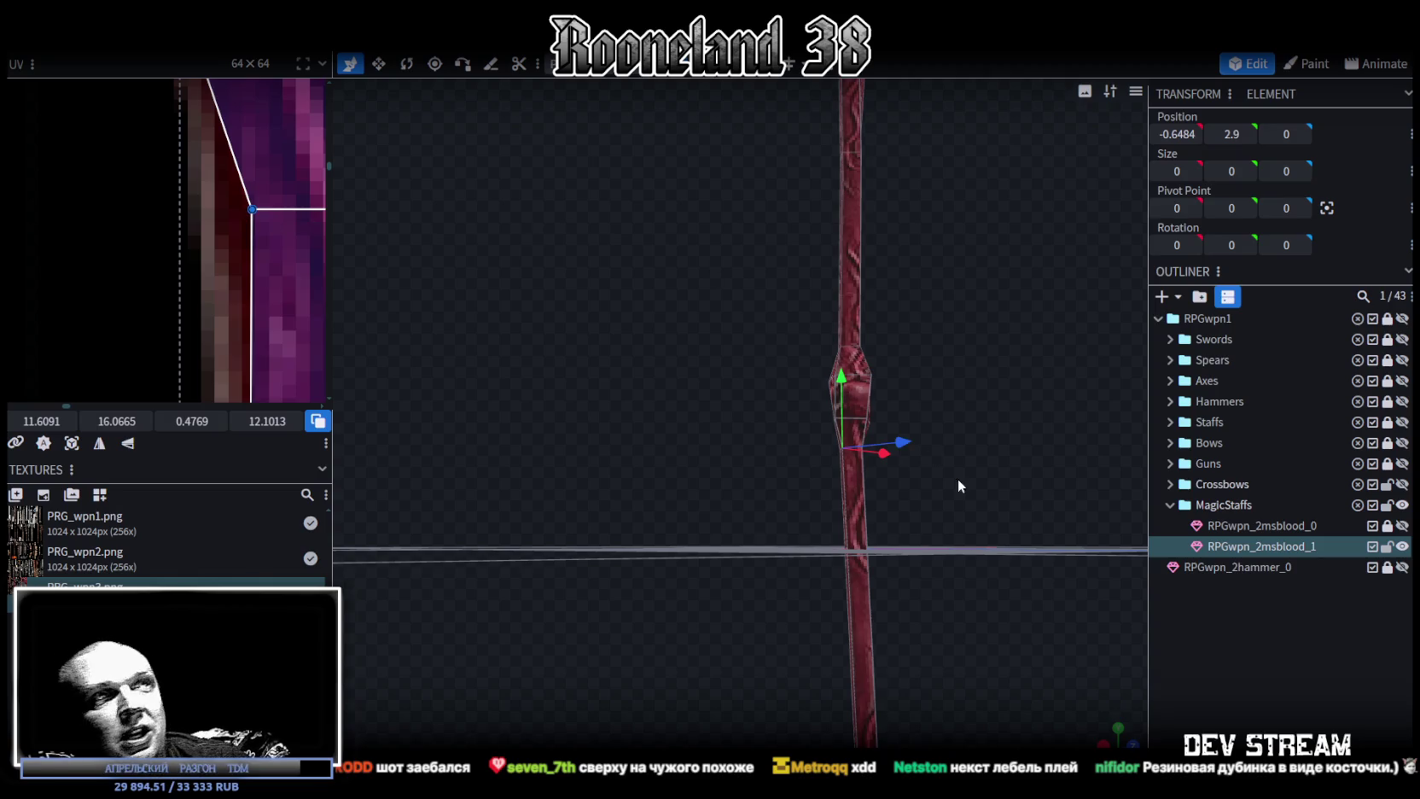
# Select the staff element and save the model as RPGweapon.bbmodel.
pyautogui.click(933, 457)
pyautogui.moveTo(933, 457)
pyautogui.mouseDown()
pyautogui.moveTo(846, 558)
pyautogui.moveTo(672, 527)
pyautogui.moveTo(735, 550)
pyautogui.moveTo(860, 471)
pyautogui.moveTo(613, 366)
pyautogui.moveTo(632, 440)
pyautogui.moveTo(894, 437)
pyautogui.moveTo(990, 366)
pyautogui.moveTo(1013, 374)
pyautogui.moveTo(988, 452)
pyautogui.moveTo(774, 435)
pyautogui.moveTo(891, 550)
pyautogui.moveTo(1043, 487)
pyautogui.moveTo(1015, 544)
pyautogui.moveTo(915, 515)
pyautogui.moveTo(934, 511)
pyautogui.moveTo(803, 400)
pyautogui.moveTo(976, 537)
pyautogui.mouseUp()
pyautogui.click(747, 432)
pyautogui.hotkey('ctrl', 's')
# Raise the staff upward along the Y axis.
pyautogui.scroll(3, 803, 400)
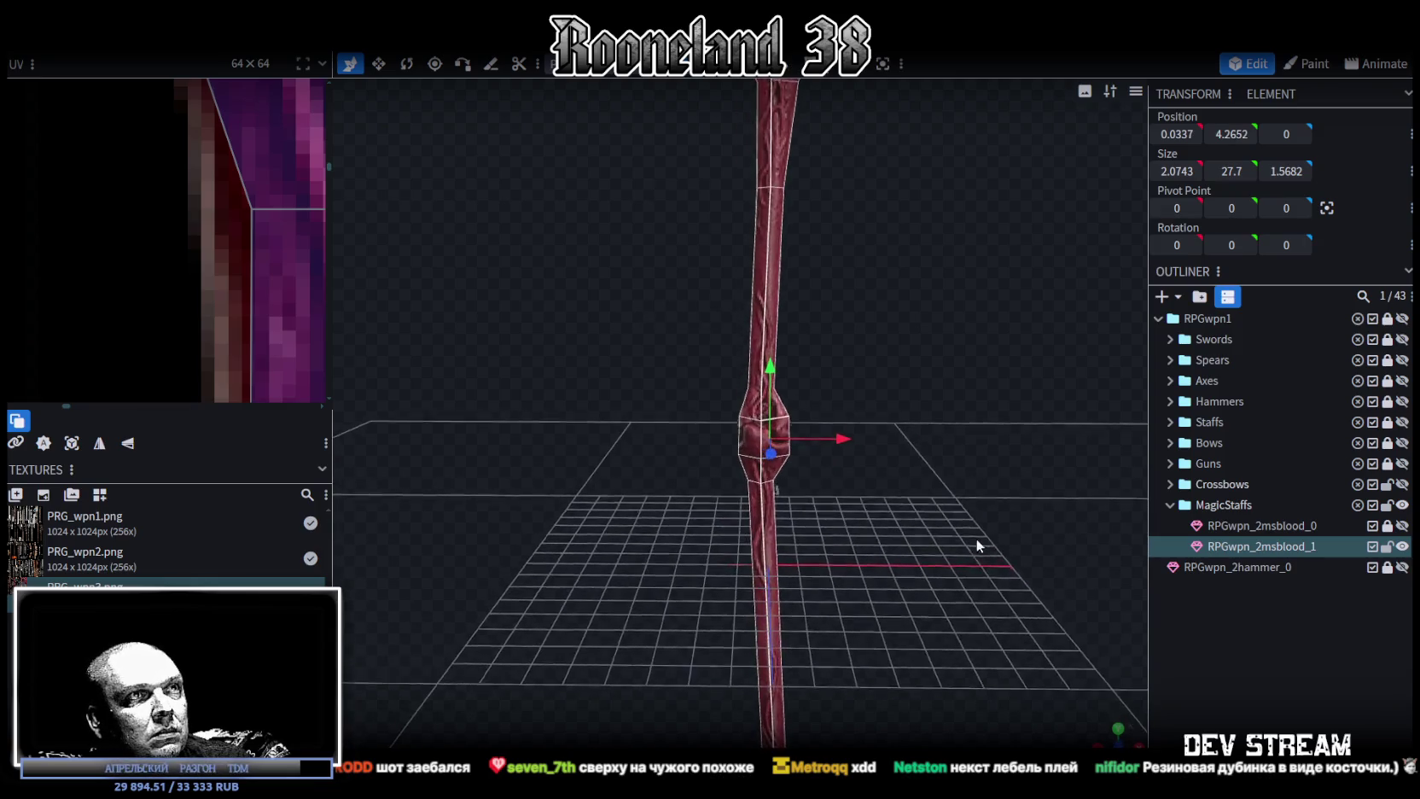
pyautogui.moveTo(772, 374); pyautogui.dragTo(769, 319)
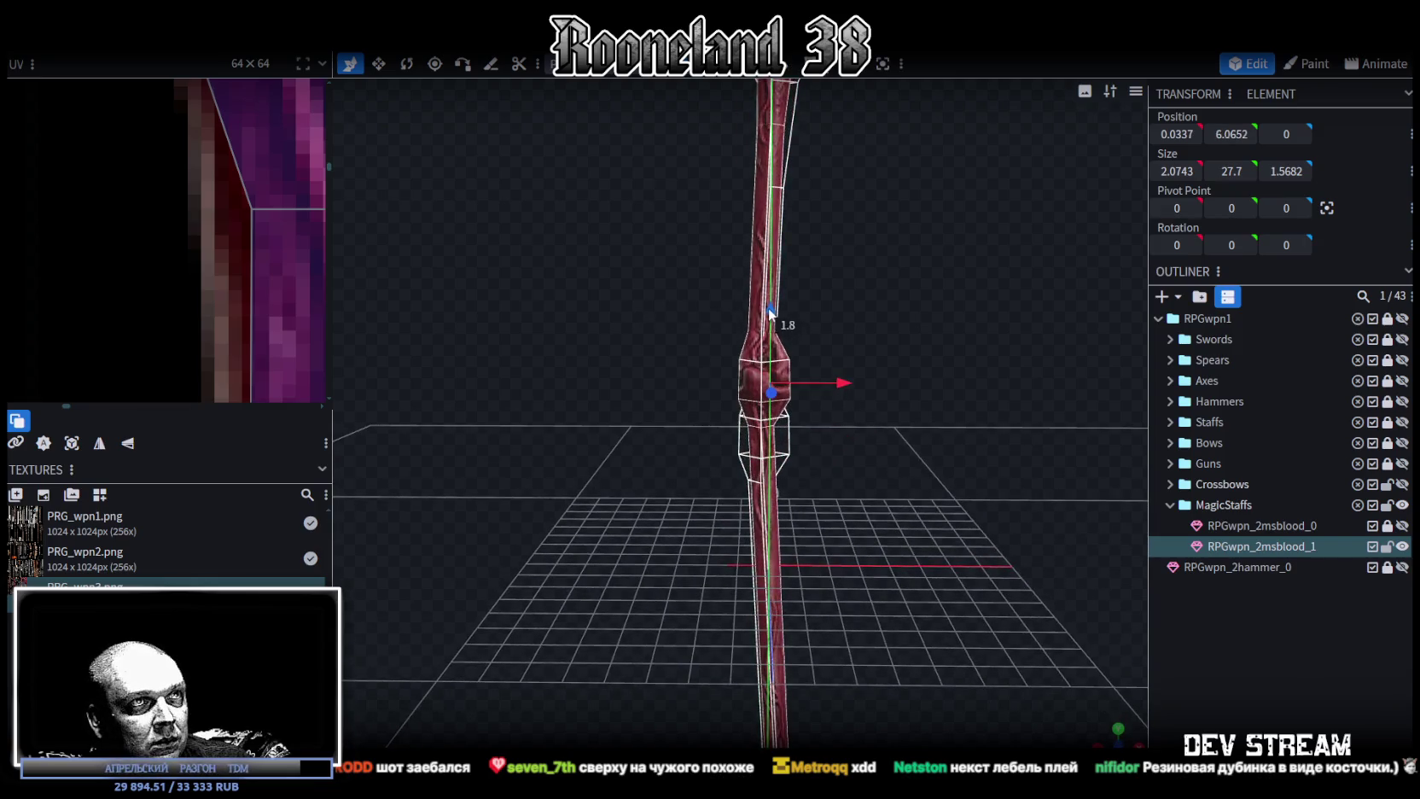
pyautogui.moveTo(898, 489)
pyautogui.mouseDown()
pyautogui.moveTo(895, 470)
pyautogui.moveTo(870, 463)
pyautogui.moveTo(901, 459)
pyautogui.moveTo(892, 407)
pyautogui.mouseUp()
pyautogui.scroll(-5, 895, 464)
pyautogui.scroll(5, 901, 458)
pyautogui.scroll(3, 883, 477)
pyautogui.scroll(3, 880, 478)
# Select a face of the flared staff base and rotate it.
pyautogui.click(707, 556)
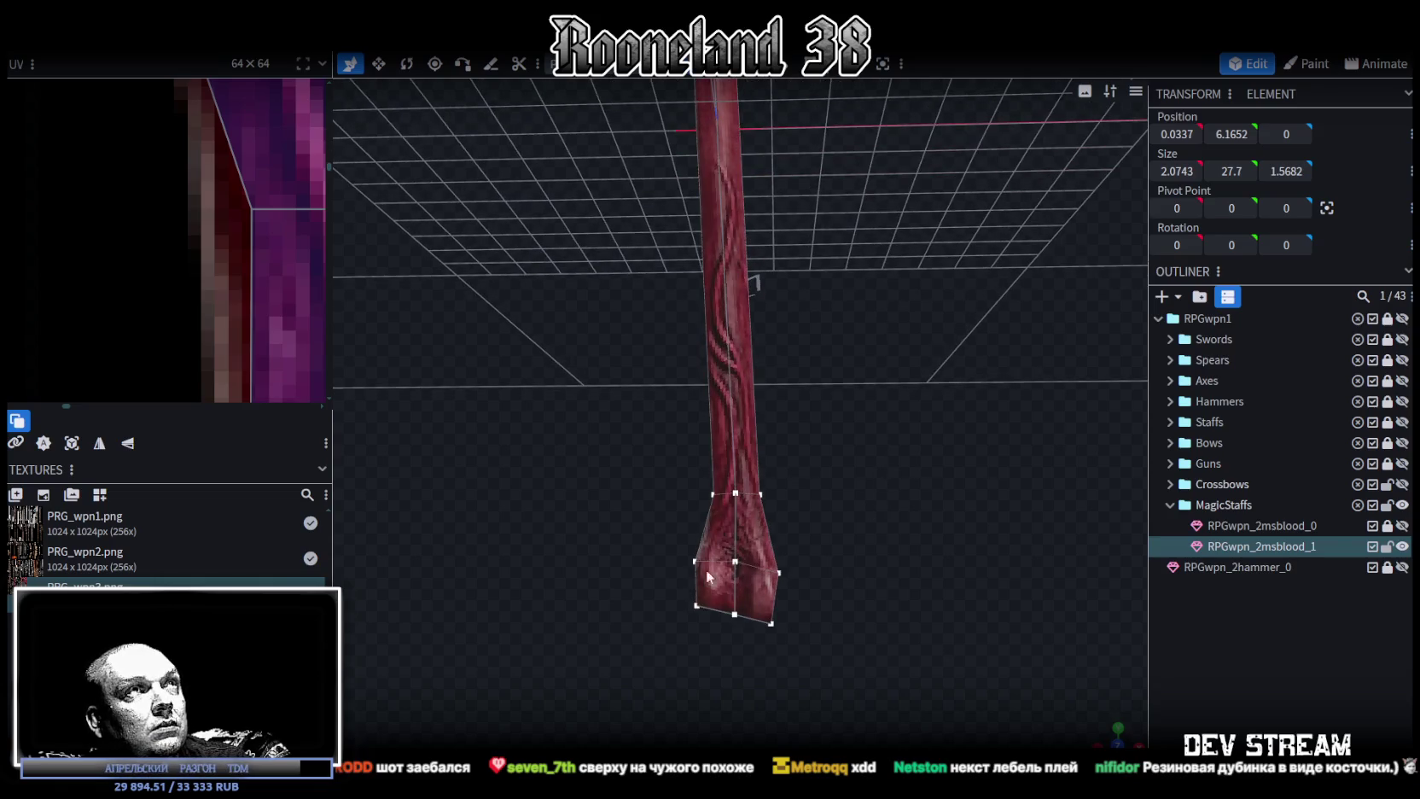
pyautogui.click(753, 580)
pyautogui.moveTo(905, 502)
pyautogui.mouseDown()
pyautogui.moveTo(834, 566)
pyautogui.moveTo(839, 507)
pyautogui.moveTo(790, 506)
pyautogui.mouseUp()
pyautogui.press('r')
pyautogui.scroll(3, 927, 443)
pyautogui.moveTo(926, 443)
pyautogui.mouseDown()
pyautogui.moveTo(940, 425)
pyautogui.moveTo(921, 471)
pyautogui.mouseUp()
# Move the base face along X to position 0.6889, kinking the lower shaft.
pyautogui.press('v')
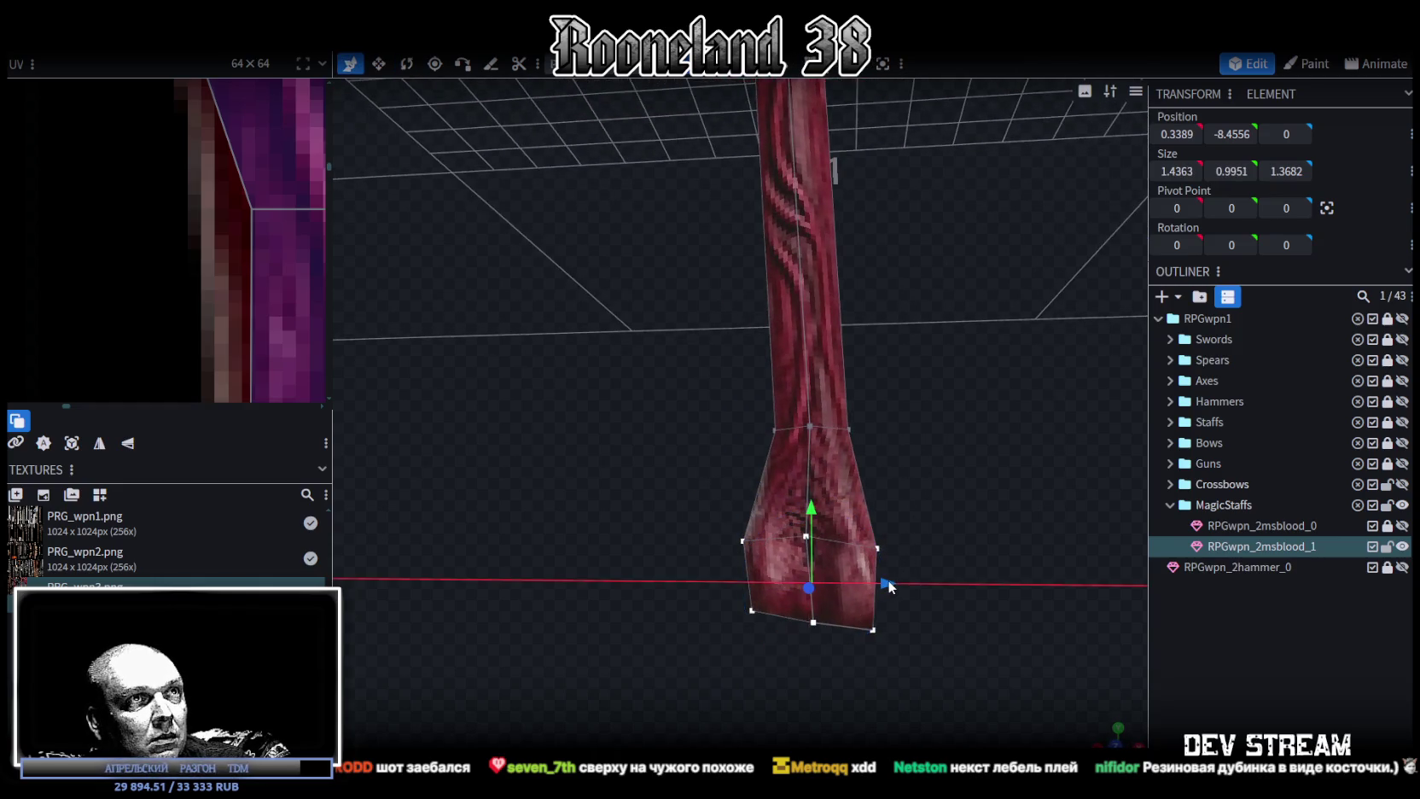
pyautogui.moveTo(887, 580); pyautogui.dragTo(915, 579)
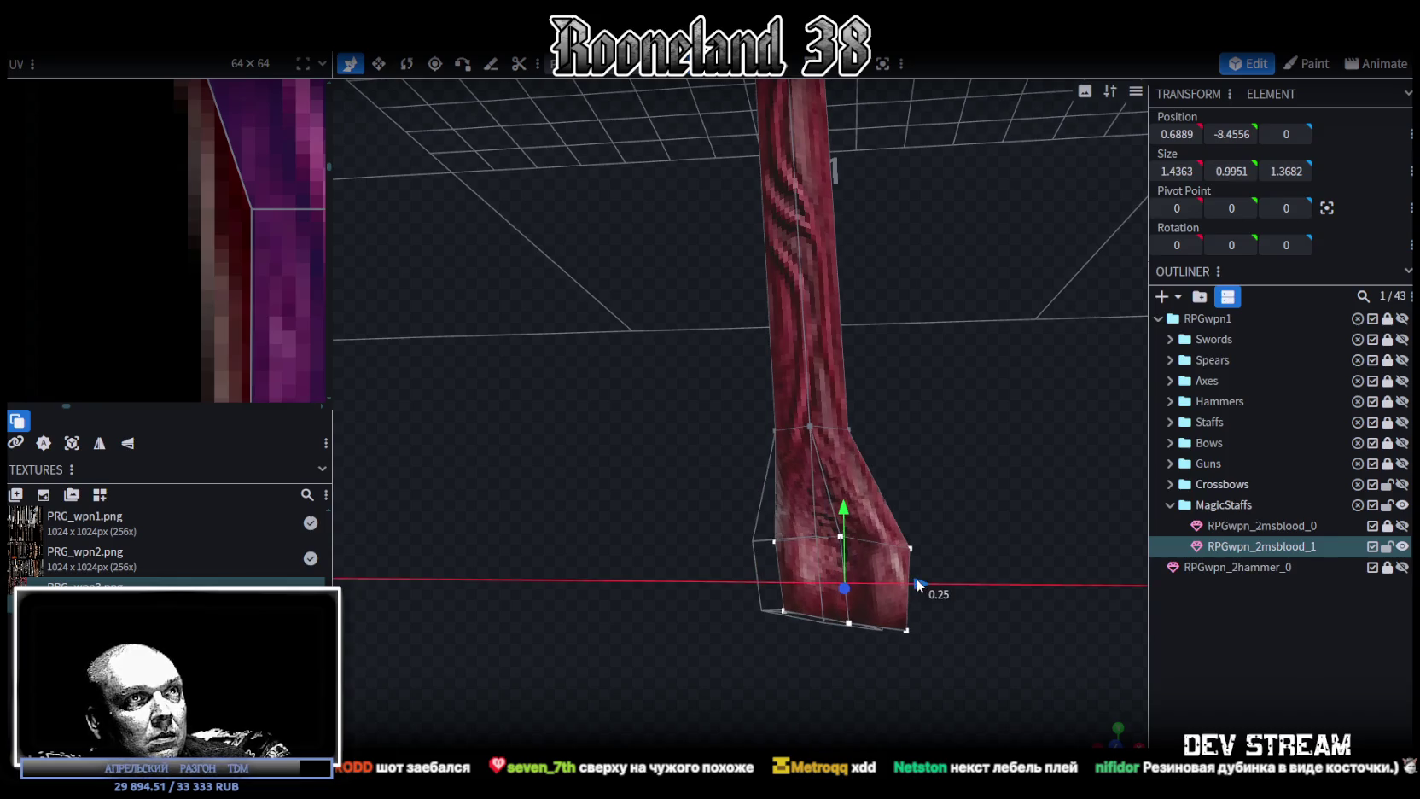
pyautogui.moveTo(914, 577); pyautogui.dragTo(896, 581)
pyautogui.click(1075, 574)
pyautogui.moveTo(1075, 575)
pyautogui.mouseDown()
pyautogui.moveTo(909, 404)
pyautogui.moveTo(780, 493)
pyautogui.moveTo(633, 495)
pyautogui.moveTo(802, 424)
pyautogui.moveTo(862, 507)
pyautogui.moveTo(951, 459)
pyautogui.moveTo(926, 437)
pyautogui.moveTo(816, 493)
pyautogui.moveTo(1011, 491)
pyautogui.moveTo(903, 449)
pyautogui.moveTo(853, 510)
pyautogui.moveTo(820, 433)
pyautogui.mouseUp()
pyautogui.scroll(-3, 922, 458)
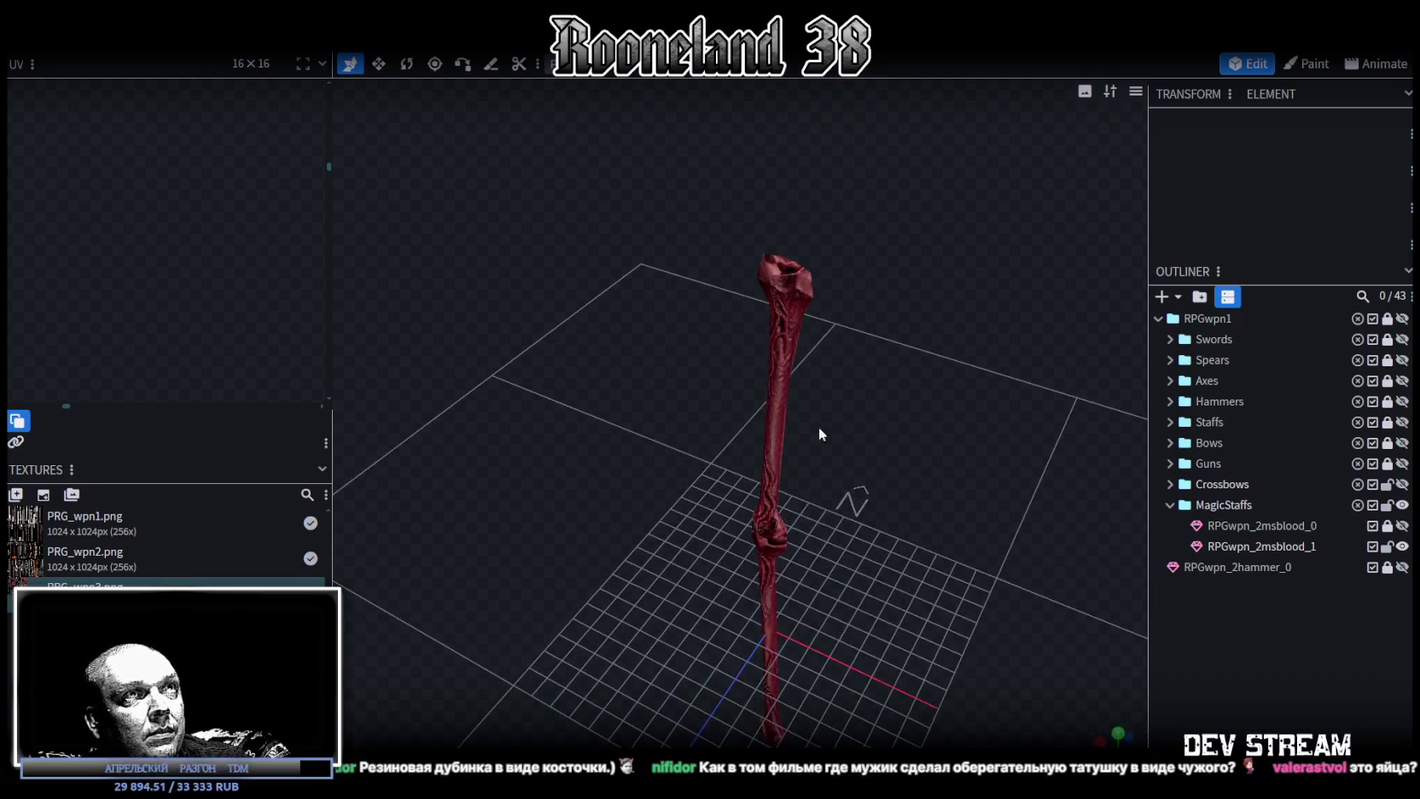
# Zoom the UV editor out to the full atlas and save RPGweapon.bbmodel with Ctrl+S.
pyautogui.click(782, 276)
pyautogui.scroll(-3, 152, 252)
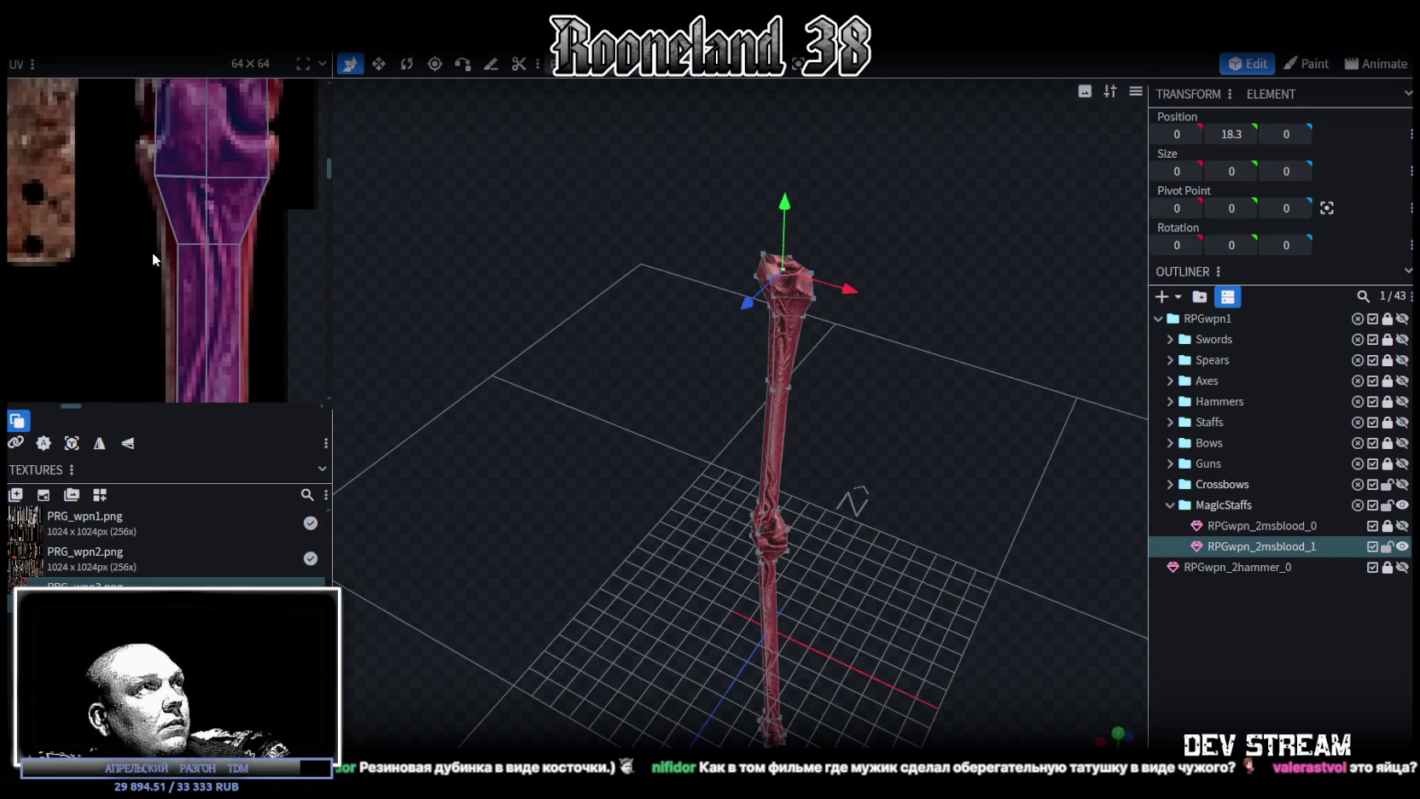
pyautogui.scroll(-2, 152, 252)
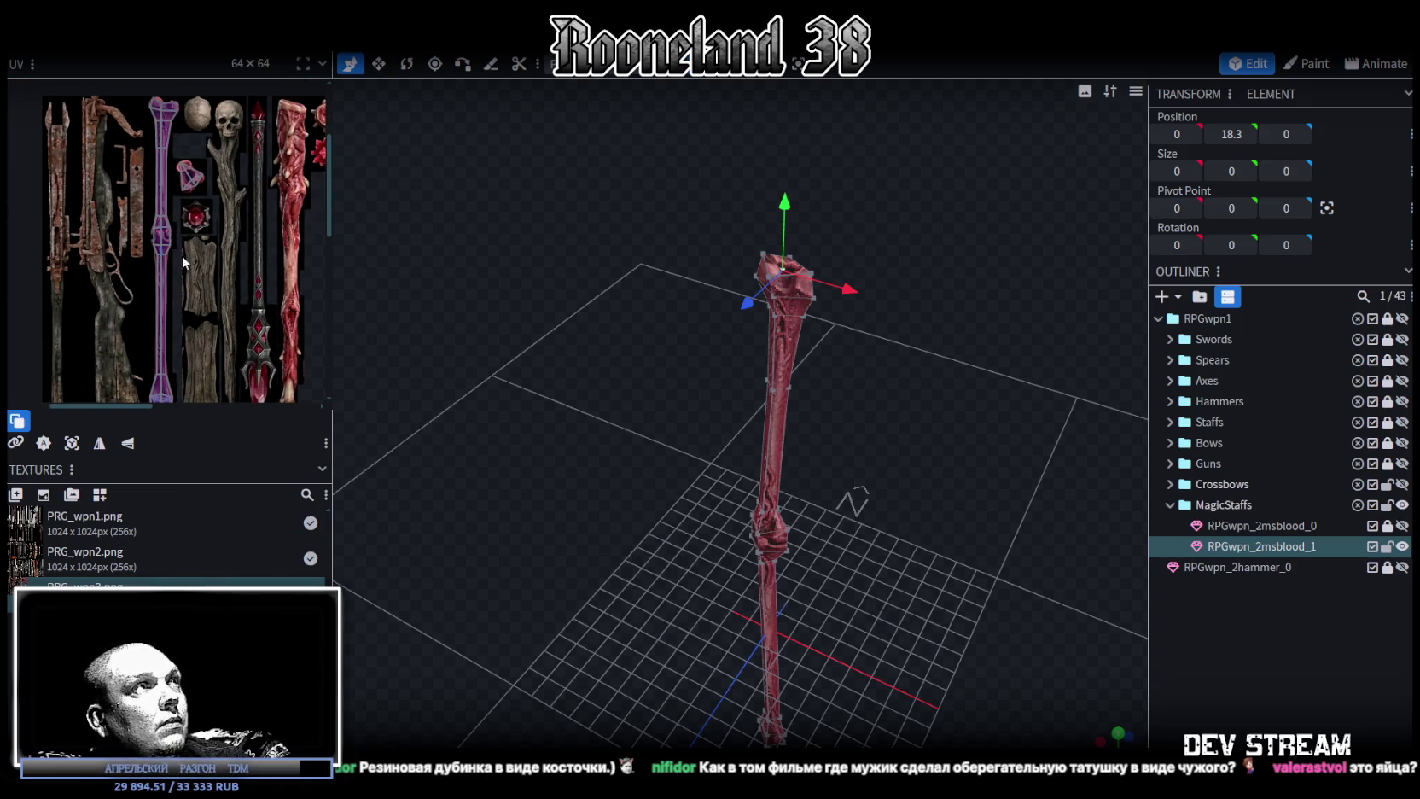
pyautogui.moveTo(1043, 552); pyautogui.dragTo(999, 493)
pyautogui.hotkey('ctrl', 's')
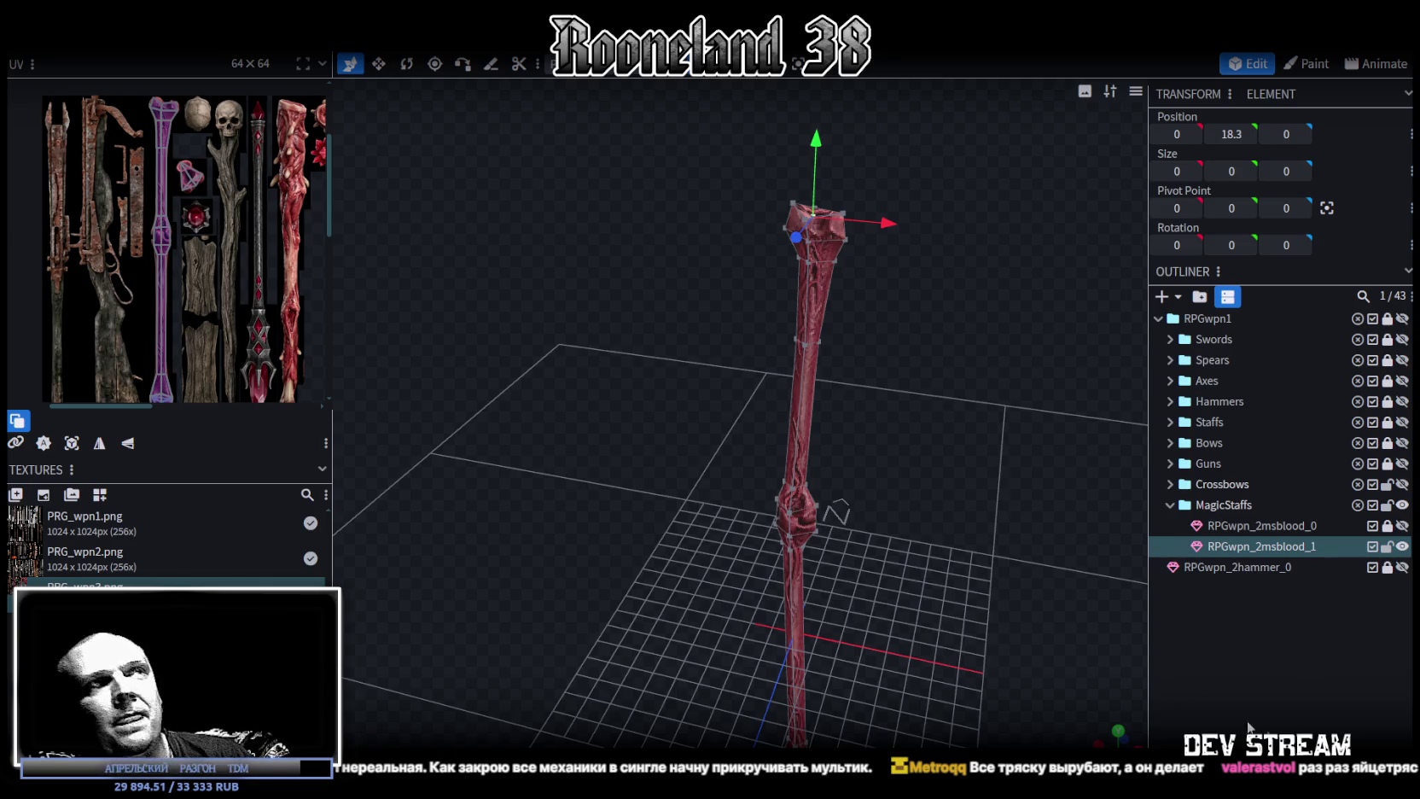
# Move the middle knot's top ring slightly down.
pyautogui.moveTo(934, 471); pyautogui.dragTo(857, 510, button='right')
pyautogui.scroll(5, 857, 510)
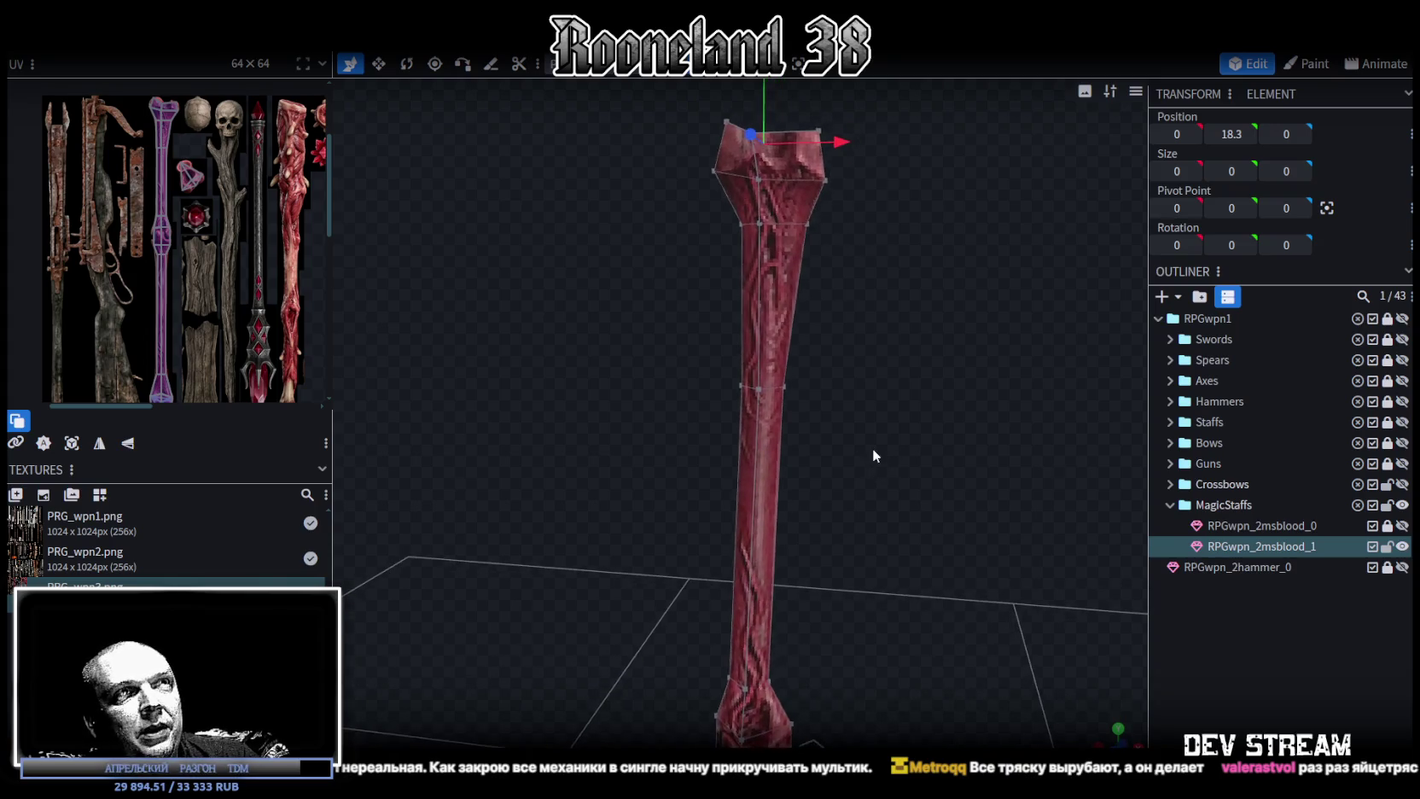
pyautogui.moveTo(872, 448); pyautogui.dragTo(861, 490, button='right')
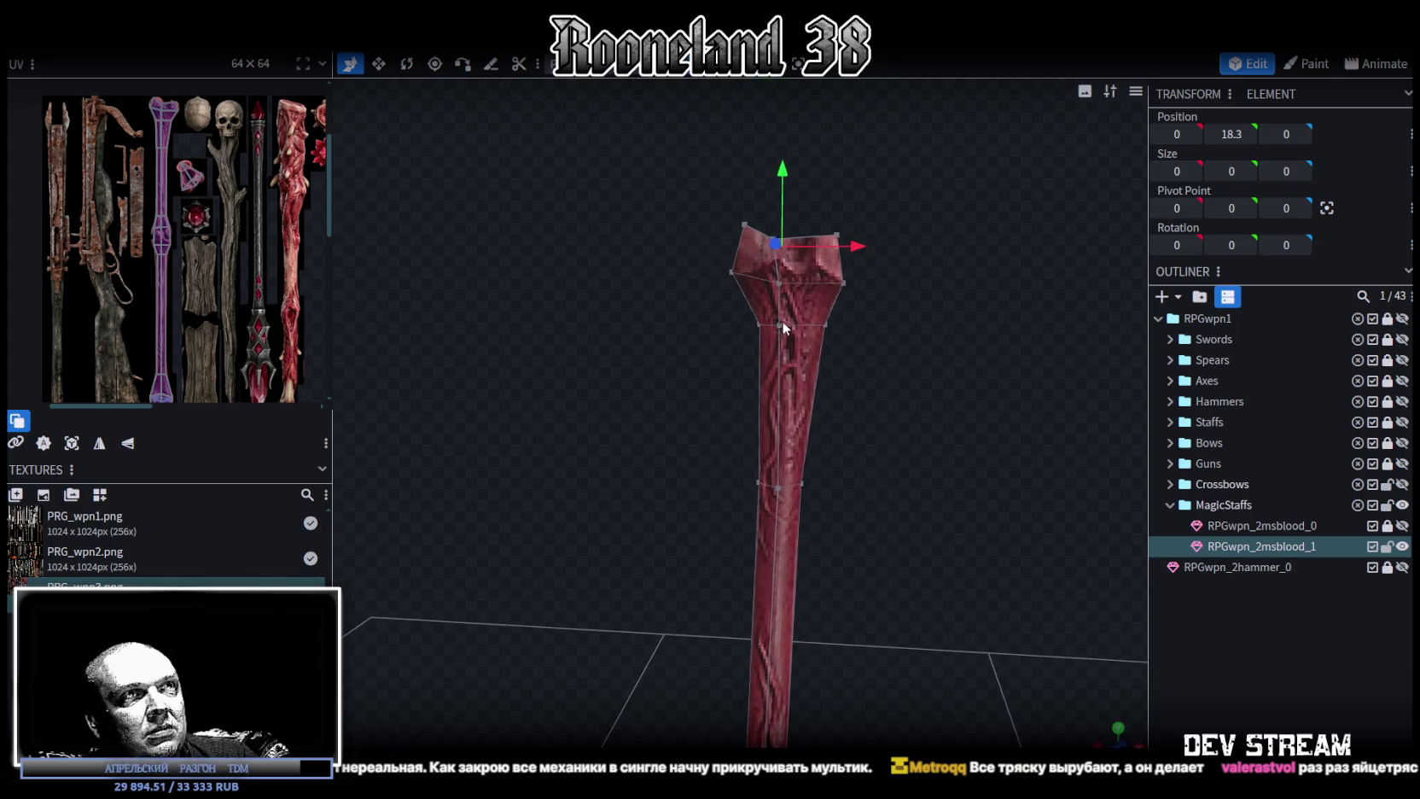
pyautogui.moveTo(929, 404)
pyautogui.mouseDown()
pyautogui.moveTo(860, 442)
pyautogui.moveTo(979, 435)
pyautogui.mouseUp()
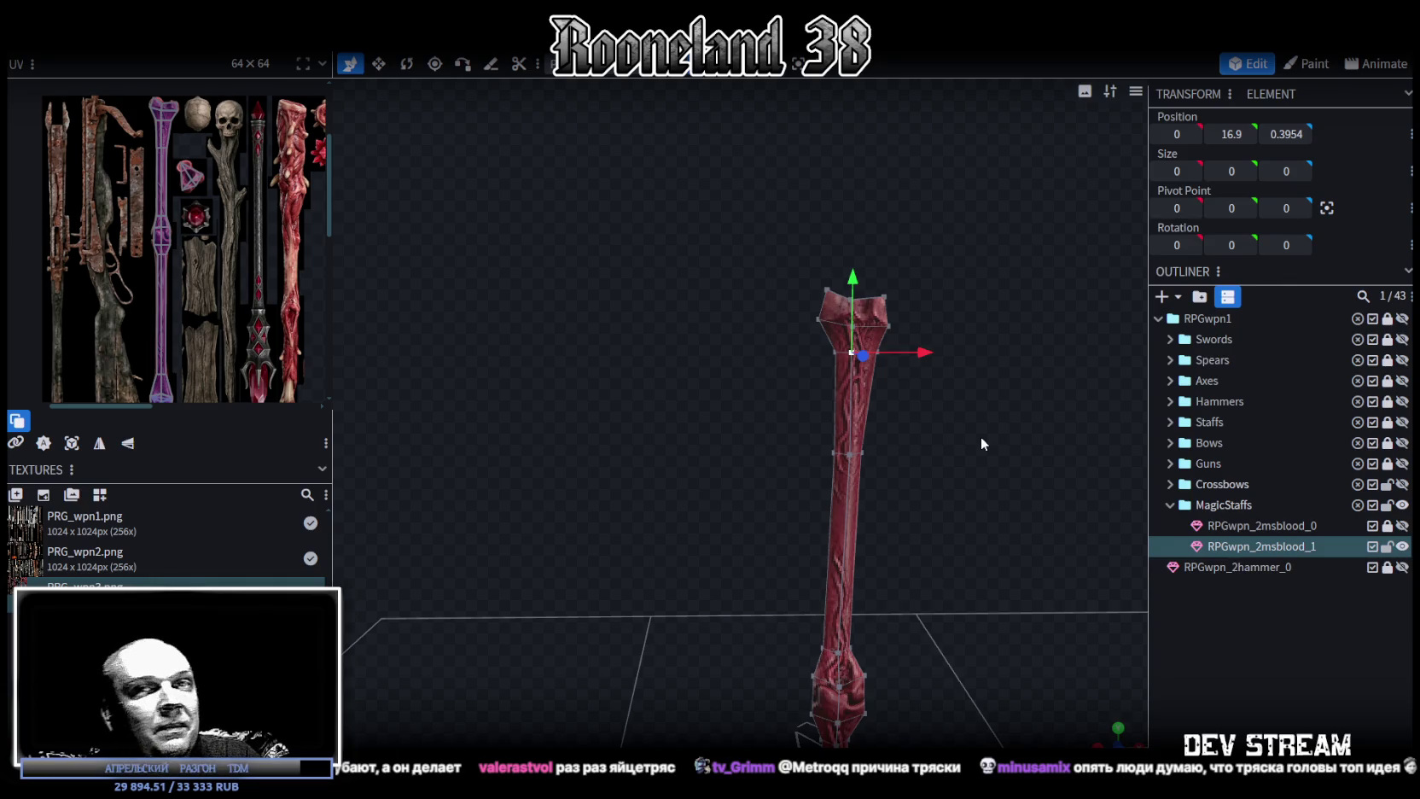
pyautogui.moveTo(980, 436)
pyautogui.mouseDown()
pyautogui.moveTo(895, 495)
pyautogui.moveTo(892, 481)
pyautogui.moveTo(873, 516)
pyautogui.moveTo(828, 427)
pyautogui.moveTo(864, 445)
pyautogui.mouseUp()
pyautogui.scroll(3, 863, 451)
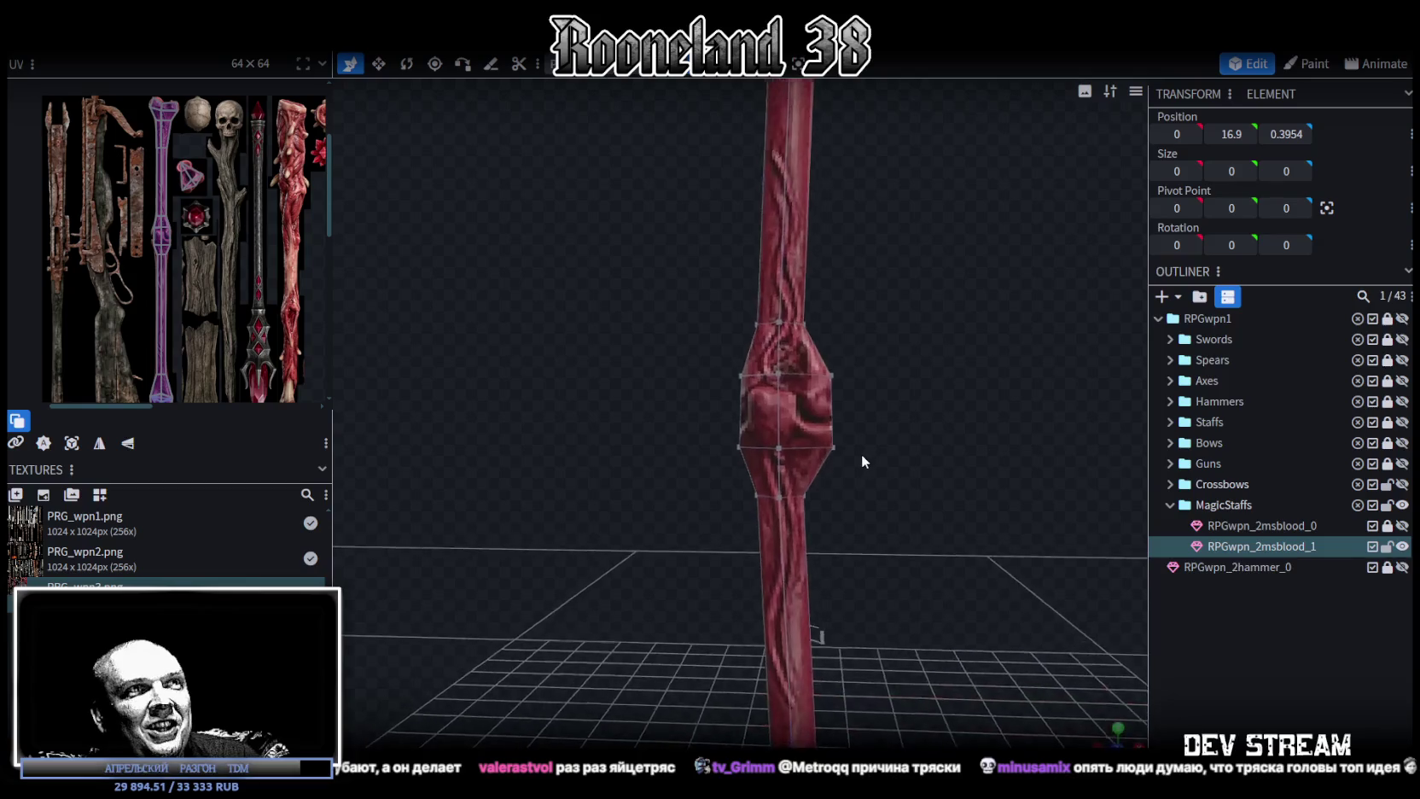
pyautogui.scroll(3, 861, 457)
pyautogui.scroll(2, 861, 461)
pyautogui.click(798, 292)
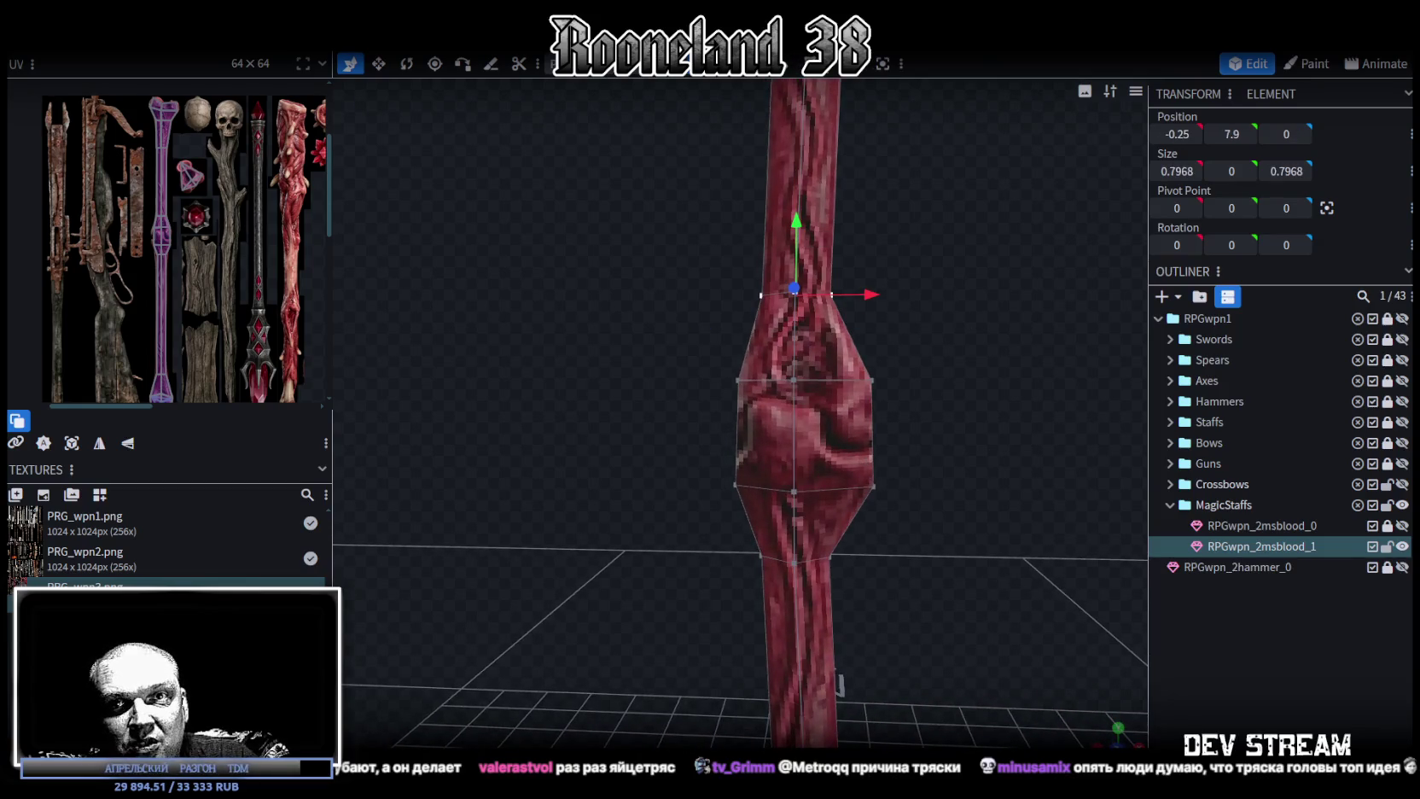
pyautogui.moveTo(816, 241); pyautogui.dragTo(816, 258)
# Rotate the staff's bottom vertices 15° to bend the lower shaft.
pyautogui.moveTo(914, 425)
pyautogui.mouseDown()
pyautogui.moveTo(688, 452)
pyautogui.moveTo(862, 347)
pyautogui.mouseUp()
pyautogui.scroll(-5, 921, 525)
pyautogui.moveTo(921, 525)
pyautogui.mouseDown()
pyautogui.moveTo(610, 488)
pyautogui.moveTo(610, 456)
pyautogui.moveTo(939, 461)
pyautogui.moveTo(1003, 483)
pyautogui.moveTo(809, 447)
pyautogui.moveTo(794, 461)
pyautogui.mouseUp()
pyautogui.moveTo(659, 697)
pyautogui.mouseDown()
pyautogui.moveTo(763, 556)
pyautogui.moveTo(814, 558)
pyautogui.moveTo(791, 603)
pyautogui.mouseUp()
pyautogui.scroll(3, 818, 521)
pyautogui.scroll(3, 815, 525)
pyautogui.press('r')
pyautogui.moveTo(715, 676)
pyautogui.mouseDown()
pyautogui.moveTo(755, 673)
pyautogui.moveTo(832, 571)
pyautogui.moveTo(823, 541)
pyautogui.moveTo(1146, 612)
pyautogui.moveTo(928, 644)
pyautogui.moveTo(866, 506)
pyautogui.mouseUp()
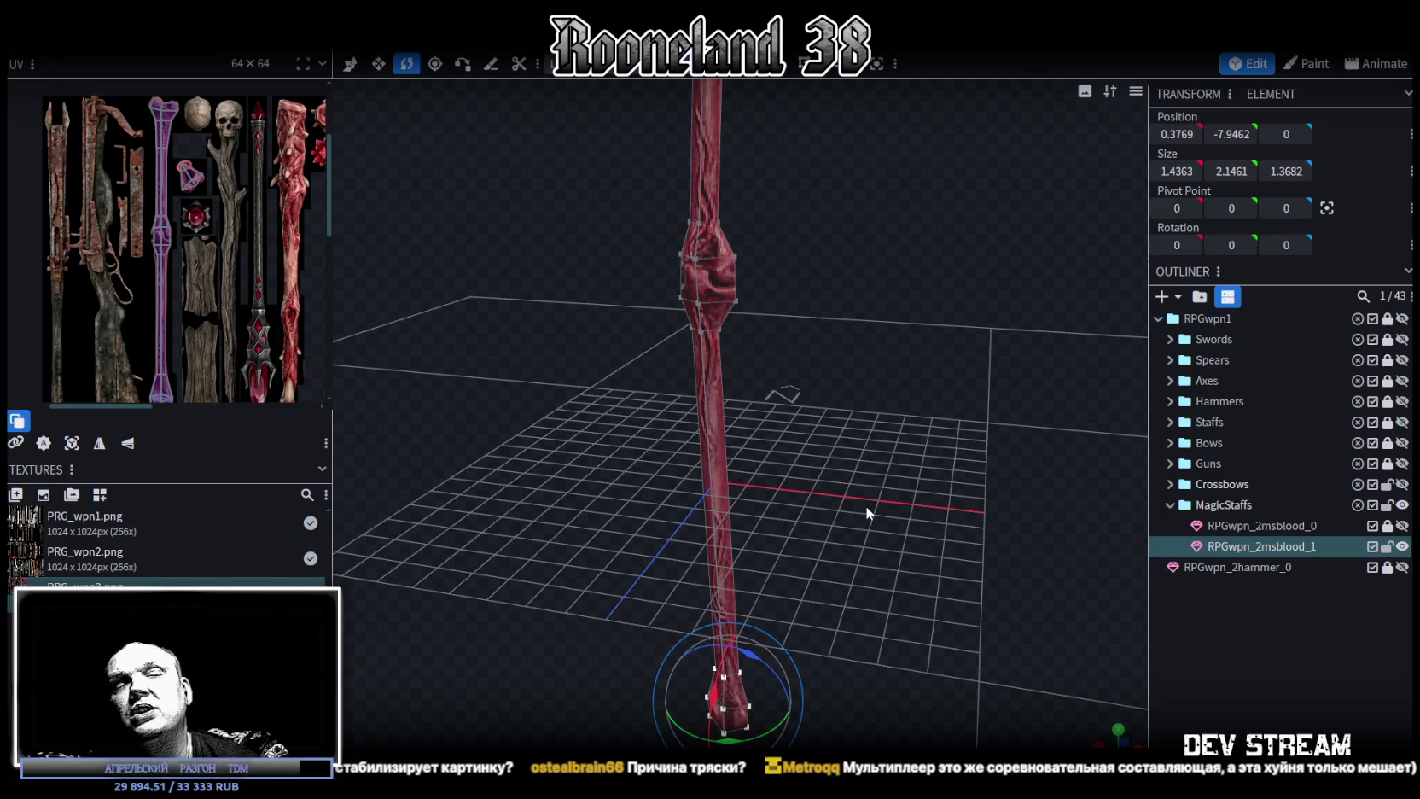
# Box-select the upper staff vertices and drag them down in two 0.1 steps to Y 13.604.
pyautogui.scroll(3, 906, 480)
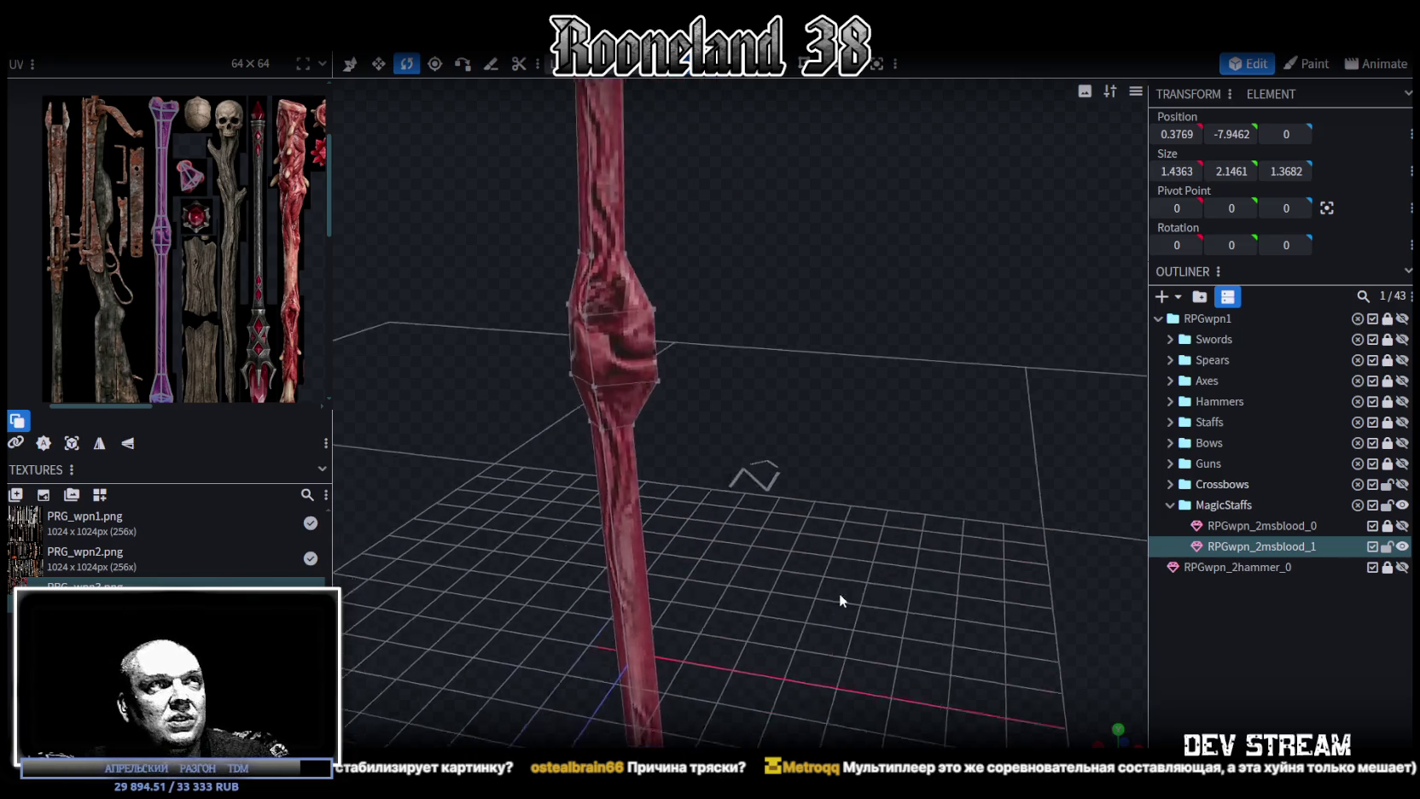
pyautogui.moveTo(839, 594); pyautogui.dragTo(858, 503)
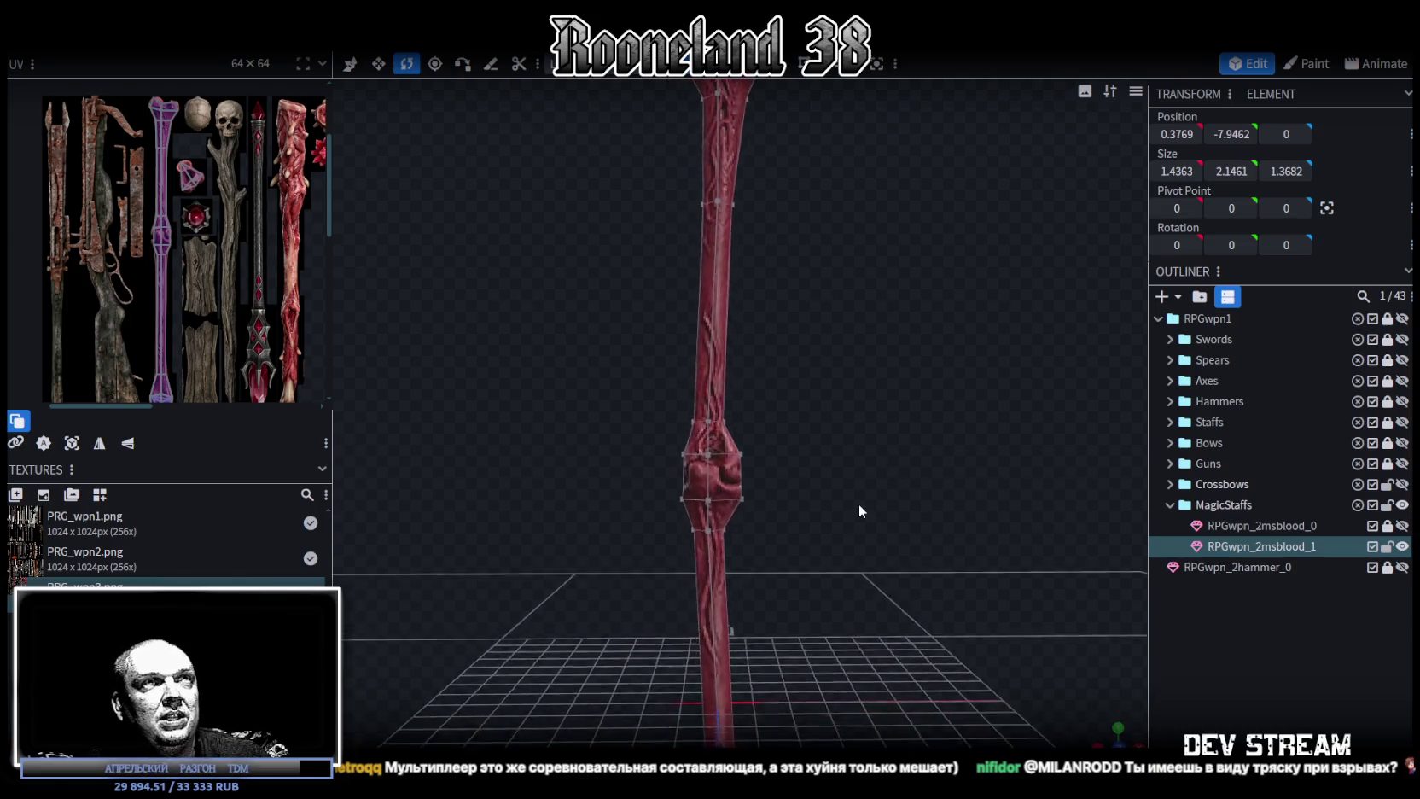
pyautogui.scroll(-2, 858, 503)
pyautogui.scroll(2, 850, 519)
pyautogui.scroll(2, 860, 507)
pyautogui.scroll(1, 862, 566)
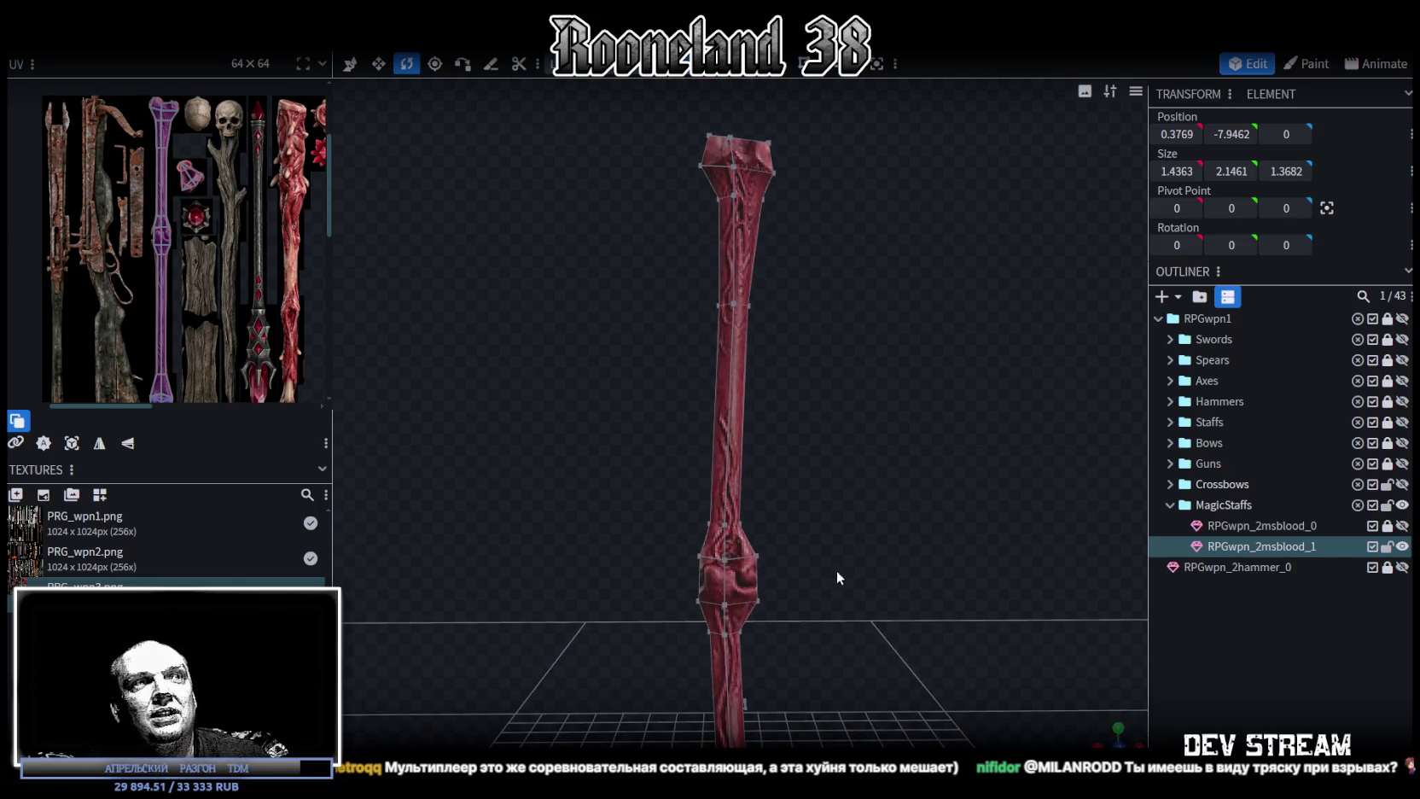
pyautogui.moveTo(820, 577); pyautogui.dragTo(622, 89)
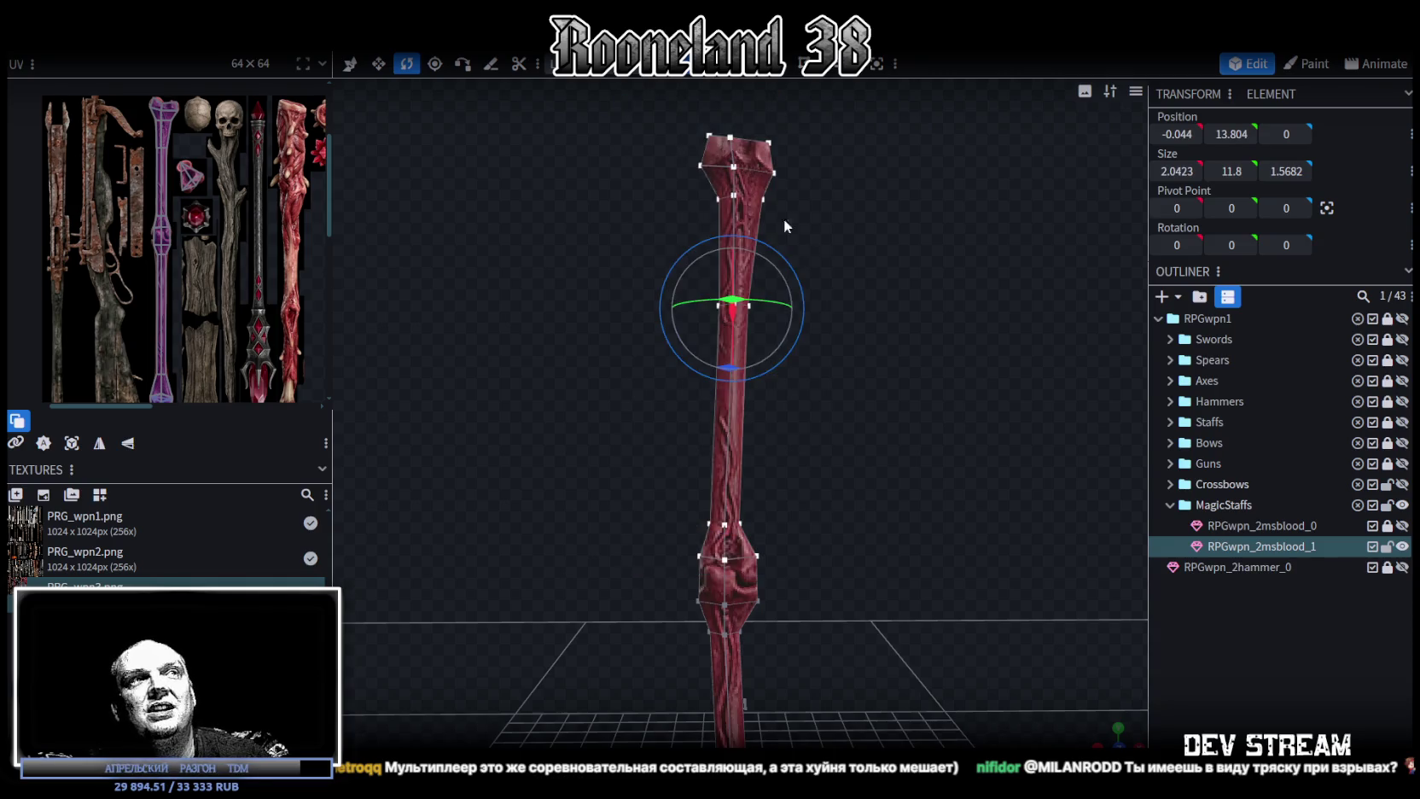
pyautogui.scroll(2, 865, 261)
pyautogui.press('v')
pyautogui.scroll(2, 862, 264)
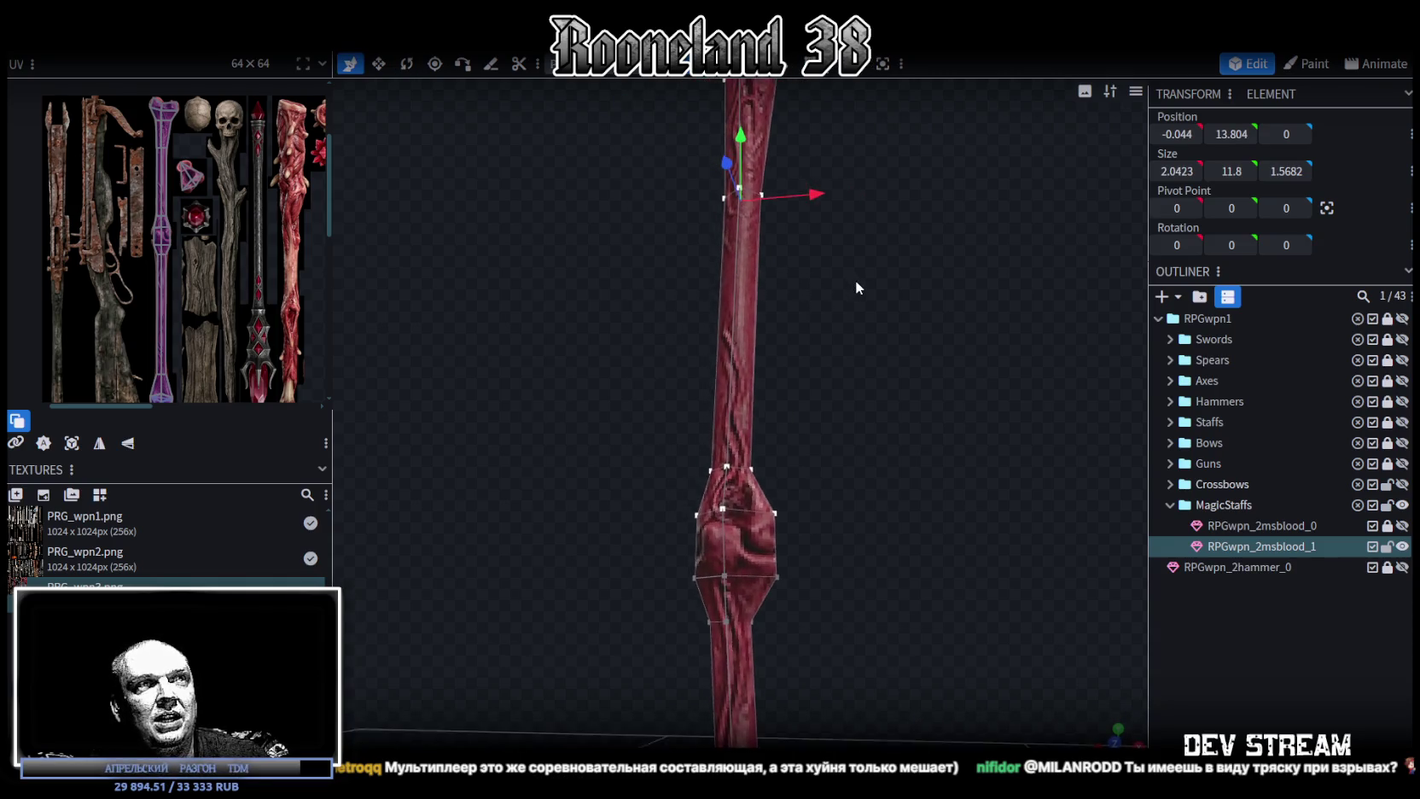
pyautogui.moveTo(744, 135); pyautogui.dragTo(745, 147)
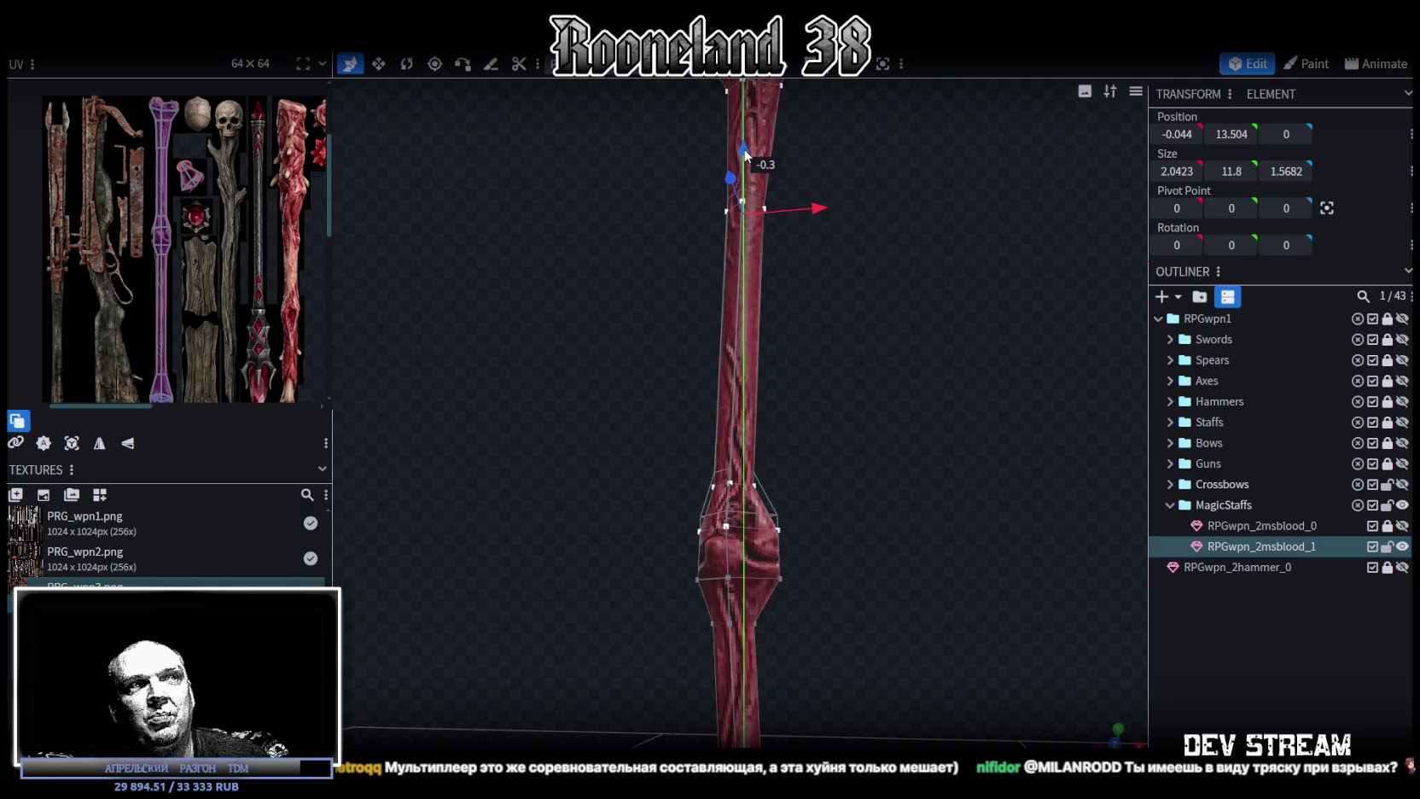
pyautogui.moveTo(746, 142); pyautogui.dragTo(745, 156)
pyautogui.moveTo(827, 268)
pyautogui.mouseDown()
pyautogui.moveTo(750, 474)
pyautogui.moveTo(824, 269)
pyautogui.moveTo(591, 281)
pyautogui.moveTo(801, 256)
pyautogui.moveTo(927, 261)
pyautogui.mouseUp()
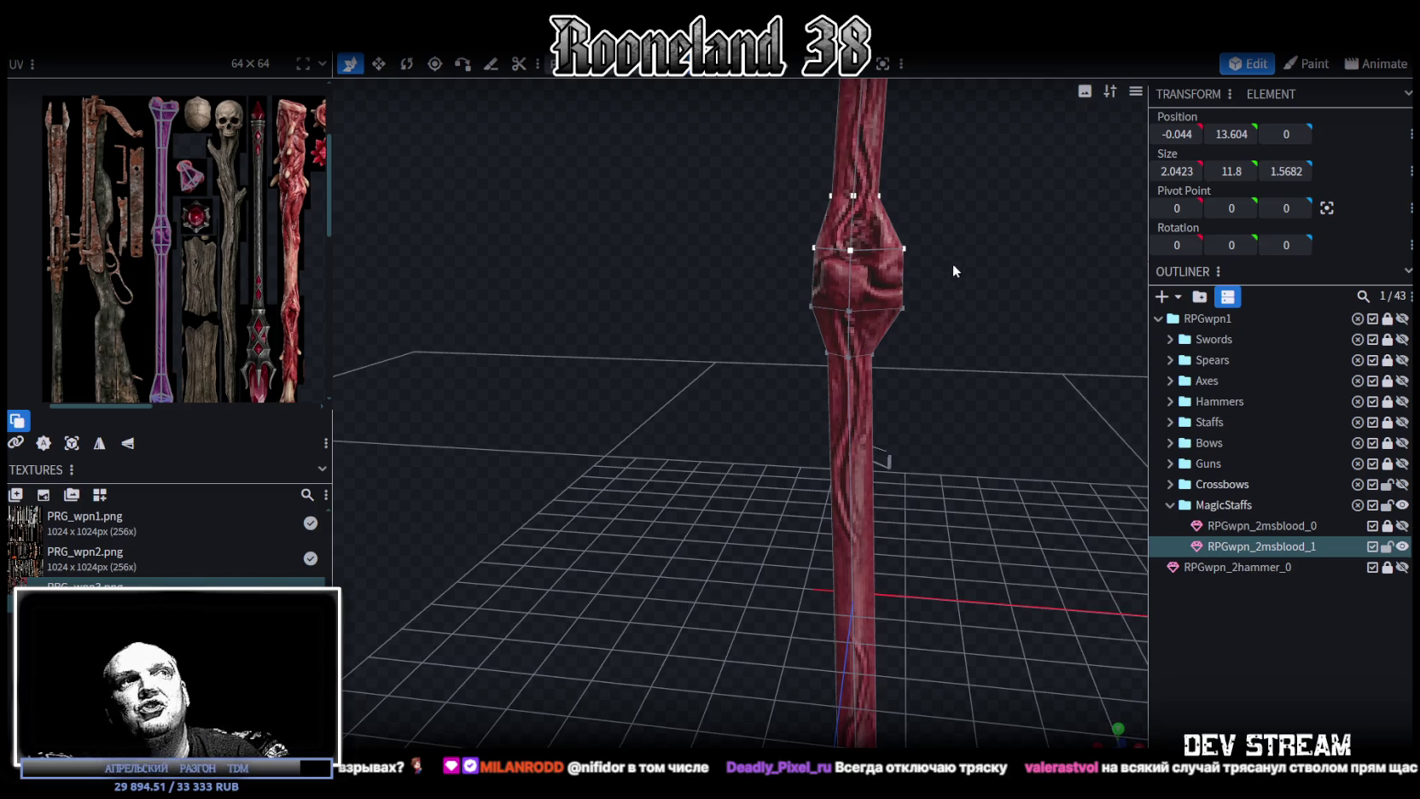
# Select the vertices along the sides of the knot on the staff shaft.
pyautogui.scroll(2, 907, 384)
pyautogui.scroll(2, 870, 424)
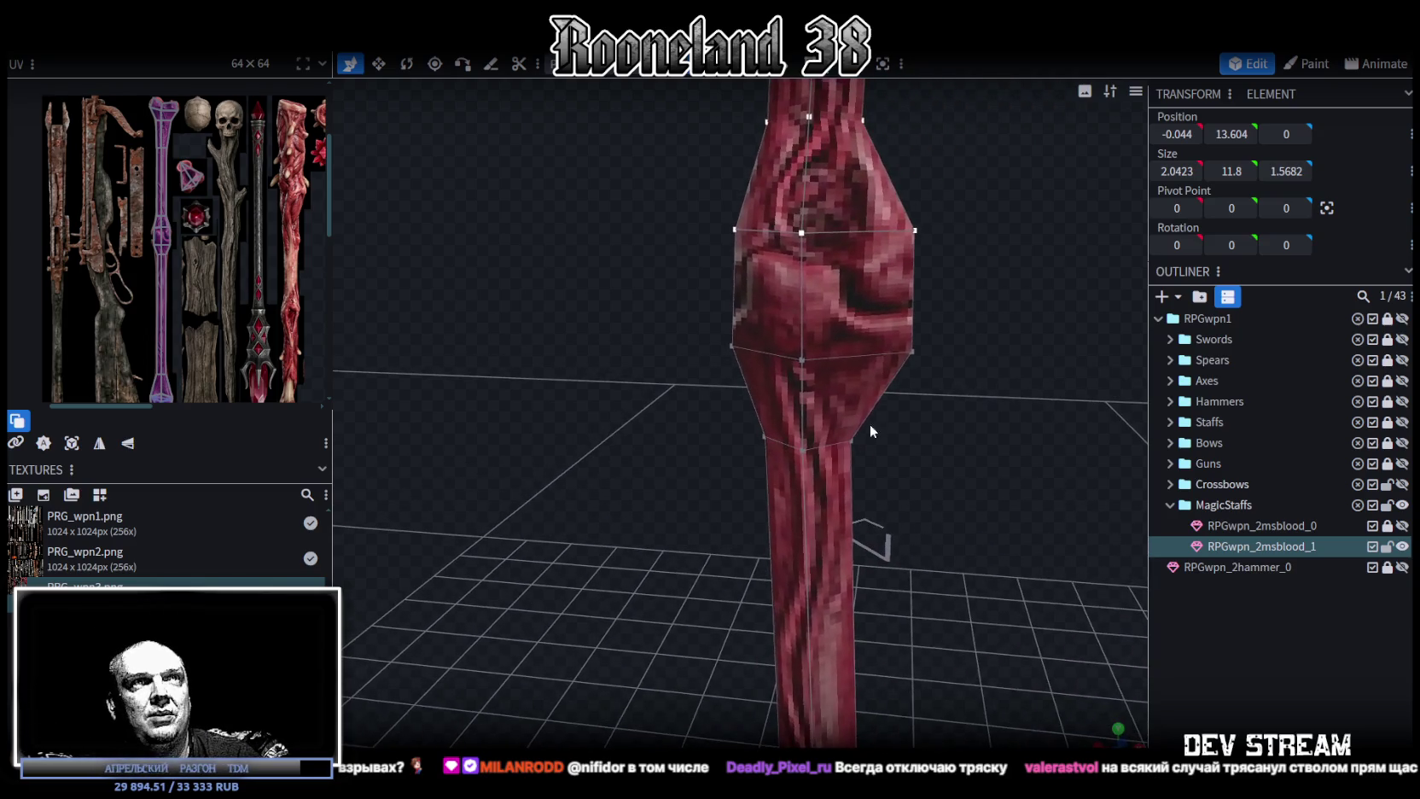
pyautogui.click(916, 230)
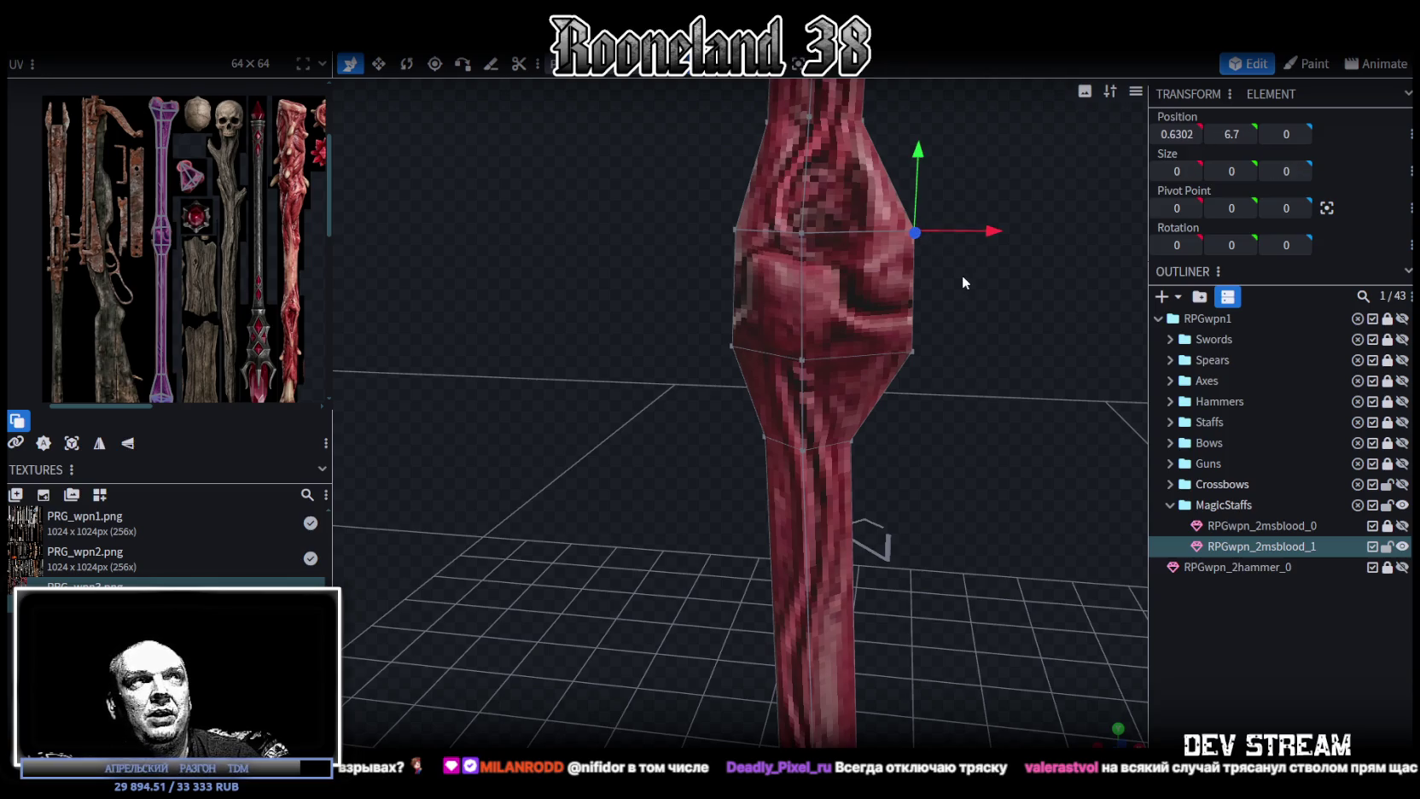
pyautogui.keyDown('ctrl'); pyautogui.moveTo(648, 197); pyautogui.dragTo(754, 368); pyautogui.keyUp('ctrl')
pyautogui.moveTo(1045, 245)
pyautogui.mouseDown()
pyautogui.moveTo(882, 254)
pyautogui.moveTo(899, 218)
pyautogui.mouseUp()
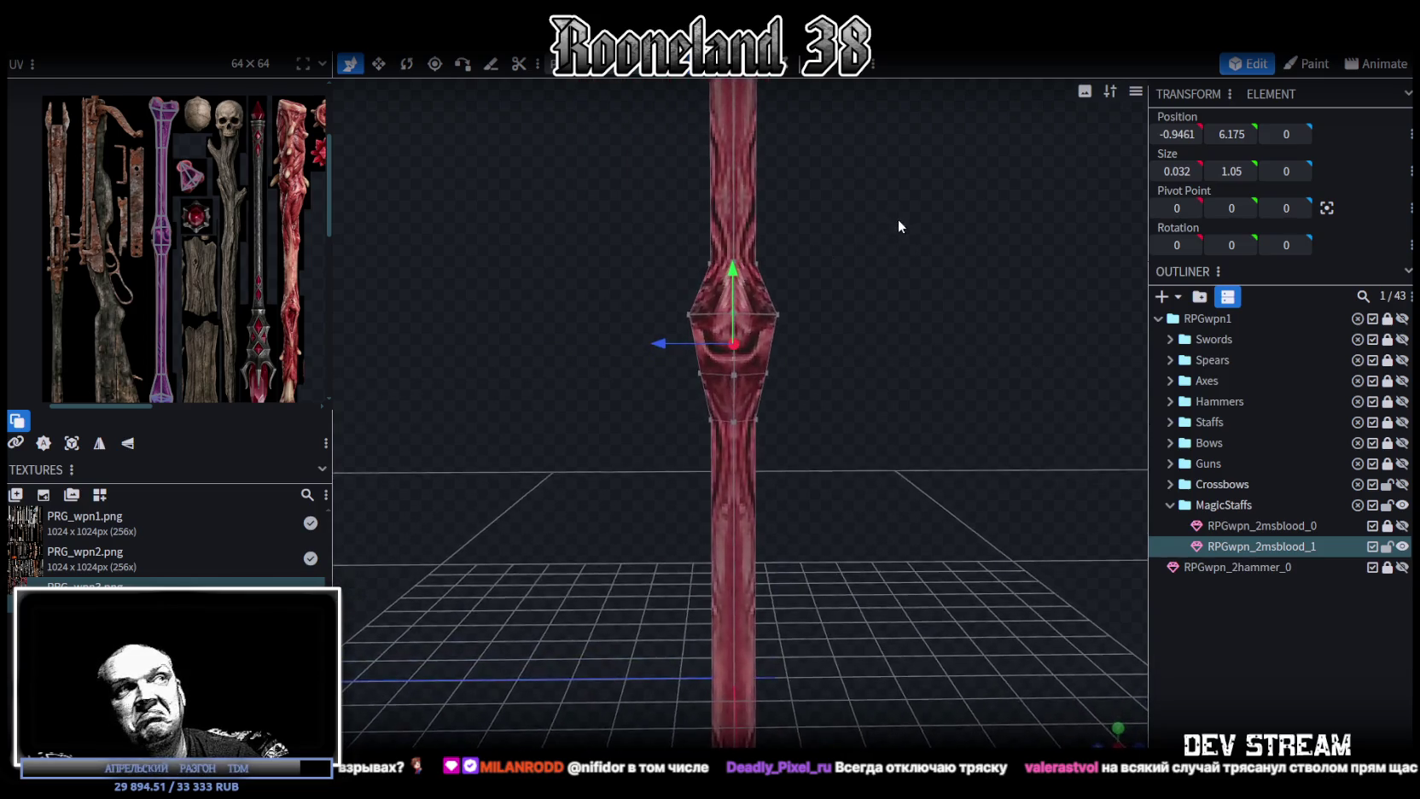
pyautogui.scroll(1, 900, 221)
pyautogui.click(771, 359)
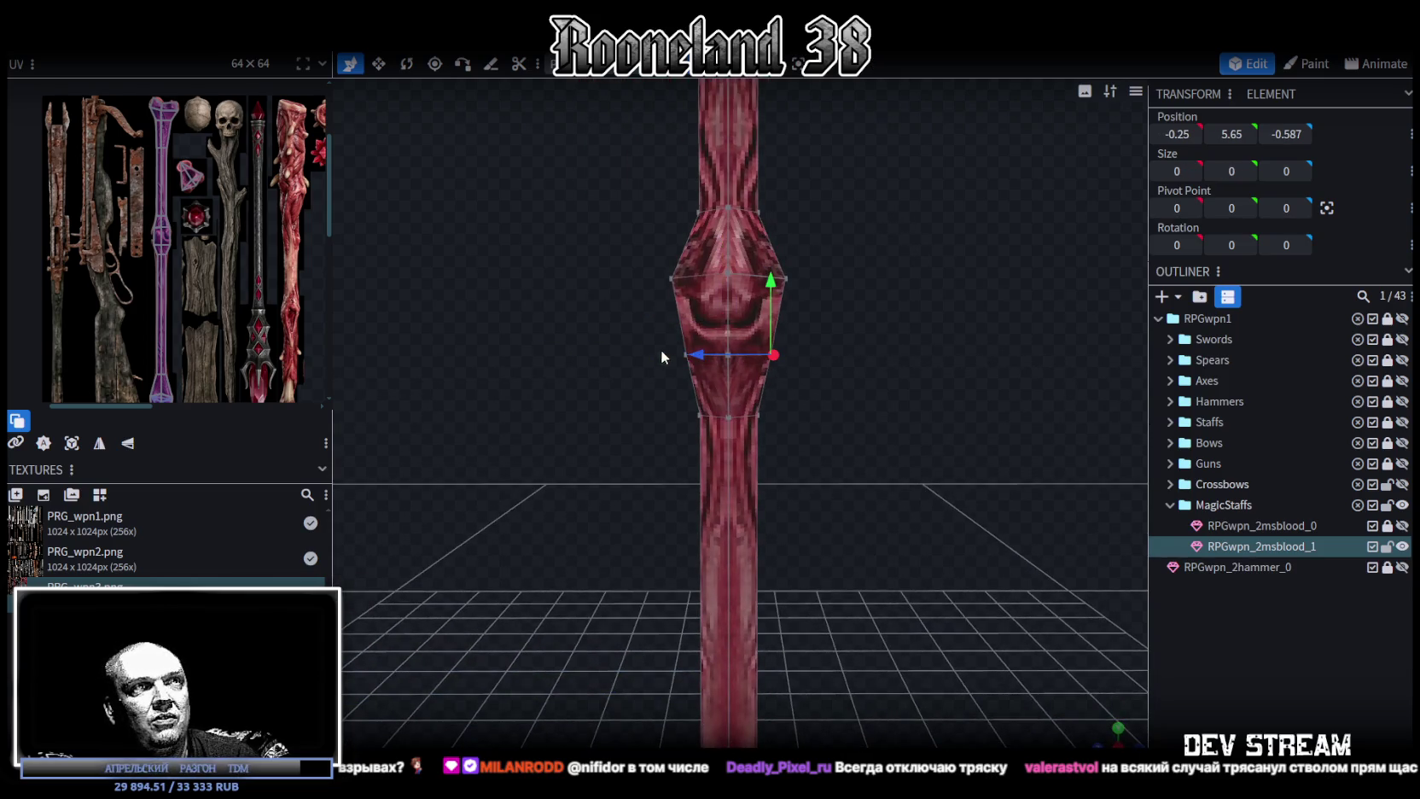
# Scale the knot's opposite side vertices outward to widen it, then widen the UV texture panel.
pyautogui.scroll(2, 665, 349)
pyautogui.keyDown('shift'); pyautogui.click(662, 322); pyautogui.keyUp('shift')
pyautogui.press('s')
pyautogui.moveTo(794, 321)
pyautogui.mouseDown()
pyautogui.moveTo(1094, 311)
pyautogui.moveTo(741, 298)
pyautogui.mouseUp()
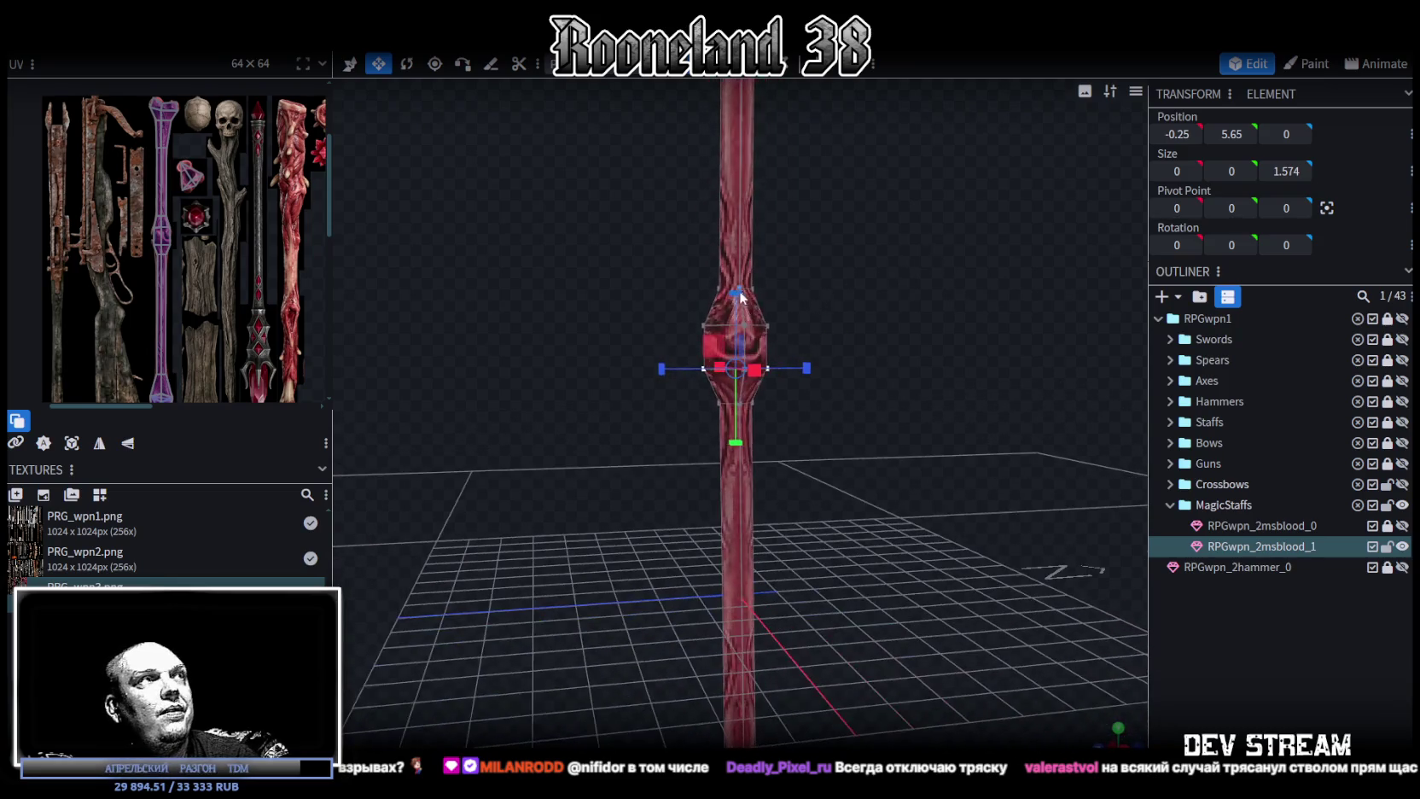
pyautogui.moveTo(815, 269)
pyautogui.mouseDown()
pyautogui.moveTo(793, 317)
pyautogui.moveTo(941, 330)
pyautogui.moveTo(862, 272)
pyautogui.moveTo(880, 354)
pyautogui.moveTo(803, 389)
pyautogui.moveTo(755, 372)
pyautogui.moveTo(776, 330)
pyautogui.moveTo(812, 365)
pyautogui.moveTo(736, 320)
pyautogui.moveTo(777, 336)
pyautogui.moveTo(744, 339)
pyautogui.moveTo(934, 341)
pyautogui.moveTo(970, 395)
pyautogui.moveTo(942, 435)
pyautogui.mouseUp()
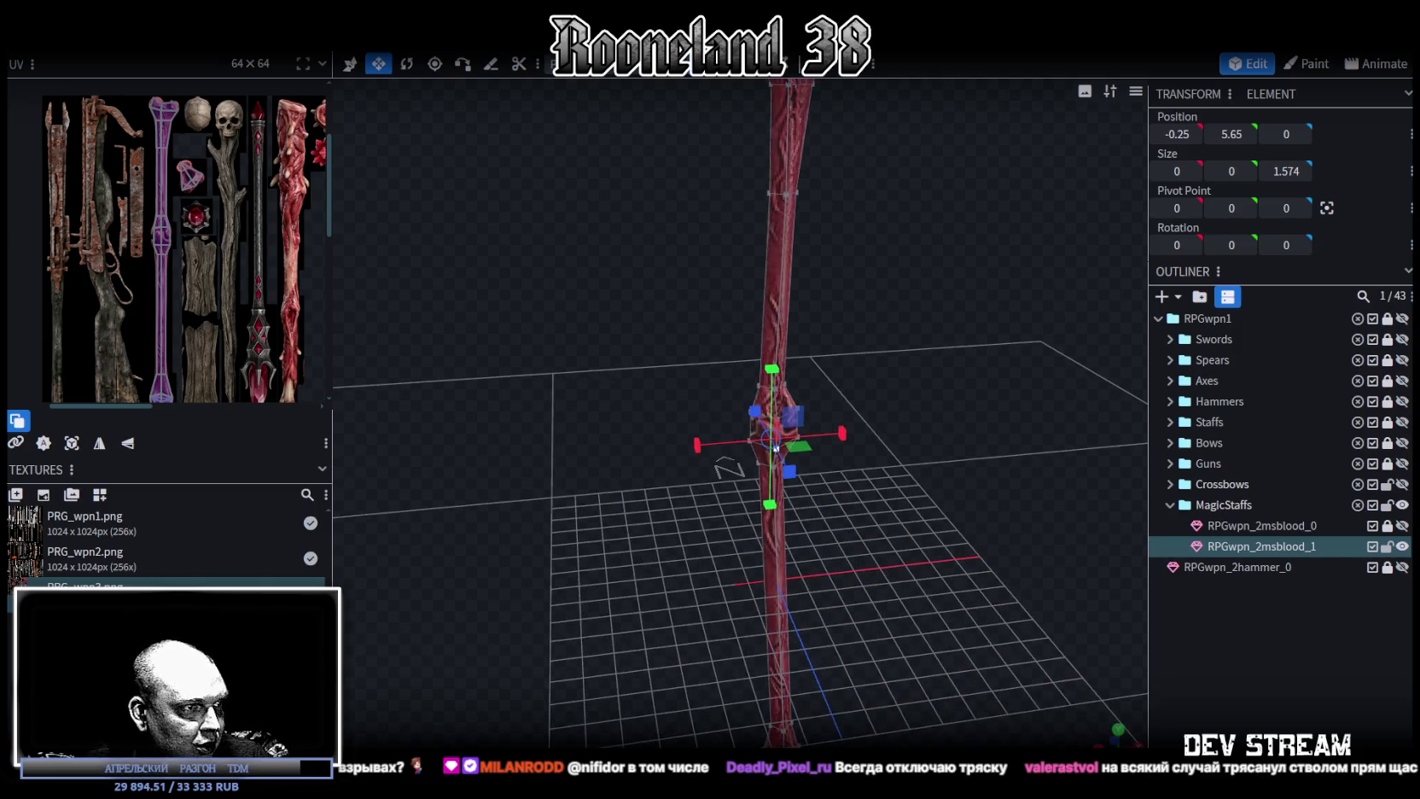
pyautogui.moveTo(332, 197); pyautogui.dragTo(397, 203)
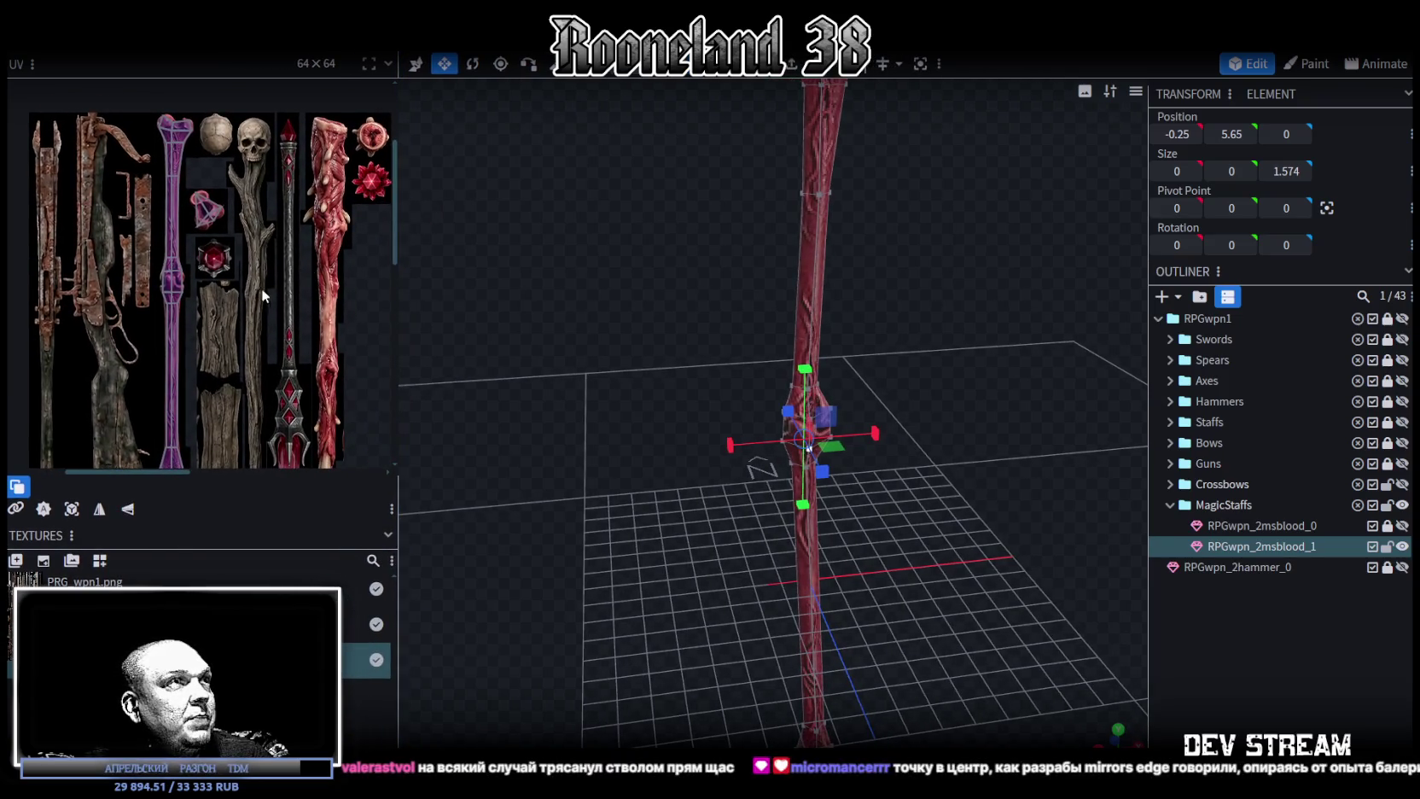
# Lock and hide the finished staff RPGwpn_2msblood_1.
pyautogui.scroll(2, 261, 287)
pyautogui.moveTo(279, 352); pyautogui.dragTo(291, 227, button='middle')
pyautogui.scroll(-2, 291, 227)
pyautogui.moveTo(591, 340)
pyautogui.mouseDown()
pyautogui.moveTo(704, 374)
pyautogui.moveTo(962, 271)
pyautogui.moveTo(942, 294)
pyautogui.moveTo(990, 324)
pyautogui.mouseUp()
pyautogui.click(1386, 546)
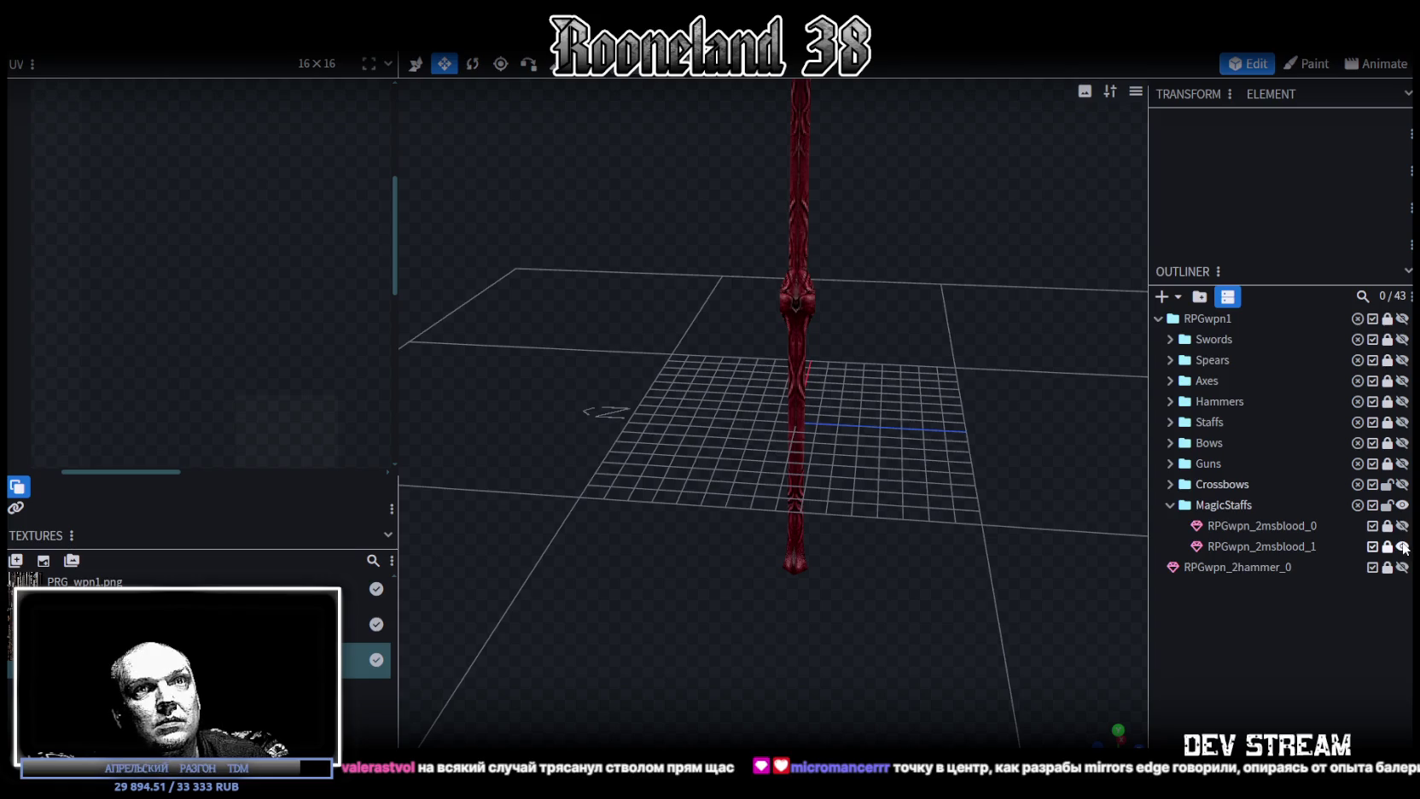
pyautogui.click(1403, 547)
# Duplicate RPGwpn_2msblood_1, name the copy RPGwpn_2msblood_2 and make it visible.
pyautogui.click(1297, 523)
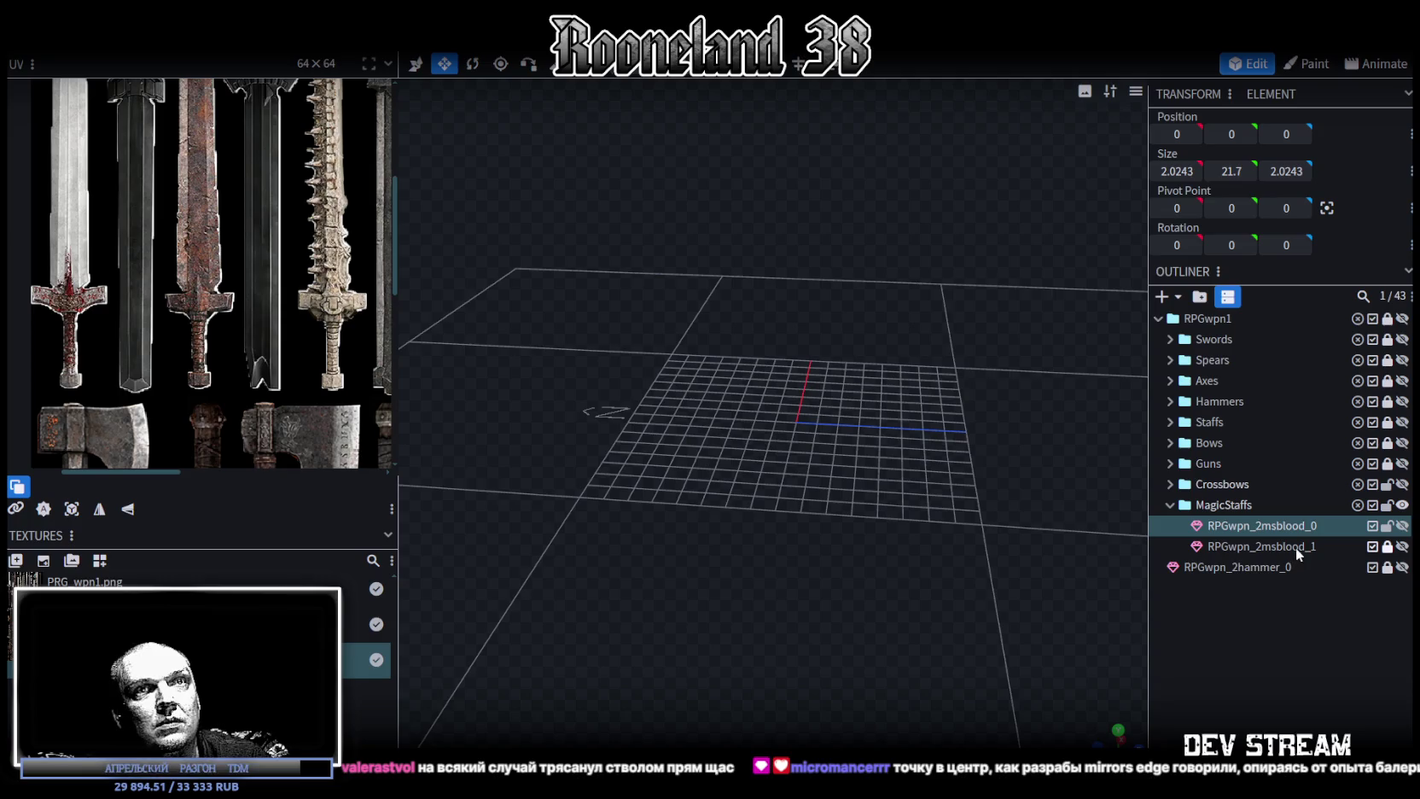
pyautogui.click(1296, 536)
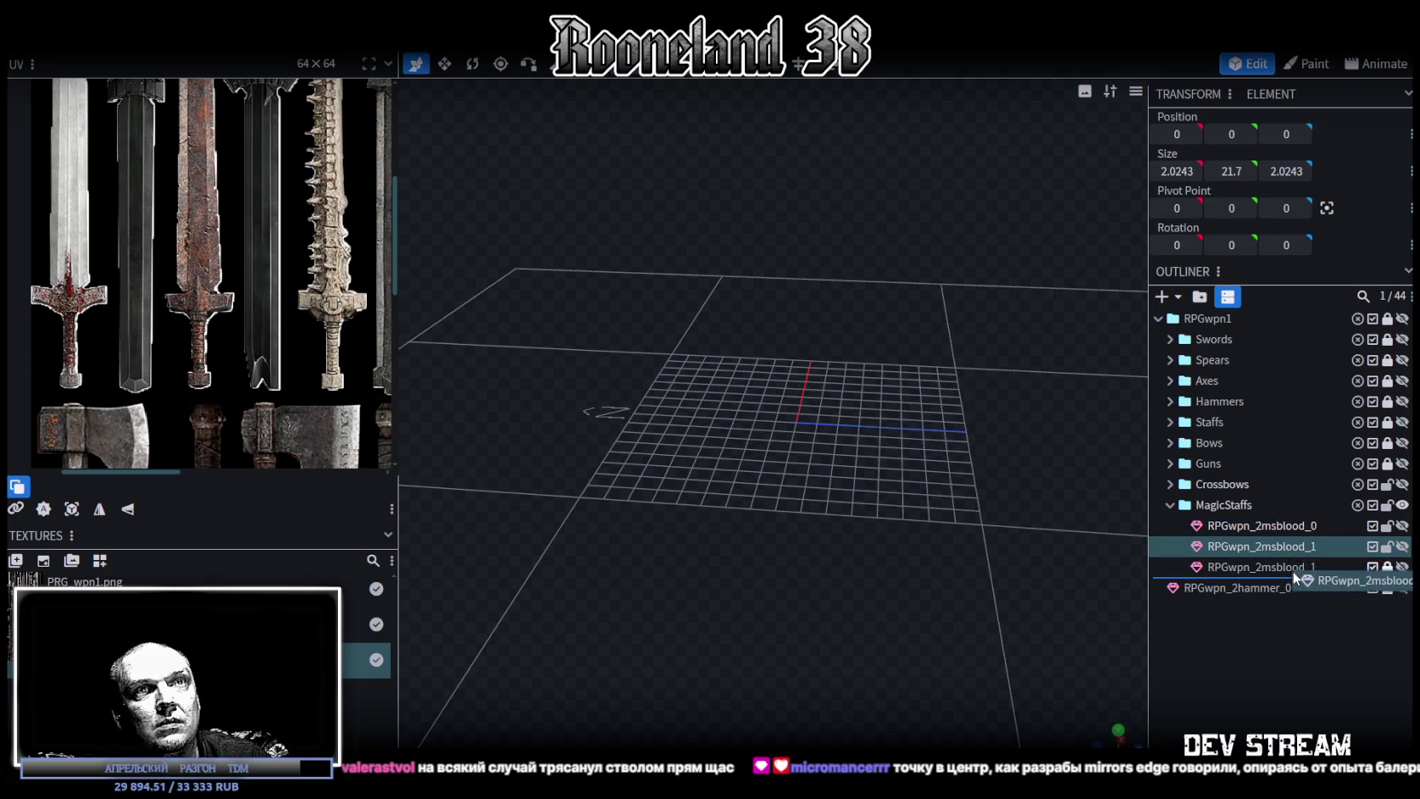
pyautogui.hotkey('ctrl', 'd')
pyautogui.doubleClick(1312, 570)
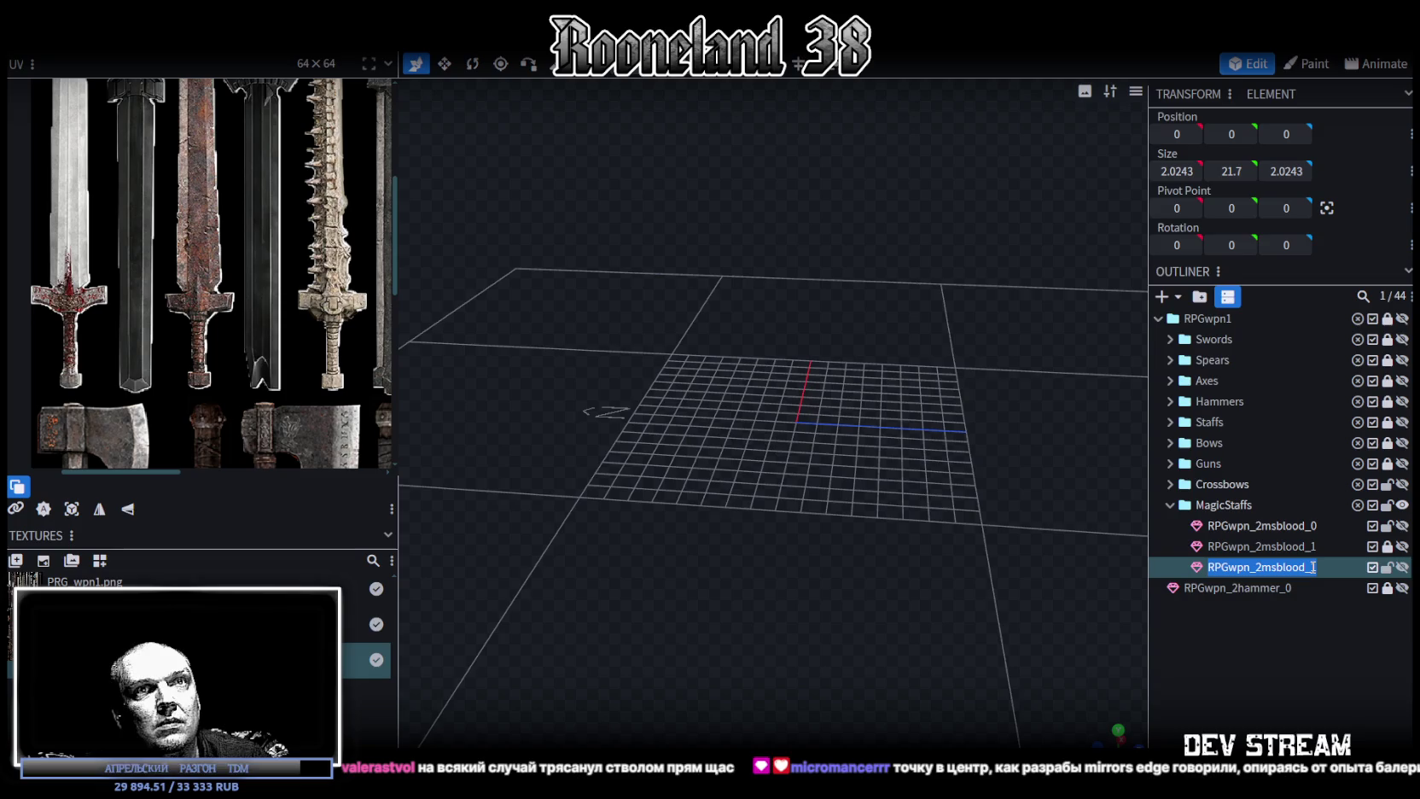
pyautogui.click(1312, 567)
pyautogui.press('Return')
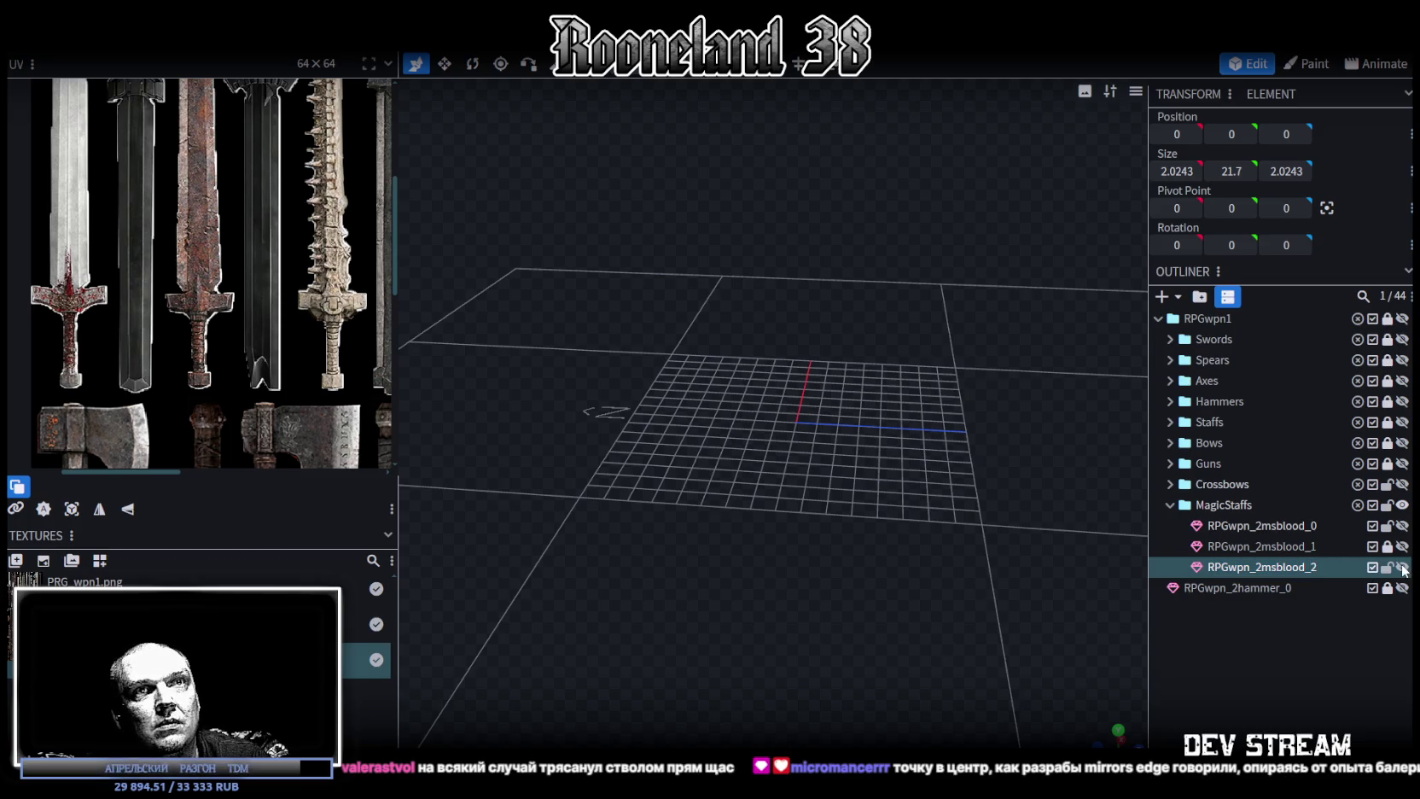
pyautogui.click(1402, 566)
pyautogui.moveTo(922, 324); pyautogui.dragTo(863, 296)
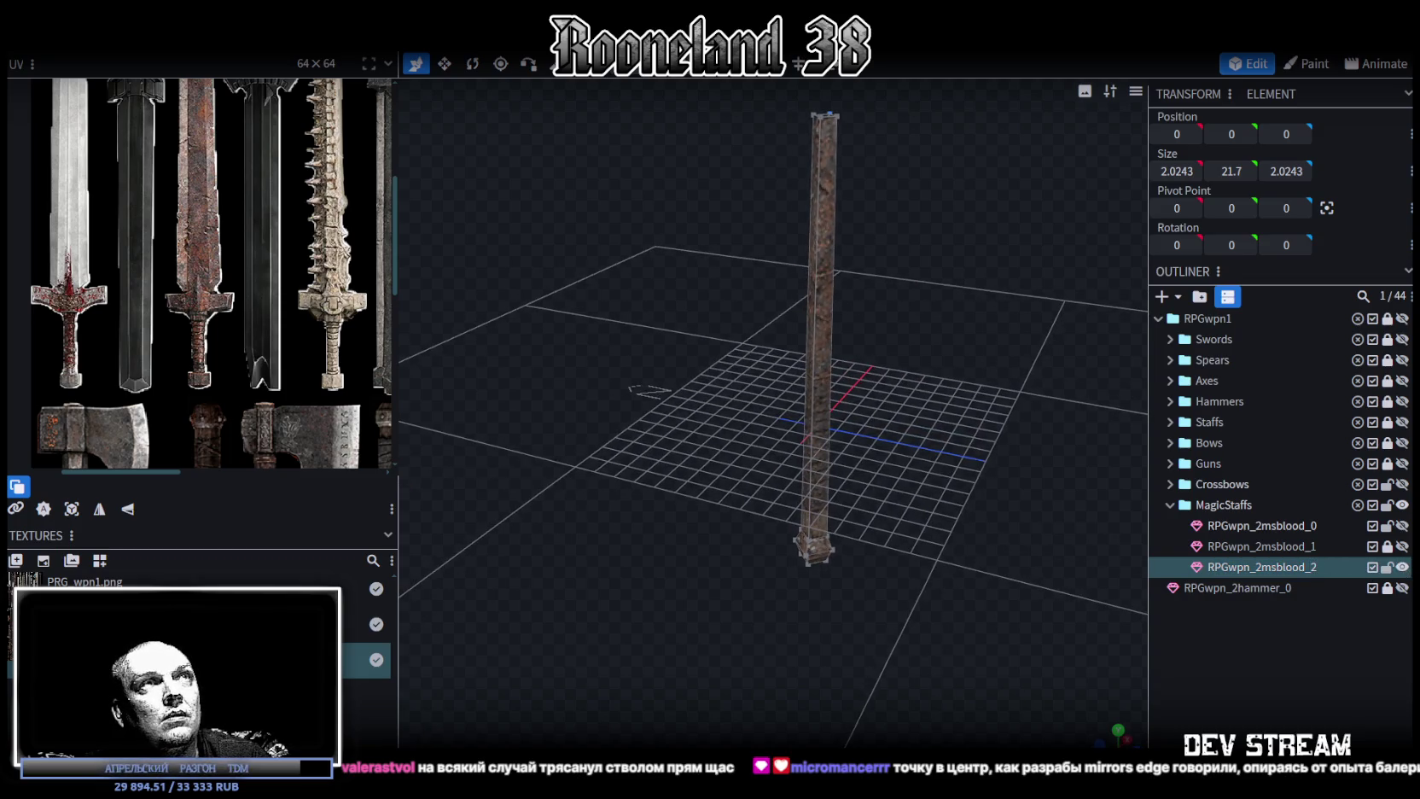
# Select RPGwpn_2msblood_0 and RPGwpn_2msblood_2 and bring up their texture options.
pyautogui.click(1277, 526)
pyautogui.click(1263, 567)
pyautogui.keyDown('ctrl'); pyautogui.click(1248, 526); pyautogui.keyUp('ctrl')
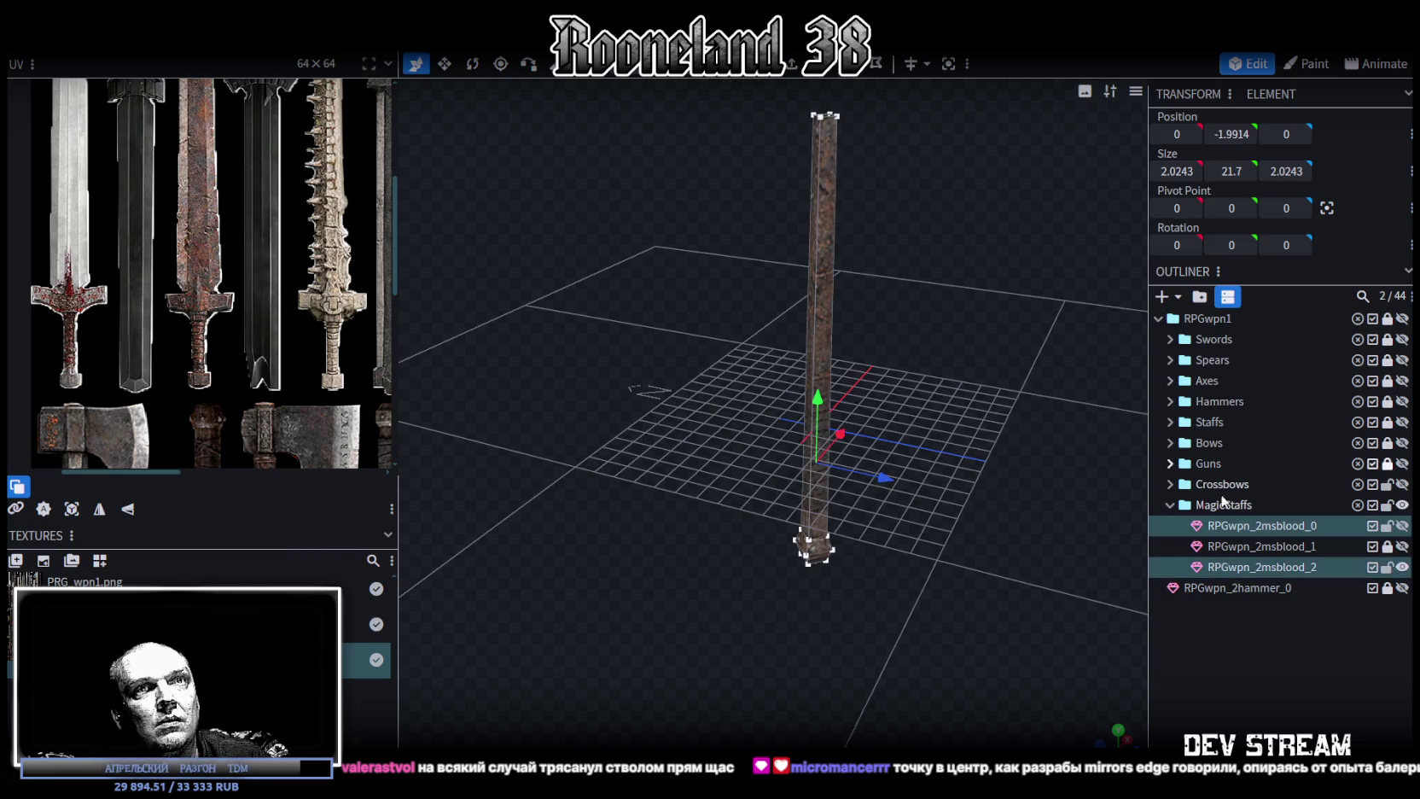
pyautogui.rightClick(1246, 533)
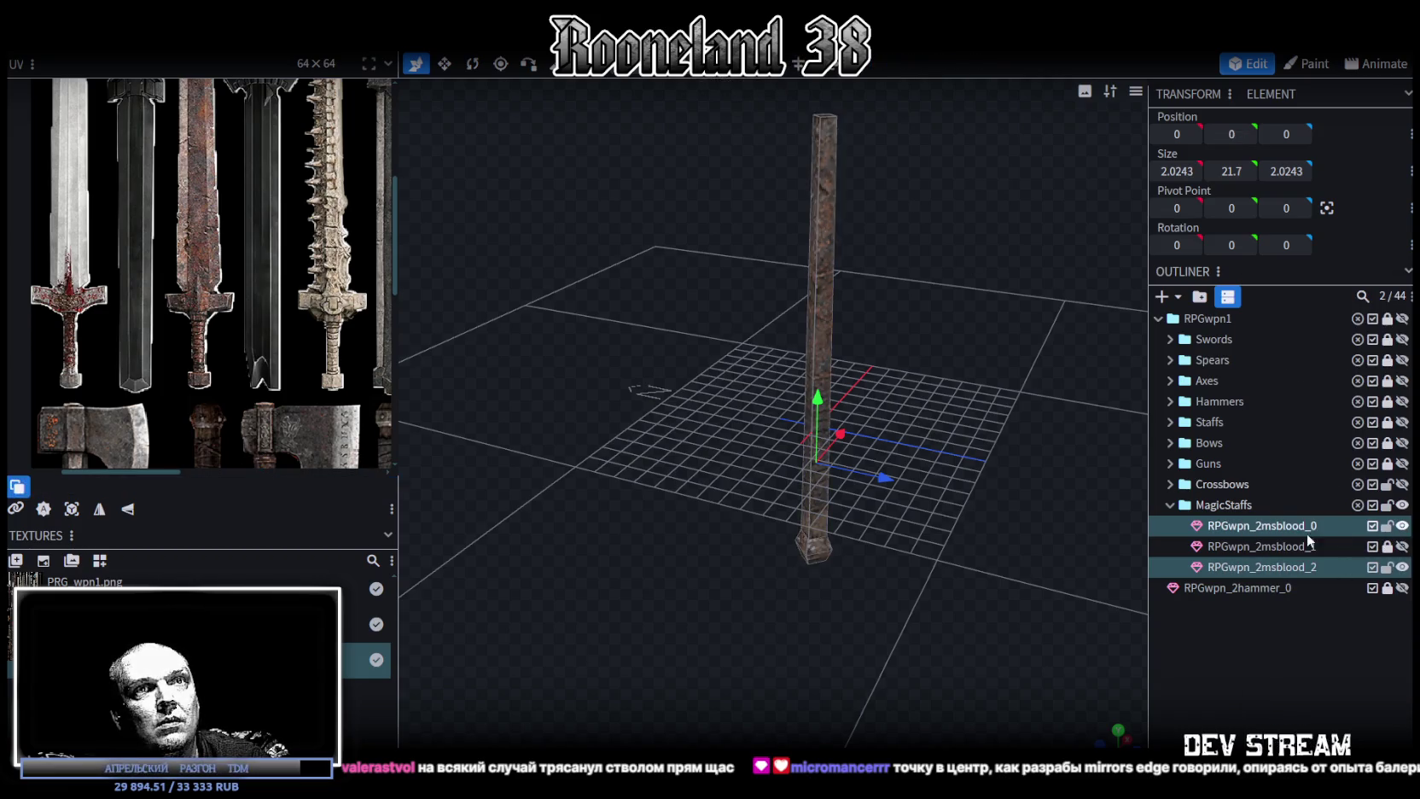
pyautogui.rightClick(1297, 567)
pyautogui.moveTo(1203, 691)
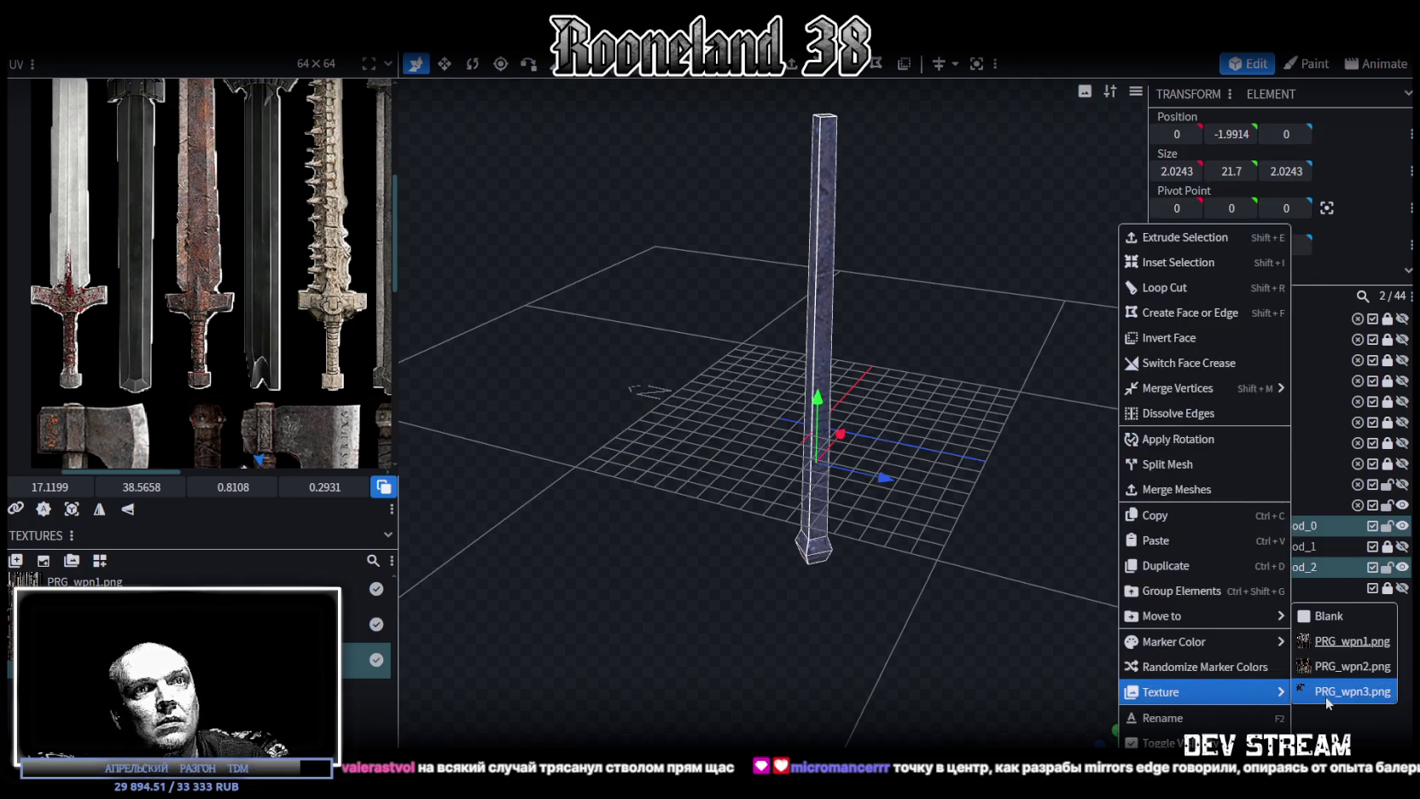
# Apply PRG_wpn3.png as the texture, then unlock and select RPGwpn_2msblood_2.
pyautogui.click(1327, 693)
pyautogui.click(1387, 537)
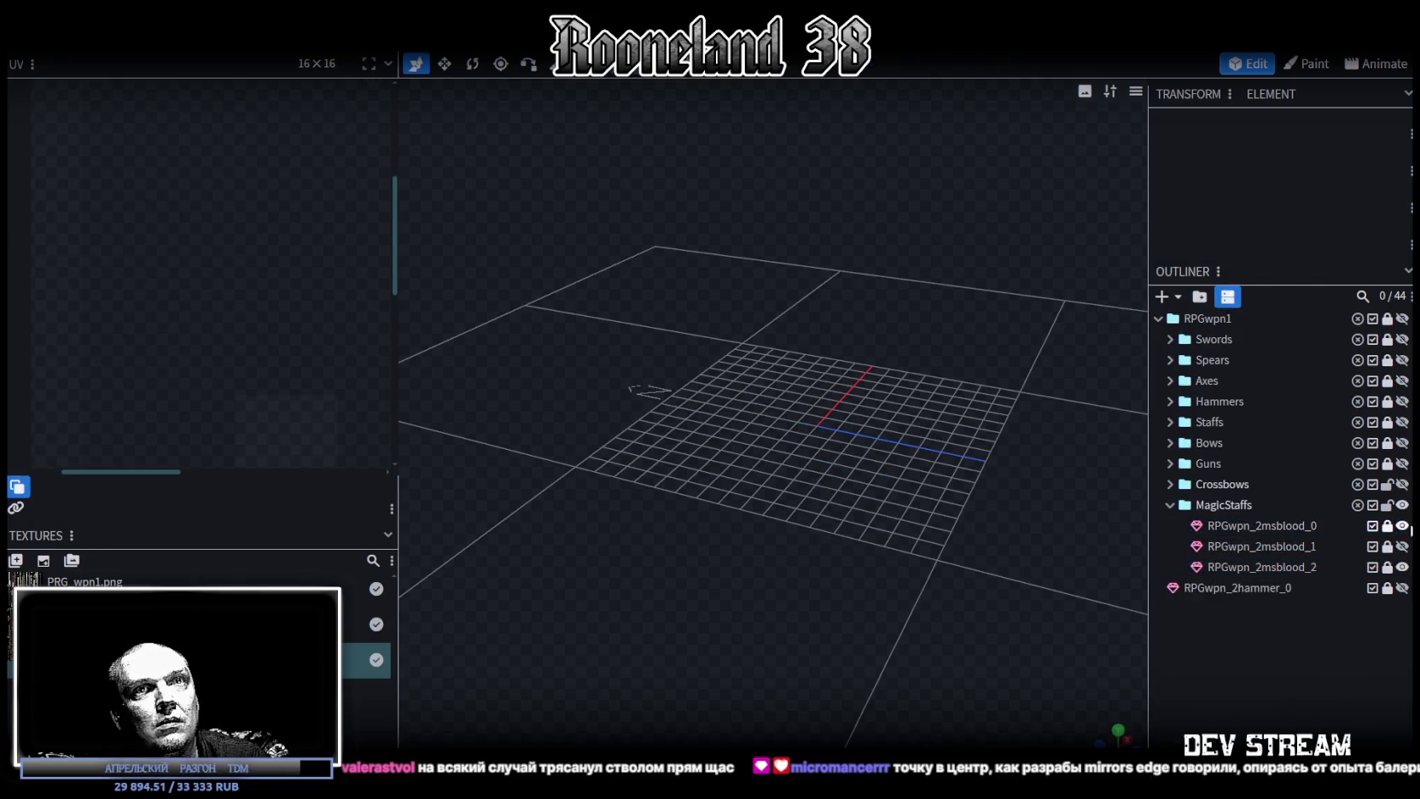
pyautogui.click(1402, 567)
pyautogui.click(1387, 566)
pyautogui.click(1269, 566)
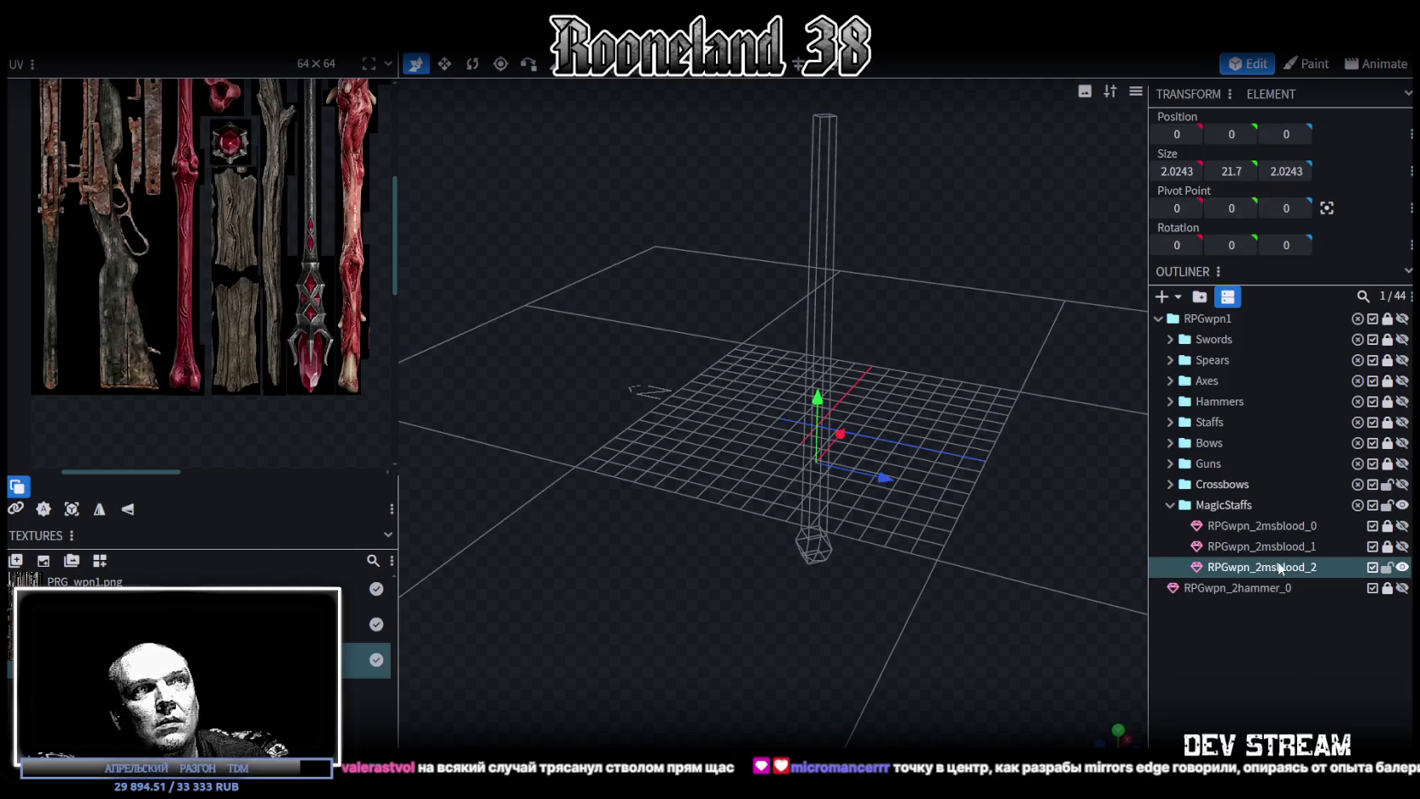
# Box-select the ring of vertices at the top of the new shaft.
pyautogui.moveTo(1000, 406); pyautogui.dragTo(936, 307)
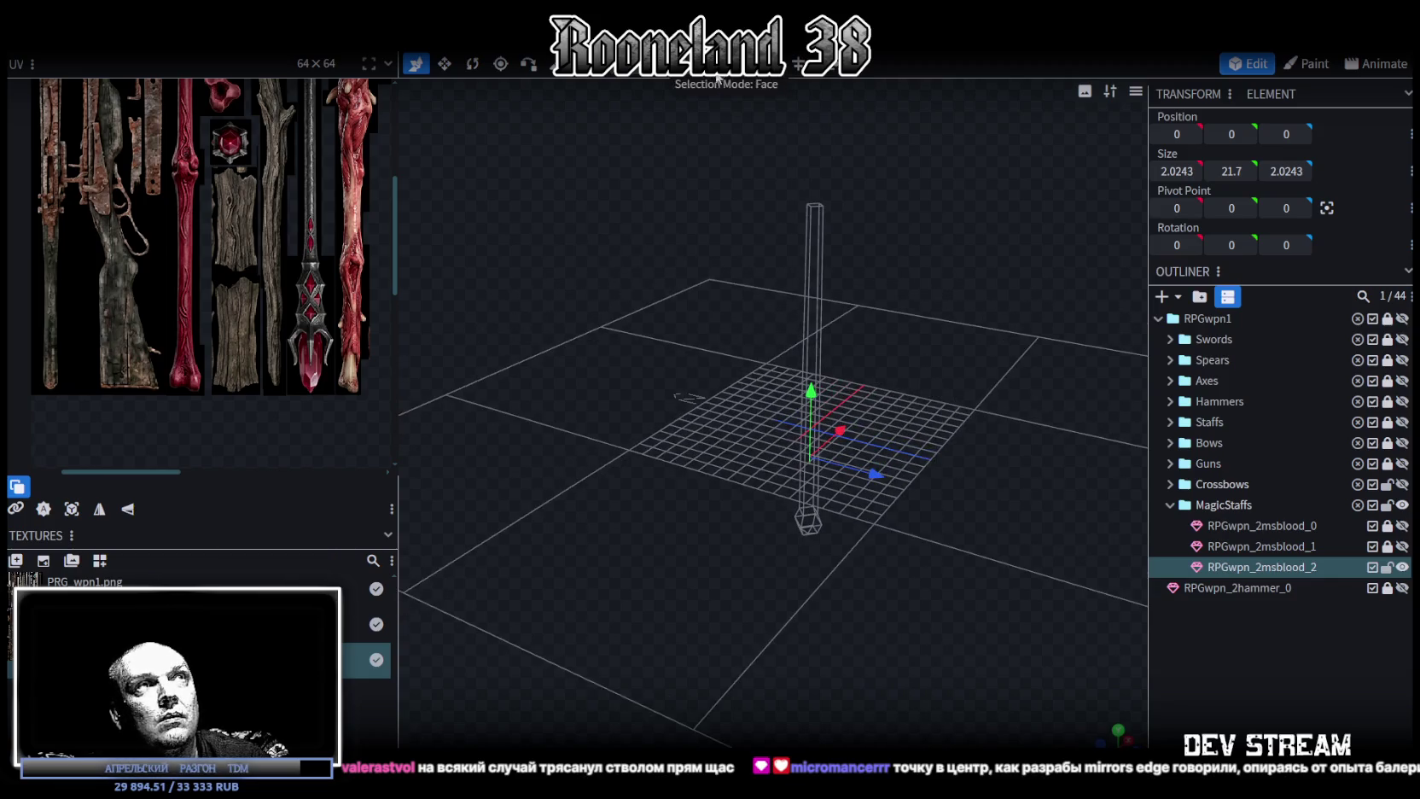
pyautogui.click(818, 255)
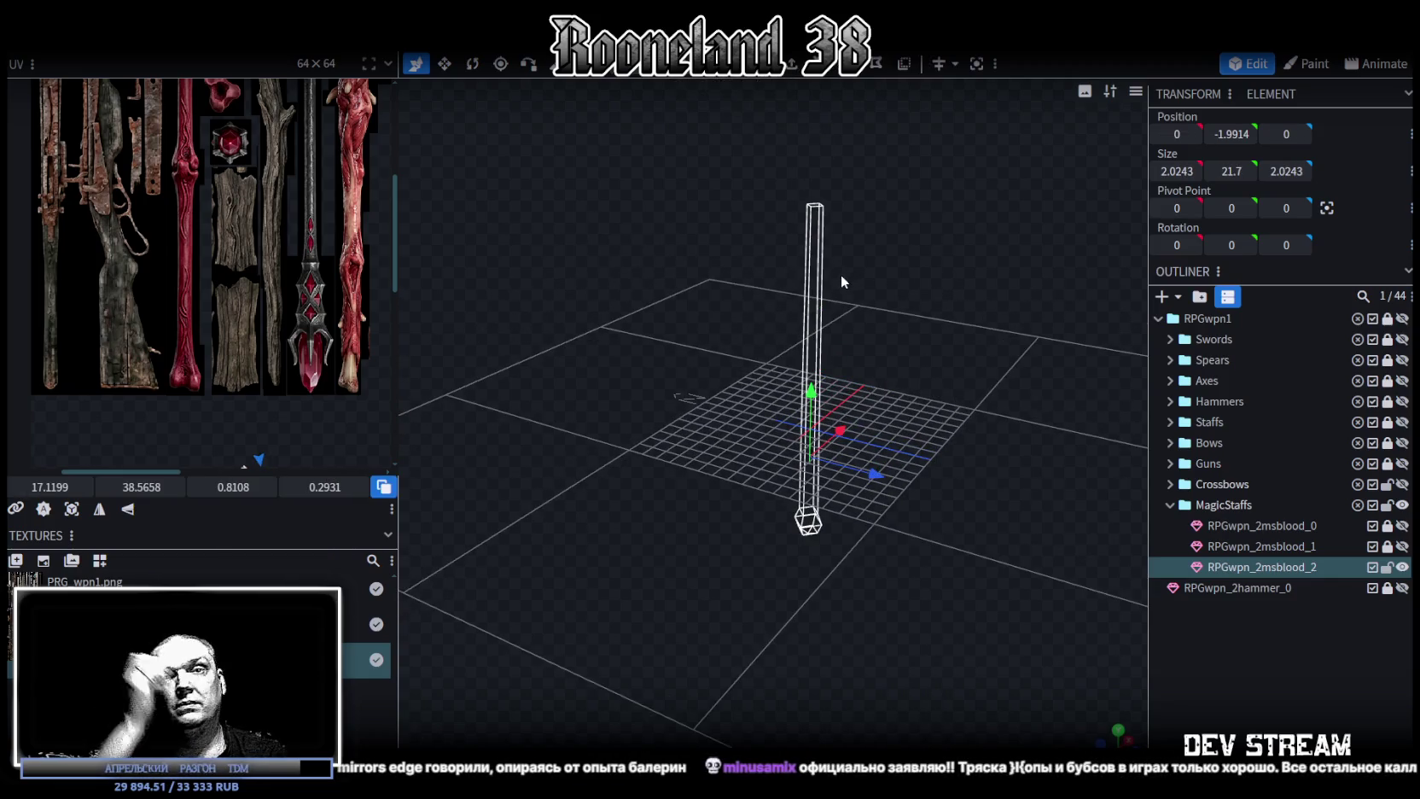
pyautogui.moveTo(703, 449)
pyautogui.mouseDown()
pyautogui.moveTo(926, 483)
pyautogui.moveTo(930, 448)
pyautogui.moveTo(925, 472)
pyautogui.moveTo(806, 599)
pyautogui.moveTo(729, 568)
pyautogui.moveTo(832, 404)
pyautogui.moveTo(913, 480)
pyautogui.moveTo(923, 437)
pyautogui.moveTo(892, 304)
pyautogui.mouseUp()
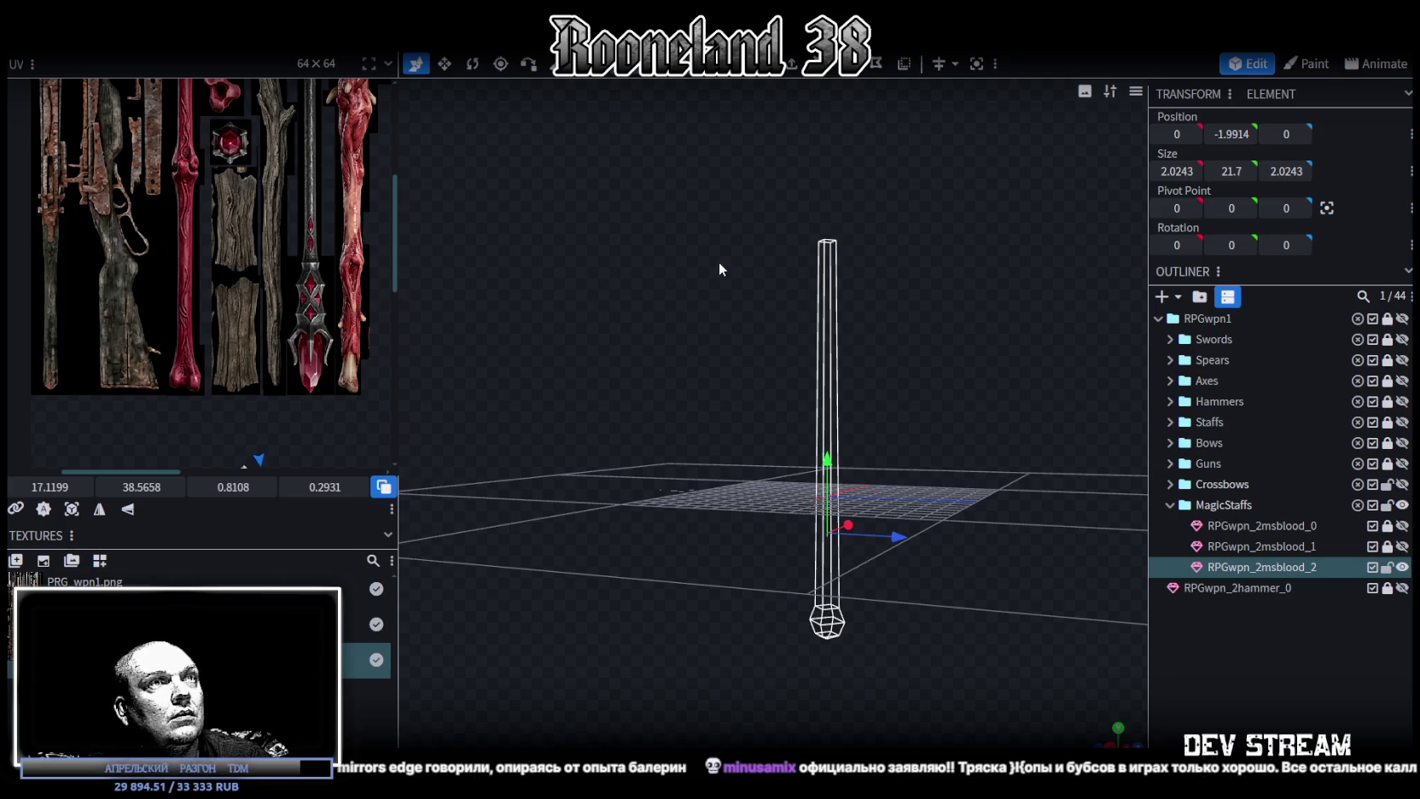
pyautogui.moveTo(731, 284)
pyautogui.mouseDown()
pyautogui.moveTo(747, 316)
pyautogui.moveTo(753, 304)
pyautogui.moveTo(657, 249)
pyautogui.mouseUp()
pyautogui.scroll(2, 332, 199)
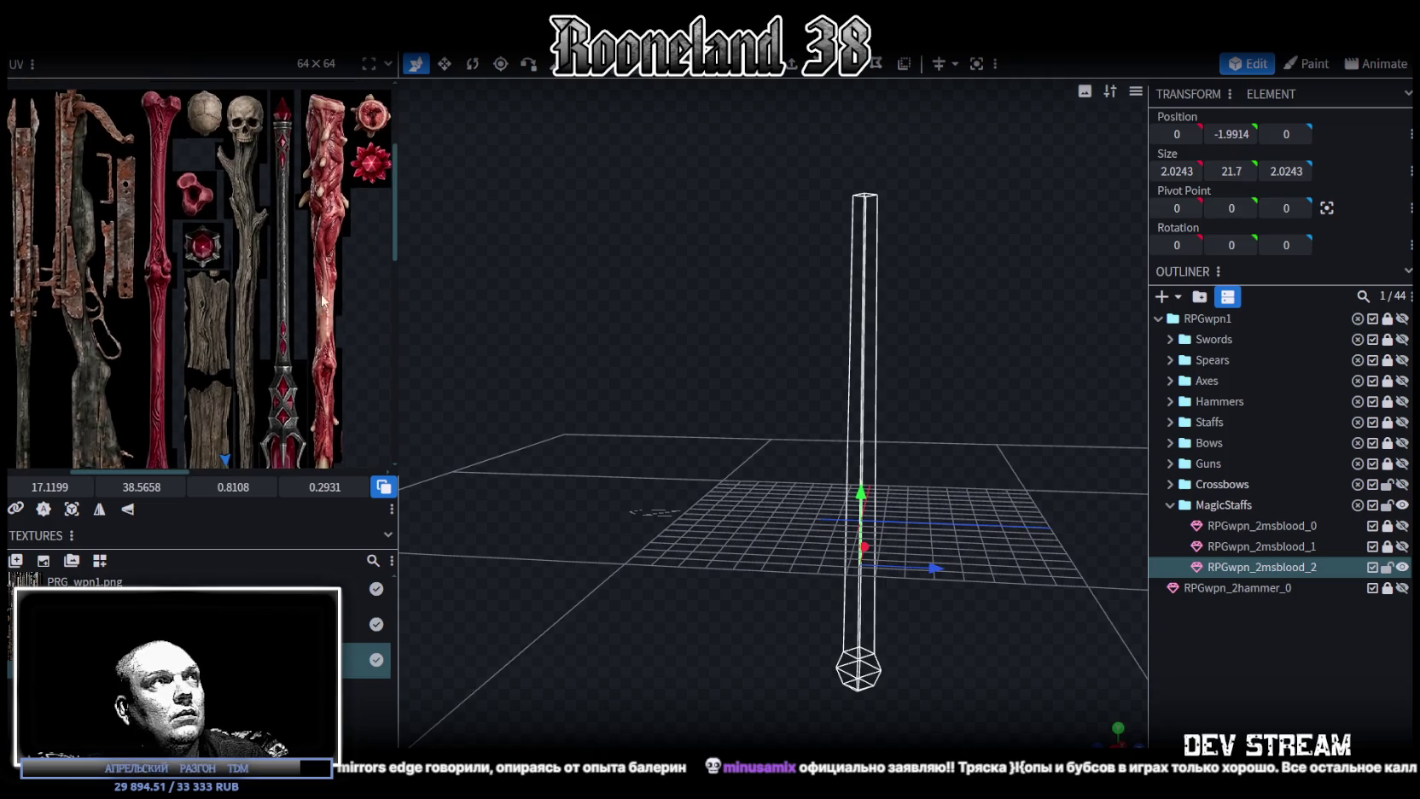
pyautogui.moveTo(844, 181)
pyautogui.mouseDown()
pyautogui.moveTo(776, 146)
pyautogui.moveTo(950, 252)
pyautogui.moveTo(948, 364)
pyautogui.moveTo(996, 321)
pyautogui.moveTo(923, 344)
pyautogui.mouseUp()
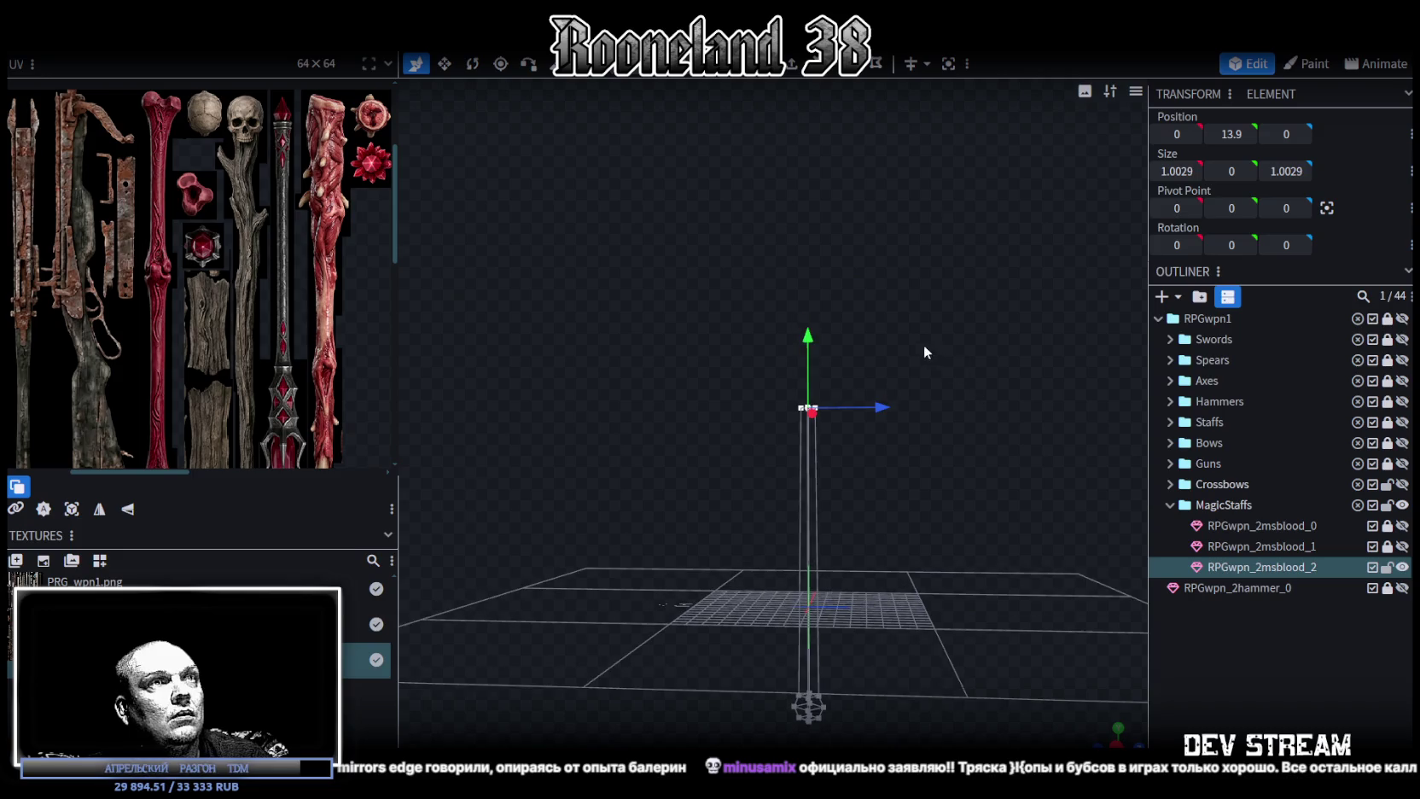
# Show the red RPGwpn_2msblood_1 staff as a reference, move the top vertices to height 16.9 and scale them to 2.0 wide.
pyautogui.moveTo(807, 340); pyautogui.dragTo(815, 249)
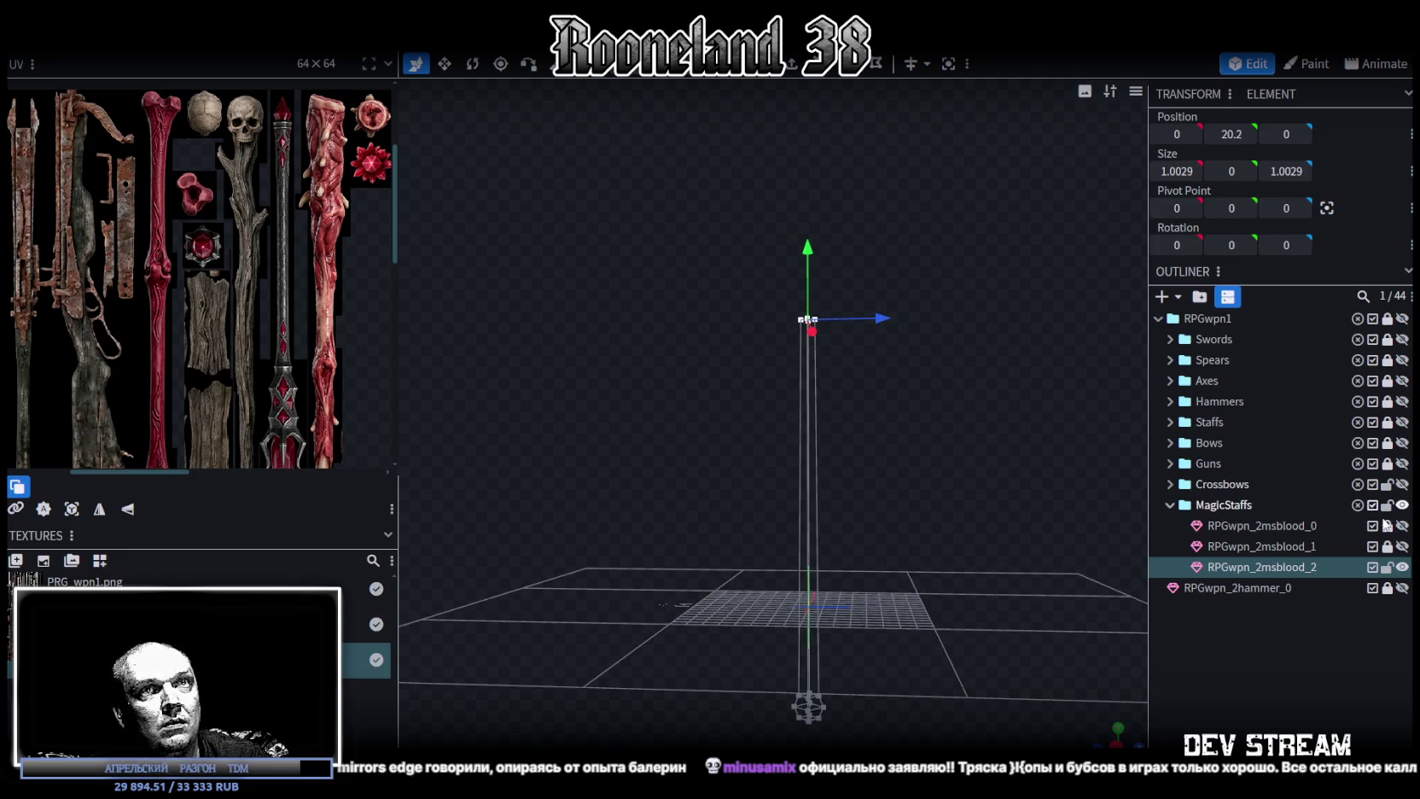
pyautogui.click(1402, 547)
pyautogui.moveTo(1062, 355)
pyautogui.mouseDown()
pyautogui.moveTo(965, 299)
pyautogui.moveTo(961, 320)
pyautogui.moveTo(892, 272)
pyautogui.mouseUp()
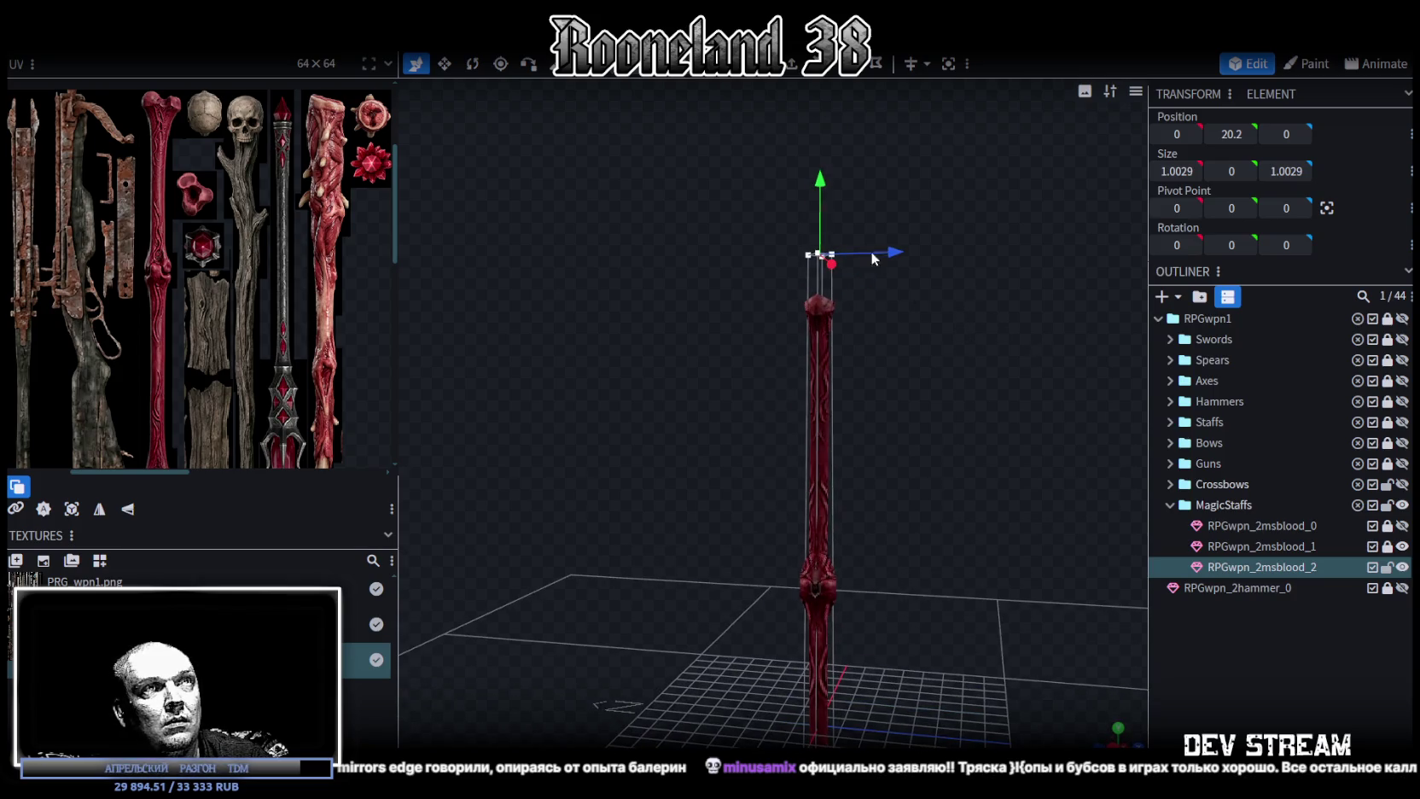
pyautogui.moveTo(829, 177)
pyautogui.mouseDown()
pyautogui.moveTo(827, 265)
pyautogui.moveTo(877, 474)
pyautogui.moveTo(858, 463)
pyautogui.mouseUp()
pyautogui.press('s')
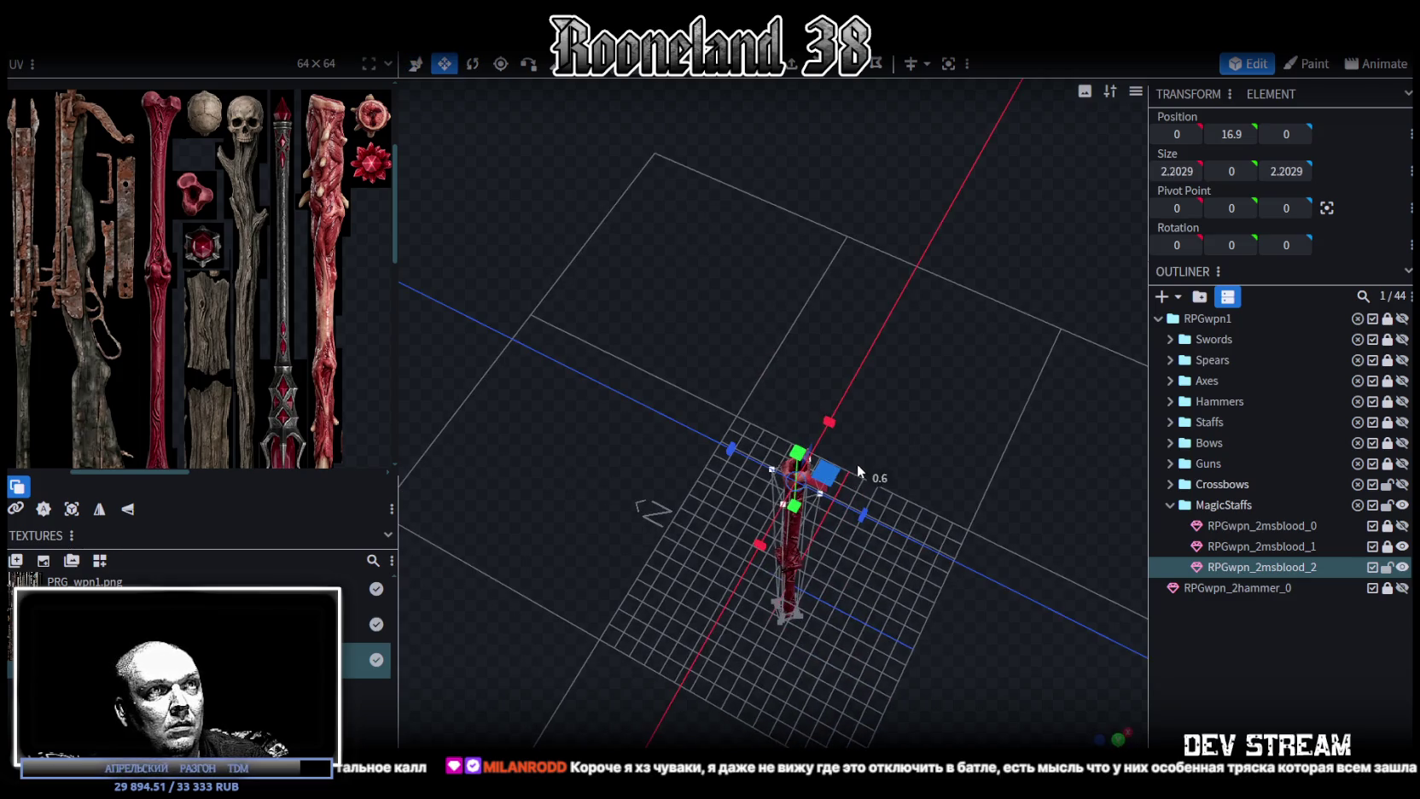
pyautogui.moveTo(737, 300)
pyautogui.mouseDown()
pyautogui.moveTo(765, 202)
pyautogui.moveTo(749, 189)
pyautogui.mouseUp()
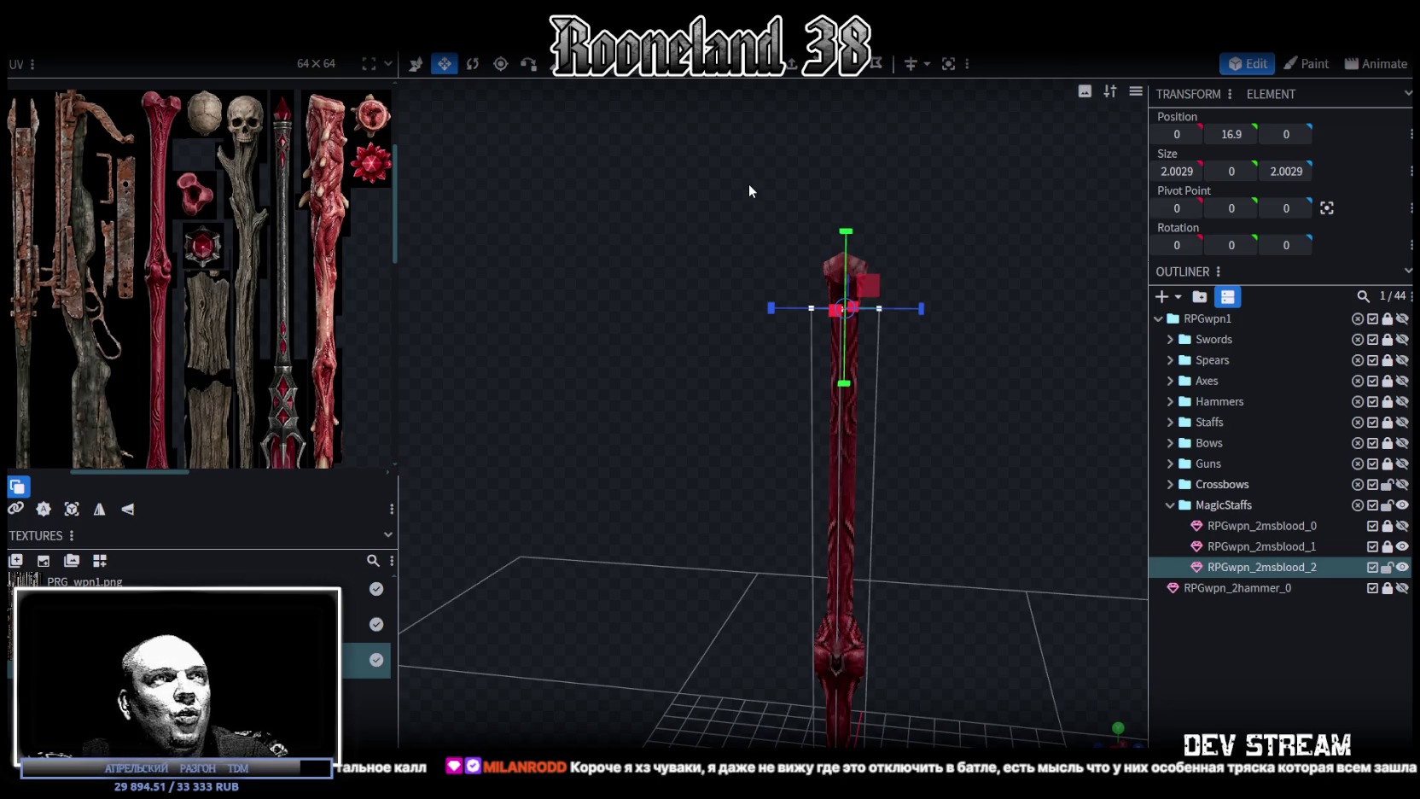
# Merge the shaft's bottom vertices in the center to form a spike.
pyautogui.scroll(2, 917, 360)
pyautogui.scroll(2, 1003, 356)
pyautogui.moveTo(1003, 355)
pyautogui.mouseDown()
pyautogui.moveTo(918, 419)
pyautogui.moveTo(927, 449)
pyautogui.moveTo(849, 273)
pyautogui.moveTo(871, 359)
pyautogui.moveTo(951, 217)
pyautogui.mouseUp()
pyautogui.scroll(-2, 843, 302)
pyautogui.moveTo(949, 461)
pyautogui.mouseDown()
pyautogui.moveTo(1009, 472)
pyautogui.moveTo(884, 626)
pyautogui.moveTo(744, 487)
pyautogui.mouseUp()
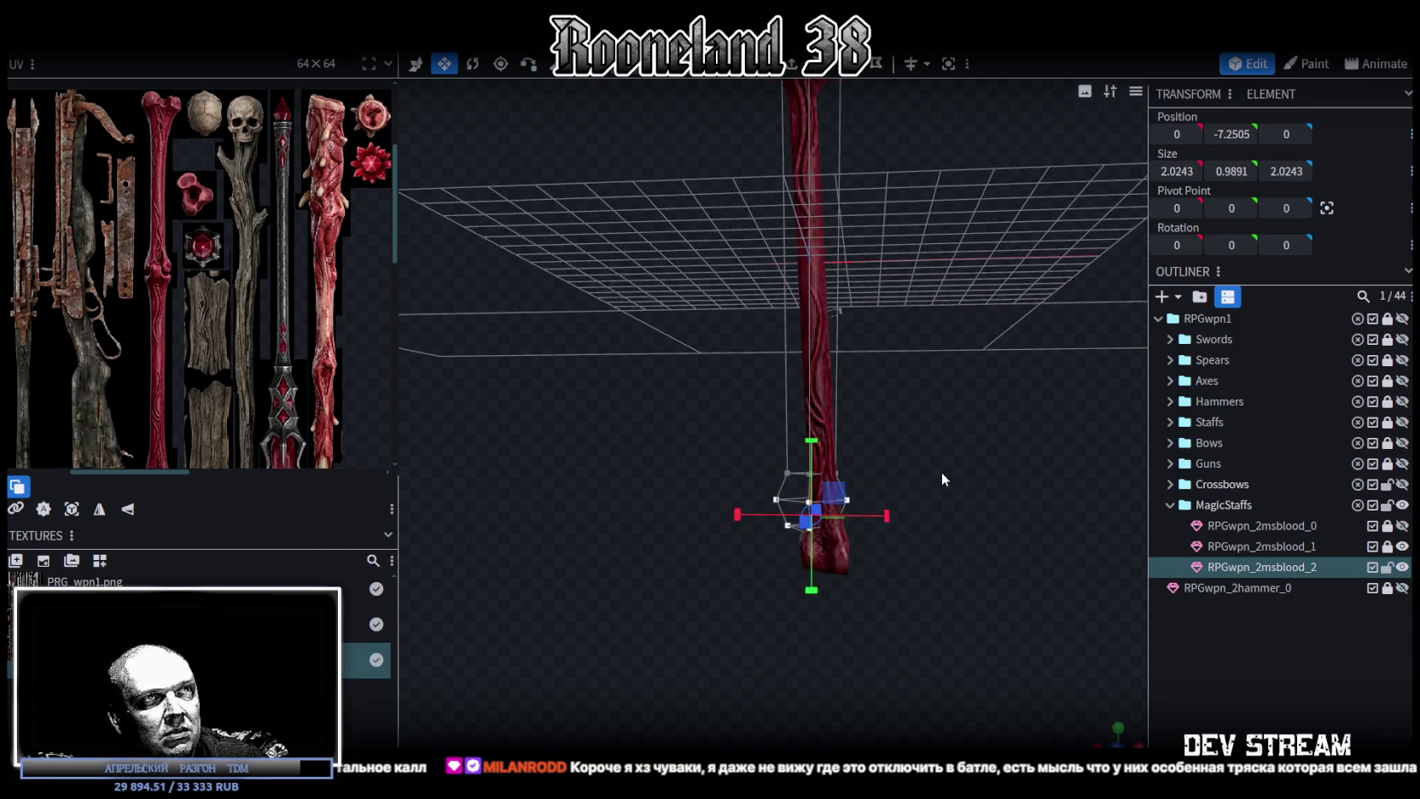
pyautogui.scroll(3, 937, 476)
pyautogui.press('z')
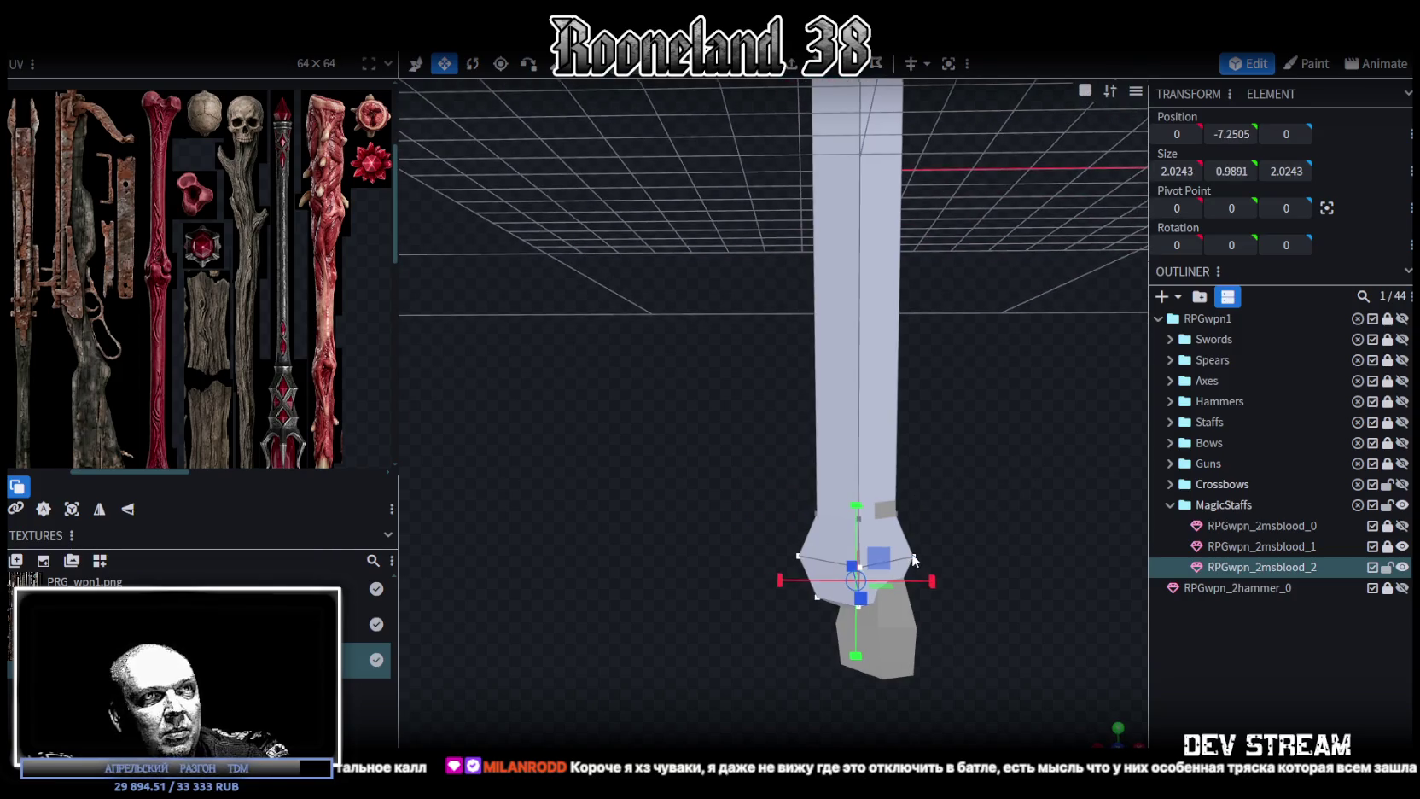
pyautogui.rightClick(913, 555)
pyautogui.click(1148, 216)
# Inspect the new pointed bottom from several angles and select the whole shaft element.
pyautogui.moveTo(994, 360); pyautogui.dragTo(899, 446)
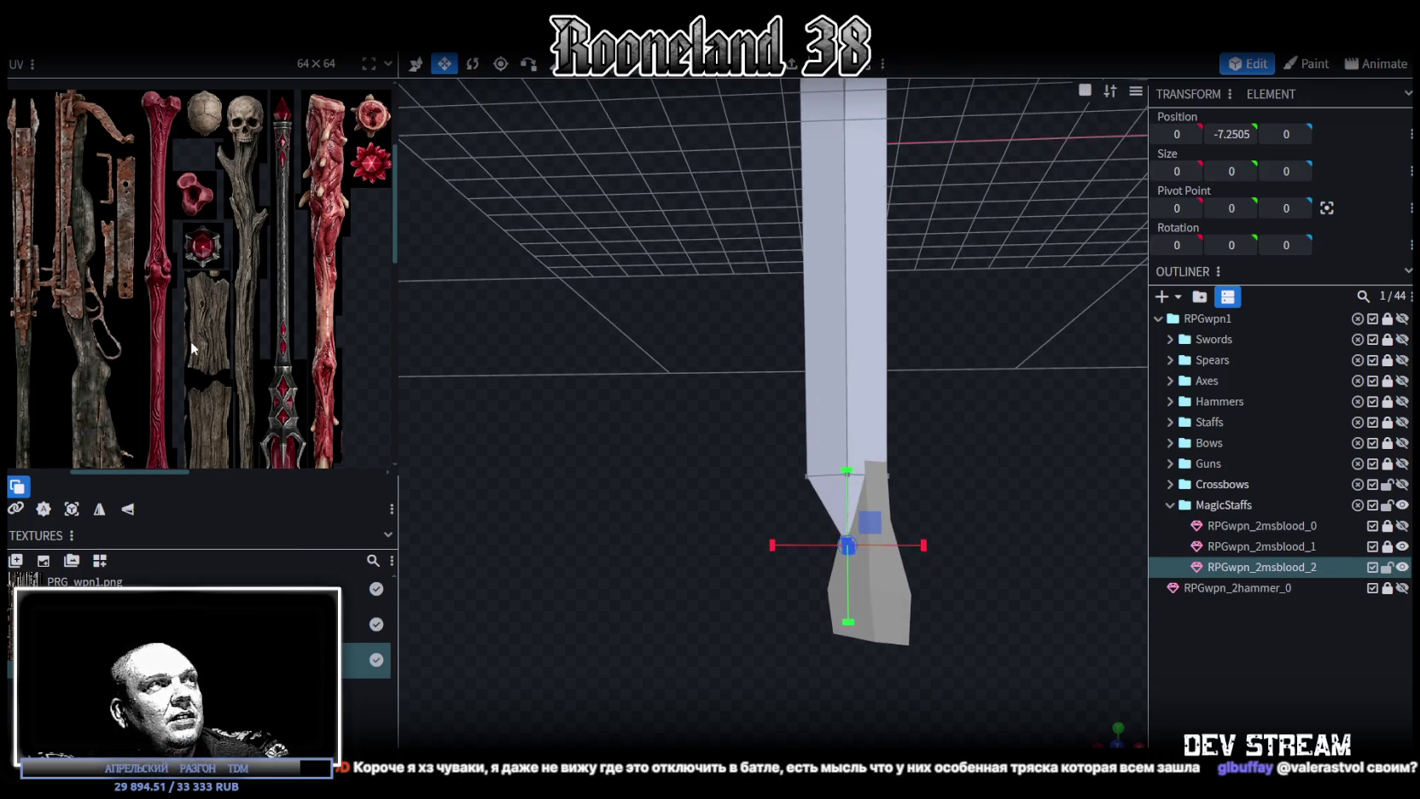
pyautogui.scroll(-3, 191, 341)
pyautogui.scroll(4, 222, 329)
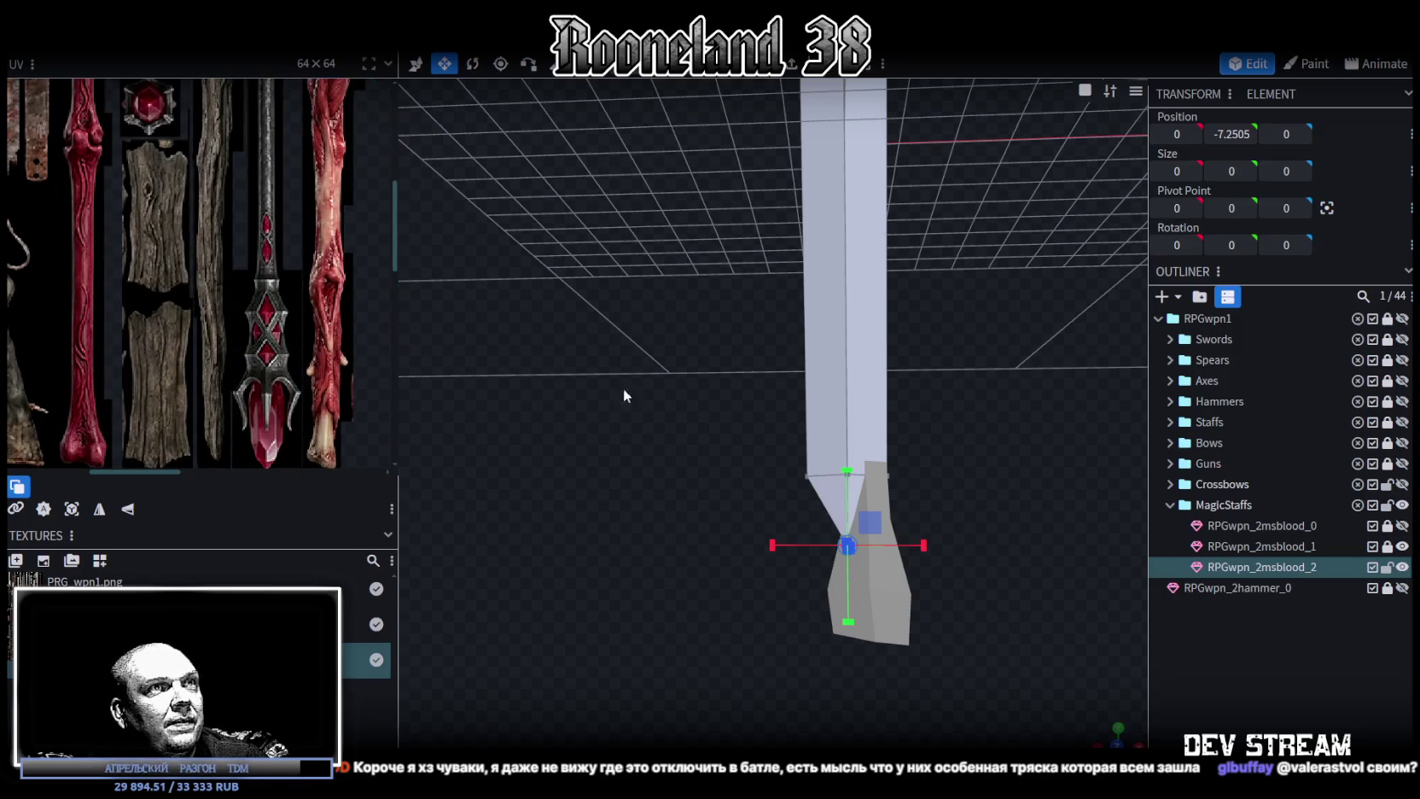
pyautogui.scroll(-3, 953, 404)
pyautogui.moveTo(953, 404)
pyautogui.mouseDown()
pyautogui.moveTo(944, 611)
pyautogui.moveTo(937, 441)
pyautogui.moveTo(914, 537)
pyautogui.mouseUp()
pyautogui.scroll(-1, 166, 203)
pyautogui.scroll(2, 167, 202)
pyautogui.moveTo(846, 330); pyautogui.dragTo(912, 290)
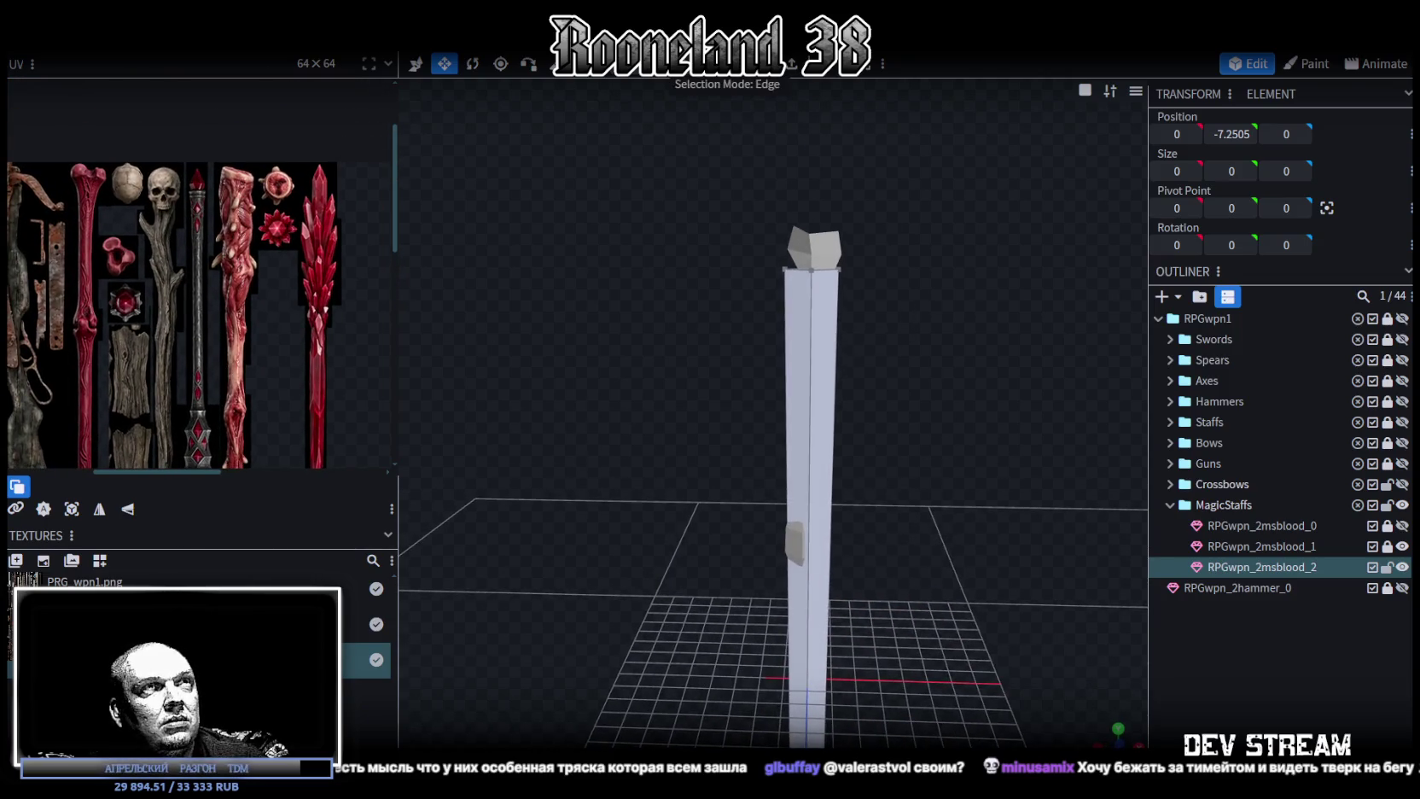
pyautogui.moveTo(783, 126); pyautogui.dragTo(945, 288)
pyautogui.scroll(2, 949, 283)
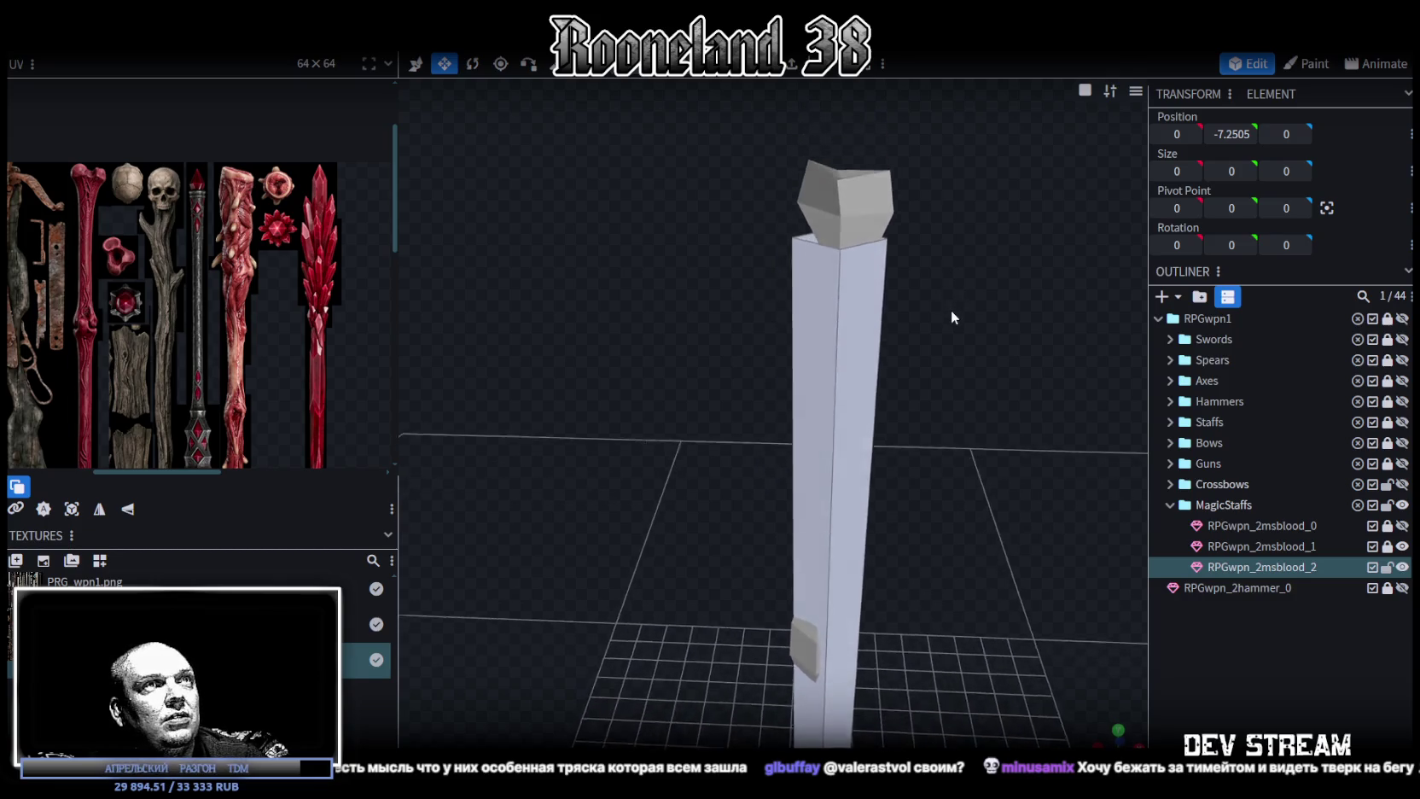
pyautogui.scroll(2, 951, 308)
pyautogui.scroll(-2, 949, 290)
pyautogui.scroll(-2, 941, 247)
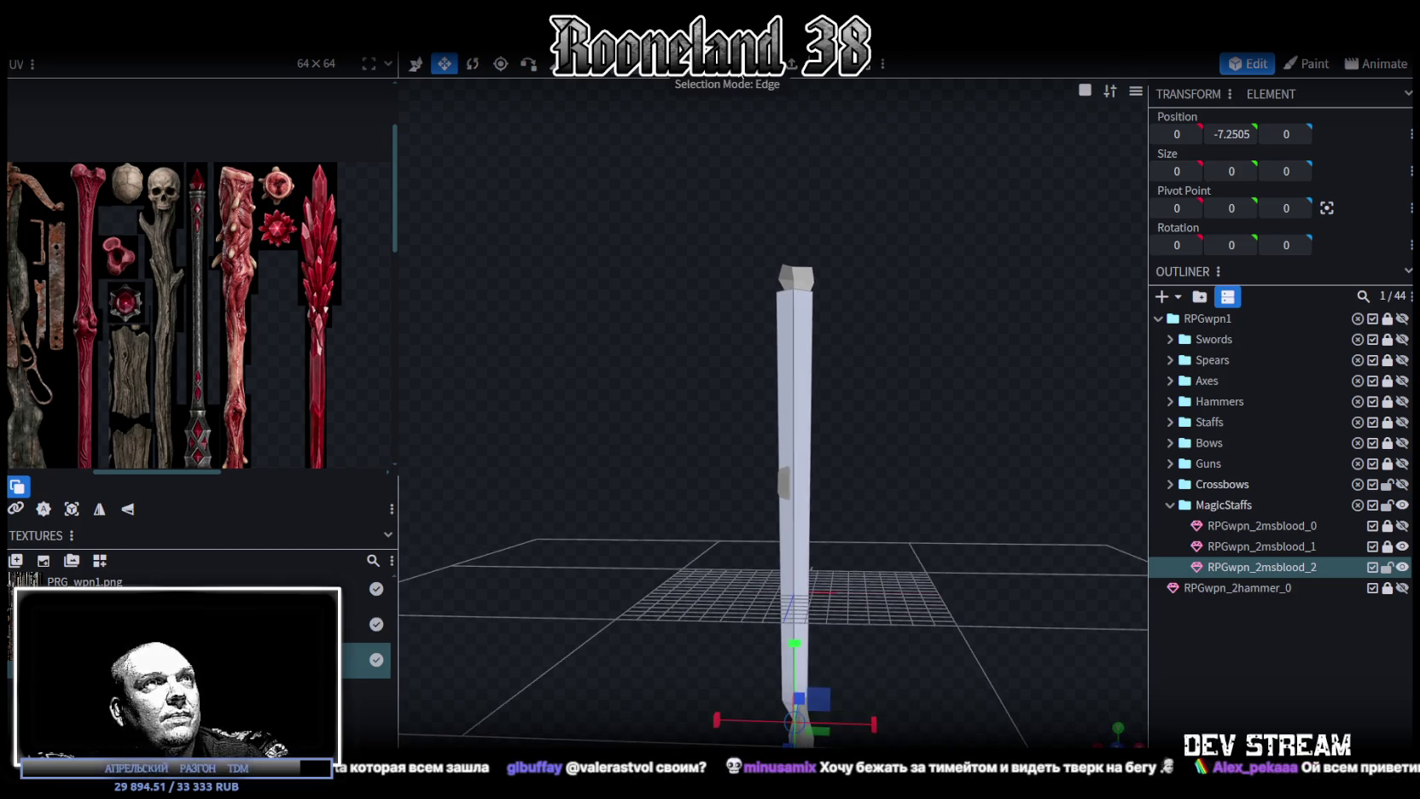
pyautogui.click(783, 378)
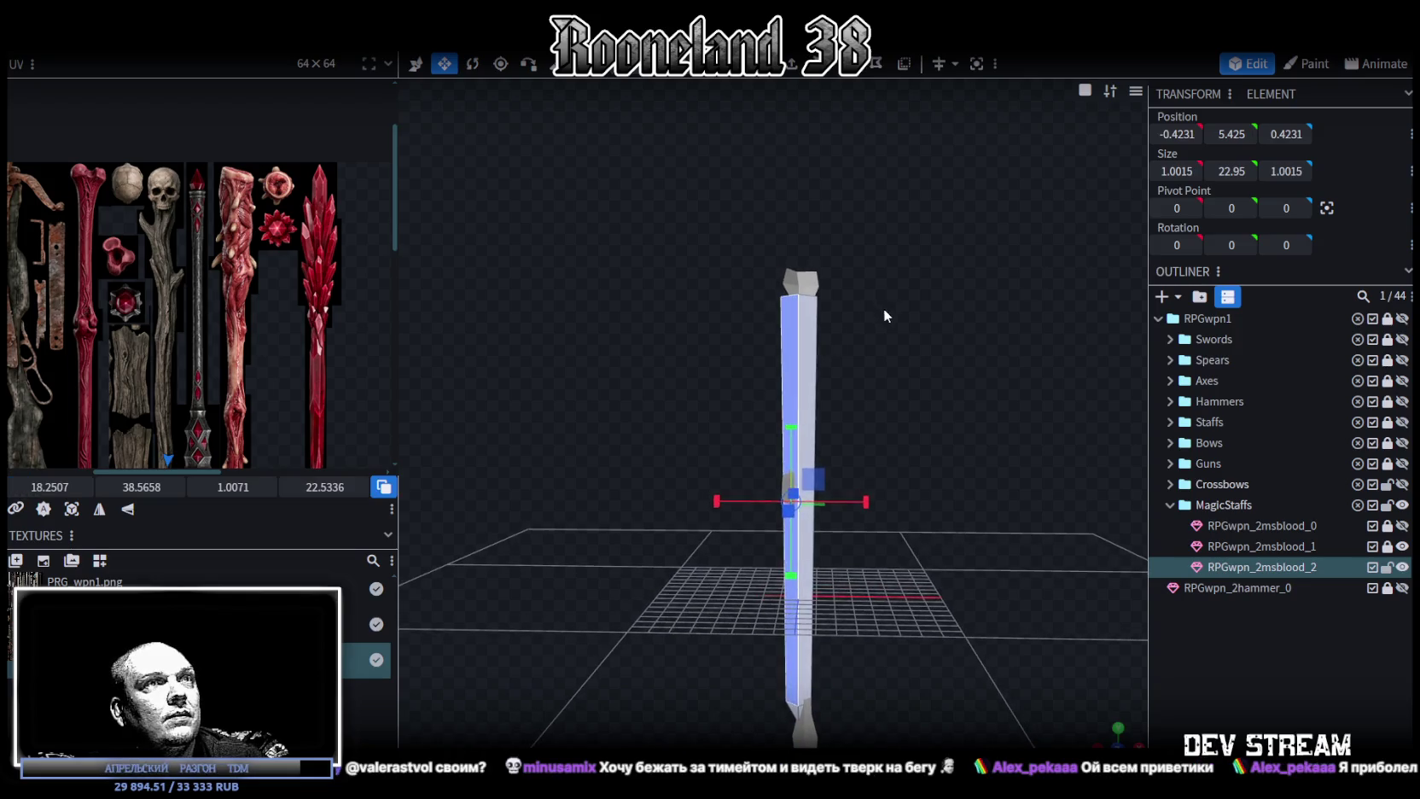
# Project the shaft's UVs from Front view and move them onto the texture atlas.
pyautogui.click(1114, 732)
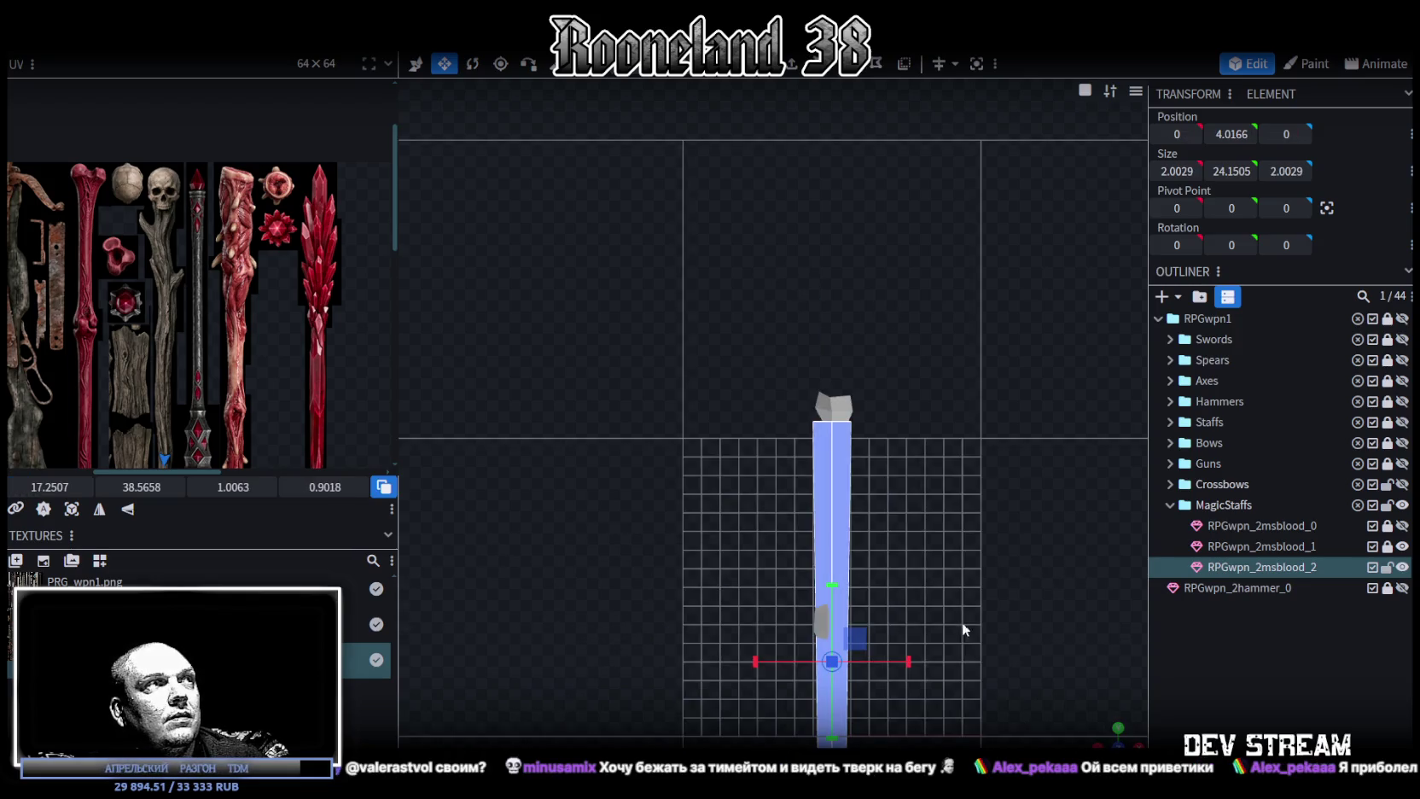
pyautogui.click(72, 509)
pyautogui.scroll(-3, 195, 383)
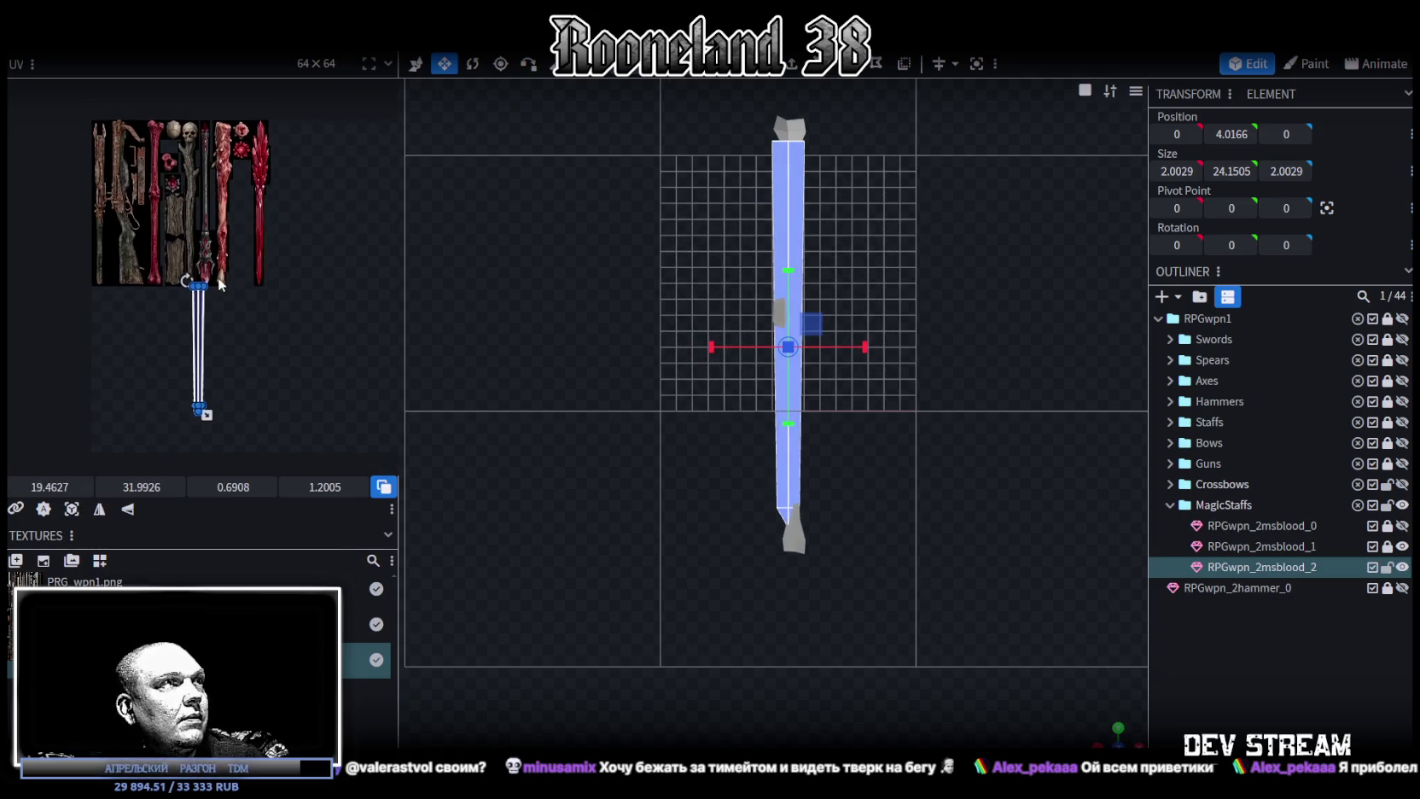
pyautogui.moveTo(195, 383)
pyautogui.mouseDown()
pyautogui.moveTo(186, 164)
pyautogui.moveTo(217, 227)
pyautogui.mouseUp()
# Stretch the shaft's UV box narrower and taller along the wooden strip.
pyautogui.scroll(3, 188, 162)
pyautogui.scroll(2, 194, 196)
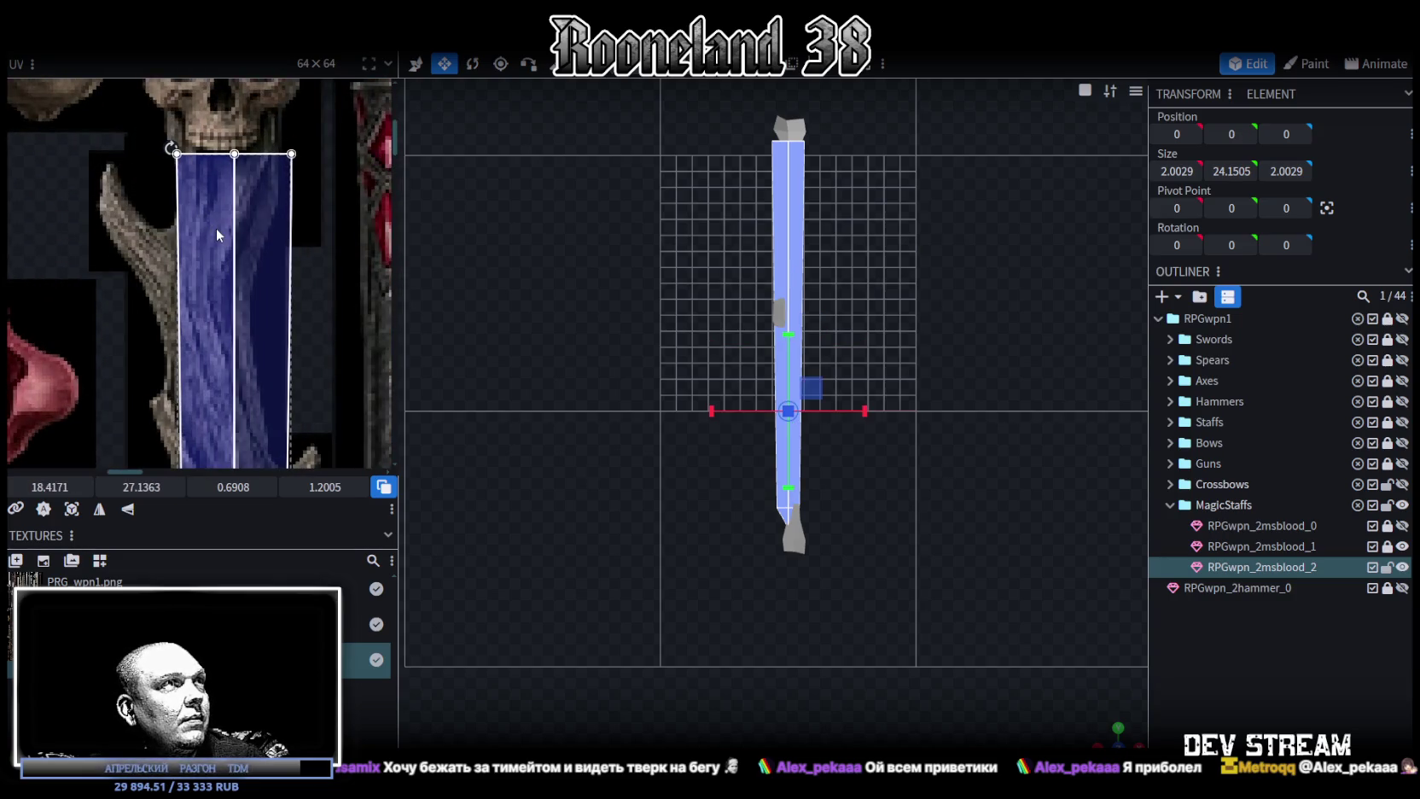
pyautogui.scroll(-3, 230, 341)
pyautogui.scroll(2, 259, 431)
pyautogui.scroll(1, 259, 431)
pyautogui.scroll(1, 258, 432)
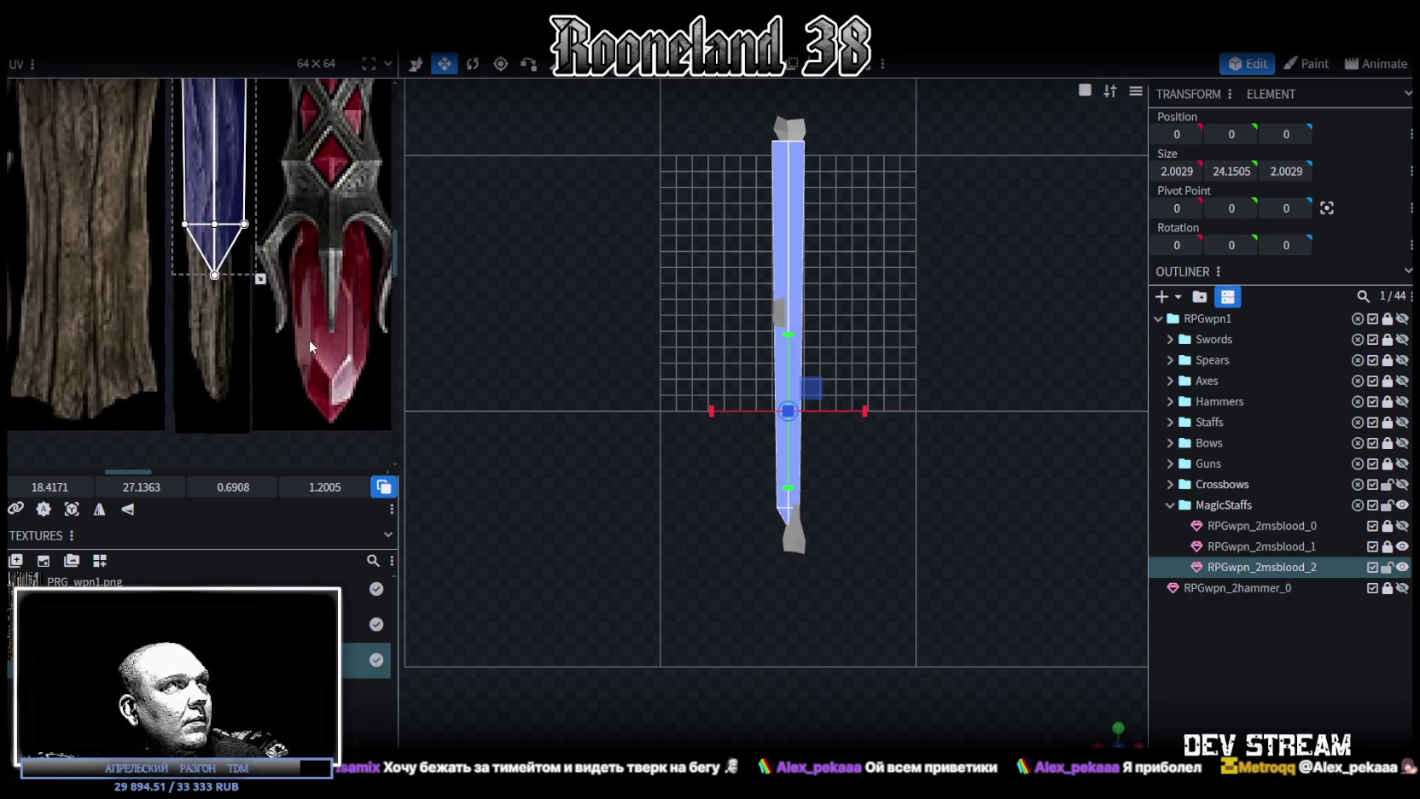
pyautogui.moveTo(308, 250); pyautogui.dragTo(292, 373)
# Move the tip's bottom UV vertex down and right to pinch it to a point.
pyautogui.scroll(2, 232, 391)
pyautogui.click(251, 341)
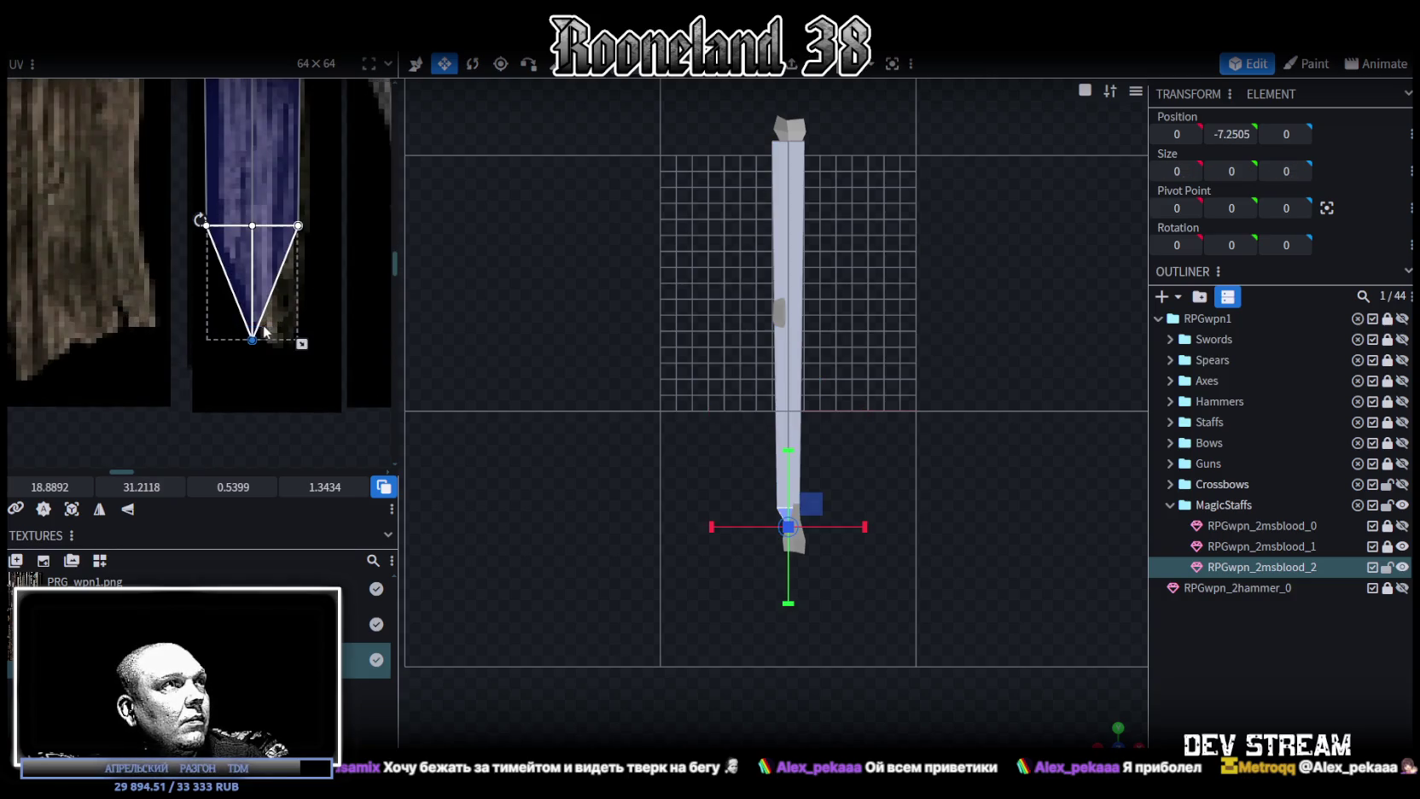
pyautogui.scroll(2, 249, 341)
pyautogui.moveTo(243, 342); pyautogui.dragTo(299, 357)
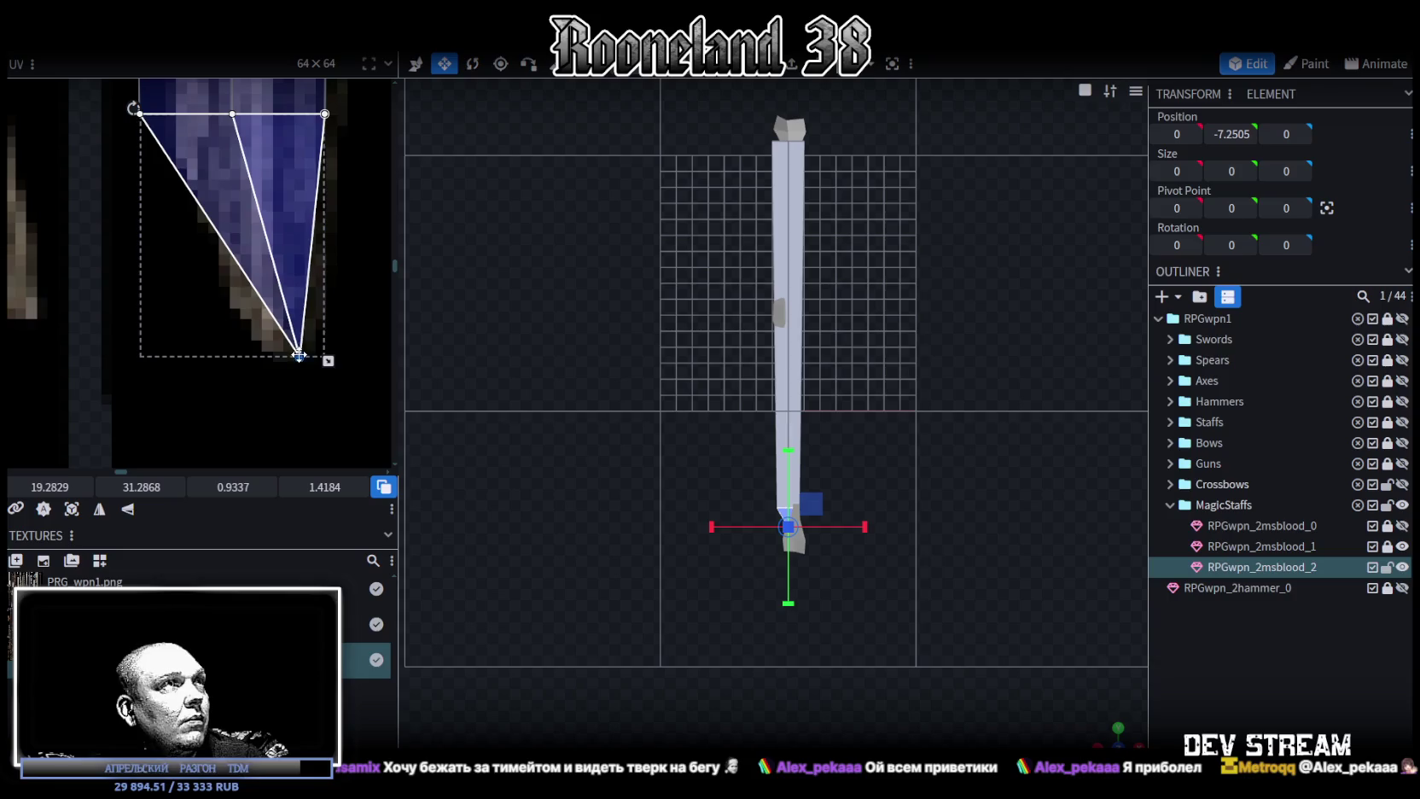
pyautogui.scroll(-2, 299, 324)
pyautogui.scroll(-2, 299, 301)
pyautogui.scroll(-1, 297, 301)
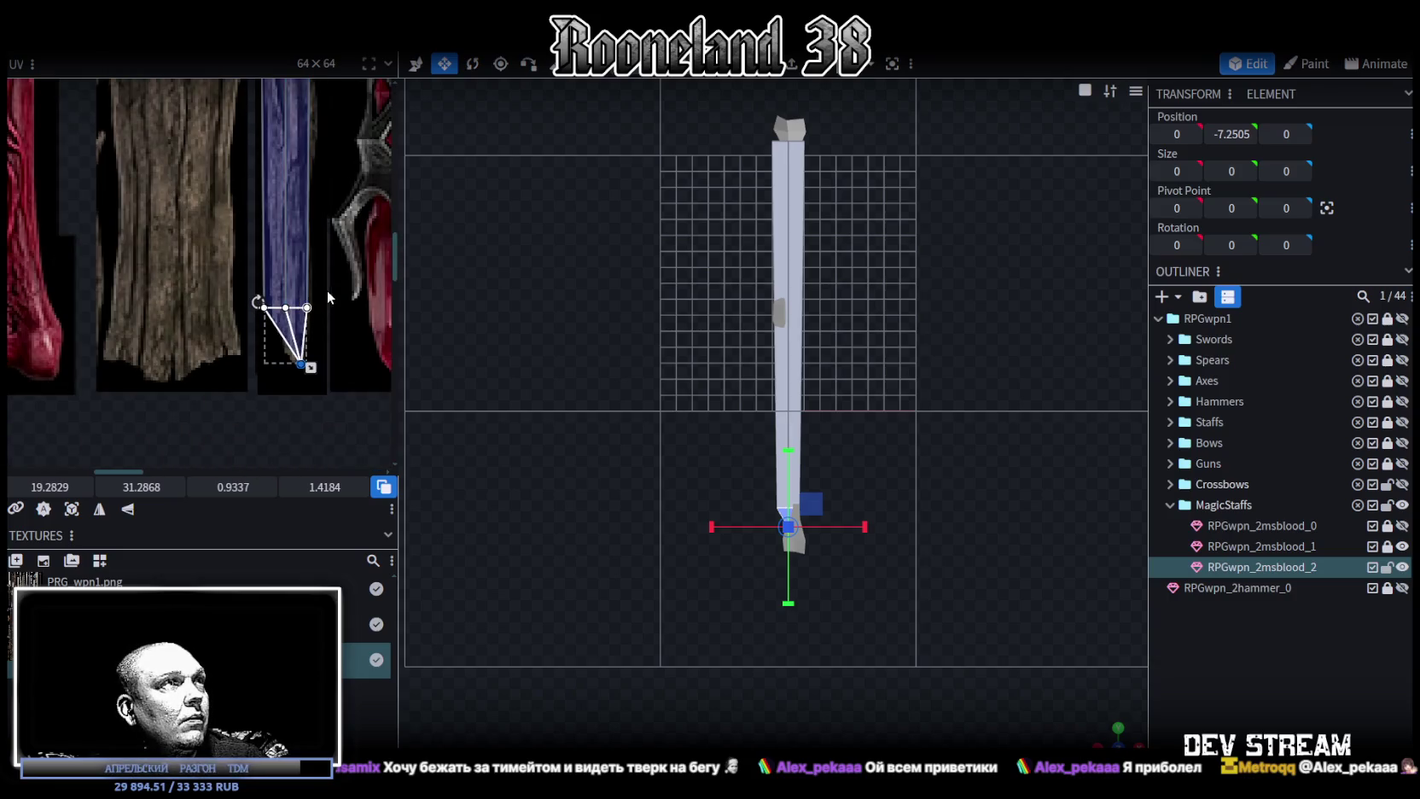
pyautogui.scroll(-1, 324, 294)
pyautogui.scroll(-1, 318, 358)
pyautogui.scroll(1, 330, 394)
pyautogui.scroll(1, 354, 315)
pyautogui.scroll(1, 328, 291)
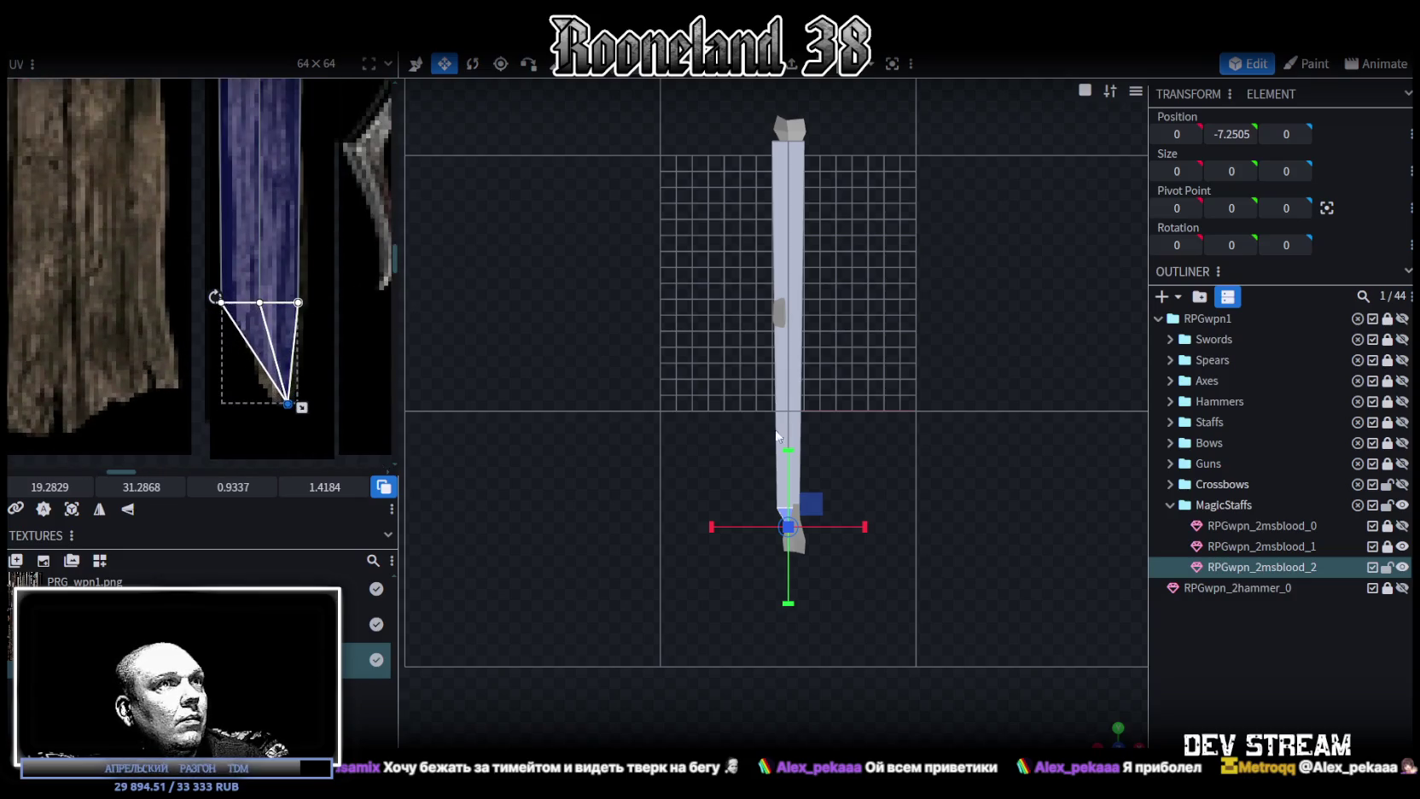
# Deselect the tip's UV triangle and select the upper section of the shaft.
pyautogui.click(790, 140)
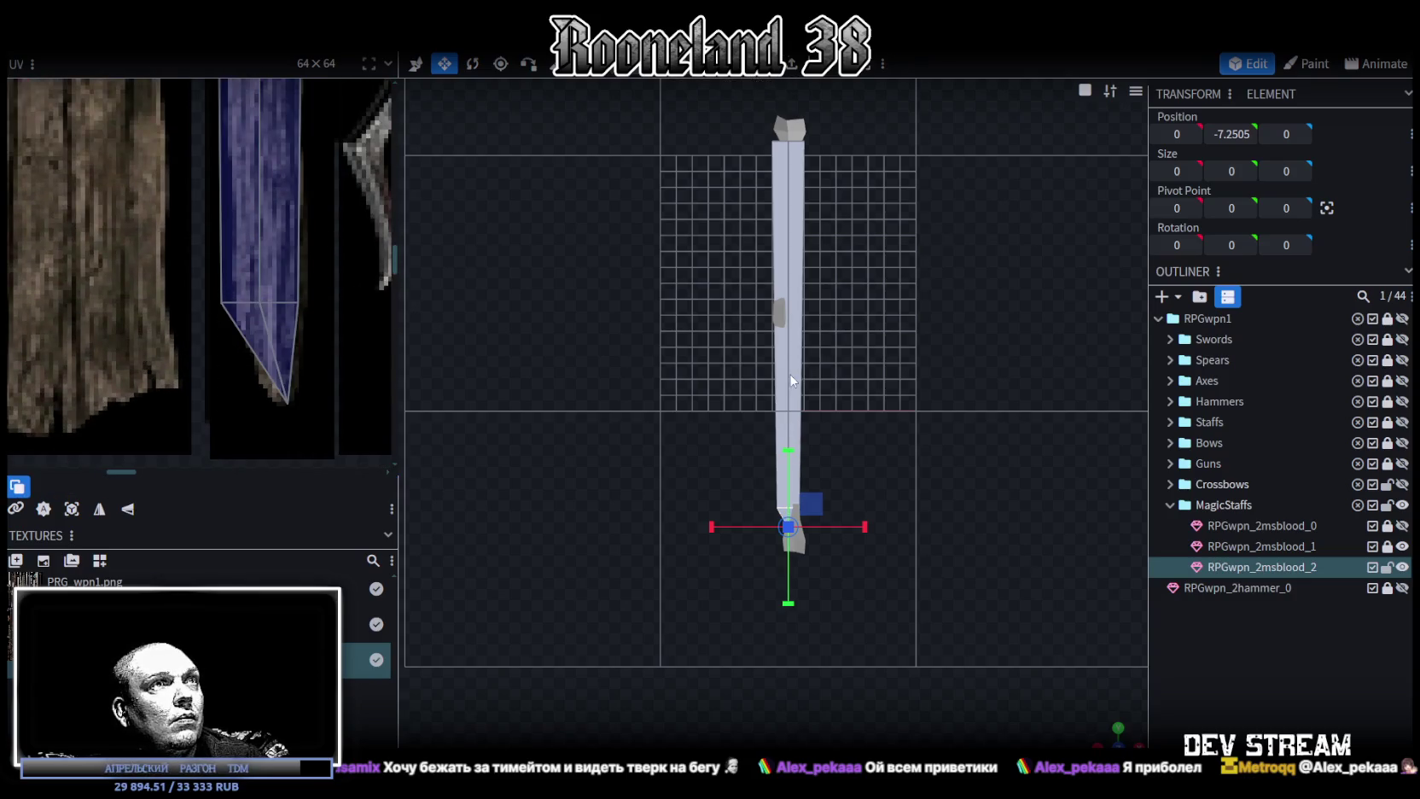
pyautogui.click(792, 381)
pyautogui.scroll(-2, 332, 221)
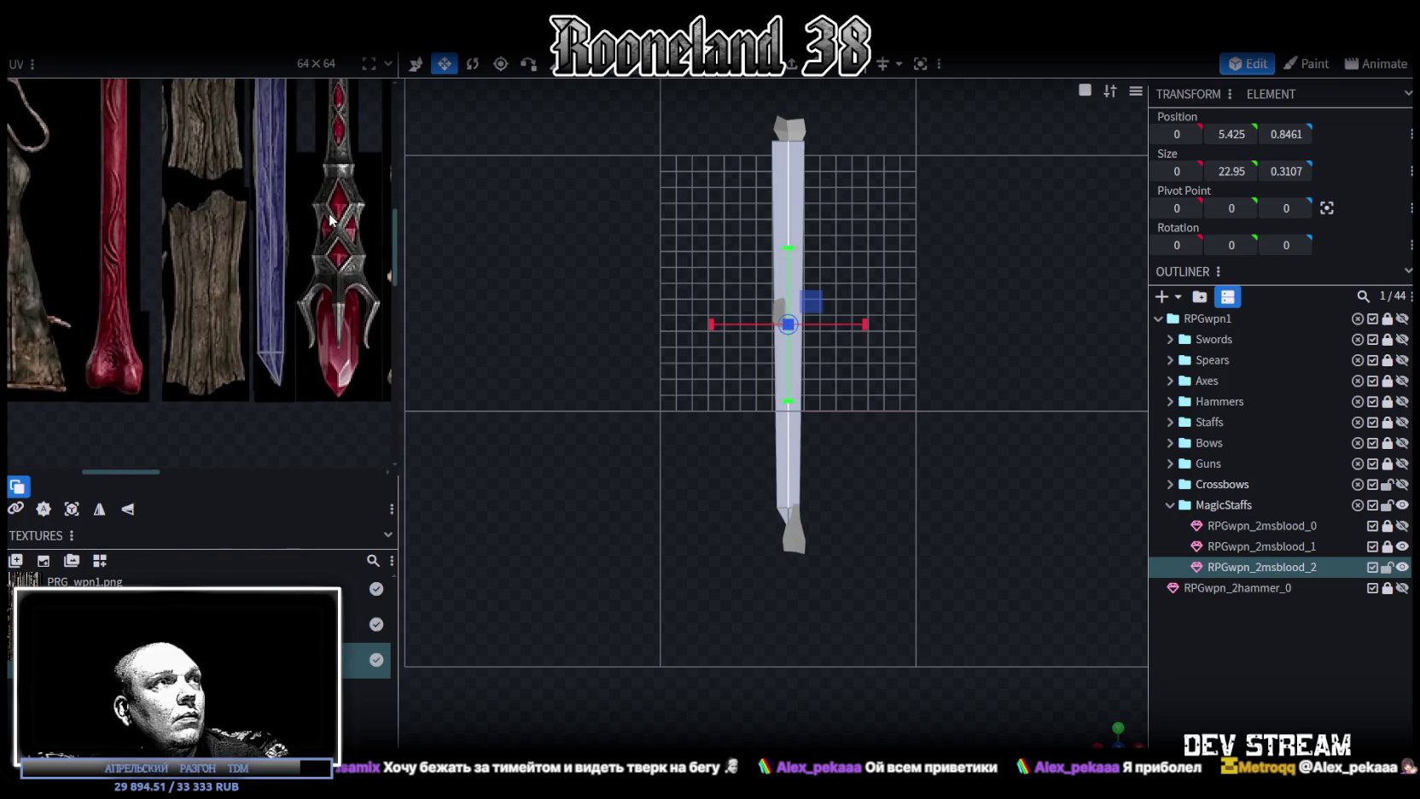
# Add a loop cut across the lower shaft and adjust its offset.
pyautogui.click(828, 76)
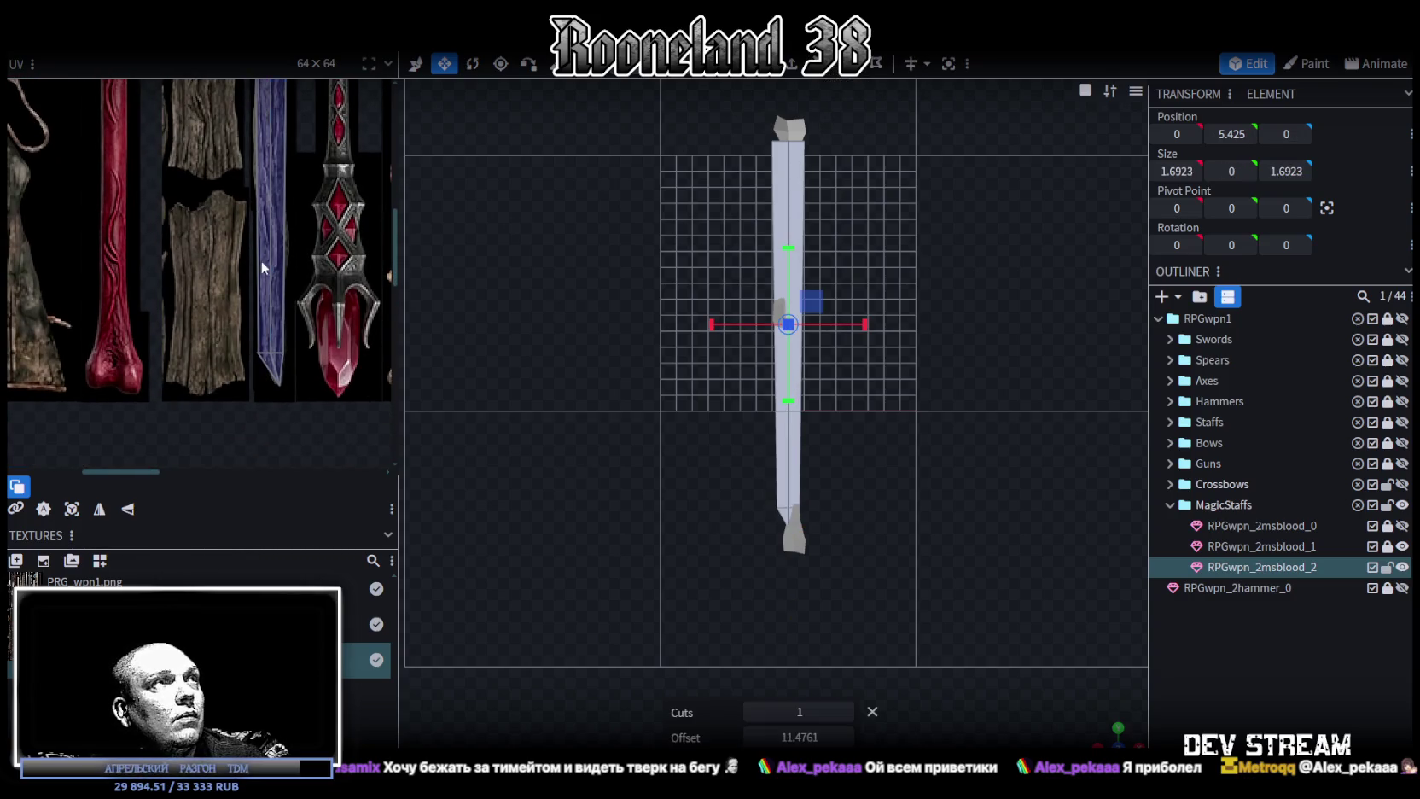
pyautogui.scroll(2, 255, 289)
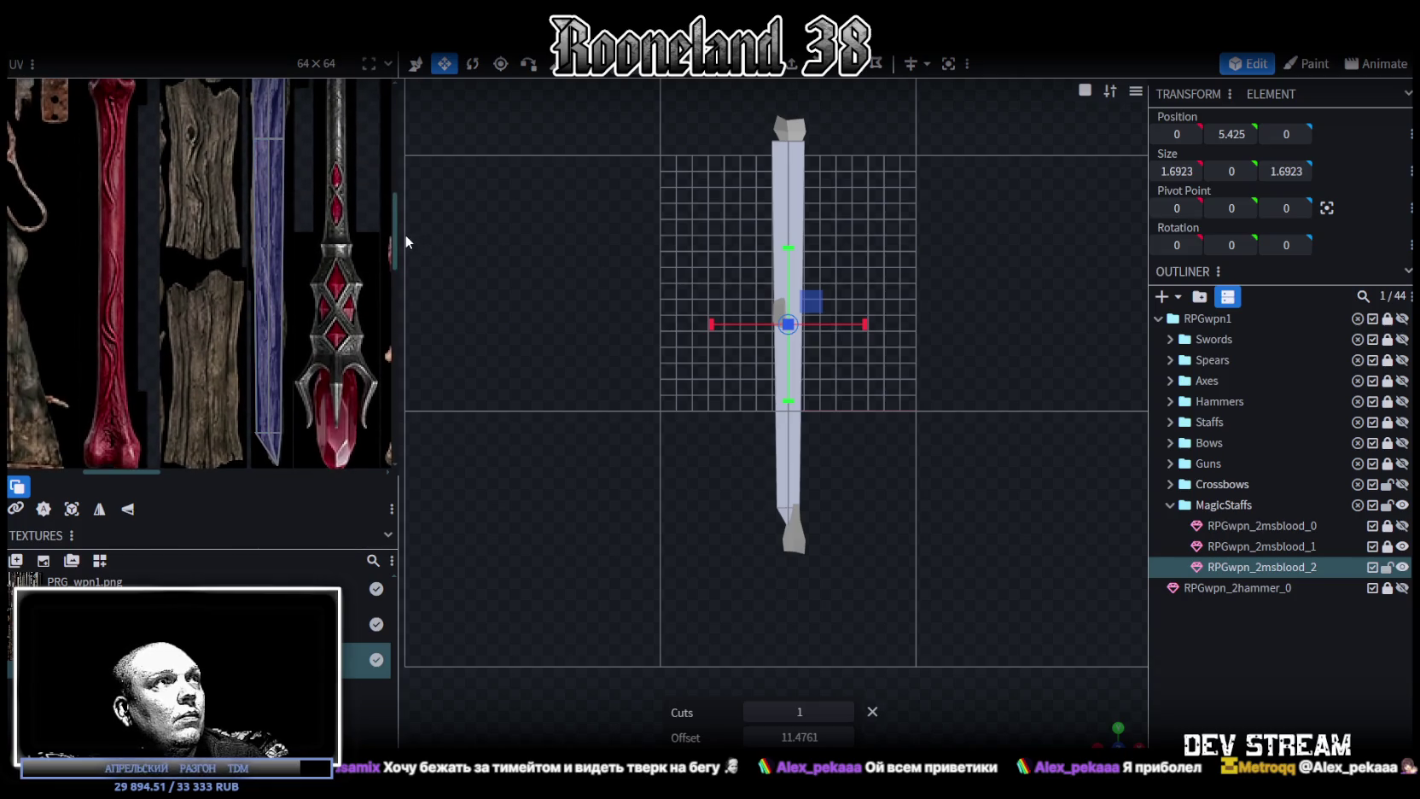
pyautogui.scroll(2, 238, 141)
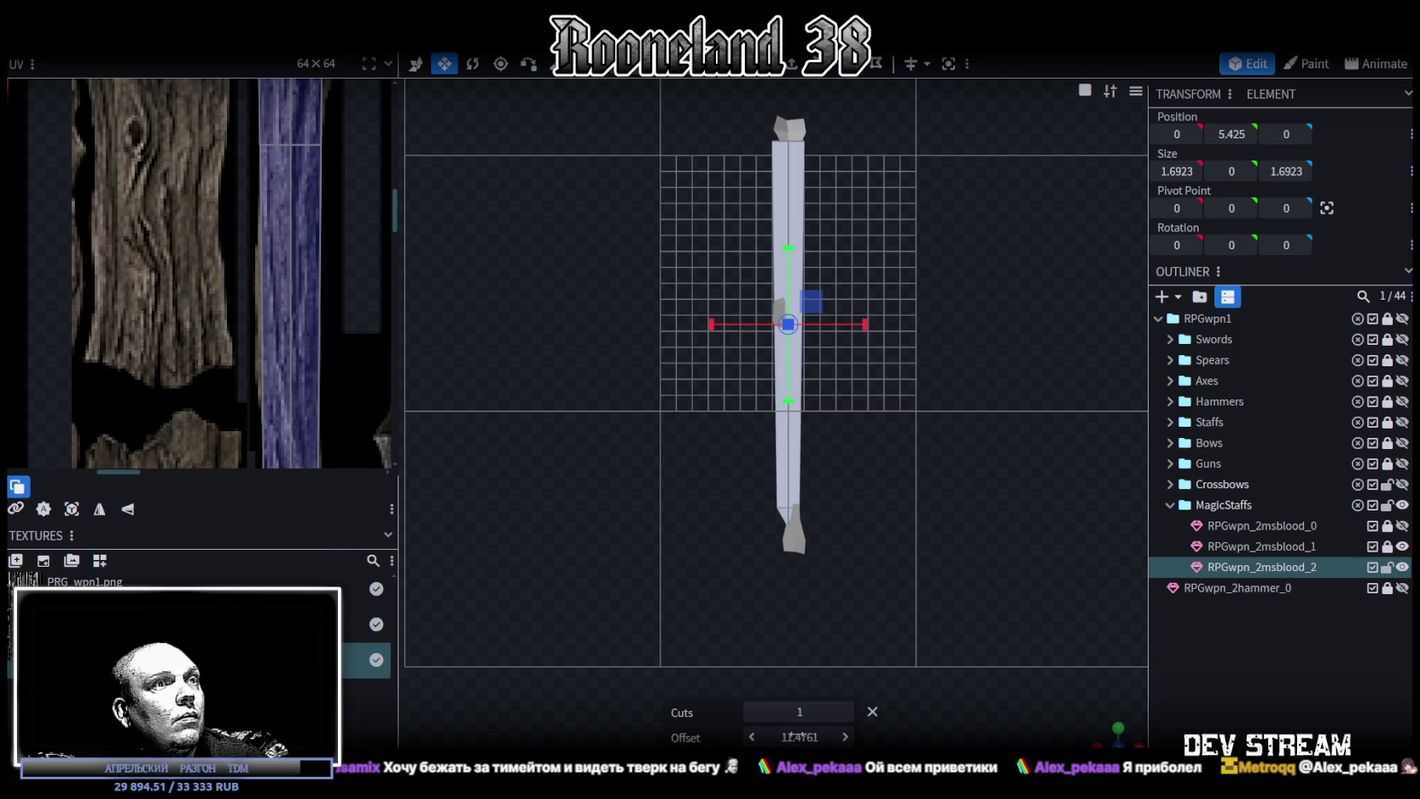
pyautogui.moveTo(799, 737)
pyautogui.mouseDown()
pyautogui.moveTo(824, 736)
pyautogui.moveTo(793, 736)
pyautogui.mouseUp()
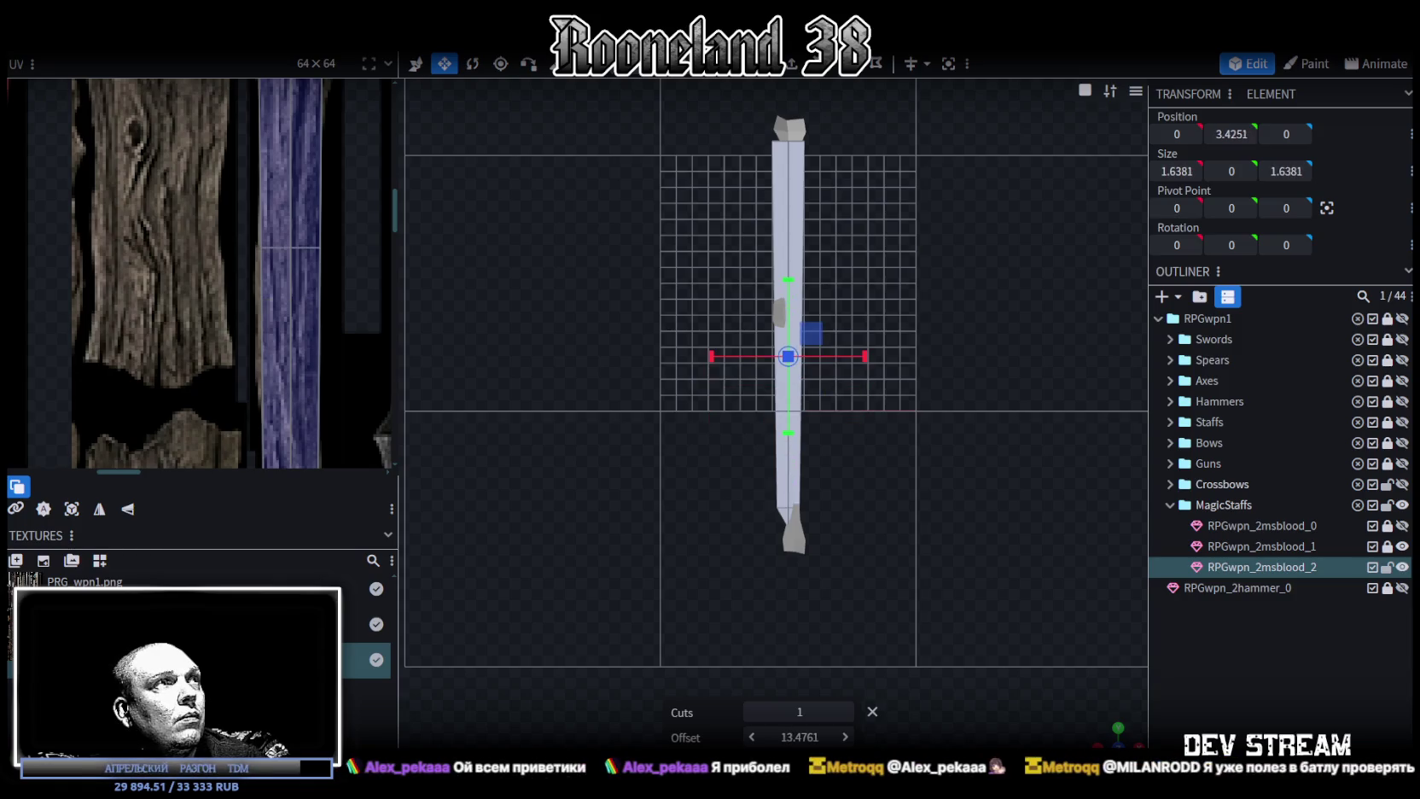
pyautogui.scroll(1, 806, 475)
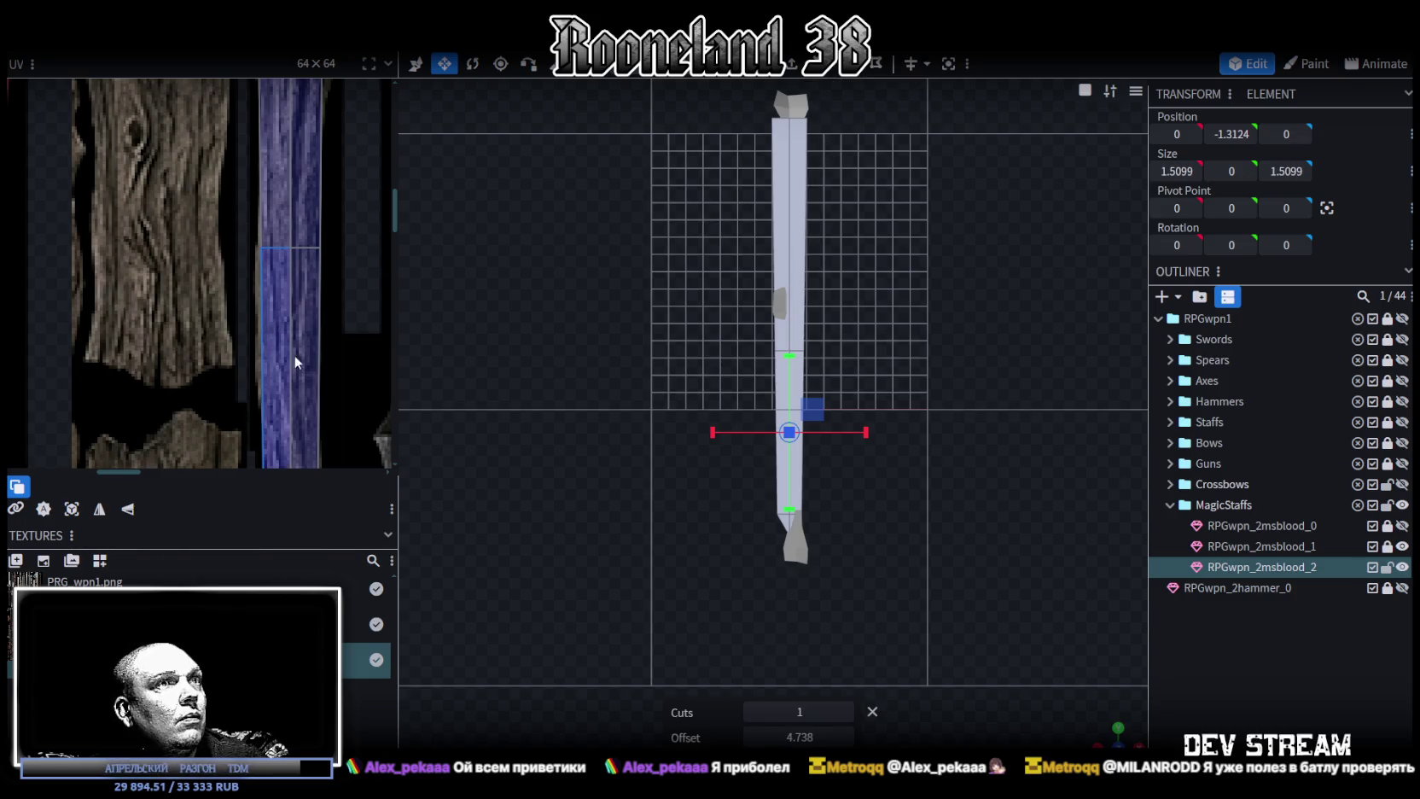
# Slide the new loop cut further up the shaft.
pyautogui.moveTo(852, 644); pyautogui.dragTo(896, 529, button='right')
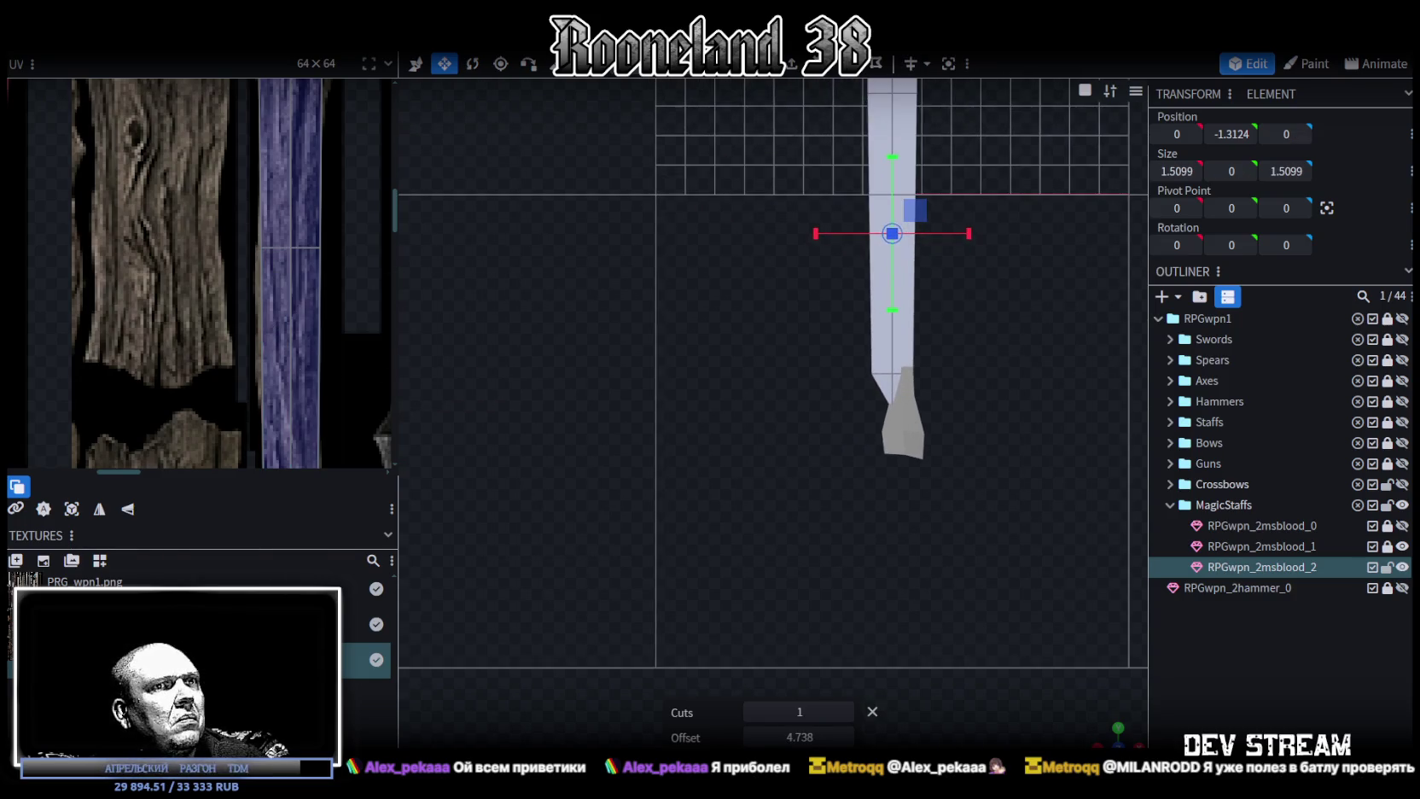
pyautogui.moveTo(1061, 653)
pyautogui.mouseDown()
pyautogui.moveTo(848, 607)
pyautogui.moveTo(925, 611)
pyautogui.mouseUp()
pyautogui.moveTo(159, 382)
pyautogui.mouseDown(button='right')
pyautogui.moveTo(254, 380)
pyautogui.moveTo(296, 274)
pyautogui.mouseUp(button='right')
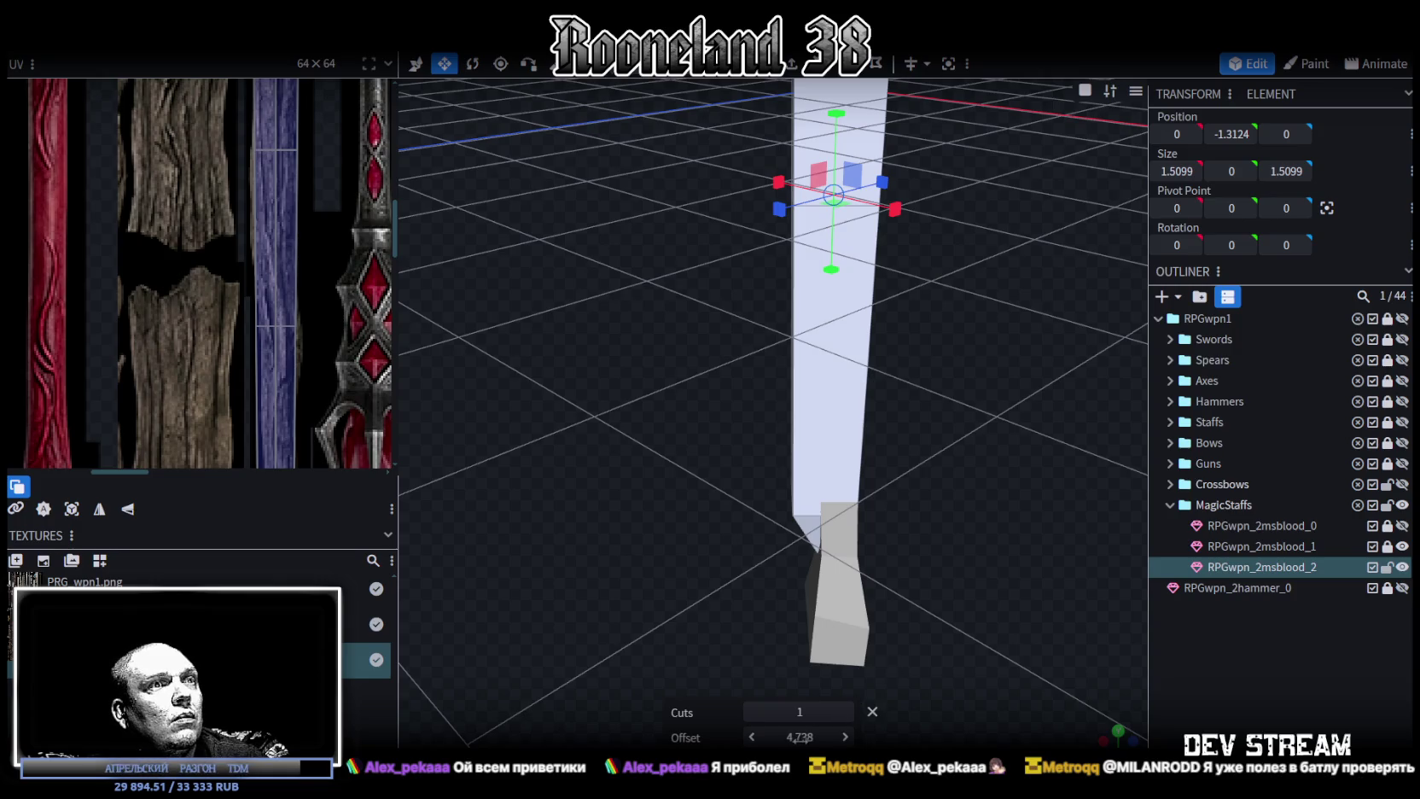
pyautogui.moveTo(800, 736); pyautogui.dragTo(765, 736)
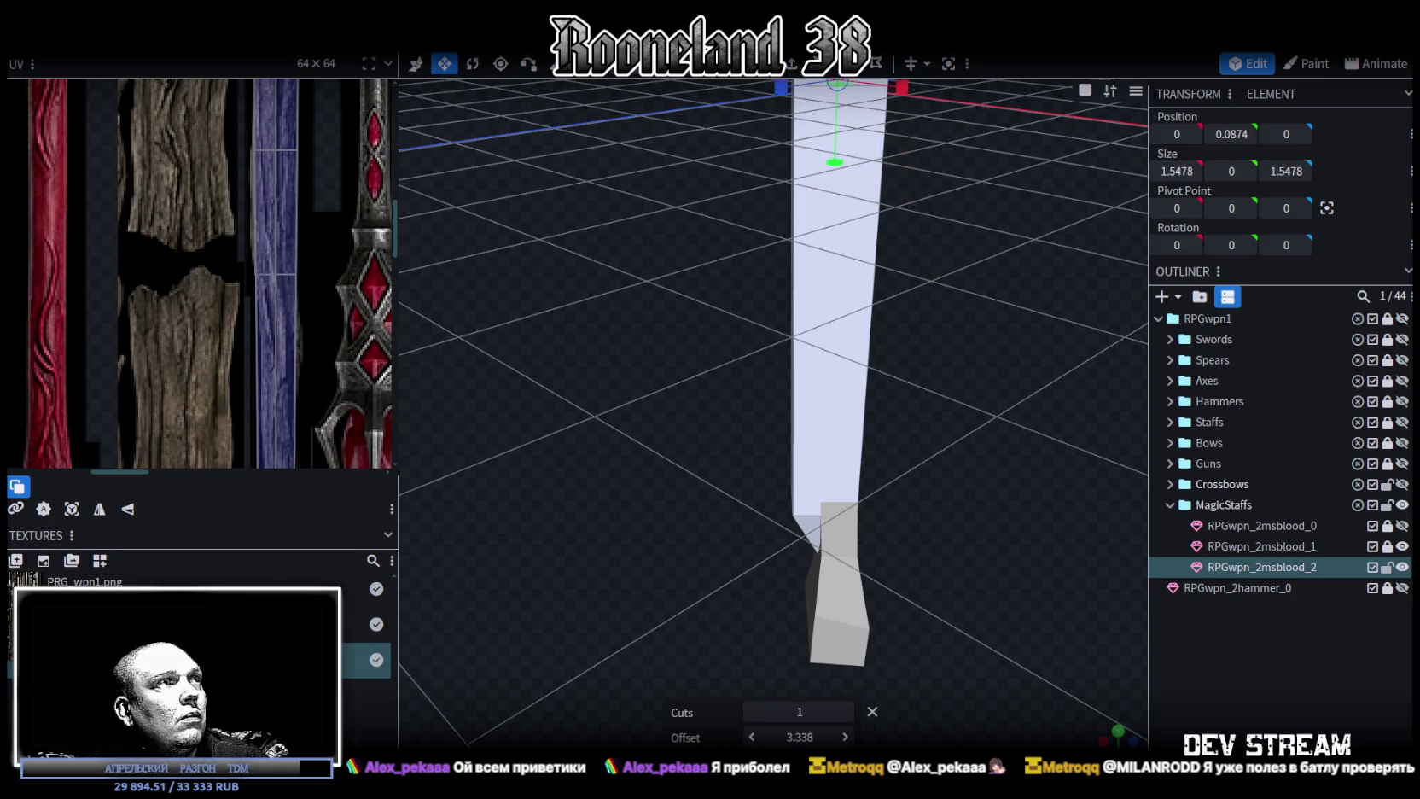
pyautogui.moveTo(835, 464)
pyautogui.mouseDown()
pyautogui.moveTo(686, 456)
pyautogui.moveTo(714, 442)
pyautogui.mouseUp()
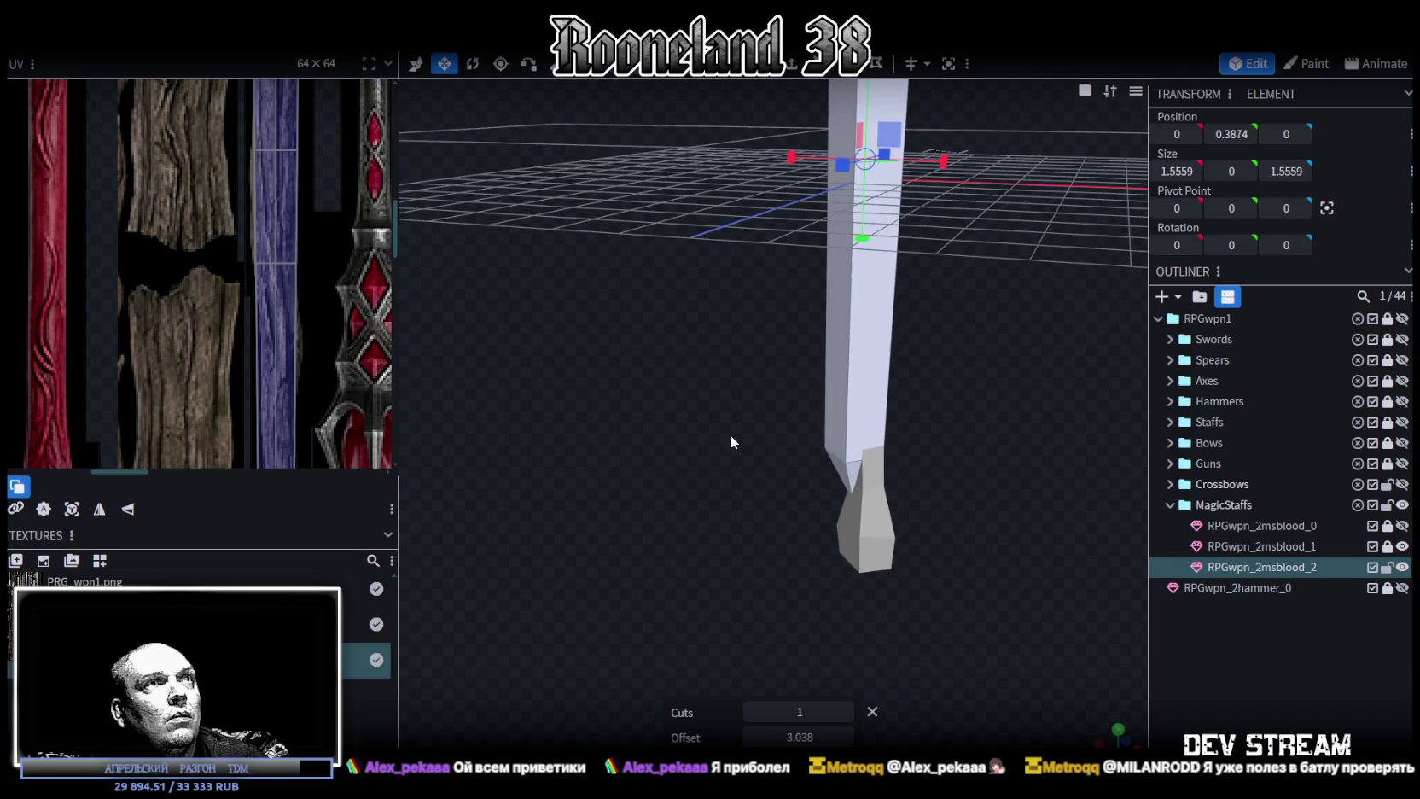
pyautogui.click(876, 331)
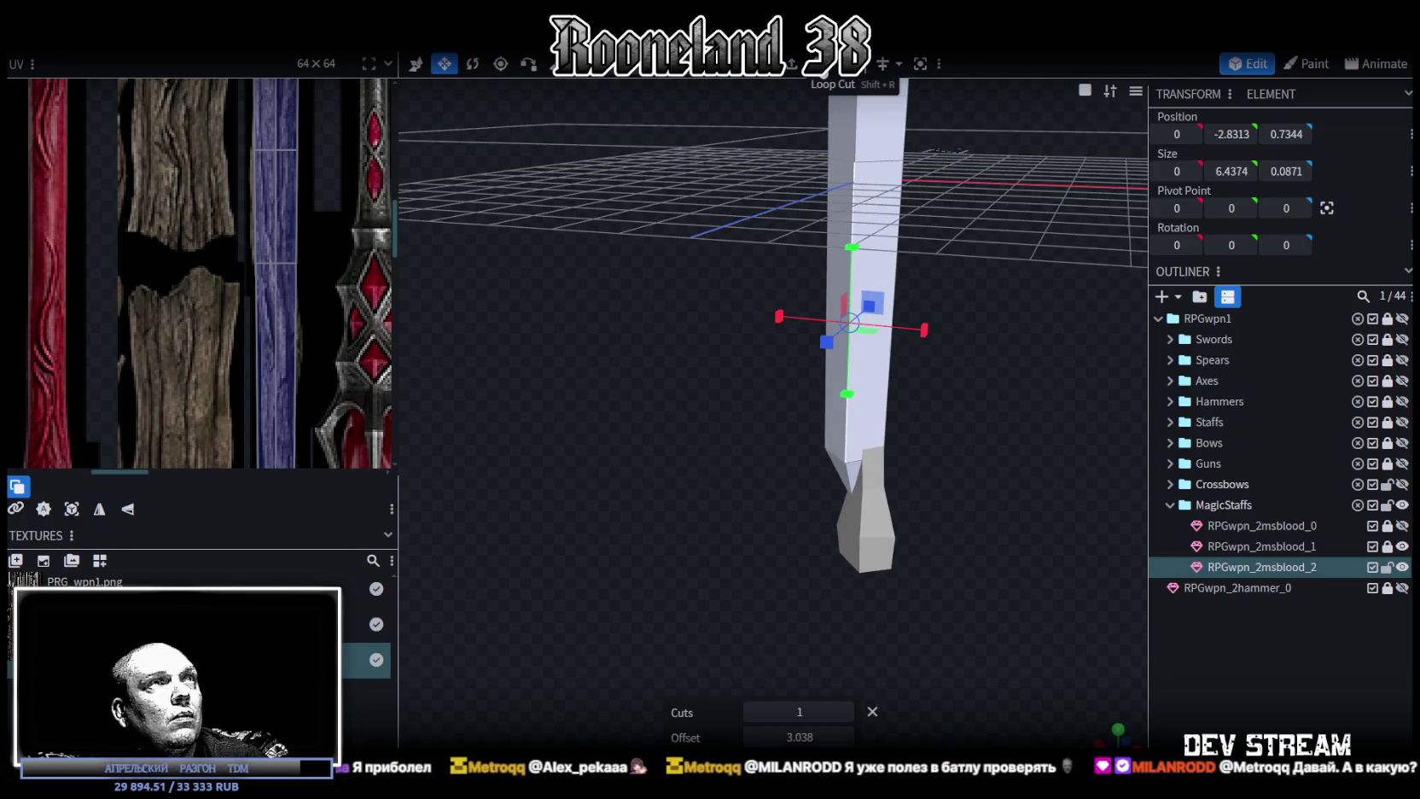
pyautogui.moveTo(785, 737); pyautogui.dragTo(769, 737)
# Shift the edge loop 0.1 along X and shrink it by 0.1 to start the bend.
pyautogui.moveTo(766, 494); pyautogui.dragTo(1003, 420)
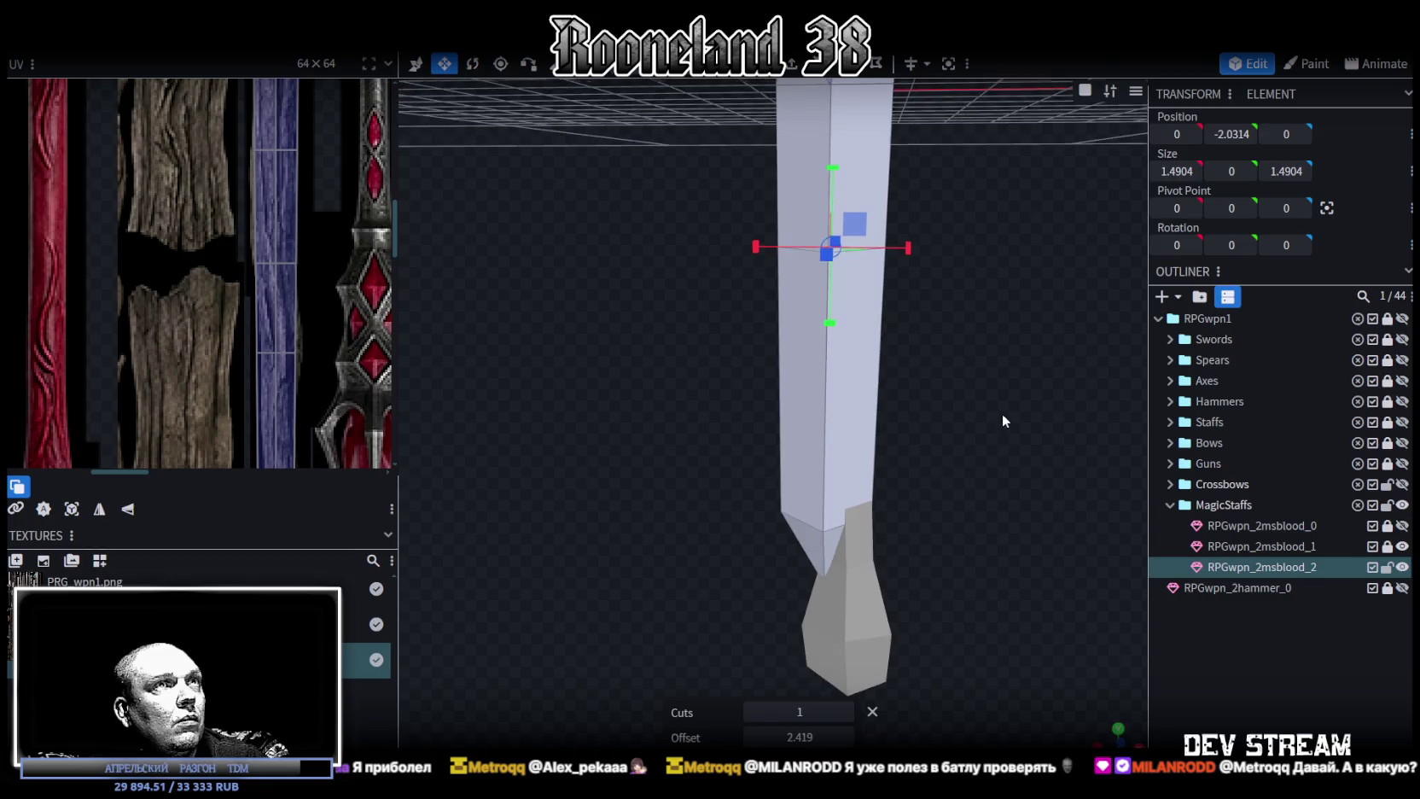
pyautogui.press('v')
pyautogui.moveTo(918, 198); pyautogui.dragTo(929, 196)
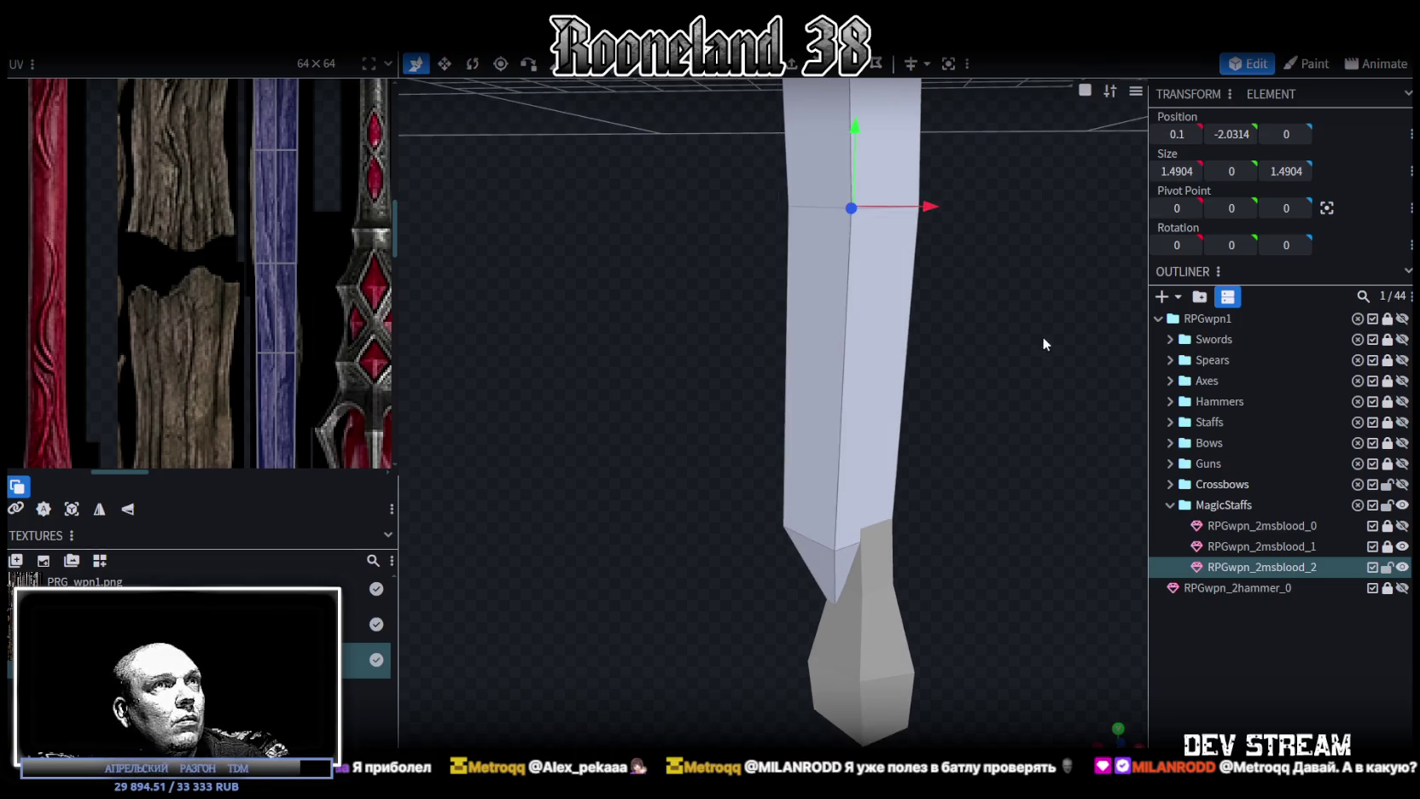
pyautogui.moveTo(1043, 338); pyautogui.dragTo(1000, 395)
pyautogui.press('s')
pyautogui.moveTo(812, 341); pyautogui.dragTo(577, 471)
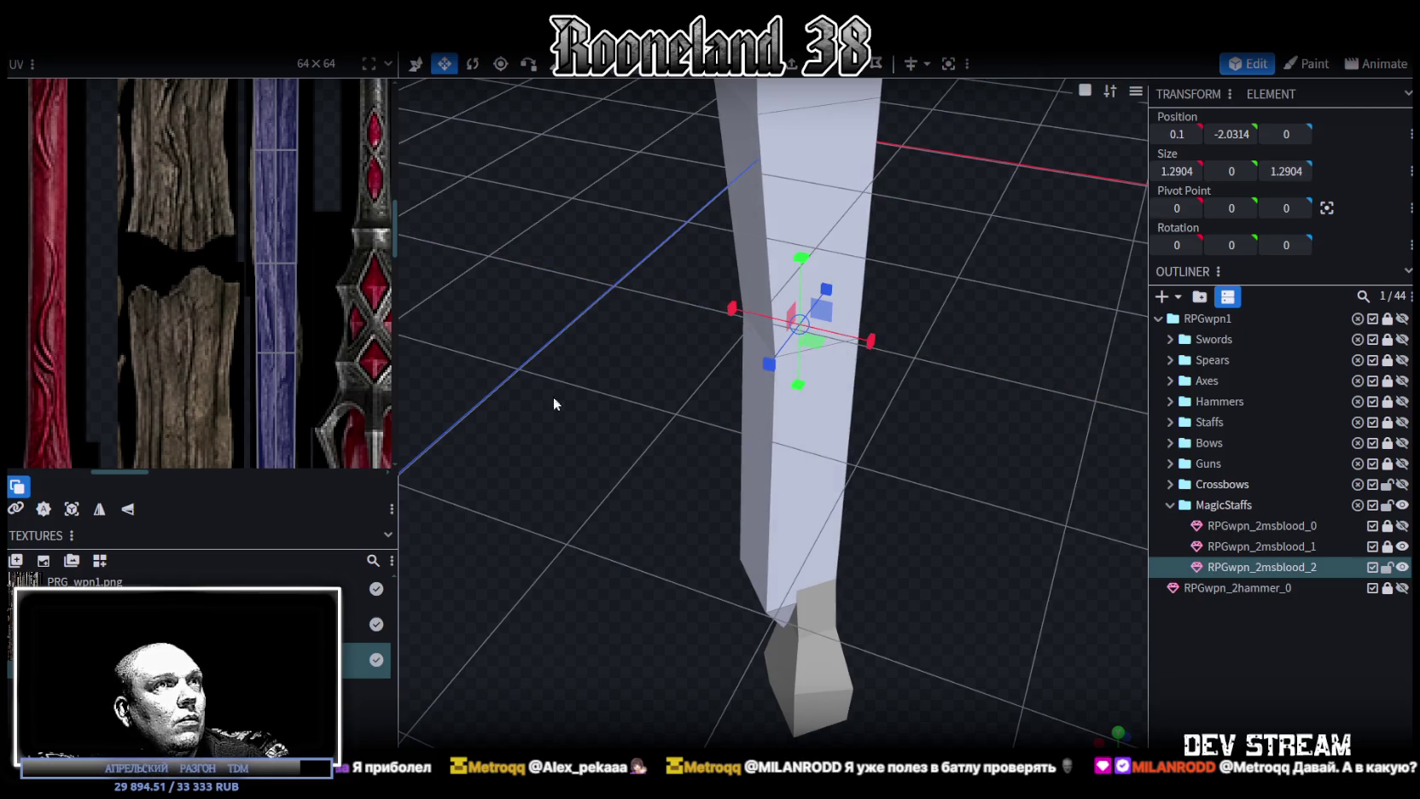
# Shift the shaft's UV outline on the blue strip and move its lower UV vertices inward to taper it.
pyautogui.scroll(5, 263, 302)
pyautogui.click(226, 256)
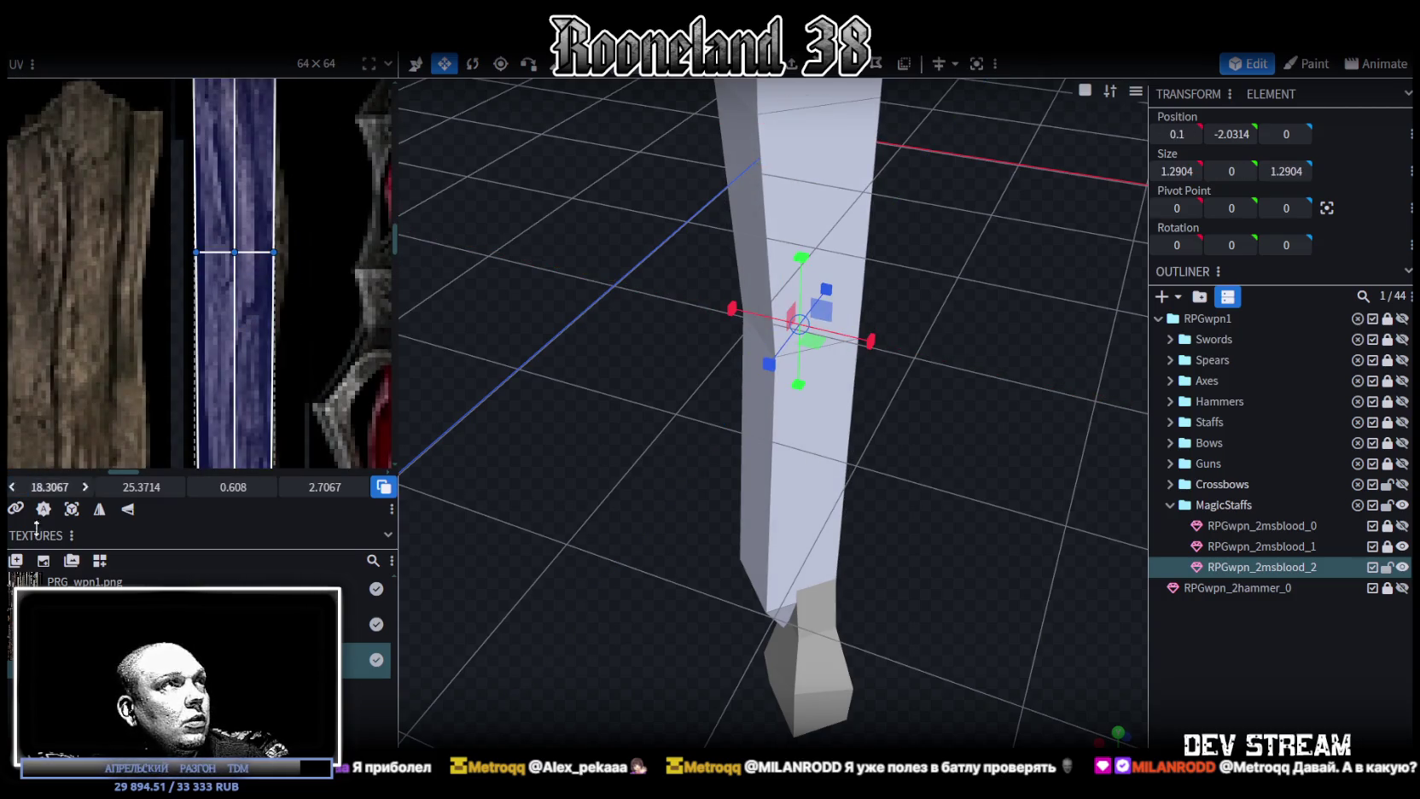
pyautogui.moveTo(49, 484); pyautogui.dragTo(64, 484)
pyautogui.scroll(-3, 263, 309)
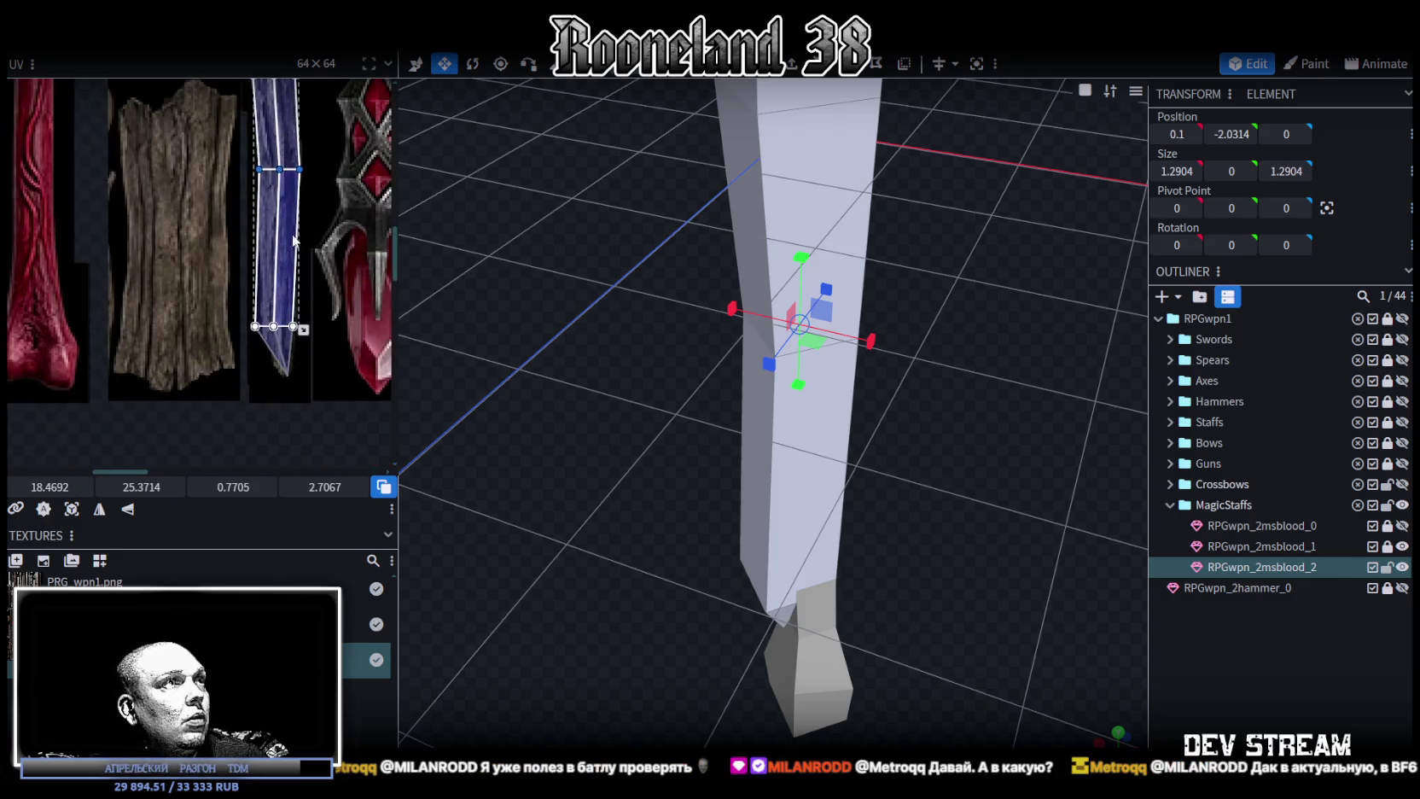
pyautogui.scroll(4, 263, 309)
pyautogui.moveTo(165, 342); pyautogui.dragTo(351, 394)
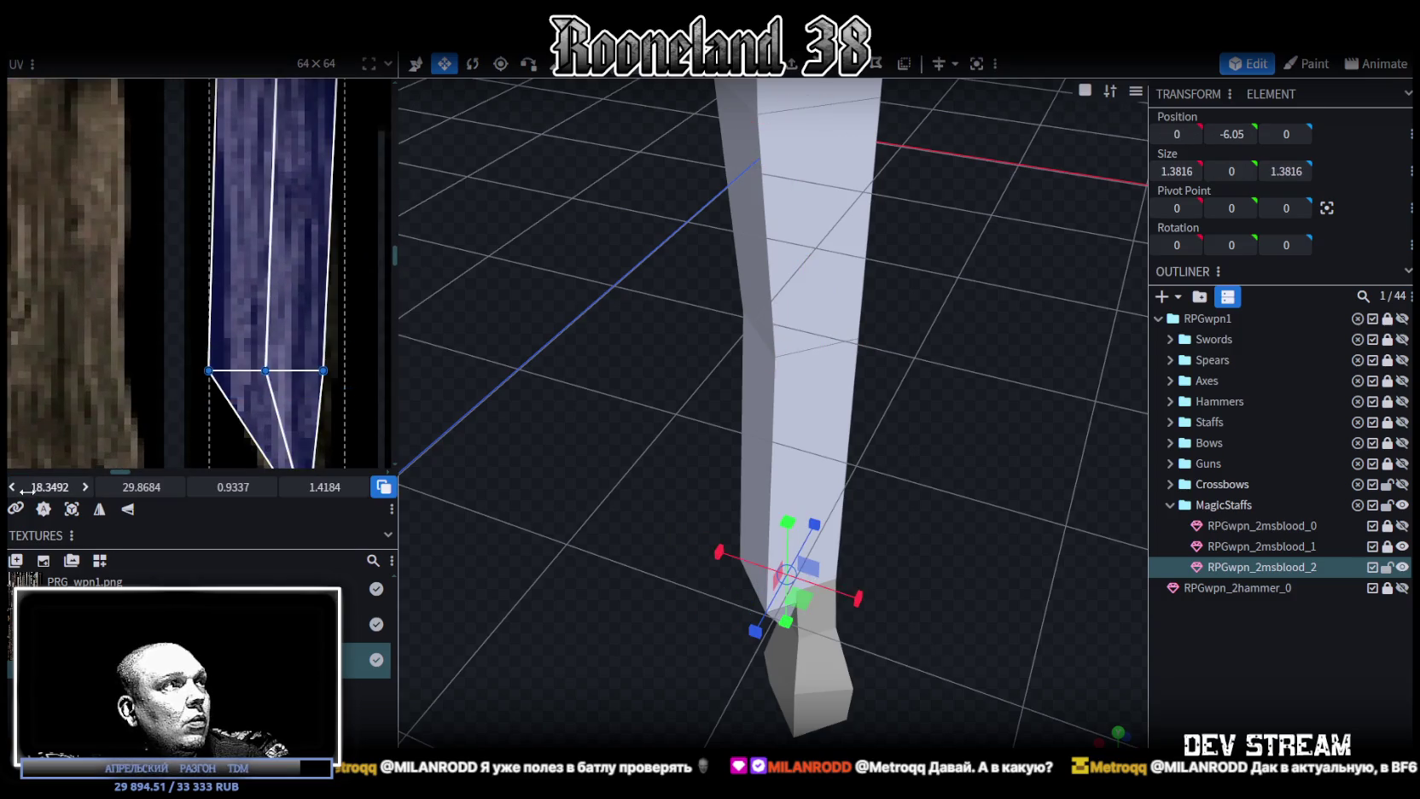
pyautogui.moveTo(50, 483); pyautogui.dragTo(58, 484)
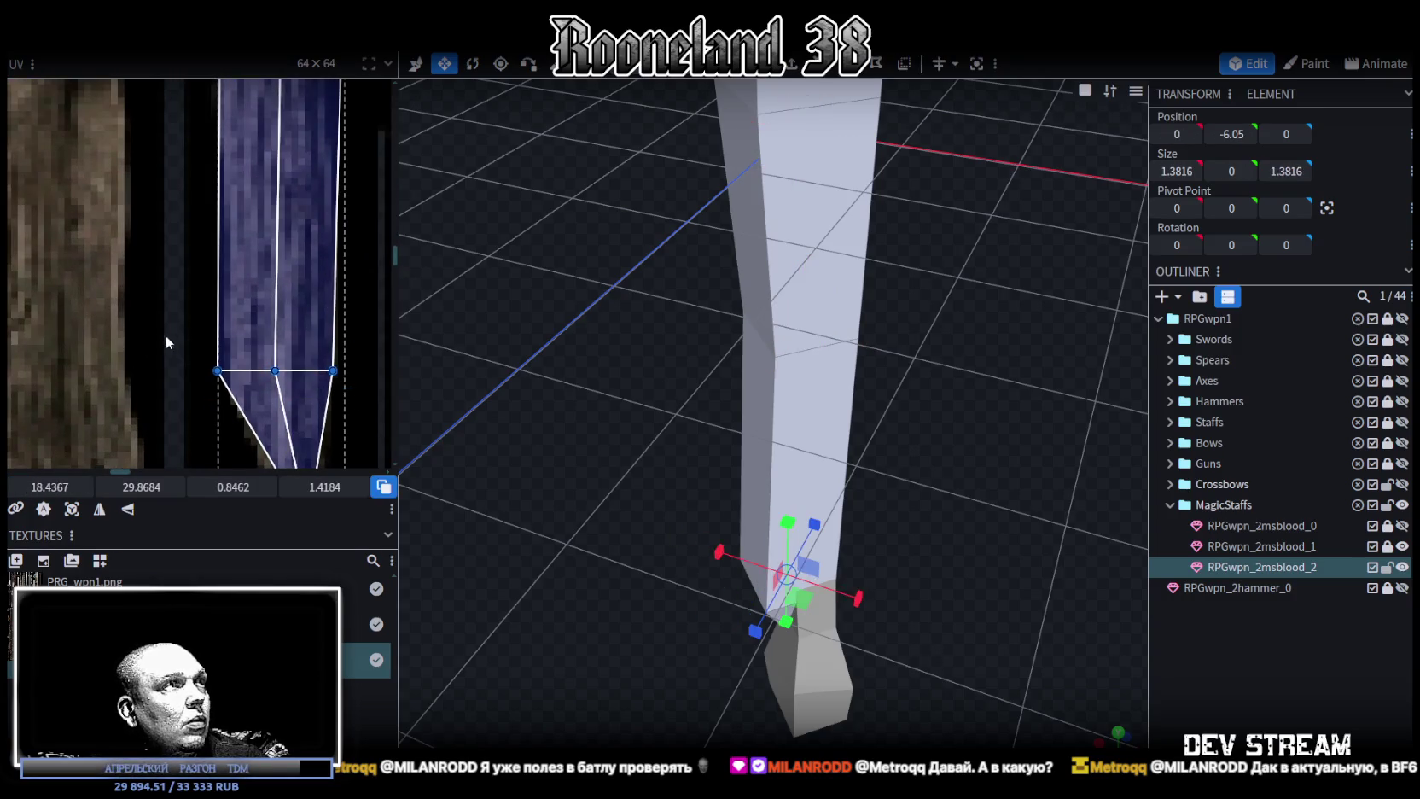
pyautogui.moveTo(50, 486); pyautogui.dragTo(53, 485)
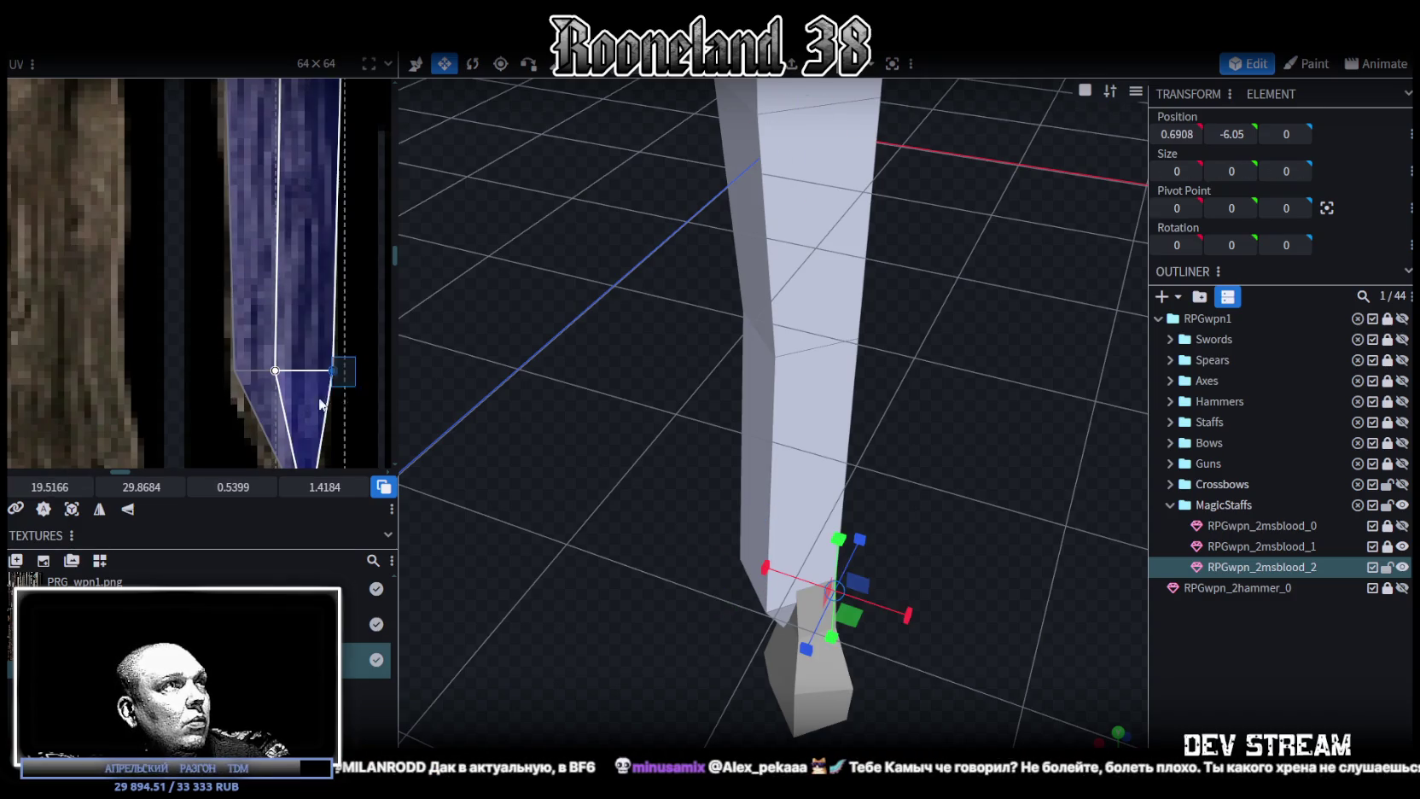
pyautogui.moveTo(49, 486); pyautogui.dragTo(58, 486)
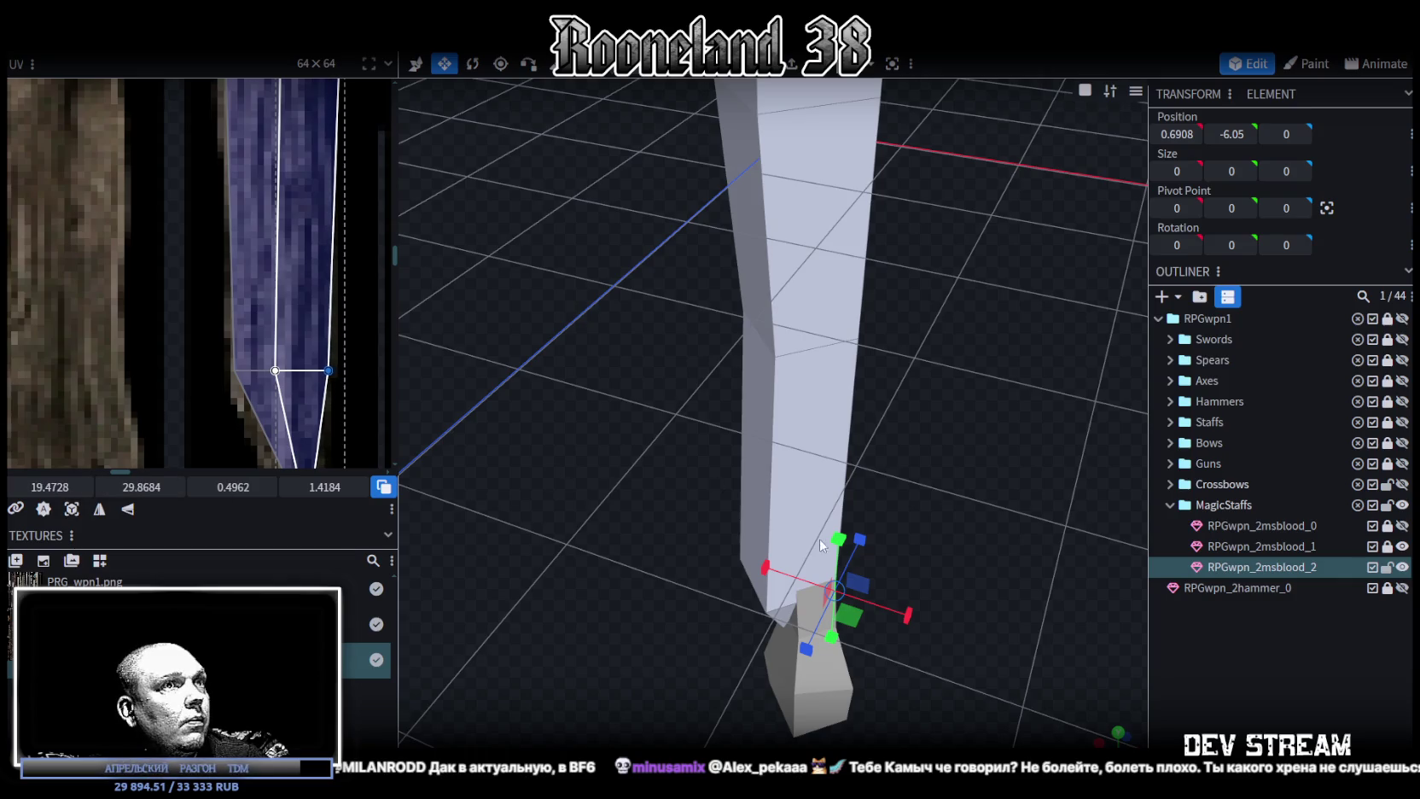
pyautogui.moveTo(1065, 504); pyautogui.dragTo(975, 497)
pyautogui.moveTo(730, 418); pyautogui.dragTo(755, 431)
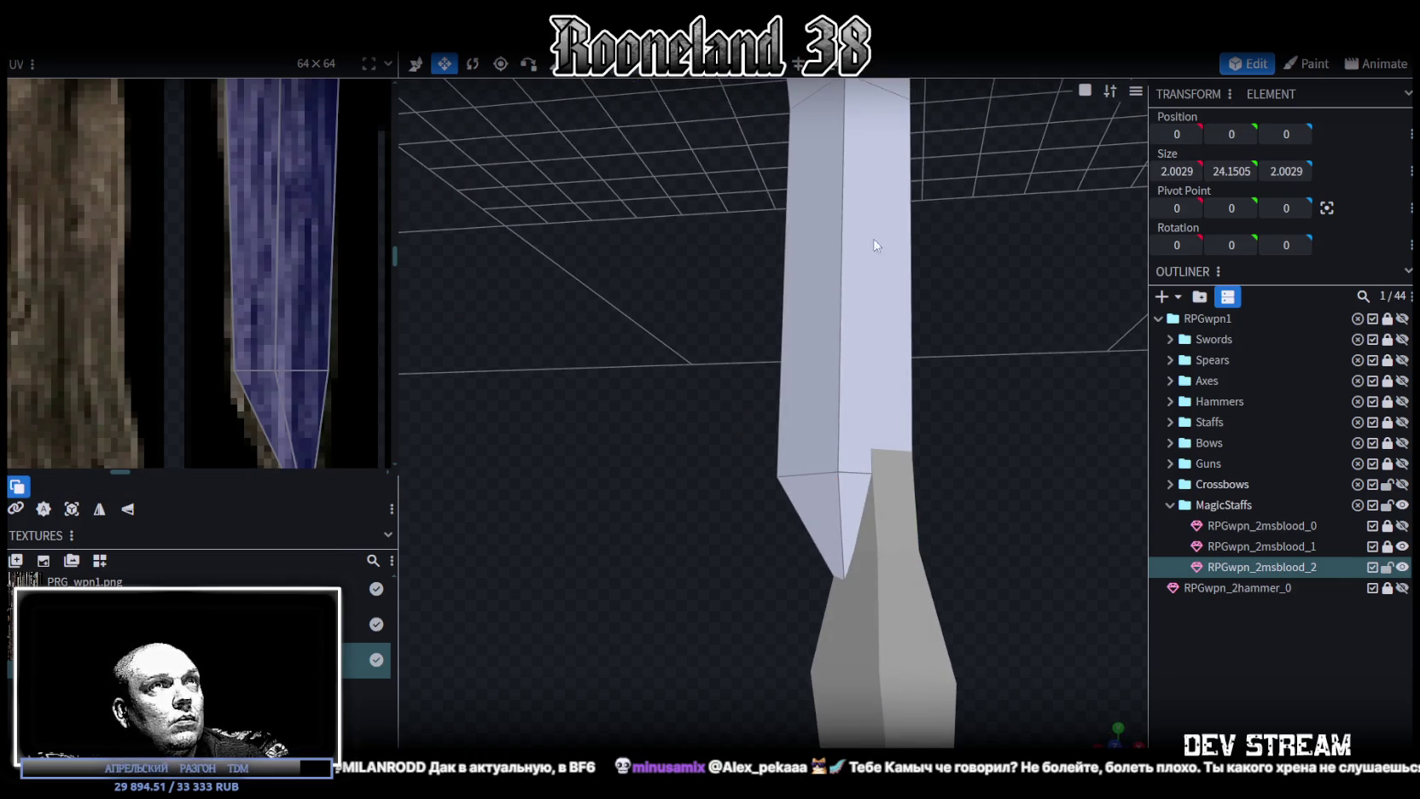
# Narrow the shaft's lower-end vertices along X and shift them slightly sideways.
pyautogui.moveTo(677, 404); pyautogui.dragTo(1002, 498)
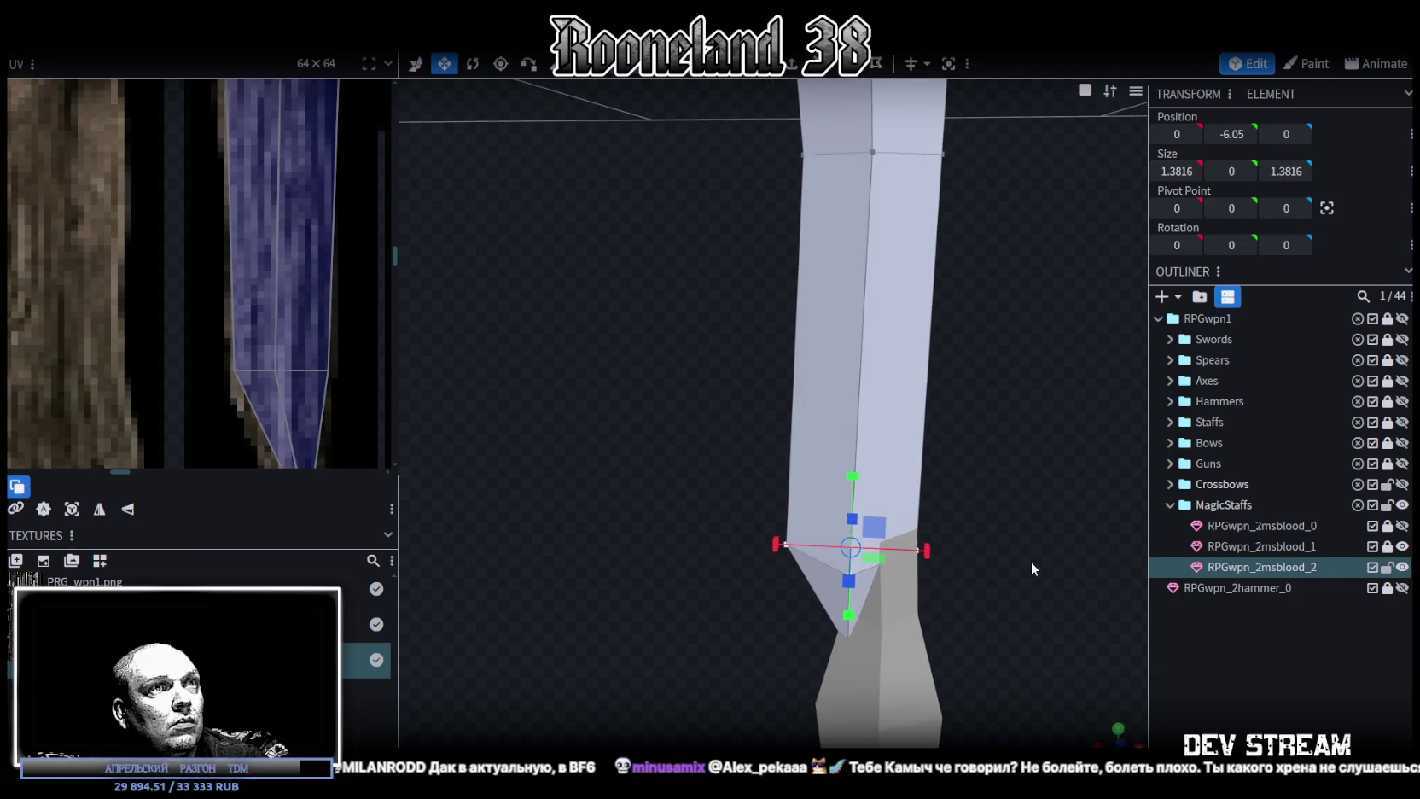
pyautogui.moveTo(924, 550); pyautogui.dragTo(908, 549)
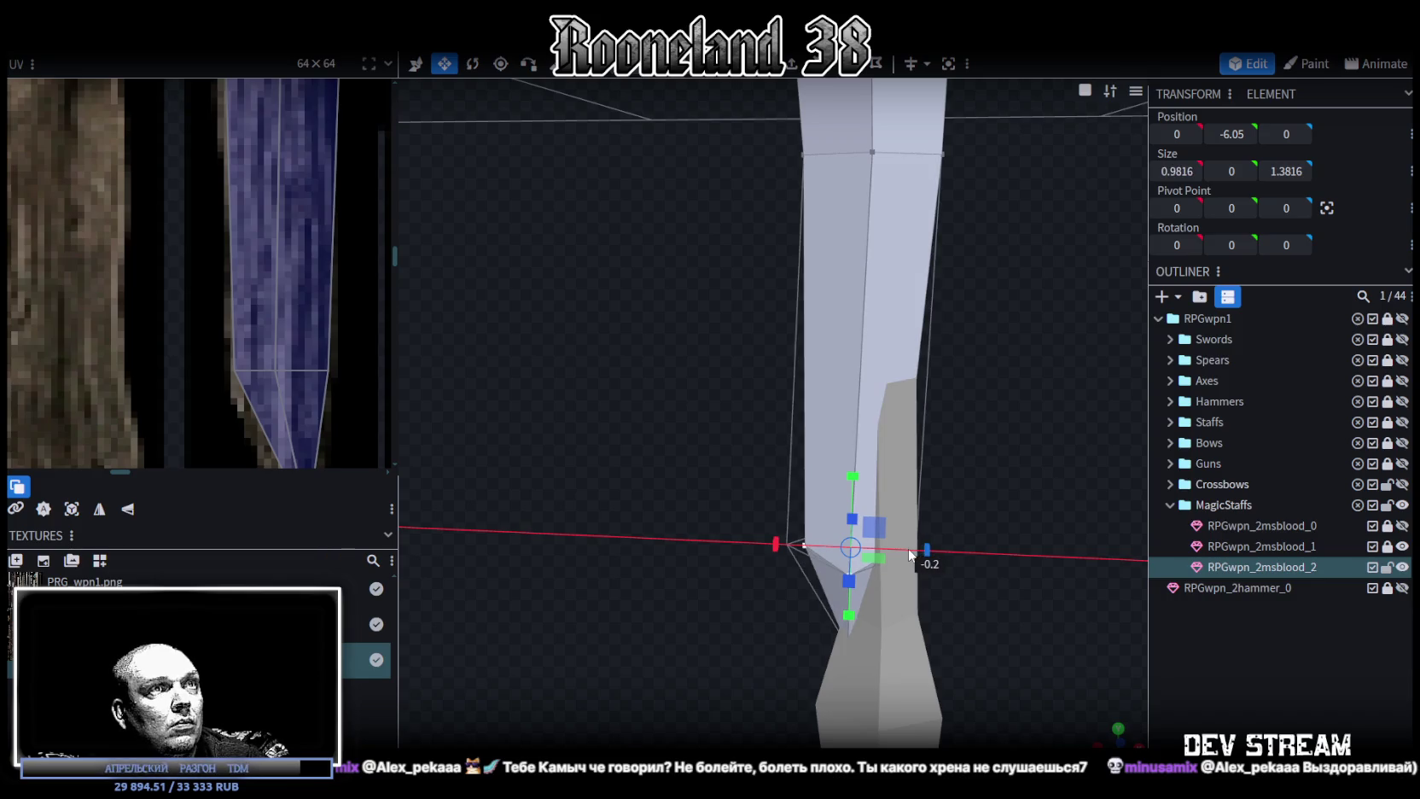
pyautogui.press('v')
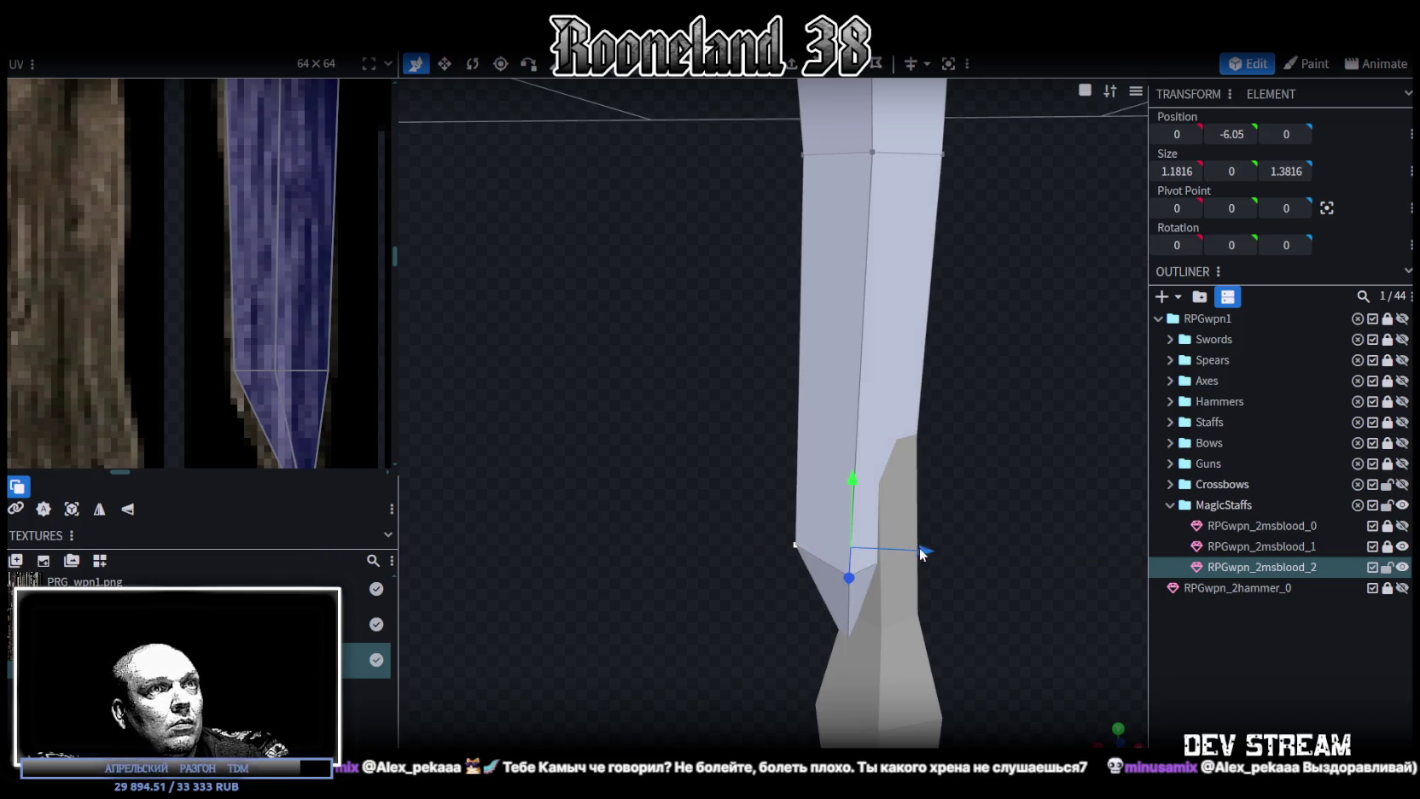
pyautogui.moveTo(918, 547); pyautogui.dragTo(935, 549)
# Offset the single tip vertex along X so the spike sits at X 0.2, Y -7.2505.
pyautogui.moveTo(998, 495)
pyautogui.keyDown('ctrl'); pyautogui.mouseDown()
pyautogui.moveTo(732, 581)
pyautogui.moveTo(973, 523)
pyautogui.moveTo(972, 500)
pyautogui.moveTo(953, 521)
pyautogui.moveTo(896, 523)
pyautogui.mouseUp(); pyautogui.keyUp('ctrl')
pyautogui.press('v')
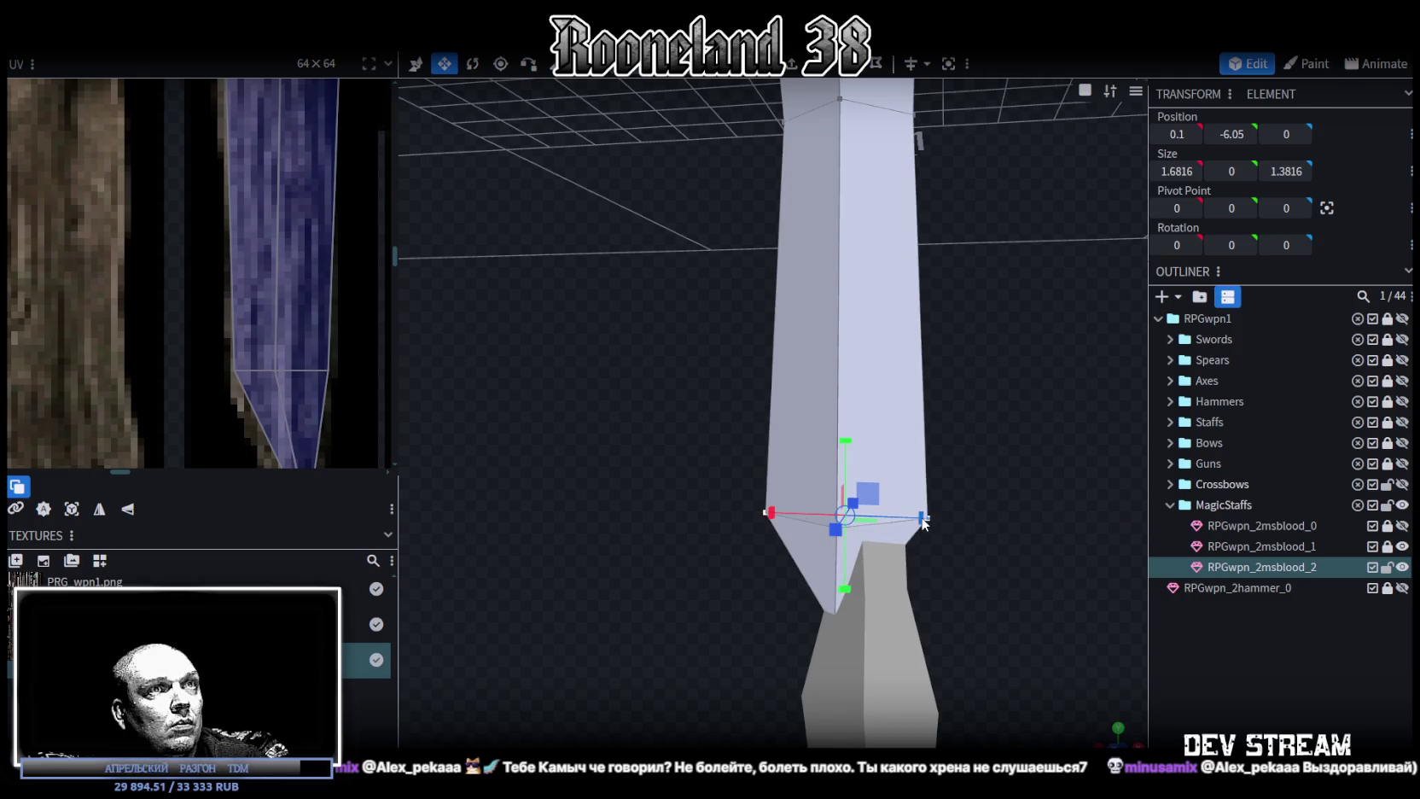
pyautogui.moveTo(971, 537); pyautogui.dragTo(793, 646)
pyautogui.moveTo(793, 742)
pyautogui.keyDown('ctrl'); pyautogui.mouseDown()
pyautogui.moveTo(965, 512)
pyautogui.moveTo(931, 539)
pyautogui.mouseUp(); pyautogui.keyUp('ctrl')
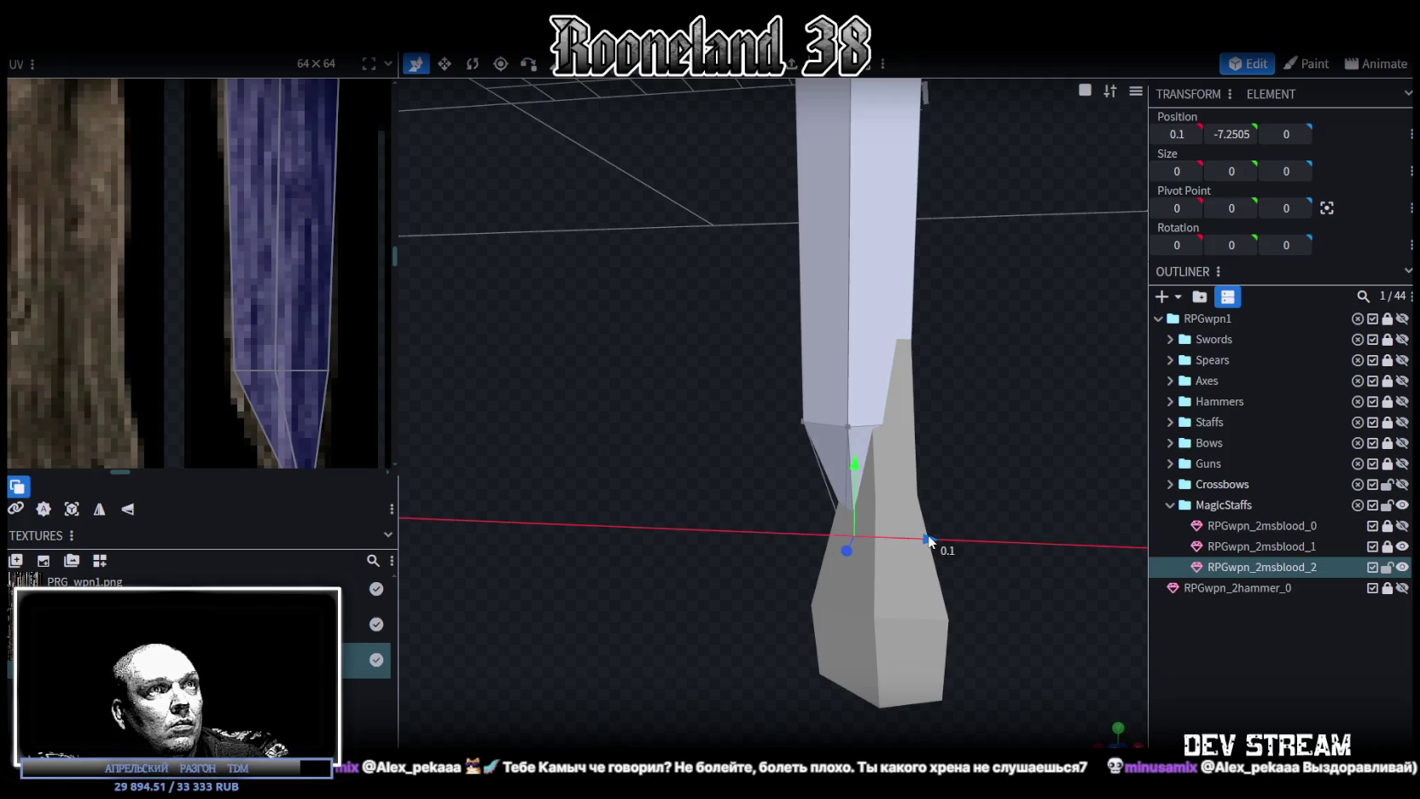
pyautogui.moveTo(934, 538); pyautogui.dragTo(944, 539)
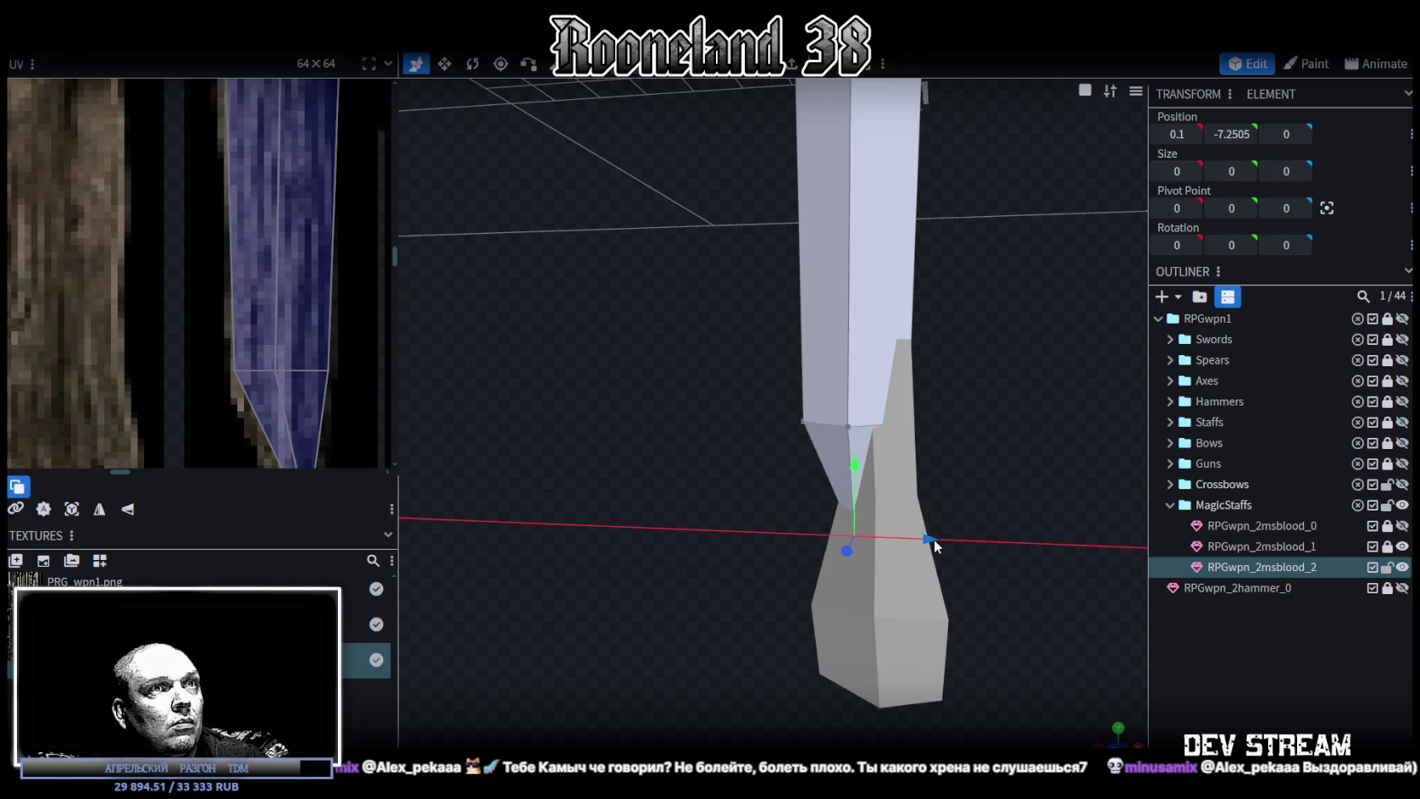
# Hide the grey neighbouring piece and inspect the pointed tip from several angles.
pyautogui.click(1402, 546)
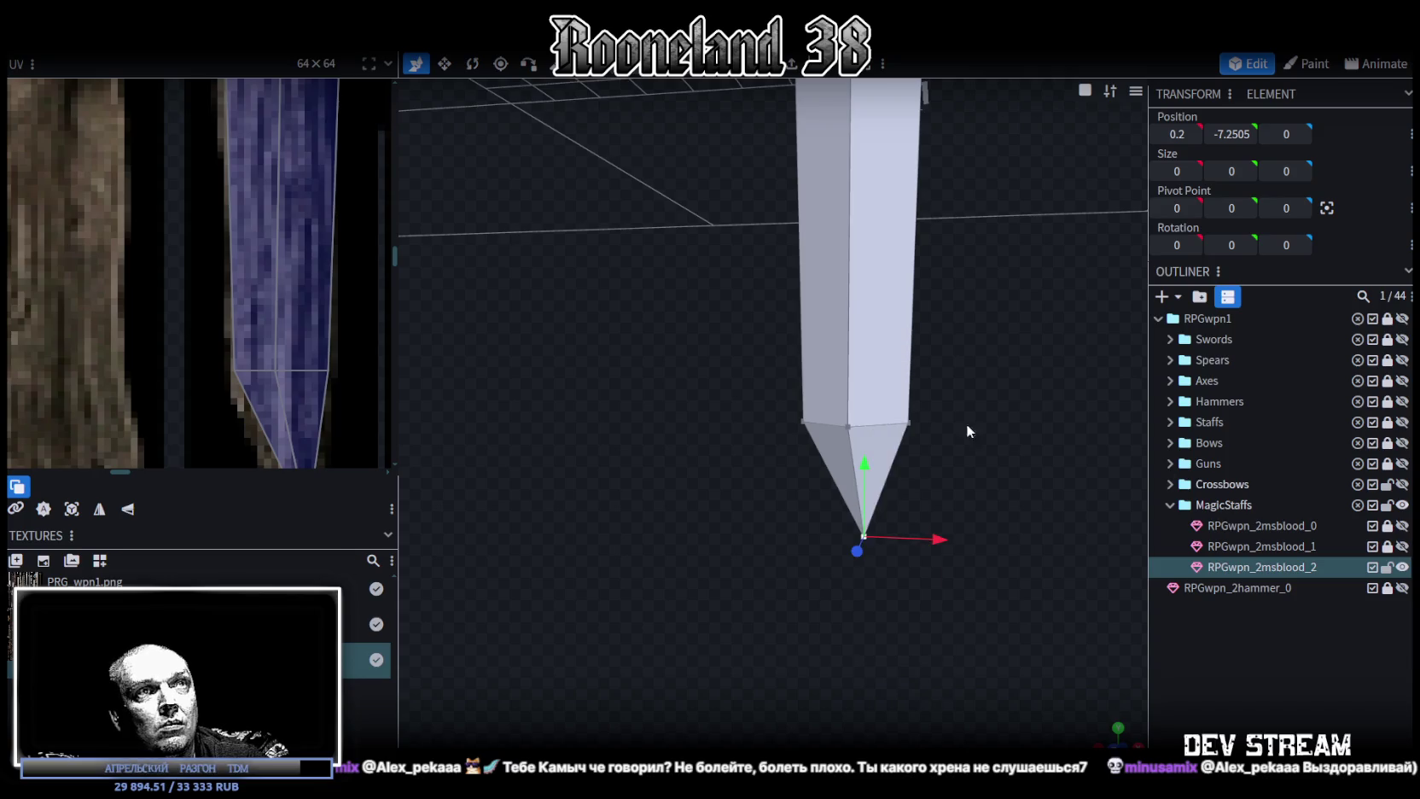
pyautogui.moveTo(1023, 437); pyautogui.dragTo(633, 379)
pyautogui.scroll(-2, 310, 274)
pyautogui.scroll(3, 310, 274)
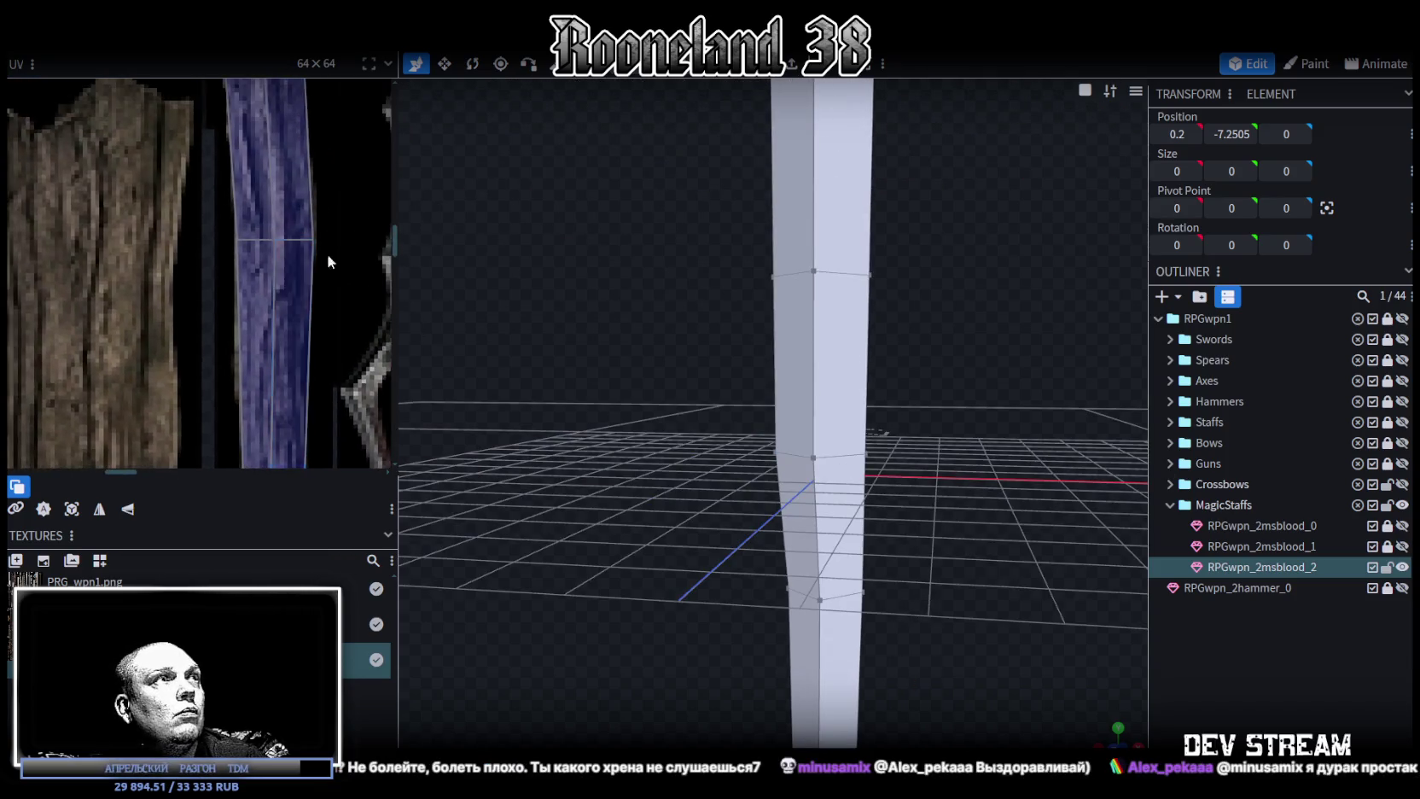
pyautogui.scroll(2, 328, 348)
pyautogui.moveTo(411, 291); pyautogui.dragTo(723, 449)
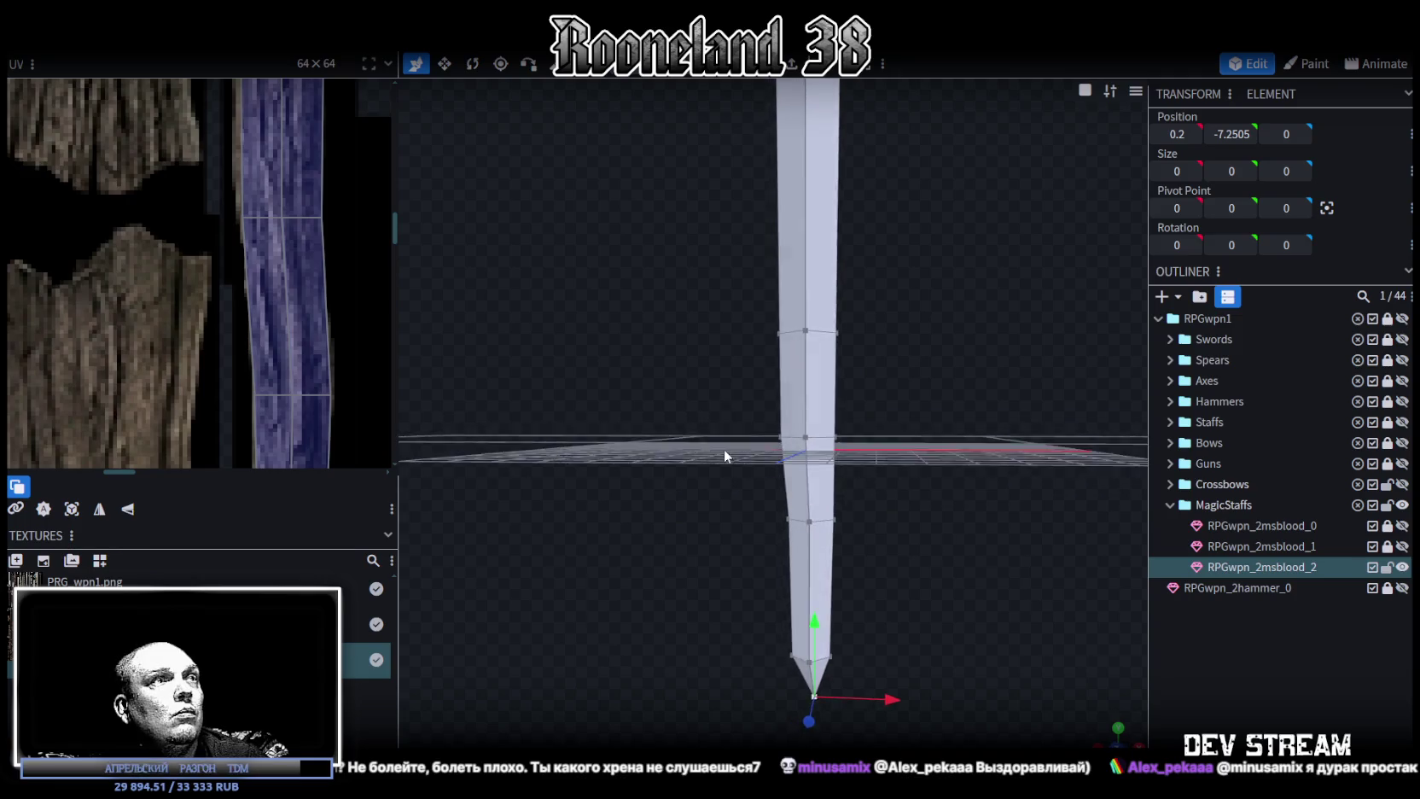
pyautogui.scroll(2, 255, 301)
pyautogui.scroll(2, 293, 302)
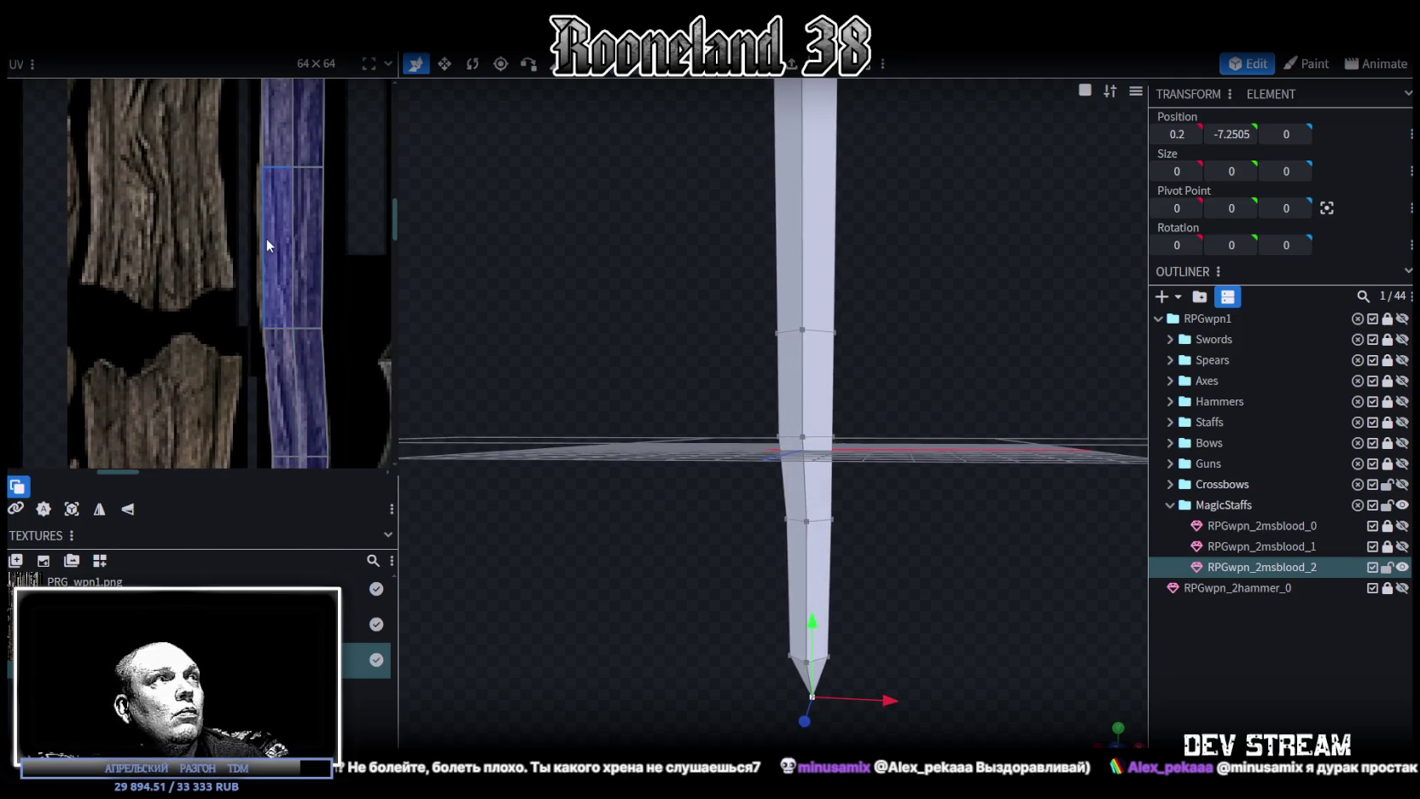
pyautogui.moveTo(266, 239); pyautogui.dragTo(266, 254, button='middle')
pyautogui.scroll(-1, 275, 288)
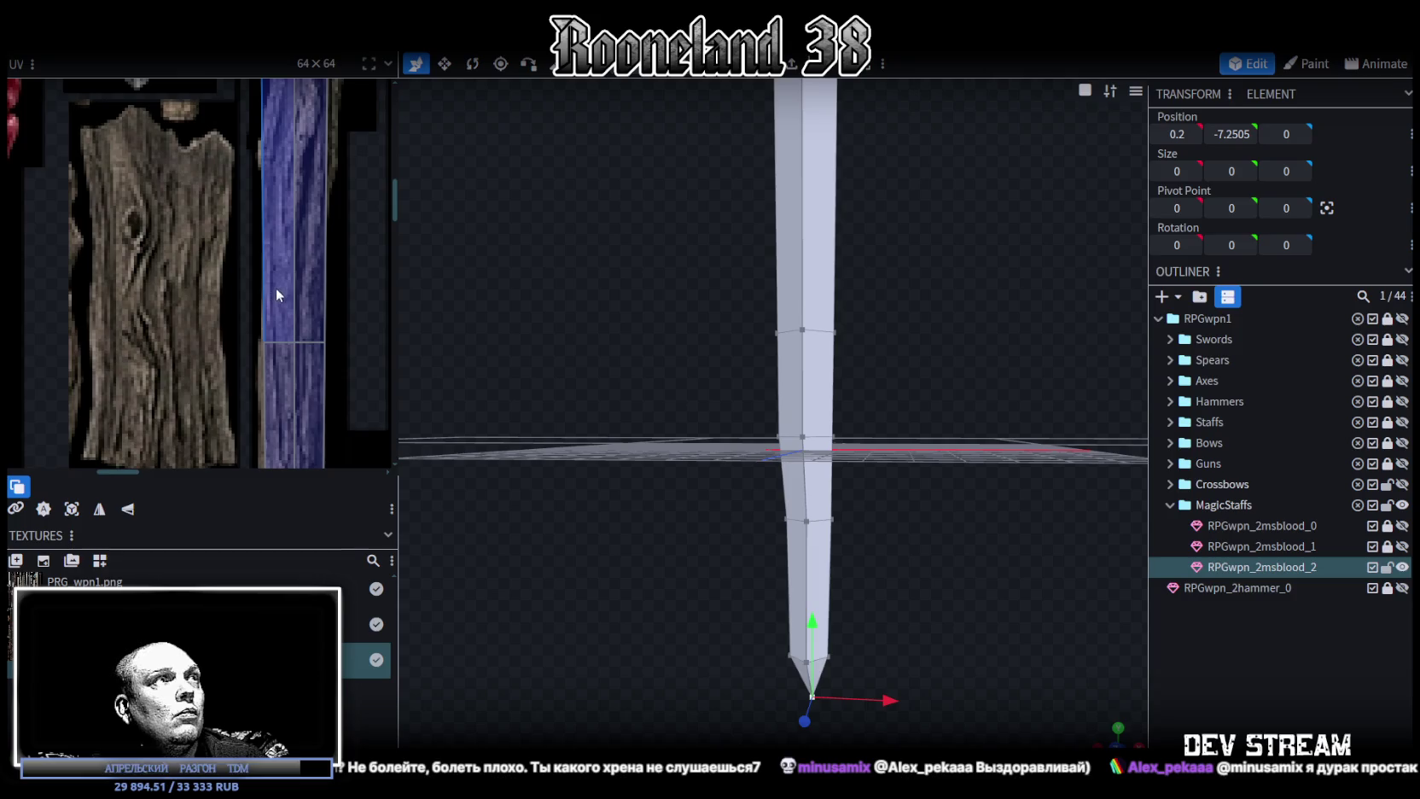
pyautogui.scroll(-1, 293, 273)
pyautogui.moveTo(973, 327); pyautogui.dragTo(907, 382)
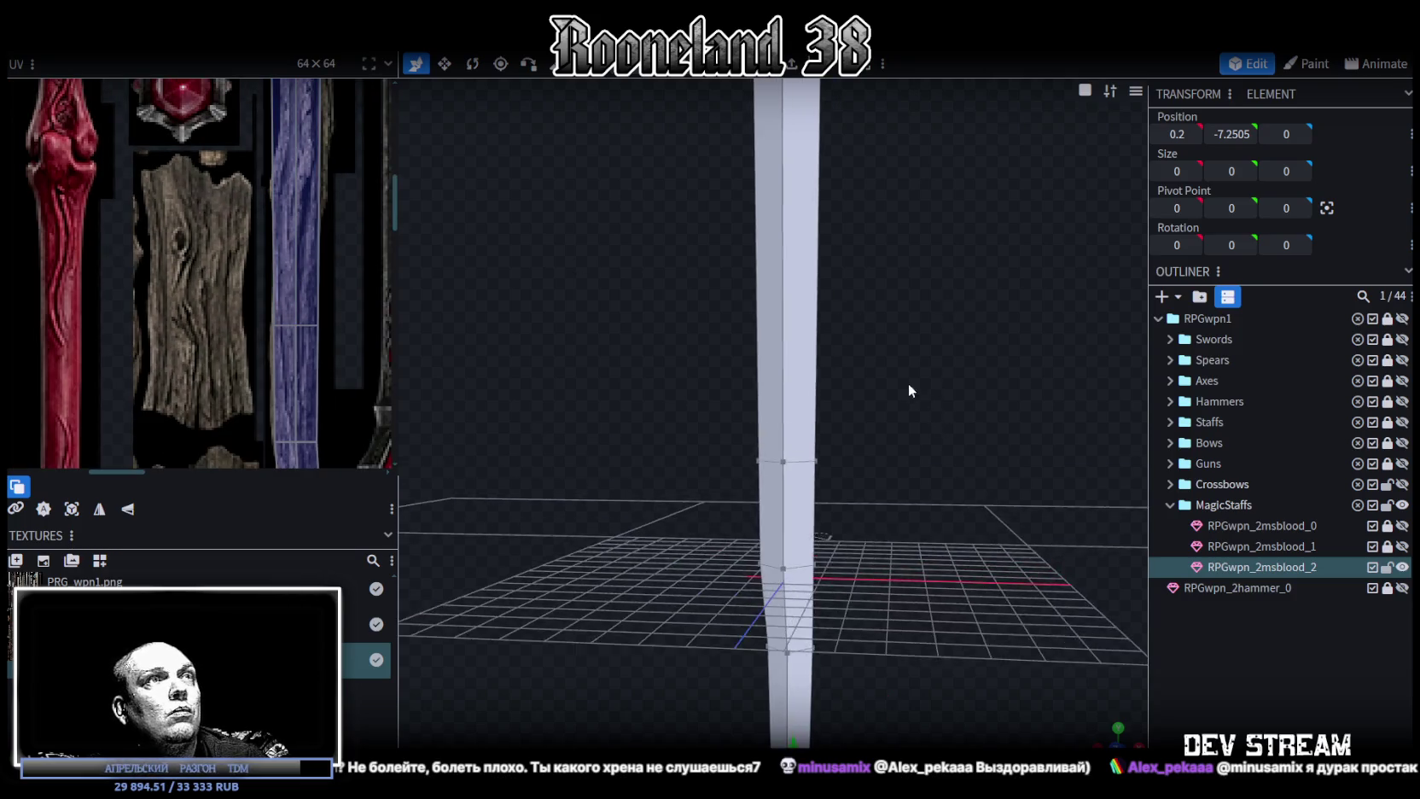
pyautogui.click(793, 303)
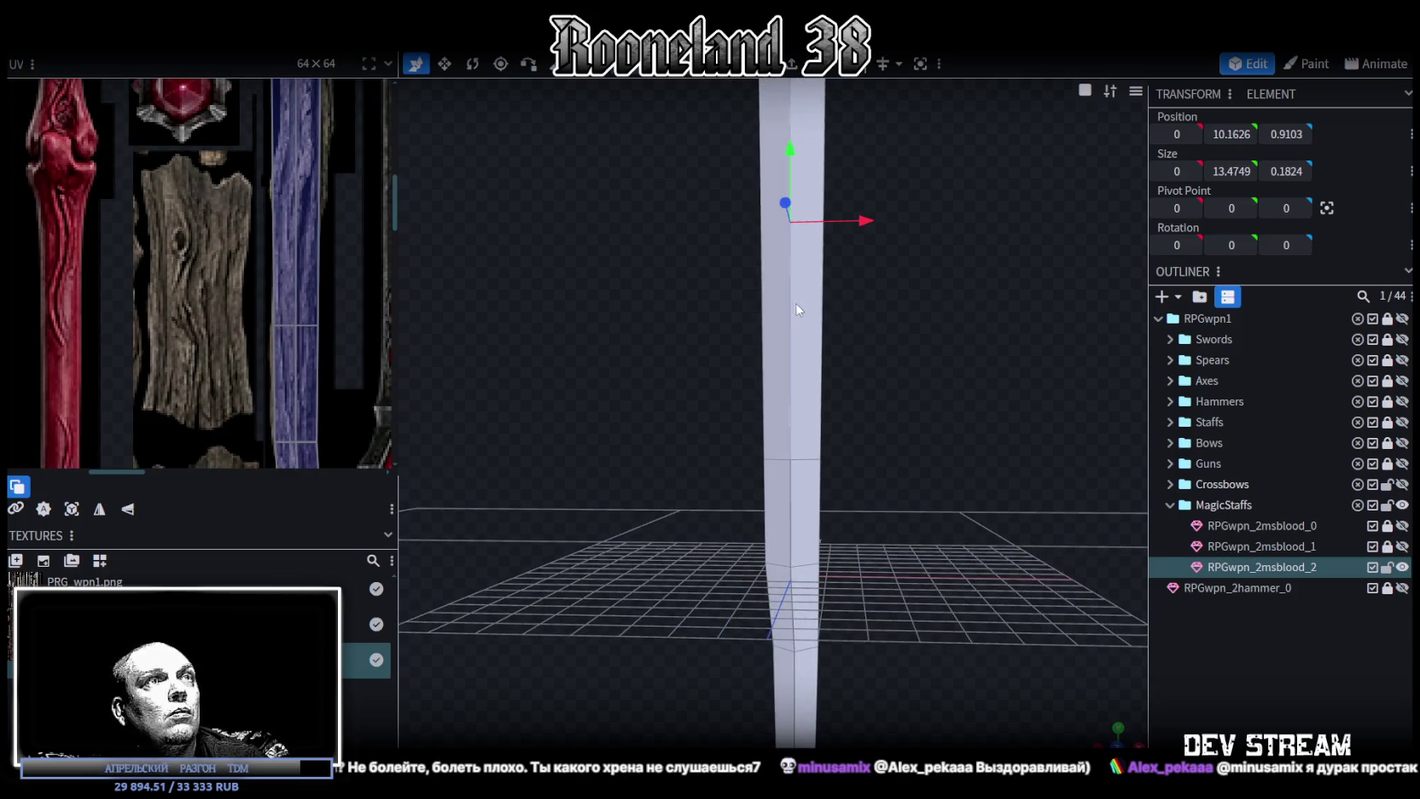
# Add a loop cut across the shaft and slide its offset lower down.
pyautogui.hotkey('ctrl', 'r')
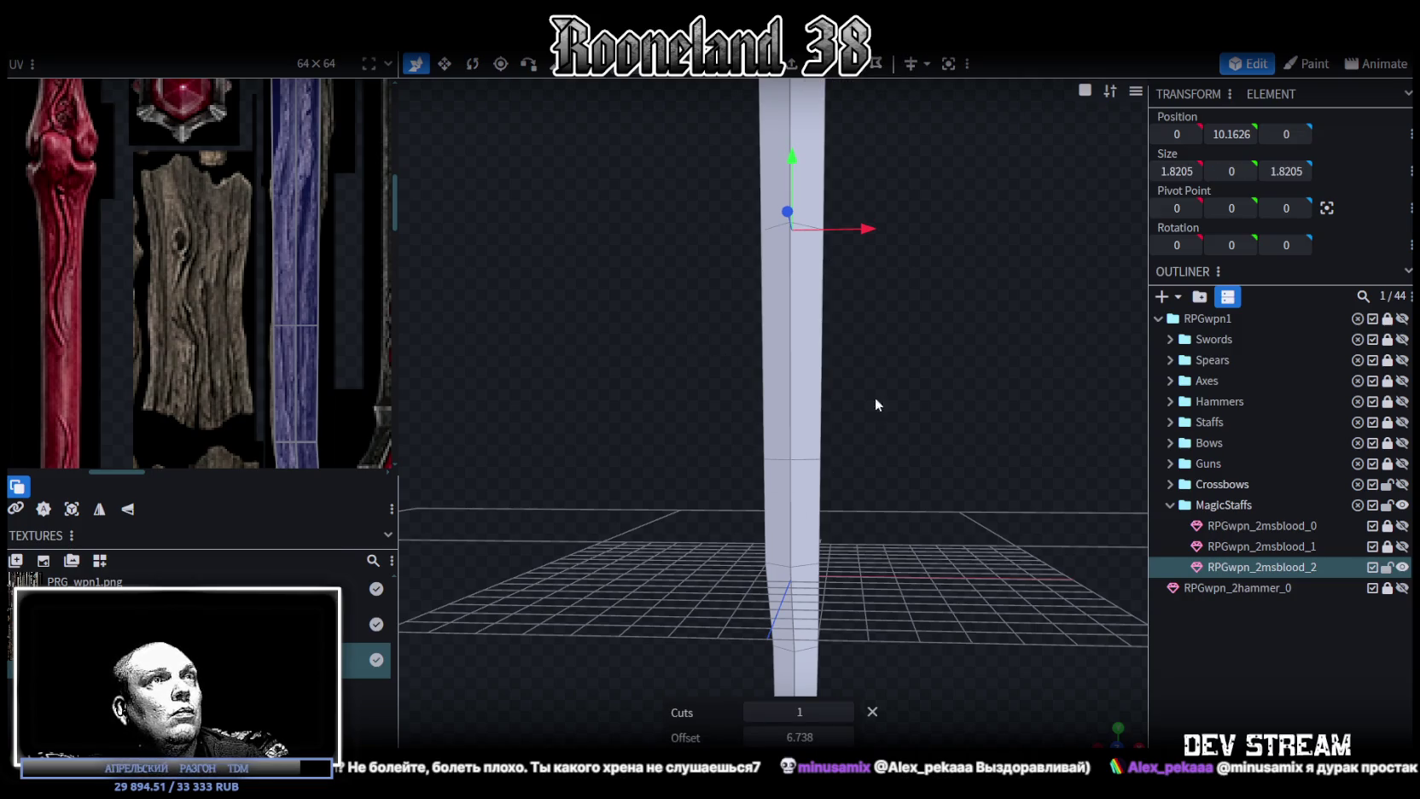
pyautogui.moveTo(862, 409); pyautogui.dragTo(915, 410)
pyautogui.scroll(1, 273, 261)
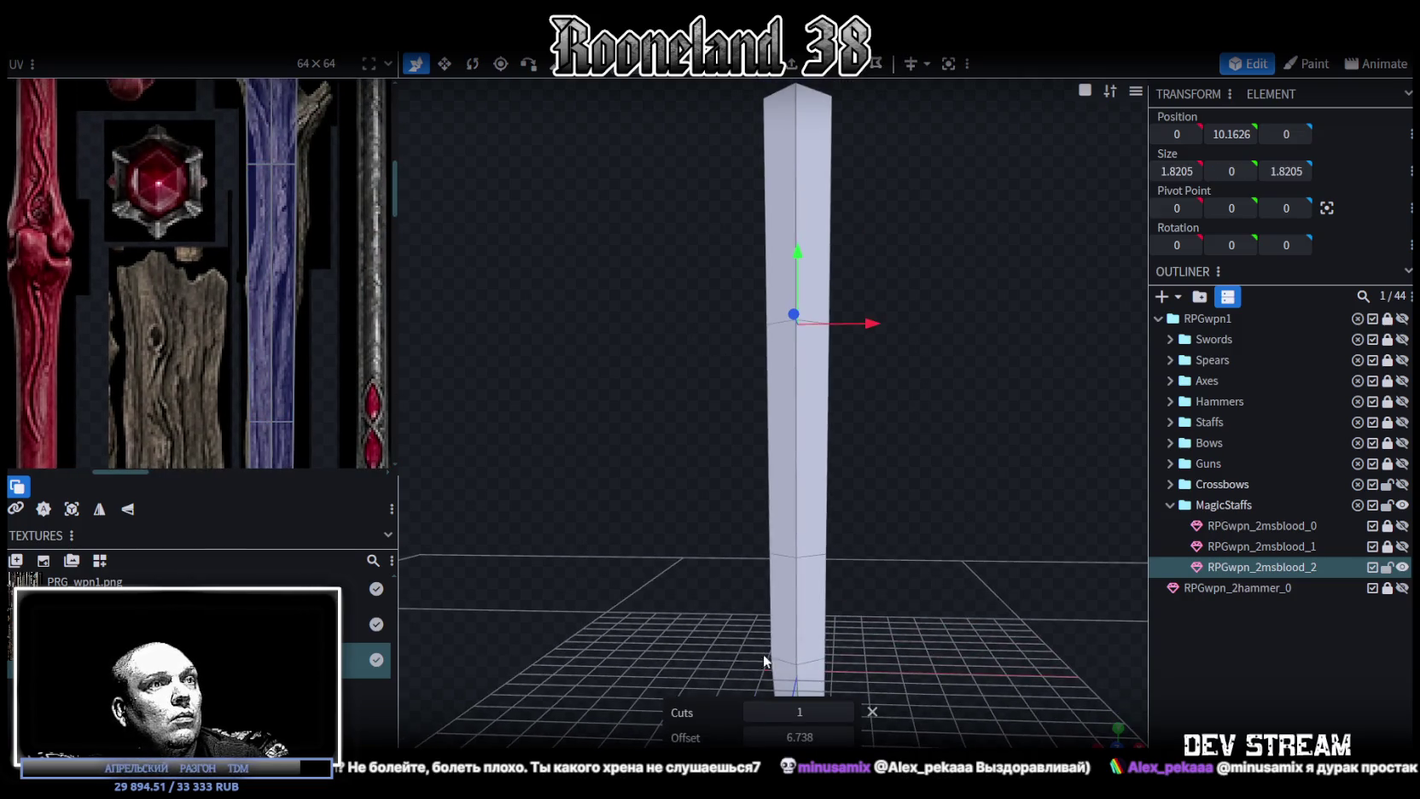
pyautogui.moveTo(799, 736)
pyautogui.mouseDown()
pyautogui.moveTo(832, 736)
pyautogui.moveTo(807, 736)
pyautogui.mouseUp()
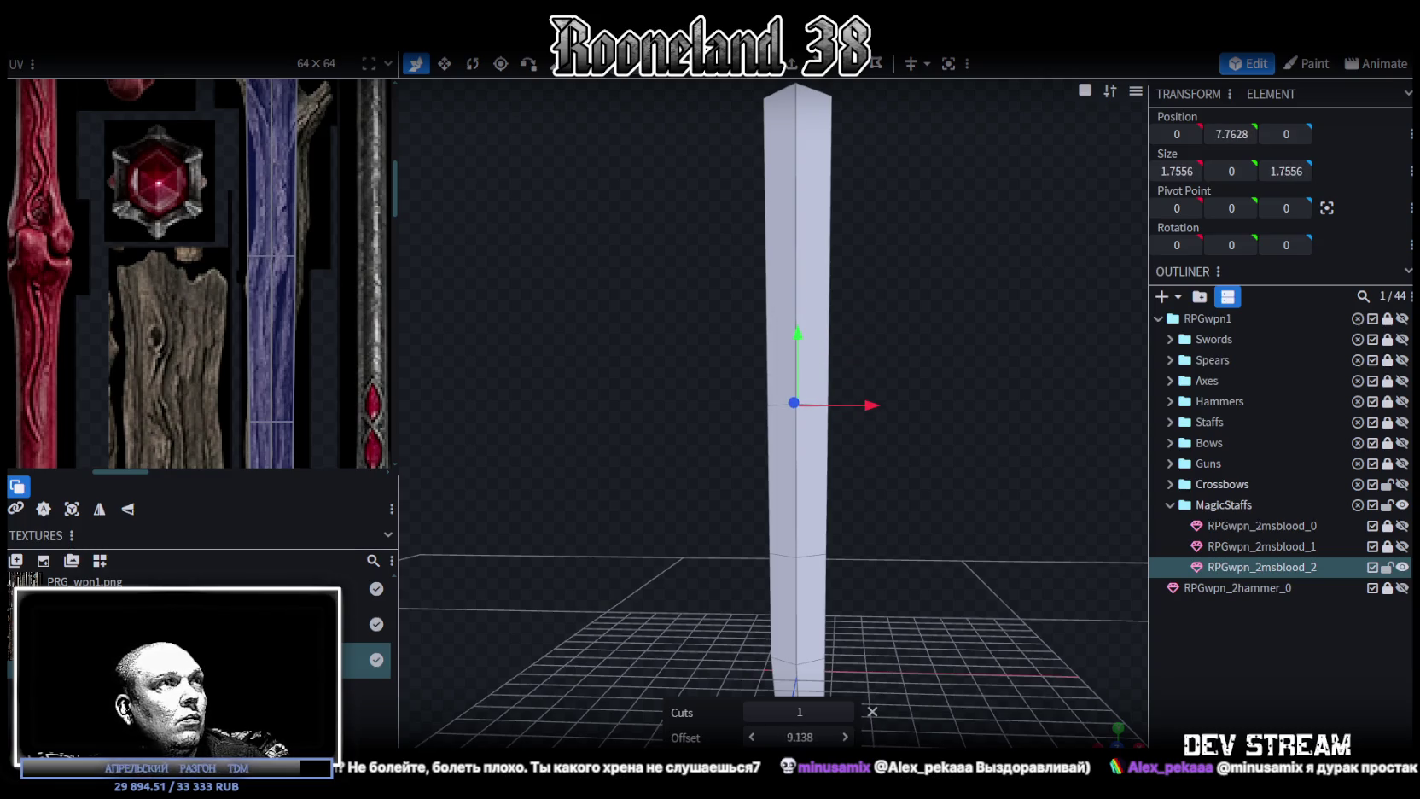
pyautogui.moveTo(798, 736); pyautogui.dragTo(819, 736)
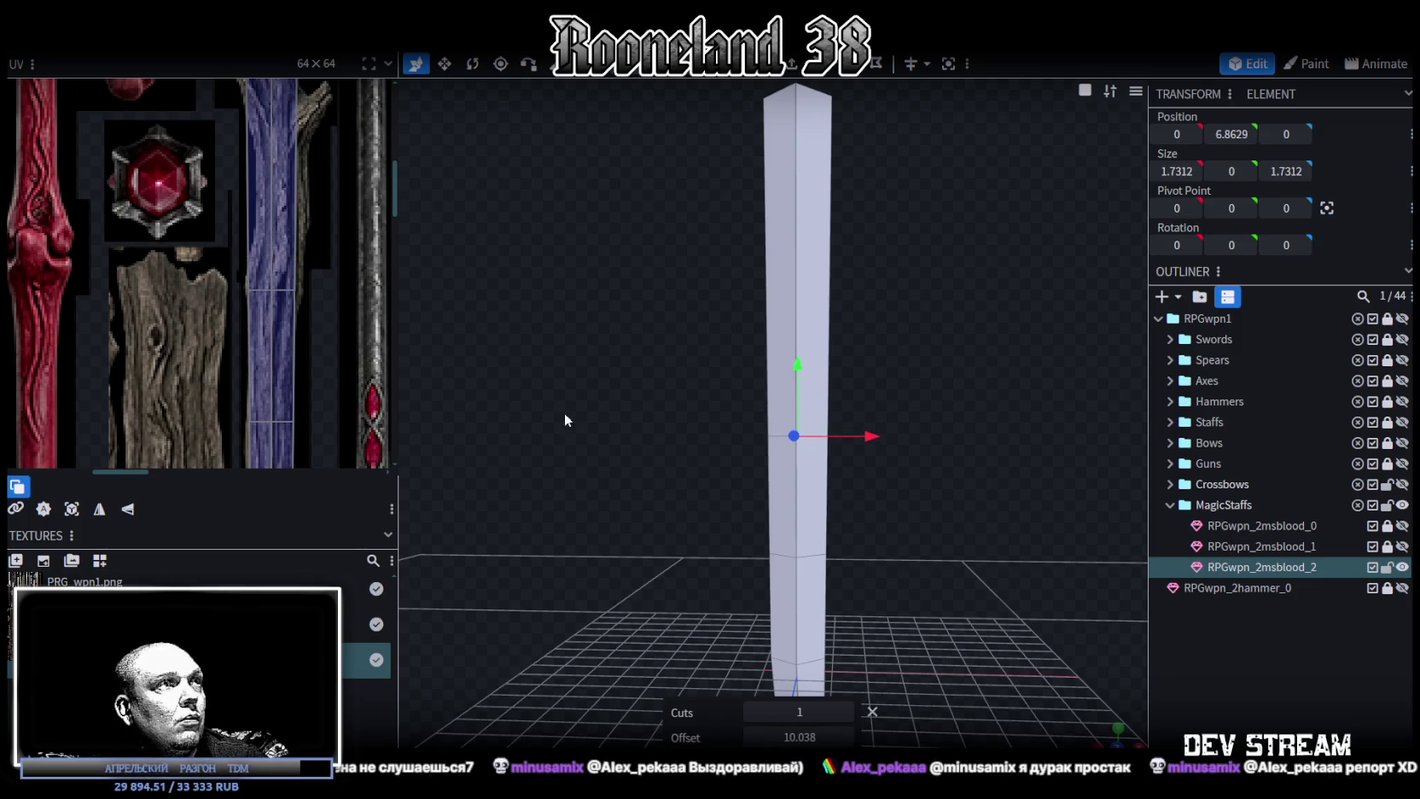
# Pull the face's right UV vertex onto the blue staff strip at about 19.39, 19.27.
pyautogui.scroll(1, 305, 418)
pyautogui.scroll(2, 308, 369)
pyautogui.scroll(2, 267, 386)
pyautogui.moveTo(206, 310)
pyautogui.mouseDown()
pyautogui.moveTo(337, 327)
pyautogui.moveTo(280, 324)
pyautogui.mouseUp()
pyautogui.click(333, 321)
pyautogui.moveTo(49, 487); pyautogui.dragTo(72, 484)
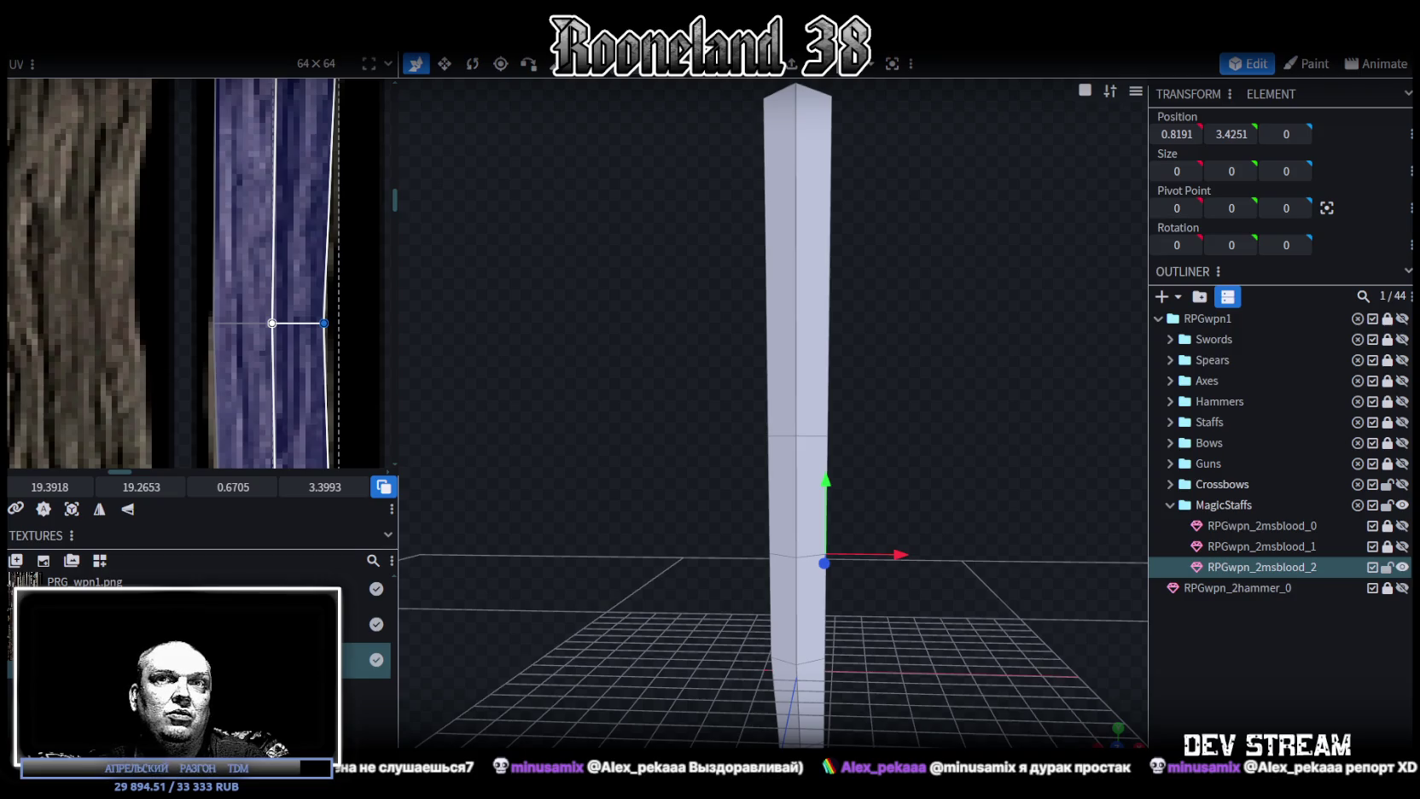
# Nudge the first face's left UV vertex slightly left onto the staff strip.
pyautogui.scroll(-2, 248, 273)
pyautogui.scroll(2, 242, 254)
pyautogui.scroll(2, 255, 302)
pyautogui.moveTo(255, 302); pyautogui.dragTo(298, 374)
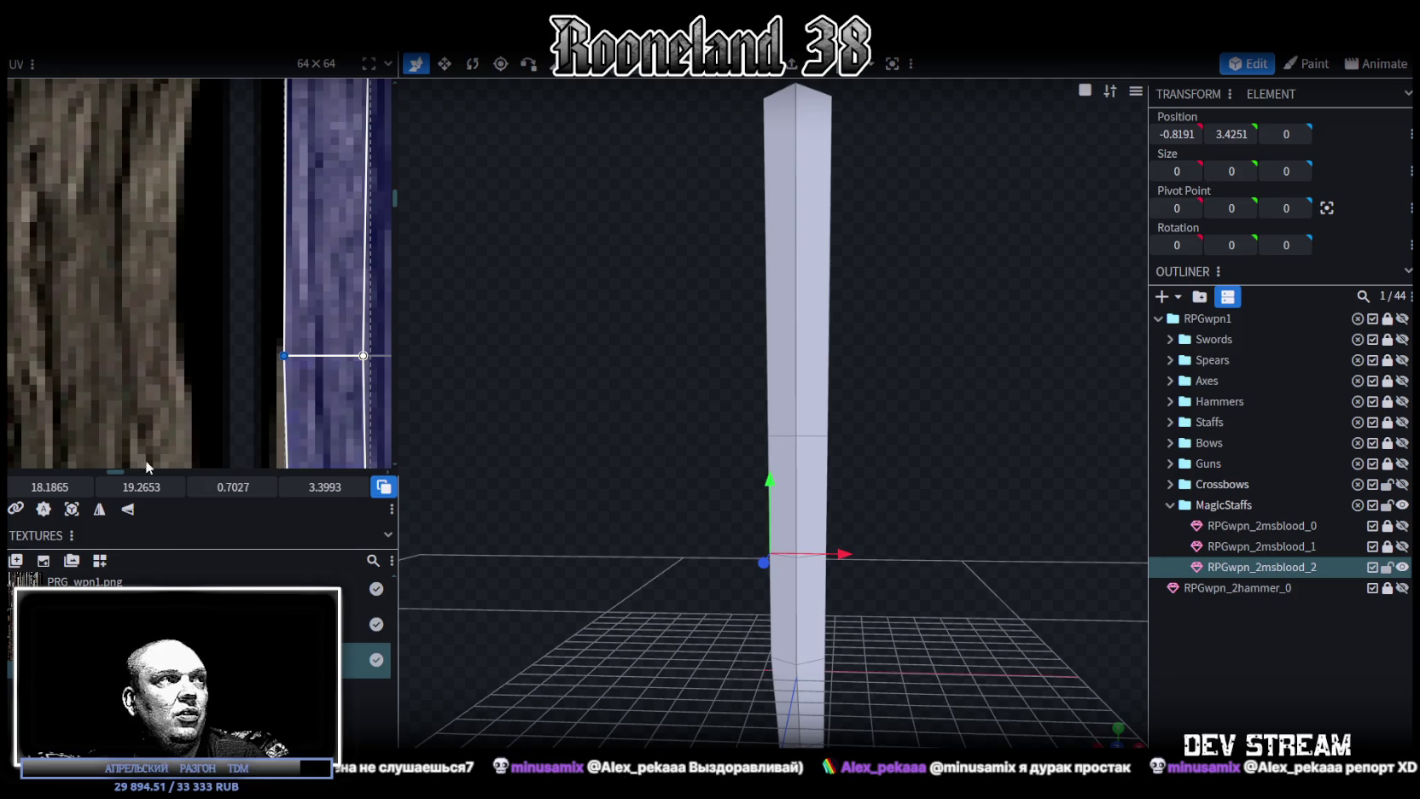
pyautogui.moveTo(286, 355); pyautogui.dragTo(284, 355)
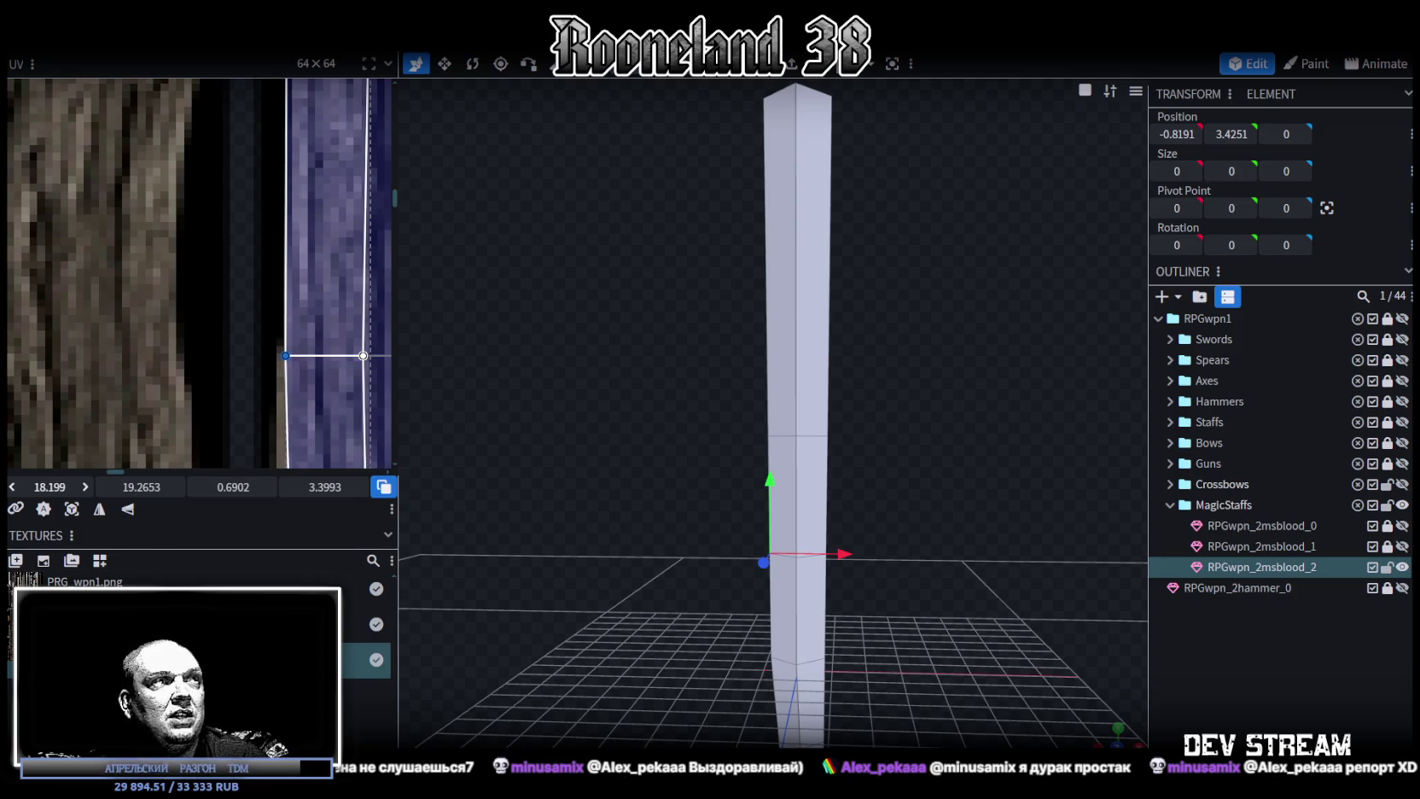
# Shift the lower face's UV vertices left so they sit on the strip.
pyautogui.scroll(-2, 263, 254)
pyautogui.scroll(2, 239, 273)
pyautogui.scroll(1, 214, 305)
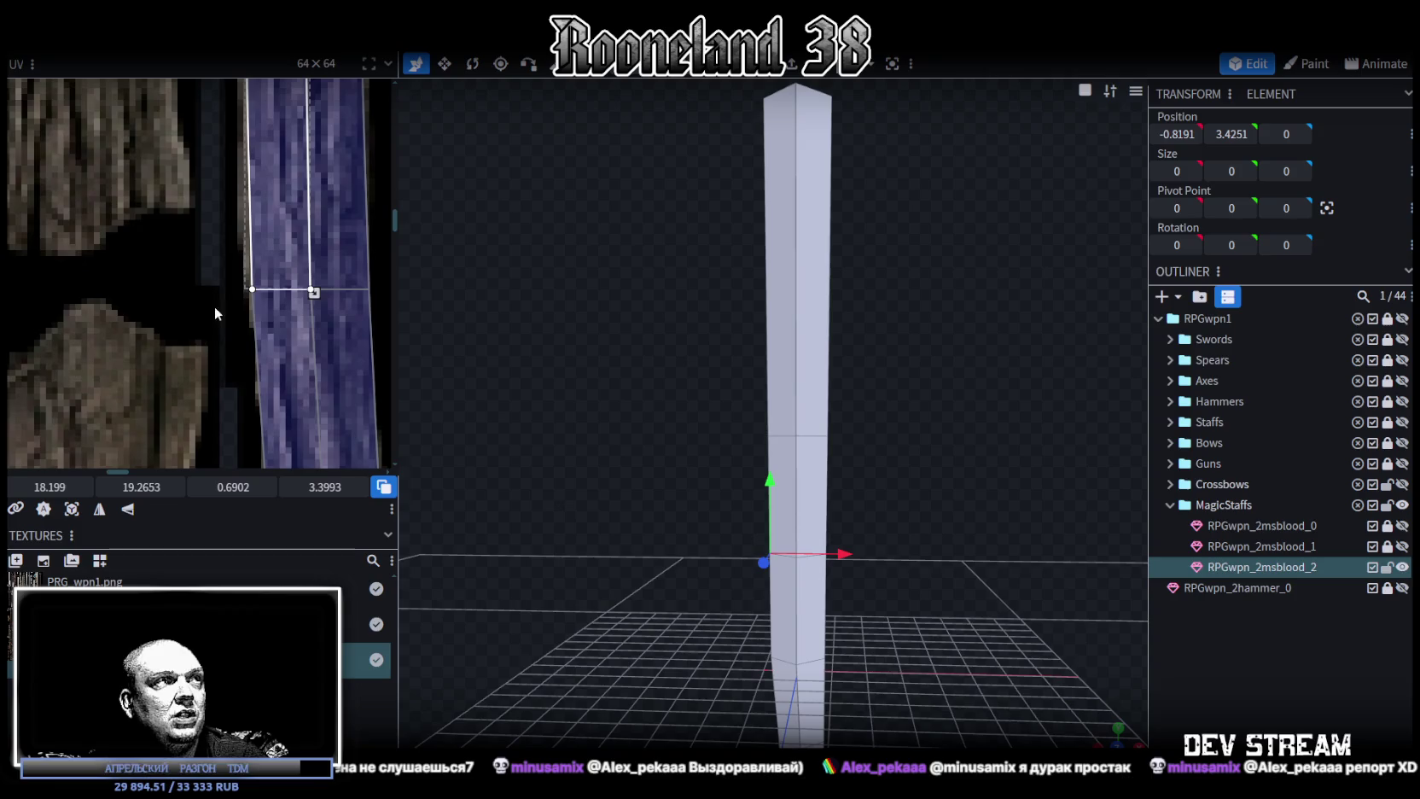
pyautogui.moveTo(215, 294); pyautogui.dragTo(149, 269, button='middle')
pyautogui.moveTo(344, 233); pyautogui.dragTo(223, 310)
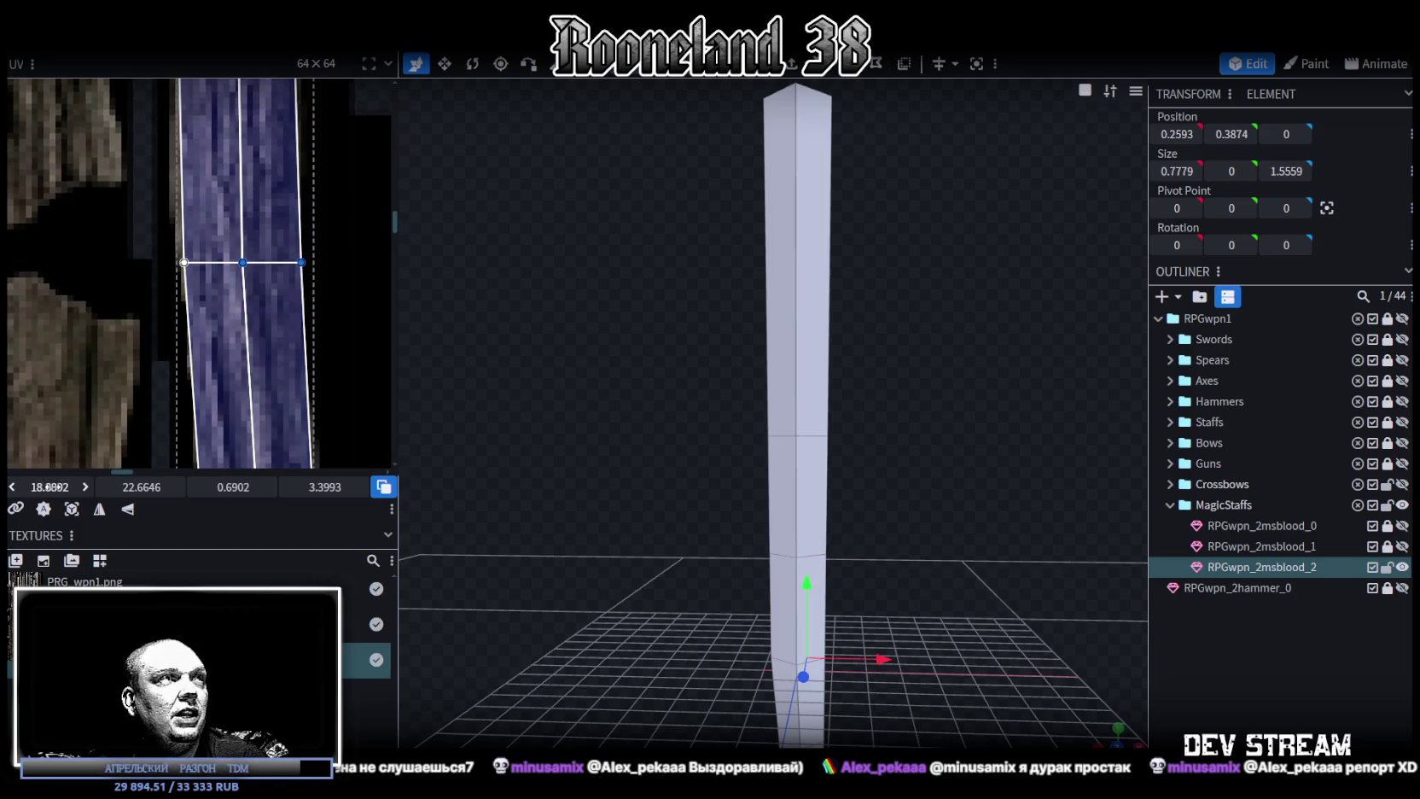
pyautogui.moveTo(342, 224); pyautogui.dragTo(265, 333)
pyautogui.moveTo(50, 486); pyautogui.dragTo(51, 487)
# Slide another face's right UV edge left to line up with the strip.
pyautogui.scroll(-2, 328, 331)
pyautogui.scroll(-1, 321, 265)
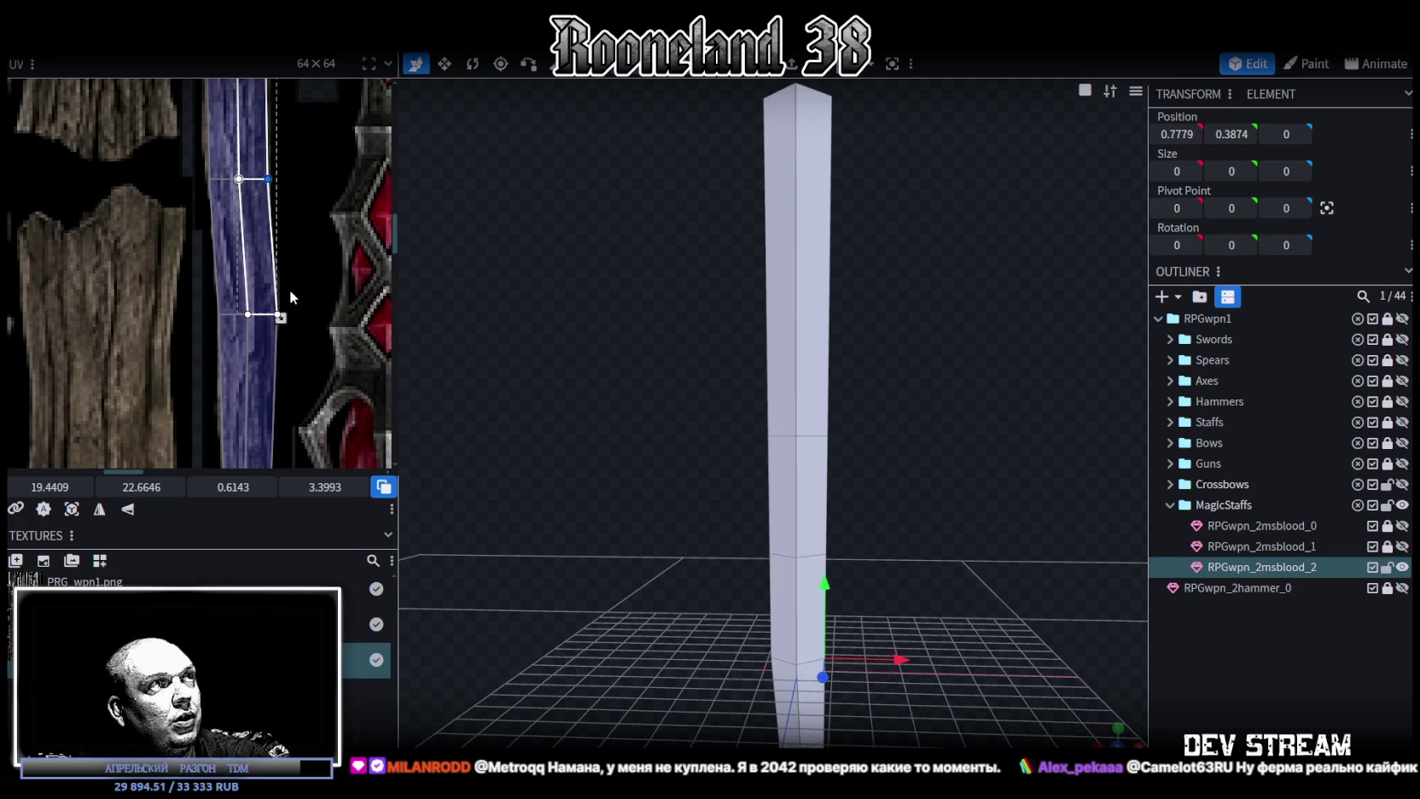
pyautogui.scroll(2, 281, 316)
pyautogui.scroll(2, 292, 285)
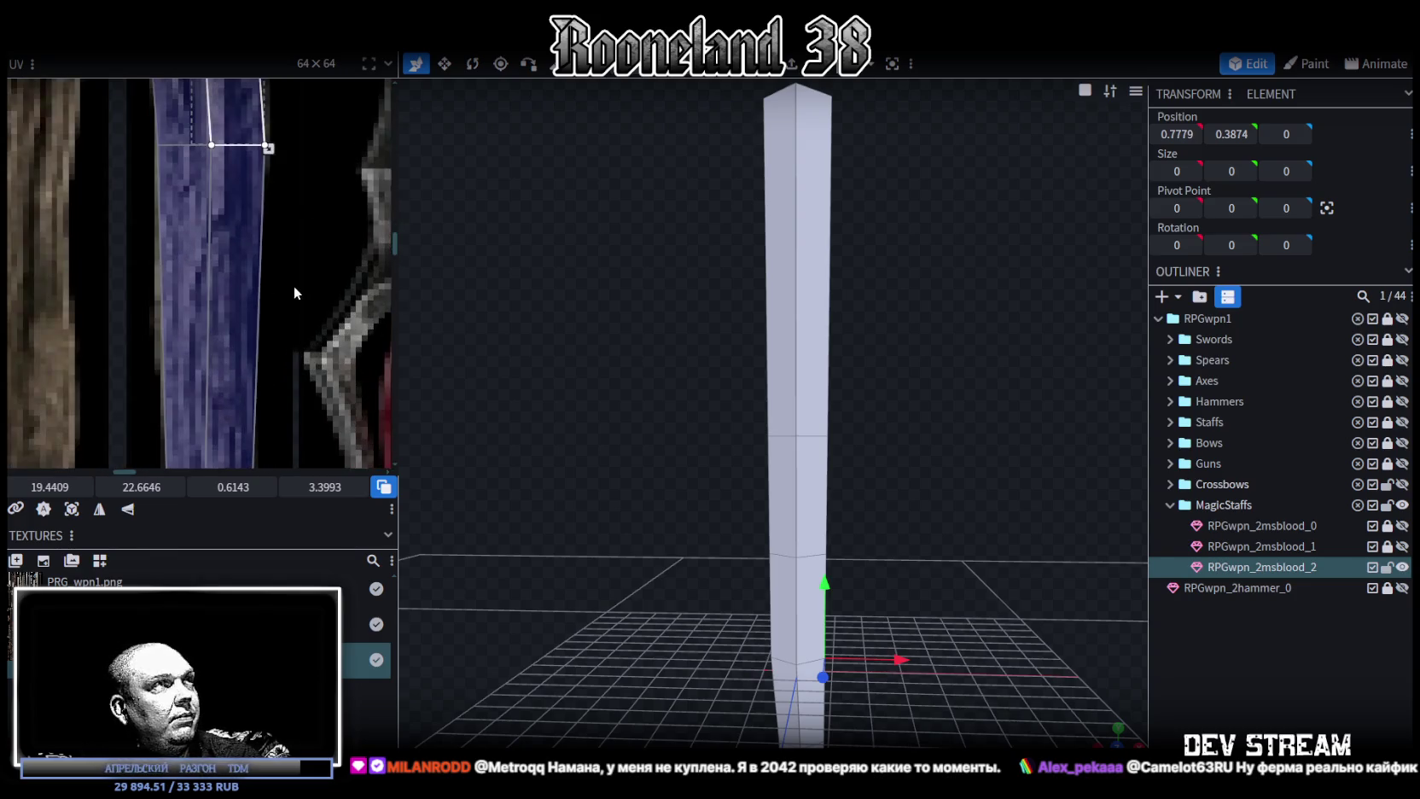
pyautogui.click(306, 213)
pyautogui.moveTo(303, 211); pyautogui.dragTo(296, 212)
# Preview the shaft with the UV checker and inspect the wood-grain mapping from below.
pyautogui.scroll(-2, 325, 358)
pyautogui.scroll(-1, 301, 364)
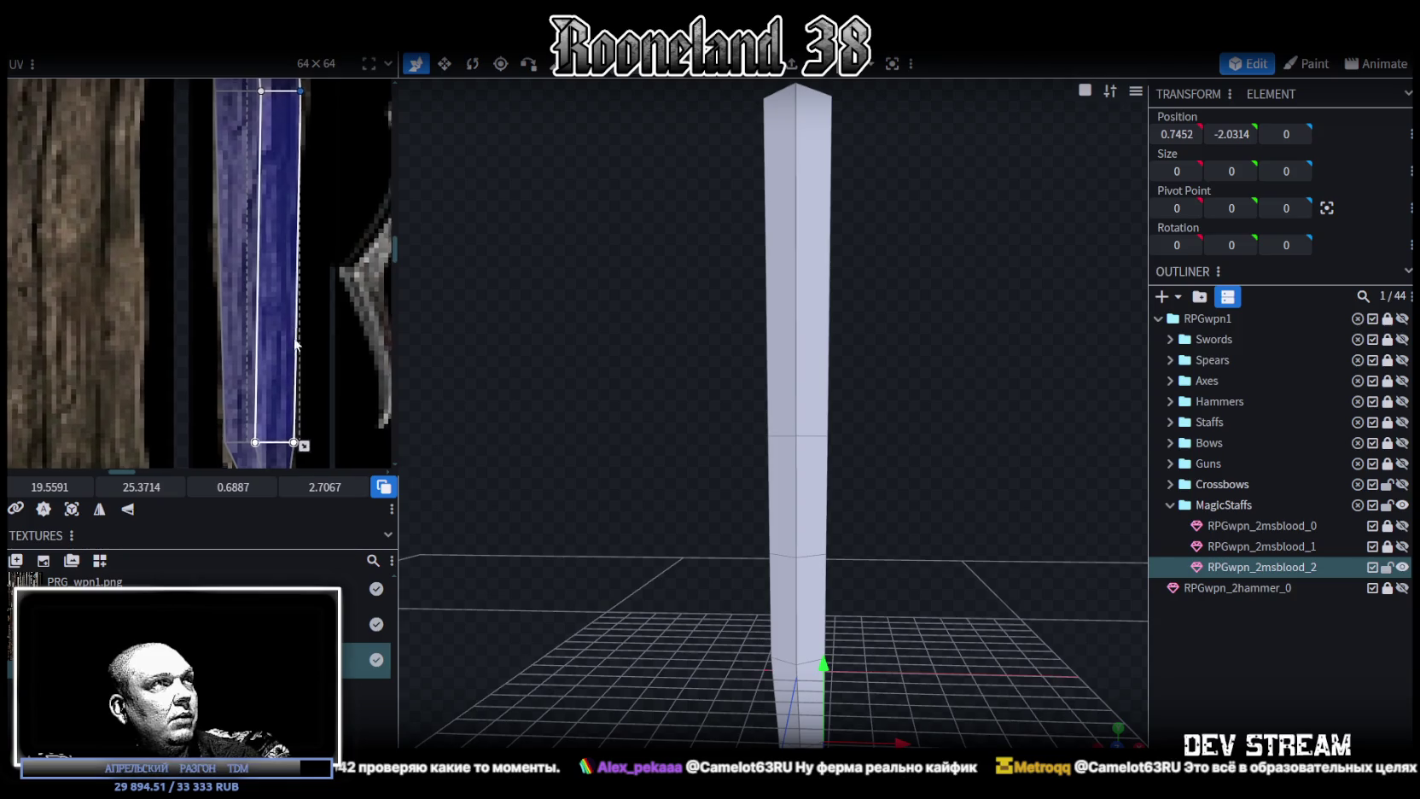
pyautogui.scroll(-2, 700, 494)
pyautogui.press('z')
pyautogui.press('z')
pyautogui.press('z')
pyautogui.moveTo(688, 527)
pyautogui.mouseDown()
pyautogui.moveTo(693, 420)
pyautogui.moveTo(761, 446)
pyautogui.mouseUp()
pyautogui.click(721, 87)
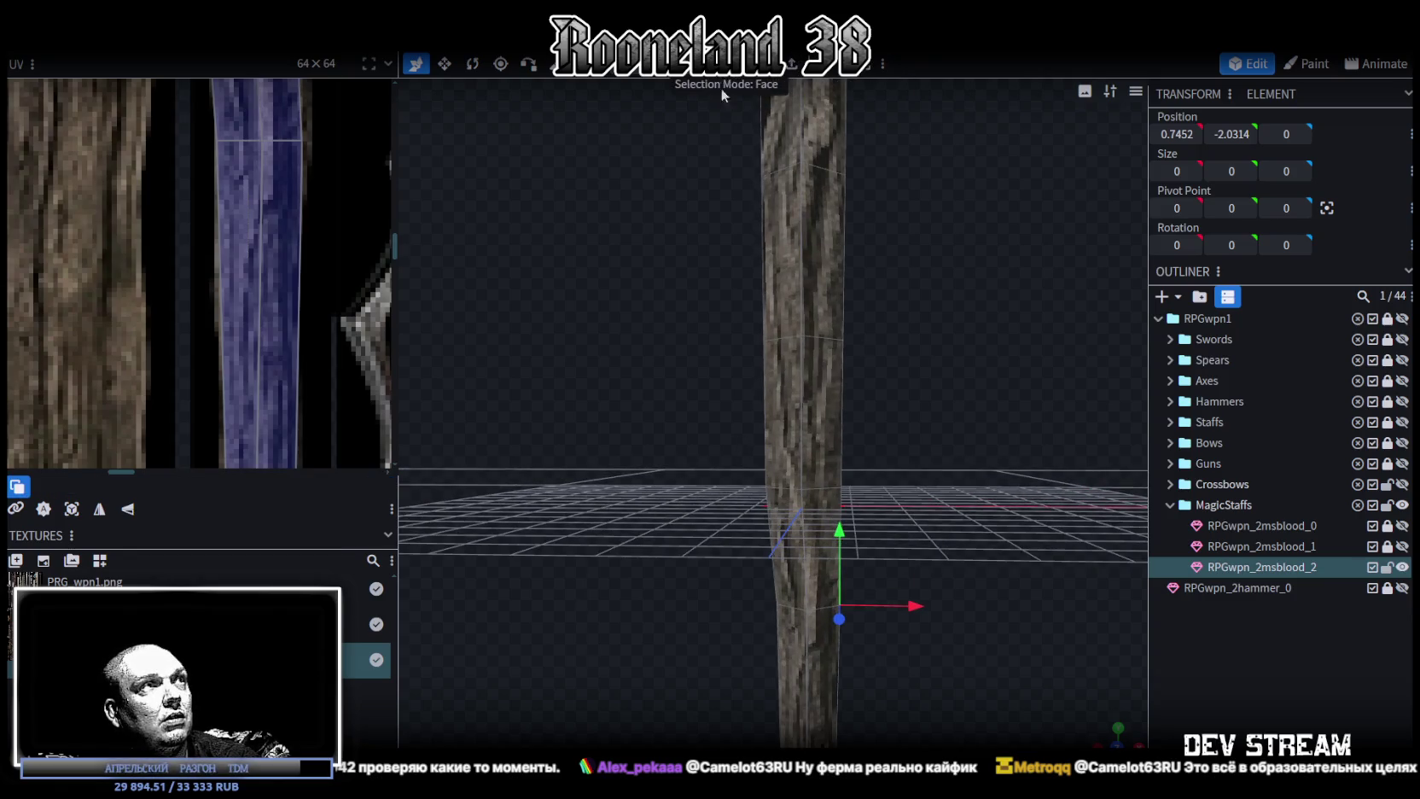
pyautogui.moveTo(809, 450); pyautogui.dragTo(863, 388)
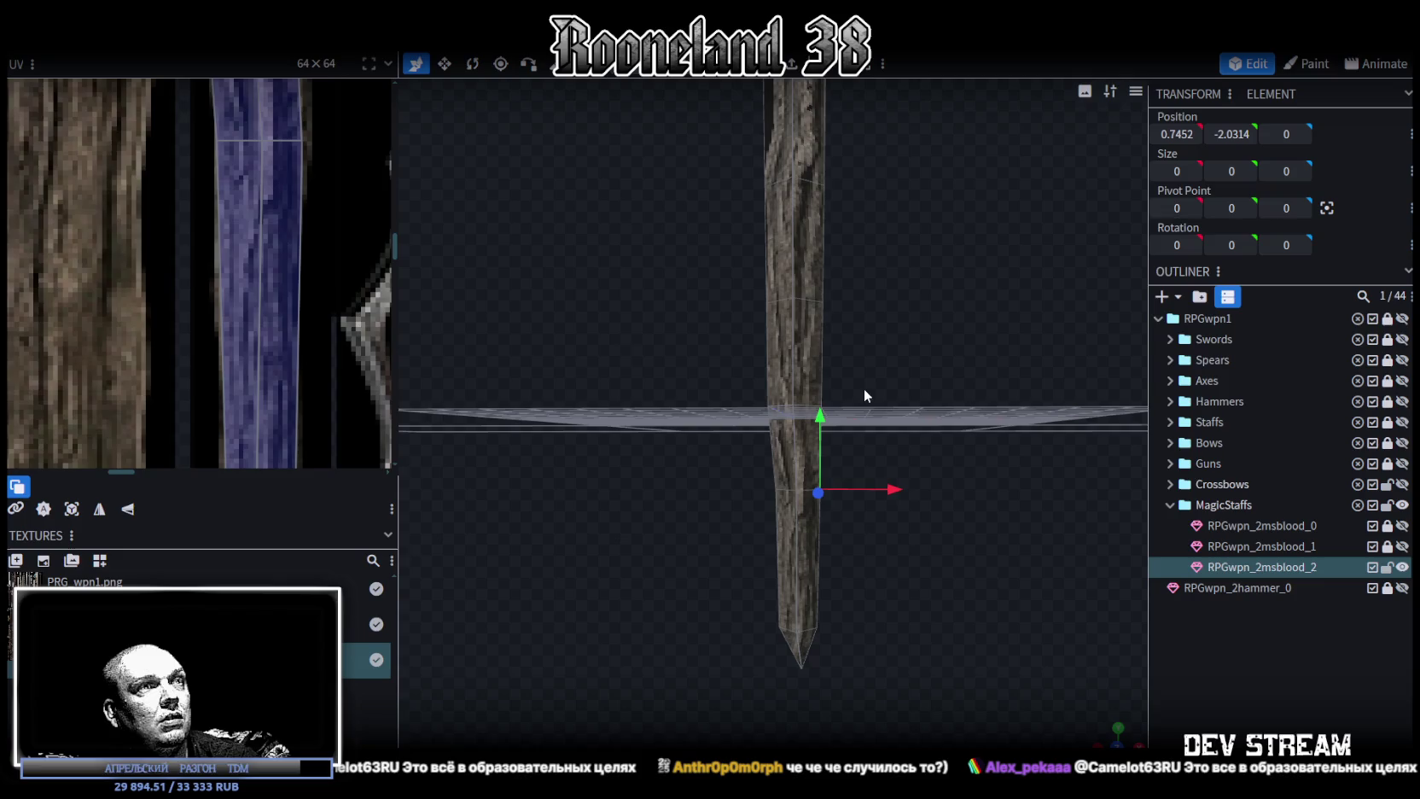
pyautogui.scroll(-3, 313, 299)
pyautogui.scroll(-1, 303, 308)
pyautogui.moveTo(535, 353); pyautogui.dragTo(550, 427)
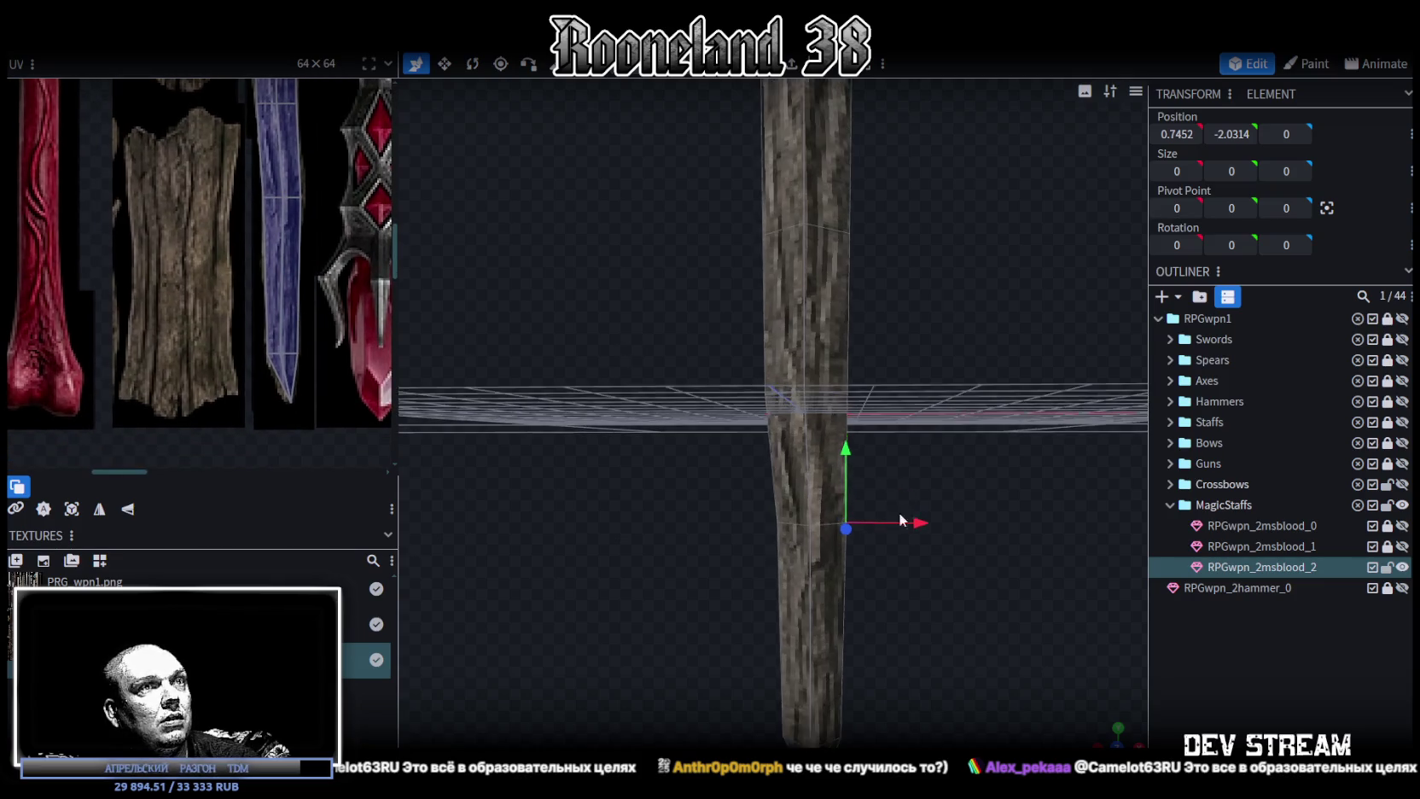
pyautogui.click(796, 524)
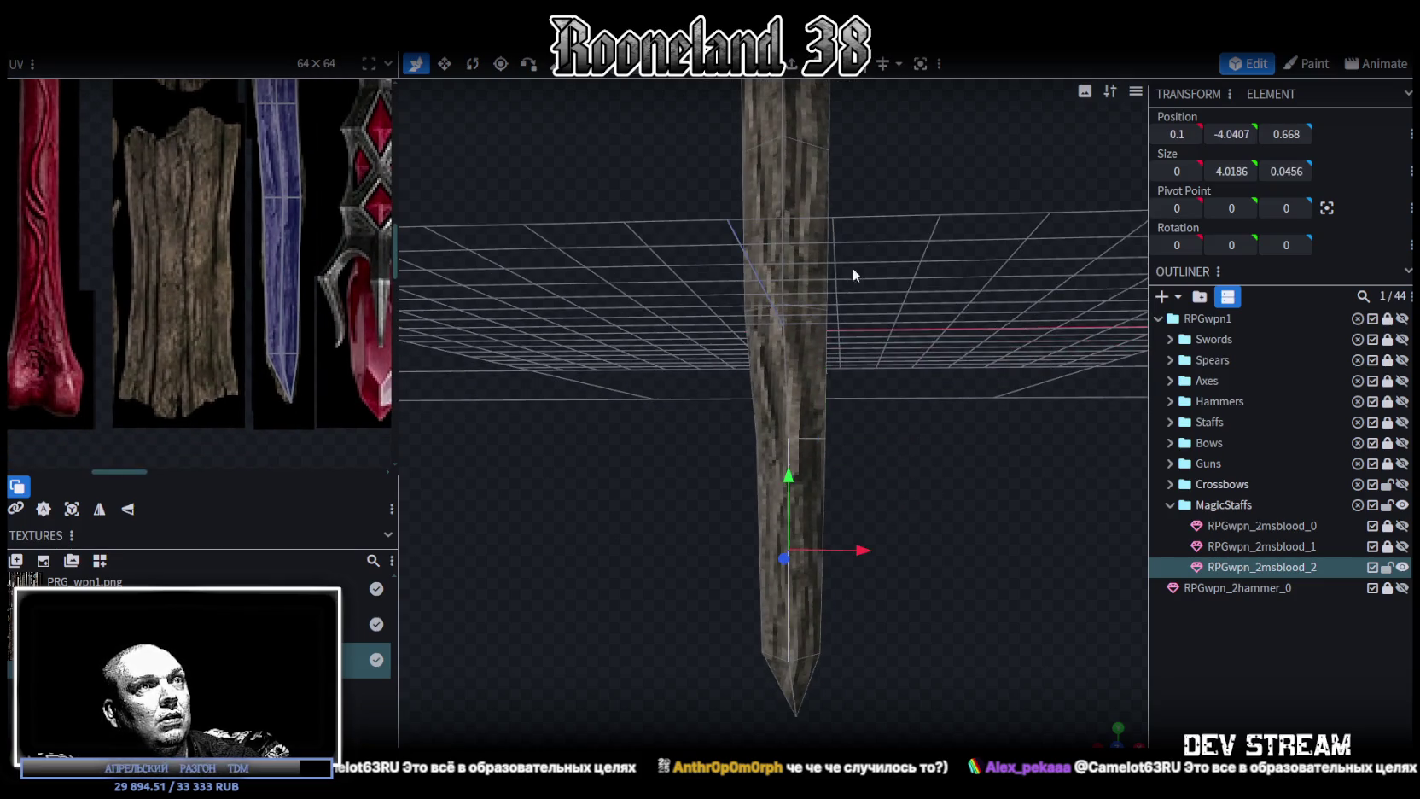
# Insert a loop cut through the shaft and shift one vertex ring slightly sideways.
pyautogui.hotkey('ctrl', 'r')
pyautogui.scroll(2, 857, 460)
pyautogui.moveTo(892, 502); pyautogui.dragTo(546, 296)
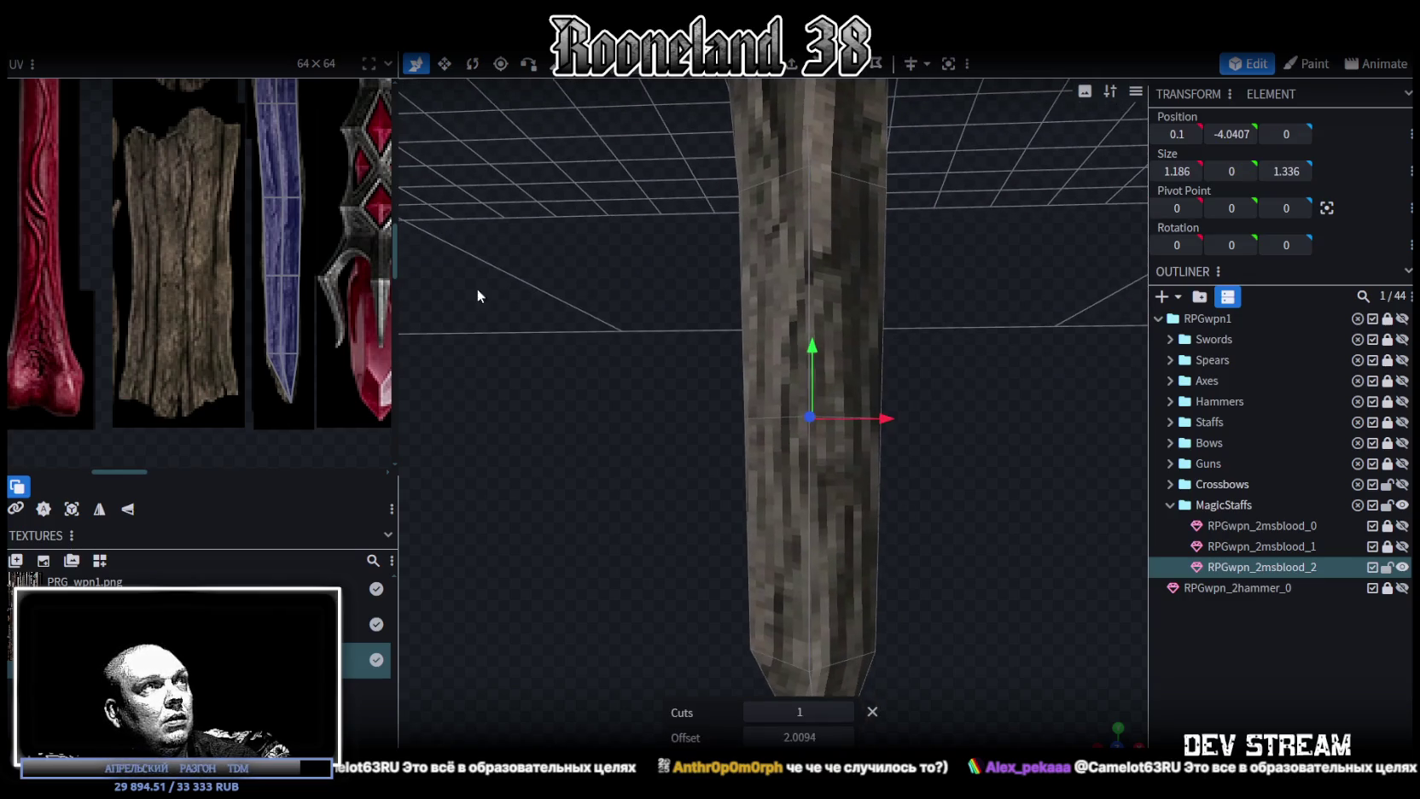
pyautogui.click(255, 258)
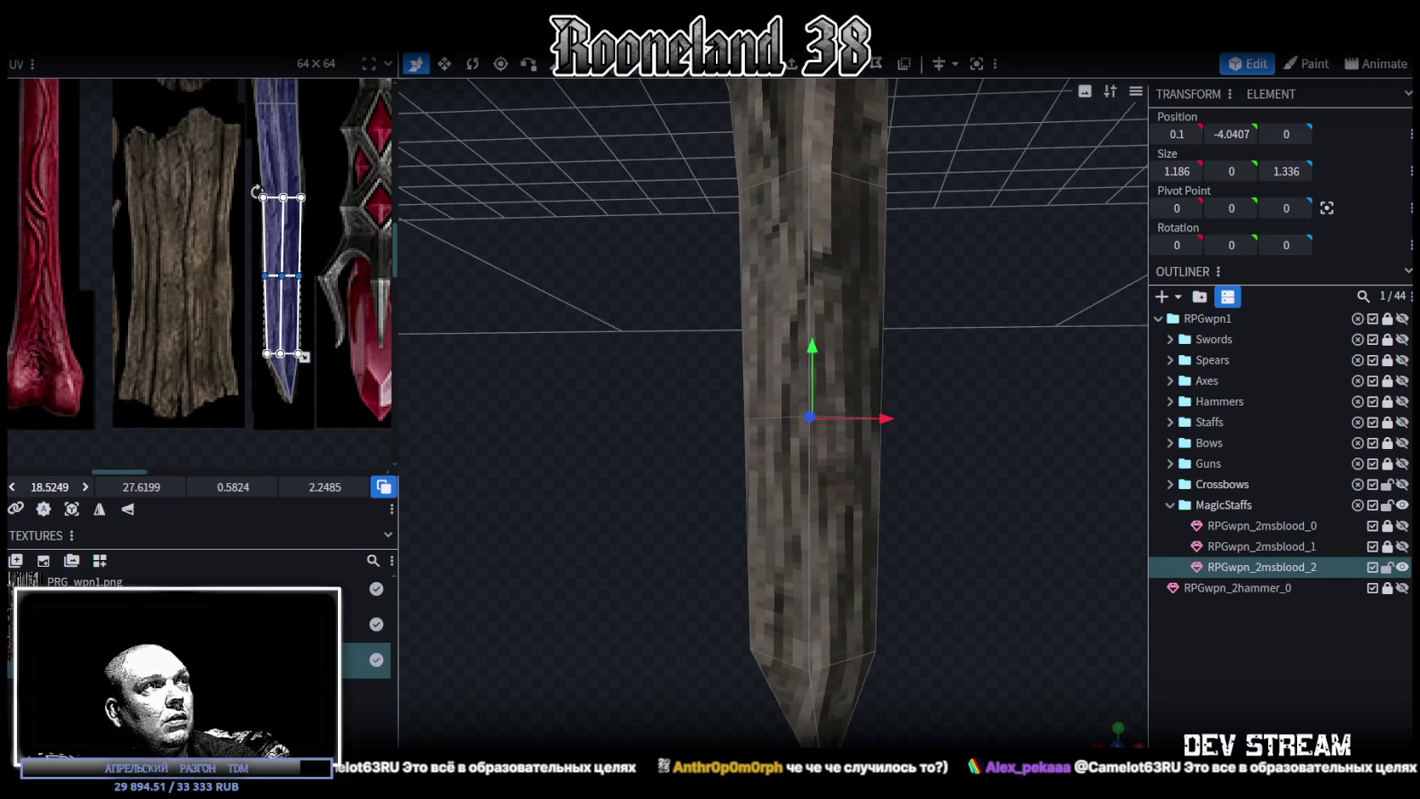
pyautogui.moveTo(681, 365)
pyautogui.mouseDown()
pyautogui.moveTo(926, 426)
pyautogui.moveTo(958, 460)
pyautogui.mouseUp()
pyautogui.moveTo(745, 407); pyautogui.dragTo(953, 458)
pyautogui.moveTo(888, 418); pyautogui.dragTo(890, 405)
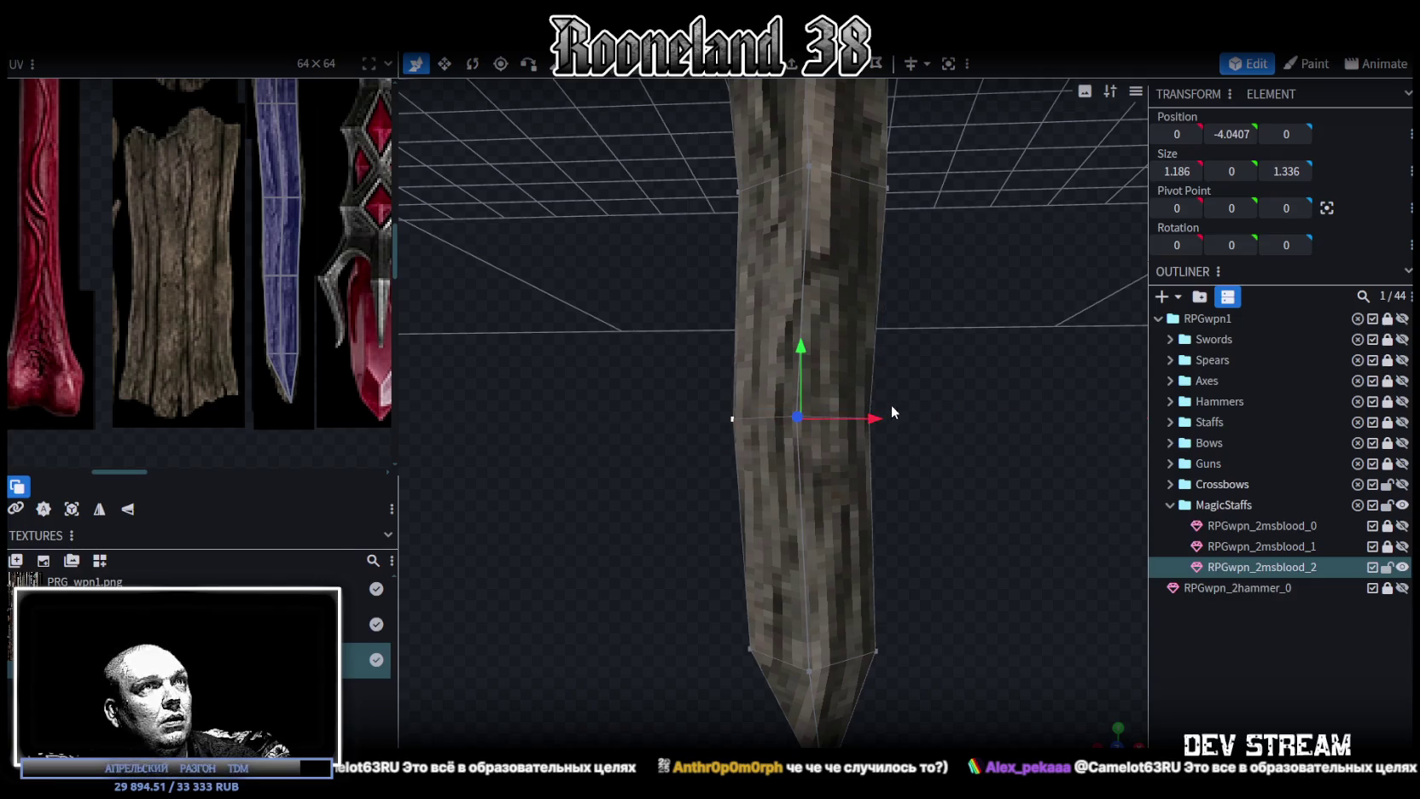
# Move the upper shaft ring to the left, redoing a discarded trial move.
pyautogui.click(798, 146)
pyautogui.scroll(5, 307, 307)
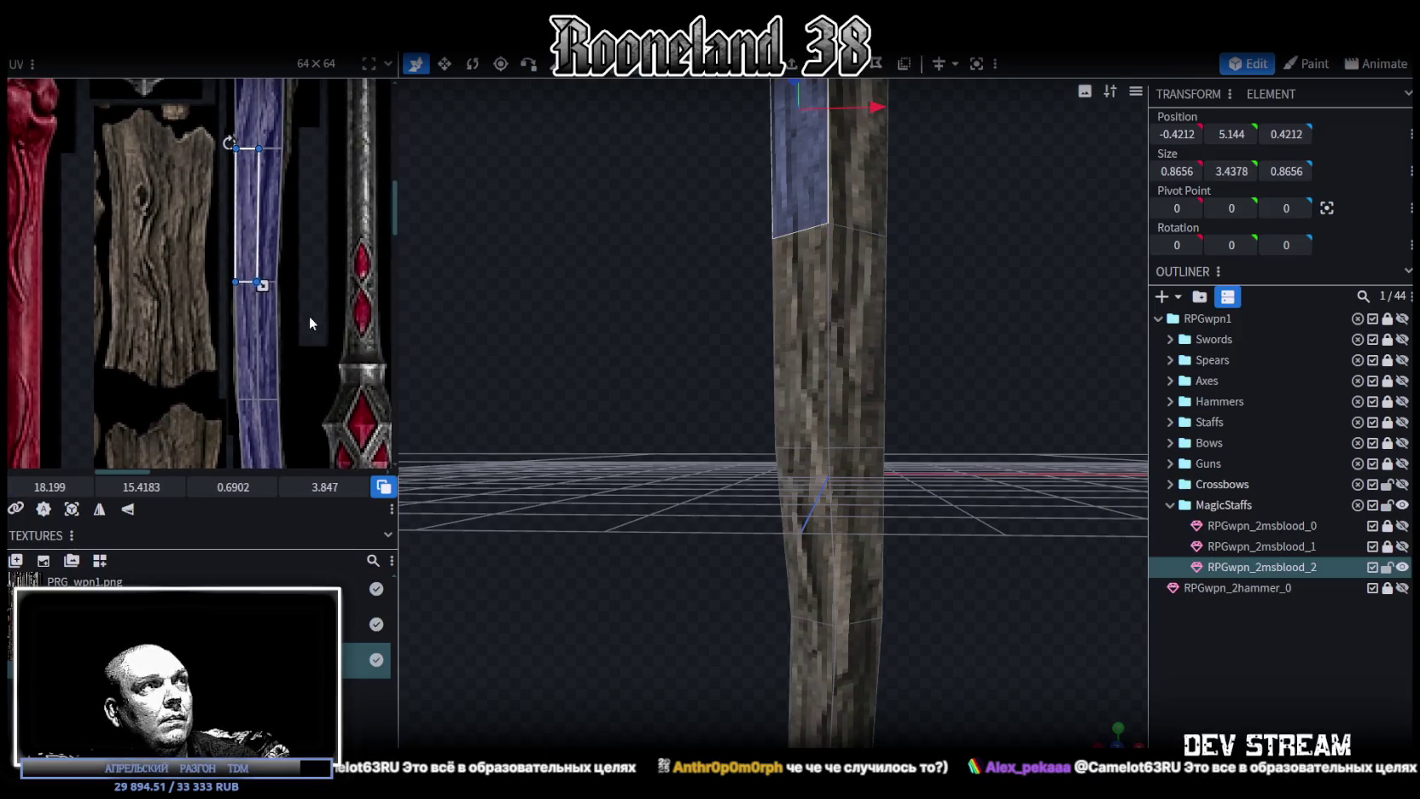
pyautogui.click(887, 236)
pyautogui.press('v')
pyautogui.moveTo(910, 239); pyautogui.dragTo(898, 236)
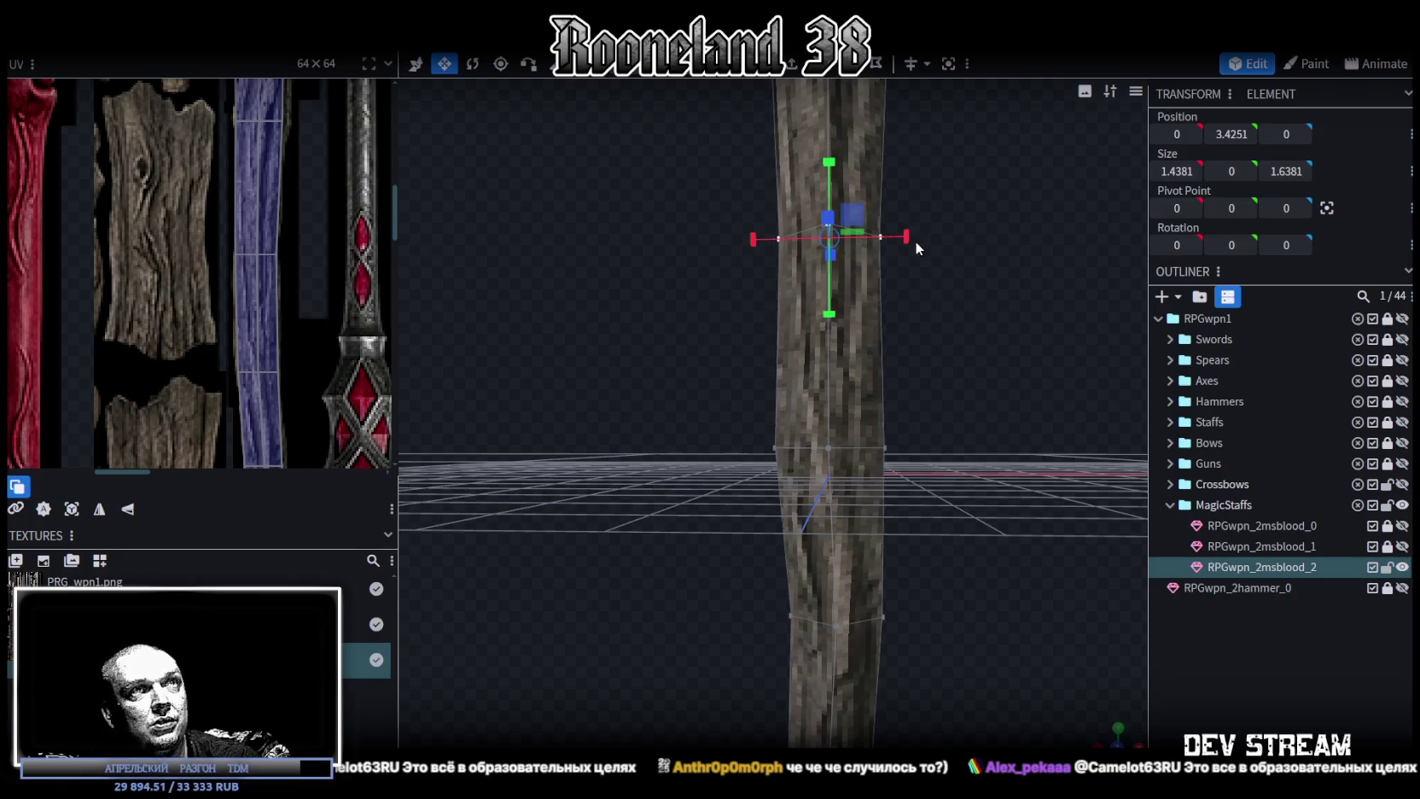
pyautogui.hotkey('ctrl', 'z')
pyautogui.press('v')
pyautogui.moveTo(909, 239); pyautogui.dragTo(899, 237)
# Check the shaft's gentle bend from the front and in perspective.
pyautogui.press('KP_1')
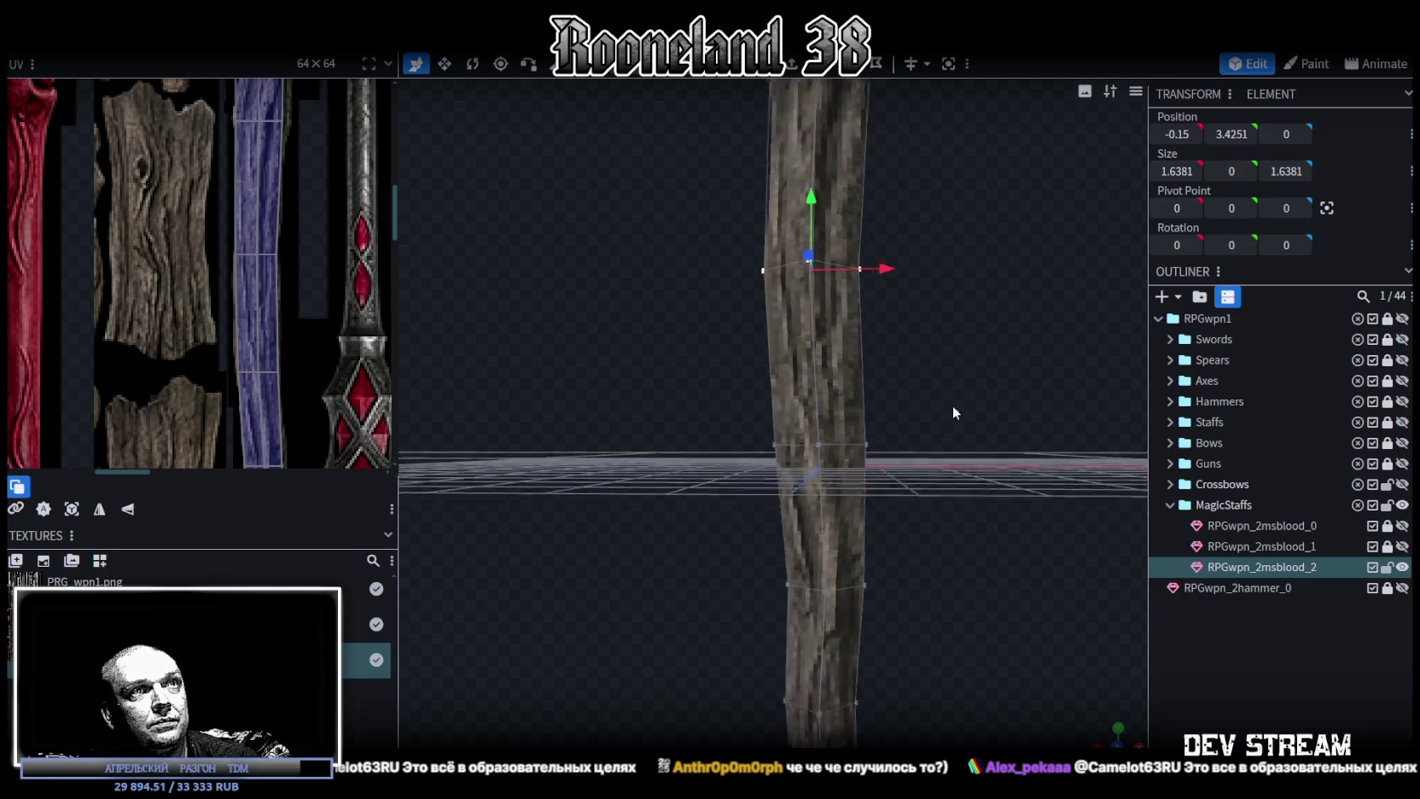
pyautogui.moveTo(965, 356)
pyautogui.mouseDown()
pyautogui.moveTo(965, 388)
pyautogui.moveTo(854, 359)
pyautogui.mouseUp()
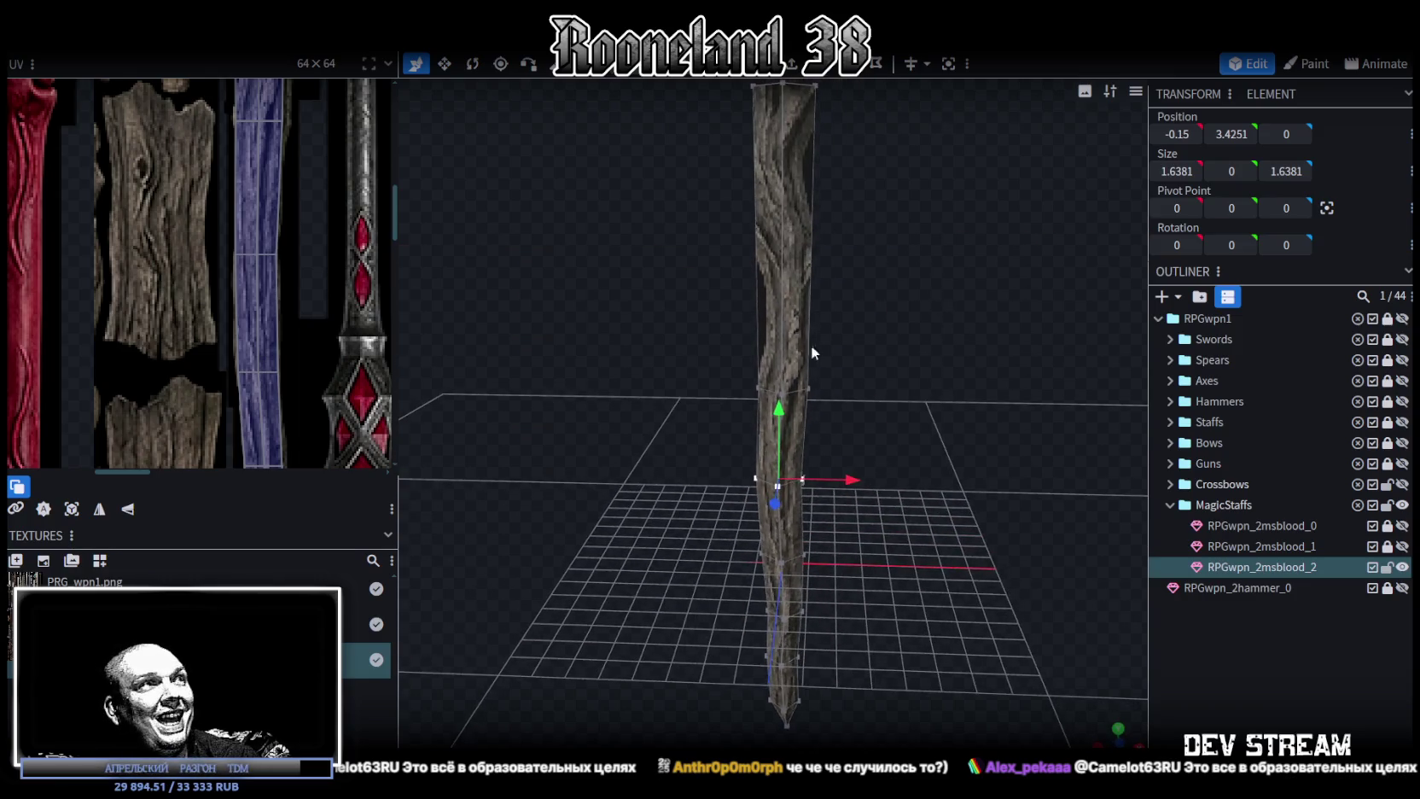
pyautogui.scroll(2, 325, 281)
pyautogui.scroll(2, 326, 283)
# Loop-cut a vertical edge on the upper shaft, placing the ring at Y 11.8815.
pyautogui.moveTo(900, 259)
pyautogui.mouseDown()
pyautogui.moveTo(913, 244)
pyautogui.moveTo(909, 266)
pyautogui.mouseUp()
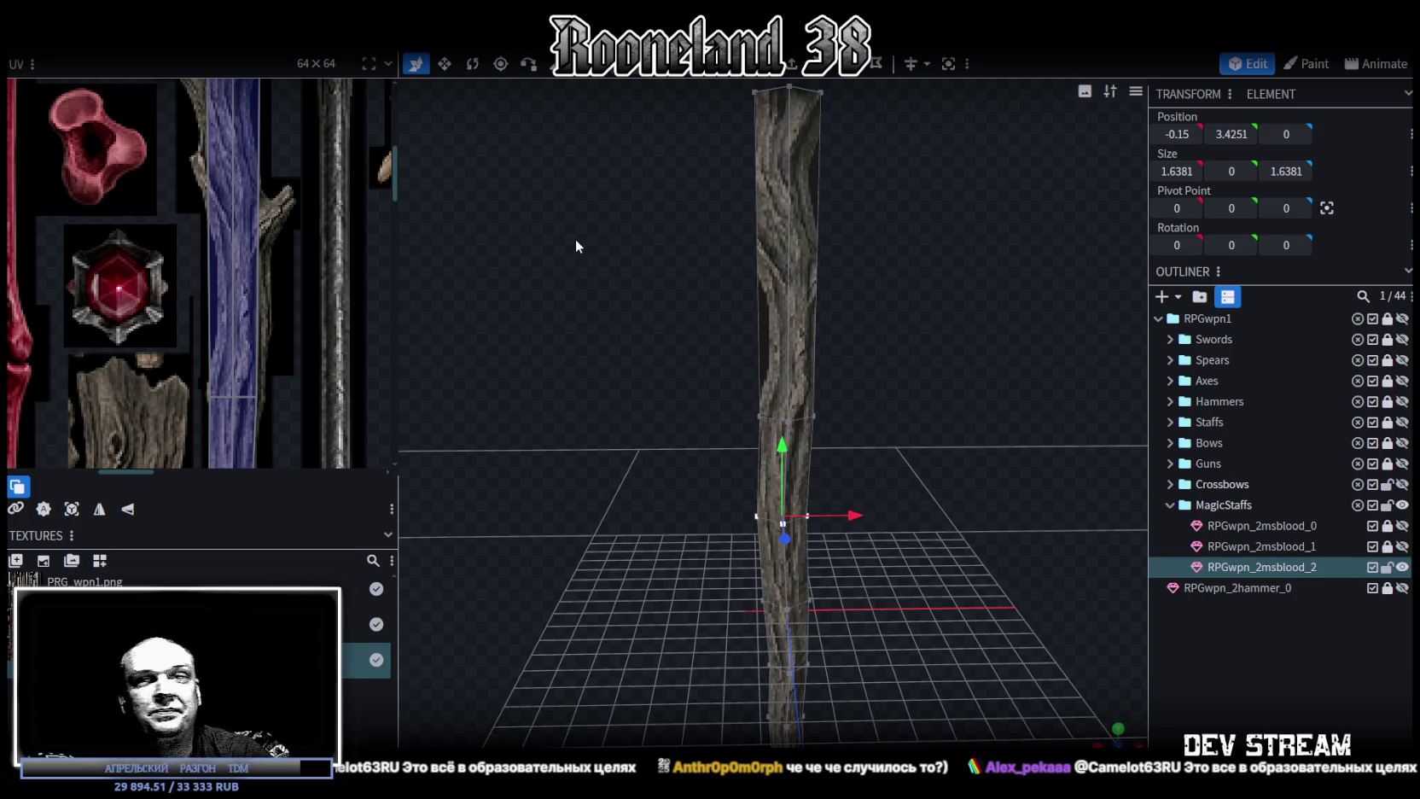
pyautogui.moveTo(524, 256)
pyautogui.mouseDown()
pyautogui.moveTo(653, 325)
pyautogui.moveTo(612, 316)
pyautogui.moveTo(627, 329)
pyautogui.moveTo(557, 286)
pyautogui.mouseUp()
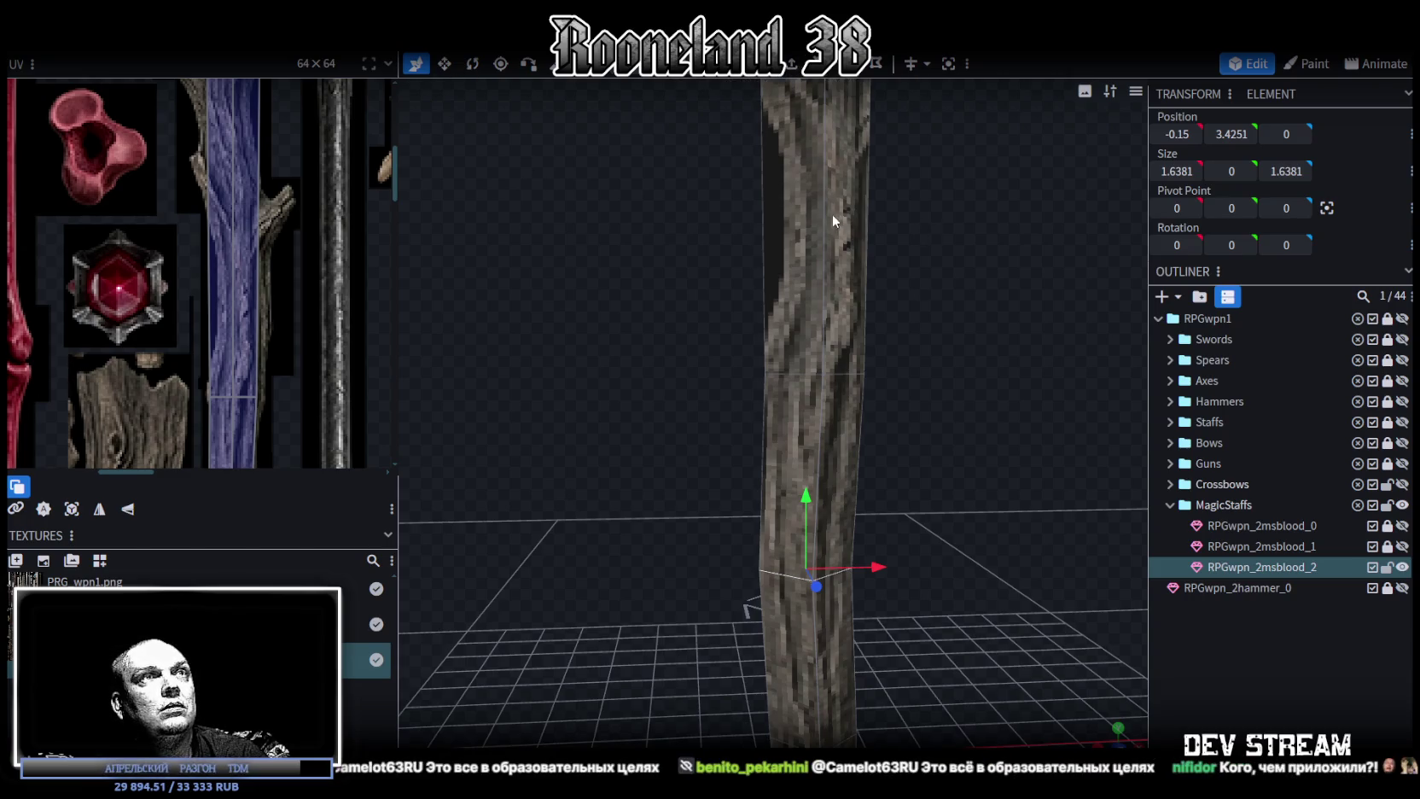
pyautogui.click(824, 256)
pyautogui.moveTo(904, 270); pyautogui.dragTo(937, 358)
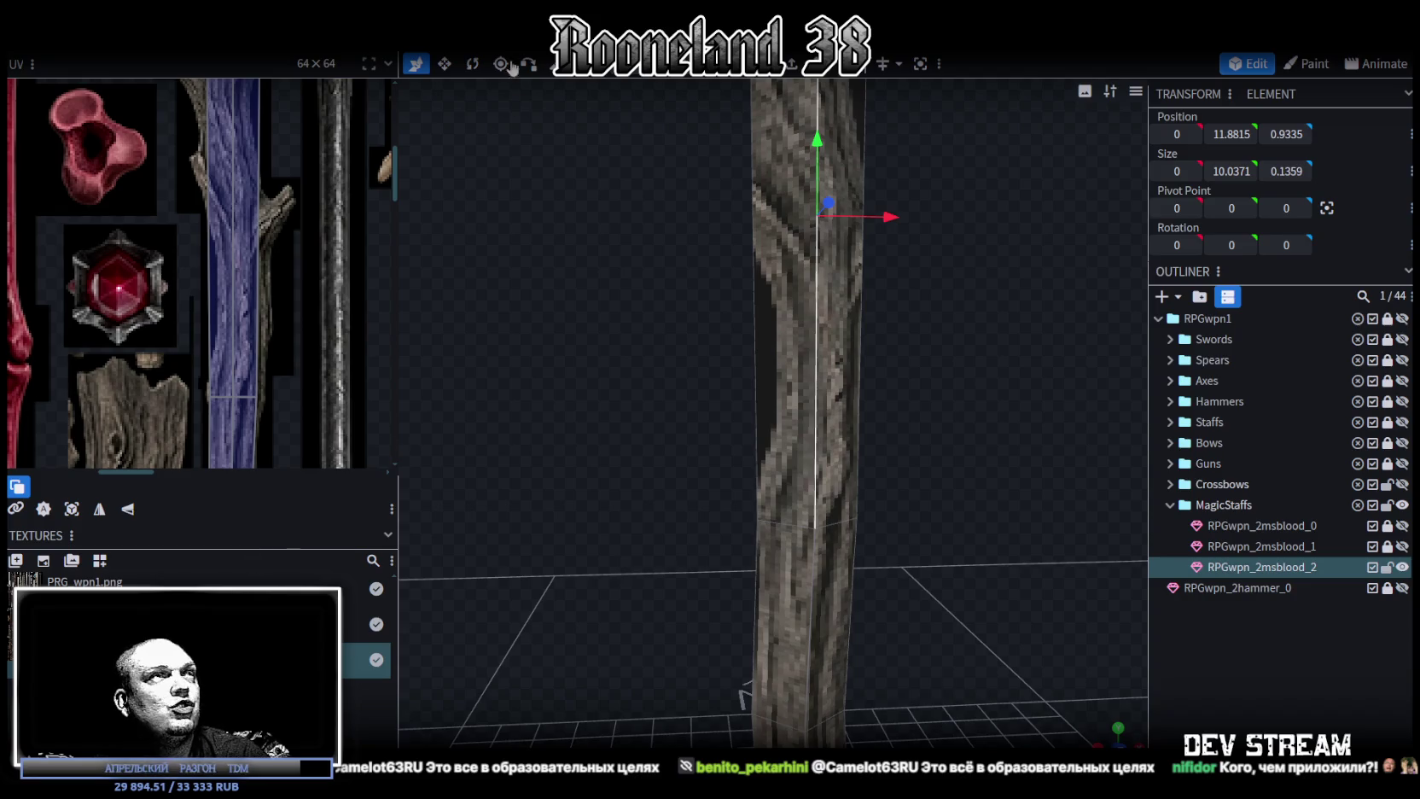
pyautogui.click(818, 65)
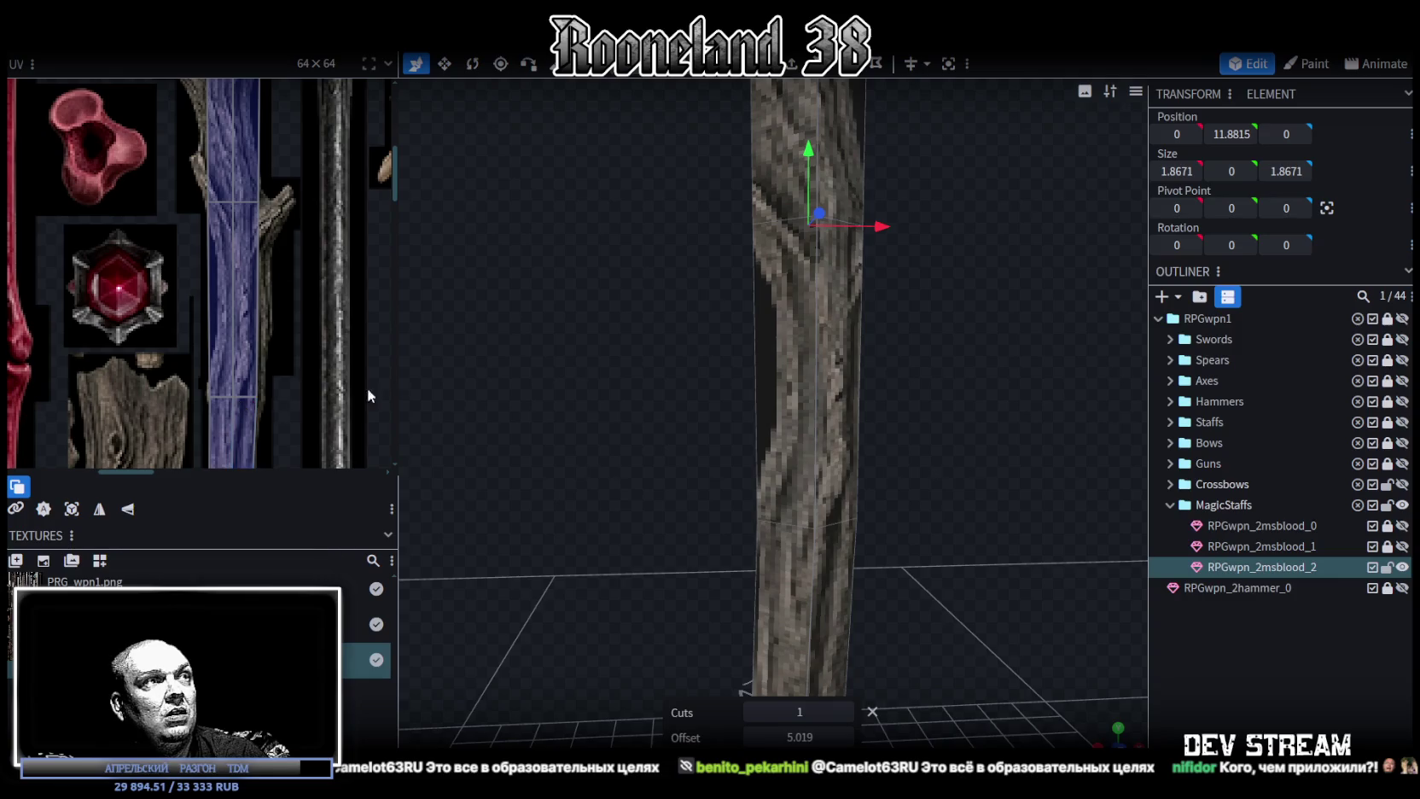
# Widen the UV panel and slide the new loop cut lower on the shaft.
pyautogui.moveTo(399, 359); pyautogui.dragTo(457, 360)
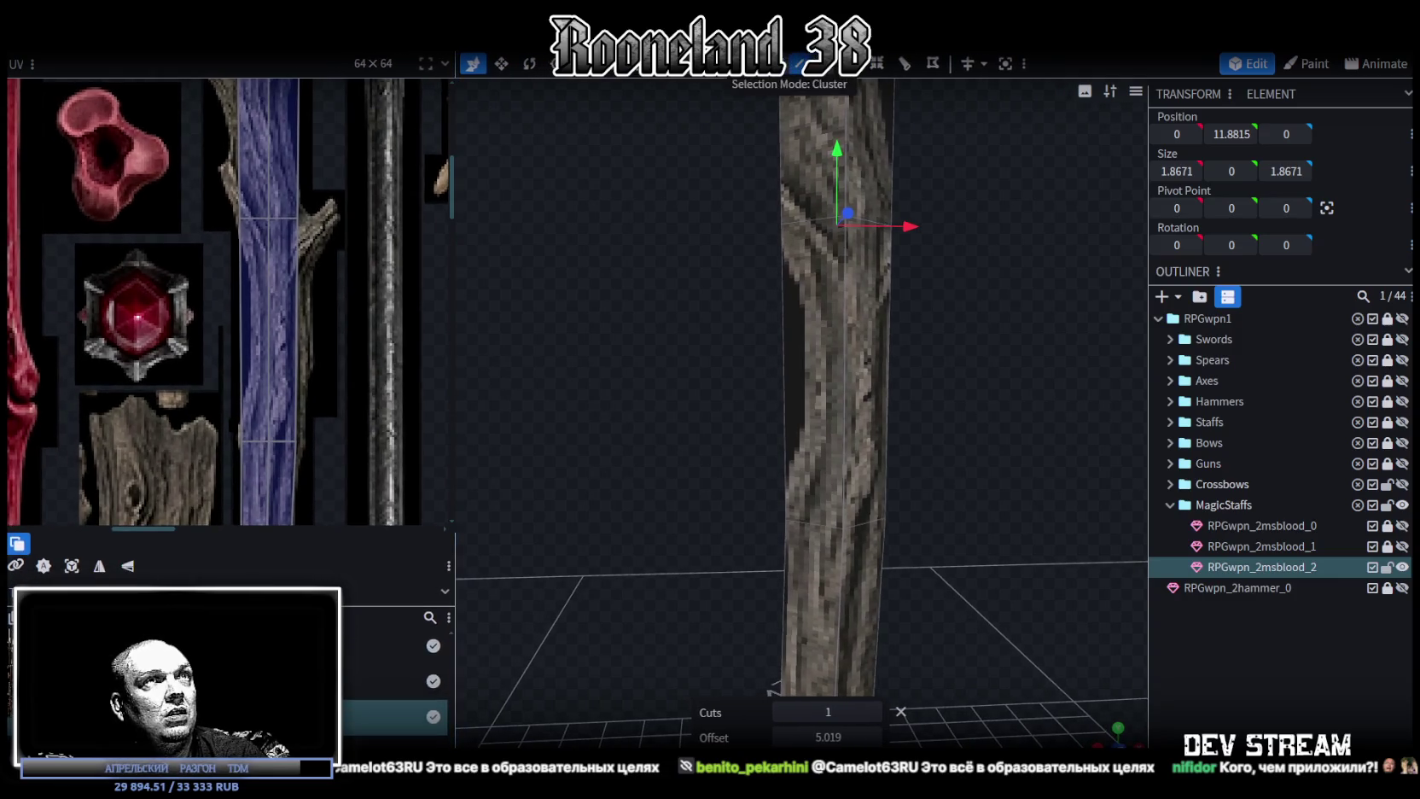
pyautogui.moveTo(667, 370); pyautogui.dragTo(964, 176)
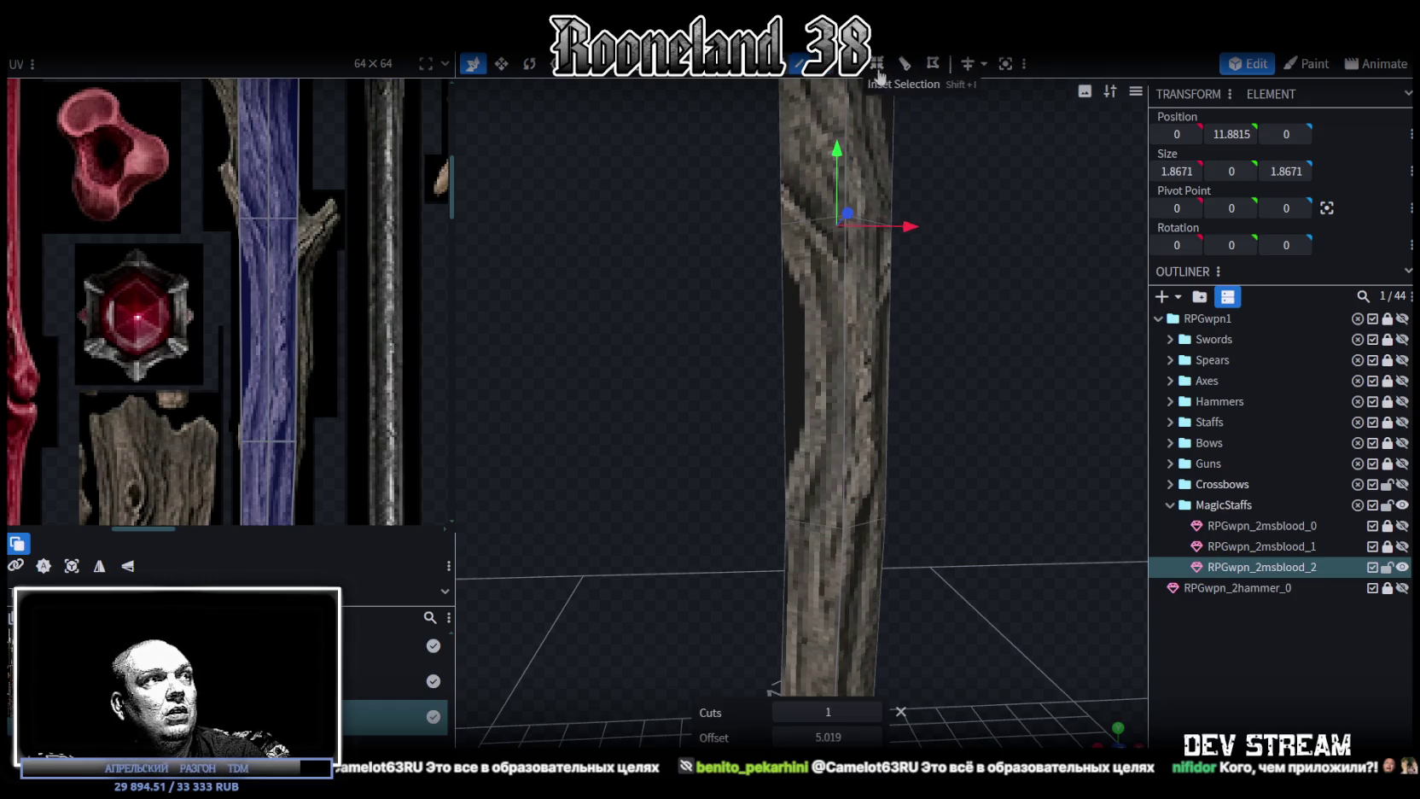
pyautogui.moveTo(828, 736); pyautogui.dragTo(862, 736)
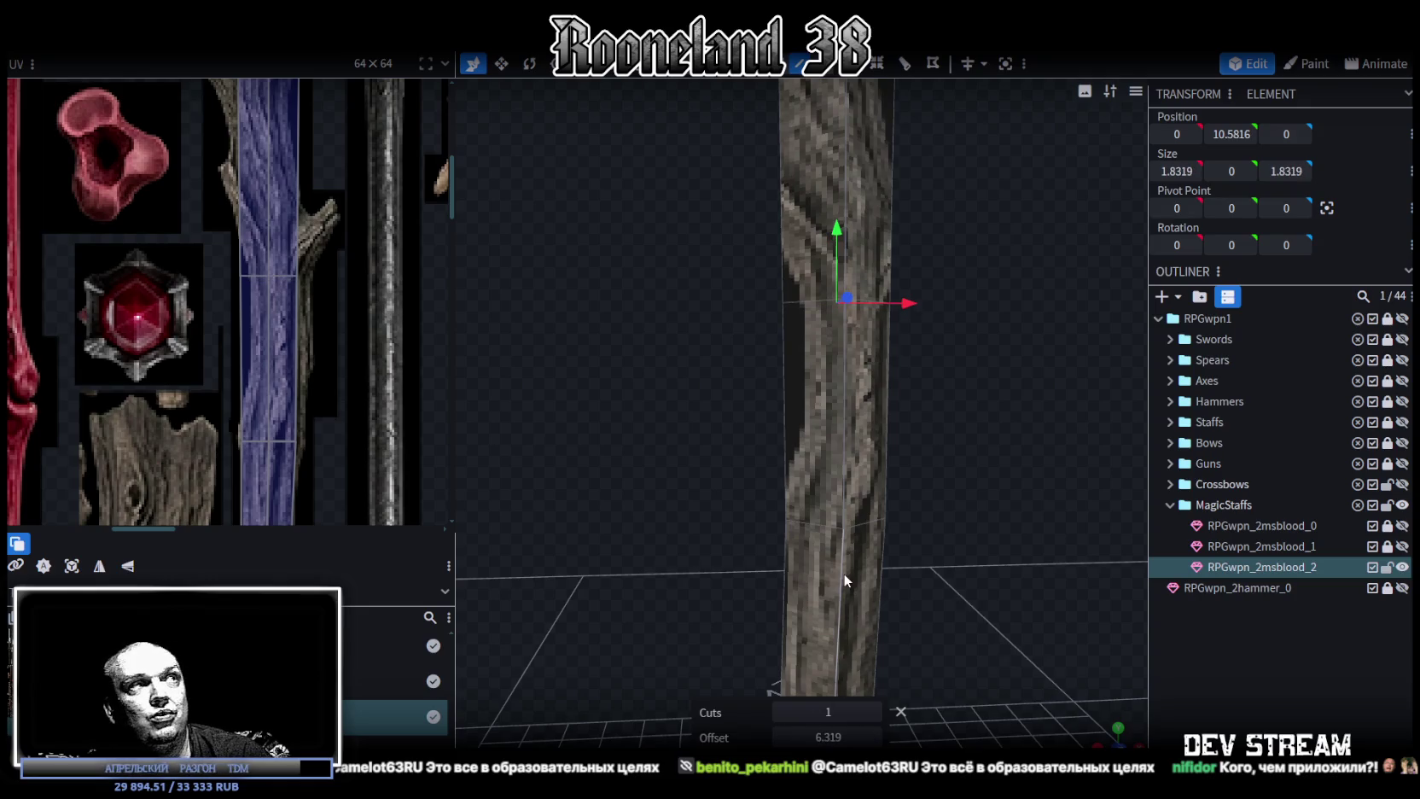
# Slide the lower cut further down and skew the two stacked UV faces' upper vertices right.
pyautogui.click(281, 275)
pyautogui.click(282, 275)
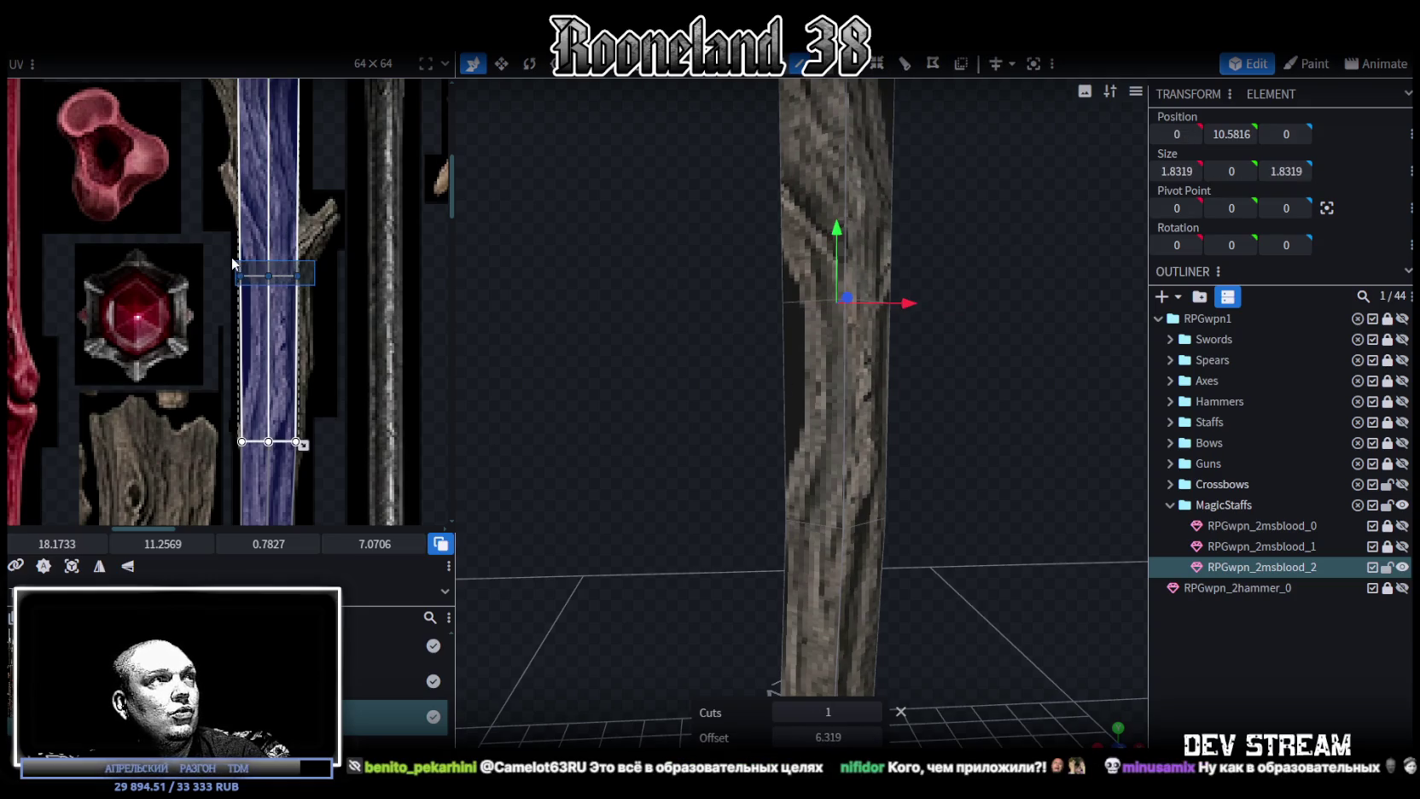
pyautogui.click(855, 417)
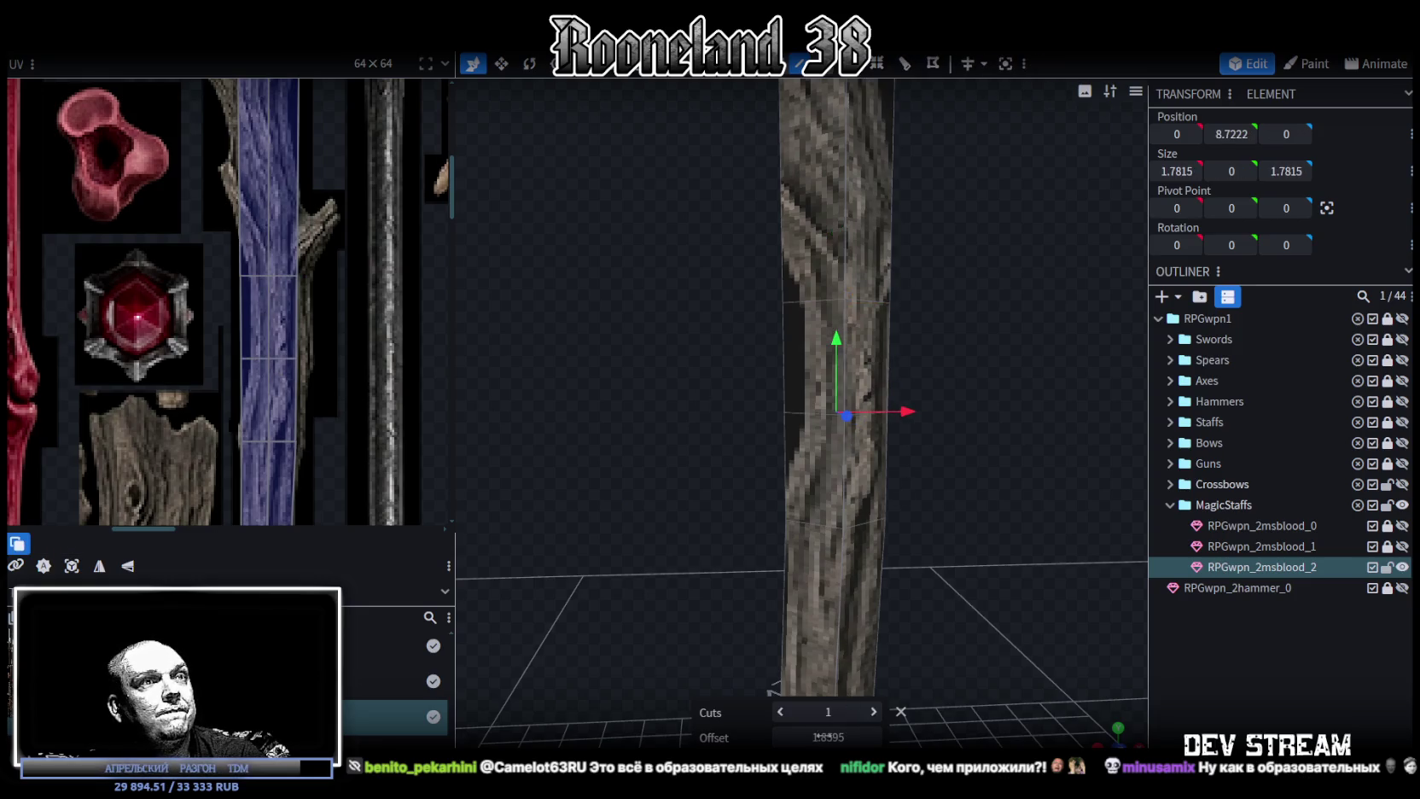
pyautogui.moveTo(826, 737)
pyautogui.mouseDown()
pyautogui.moveTo(844, 737)
pyautogui.moveTo(813, 737)
pyautogui.mouseUp()
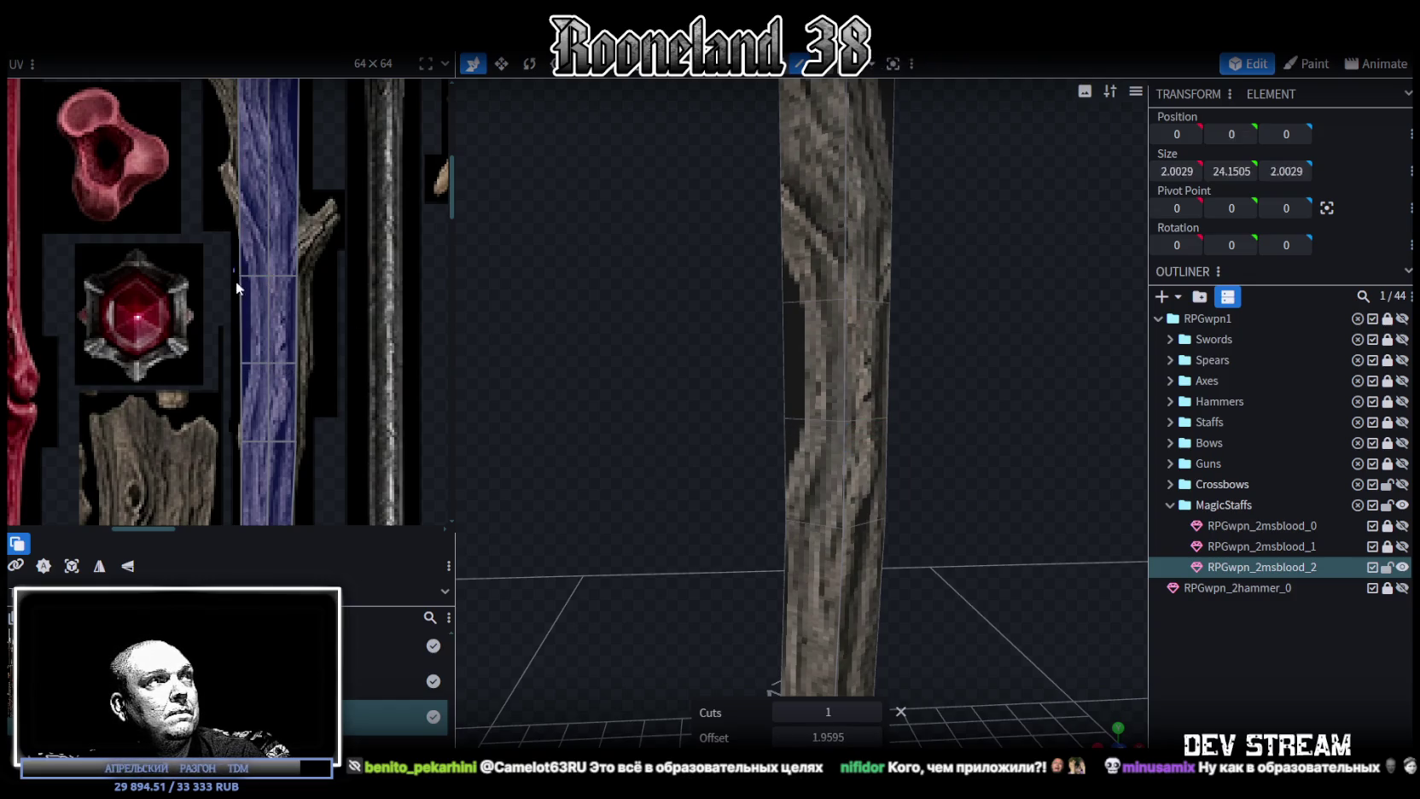
pyautogui.moveTo(239, 277); pyautogui.dragTo(298, 440)
pyautogui.moveTo(24, 549); pyautogui.dragTo(47, 543)
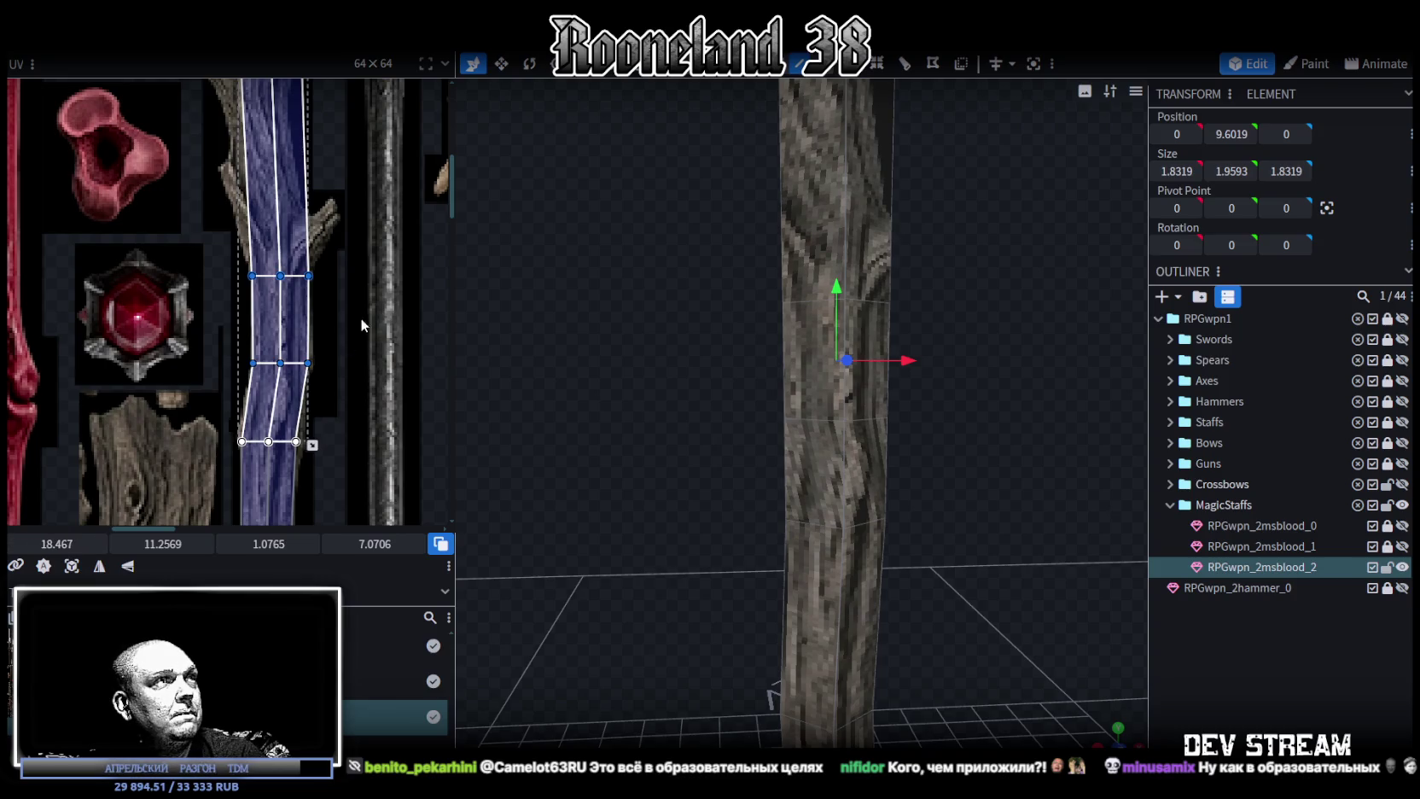
# Zoom into the UV editor and drag the staff face's right UV edge rightward.
pyautogui.scroll(-2, 360, 322)
pyautogui.scroll(1, 333, 359)
pyautogui.scroll(3, 308, 390)
pyautogui.scroll(1, 307, 390)
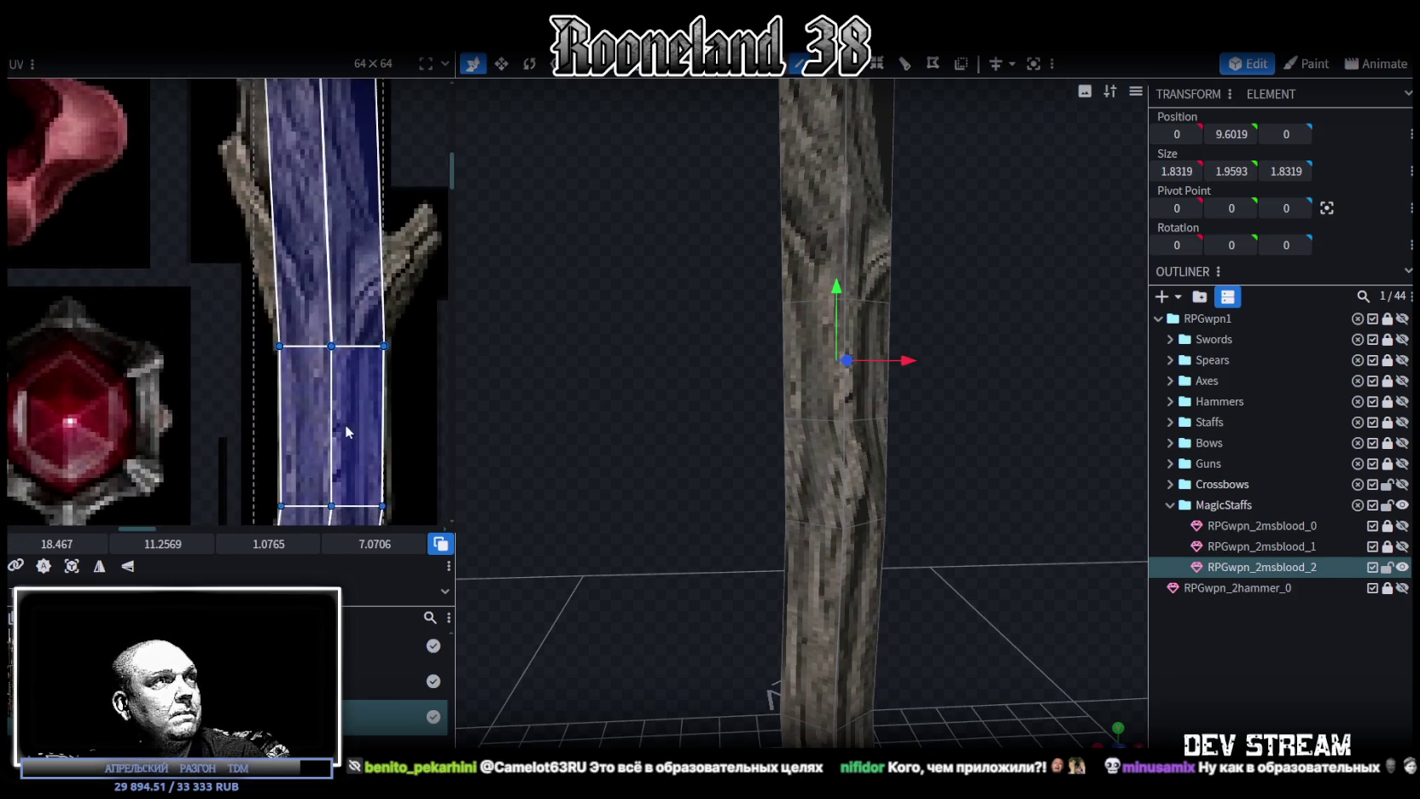
pyautogui.scroll(1, 337, 375)
pyautogui.scroll(1, 336, 367)
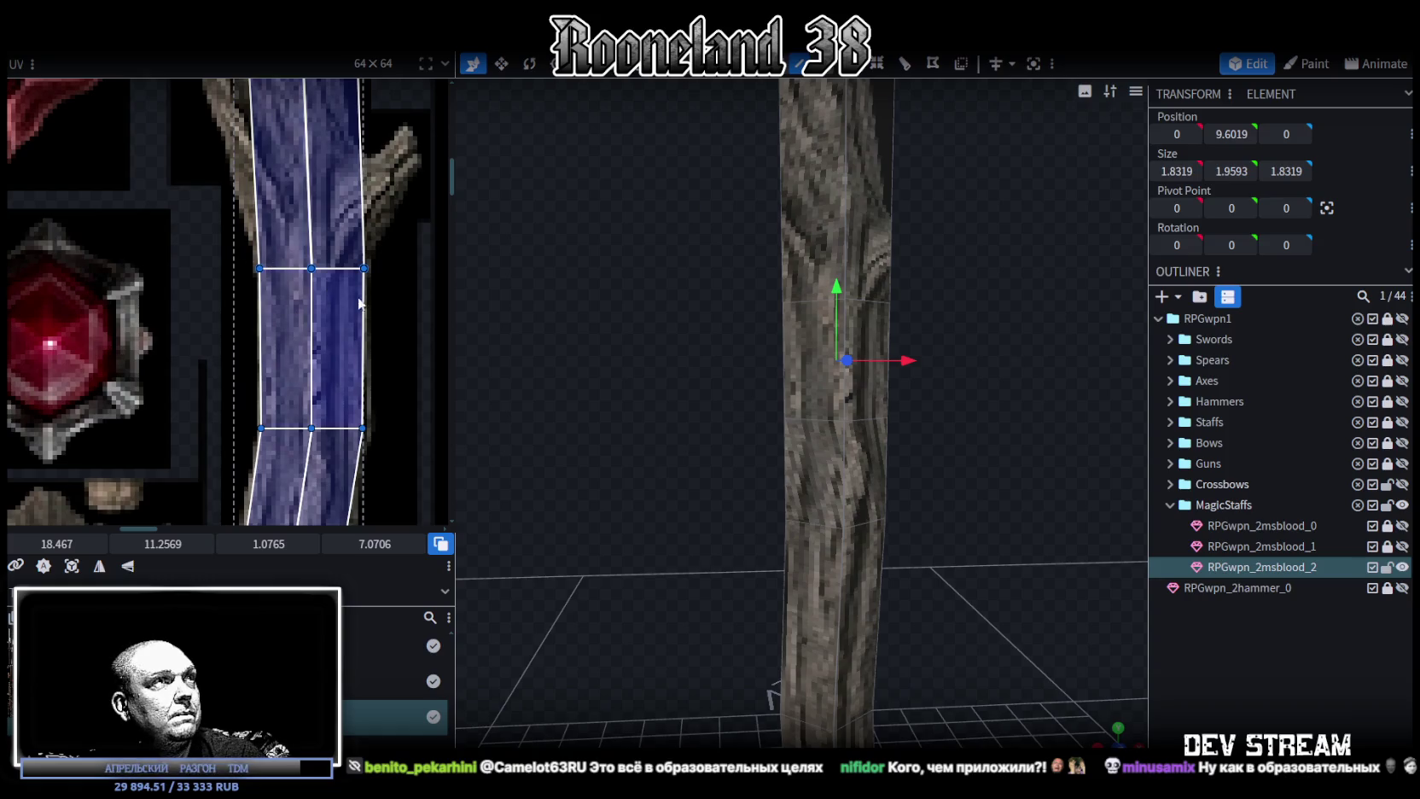
pyautogui.moveTo(382, 364); pyautogui.dragTo(382, 296, button='middle')
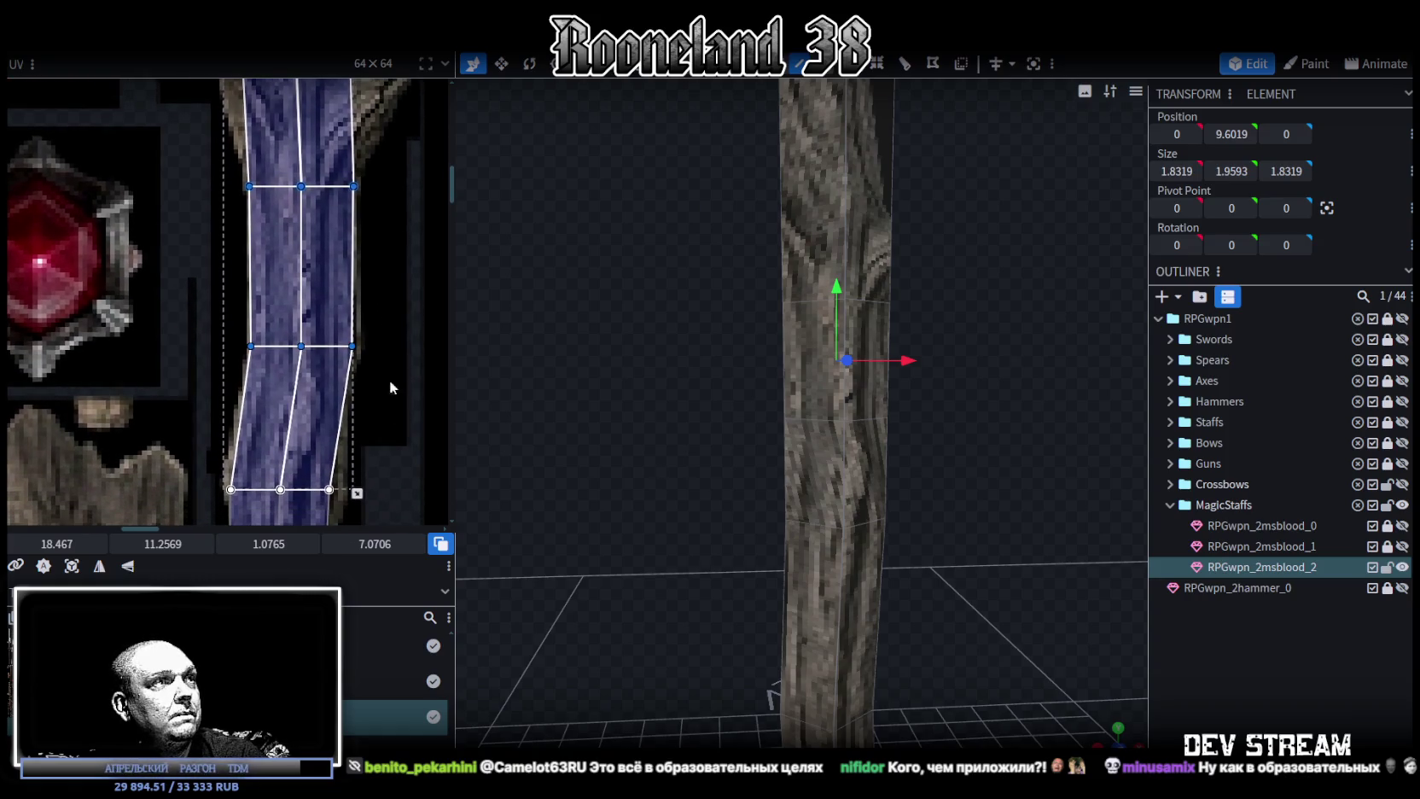
pyautogui.scroll(-1, 395, 367)
pyautogui.click(328, 268)
pyautogui.moveTo(56, 543); pyautogui.dragTo(68, 543)
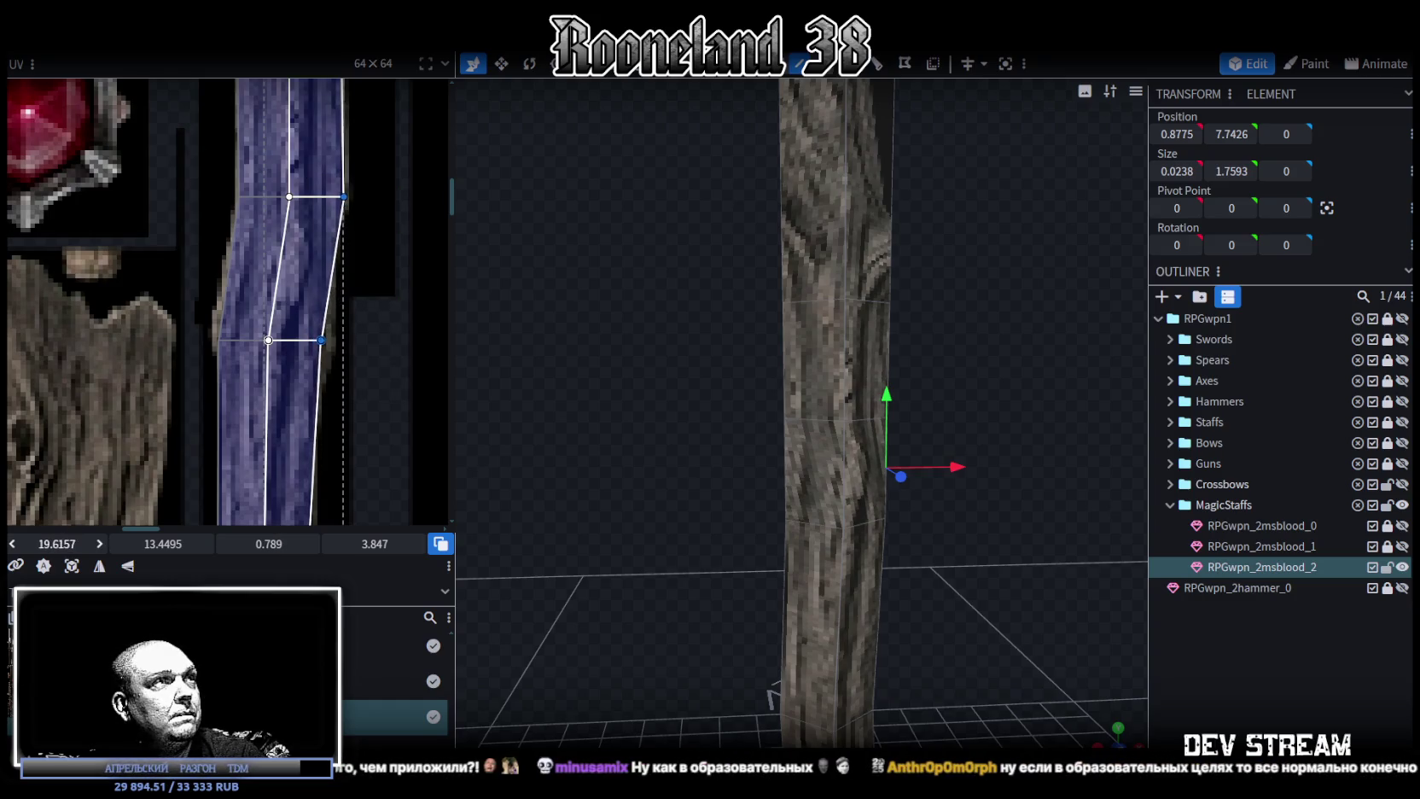
pyautogui.scroll(-2, 396, 417)
pyautogui.scroll(-1, 371, 418)
pyautogui.scroll(-1, 367, 414)
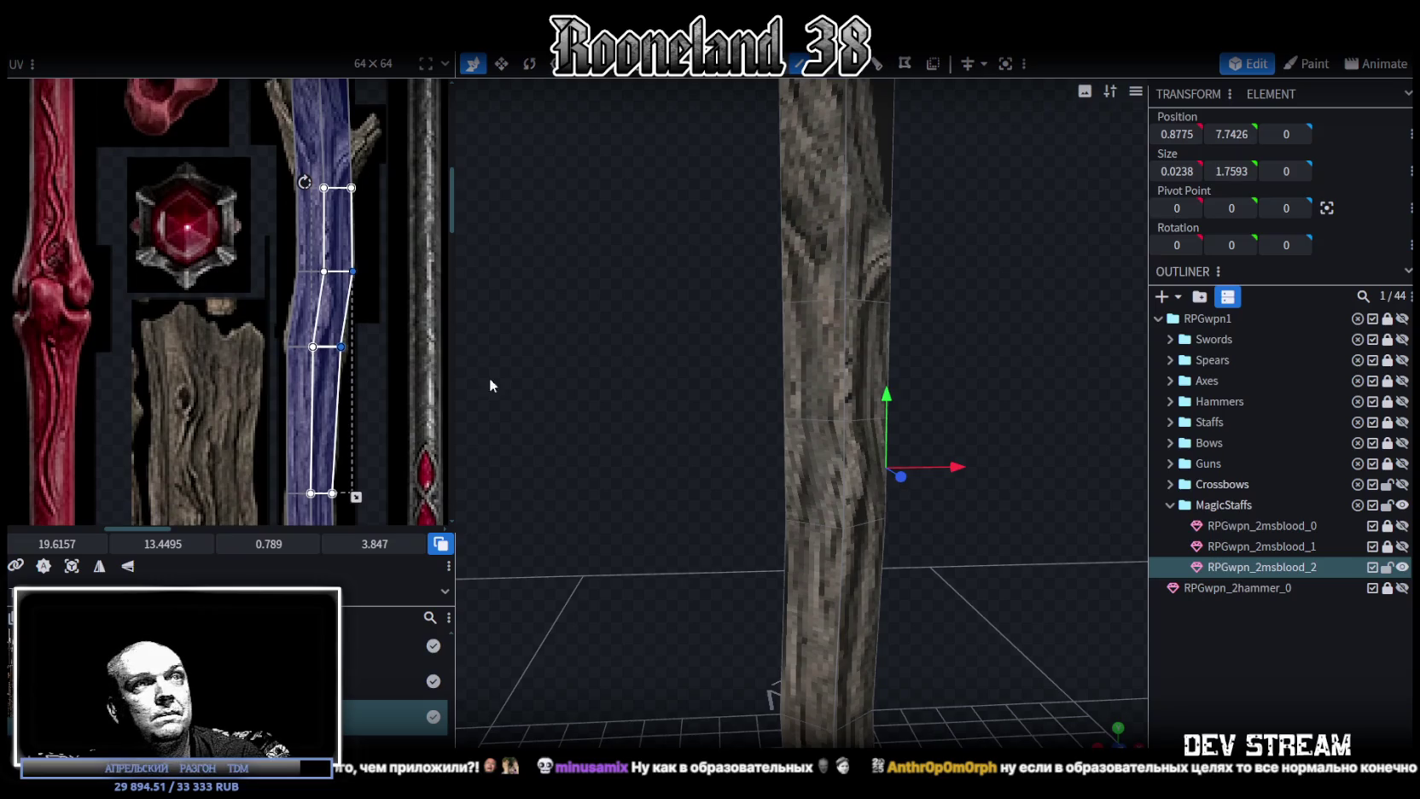
# Deselect the faces and orbit around the whole staff mesh.
pyautogui.moveTo(489, 385); pyautogui.dragTo(836, 365)
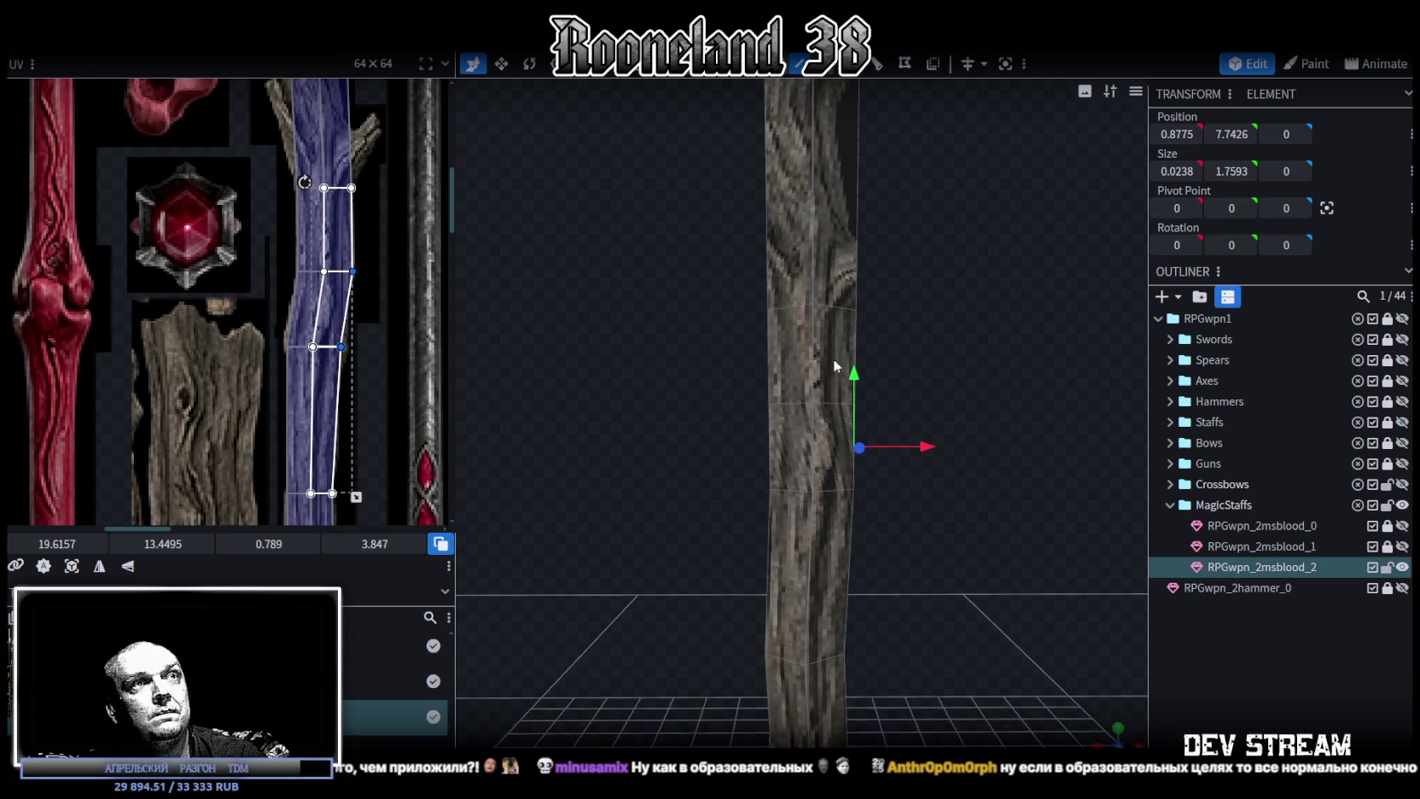
pyautogui.click(875, 359)
pyautogui.moveTo(893, 378); pyautogui.dragTo(891, 379)
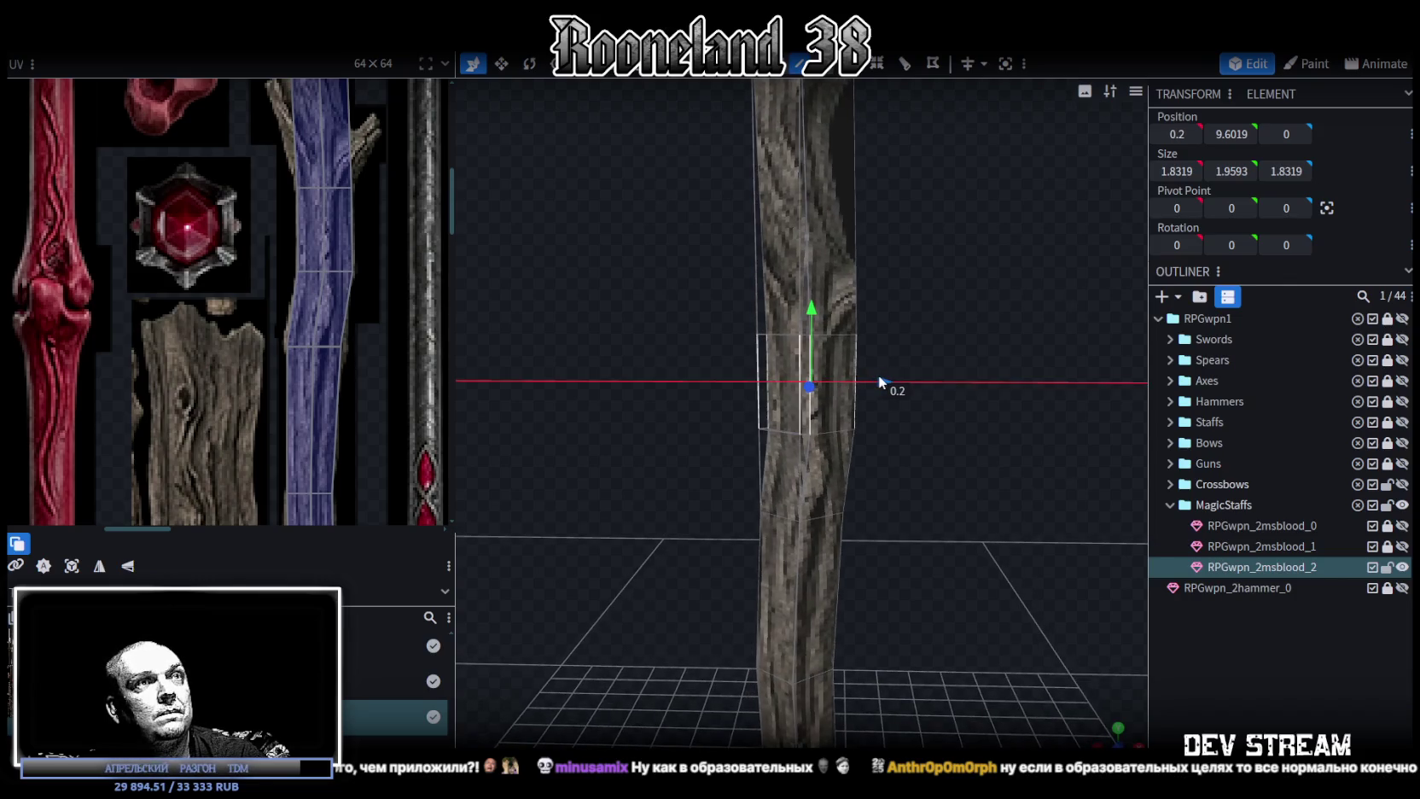
# Push the middle shaft section near Y 9.6 to X 0.4, deepening the bend.
pyautogui.moveTo(890, 375); pyautogui.dragTo(888, 376)
pyautogui.scroll(1, 322, 258)
pyautogui.scroll(-2, 739, 378)
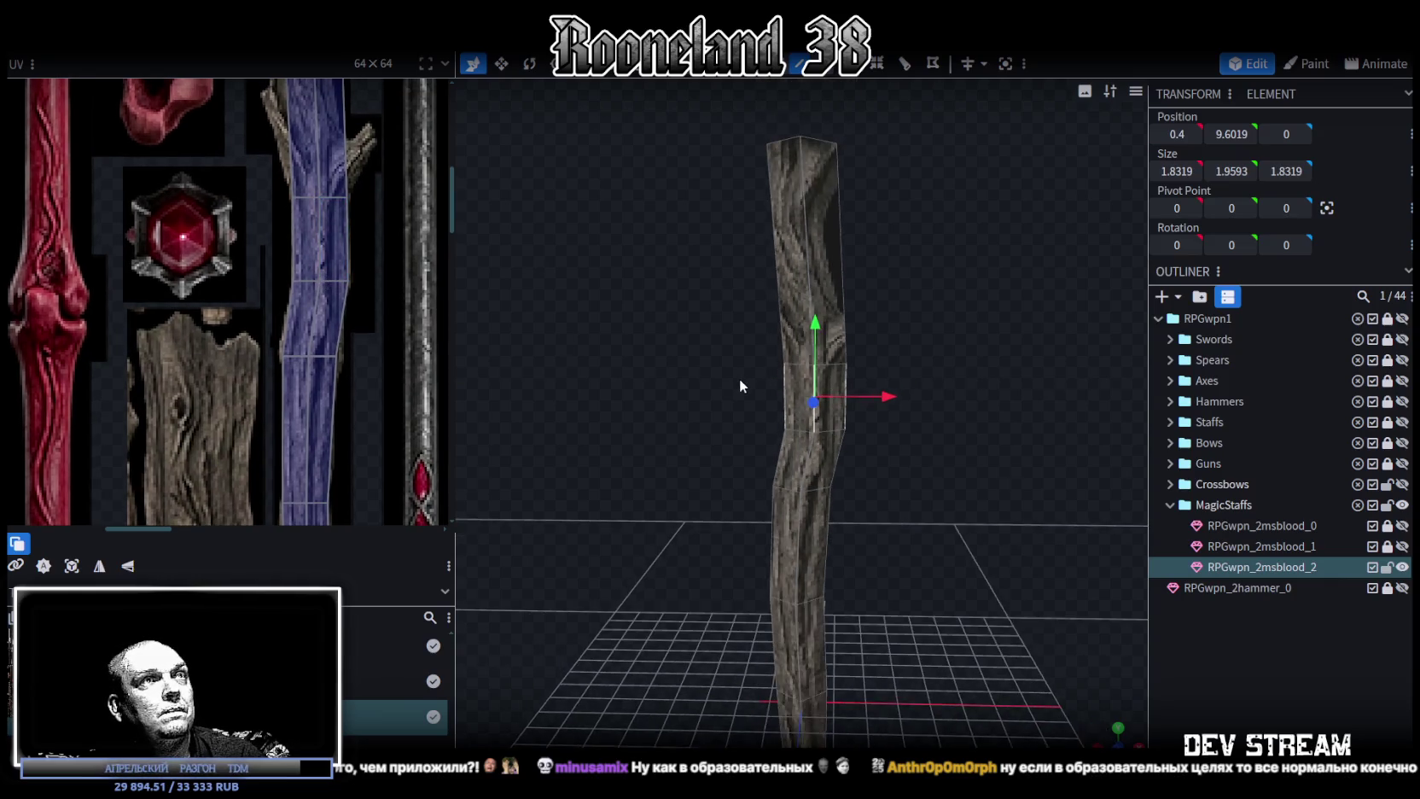
pyautogui.moveTo(743, 402)
pyautogui.mouseDown()
pyautogui.moveTo(736, 296)
pyautogui.moveTo(515, 379)
pyautogui.moveTo(674, 421)
pyautogui.mouseUp()
pyautogui.scroll(2, 647, 418)
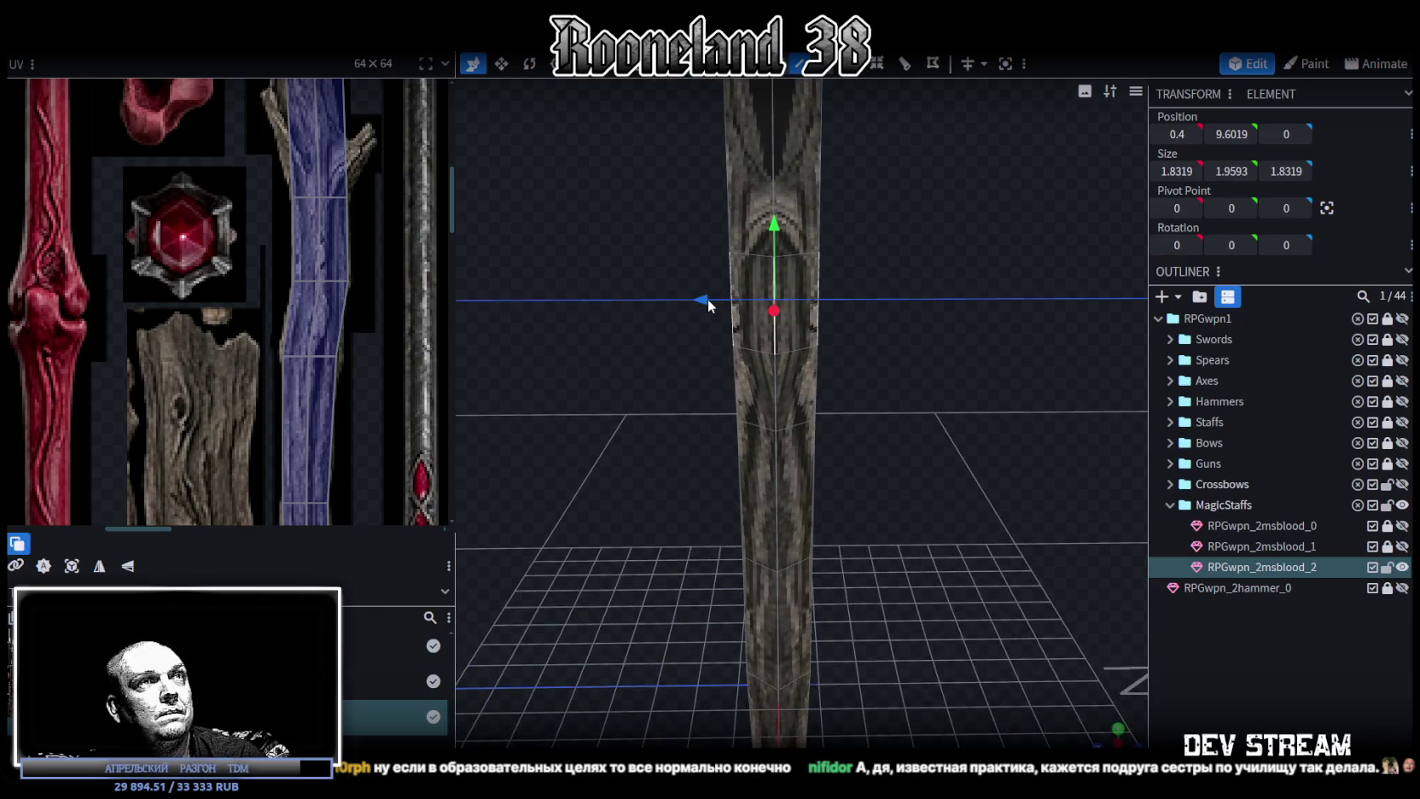
pyautogui.moveTo(708, 304)
pyautogui.mouseDown()
pyautogui.moveTo(678, 421)
pyautogui.moveTo(759, 372)
pyautogui.moveTo(887, 374)
pyautogui.moveTo(871, 372)
pyautogui.moveTo(887, 432)
pyautogui.moveTo(665, 366)
pyautogui.mouseUp()
pyautogui.moveTo(644, 486)
pyautogui.mouseDown()
pyautogui.moveTo(684, 402)
pyautogui.moveTo(701, 404)
pyautogui.moveTo(707, 432)
pyautogui.mouseUp()
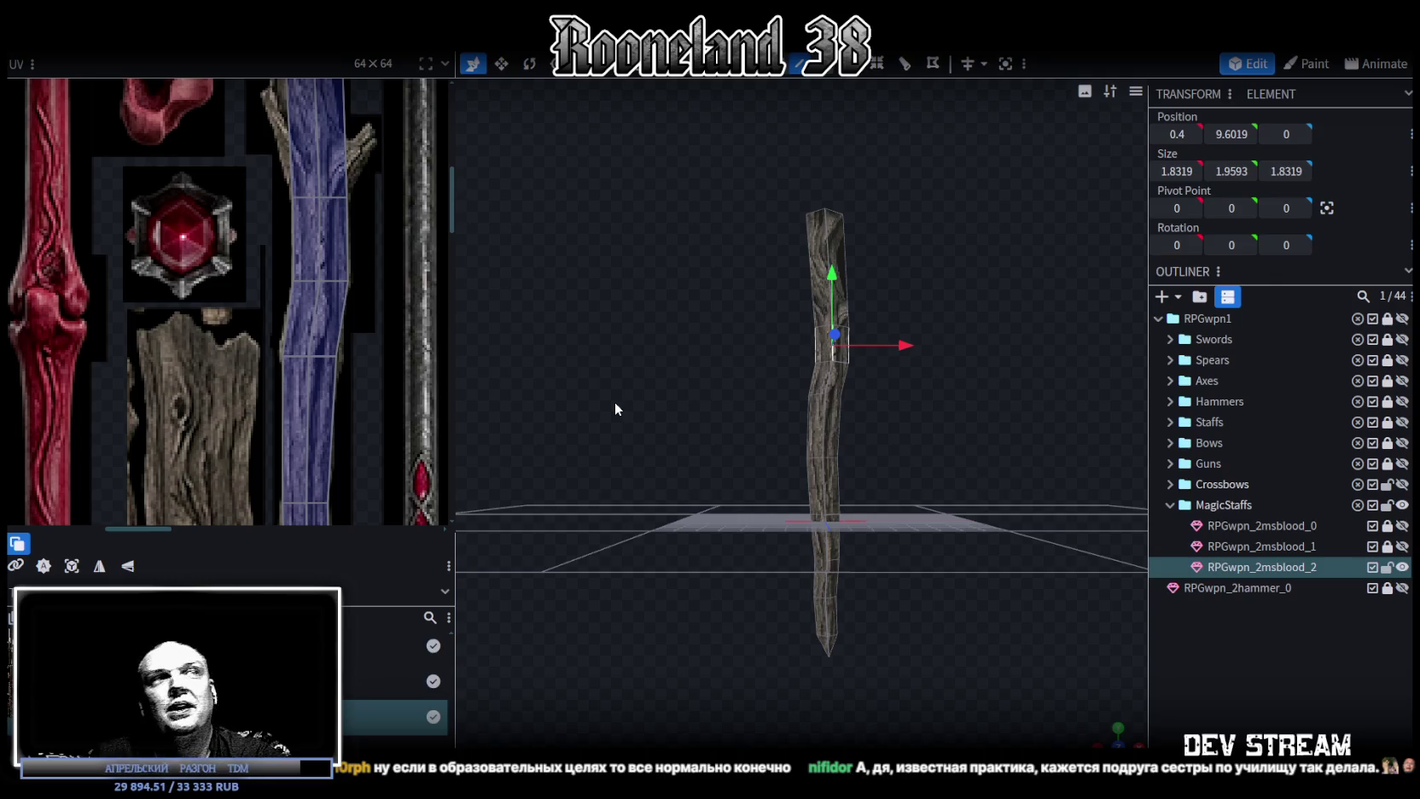
# Orbit to the staff's upper section and pick one of its vertical edges.
pyautogui.moveTo(566, 241)
pyautogui.mouseDown()
pyautogui.moveTo(691, 291)
pyautogui.moveTo(757, 354)
pyautogui.moveTo(711, 391)
pyautogui.mouseUp()
pyautogui.scroll(3, 735, 394)
pyautogui.scroll(2, 739, 365)
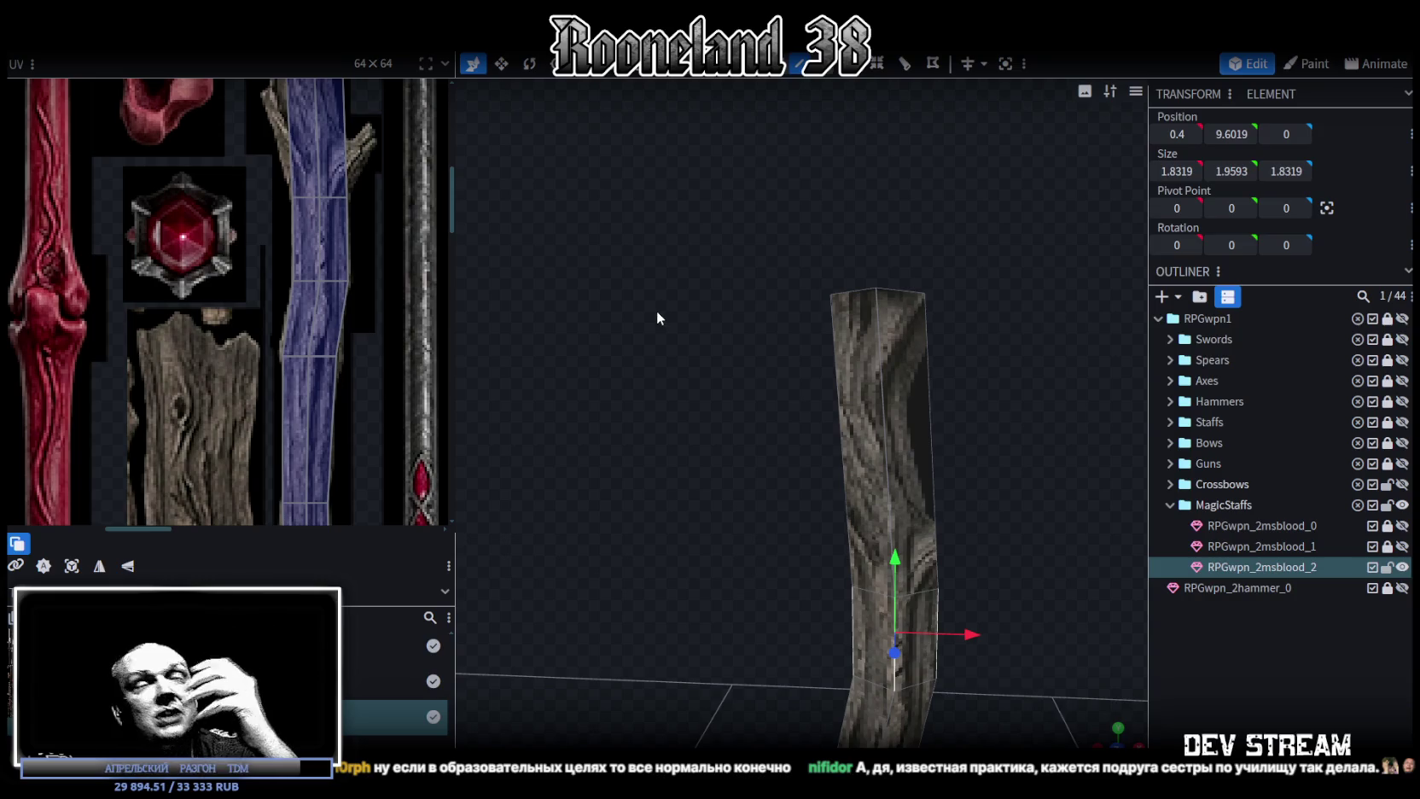
pyautogui.scroll(-2, 695, 373)
pyautogui.scroll(2, 329, 332)
pyautogui.scroll(3, 341, 333)
pyautogui.scroll(-1, 360, 334)
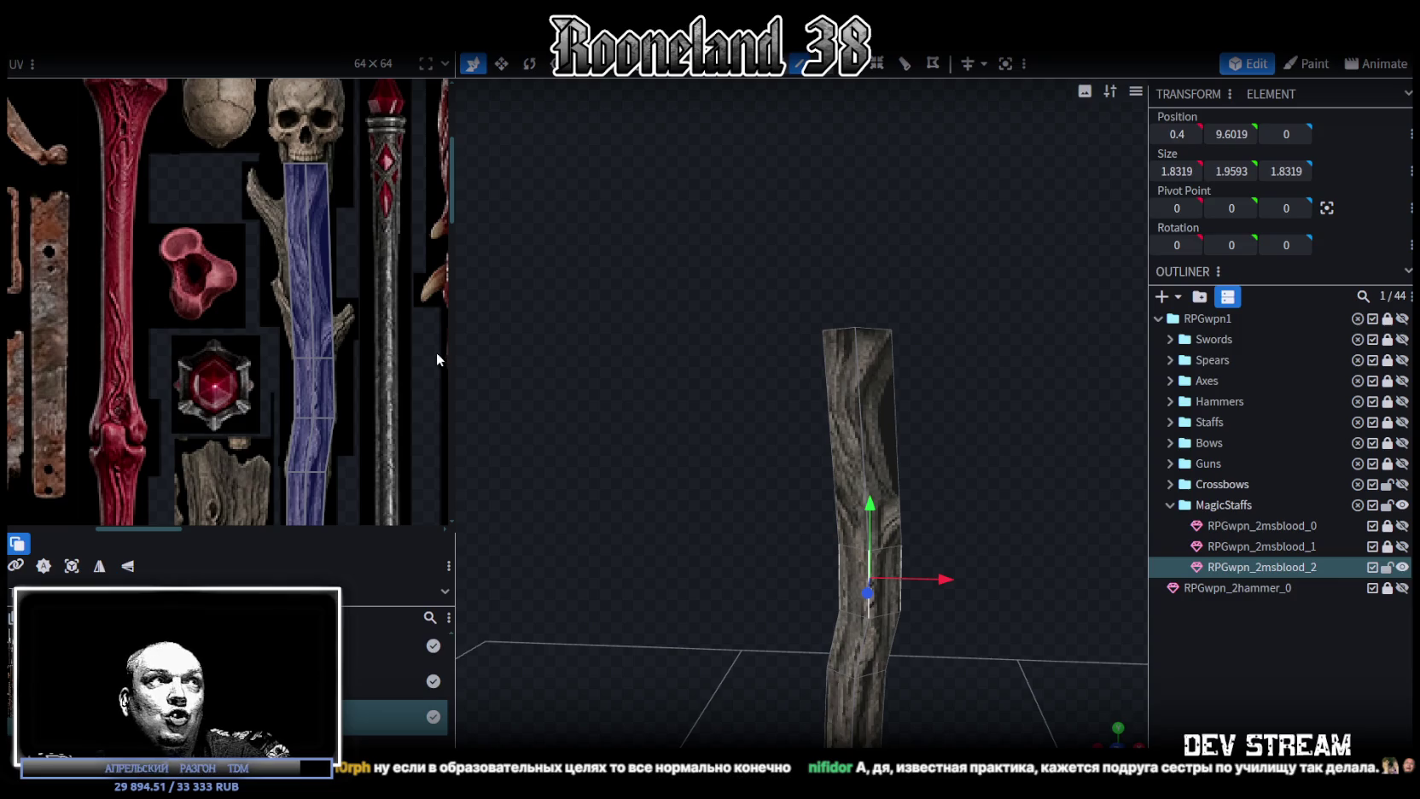
pyautogui.moveTo(816, 102)
pyautogui.mouseDown()
pyautogui.moveTo(863, 169)
pyautogui.moveTo(854, 148)
pyautogui.mouseUp()
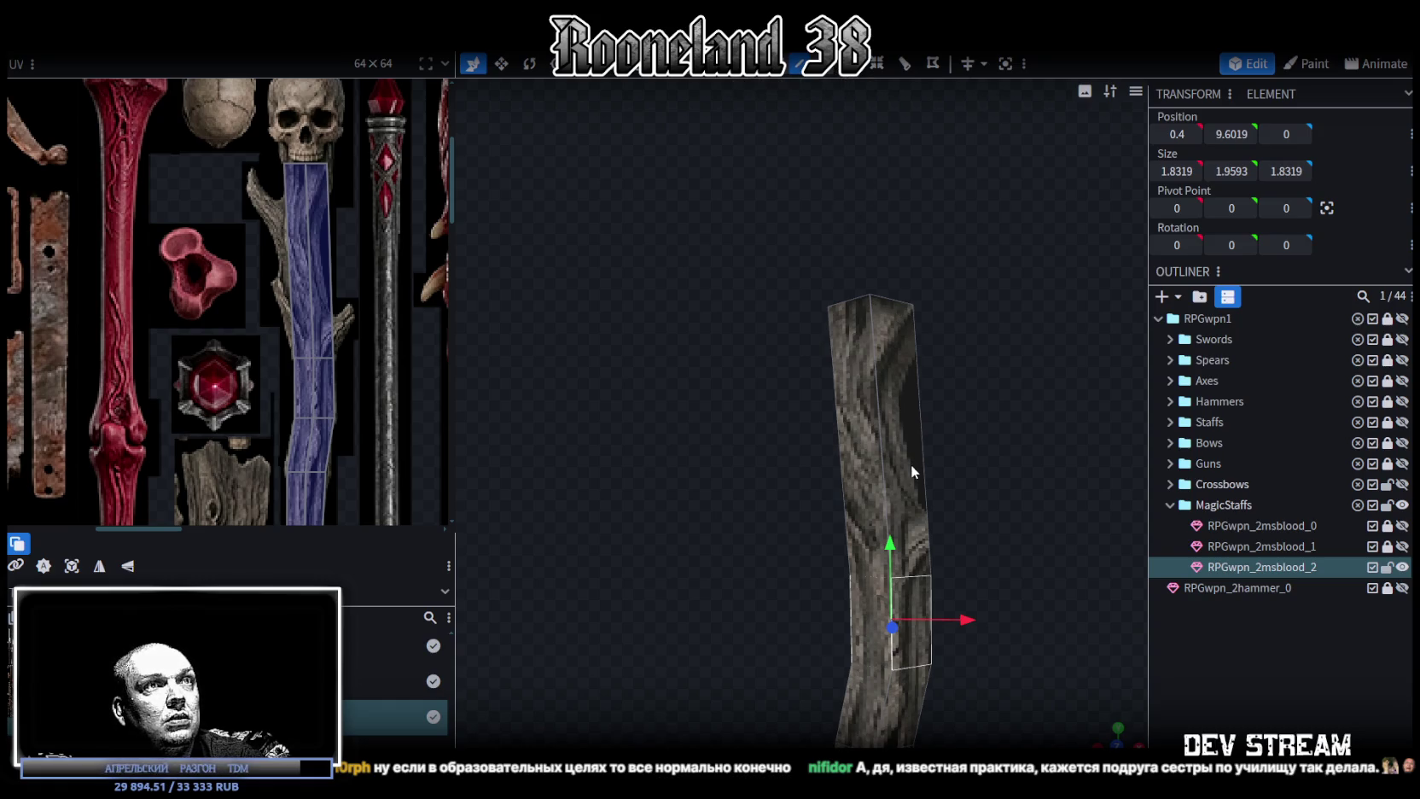
pyautogui.click(881, 476)
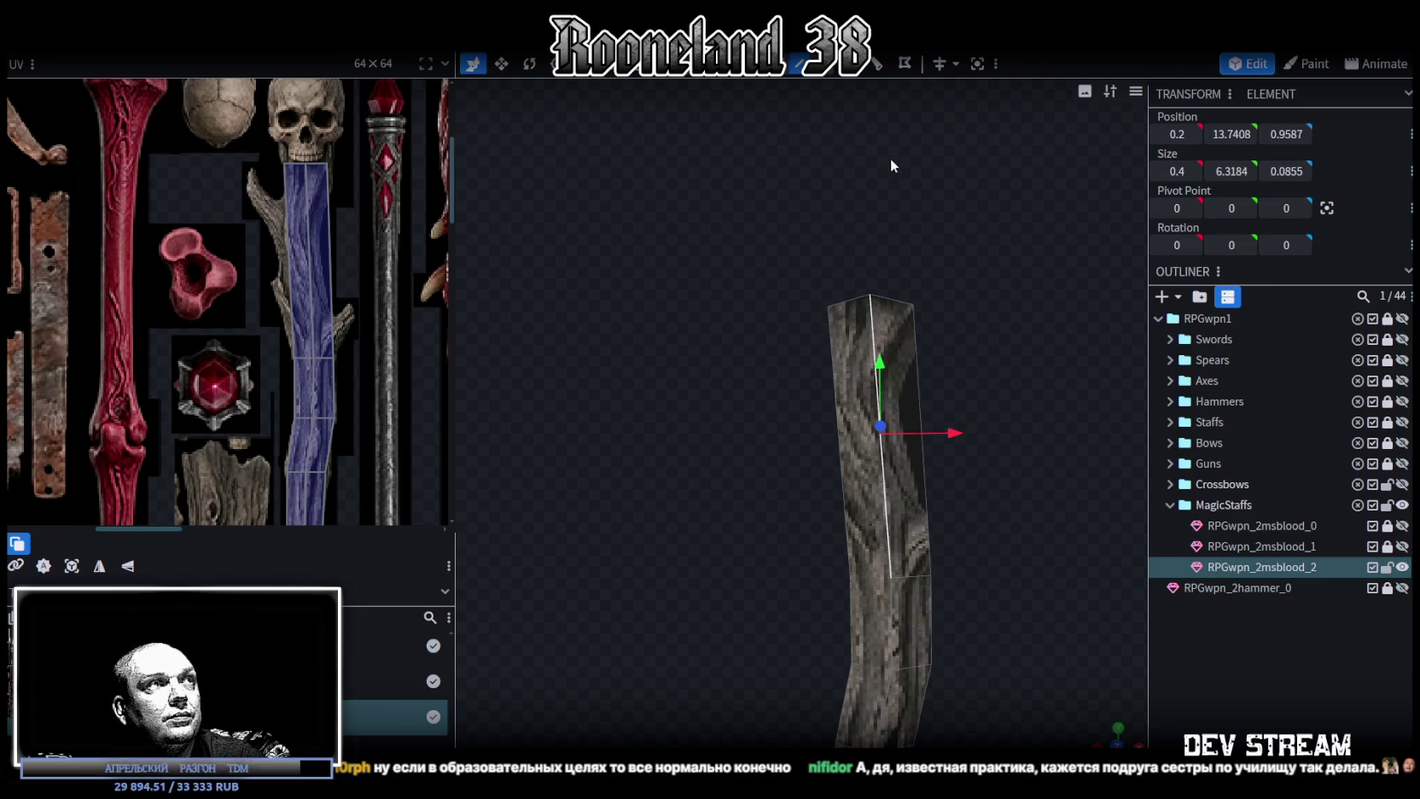
# Add two loop cuts to the upper shaft, sliding each one down along the wood.
pyautogui.click(879, 69)
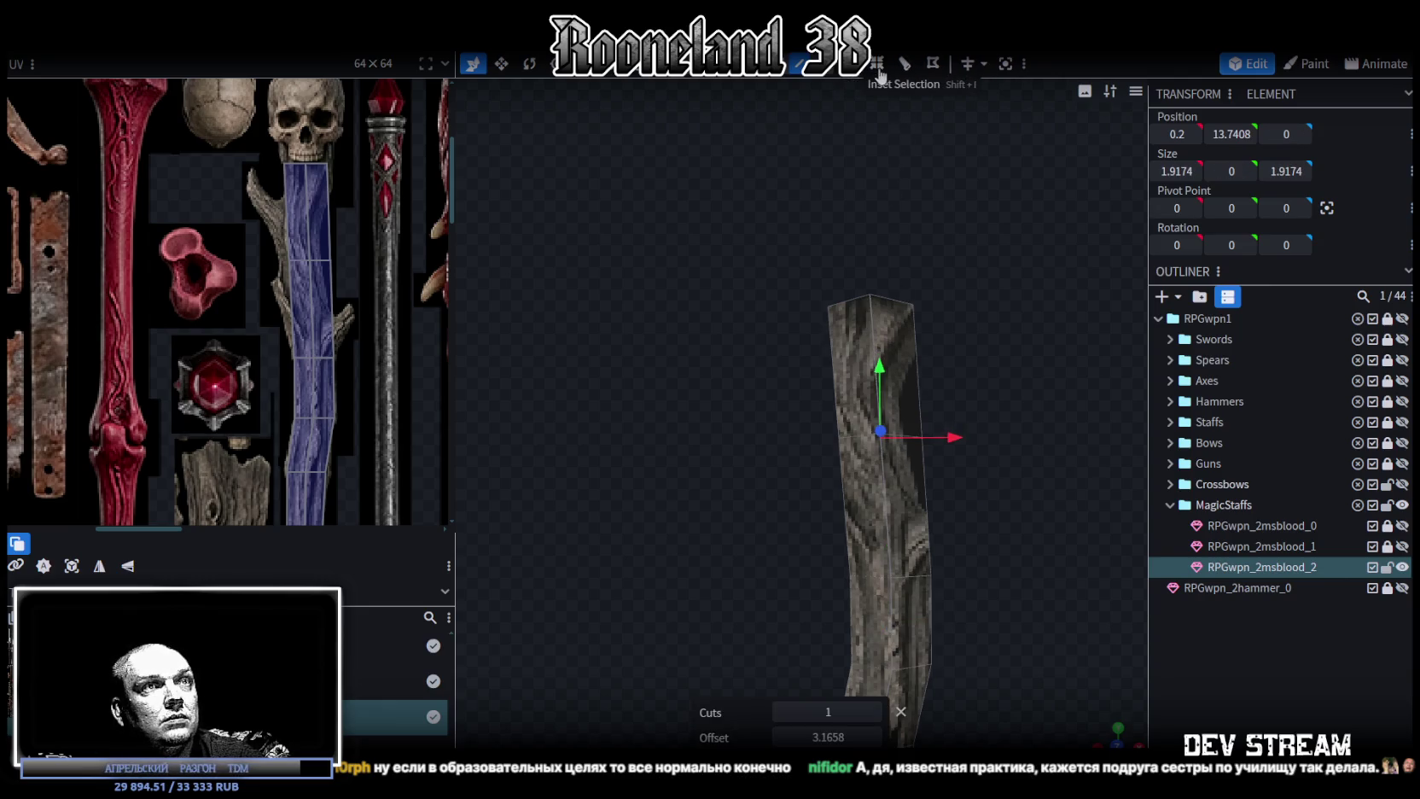
pyautogui.moveTo(828, 736)
pyautogui.mouseDown()
pyautogui.moveTo(861, 736)
pyautogui.moveTo(811, 737)
pyautogui.mouseUp()
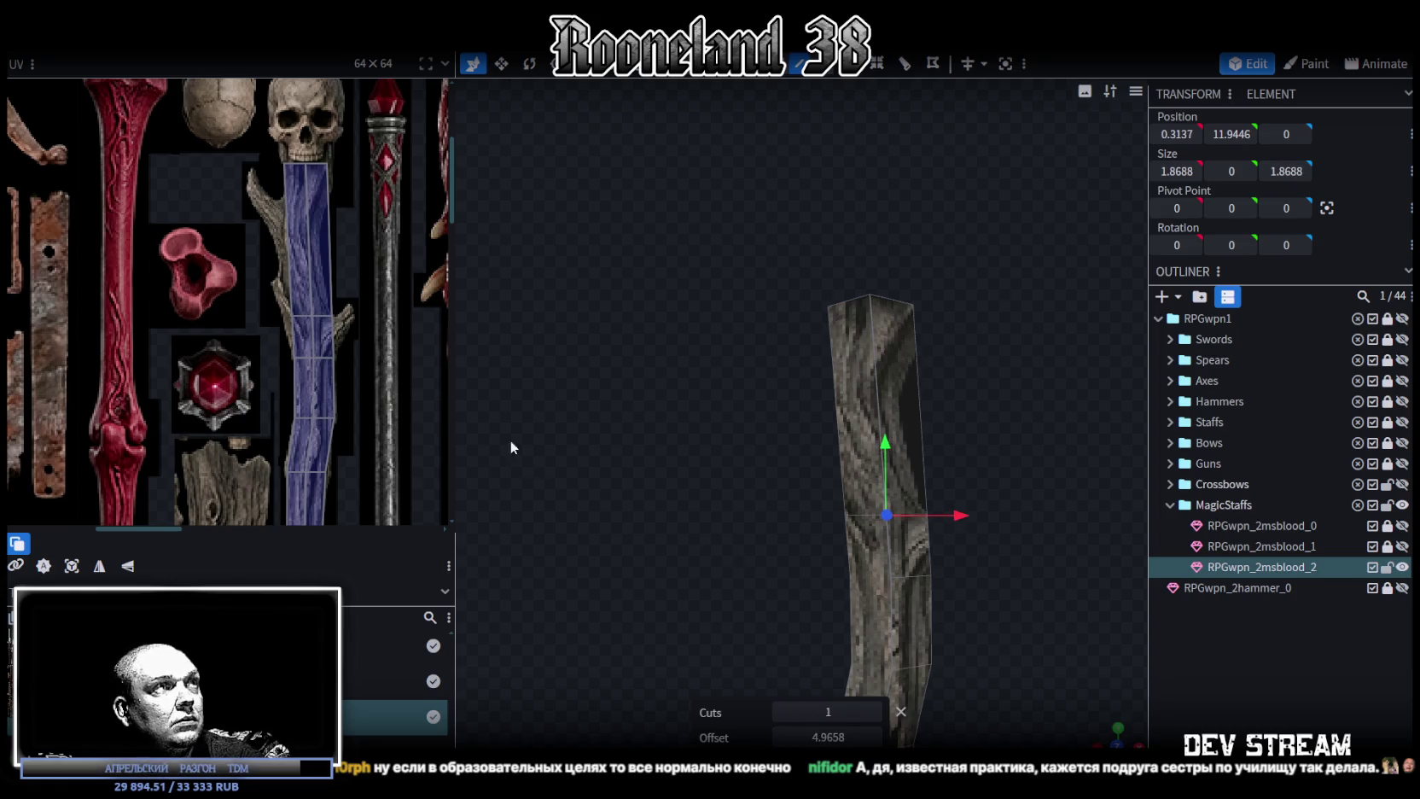
pyautogui.scroll(1, 604, 449)
pyautogui.scroll(2, 590, 410)
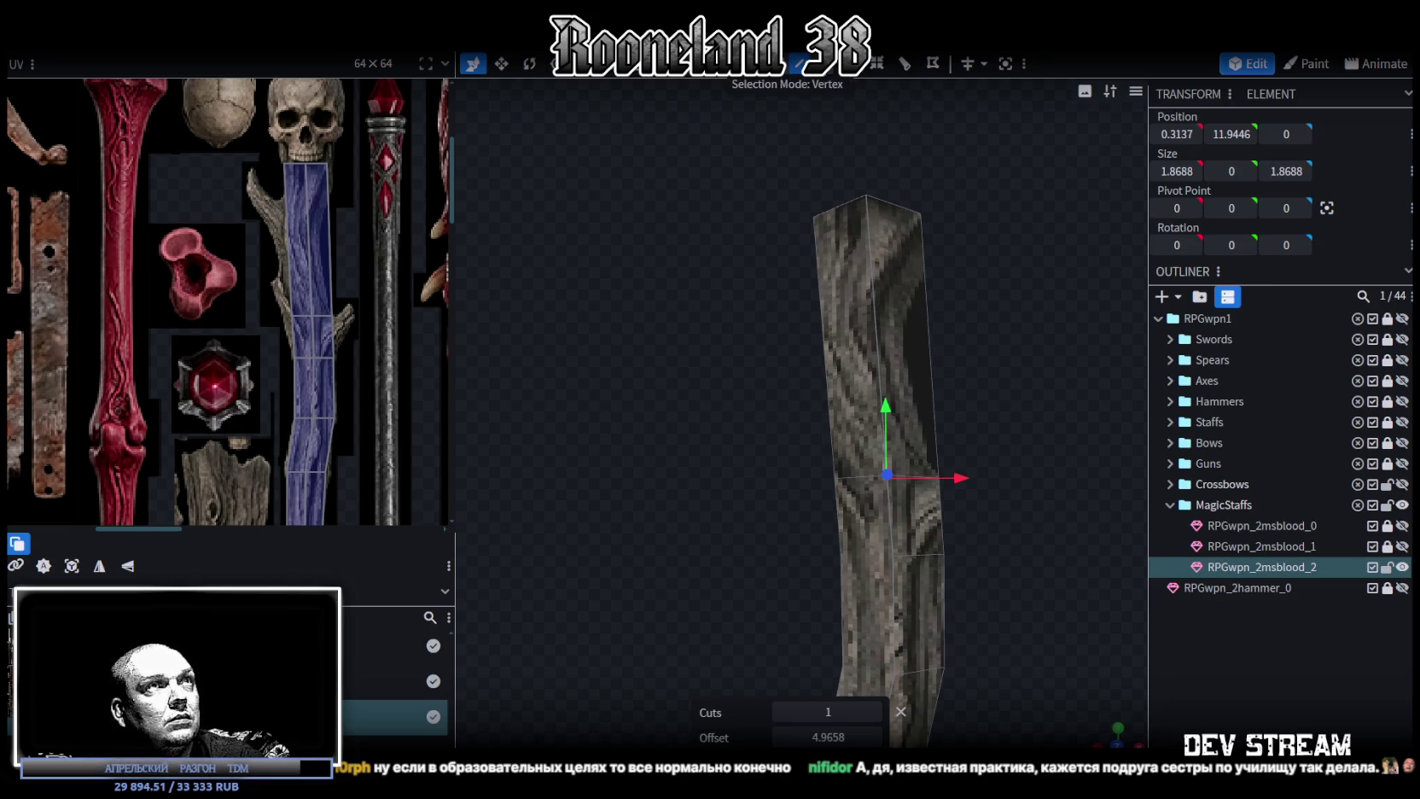
pyautogui.hotkey('ctrl', 'r')
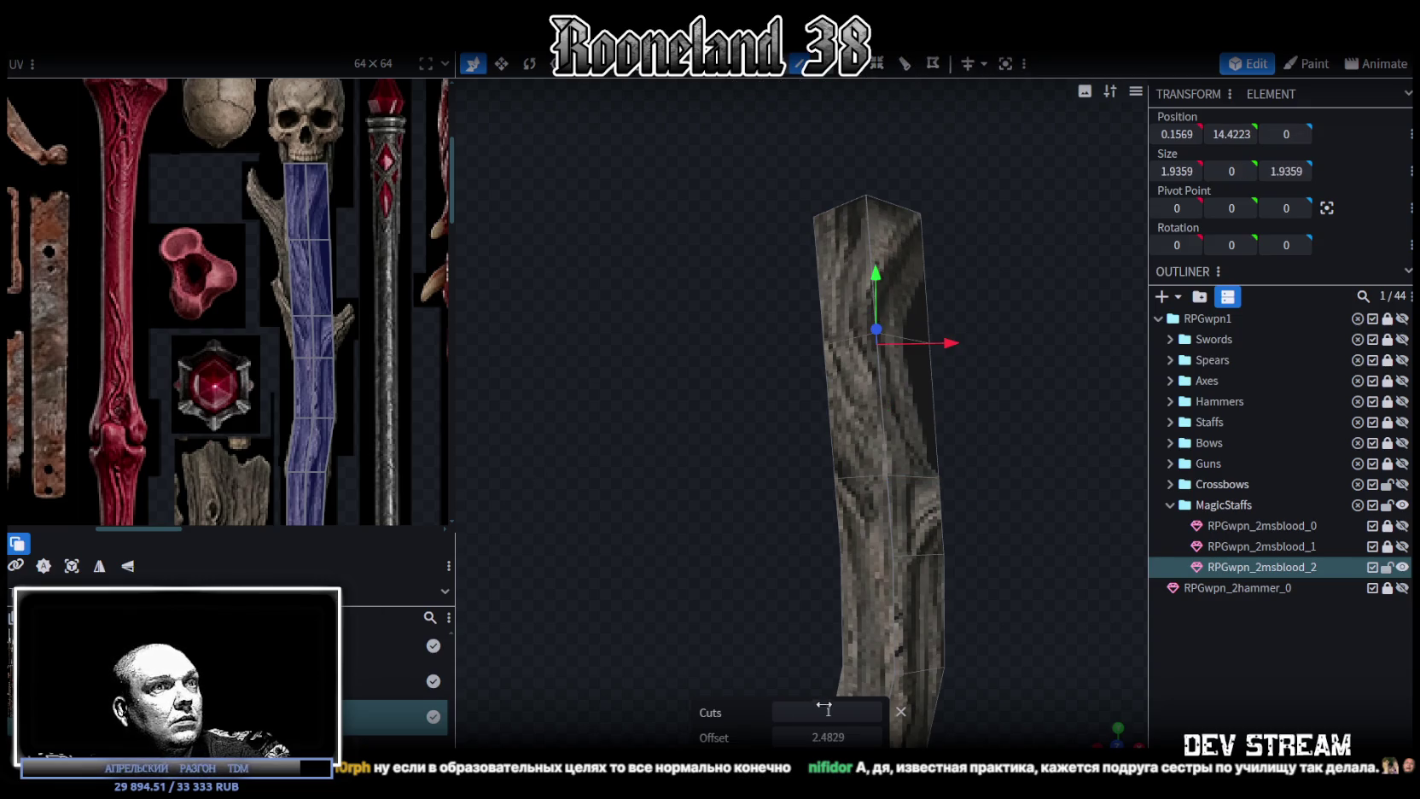
pyautogui.moveTo(826, 736); pyautogui.dragTo(861, 737)
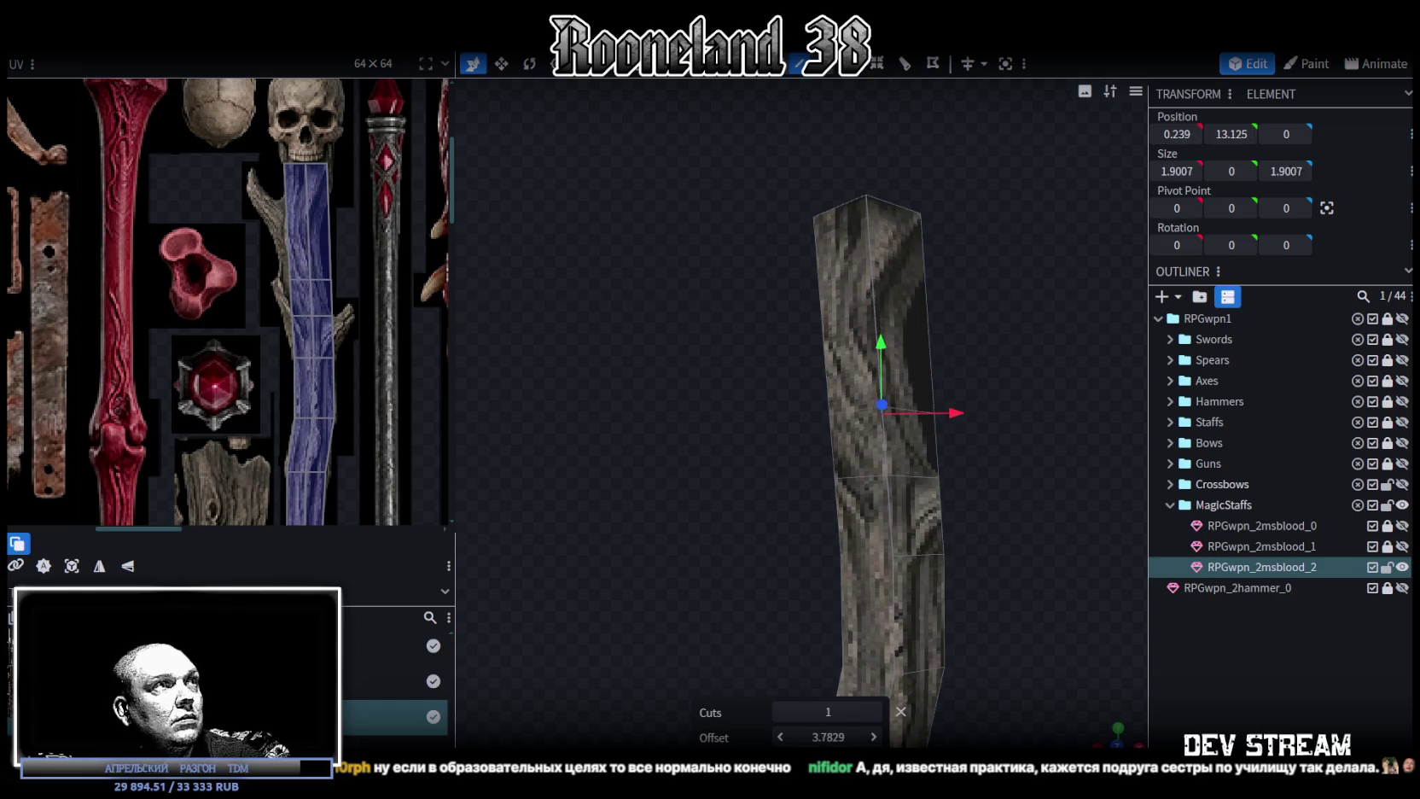
# Reshape the upper shaft's UV strip in the UV editor so it follows the bent wood.
pyautogui.scroll(3, 408, 328)
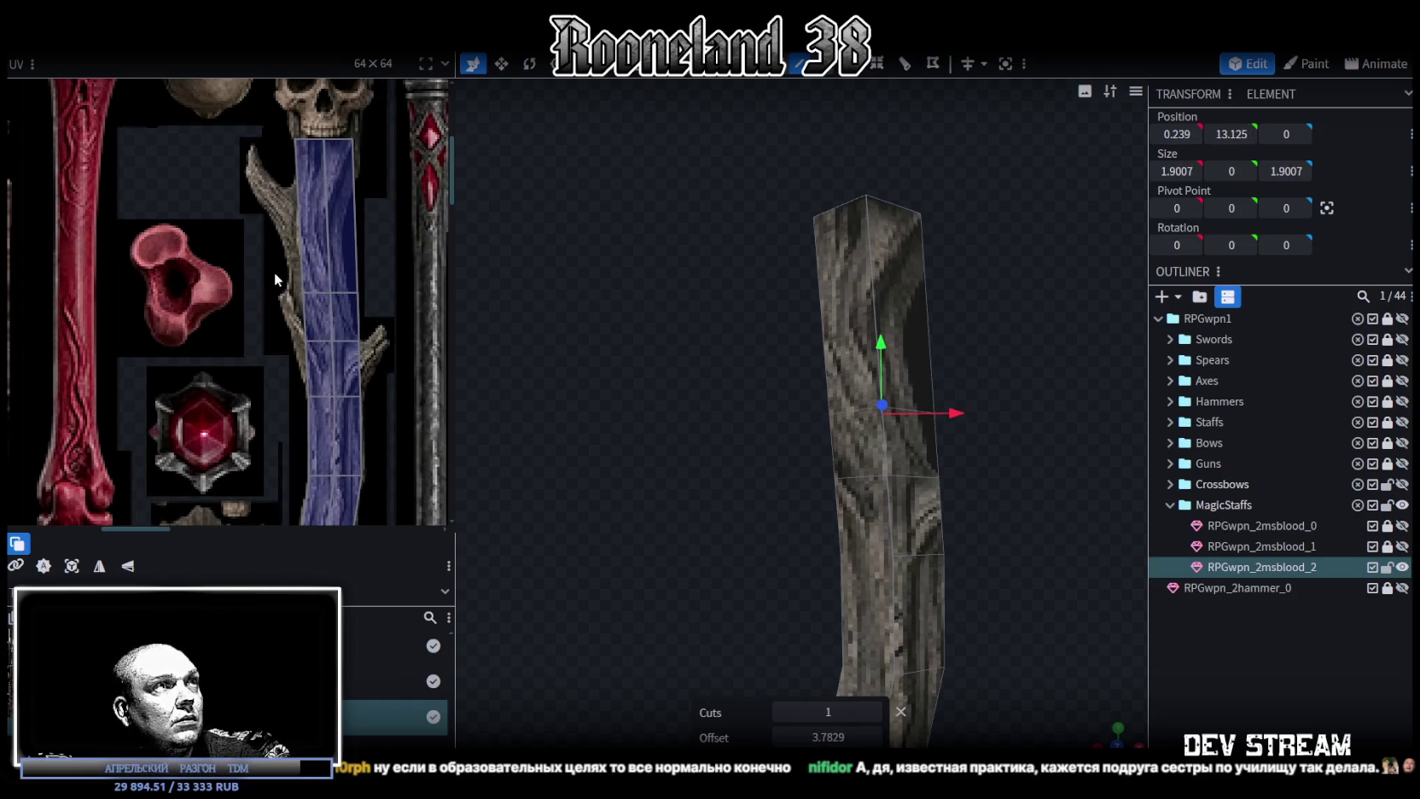
pyautogui.scroll(3, 274, 271)
pyautogui.moveTo(226, 255); pyautogui.dragTo(405, 306)
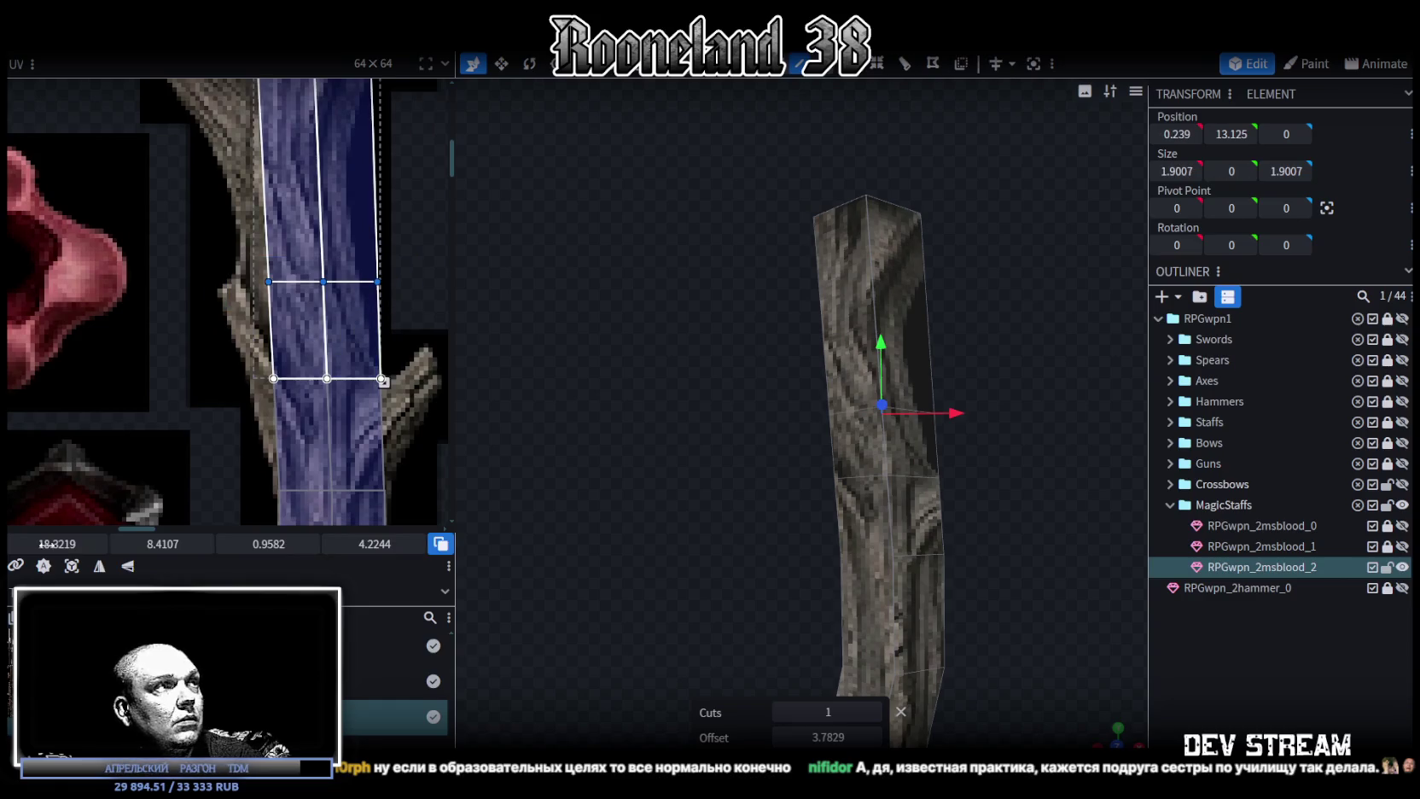
pyautogui.moveTo(57, 544); pyautogui.dragTo(43, 544)
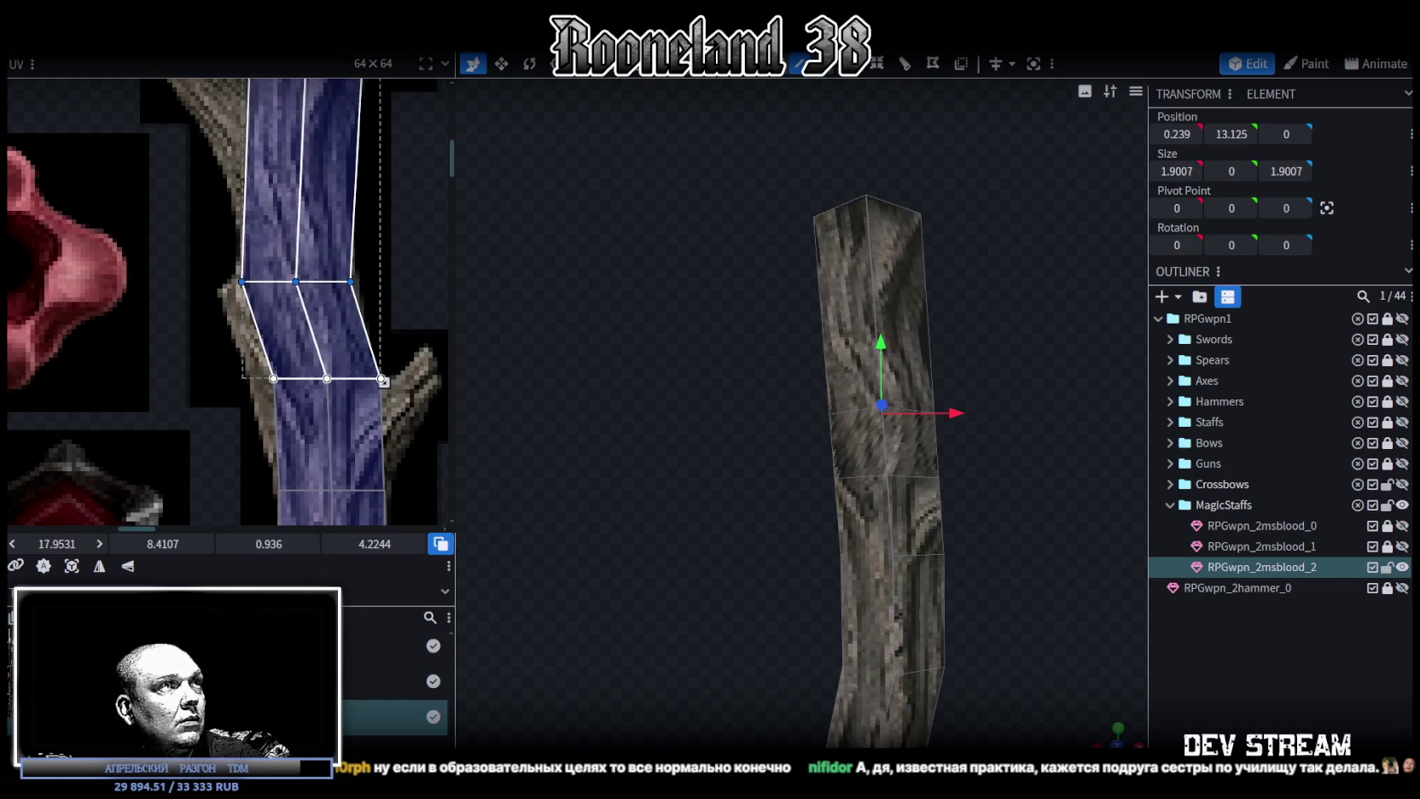
pyautogui.moveTo(212, 249)
pyautogui.mouseDown()
pyautogui.moveTo(266, 300)
pyautogui.moveTo(240, 273)
pyautogui.mouseUp()
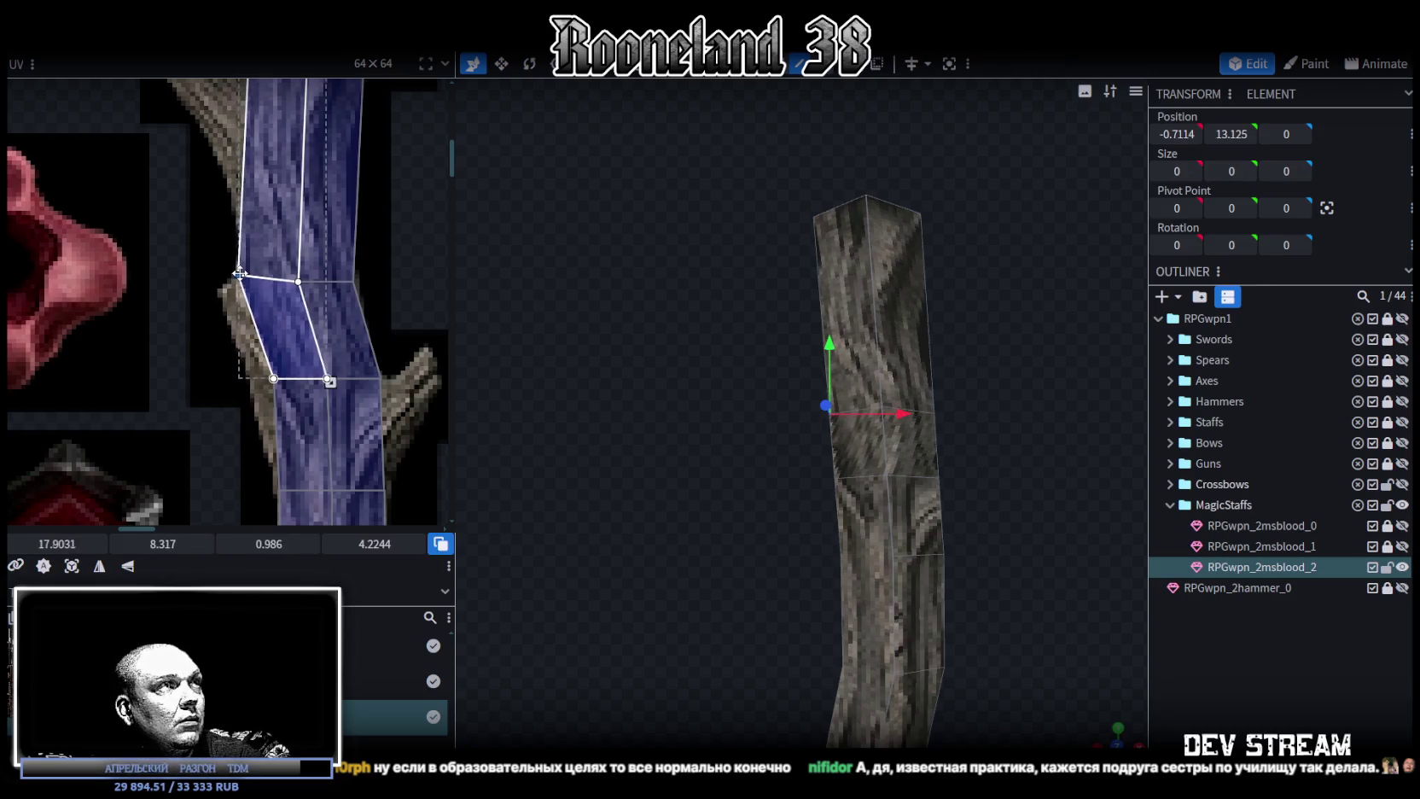
pyautogui.scroll(2, 787, 456)
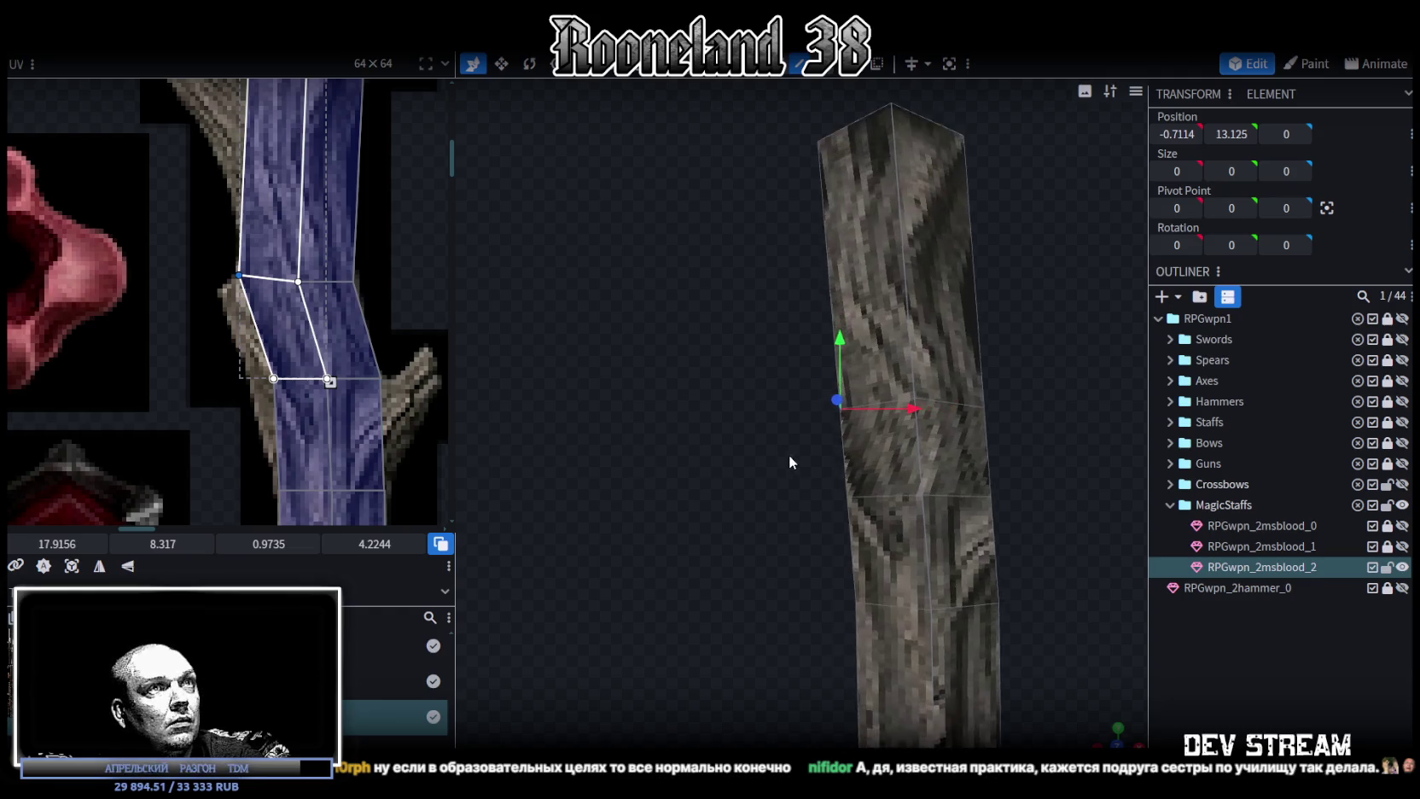
pyautogui.scroll(2, 794, 436)
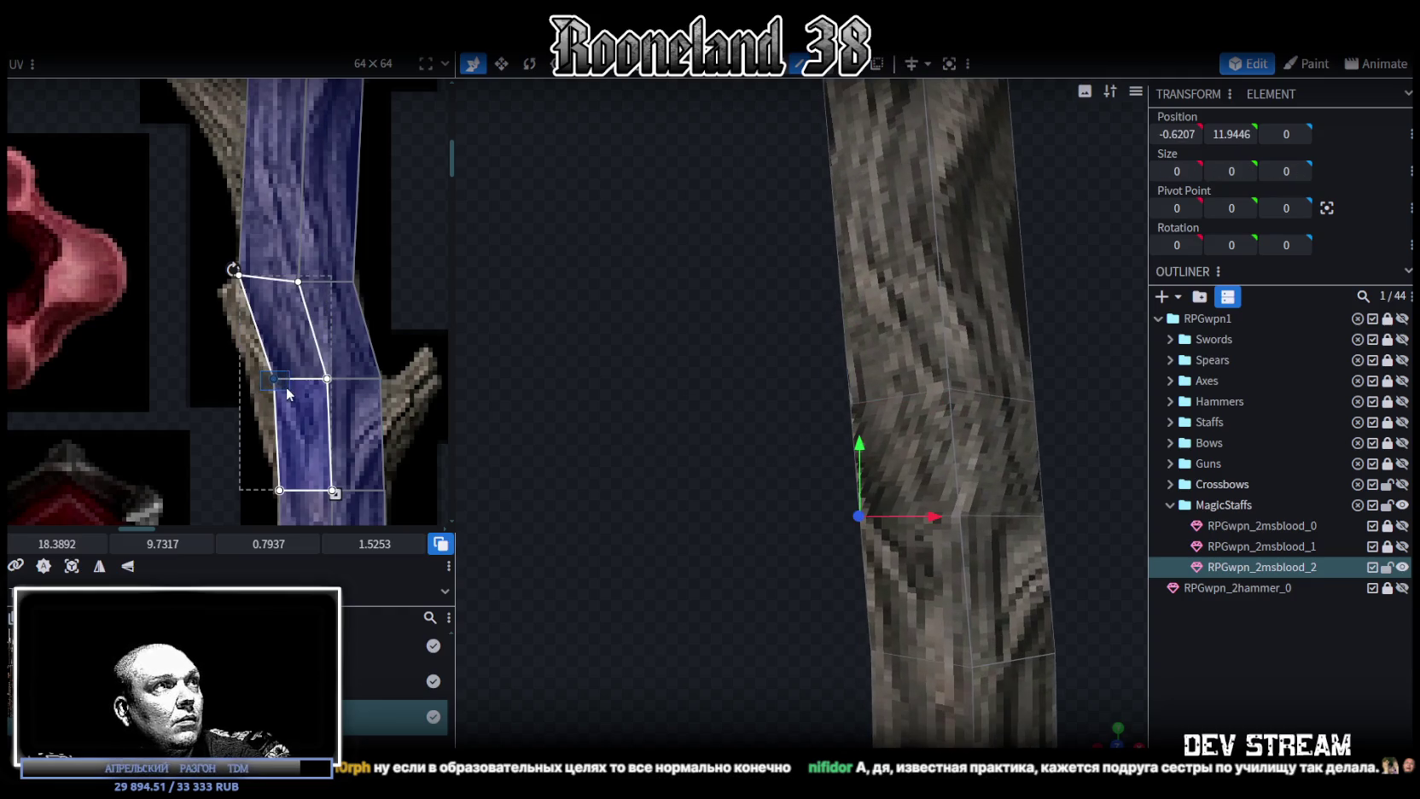
pyautogui.moveTo(273, 378); pyautogui.dragTo(222, 290)
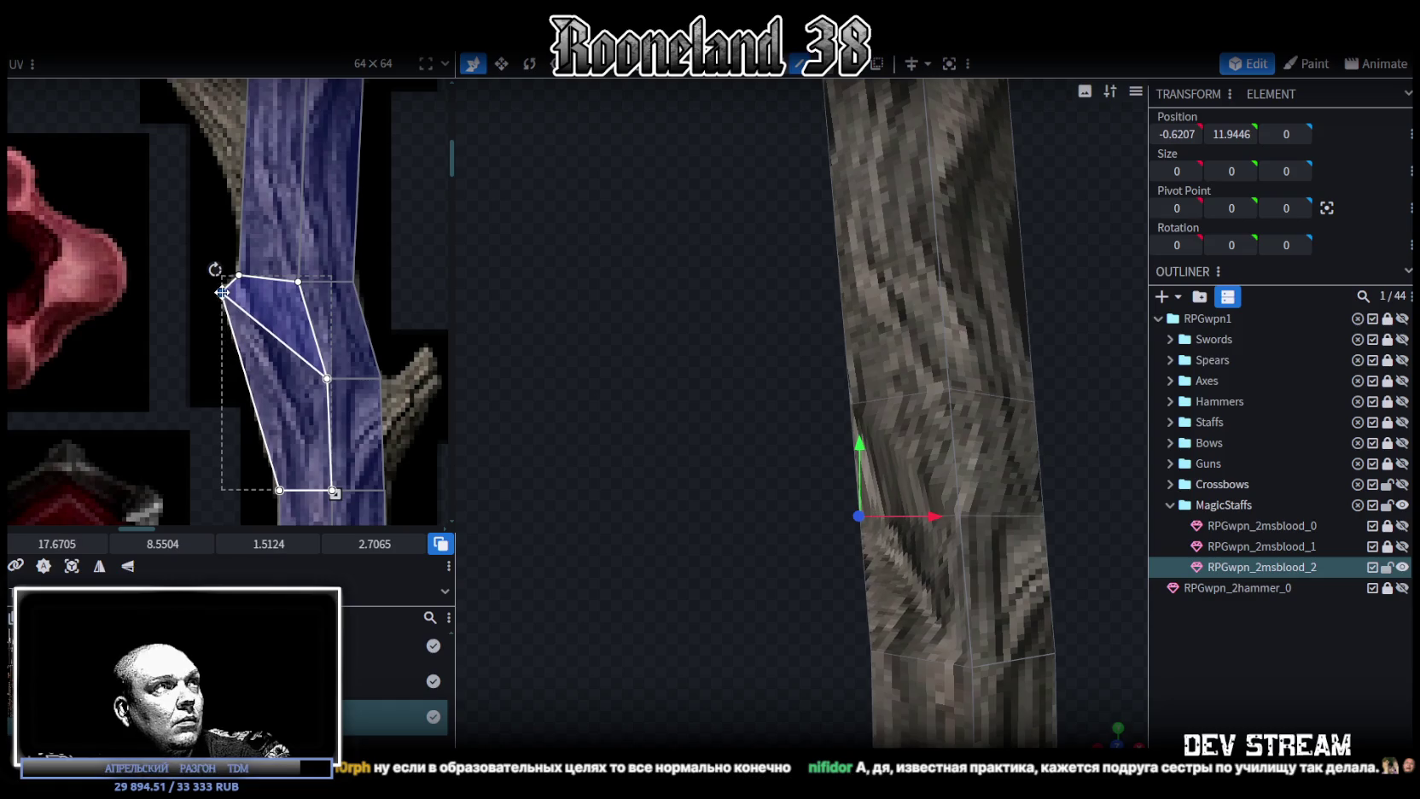
# Box-select a ring of high shaft vertices and move them 0.2 left, to X -0.161.
pyautogui.moveTo(580, 465); pyautogui.dragTo(546, 439)
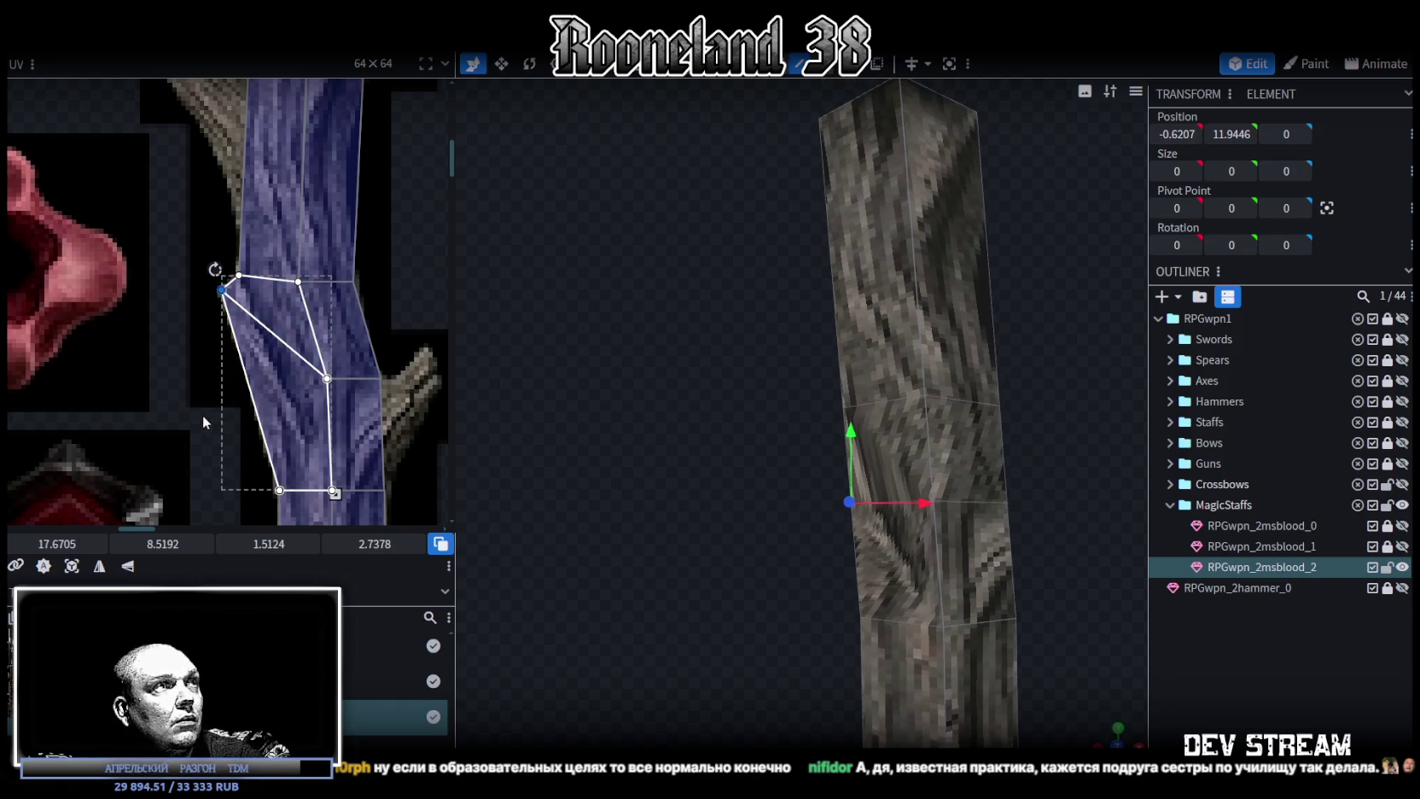
pyautogui.moveTo(608, 474)
pyautogui.mouseDown()
pyautogui.moveTo(593, 447)
pyautogui.moveTo(782, 537)
pyautogui.moveTo(803, 572)
pyautogui.moveTo(794, 556)
pyautogui.mouseUp()
pyautogui.scroll(2, 853, 512)
pyautogui.click(875, 509)
pyautogui.moveTo(771, 457)
pyautogui.mouseDown()
pyautogui.moveTo(757, 457)
pyautogui.moveTo(928, 418)
pyautogui.mouseUp()
pyautogui.moveTo(809, 380)
pyautogui.mouseDown()
pyautogui.moveTo(714, 354)
pyautogui.moveTo(1021, 453)
pyautogui.mouseUp()
pyautogui.moveTo(935, 425); pyautogui.dragTo(910, 425)
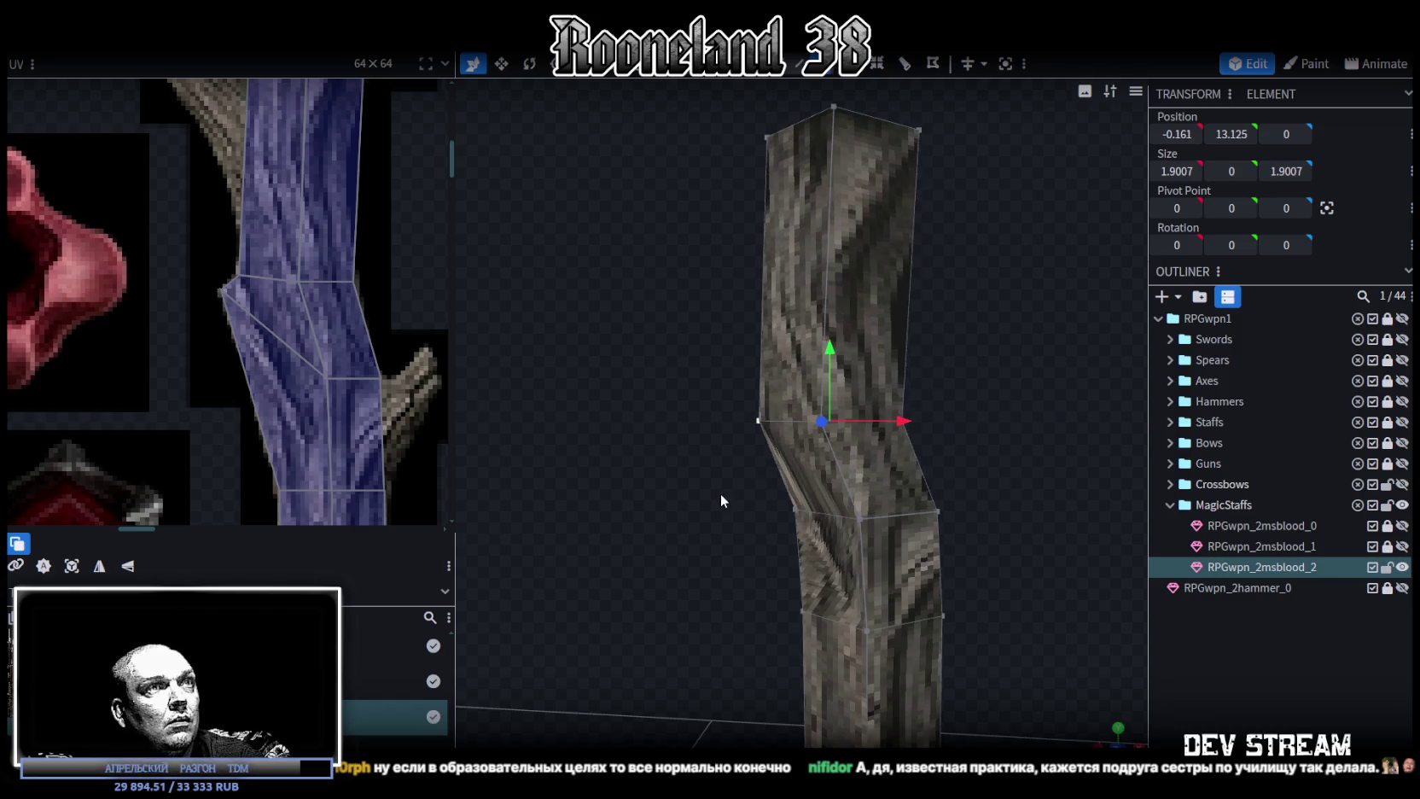
# Pull the lower-left shaft vertex out left and up to about X -1.3207, Y 12.8446.
pyautogui.click(794, 509)
pyautogui.moveTo(862, 509); pyautogui.dragTo(805, 499)
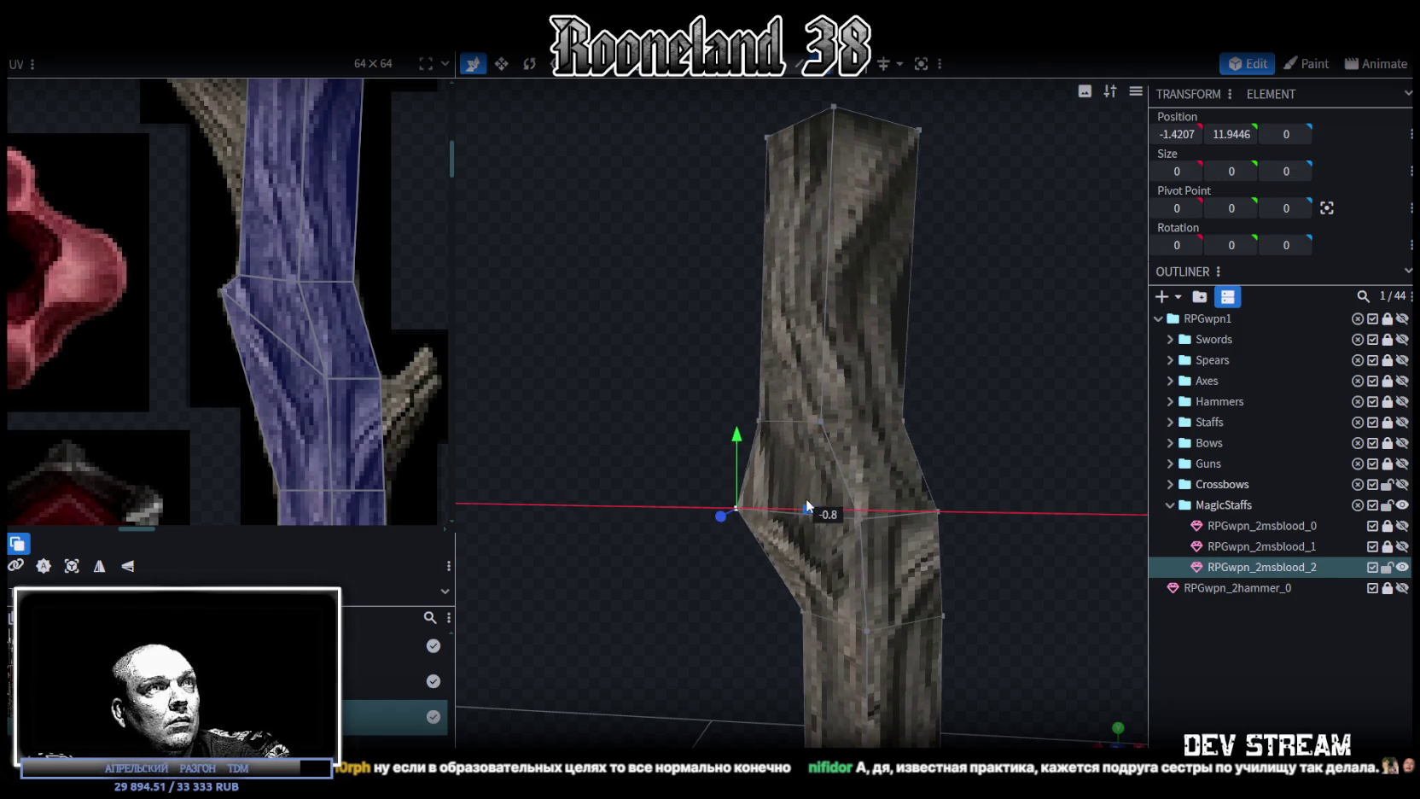
pyautogui.moveTo(736, 433); pyautogui.dragTo(750, 366)
pyautogui.scroll(3, 779, 439)
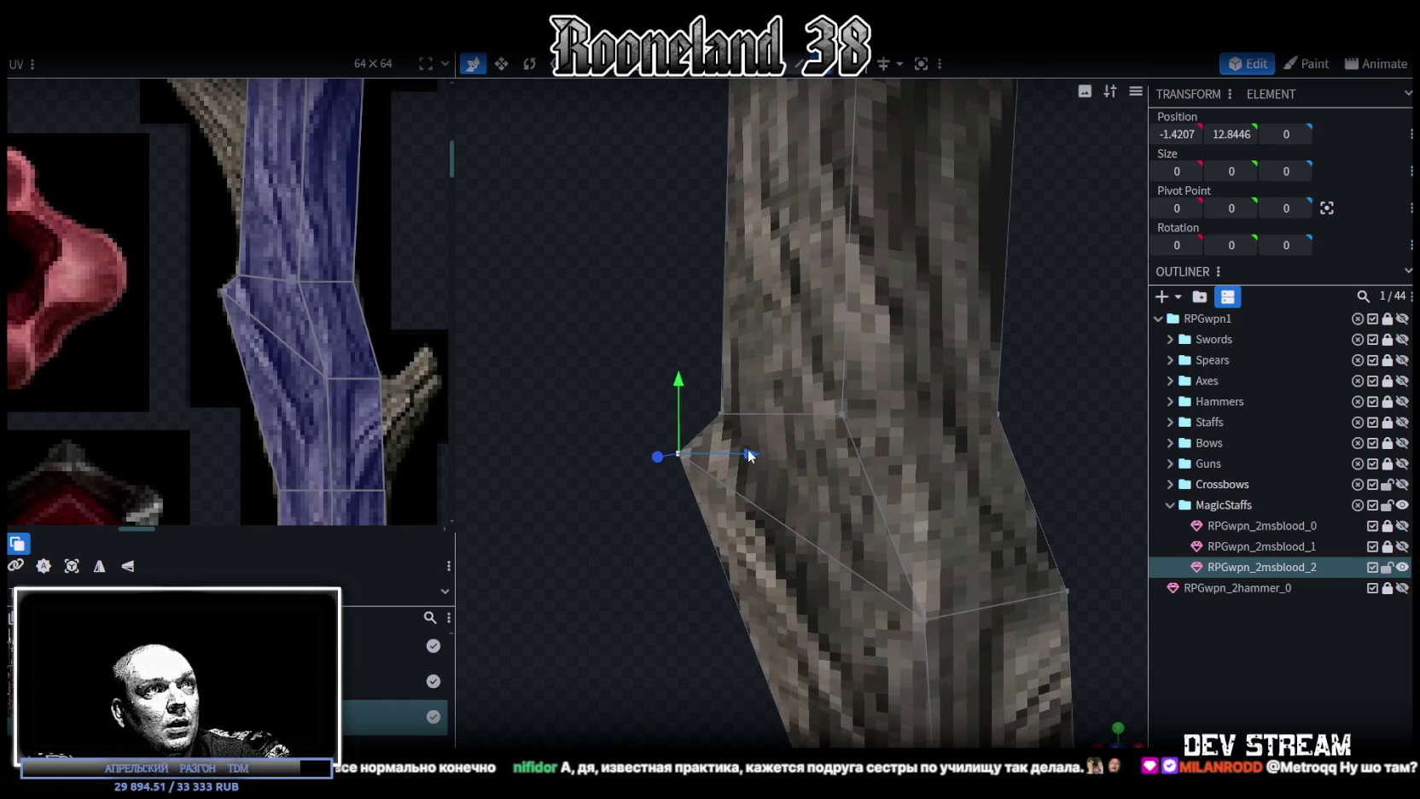
pyautogui.moveTo(680, 380); pyautogui.dragTo(679, 372)
pyautogui.moveTo(744, 449); pyautogui.dragTo(762, 452)
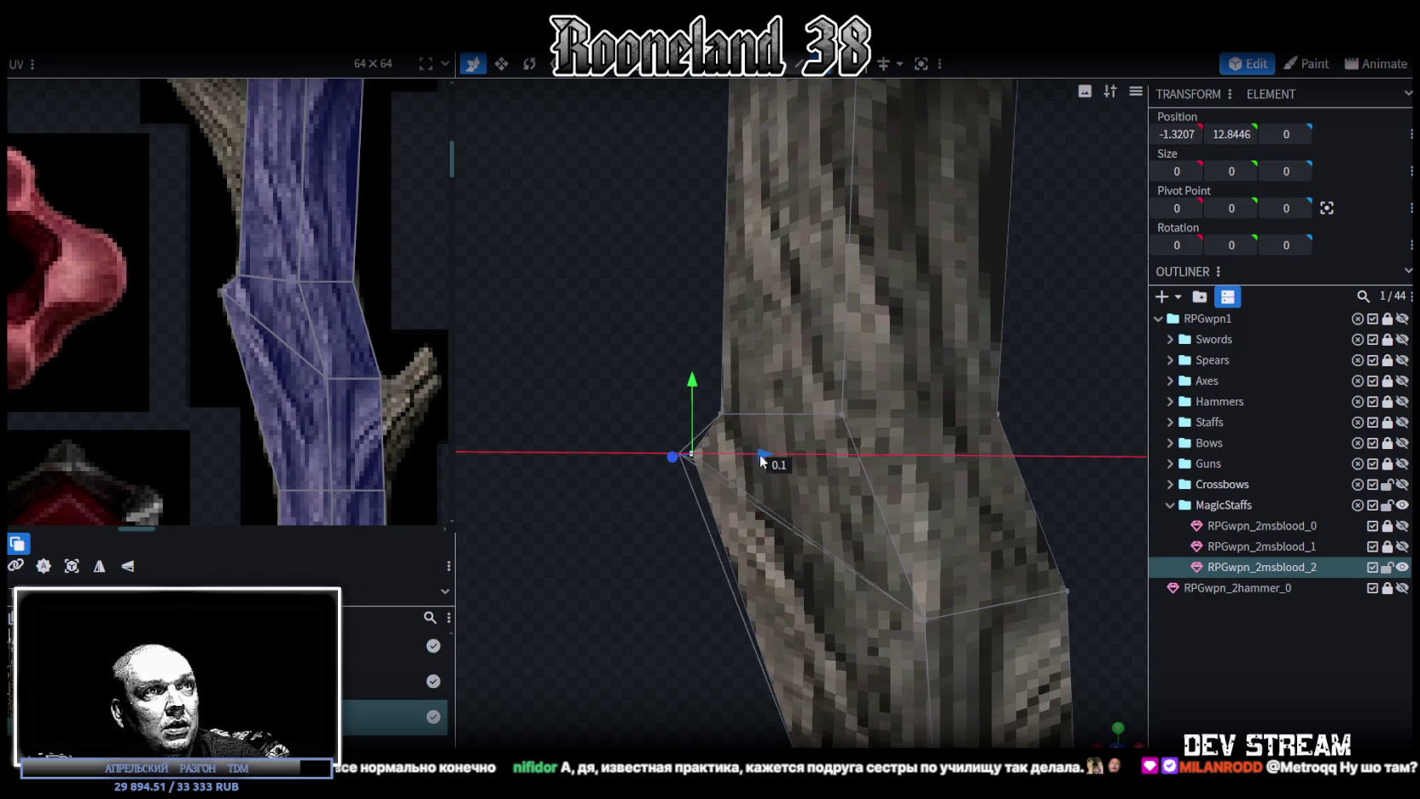
pyautogui.scroll(-3, 740, 639)
pyautogui.scroll(-2, 1023, 492)
pyautogui.scroll(3, 1011, 513)
# Move the view closer to the staff and select a side face of the shaft.
pyautogui.moveTo(1010, 513)
pyautogui.mouseDown()
pyautogui.moveTo(932, 446)
pyautogui.moveTo(825, 447)
pyautogui.moveTo(850, 443)
pyautogui.mouseUp()
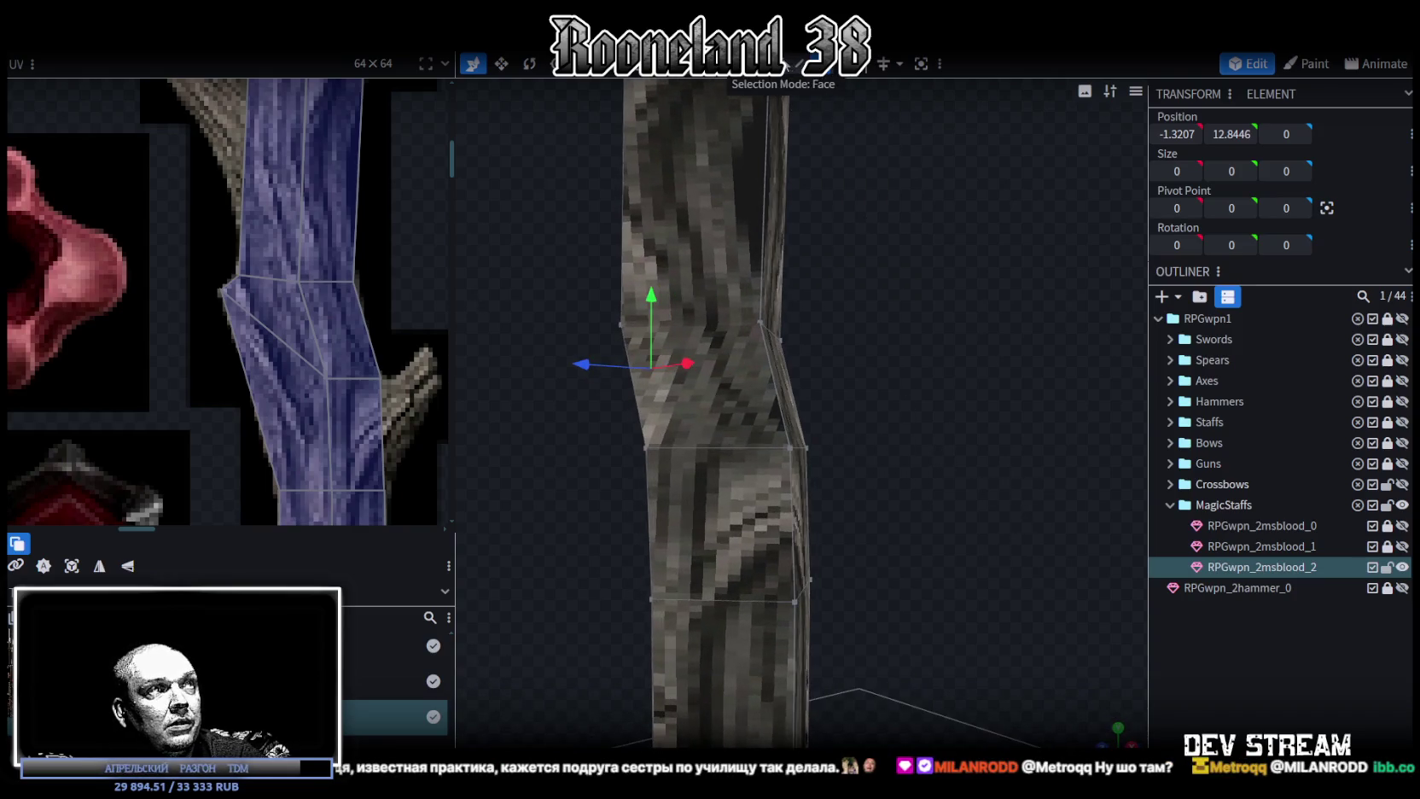
pyautogui.click(737, 528)
pyautogui.moveTo(737, 527)
pyautogui.mouseDown()
pyautogui.moveTo(904, 487)
pyautogui.moveTo(781, 500)
pyautogui.mouseUp()
# Add the neighbouring side face and extrude both outward from the shaft.
pyautogui.keyDown('shift'); pyautogui.click(781, 500); pyautogui.keyUp('shift')
pyautogui.moveTo(874, 537)
pyautogui.mouseDown()
pyautogui.moveTo(1092, 514)
pyautogui.moveTo(969, 467)
pyautogui.moveTo(939, 494)
pyautogui.moveTo(932, 154)
pyautogui.mouseUp()
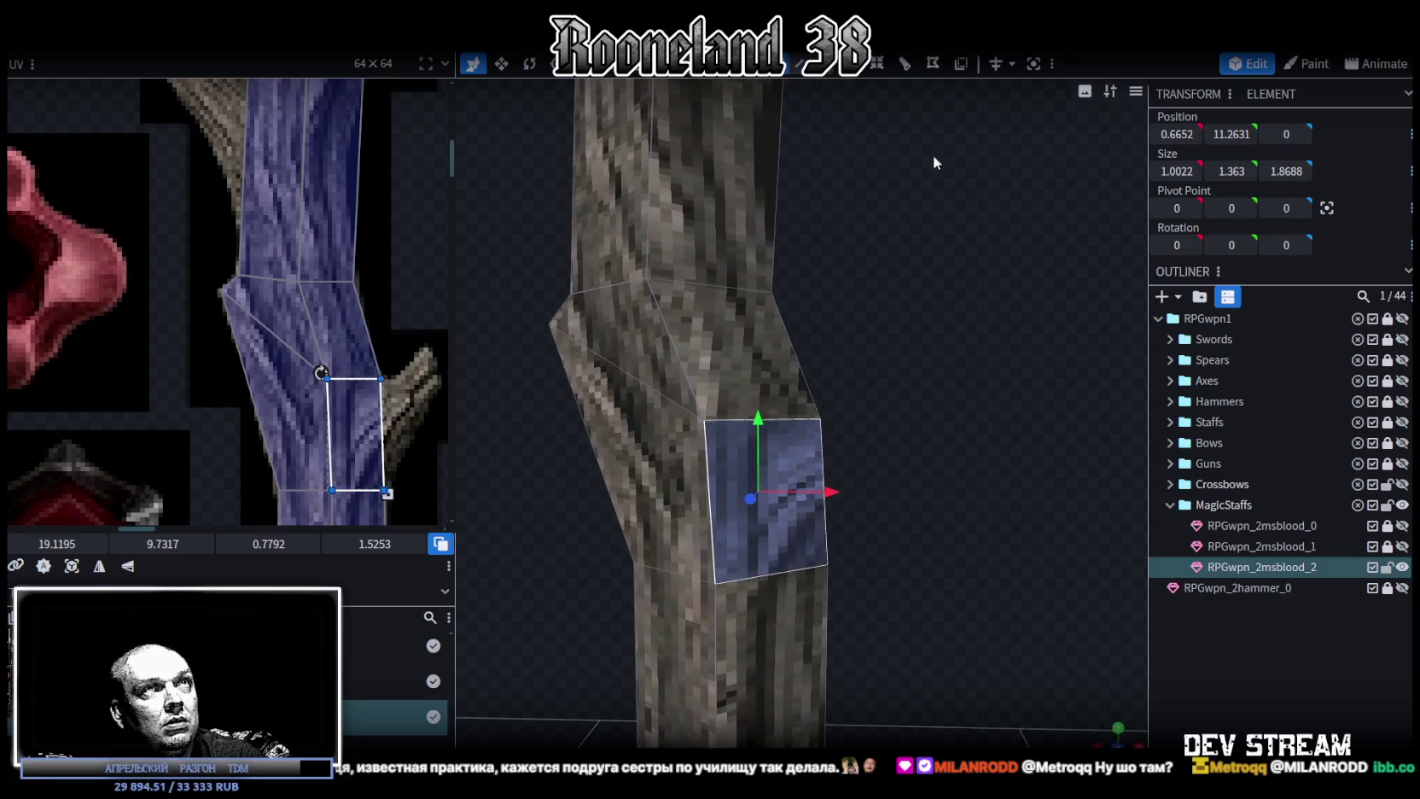
pyautogui.press('e')
pyautogui.moveTo(962, 328)
pyautogui.mouseDown()
pyautogui.moveTo(966, 368)
pyautogui.moveTo(957, 259)
pyautogui.mouseUp()
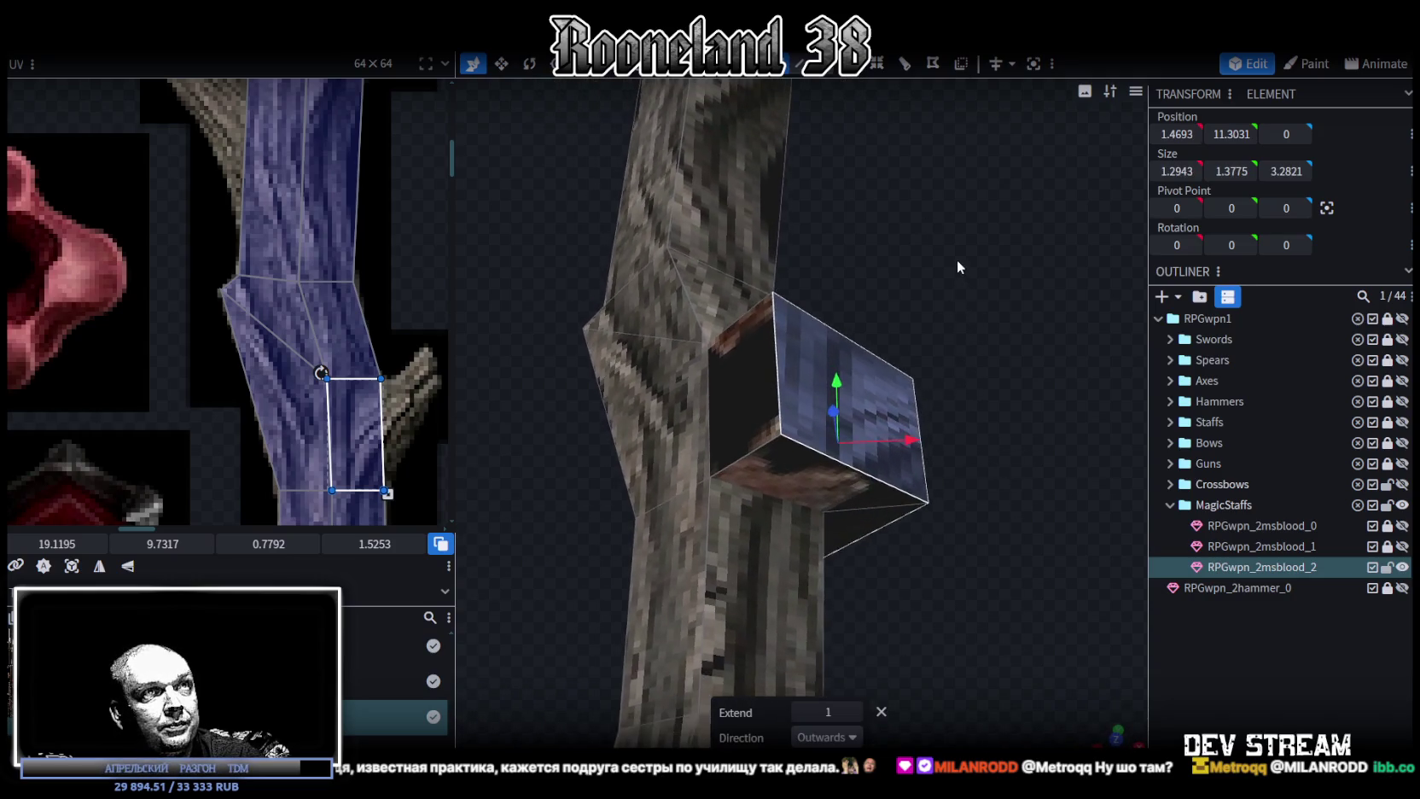
# Merge two pairs of the extruded block's vertices with Merge All.
pyautogui.click(718, 488)
pyautogui.click(711, 482)
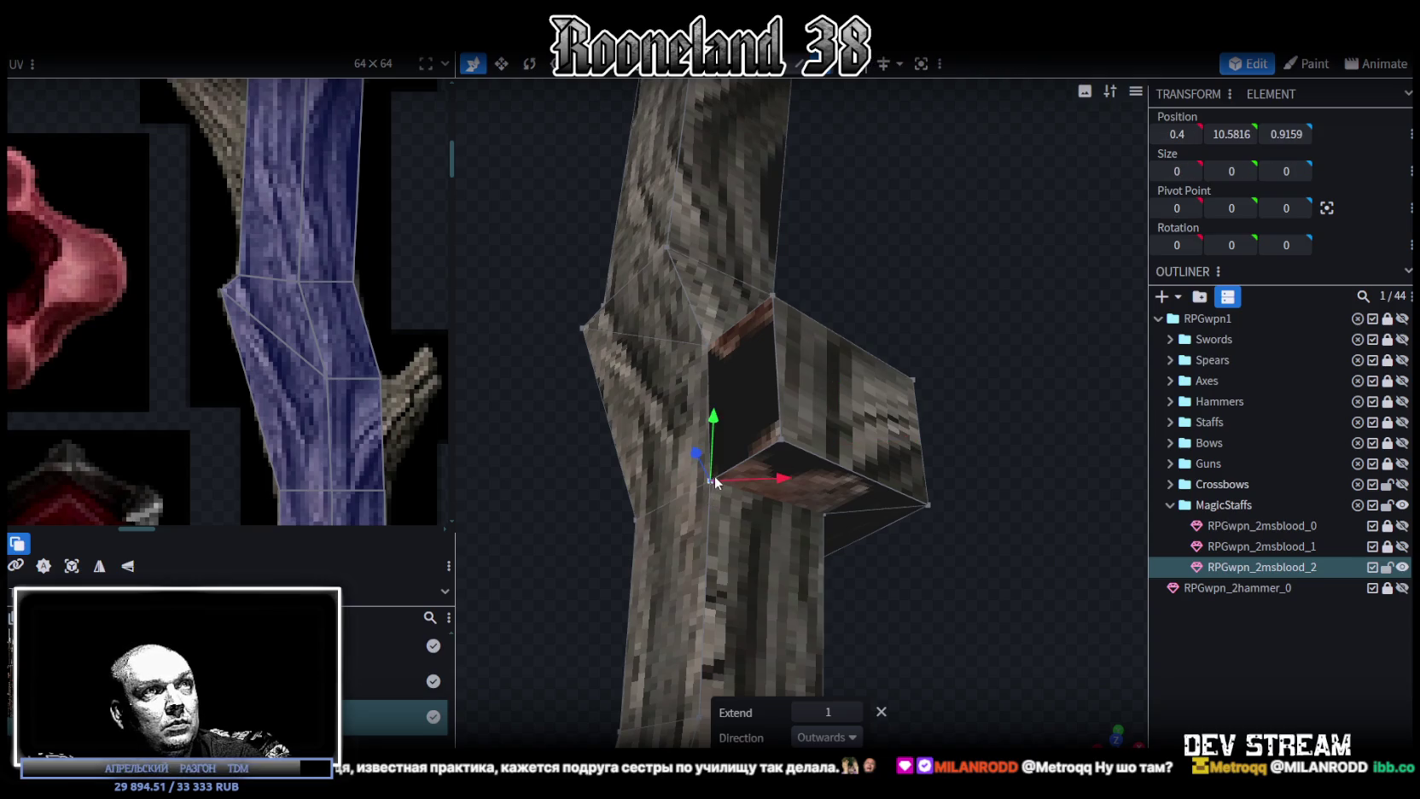
pyautogui.keyDown('shift'); pyautogui.click(783, 438); pyautogui.keyUp('shift')
pyautogui.rightClick(784, 440)
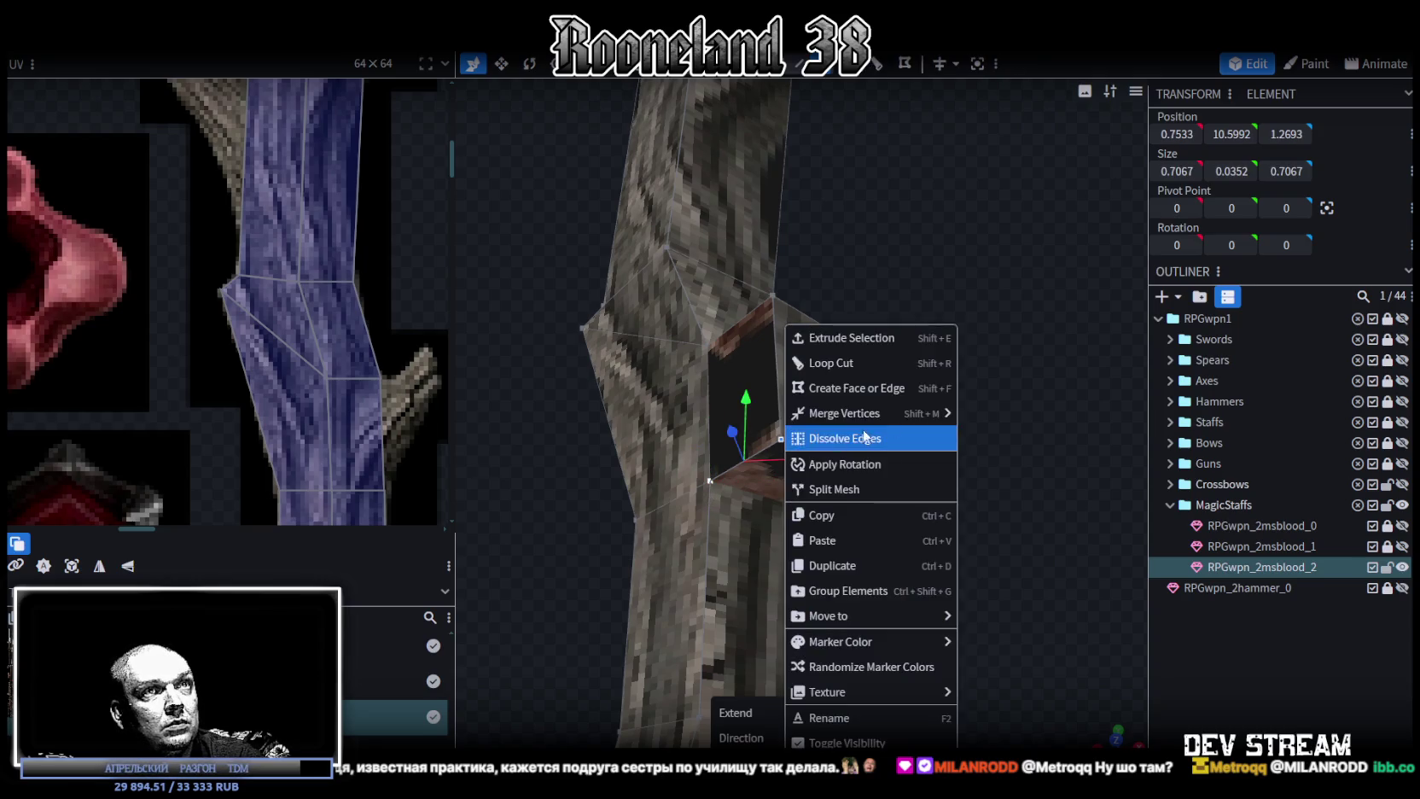
pyautogui.click(1015, 414)
pyautogui.moveTo(844, 413)
pyautogui.click(810, 482)
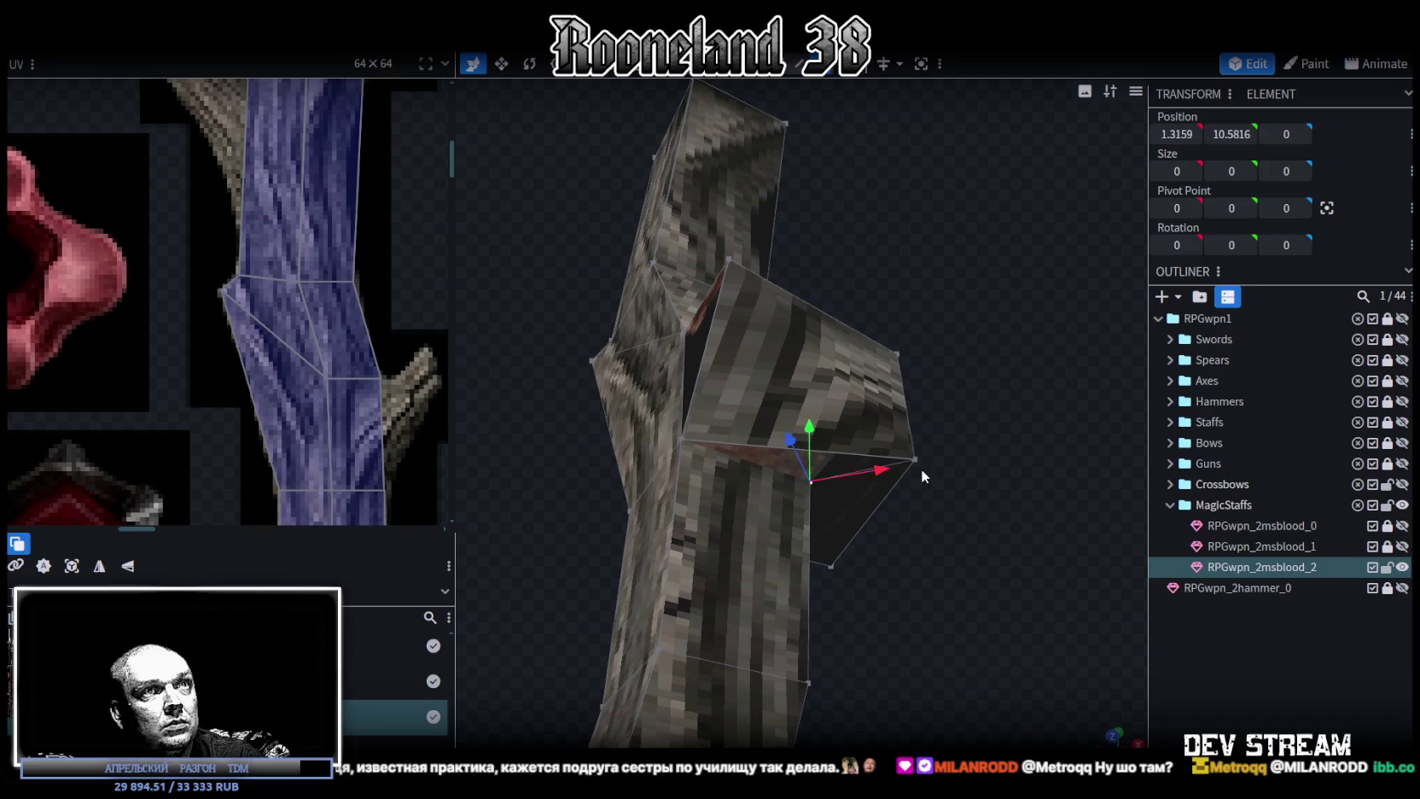
pyautogui.keyDown('shift'); pyautogui.click(913, 459); pyautogui.keyUp('shift')
pyautogui.rightClick(915, 461)
pyautogui.click(1114, 415)
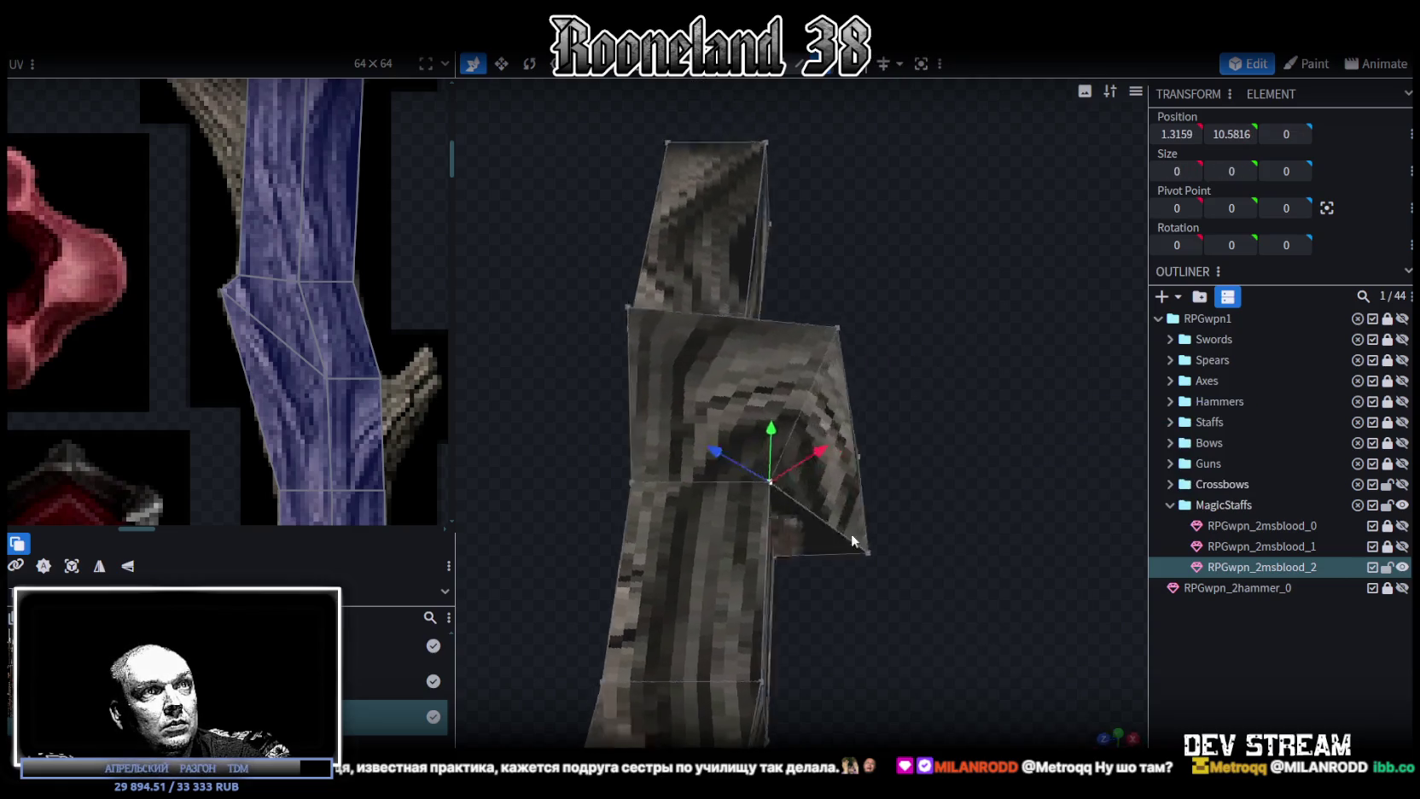
# Merge another pair of branch vertices and inspect the new stub from several angles.
pyautogui.moveTo(882, 530); pyautogui.dragTo(774, 556)
pyautogui.click(868, 536)
pyautogui.keyDown('shift'); pyautogui.click(841, 493); pyautogui.keyUp('shift')
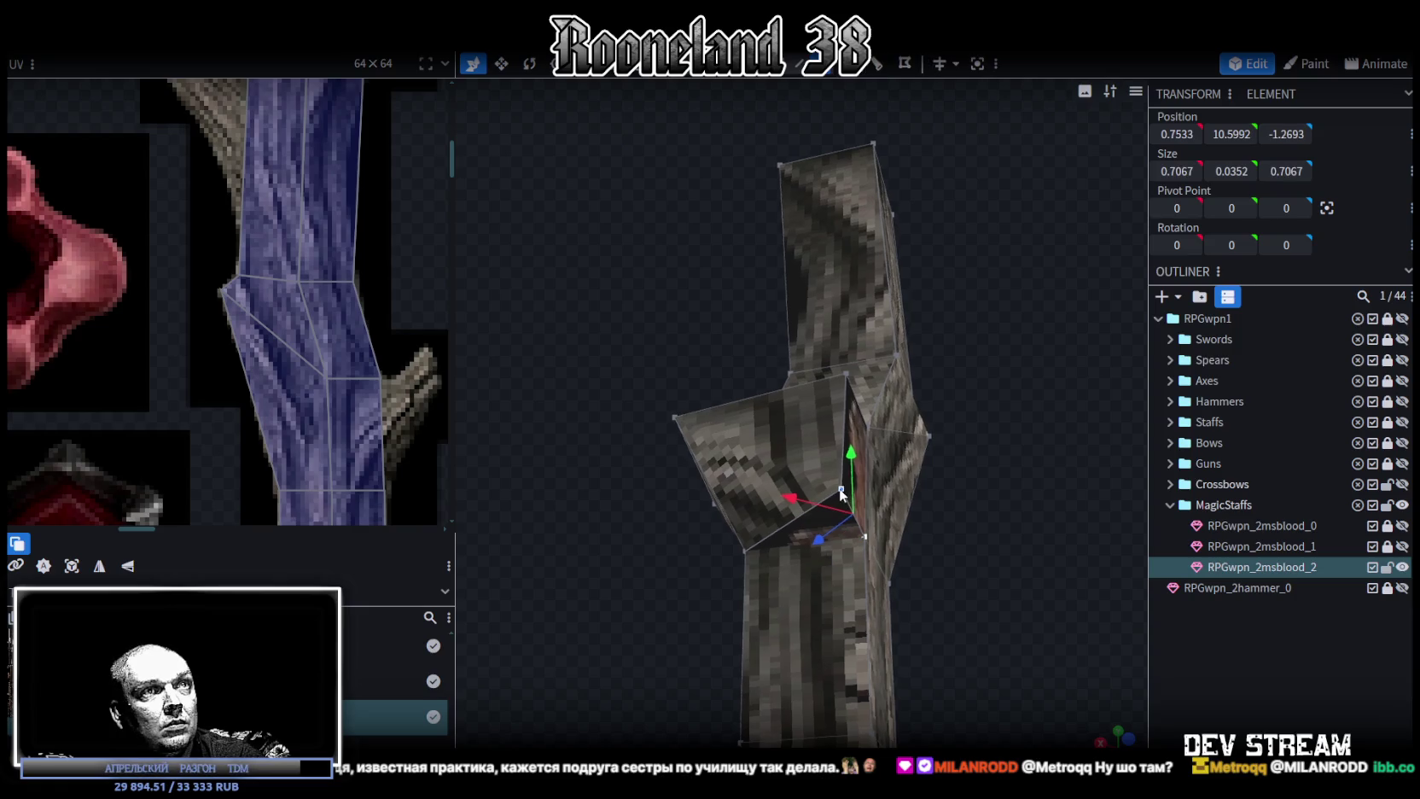
pyautogui.rightClick(841, 495)
pyautogui.click(1023, 418)
pyautogui.moveTo(996, 424)
pyautogui.mouseDown()
pyautogui.moveTo(740, 537)
pyautogui.moveTo(894, 545)
pyautogui.moveTo(790, 552)
pyautogui.mouseUp()
pyautogui.click(670, 534)
pyautogui.moveTo(918, 477)
pyautogui.mouseDown()
pyautogui.moveTo(876, 488)
pyautogui.moveTo(925, 463)
pyautogui.moveTo(815, 470)
pyautogui.moveTo(966, 445)
pyautogui.moveTo(883, 477)
pyautogui.moveTo(650, 445)
pyautogui.mouseUp()
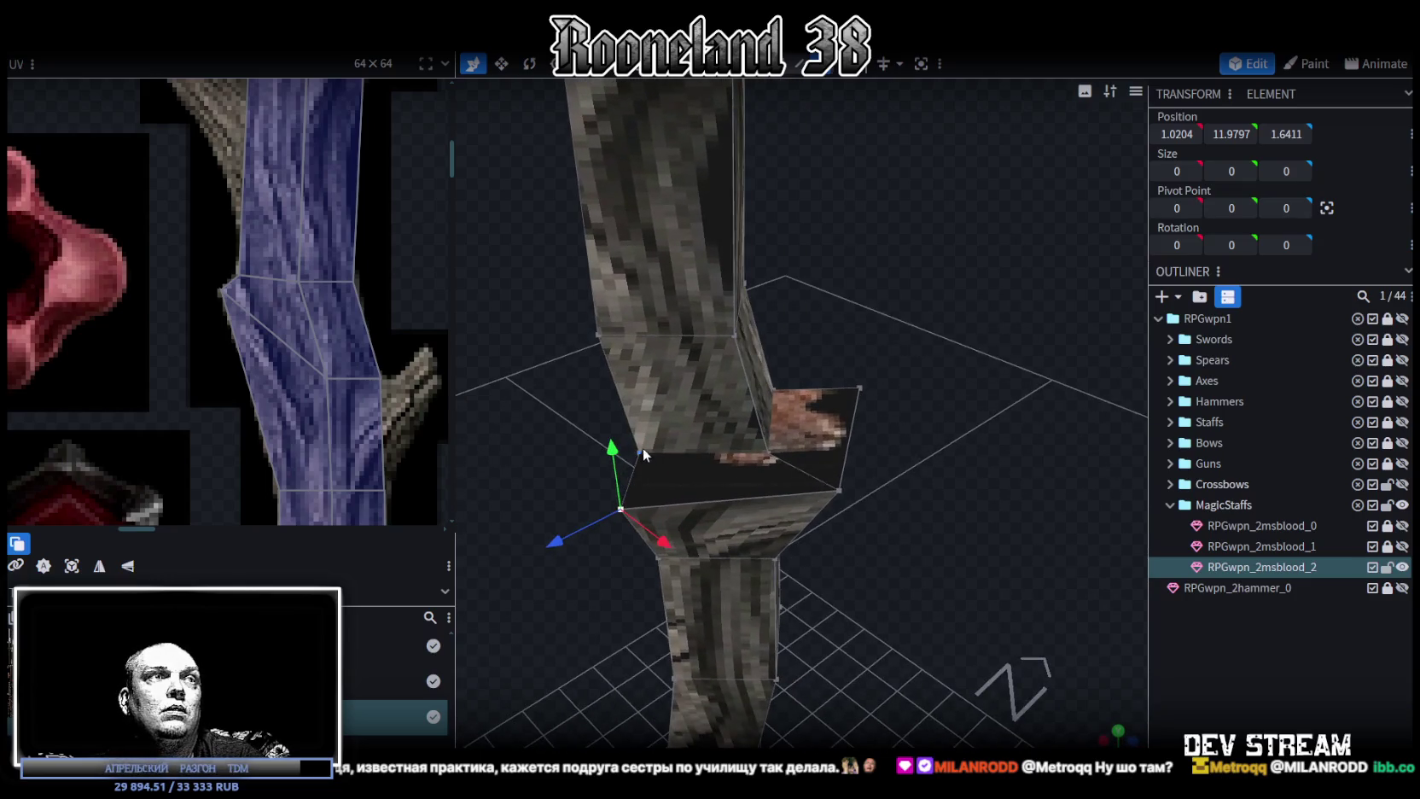
pyautogui.moveTo(649, 461)
pyautogui.mouseDown()
pyautogui.moveTo(1016, 521)
pyautogui.moveTo(842, 495)
pyautogui.mouseUp()
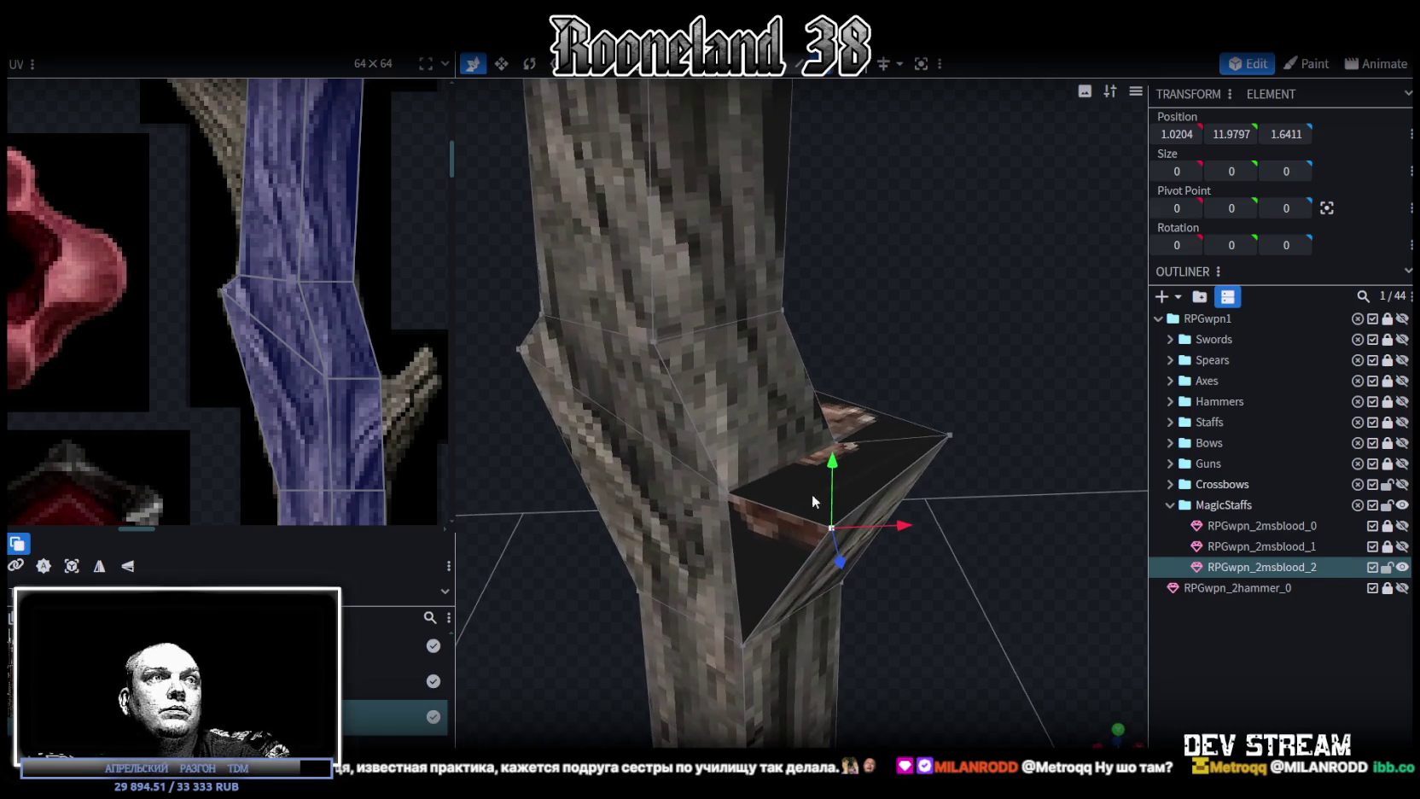
pyautogui.click(732, 488)
# Merge two more pairs of branch vertices to collapse the stub.
pyautogui.keyDown('shift'); pyautogui.click(831, 523); pyautogui.keyUp('shift')
pyautogui.rightClick(831, 523)
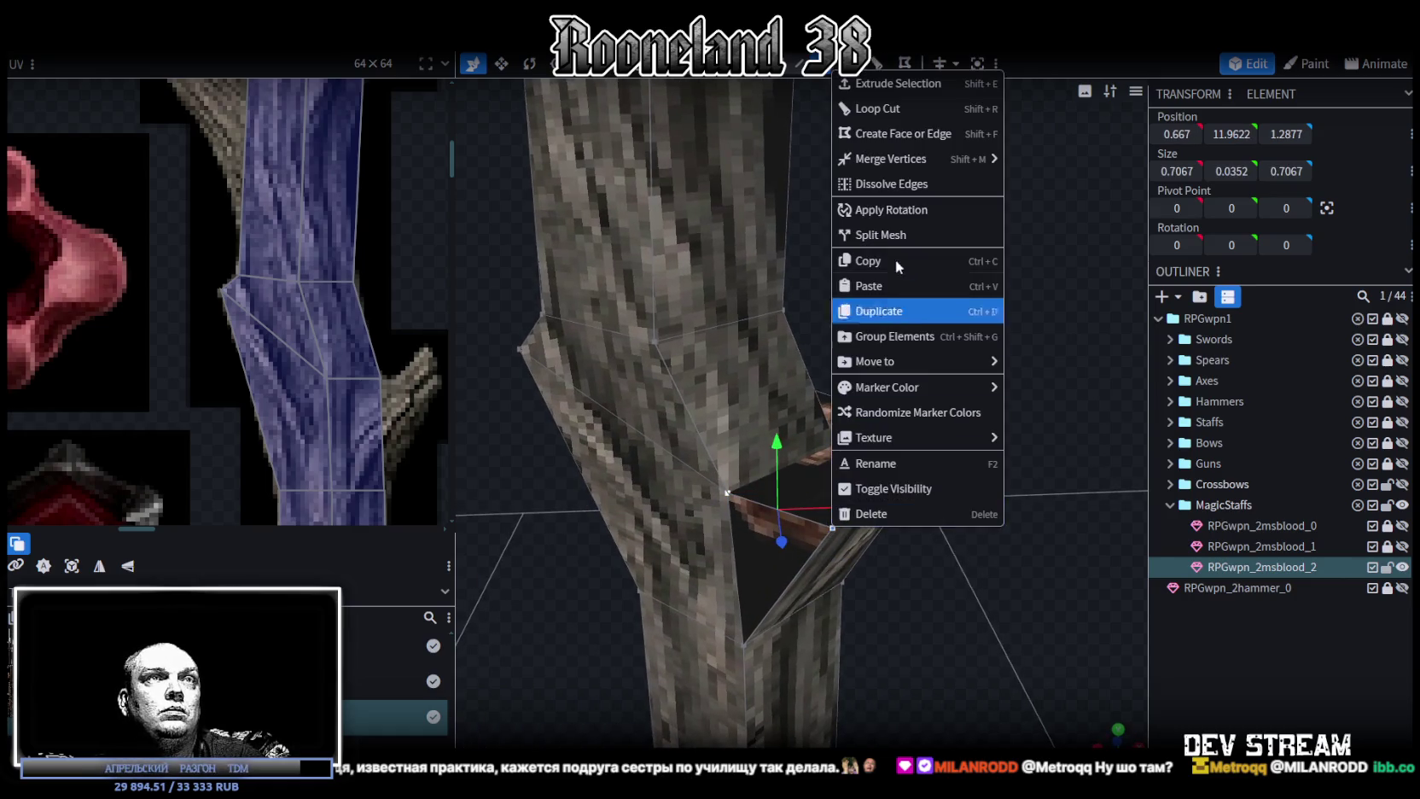
pyautogui.click(1049, 160)
pyautogui.moveTo(1031, 163); pyautogui.dragTo(882, 417)
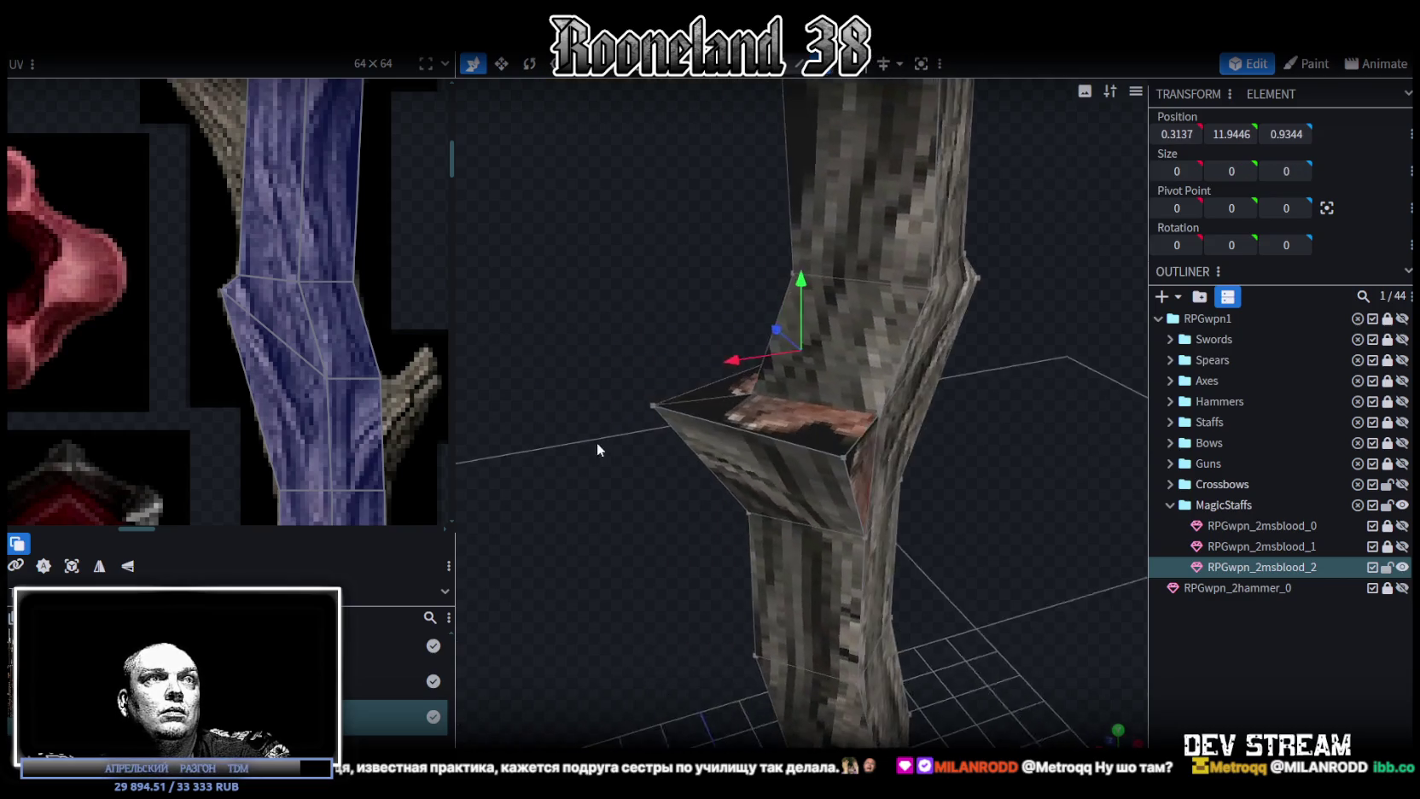
pyautogui.click(879, 417)
pyautogui.keyDown('shift'); pyautogui.click(844, 453); pyautogui.keyUp('shift')
pyautogui.rightClick(844, 454)
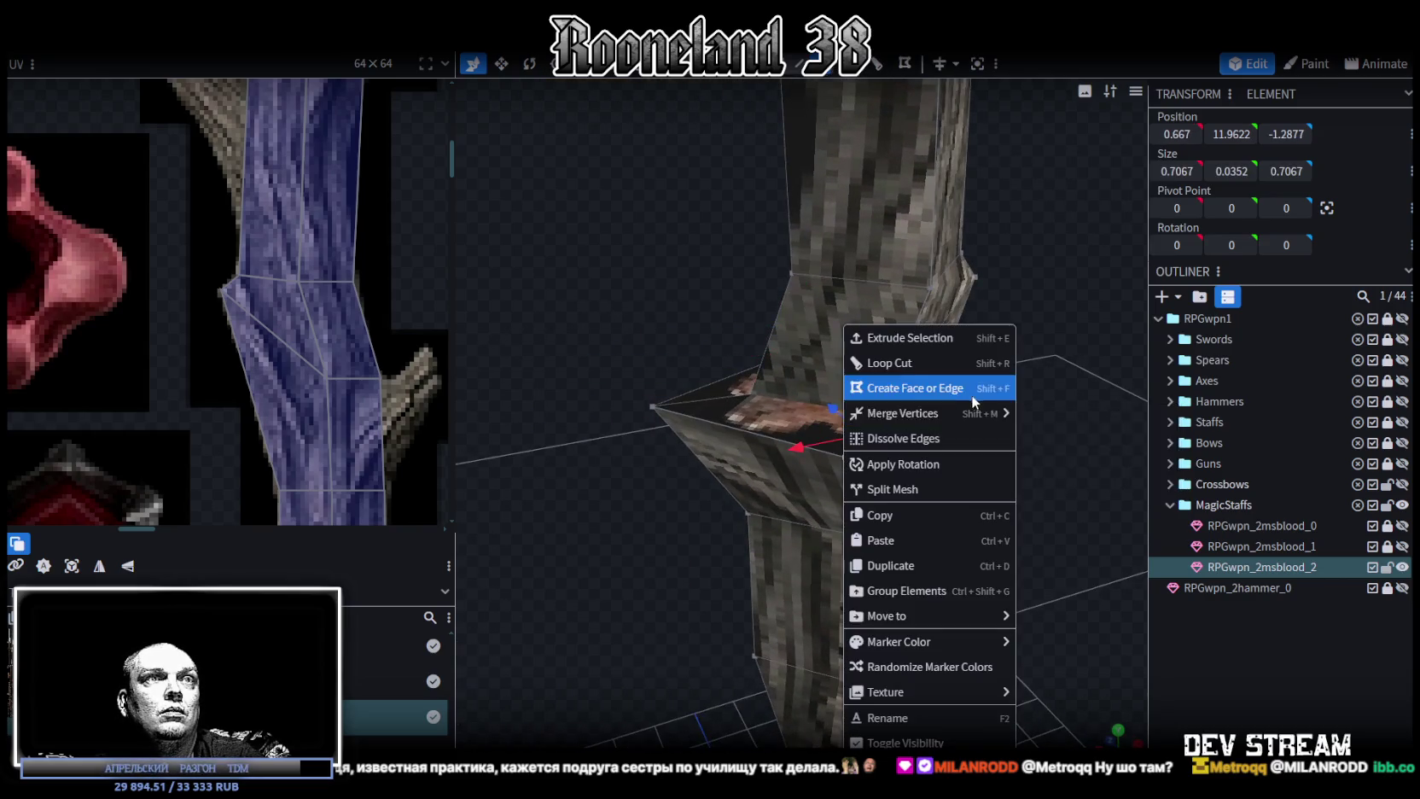
pyautogui.click(1048, 415)
pyautogui.moveTo(747, 528); pyautogui.dragTo(929, 497)
# Drag the branch's corner tip down and inward to X 1.7469, Y 11.4943.
pyautogui.click(861, 411)
pyautogui.moveTo(864, 422)
pyautogui.mouseDown()
pyautogui.moveTo(937, 520)
pyautogui.moveTo(903, 343)
pyautogui.moveTo(887, 391)
pyautogui.mouseUp()
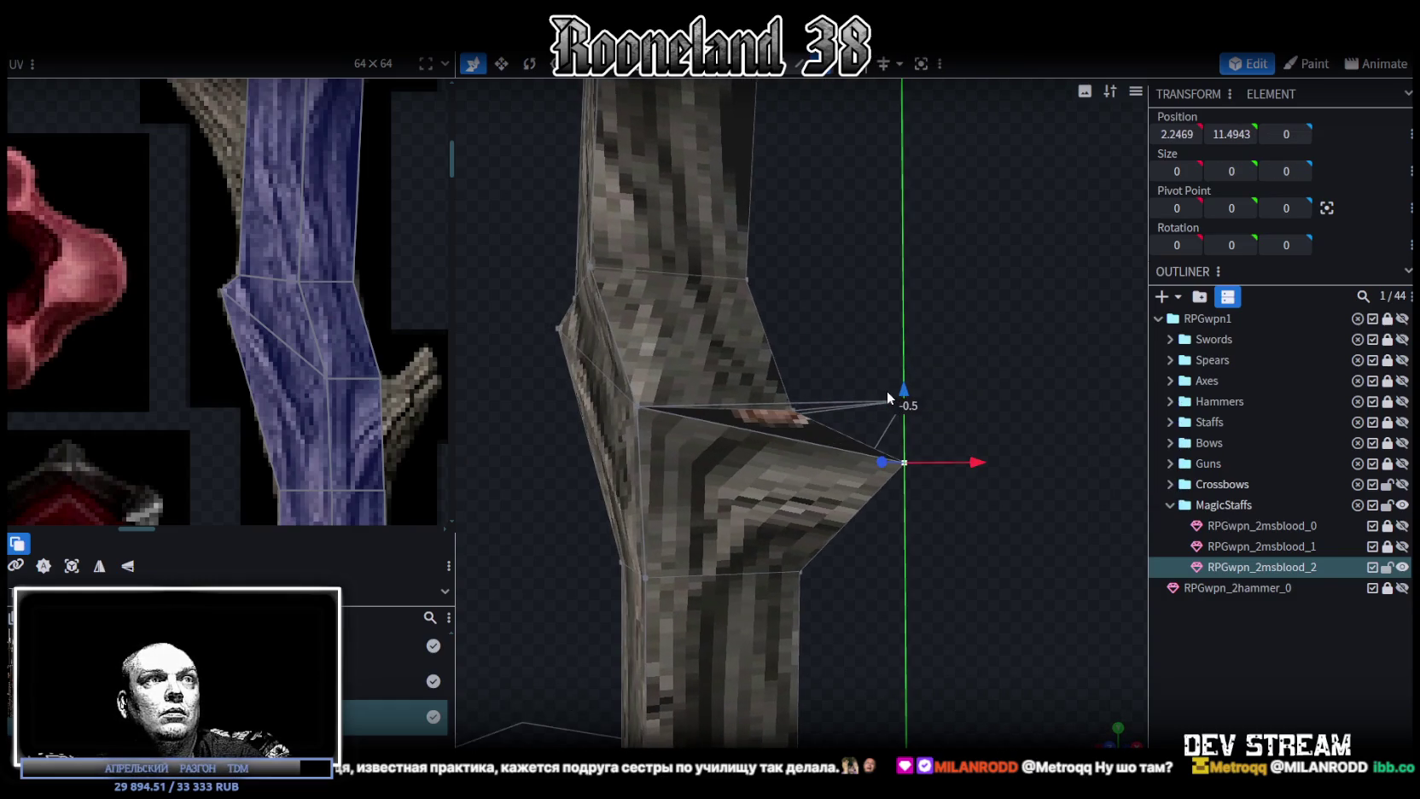
pyautogui.moveTo(939, 462)
pyautogui.mouseDown()
pyautogui.moveTo(906, 461)
pyautogui.moveTo(909, 544)
pyautogui.moveTo(618, 441)
pyautogui.mouseUp()
pyautogui.scroll(3, 402, 404)
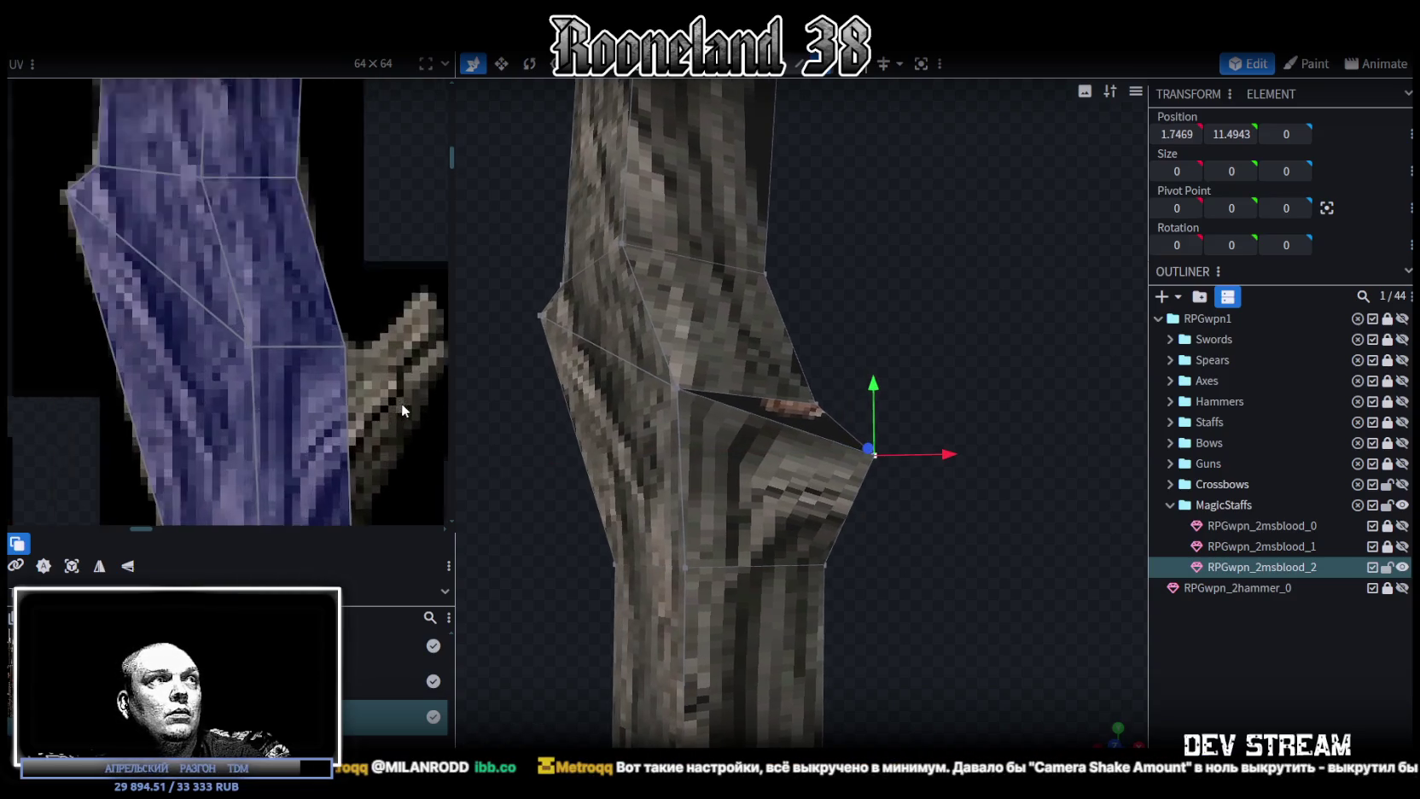
pyautogui.scroll(2, 402, 404)
pyautogui.moveTo(951, 269); pyautogui.dragTo(904, 214)
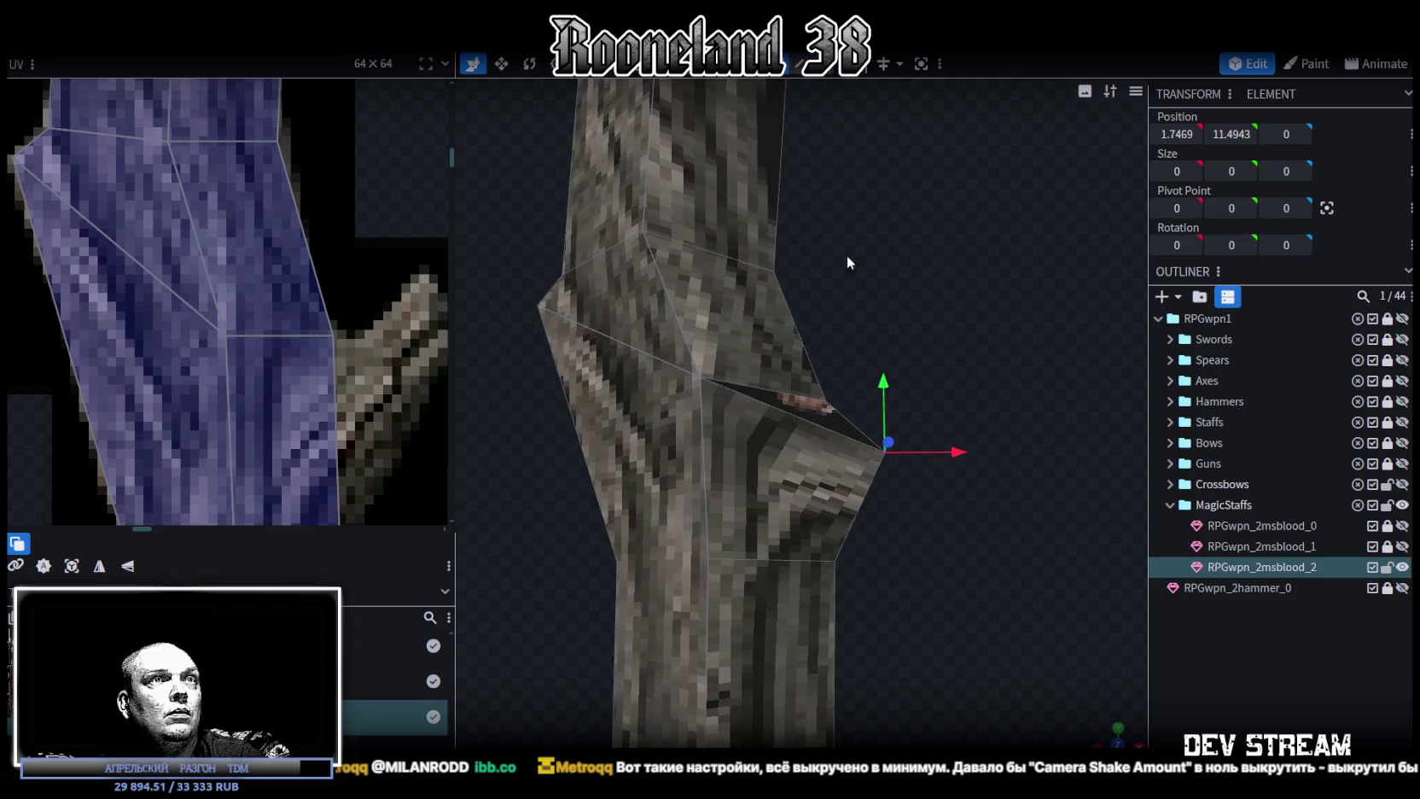
pyautogui.click(874, 475)
# Select only the branch's lower face and turn the view to face it.
pyautogui.scroll(1, 349, 333)
pyautogui.scroll(2, 346, 299)
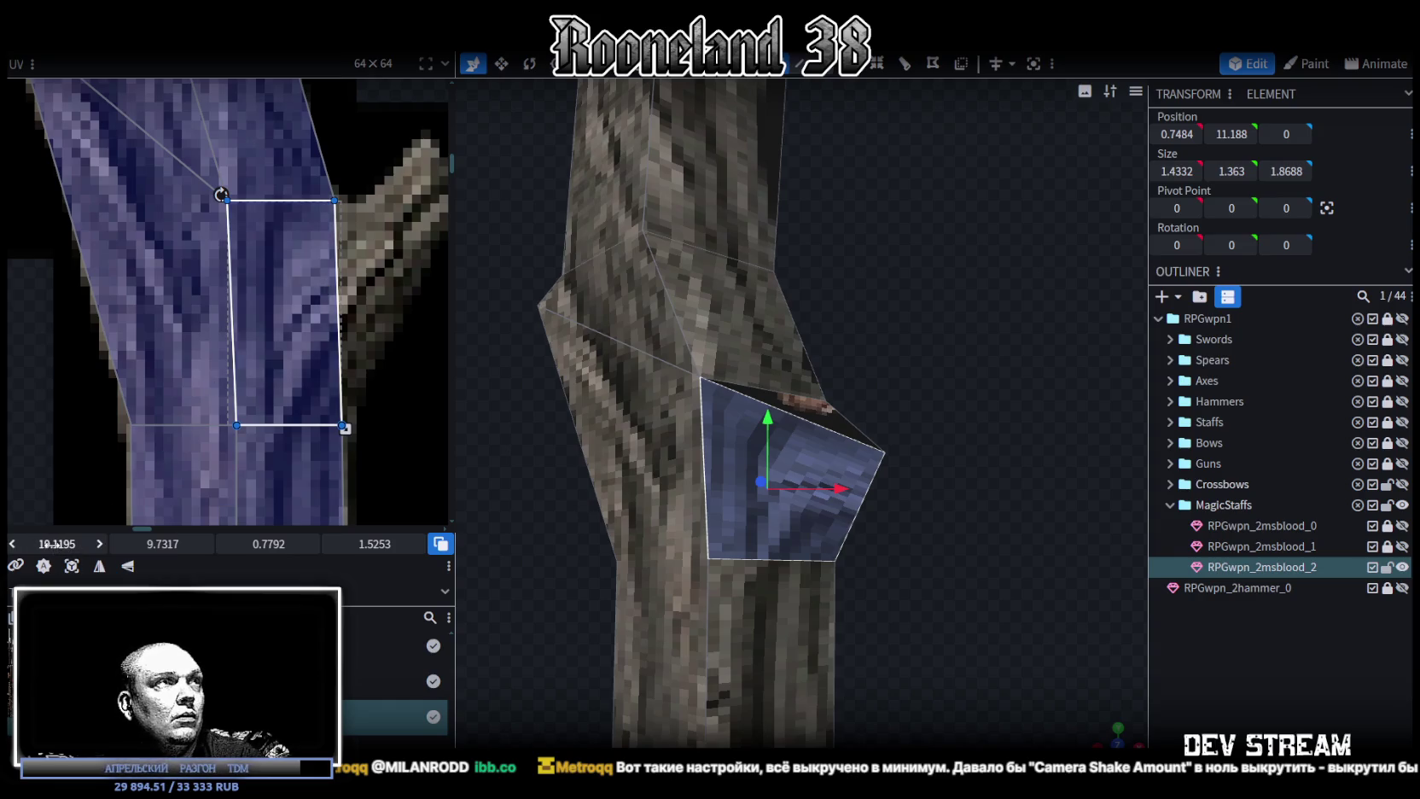
pyautogui.scroll(2, 372, 210)
pyautogui.moveTo(323, 218); pyautogui.dragTo(258, 190)
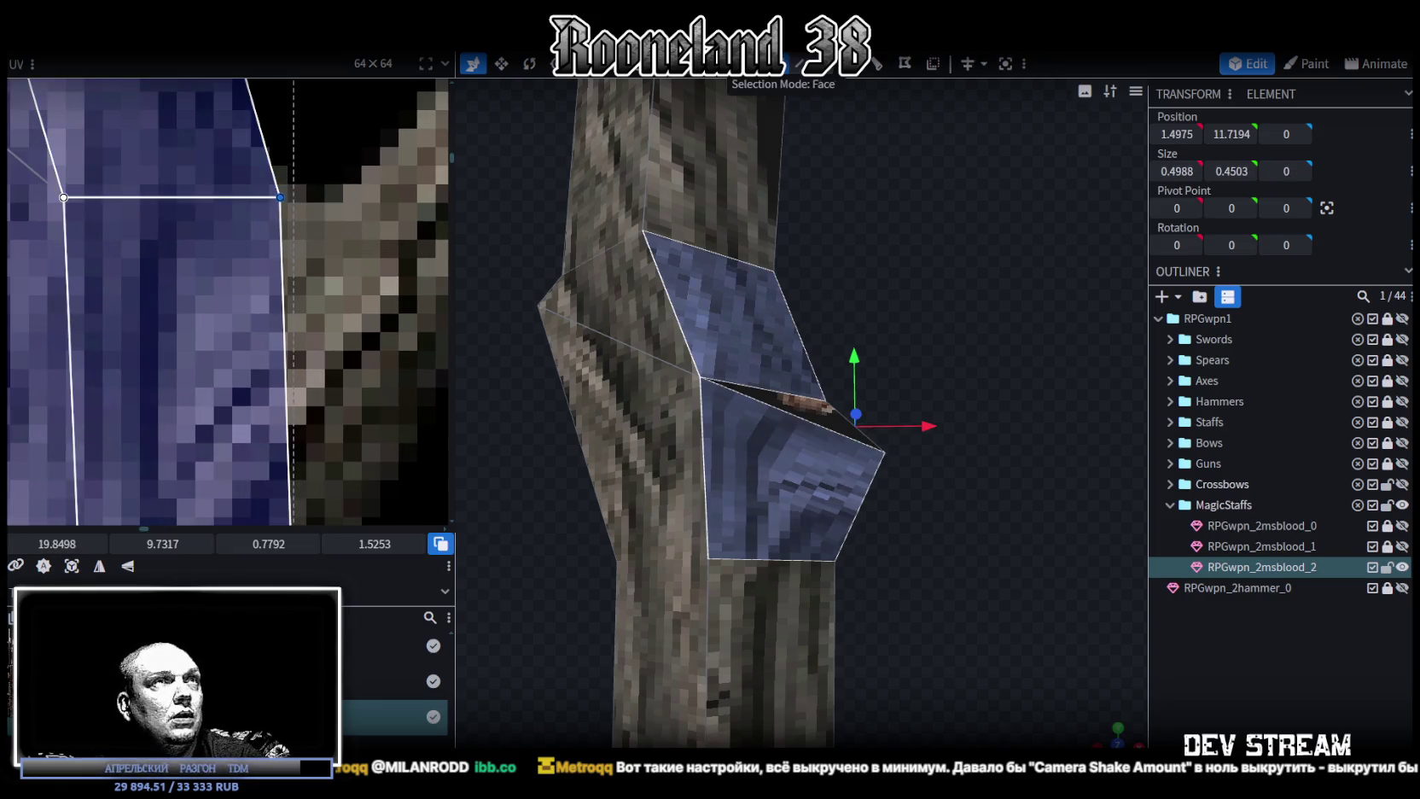
pyautogui.moveTo(715, 335); pyautogui.dragTo(789, 338)
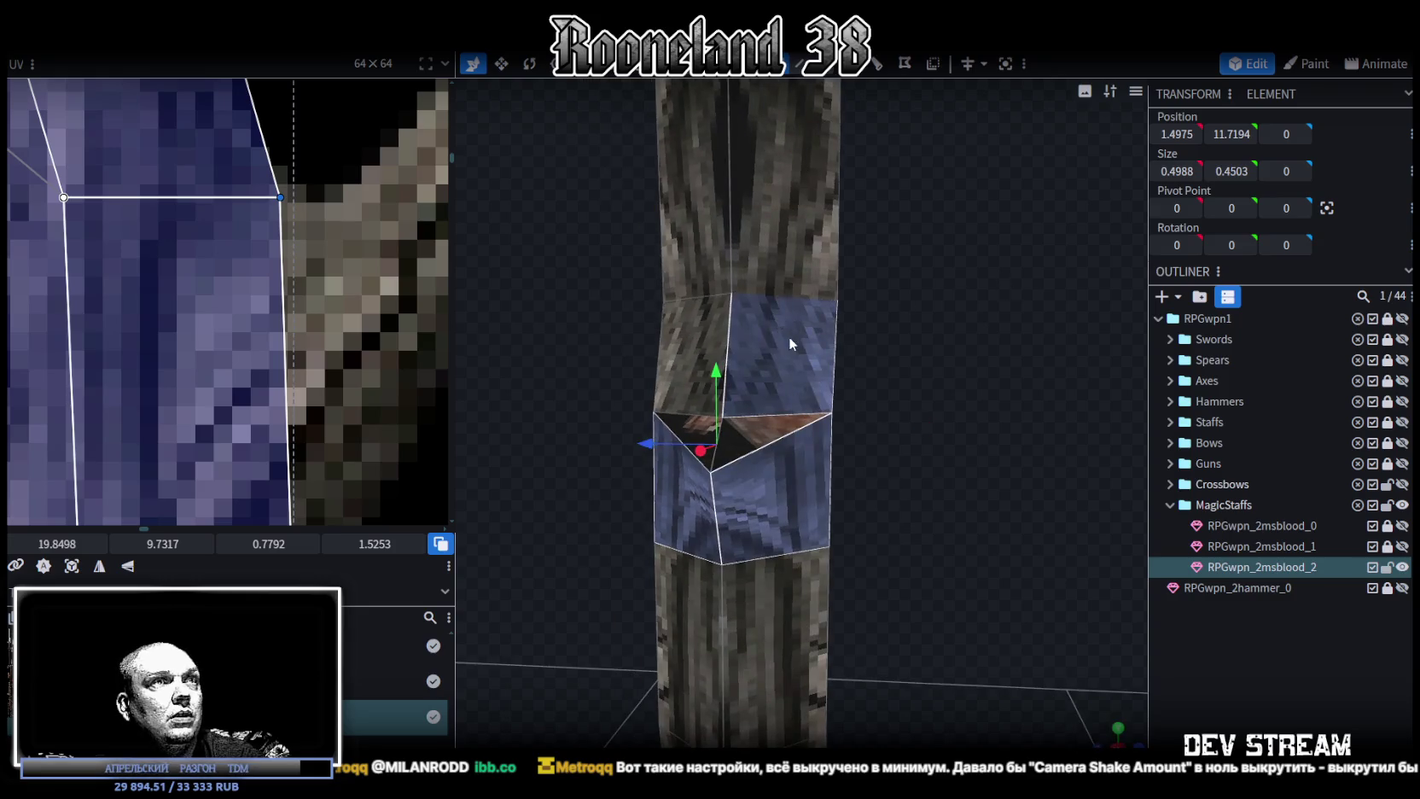
pyautogui.click(408, 300)
pyautogui.scroll(-3, 343, 341)
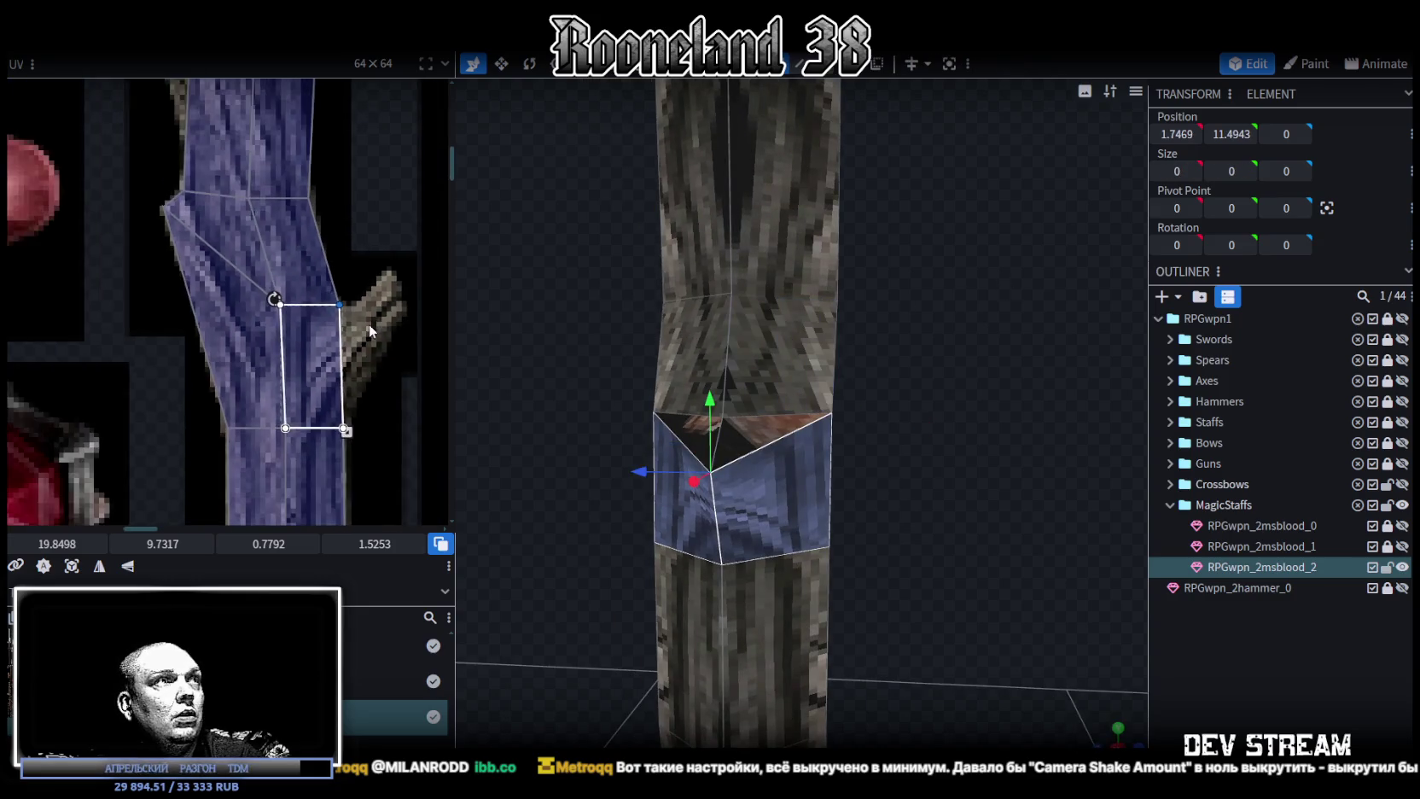
pyautogui.scroll(-2, 332, 299)
pyautogui.moveTo(711, 418); pyautogui.dragTo(345, 458)
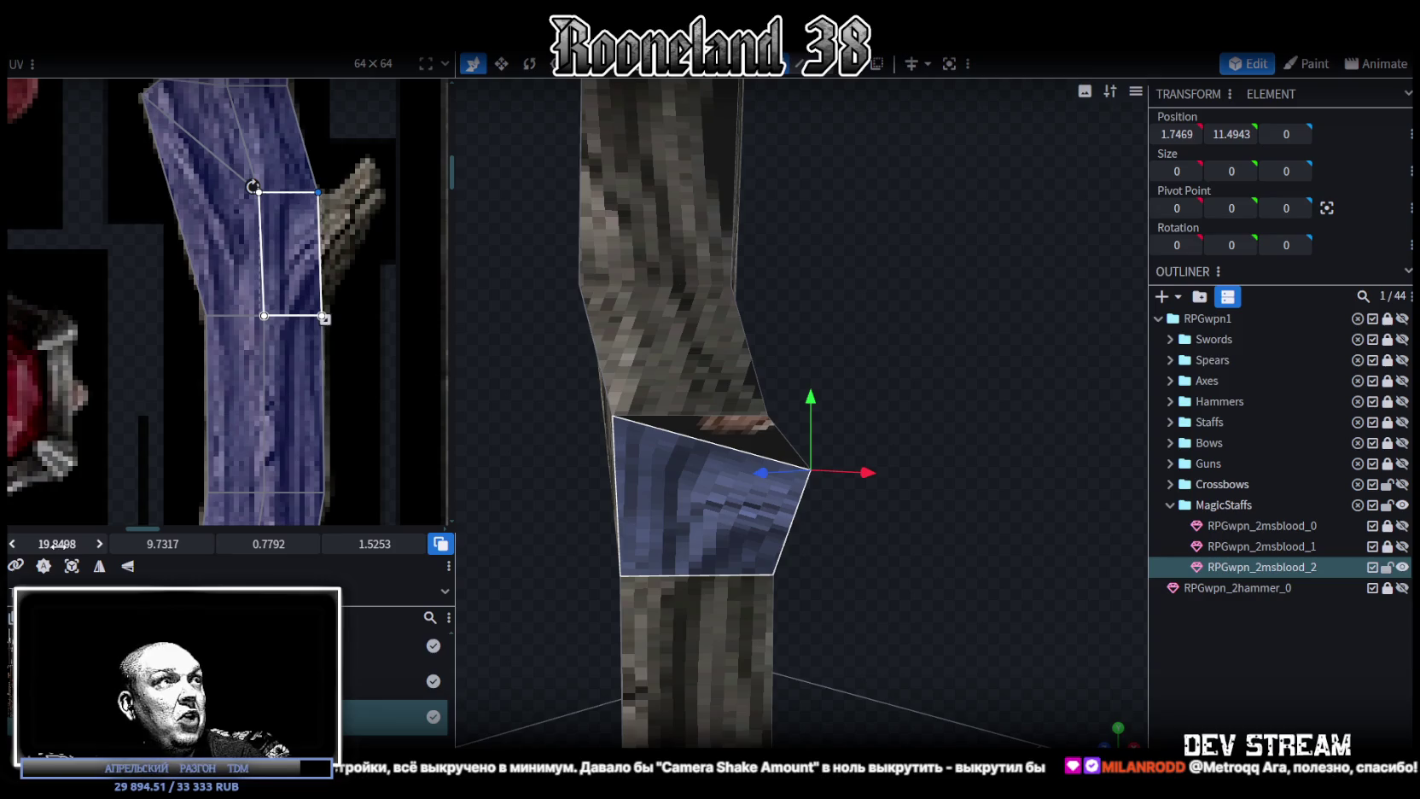
# Stretch that face's UV over the twig at 20.6498, 9.7317, sized about 1.53 square.
pyautogui.moveTo(56, 543); pyautogui.dragTo(68, 544)
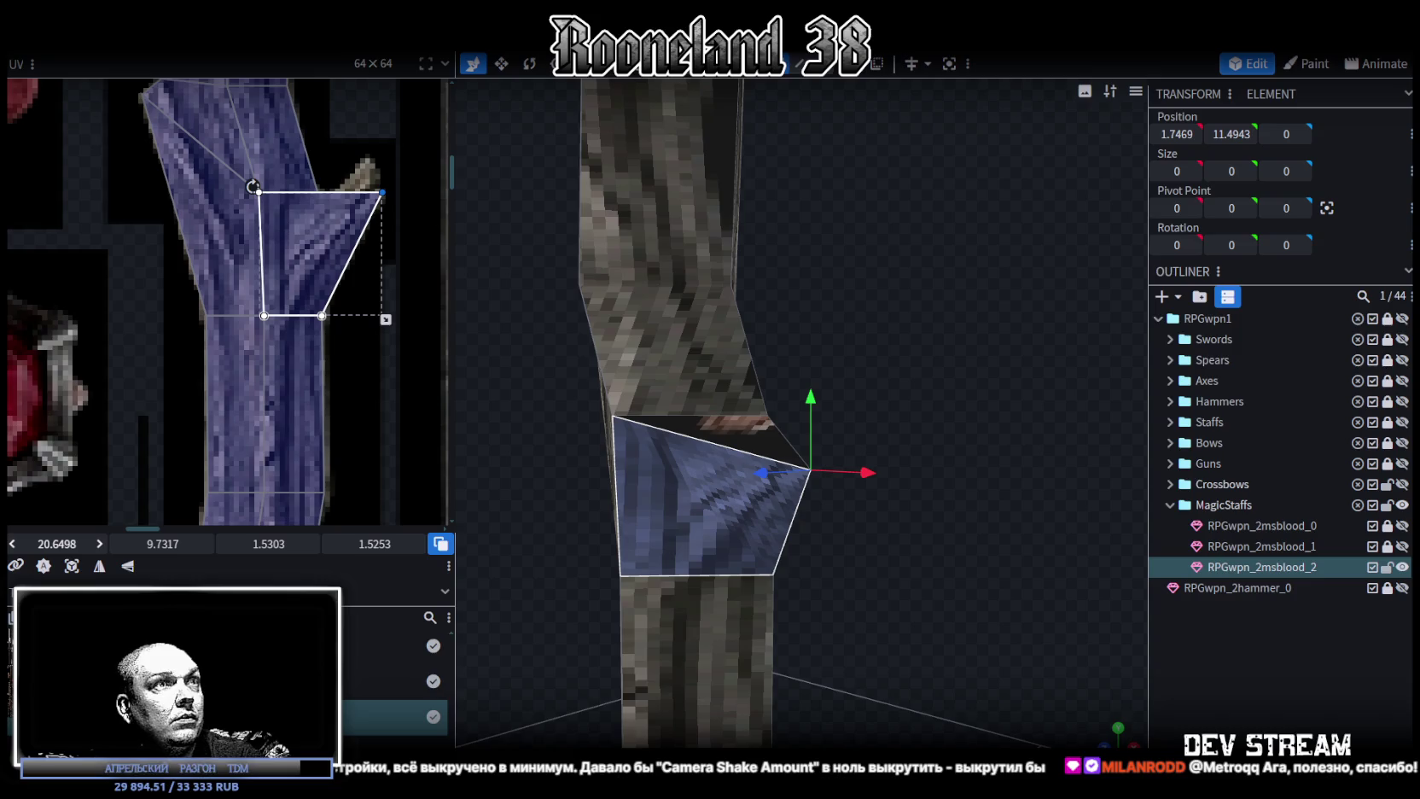
pyautogui.moveTo(864, 633)
pyautogui.mouseDown()
pyautogui.moveTo(1007, 616)
pyautogui.moveTo(940, 621)
pyautogui.mouseUp()
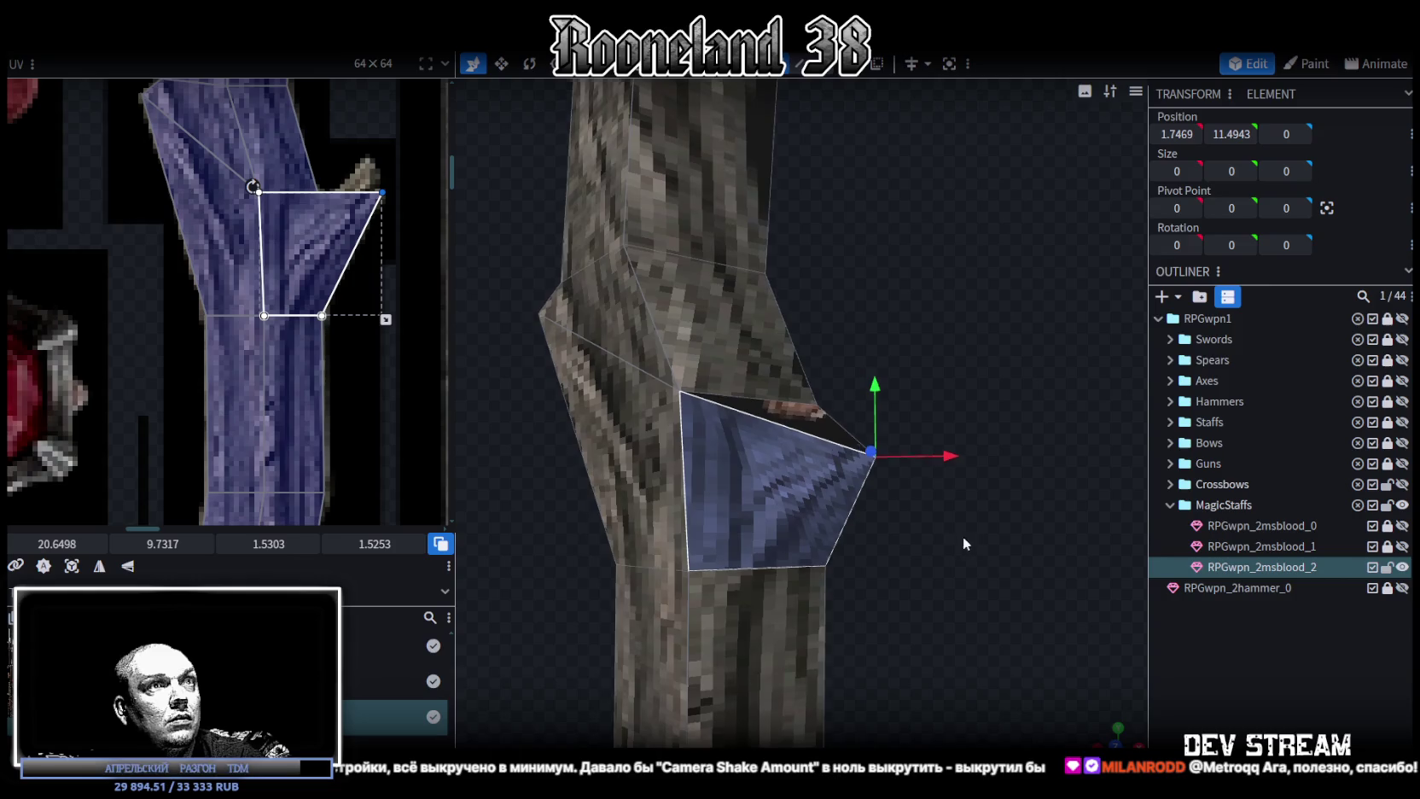
pyautogui.moveTo(963, 536)
pyautogui.mouseDown()
pyautogui.moveTo(915, 530)
pyautogui.moveTo(892, 477)
pyautogui.mouseUp()
pyautogui.click(993, 509)
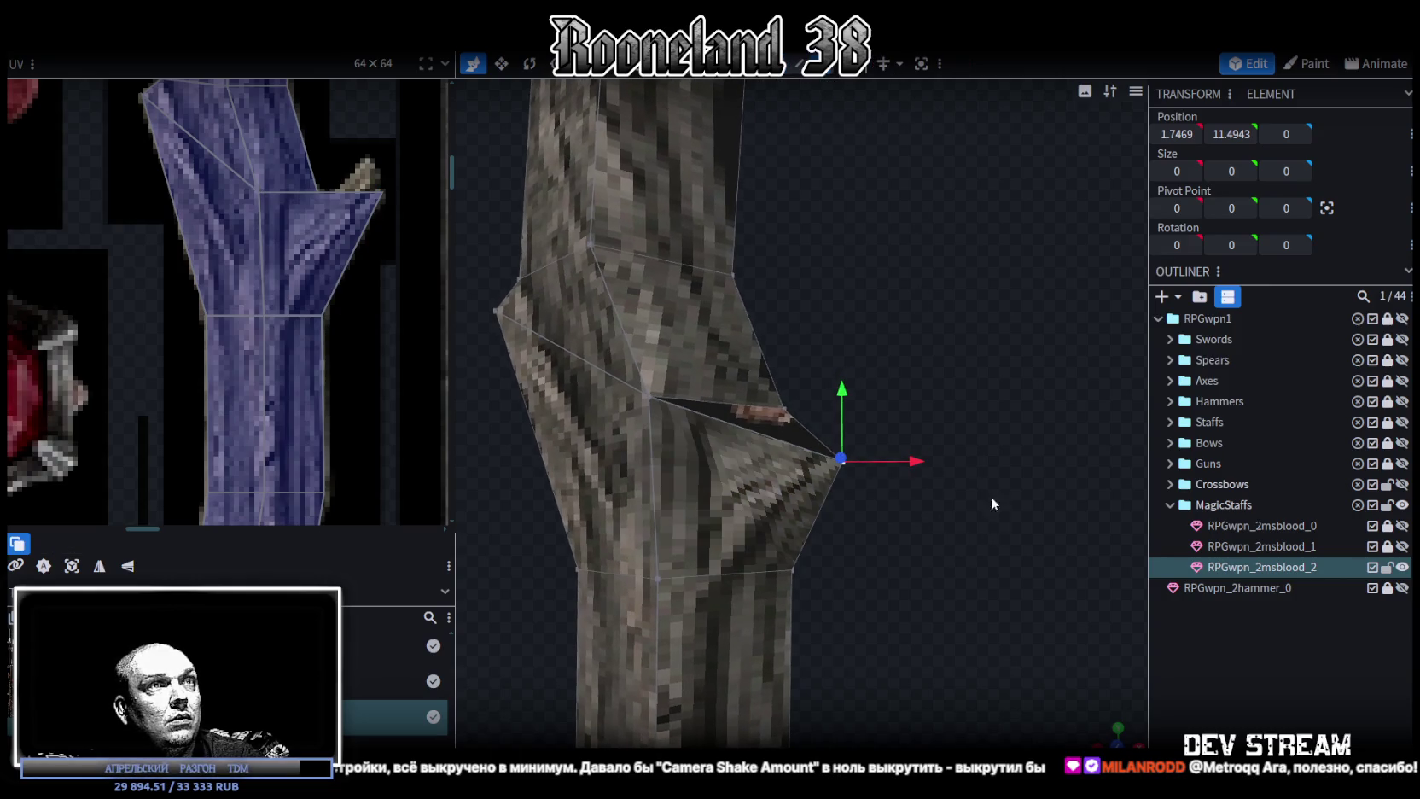
# Move the branch tip vertex outward and upward into a sharper point.
pyautogui.moveTo(919, 460); pyautogui.dragTo(1024, 460)
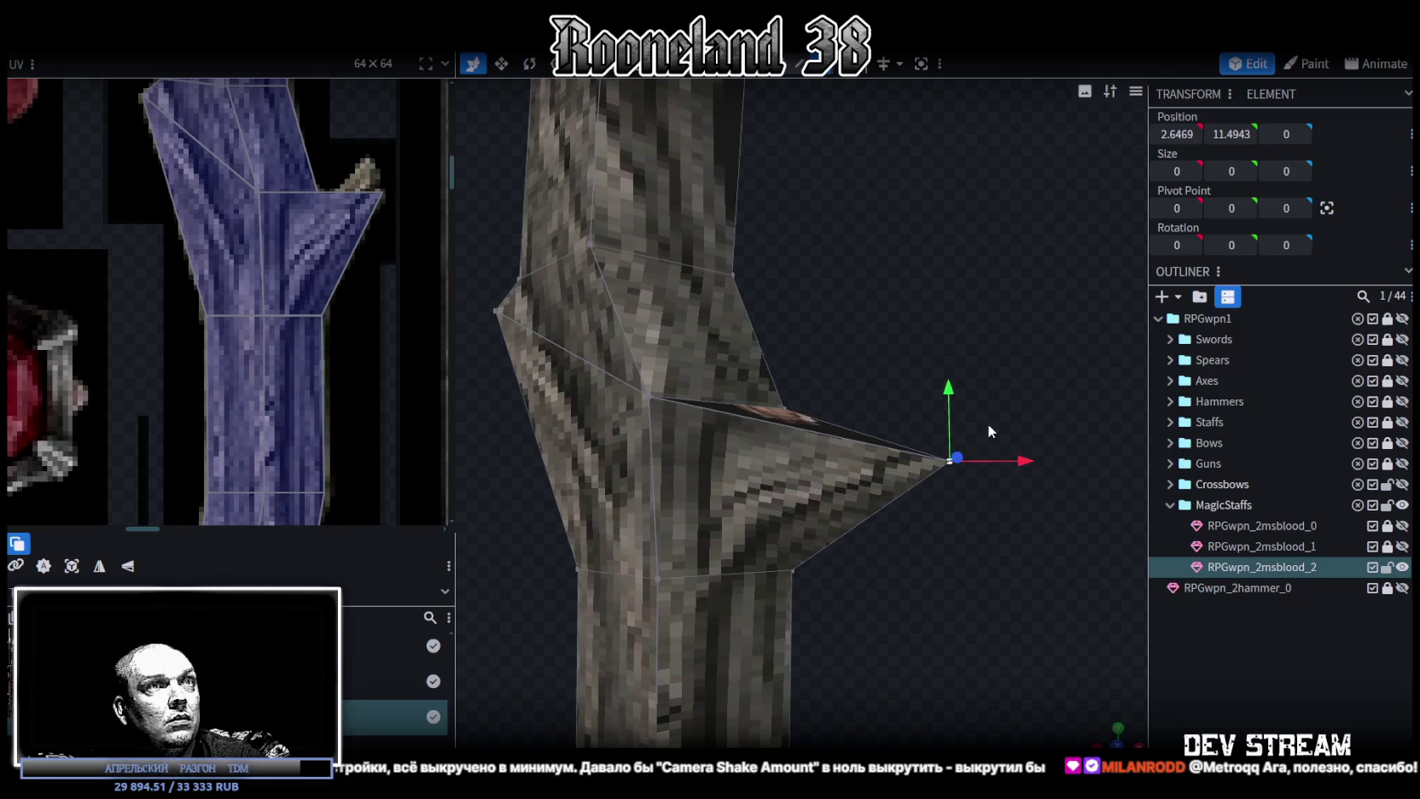
pyautogui.moveTo(952, 384); pyautogui.dragTo(948, 341)
pyautogui.moveTo(962, 417)
pyautogui.mouseDown()
pyautogui.moveTo(915, 624)
pyautogui.moveTo(874, 224)
pyautogui.moveTo(887, 310)
pyautogui.moveTo(820, 284)
pyautogui.moveTo(836, 237)
pyautogui.moveTo(941, 307)
pyautogui.moveTo(781, 459)
pyautogui.moveTo(940, 376)
pyautogui.moveTo(923, 335)
pyautogui.moveTo(893, 326)
pyautogui.moveTo(964, 307)
pyautogui.moveTo(982, 354)
pyautogui.mouseUp()
# Select branch faces and their corner vertices to fit the twig UVs.
pyautogui.click(781, 453)
pyautogui.click(742, 493)
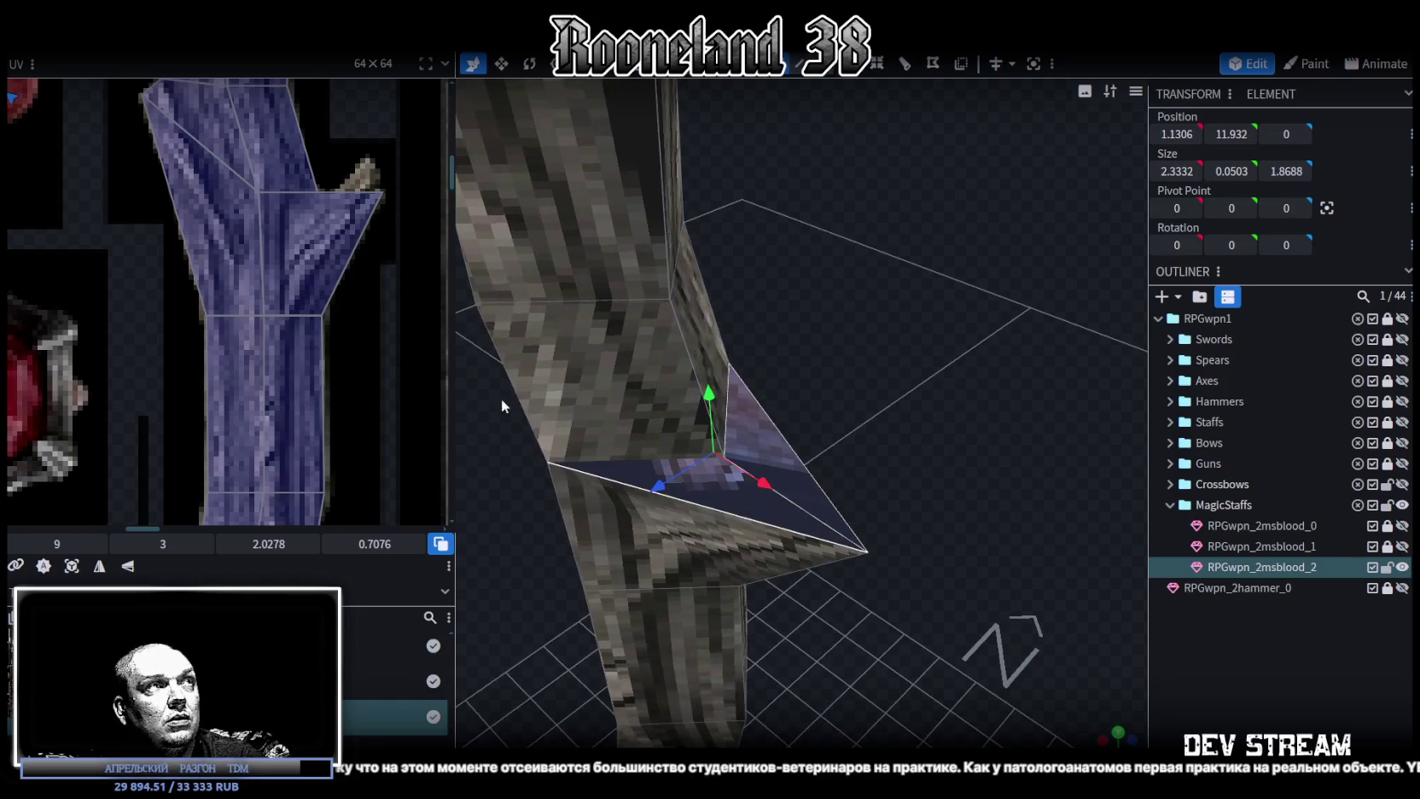
pyautogui.scroll(-3, 370, 369)
pyautogui.moveTo(880, 367)
pyautogui.mouseDown()
pyautogui.moveTo(953, 300)
pyautogui.moveTo(966, 343)
pyautogui.moveTo(948, 346)
pyautogui.moveTo(957, 286)
pyautogui.moveTo(913, 227)
pyautogui.mouseUp()
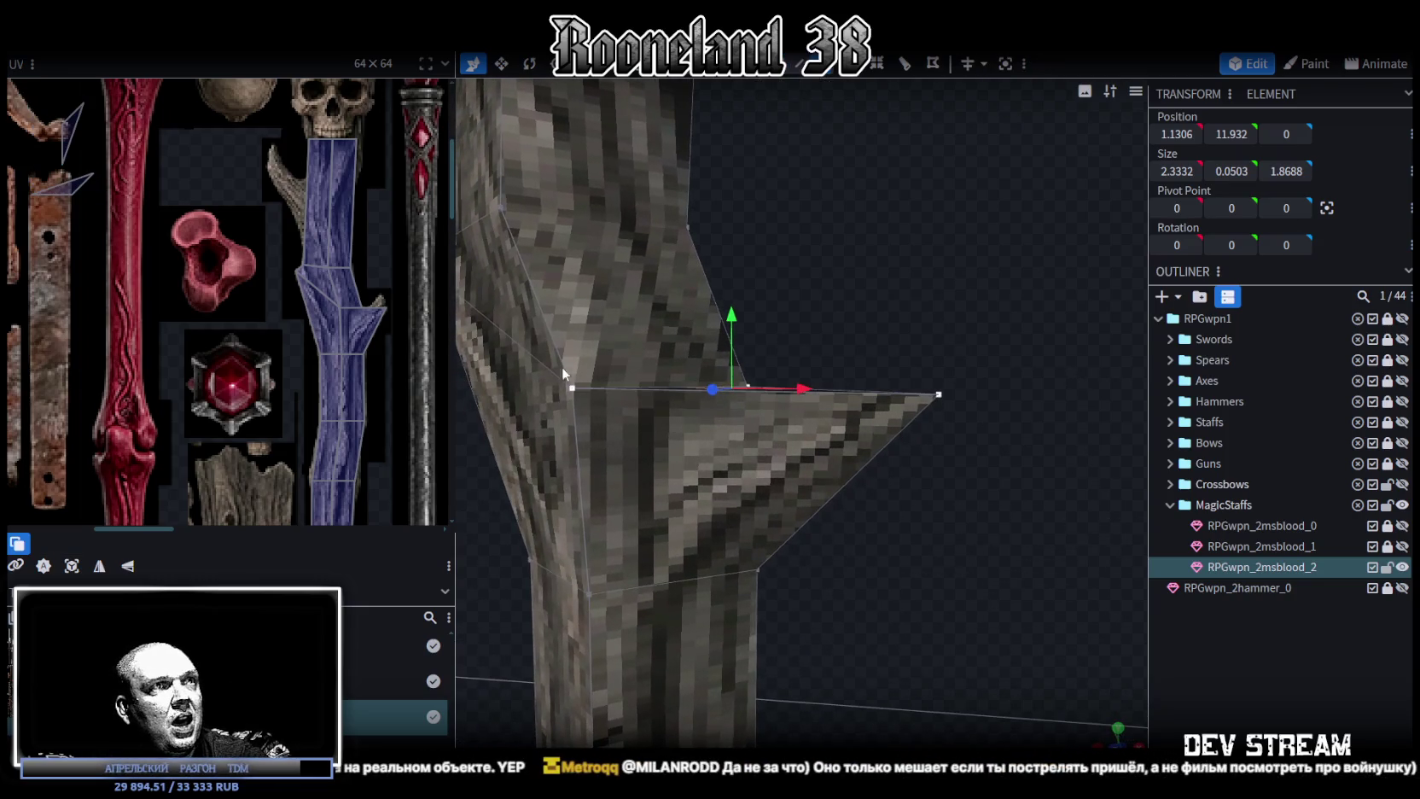
pyautogui.click(573, 389)
pyautogui.keyDown('shift'); pyautogui.click(756, 567); pyautogui.keyUp('shift')
pyautogui.moveTo(757, 566)
pyautogui.mouseDown()
pyautogui.moveTo(964, 560)
pyautogui.moveTo(841, 621)
pyautogui.moveTo(657, 567)
pyautogui.mouseUp()
pyautogui.click(931, 389)
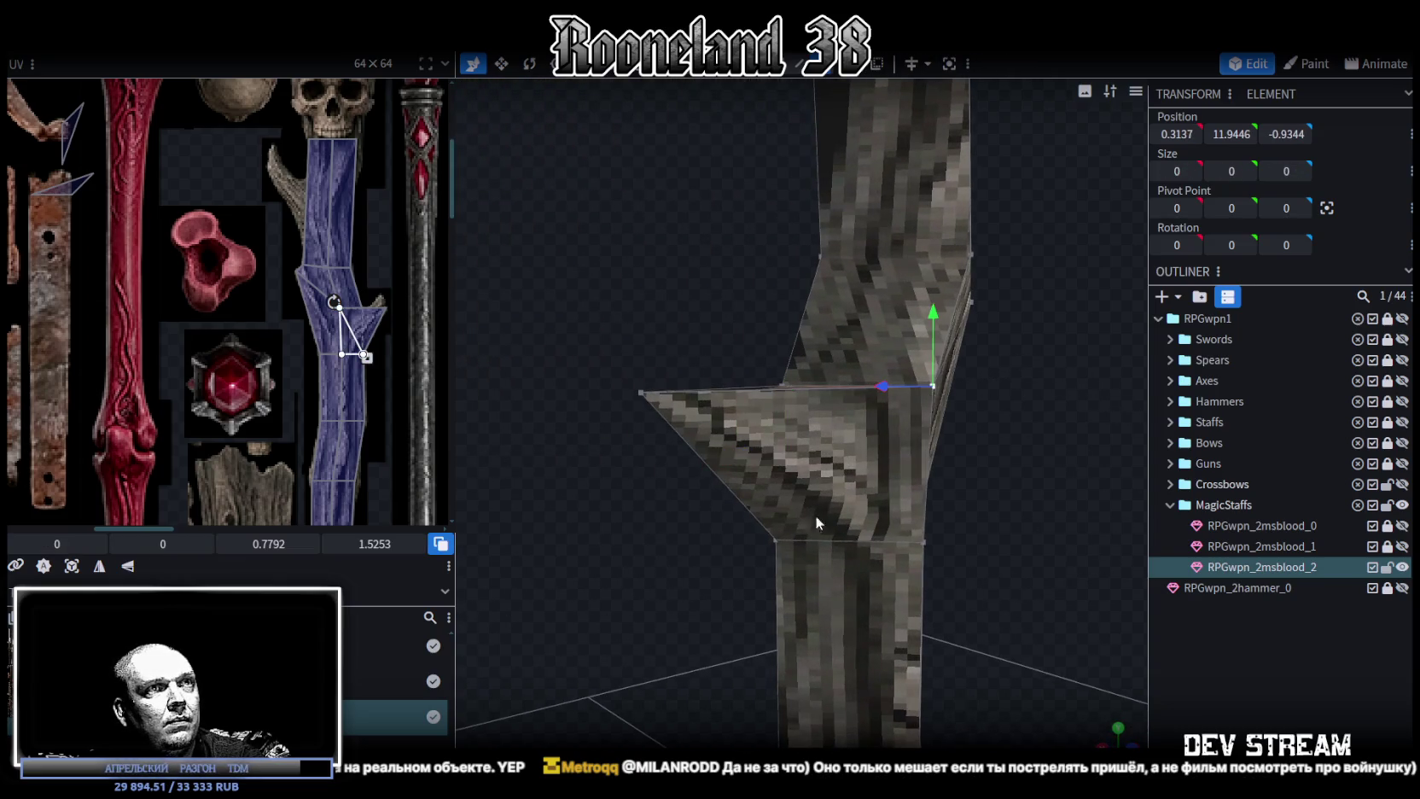
pyautogui.keyDown('shift'); pyautogui.click(779, 537); pyautogui.keyUp('shift')
pyautogui.moveTo(691, 549)
pyautogui.mouseDown()
pyautogui.moveTo(699, 570)
pyautogui.moveTo(815, 579)
pyautogui.moveTo(882, 579)
pyautogui.moveTo(944, 551)
pyautogui.moveTo(973, 560)
pyautogui.moveTo(977, 585)
pyautogui.moveTo(955, 576)
pyautogui.mouseUp()
pyautogui.click(801, 413)
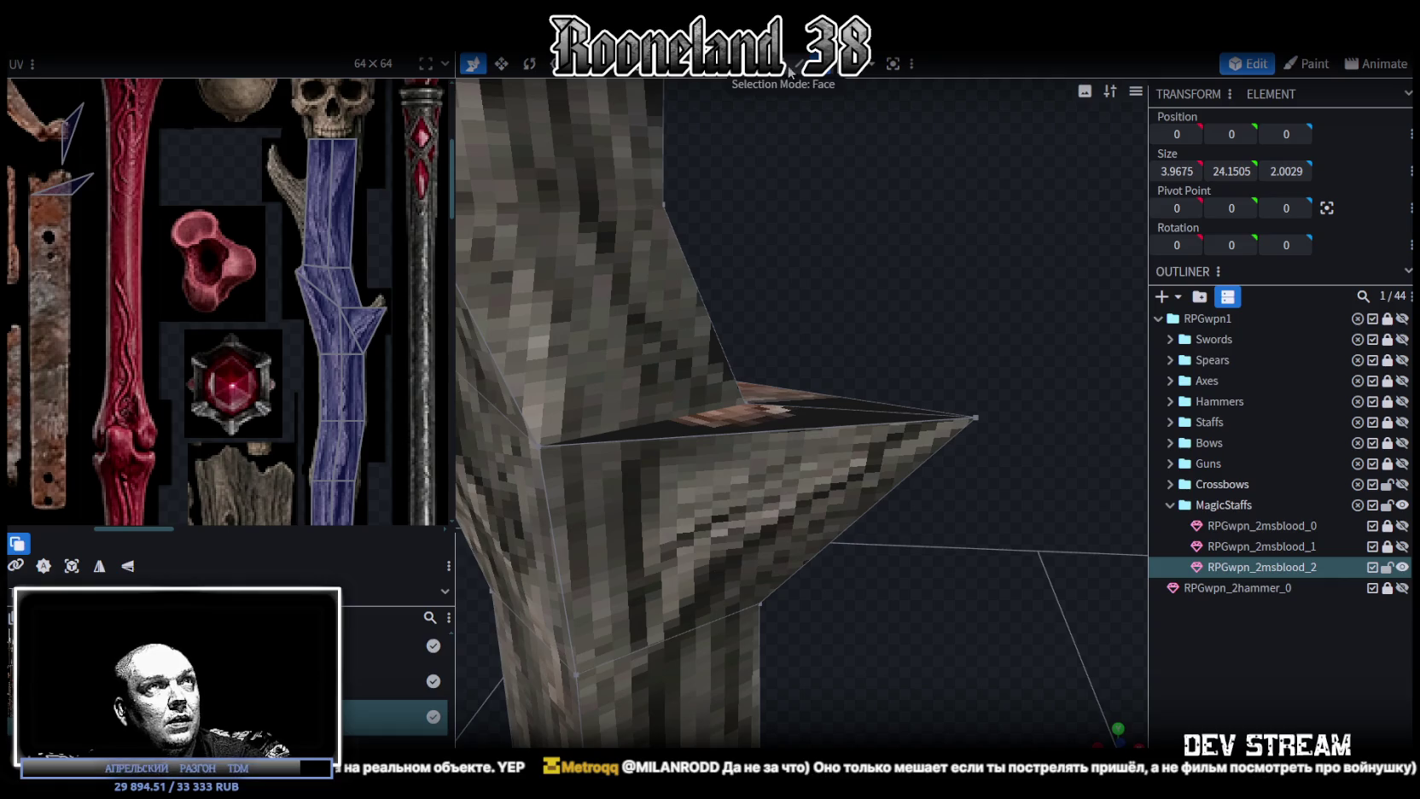
# Start a loop cut through the branch and view its top face edge-on.
pyautogui.click(749, 430)
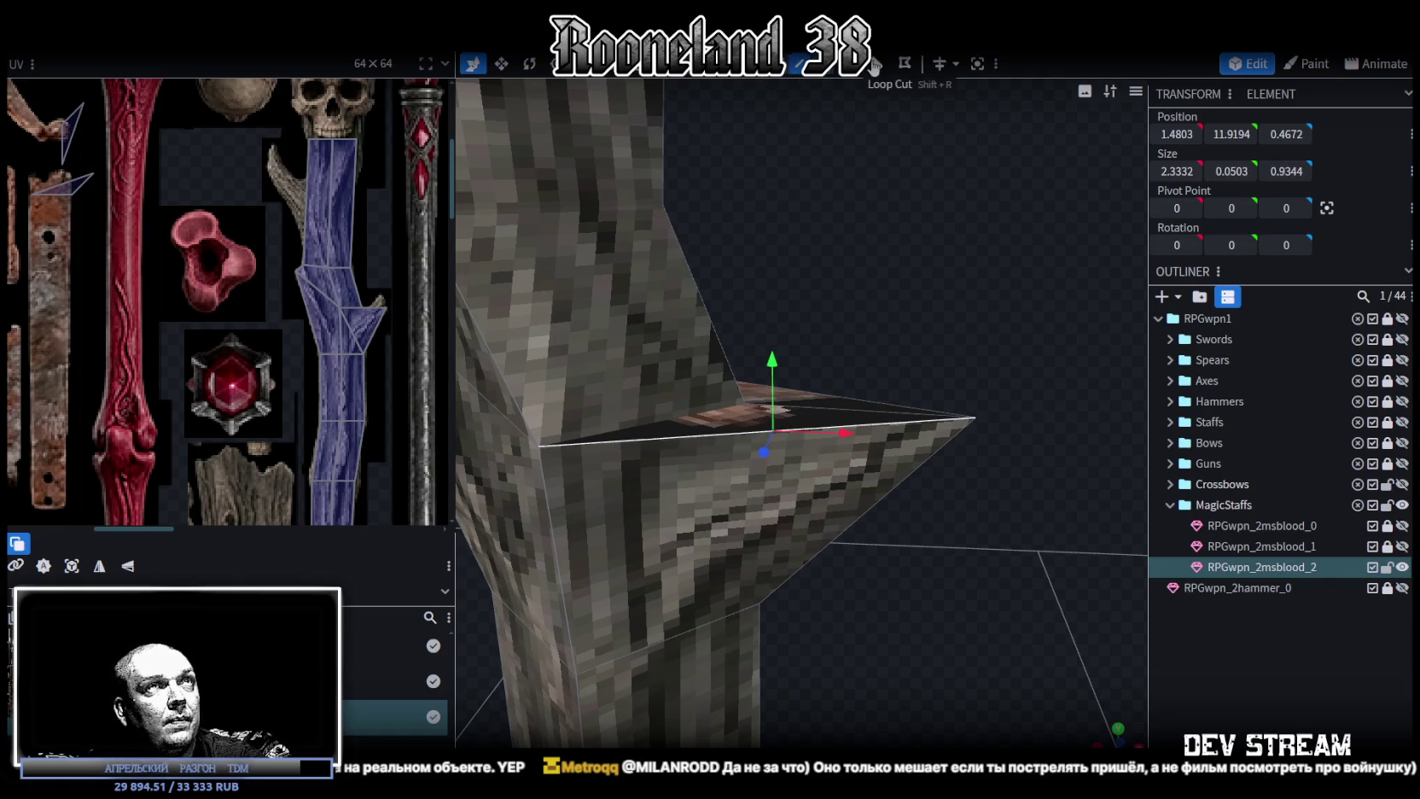
pyautogui.hotkey('ctrl', 'r')
pyautogui.moveTo(868, 204)
pyautogui.mouseDown()
pyautogui.moveTo(820, 284)
pyautogui.moveTo(774, 281)
pyautogui.moveTo(807, 283)
pyautogui.moveTo(918, 145)
pyautogui.moveTo(876, 65)
pyautogui.mouseUp()
pyautogui.moveTo(938, 256)
pyautogui.mouseDown()
pyautogui.moveTo(989, 217)
pyautogui.moveTo(844, 85)
pyautogui.mouseUp()
pyautogui.scroll(-5, 882, 447)
pyautogui.scroll(-3, 908, 418)
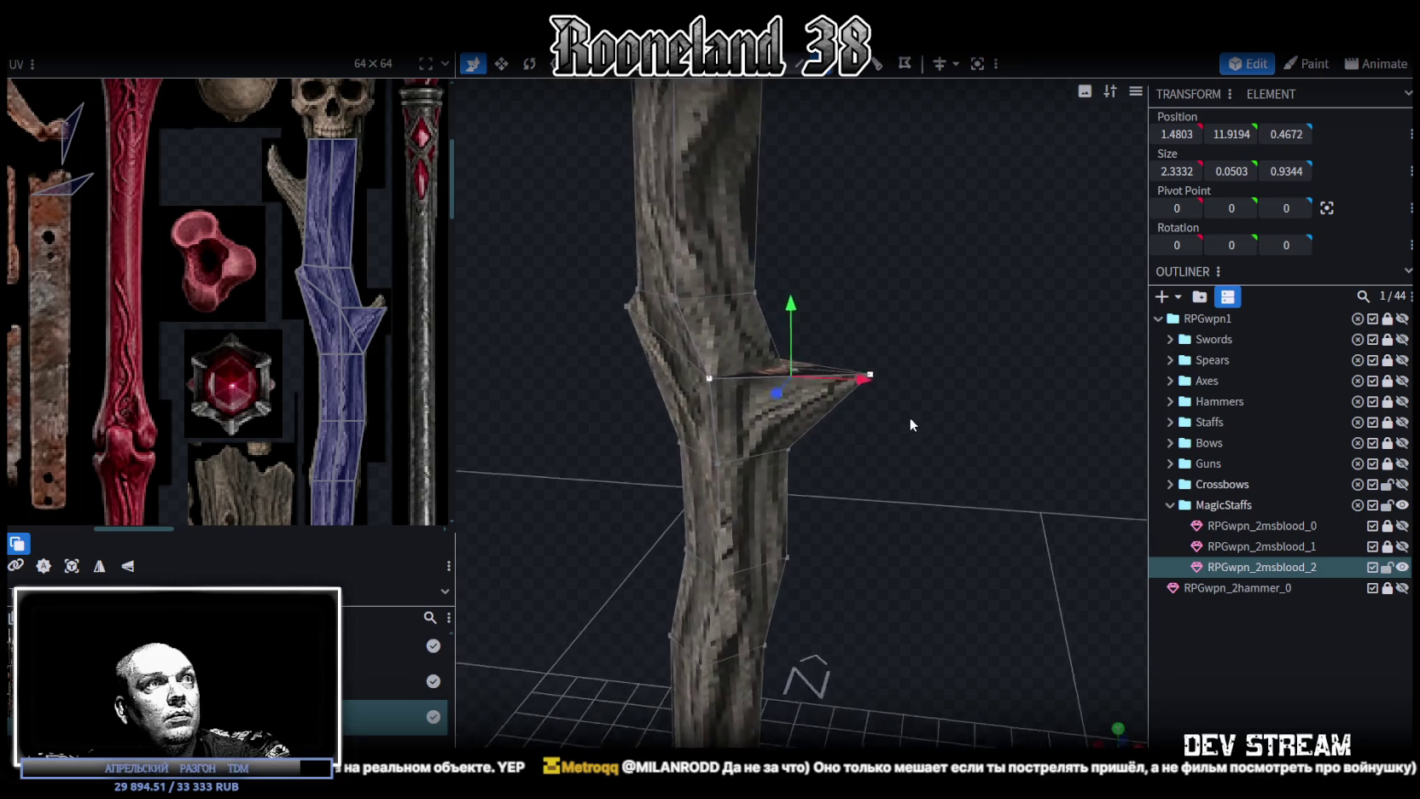
pyautogui.scroll(-3, 816, 350)
# Select the whole staff mesh, try moving it up one unit, undo, and zoom out.
pyautogui.click(761, 483)
pyautogui.moveTo(737, 597); pyautogui.dragTo(741, 577)
pyautogui.hotkey('ctrl', 'z')
pyautogui.scroll(2, 1024, 424)
pyautogui.scroll(2, 1024, 424)
pyautogui.scroll(1, 1020, 424)
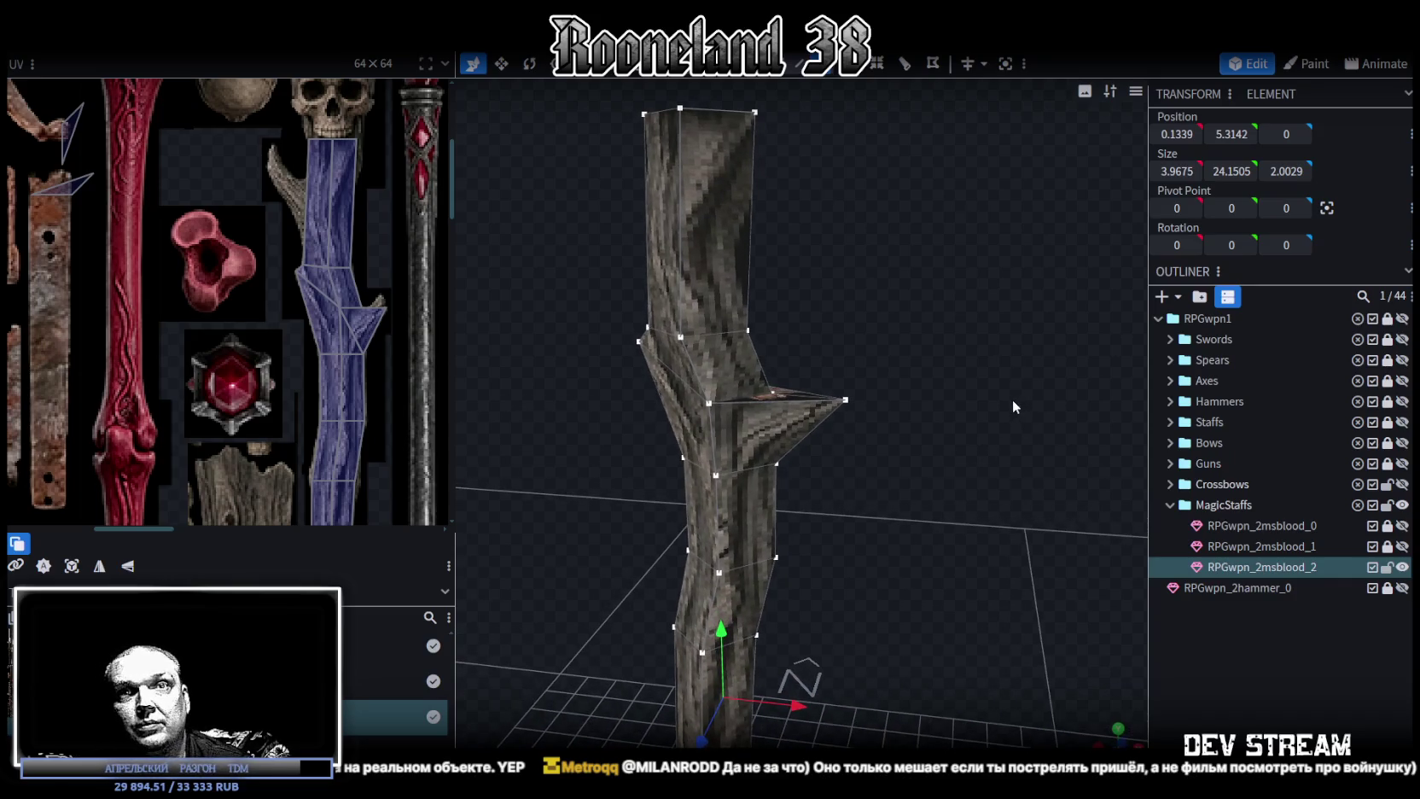
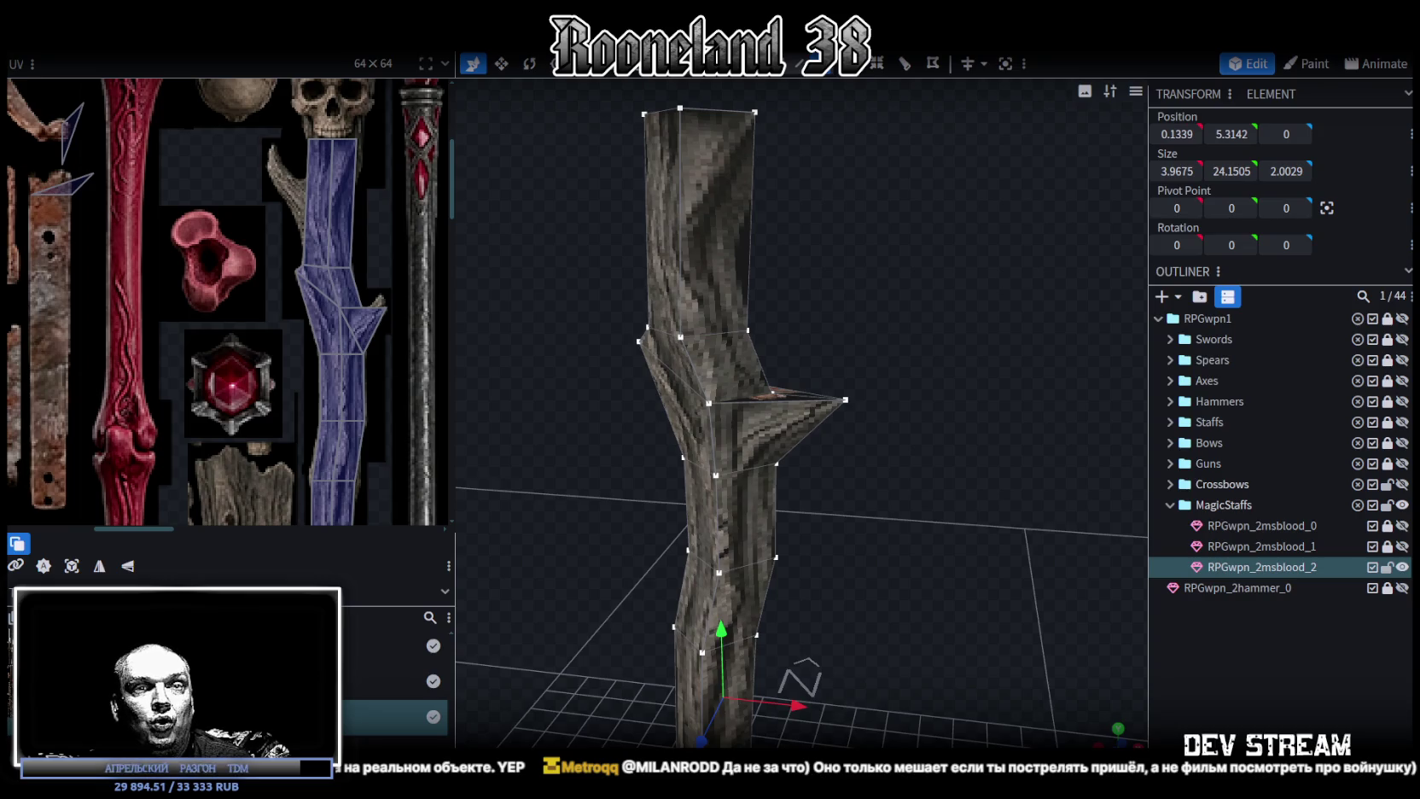
# Add a loop cut across the triangular side-branch face with Direction set to 1.
pyautogui.moveTo(1032, 651); pyautogui.dragTo(932, 558)
pyautogui.scroll(3, 938, 529)
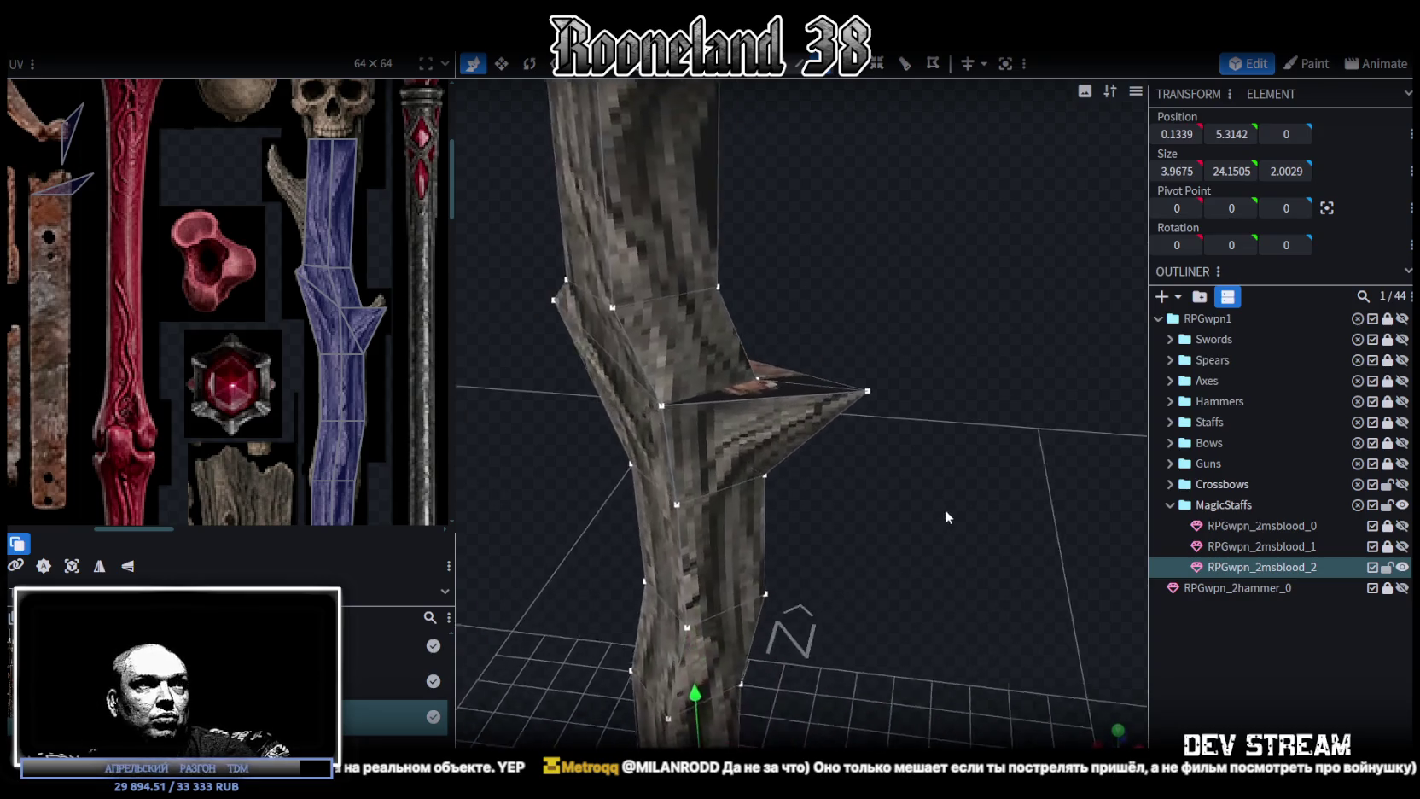
pyautogui.moveTo(943, 509); pyautogui.dragTo(1001, 510)
pyautogui.hotkey('ctrl', 'a')
pyautogui.click(744, 416)
pyautogui.moveTo(744, 416); pyautogui.dragTo(954, 372)
pyautogui.scroll(3, 954, 372)
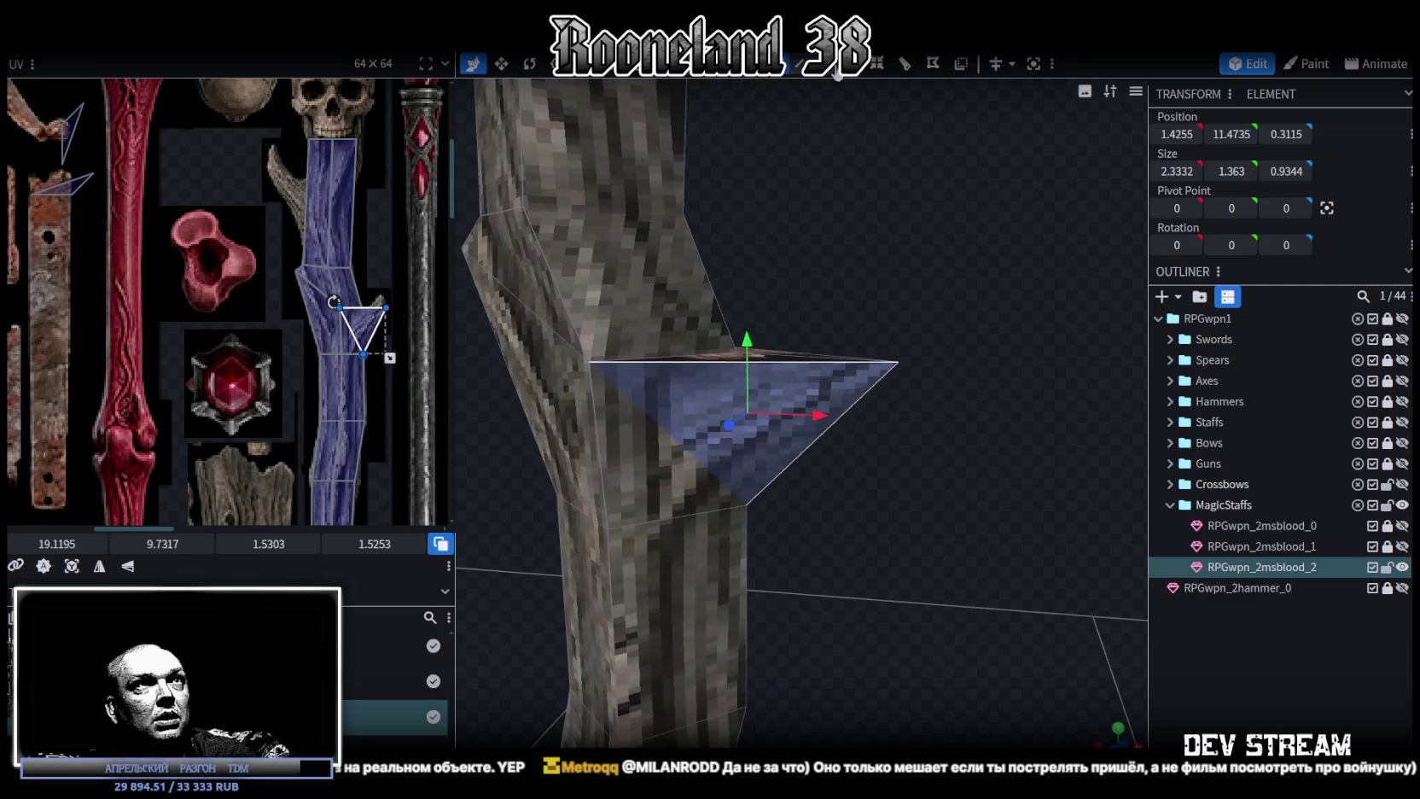
pyautogui.click(904, 64)
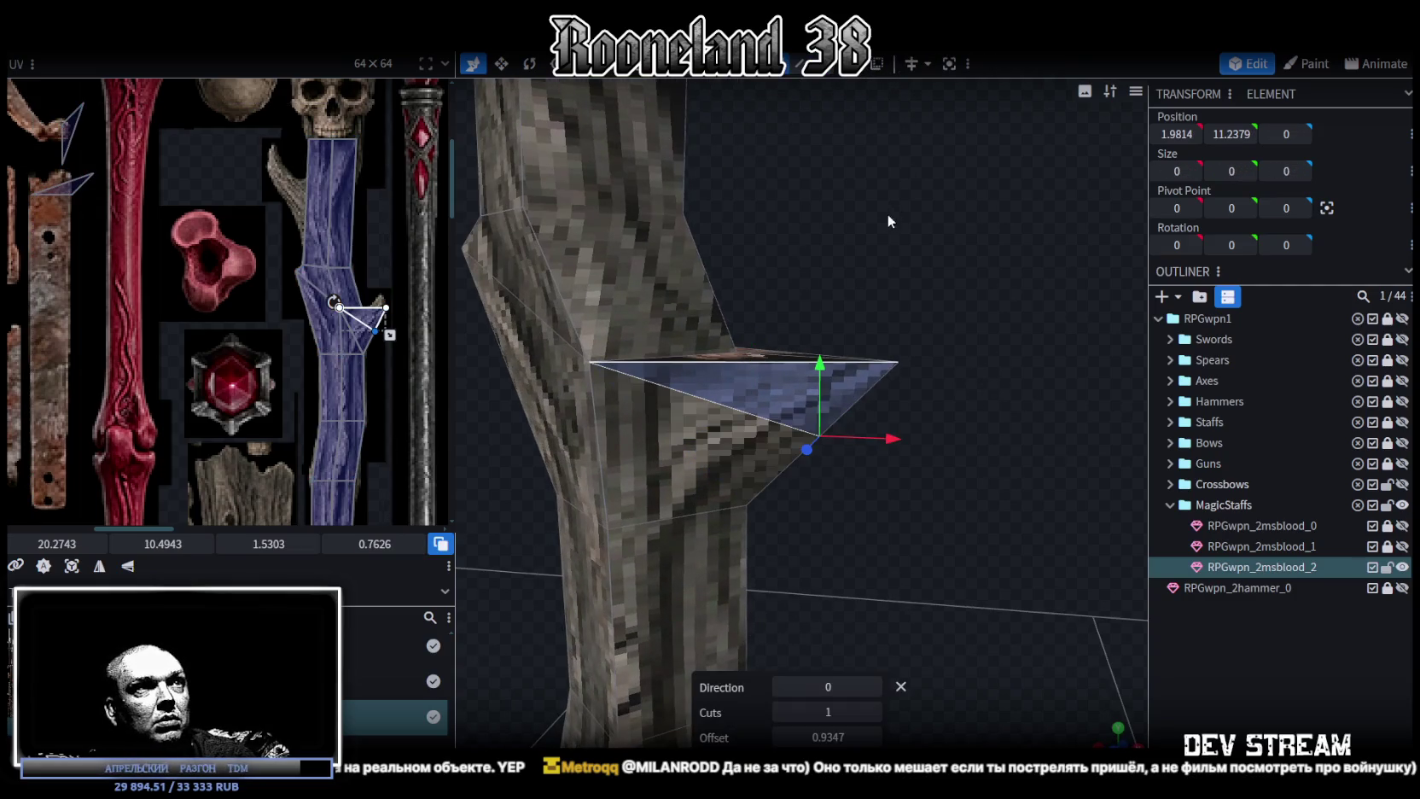
pyautogui.click(877, 687)
# Add a second loop cut on the branch's upper face, with Direction left at 1.
pyautogui.moveTo(892, 648); pyautogui.dragTo(925, 487)
pyautogui.click(763, 364)
pyautogui.click(763, 367)
pyautogui.moveTo(765, 372); pyautogui.dragTo(937, 274)
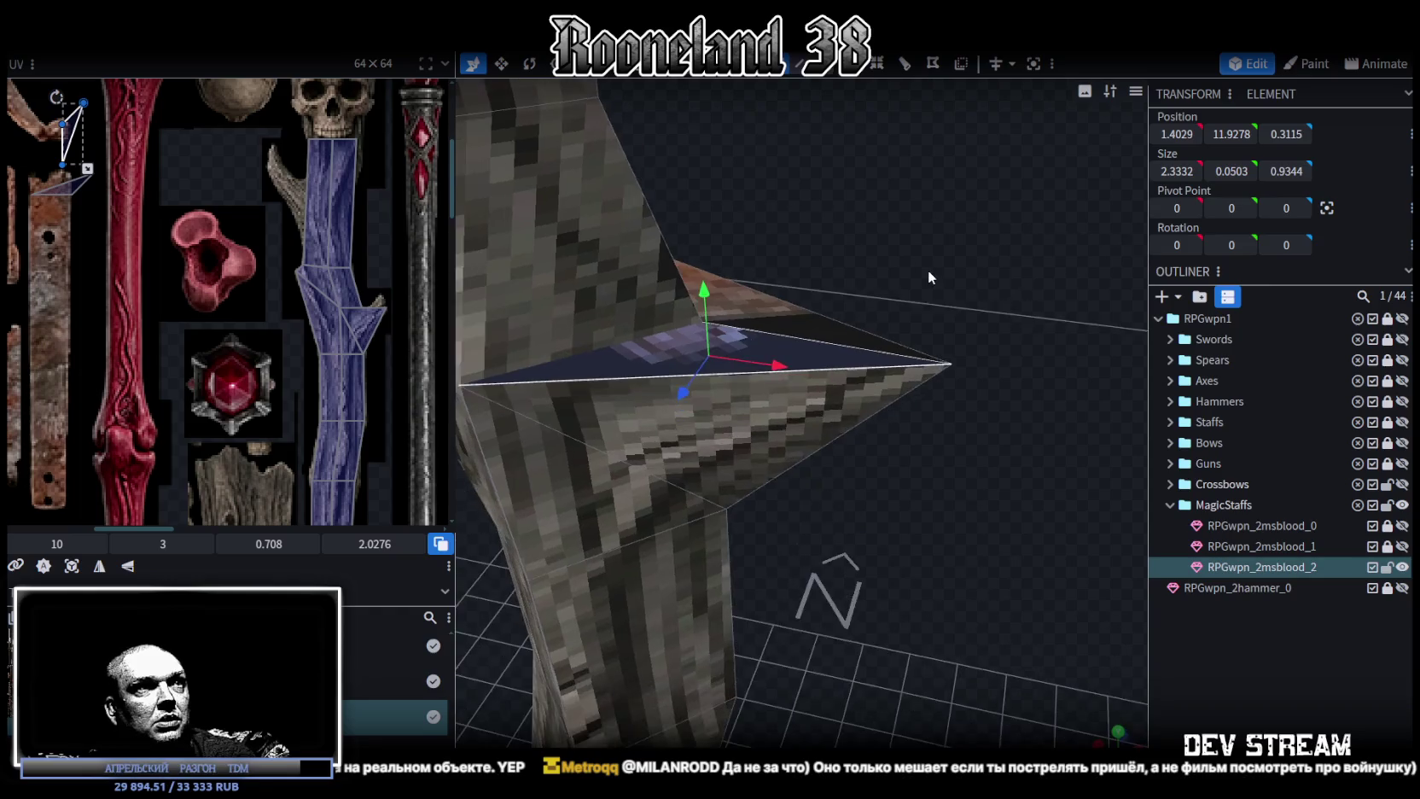
pyautogui.click(915, 75)
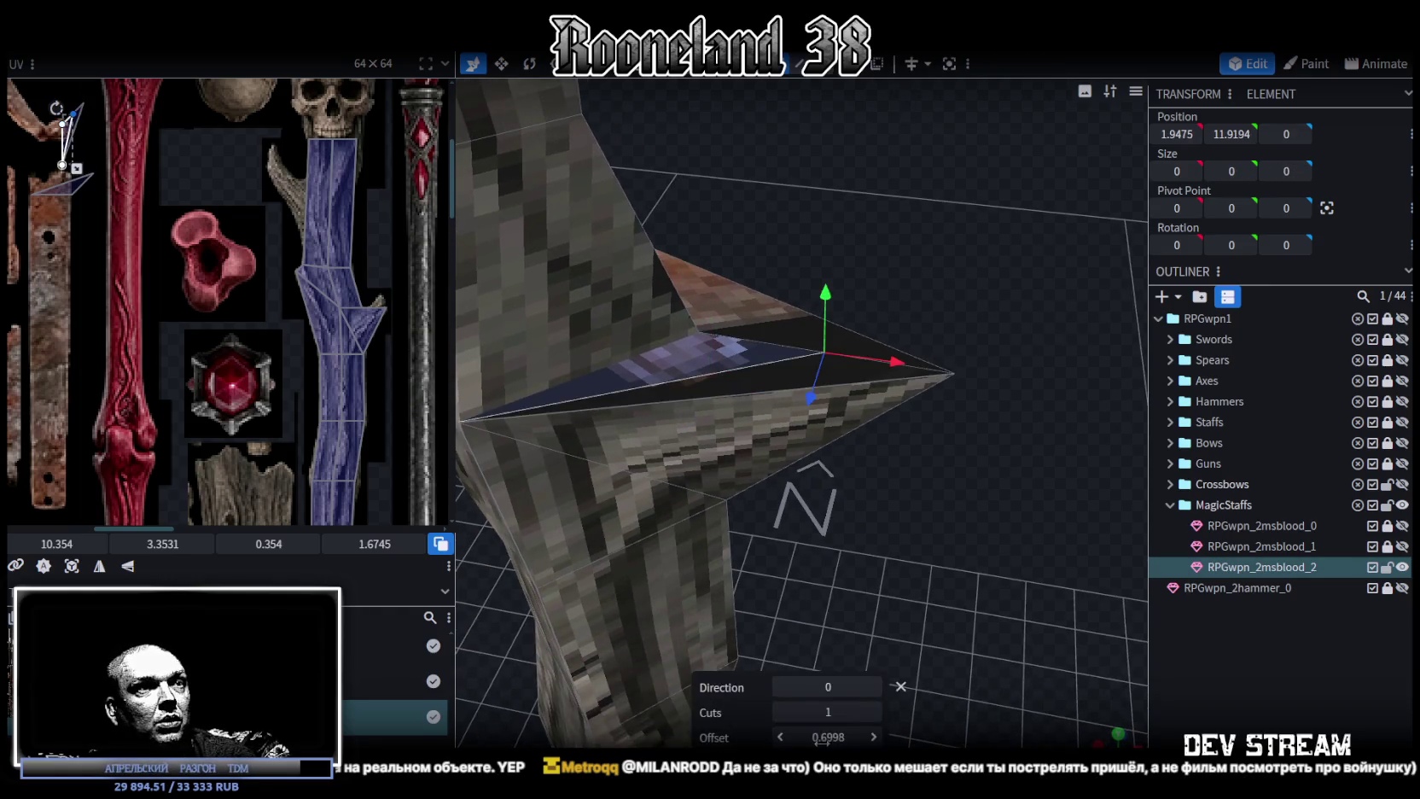
pyautogui.click(871, 686)
pyautogui.click(872, 687)
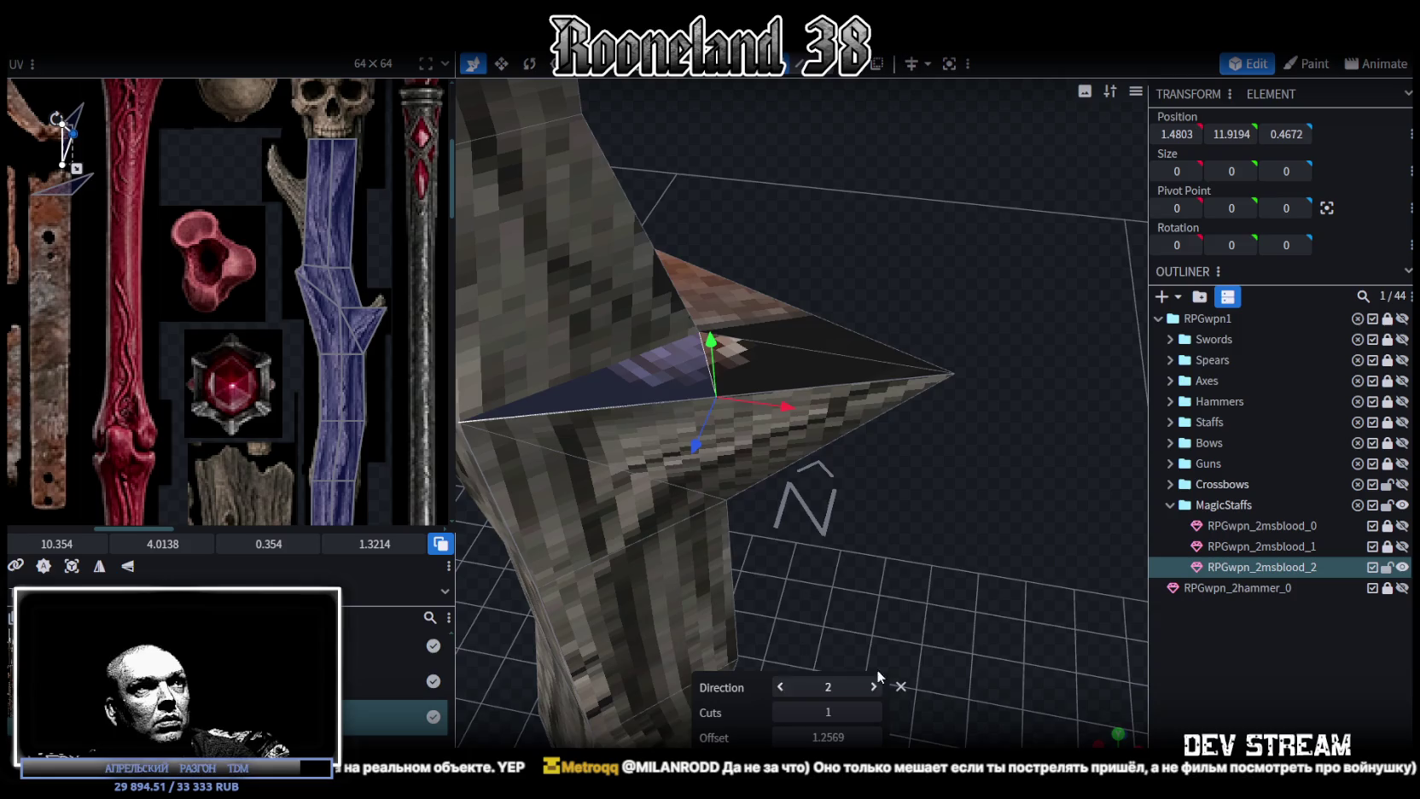
pyautogui.moveTo(876, 669)
pyautogui.mouseDown()
pyautogui.moveTo(763, 435)
pyautogui.moveTo(894, 550)
pyautogui.mouseUp()
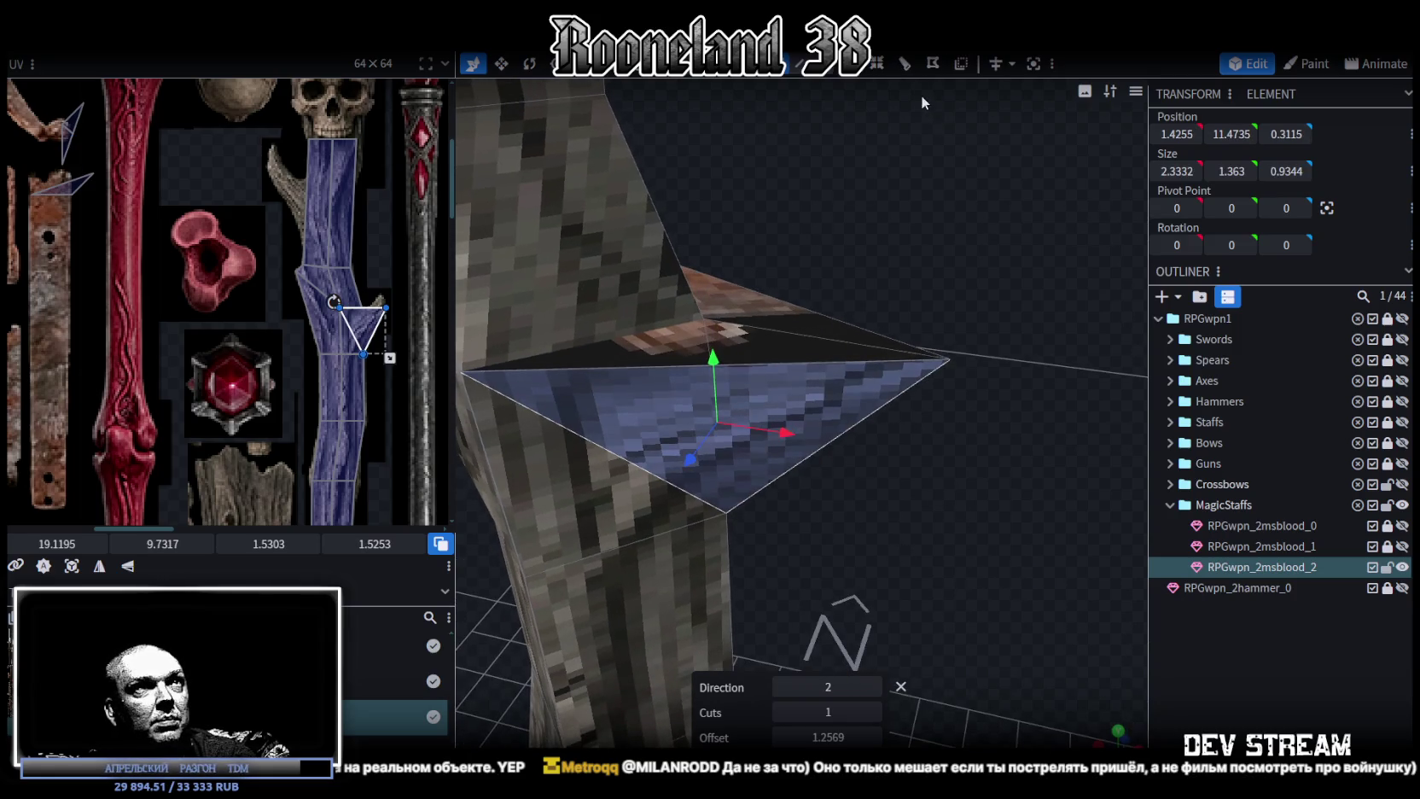
pyautogui.click(872, 687)
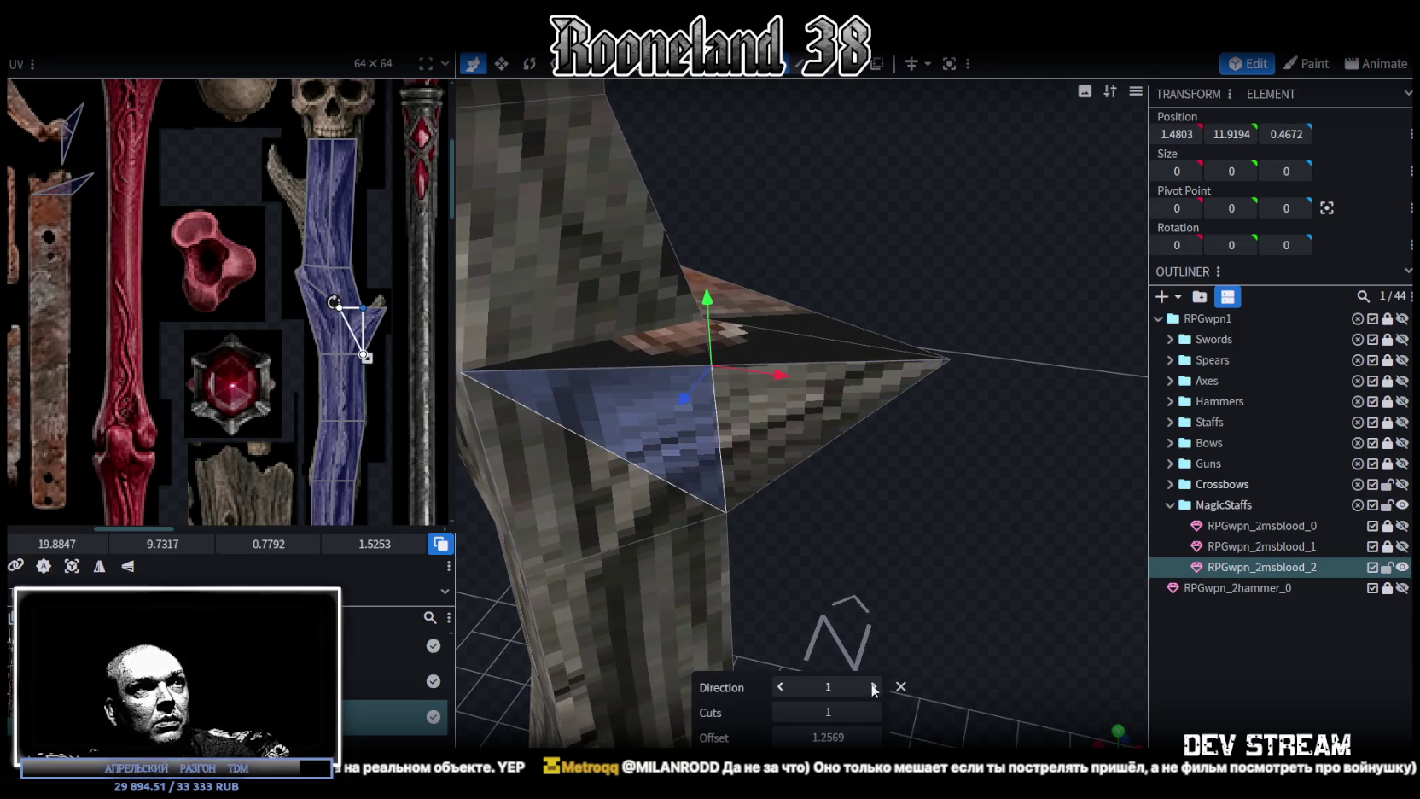
# Select the branch's wedge face and a vertex, then select the whole staff mesh.
pyautogui.moveTo(872, 679); pyautogui.dragTo(788, 348)
pyautogui.click(789, 348)
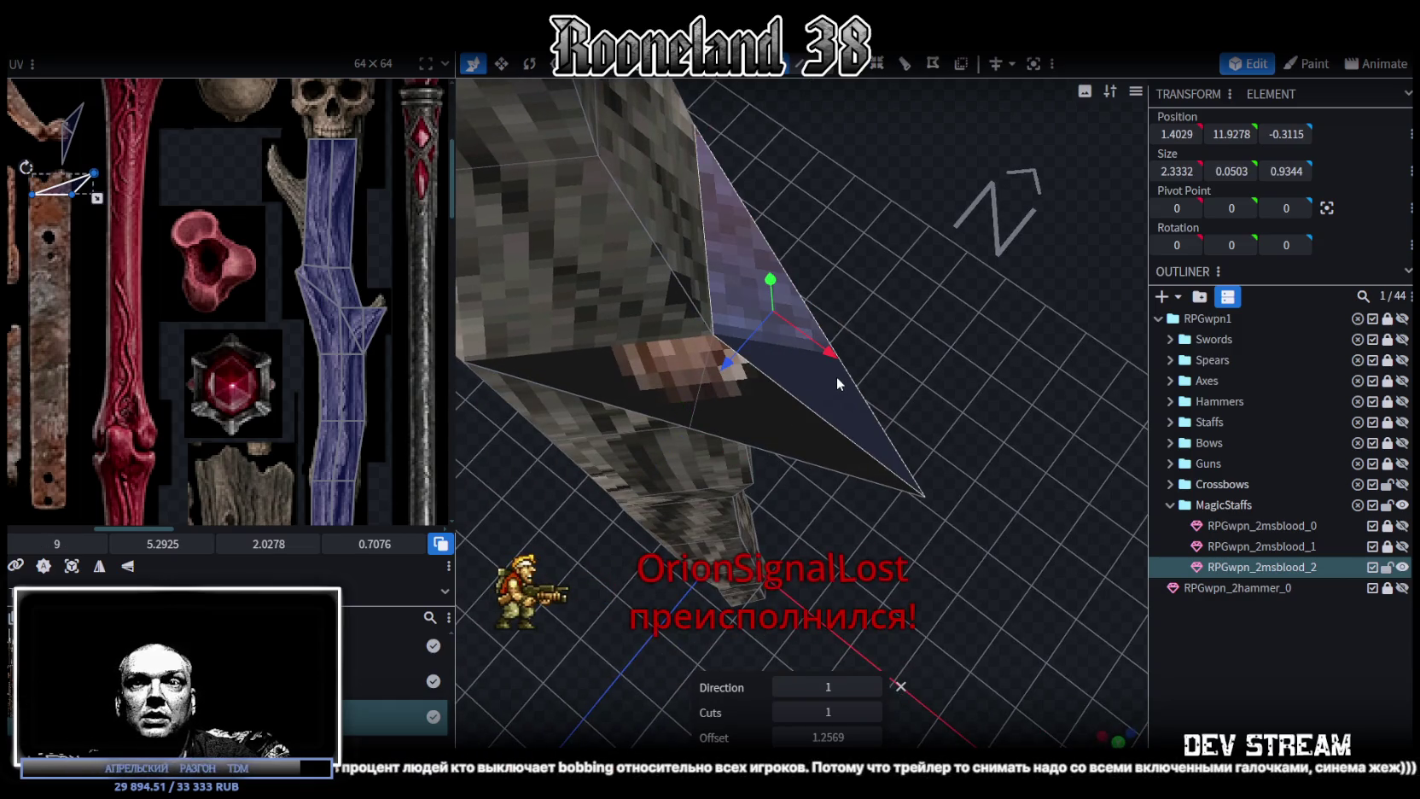
pyautogui.moveTo(887, 254); pyautogui.dragTo(844, 316)
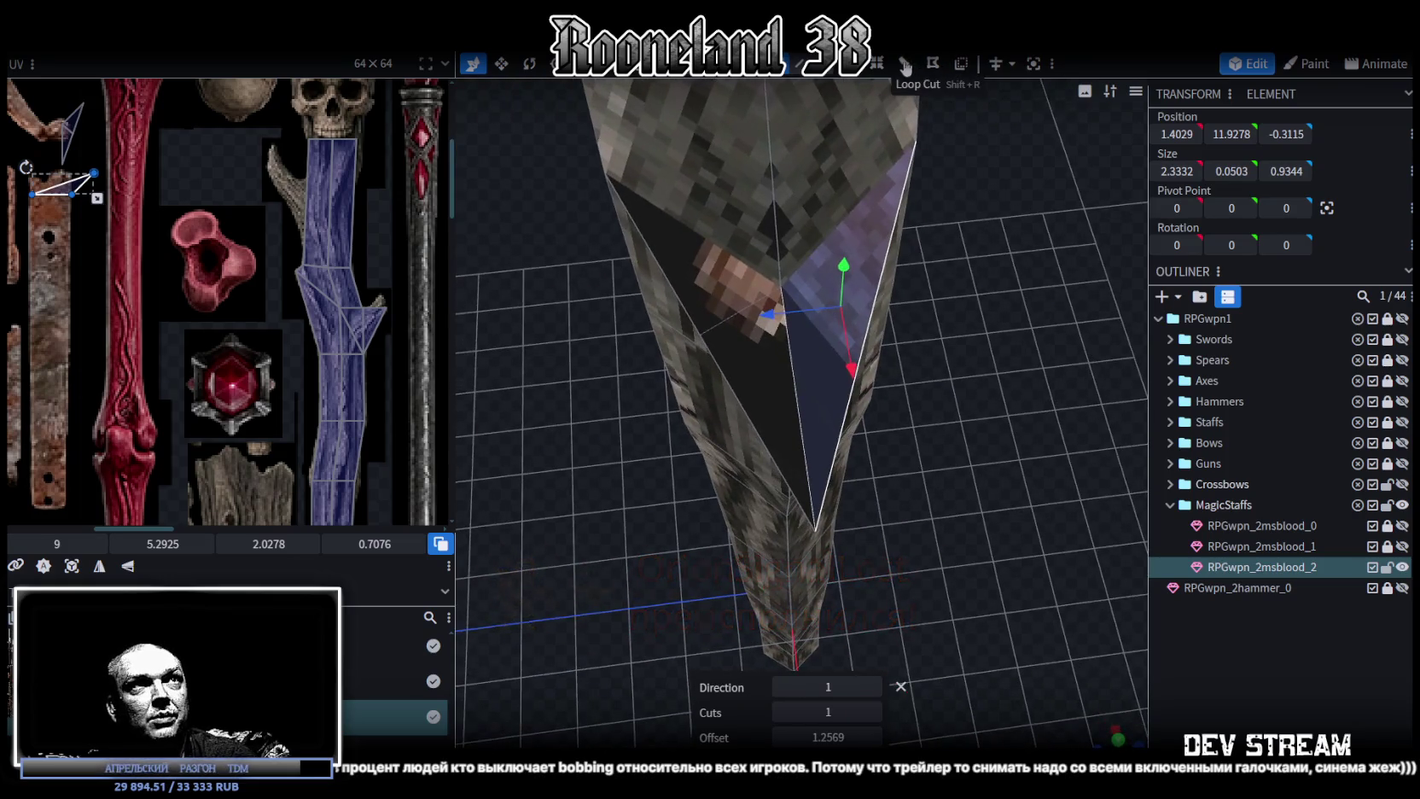
pyautogui.moveTo(962, 532); pyautogui.dragTo(839, 449)
pyautogui.scroll(3, 839, 448)
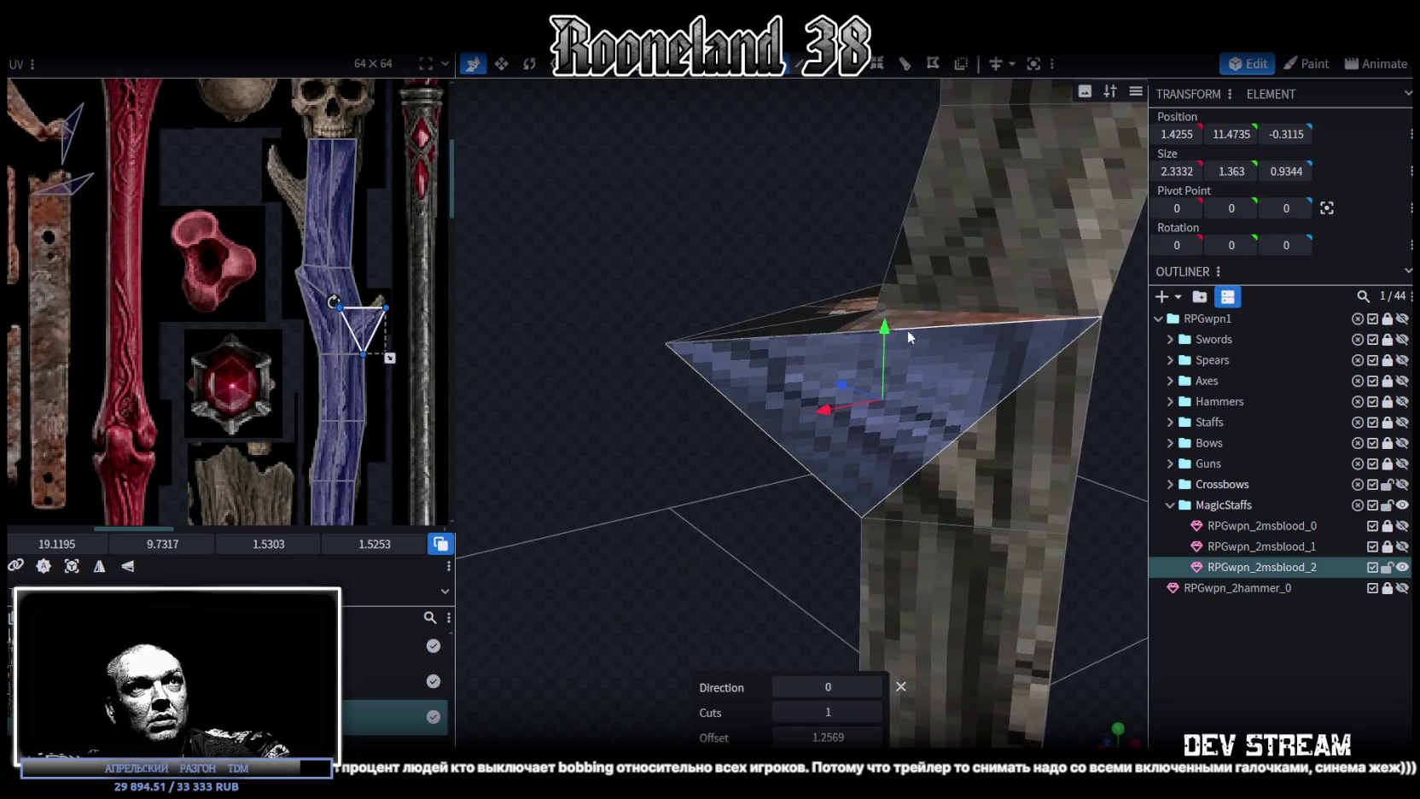
pyautogui.click(906, 65)
pyautogui.moveTo(838, 155); pyautogui.dragTo(898, 328)
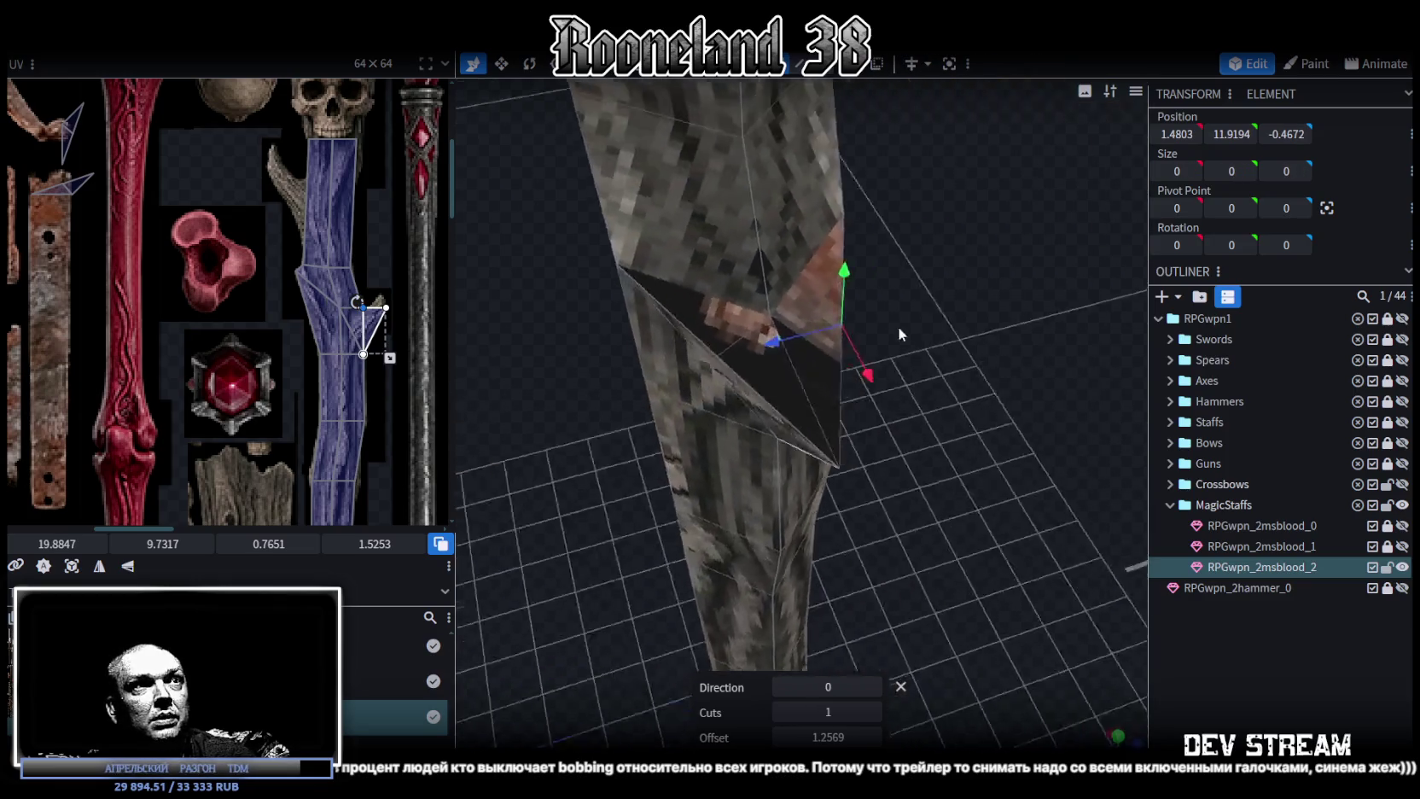
pyautogui.hotkey('ctrl', 'a')
pyautogui.scroll(-3, 875, 558)
pyautogui.scroll(-3, 887, 483)
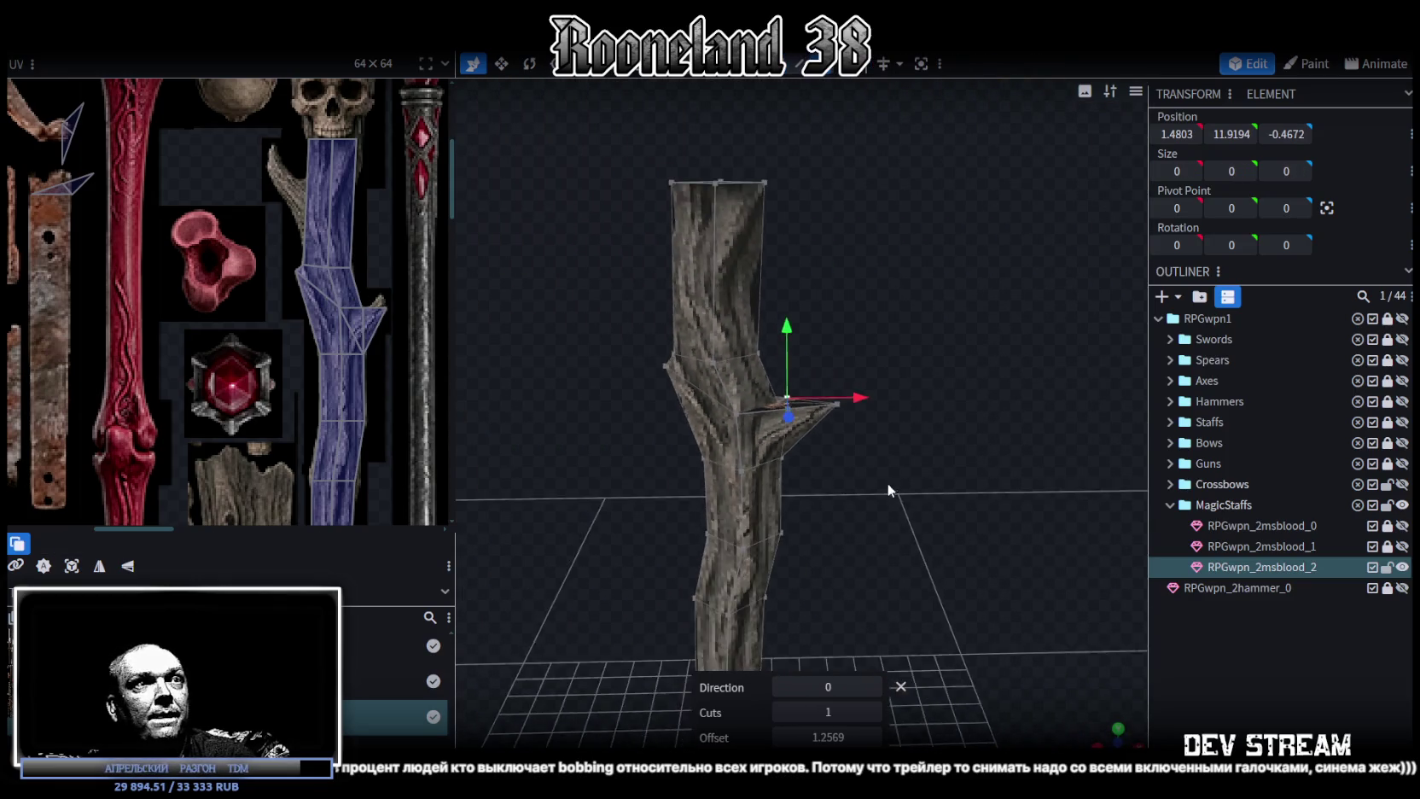
# Move vertices to merge two overlapping ones, then shift the branch tip 0.5 along X.
pyautogui.scroll(-2, 873, 333)
pyautogui.moveTo(743, 503); pyautogui.dragTo(752, 497)
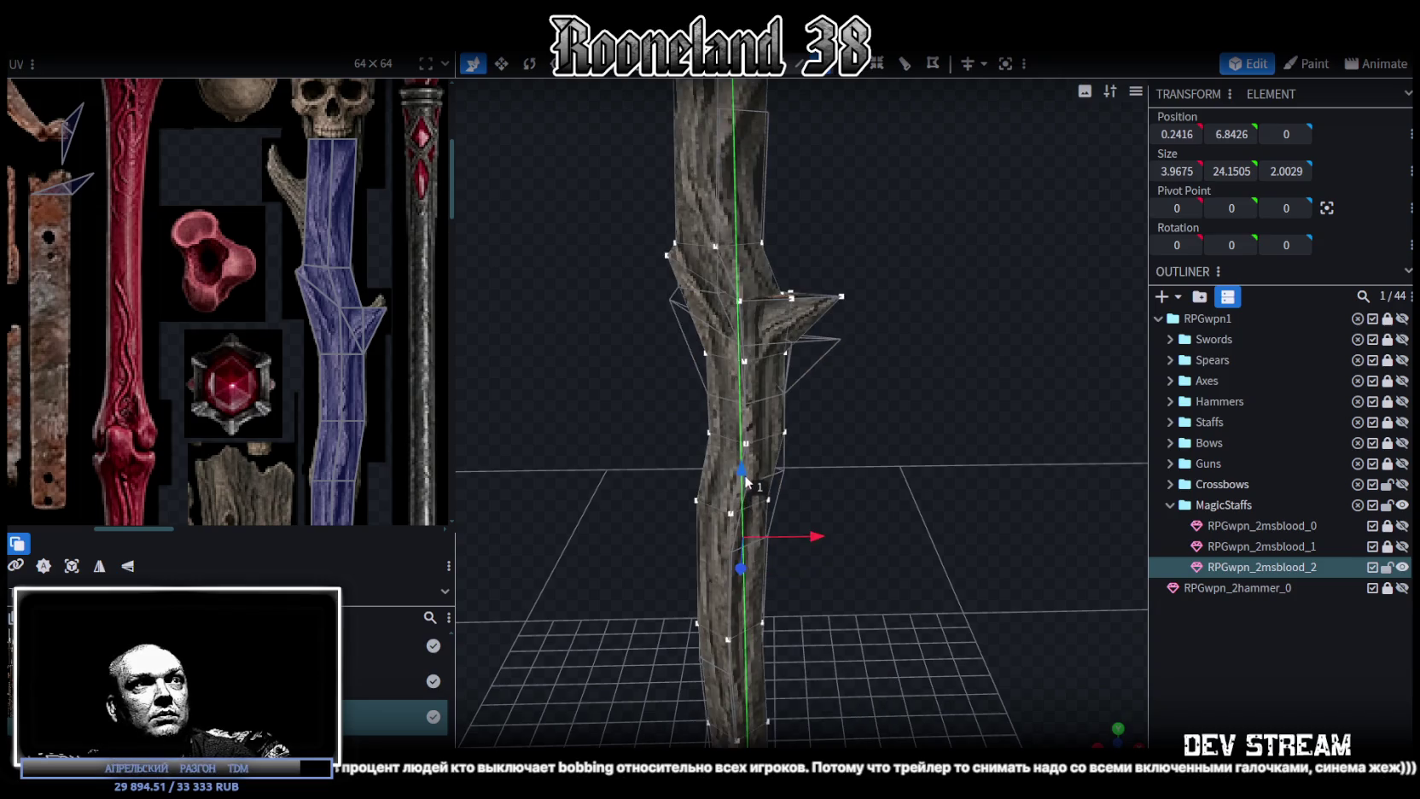
pyautogui.click(732, 176)
pyautogui.scroll(3, 365, 291)
pyautogui.scroll(2, 341, 250)
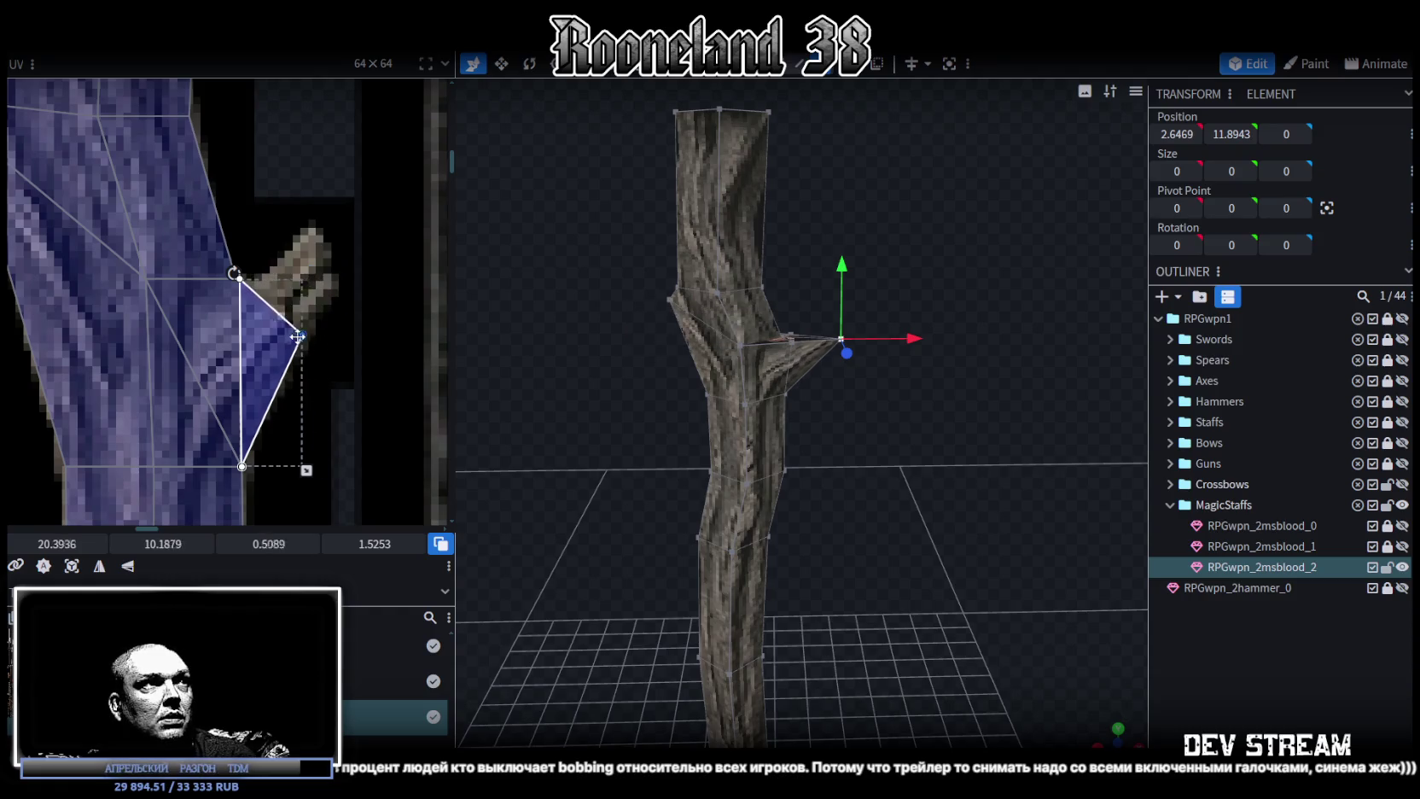
pyautogui.scroll(3, 914, 360)
pyautogui.moveTo(927, 353)
pyautogui.mouseDown()
pyautogui.moveTo(823, 193)
pyautogui.moveTo(878, 223)
pyautogui.mouseUp()
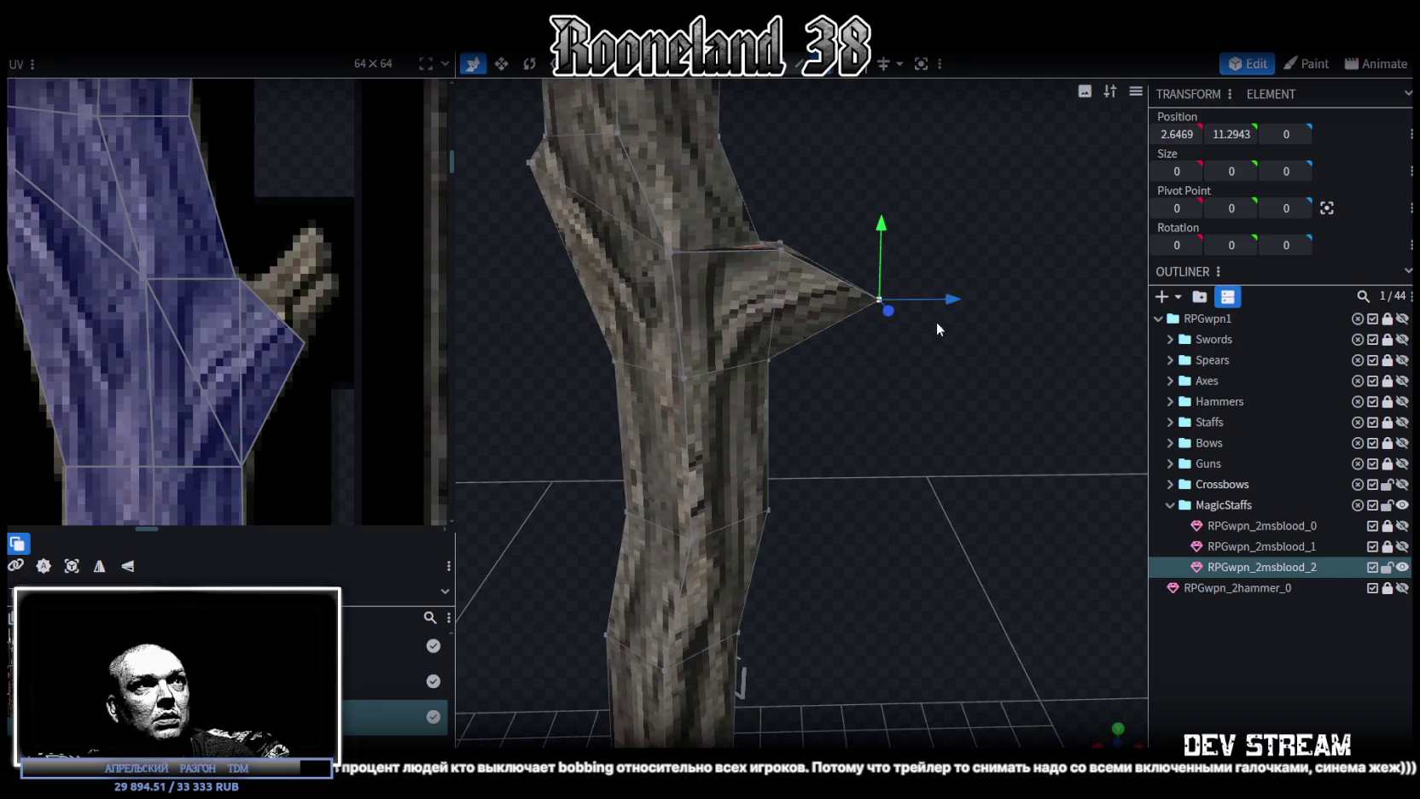
pyautogui.moveTo(911, 299)
pyautogui.mouseDown()
pyautogui.moveTo(887, 288)
pyautogui.moveTo(929, 258)
pyautogui.mouseUp()
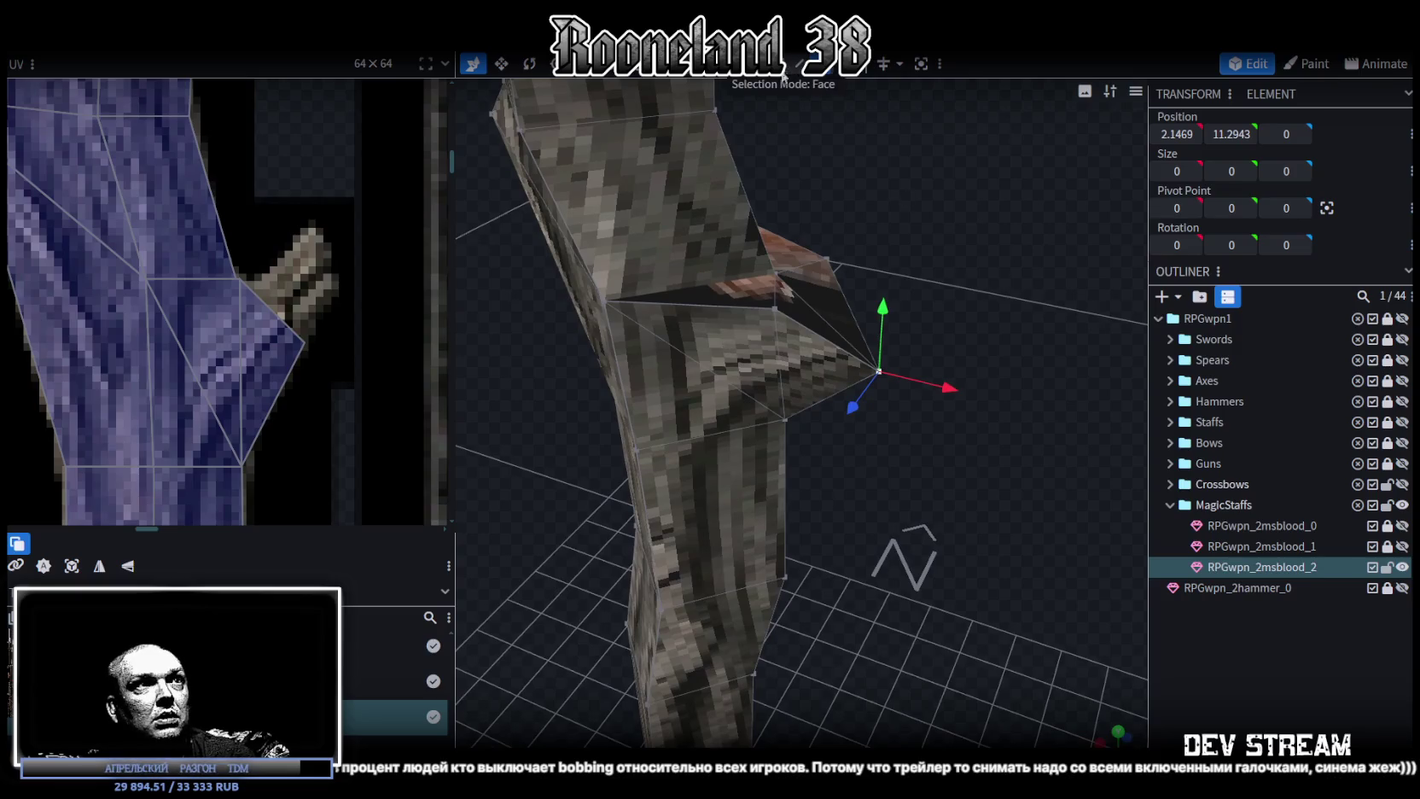
# In Vertex mode, stretch the branch tip wider along Z.
pyautogui.click(796, 325)
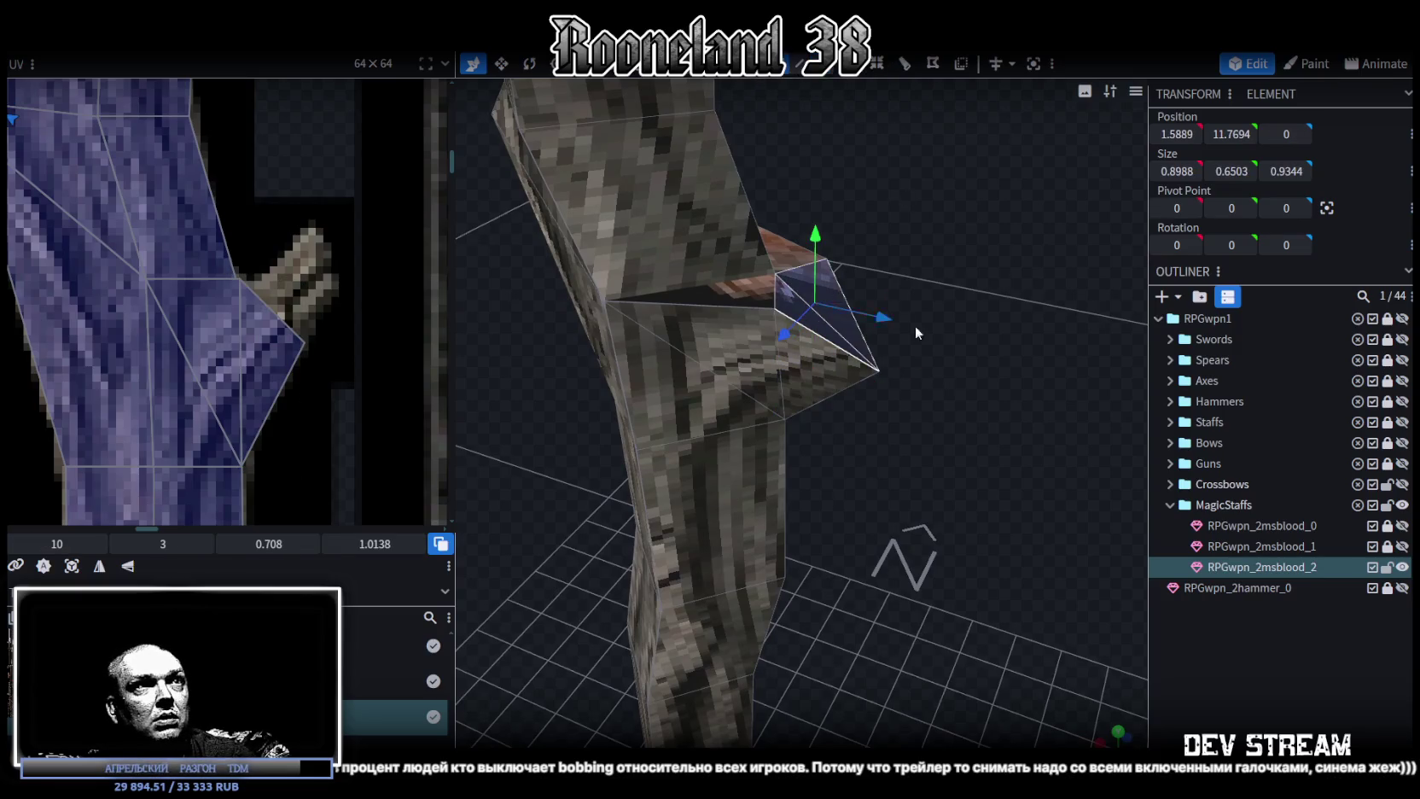
pyautogui.moveTo(916, 332); pyautogui.dragTo(870, 328)
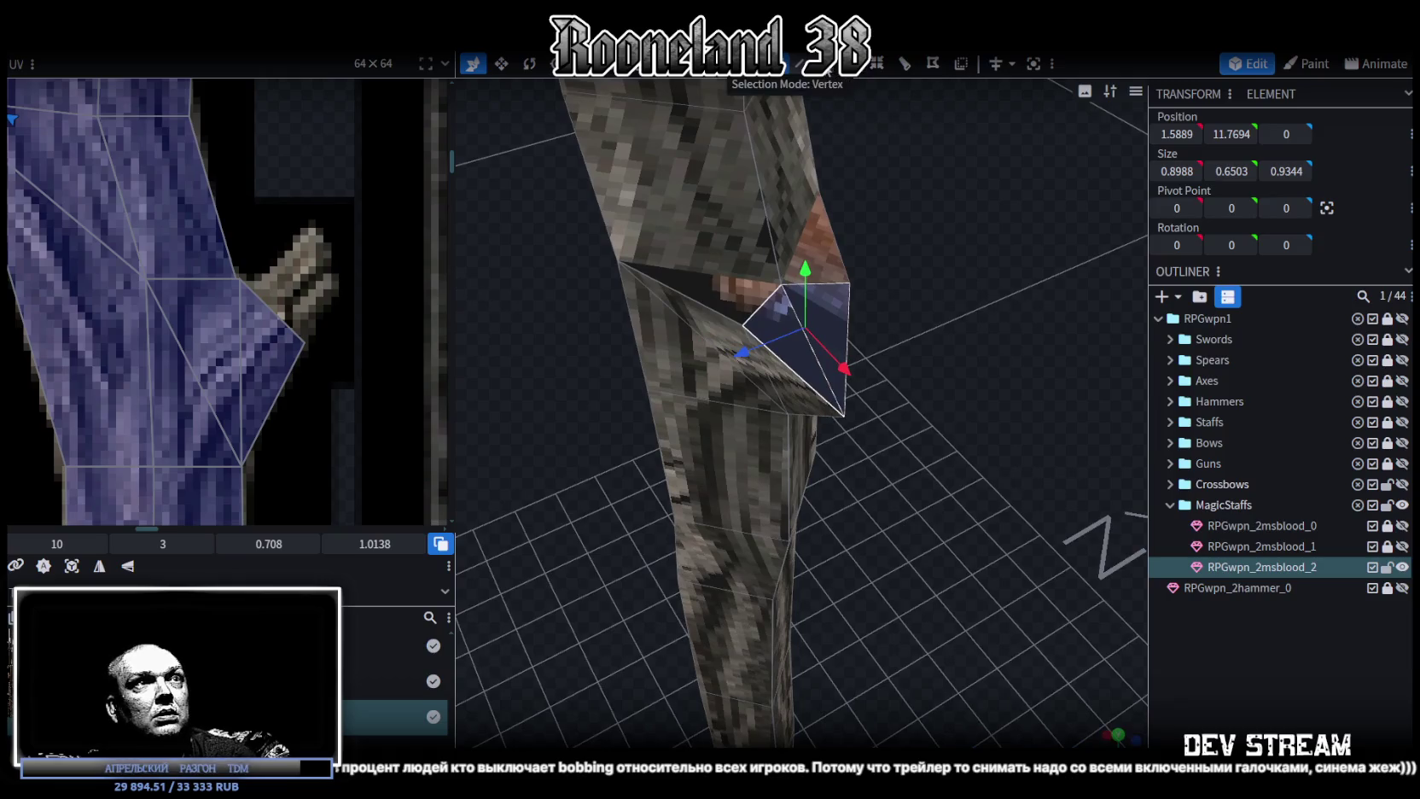
pyautogui.click(826, 68)
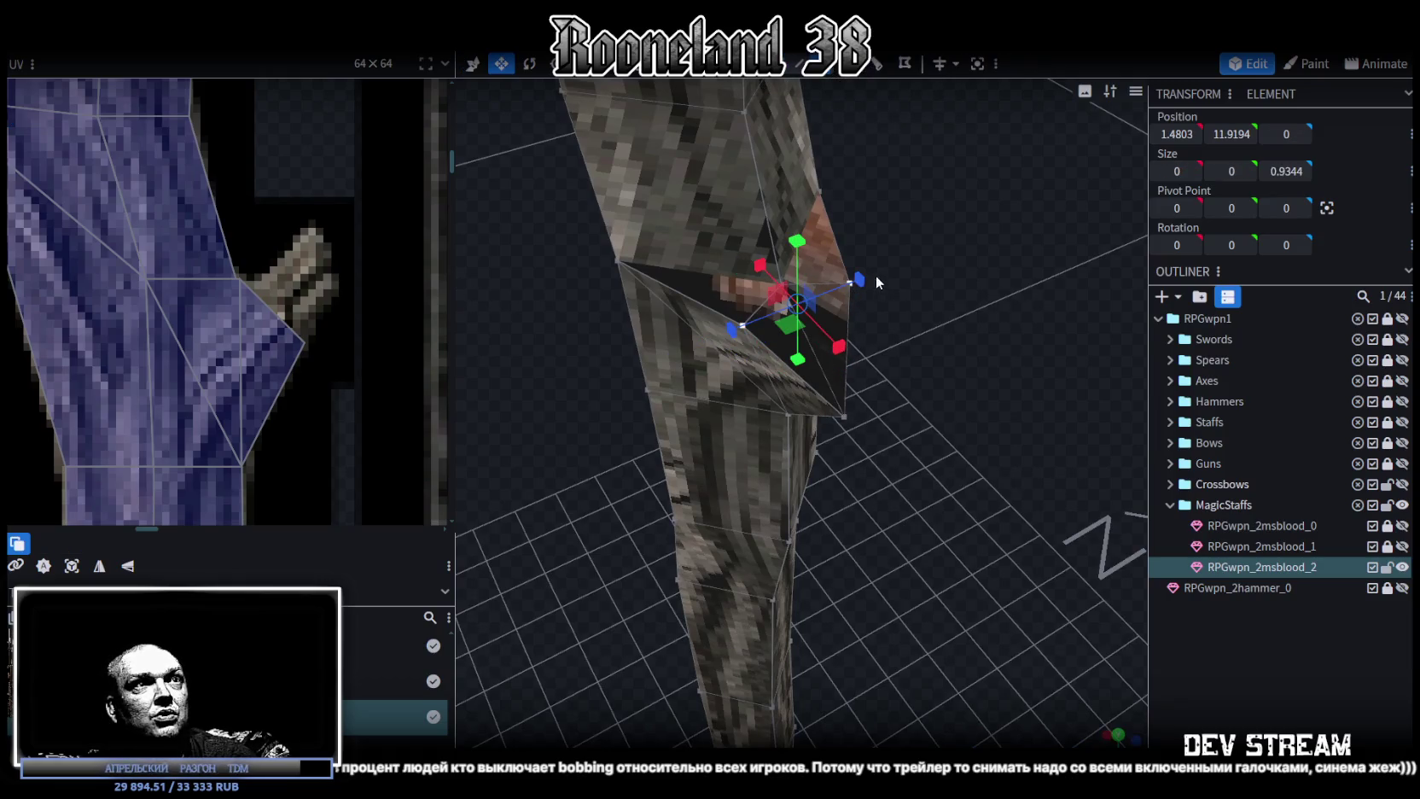
pyautogui.moveTo(877, 271); pyautogui.dragTo(887, 264)
pyautogui.moveTo(942, 333); pyautogui.dragTo(879, 271)
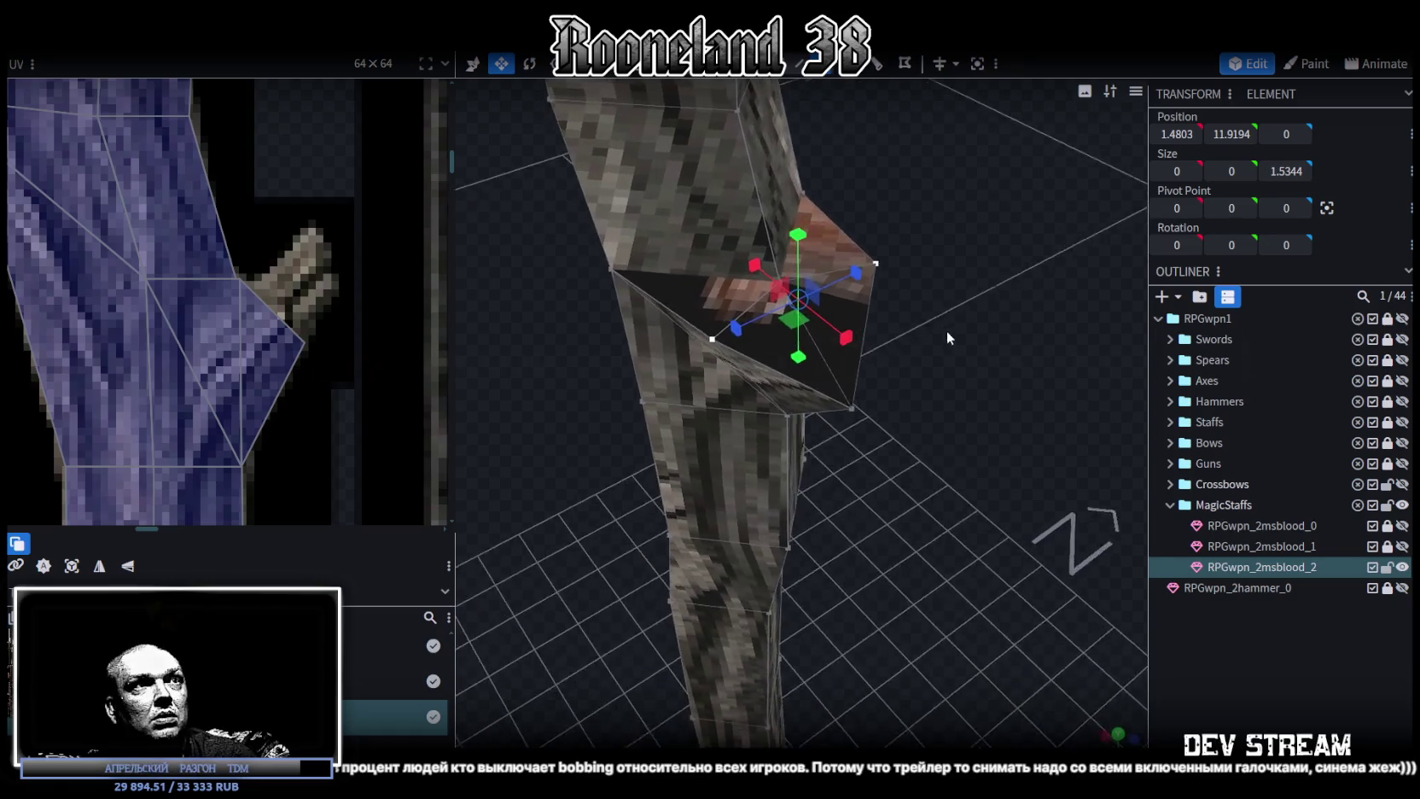
pyautogui.keyDown('shift'); pyautogui.click(877, 264); pyautogui.keyUp('shift')
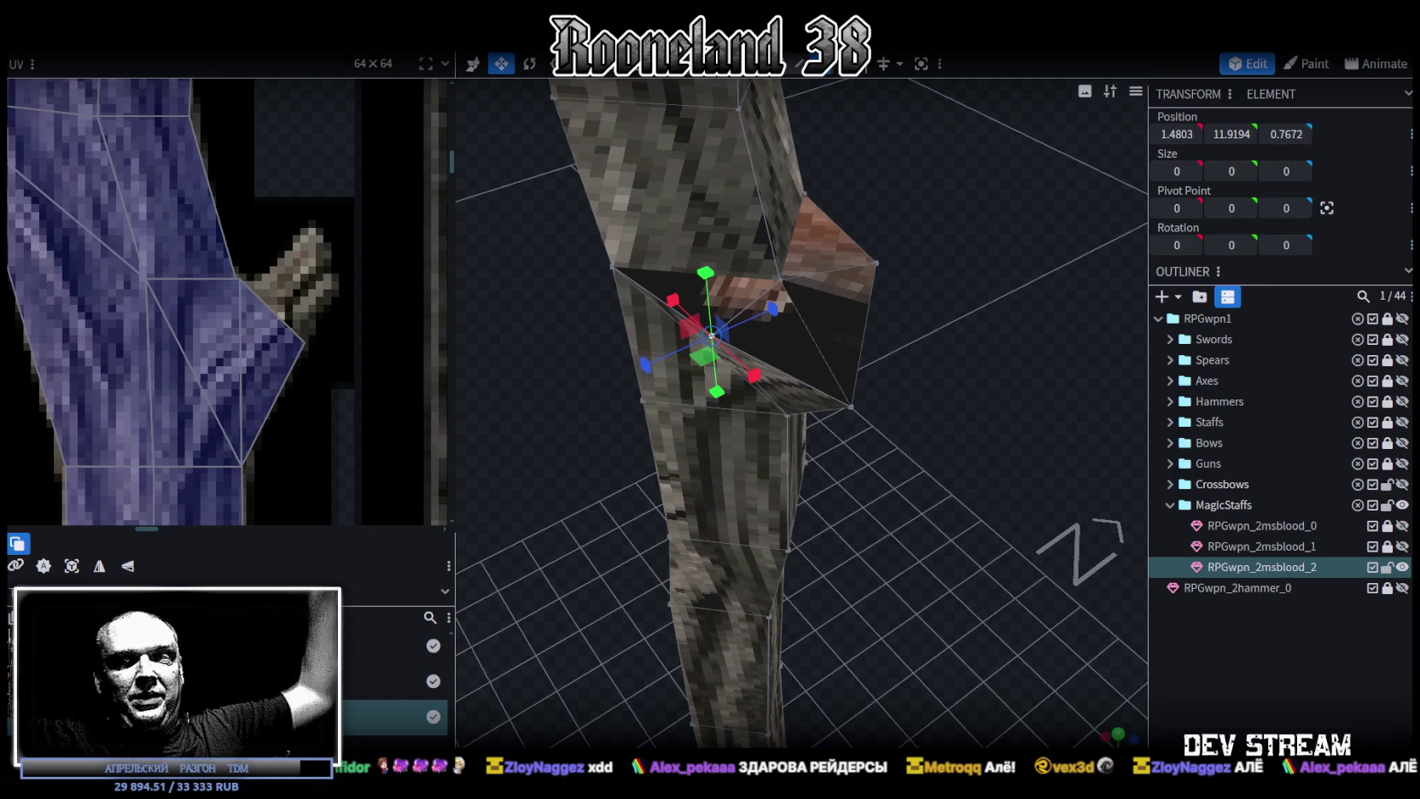
# Zoom out on the finished staff and switch to the Unity editor.
pyautogui.scroll(-5, 746, 416)
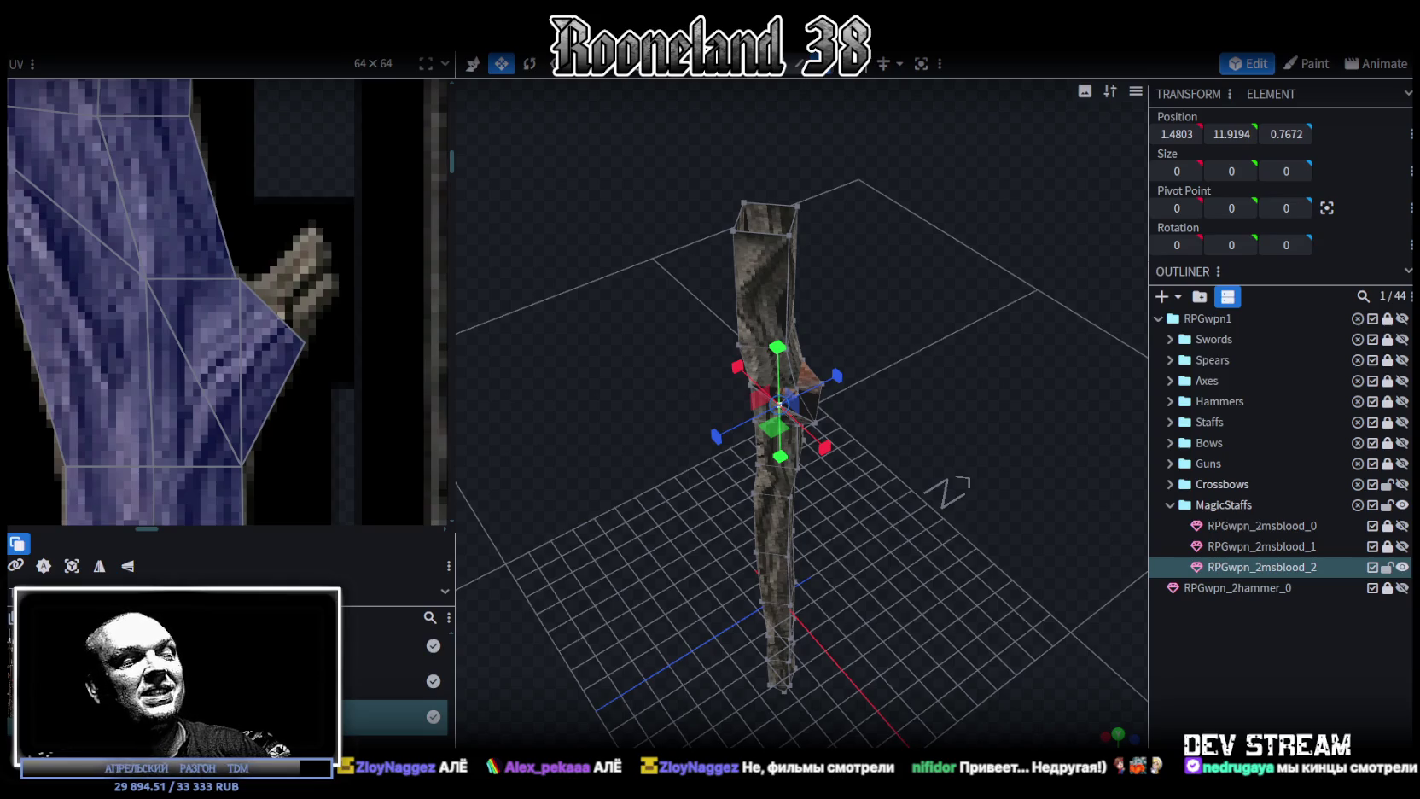
pyautogui.hotkey('alt', 'Tab')
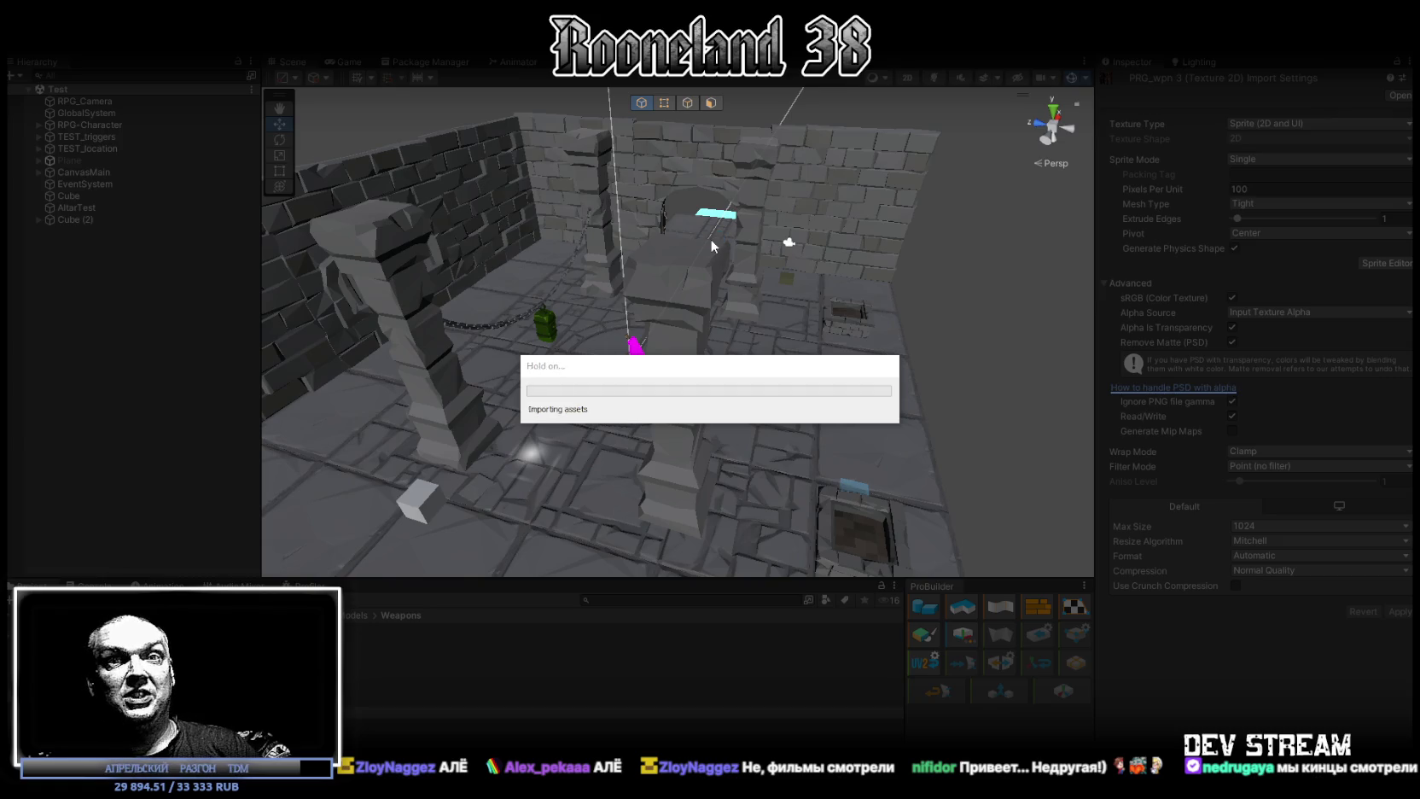
# Start play mode in a maximized Game view and walk the character with S, A and W.
pyautogui.hotkey('ctrl', 'p')
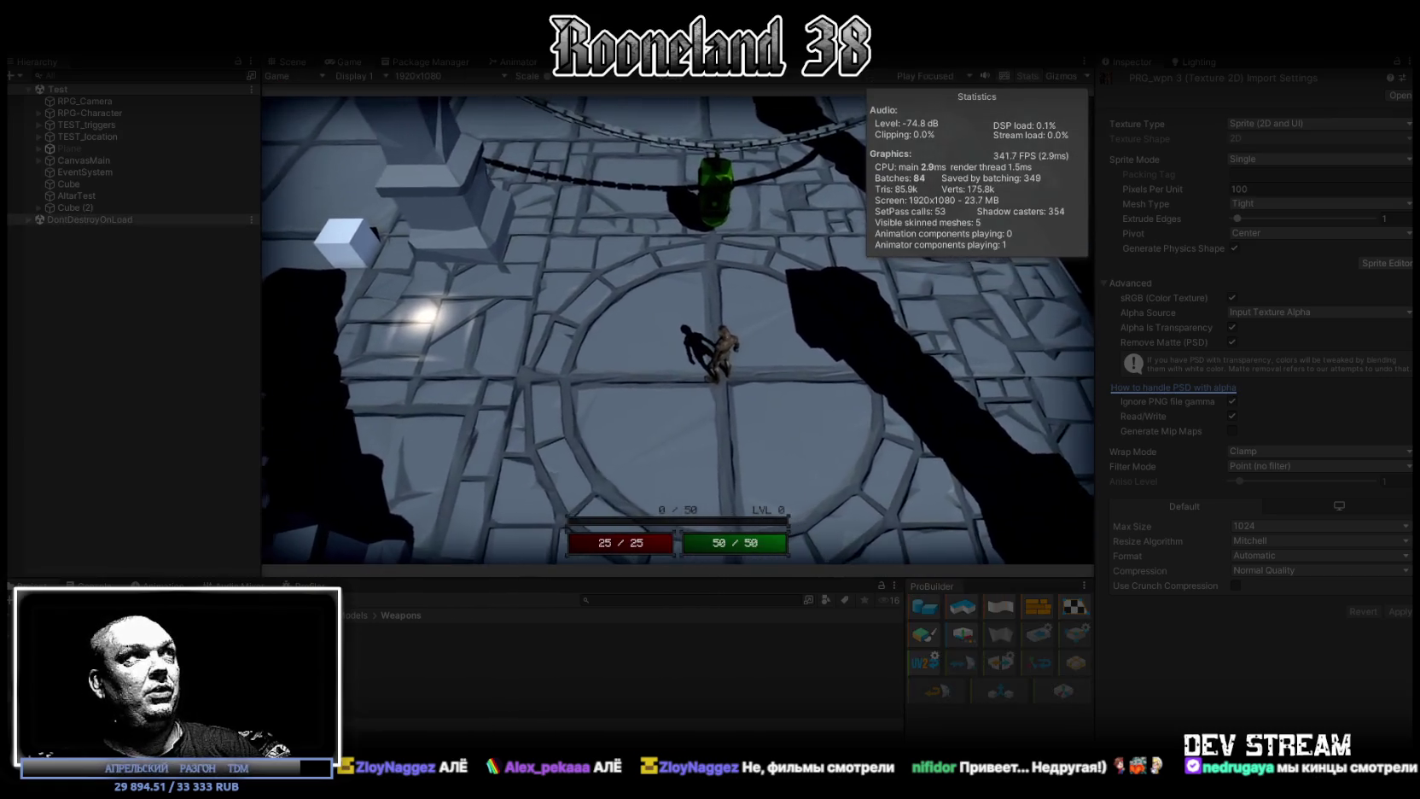
pyautogui.doubleClick(351, 62)
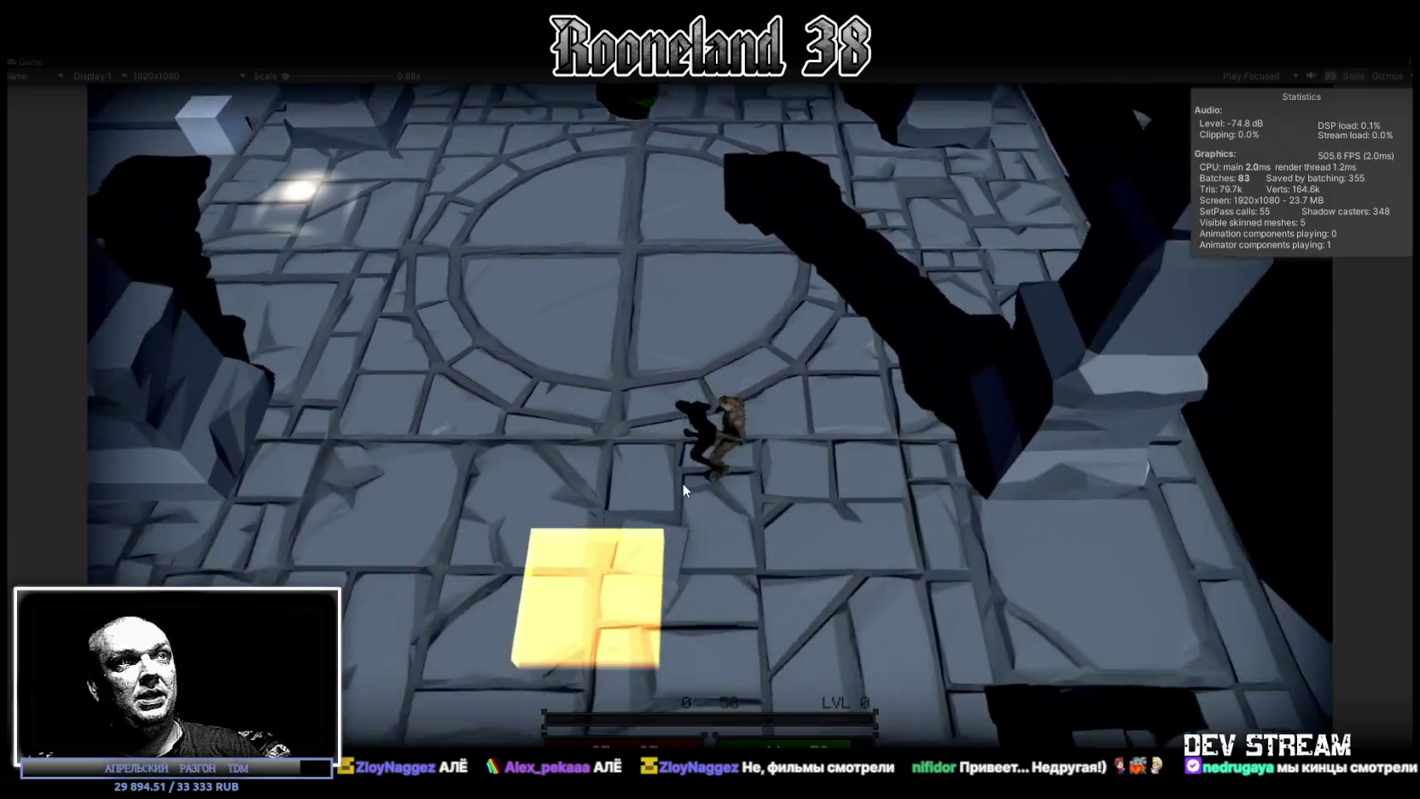
pyautogui.press('s')
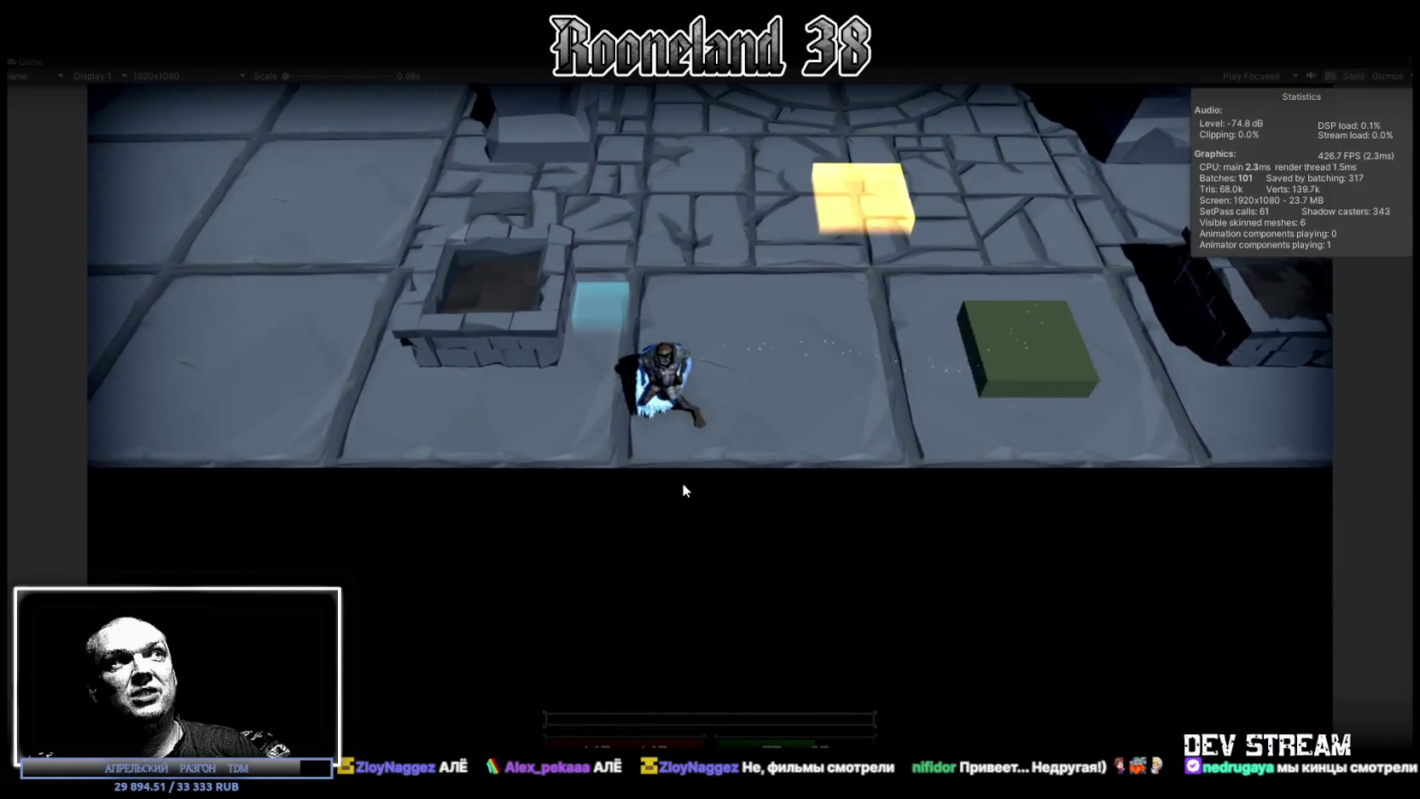
pyautogui.press('a')
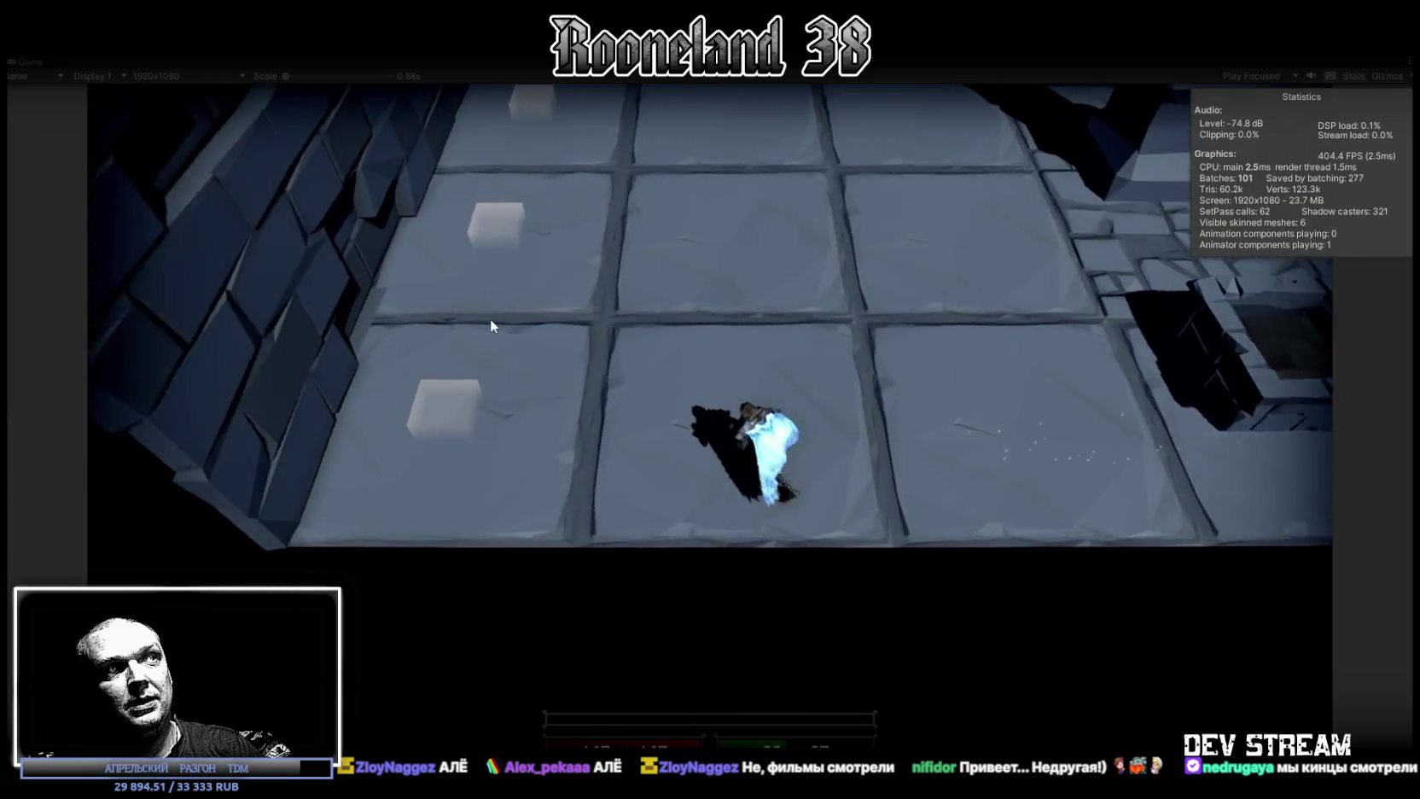
pyautogui.press('w')
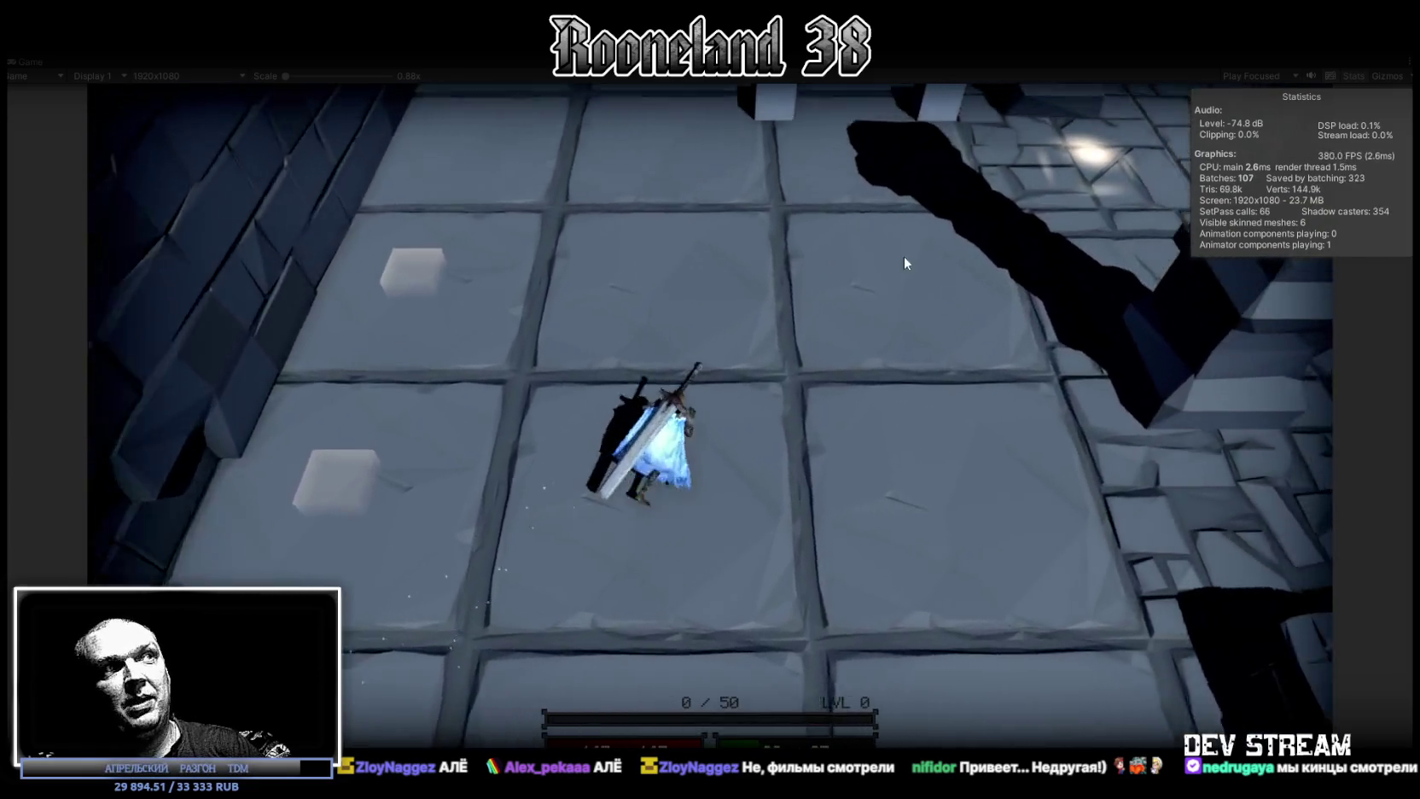
pyautogui.press('w')
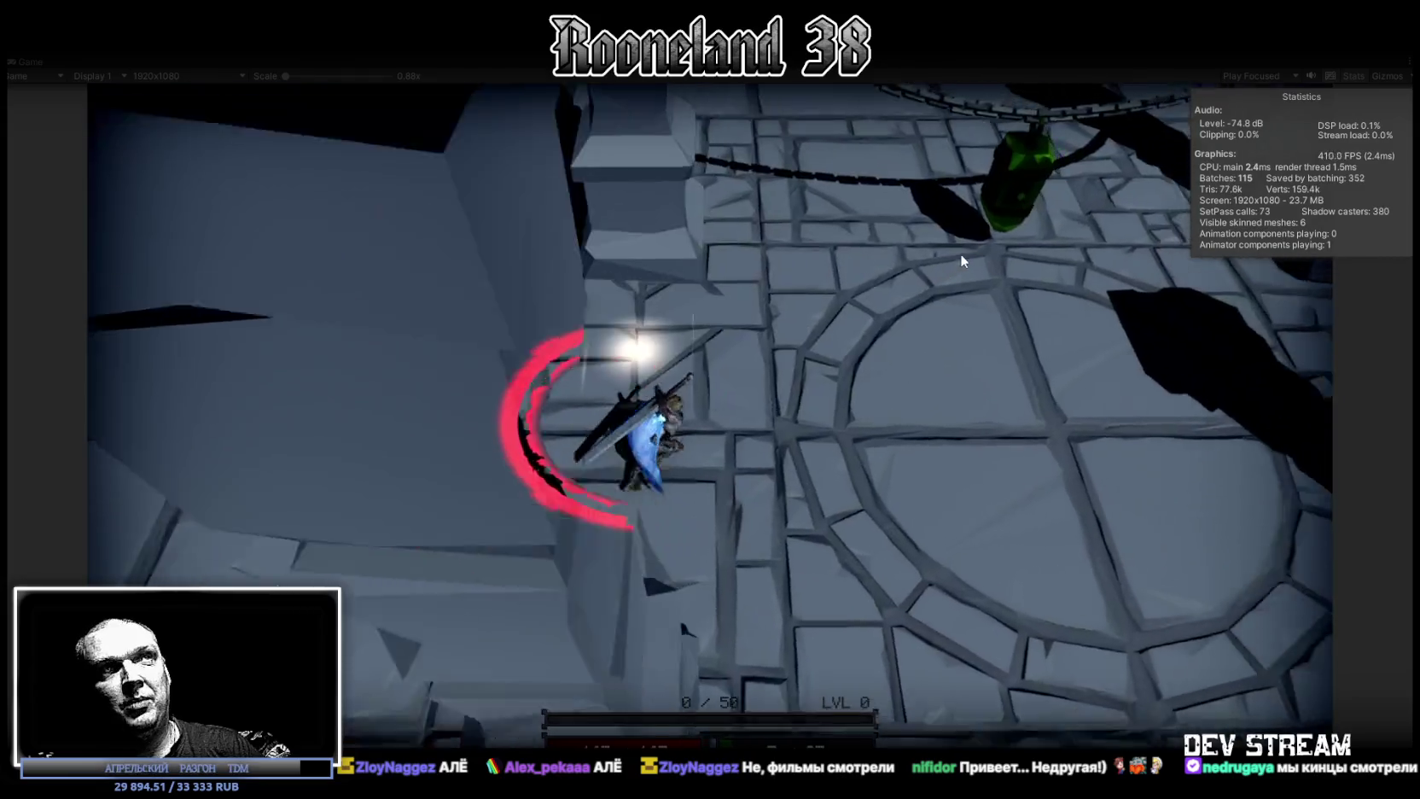
pyautogui.press('w')
# Swing the sword twice, then restore the editor layout and show the Scene view.
pyautogui.click(802, 356)
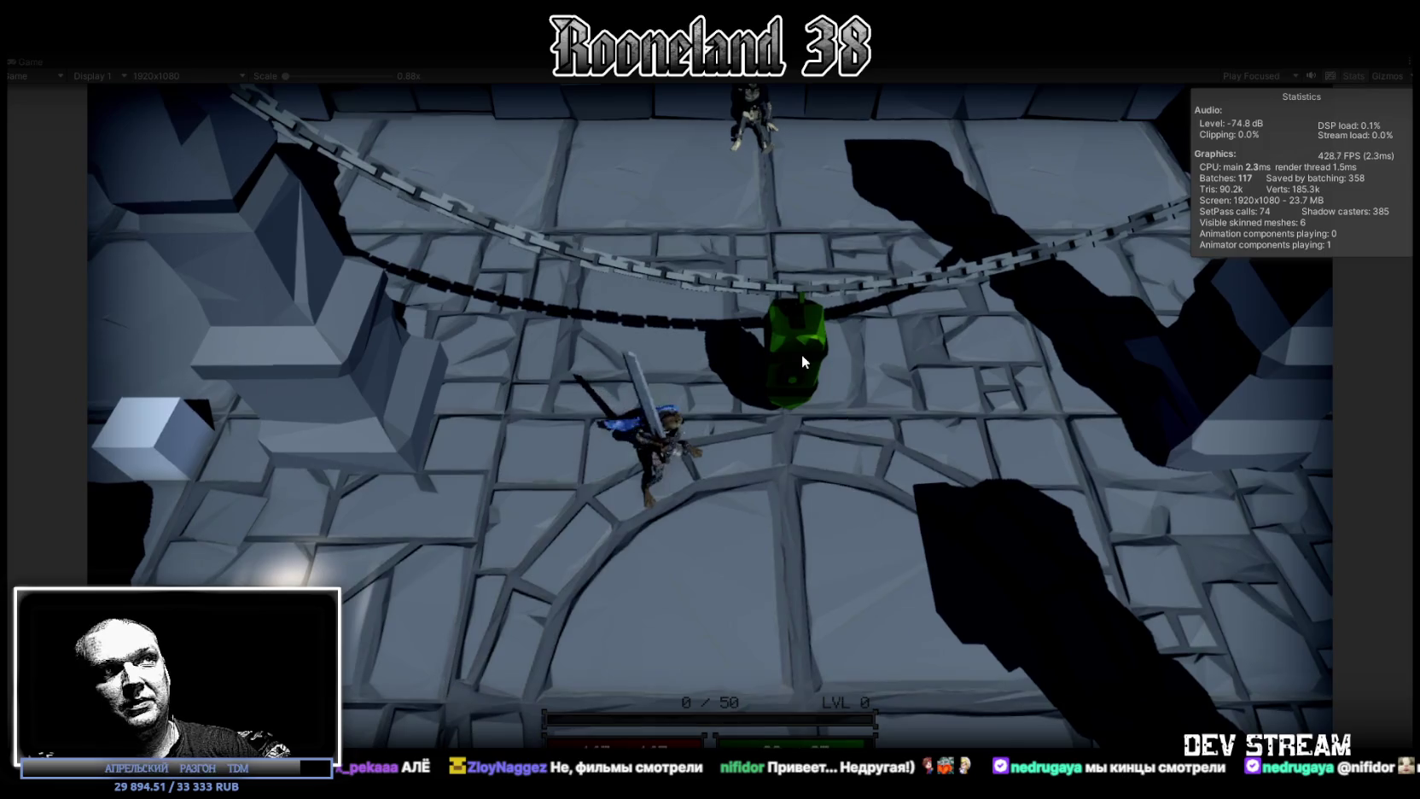
pyautogui.click(802, 357)
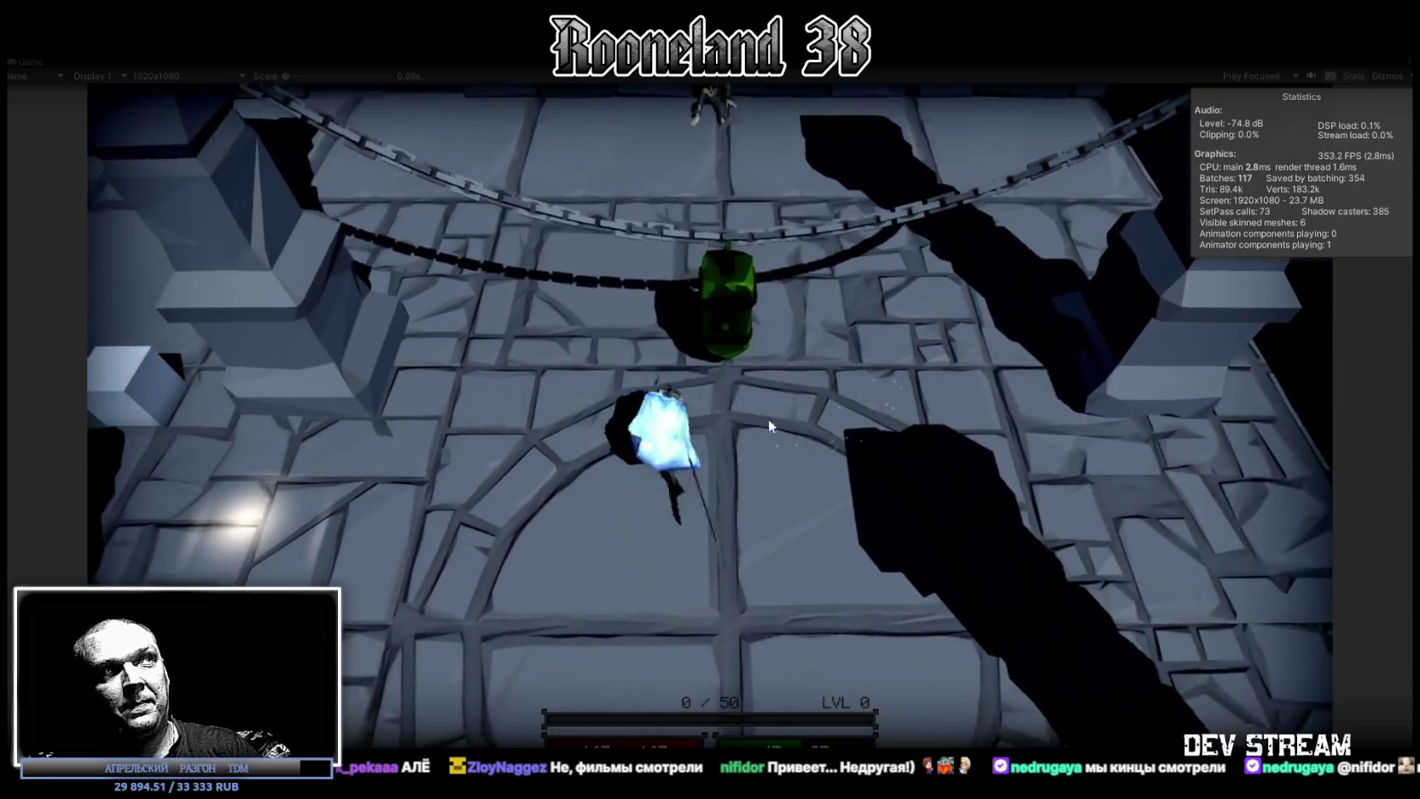
pyautogui.press('s')
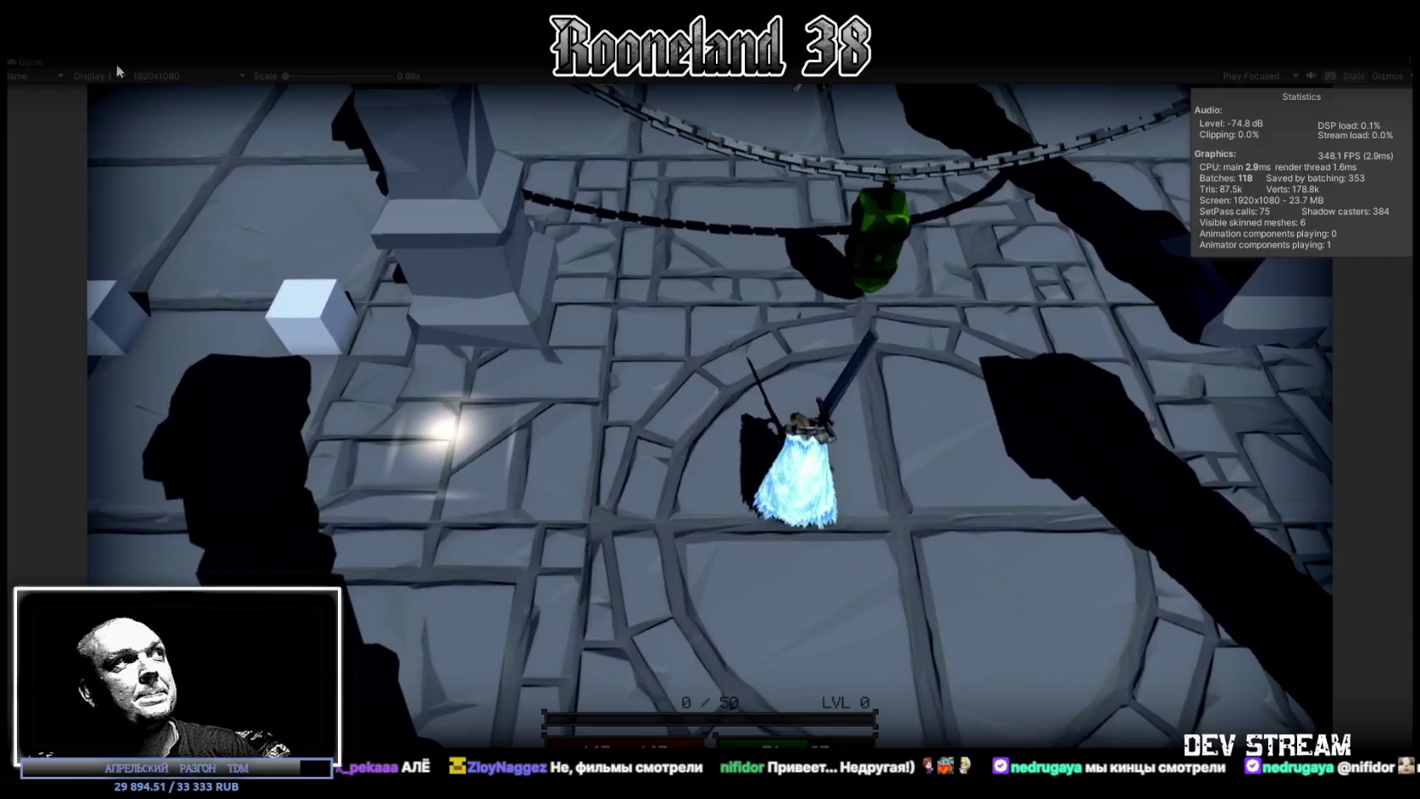
pyautogui.doubleClick(36, 61)
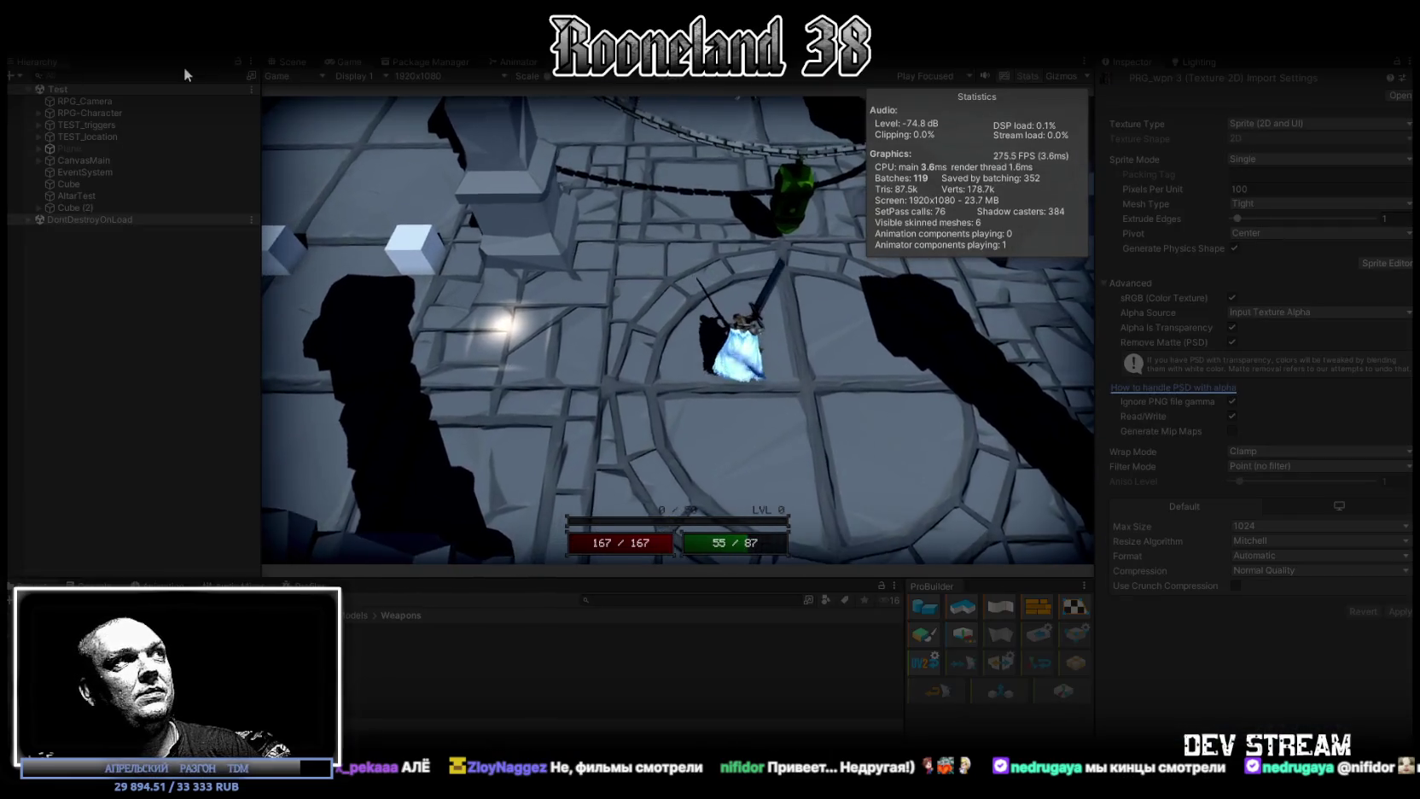
pyautogui.click(288, 62)
# Orbit the scene camera around the frog knight with gizmos shown, then exit play mode.
pyautogui.moveTo(810, 324)
pyautogui.mouseDown(button='right')
pyautogui.moveTo(913, 294)
pyautogui.moveTo(816, 235)
pyautogui.moveTo(825, 310)
pyautogui.mouseUp(button='right')
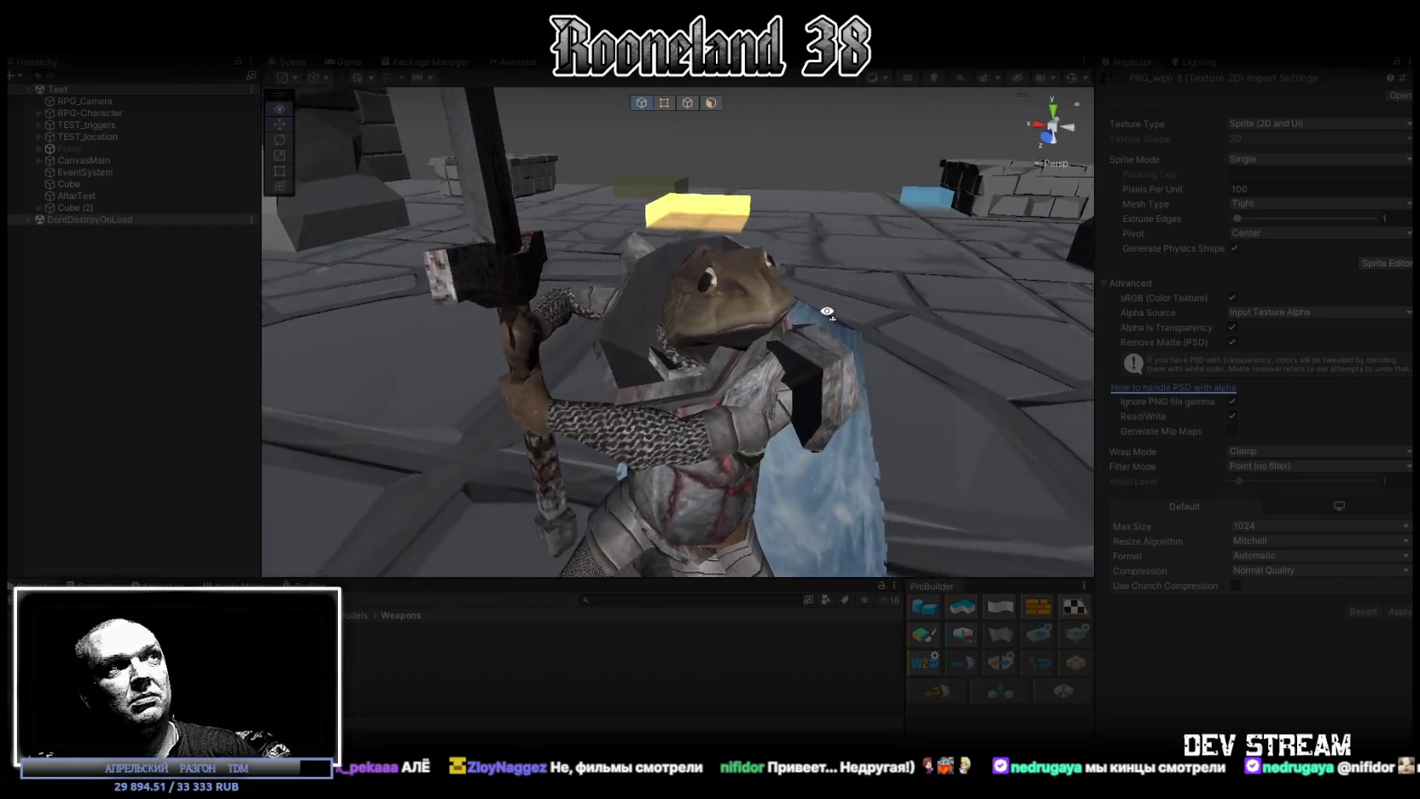
pyautogui.moveTo(825, 310); pyautogui.dragTo(862, 316, button='right')
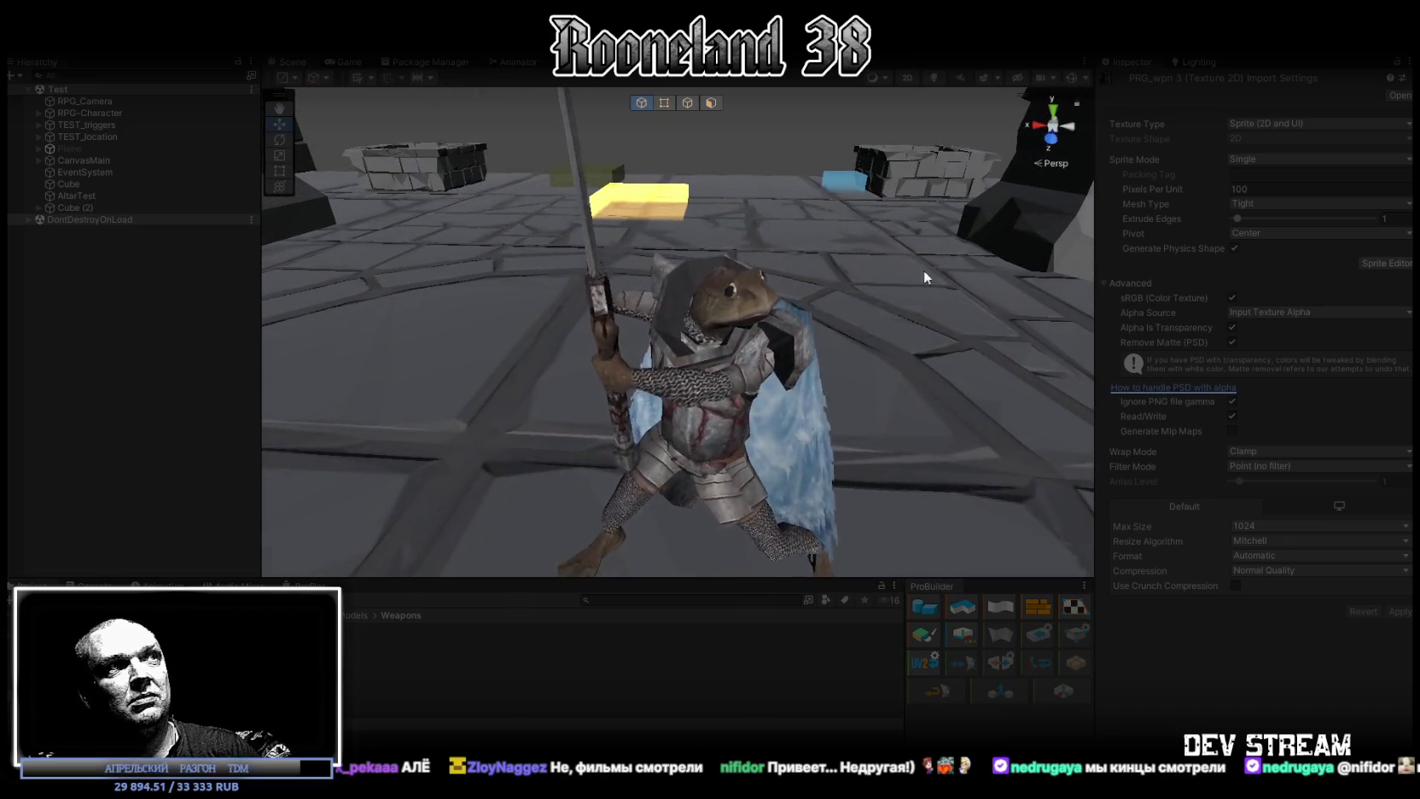
pyautogui.click(1072, 77)
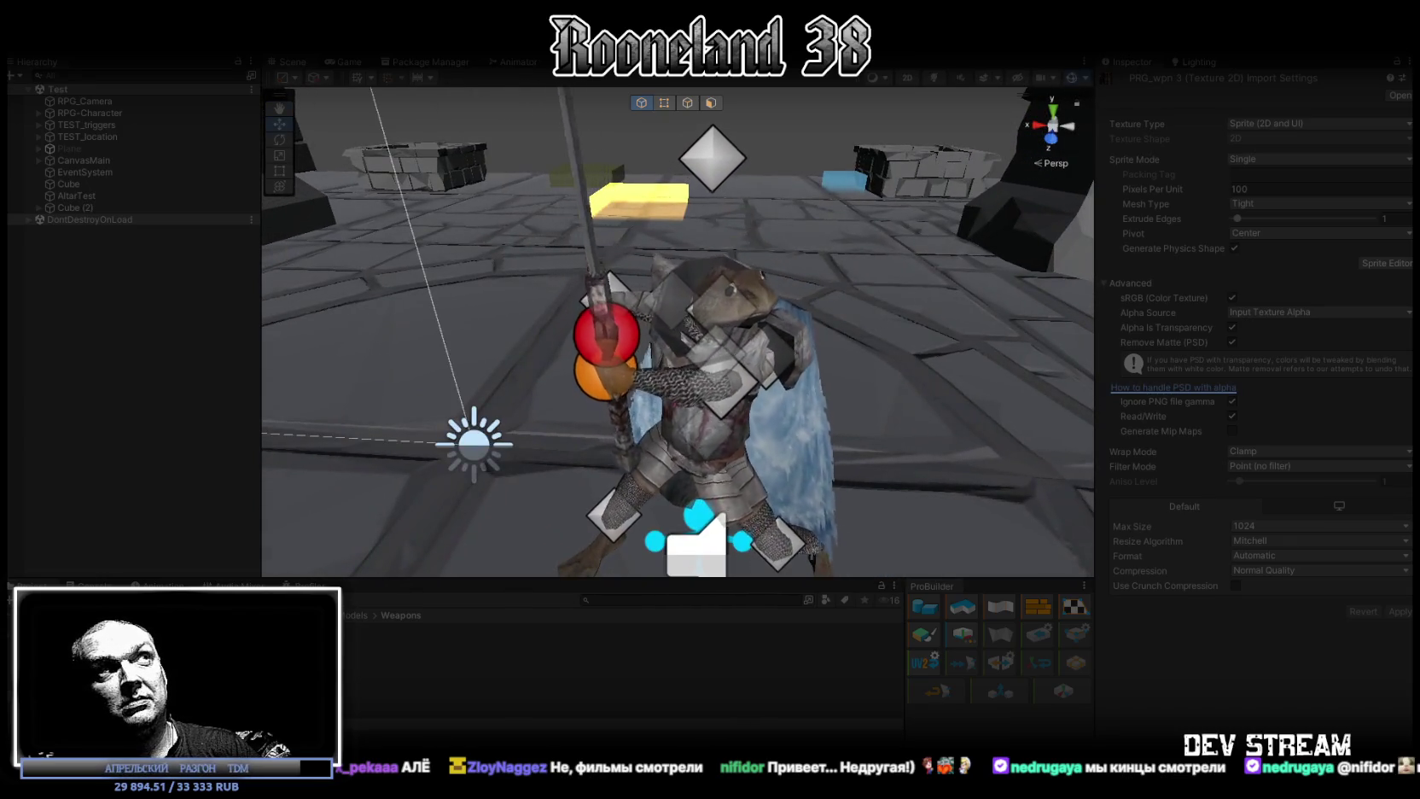
pyautogui.hotkey('ctrl', 'p')
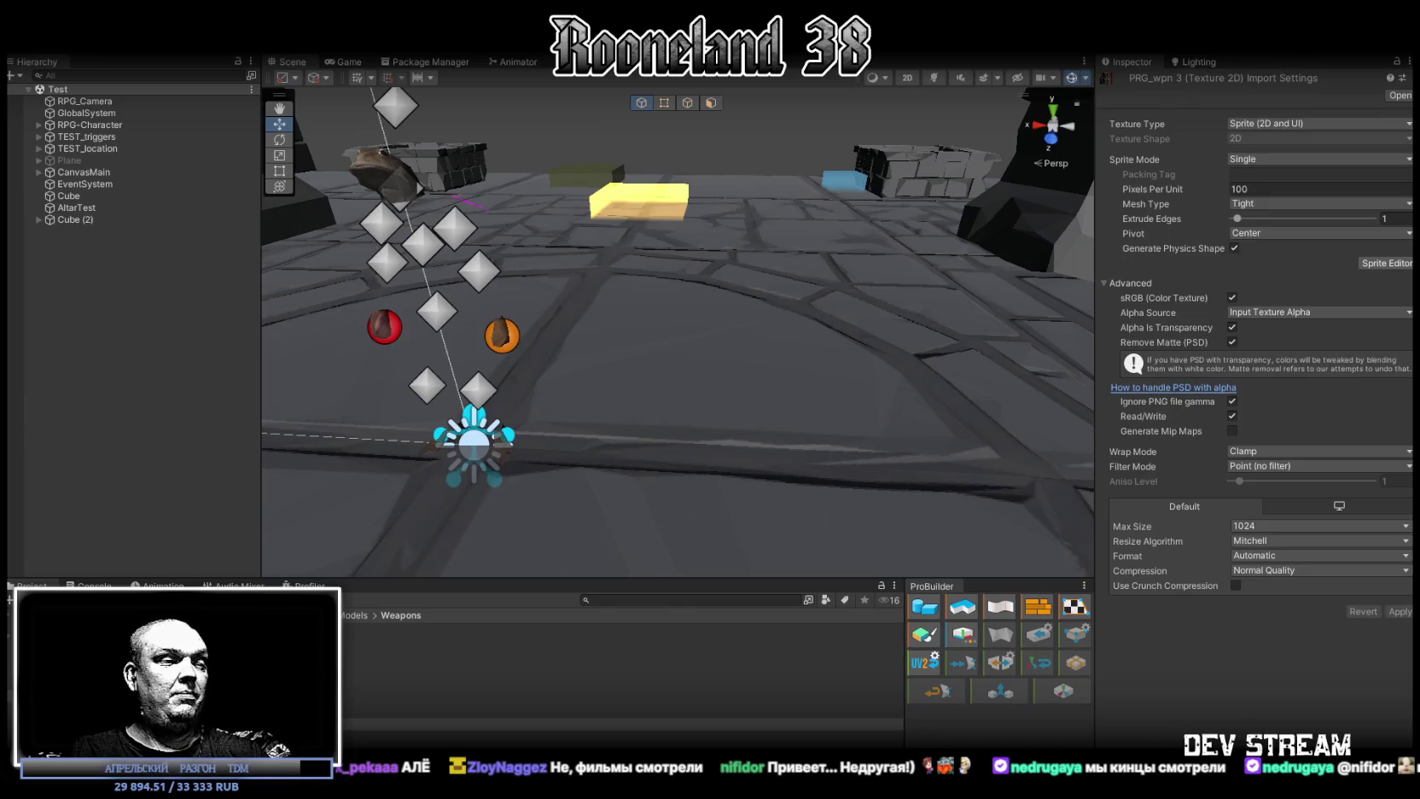
pyautogui.hotkey('alt', 'Tab')
# Hide the staff, expand the Crossbows group and preview the first crossbow.
pyautogui.moveTo(867, 532); pyautogui.dragTo(1009, 433)
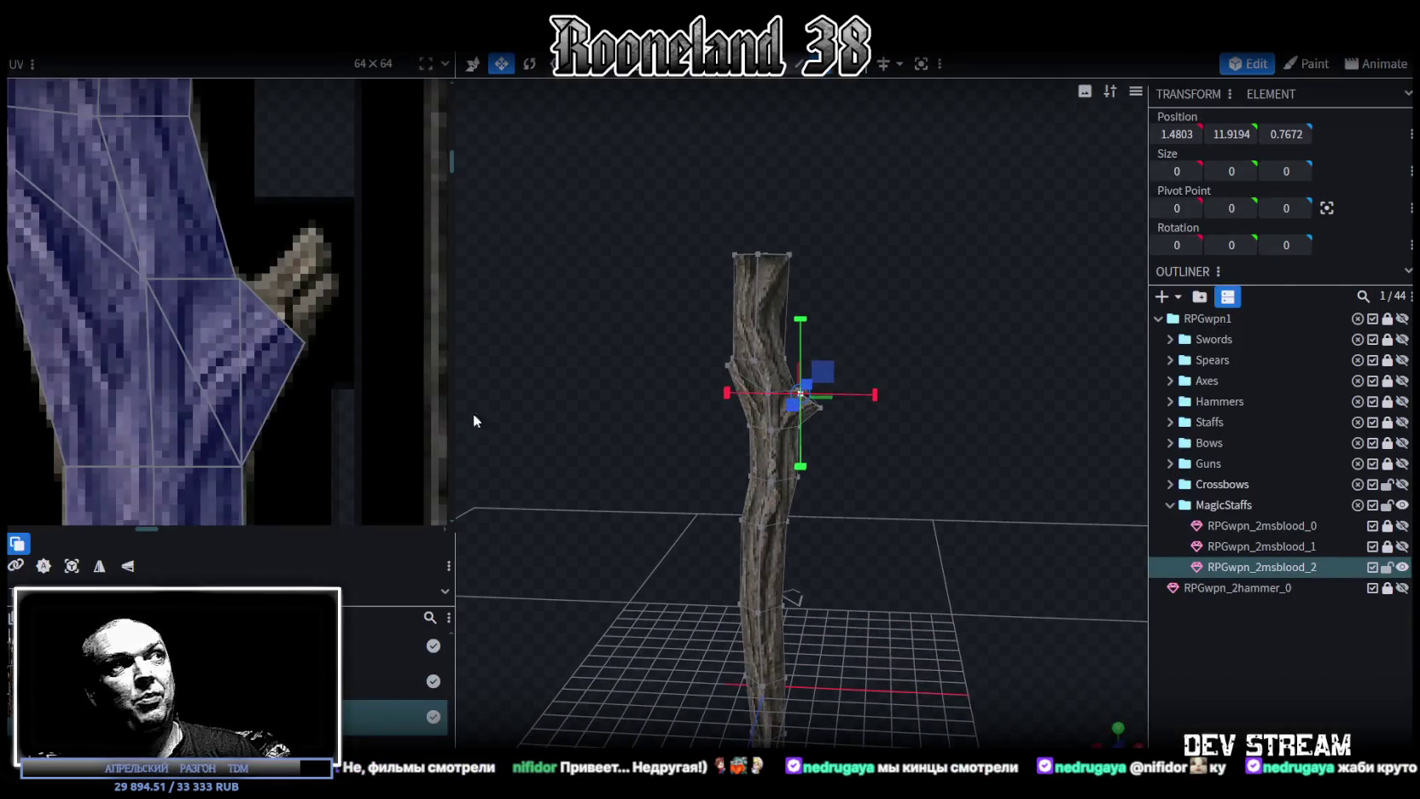
pyautogui.scroll(-3, 239, 297)
pyautogui.scroll(-3, 239, 297)
pyautogui.scroll(2, 238, 319)
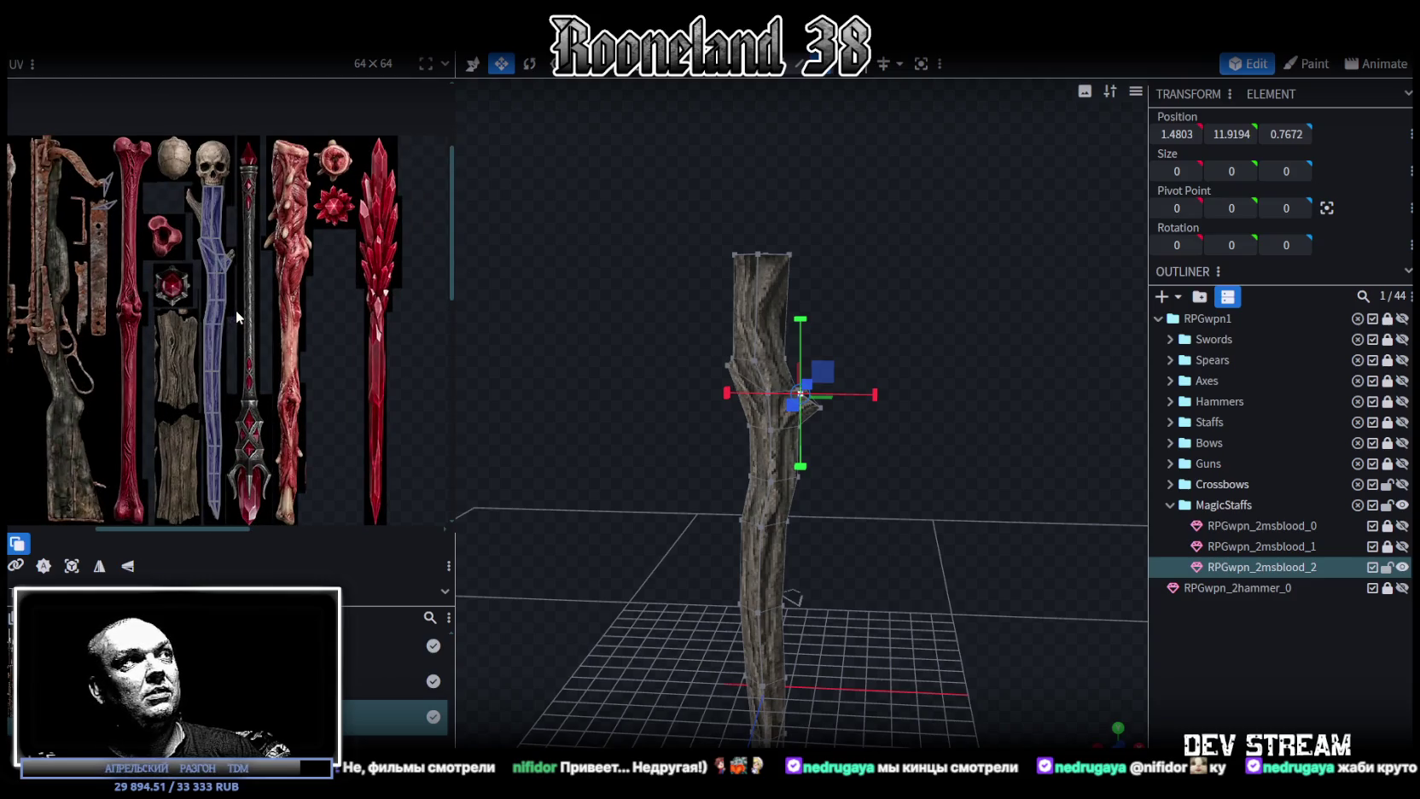
pyautogui.scroll(-1, 237, 317)
pyautogui.click(1400, 567)
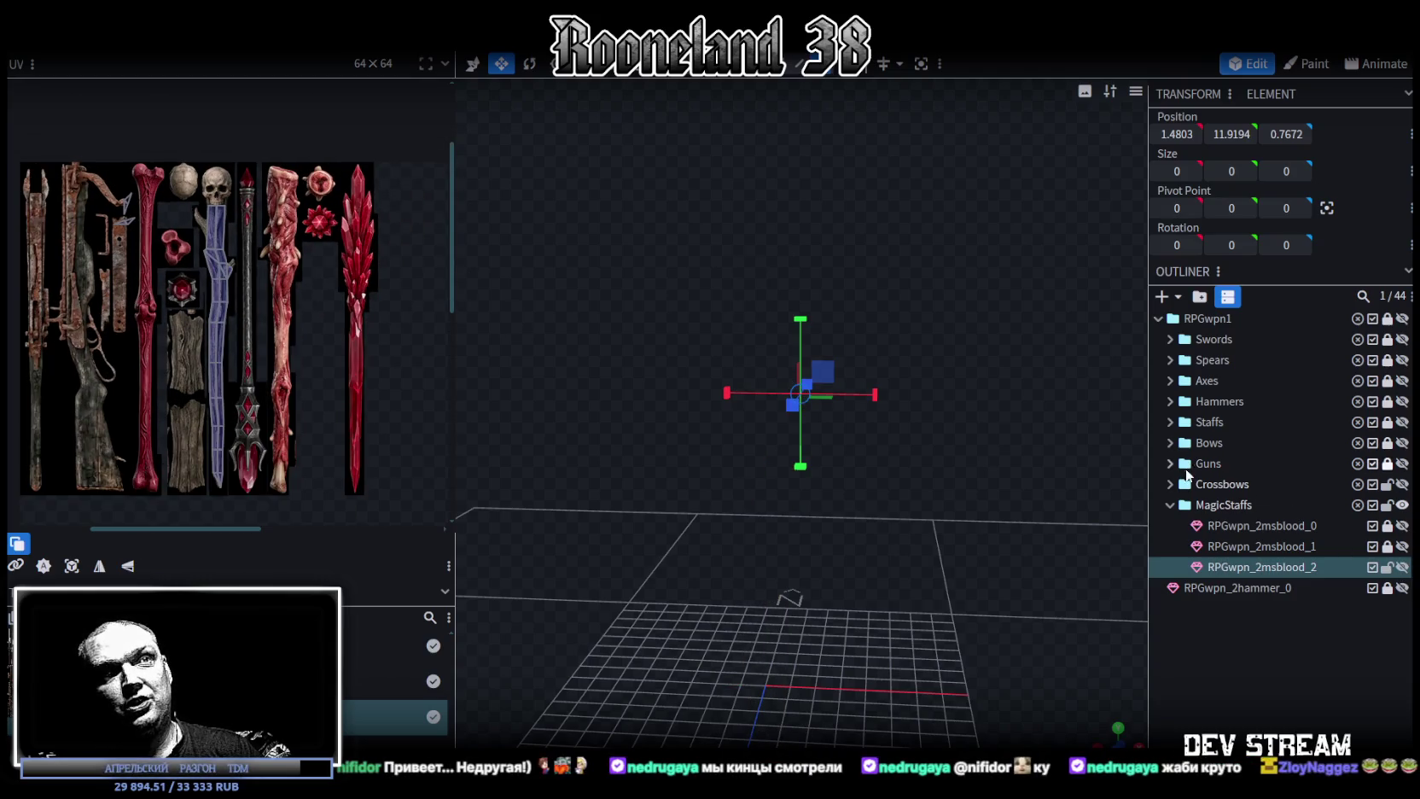
pyautogui.click(1170, 484)
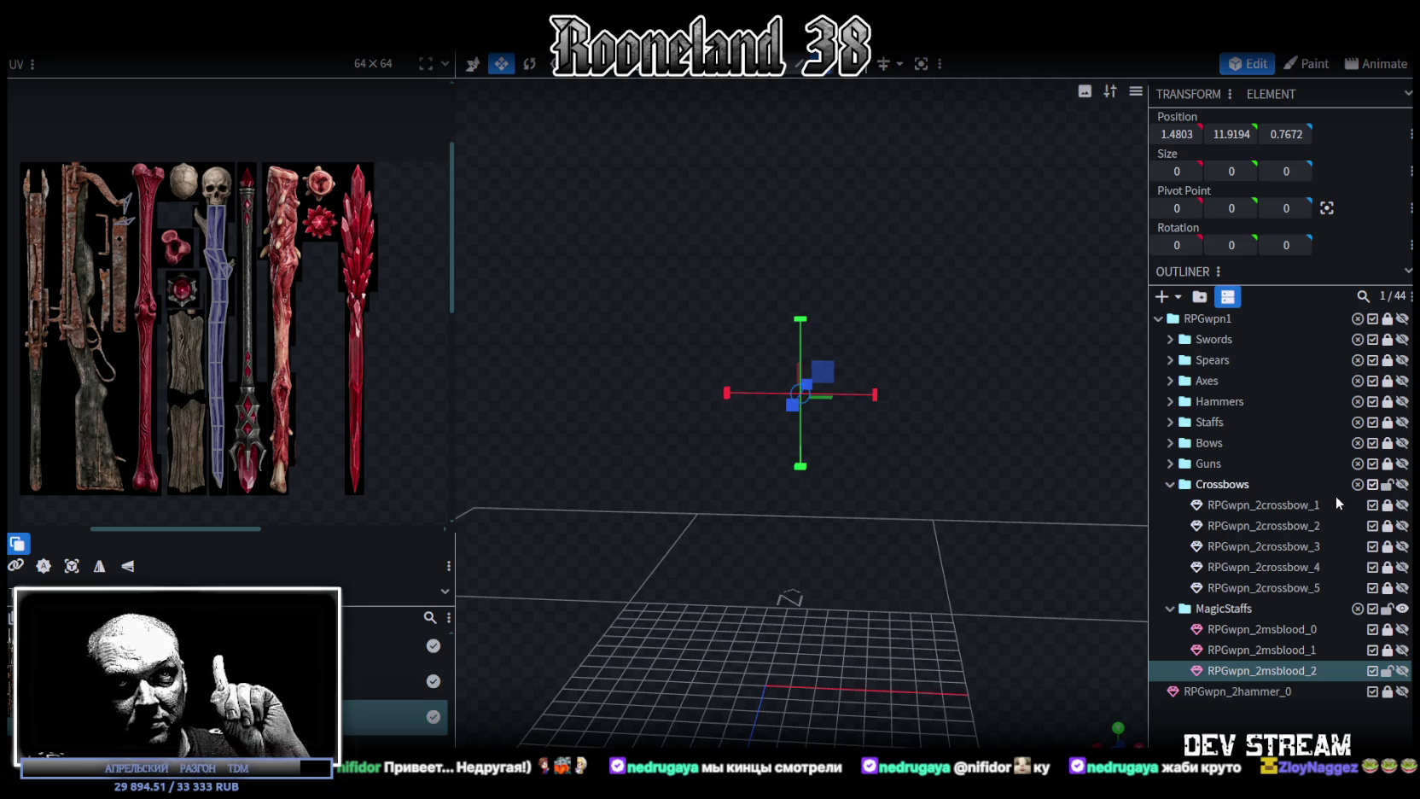
pyautogui.click(1402, 504)
pyautogui.scroll(3, 668, 422)
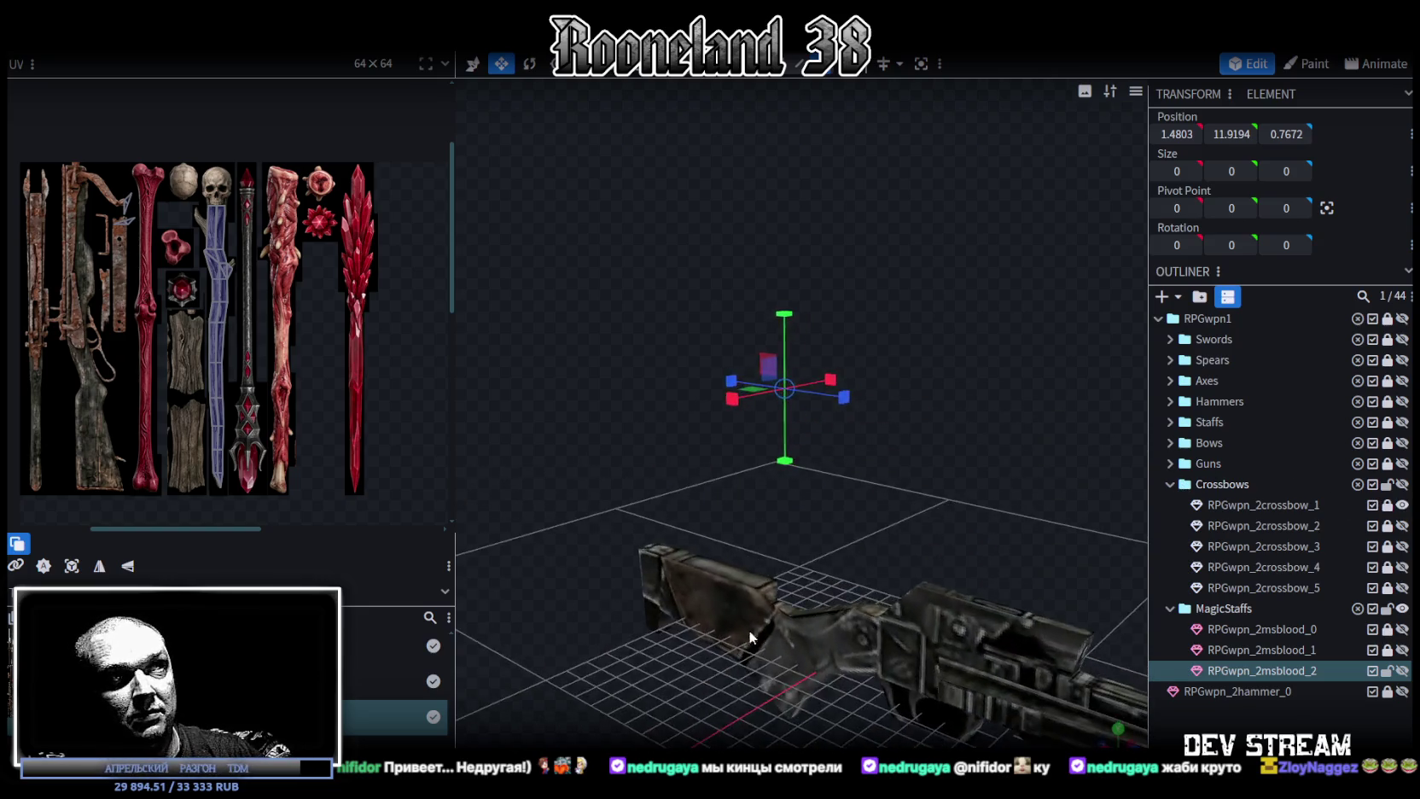
pyautogui.click(807, 537)
pyautogui.moveTo(807, 537); pyautogui.dragTo(813, 528)
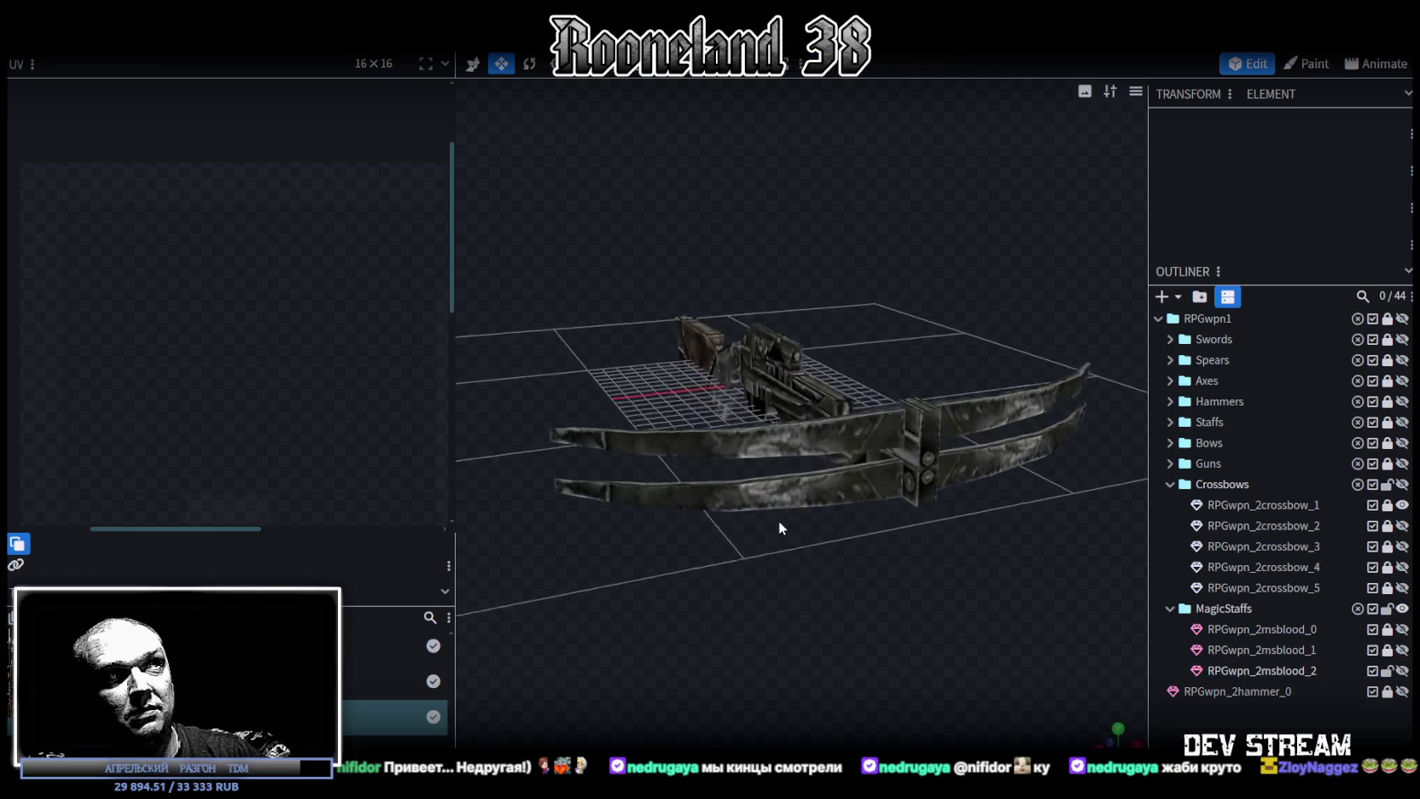
# Preview the second, third (wooden) and fourth (rusty) crossbows one at a time.
pyautogui.click(1402, 505)
pyautogui.click(1402, 525)
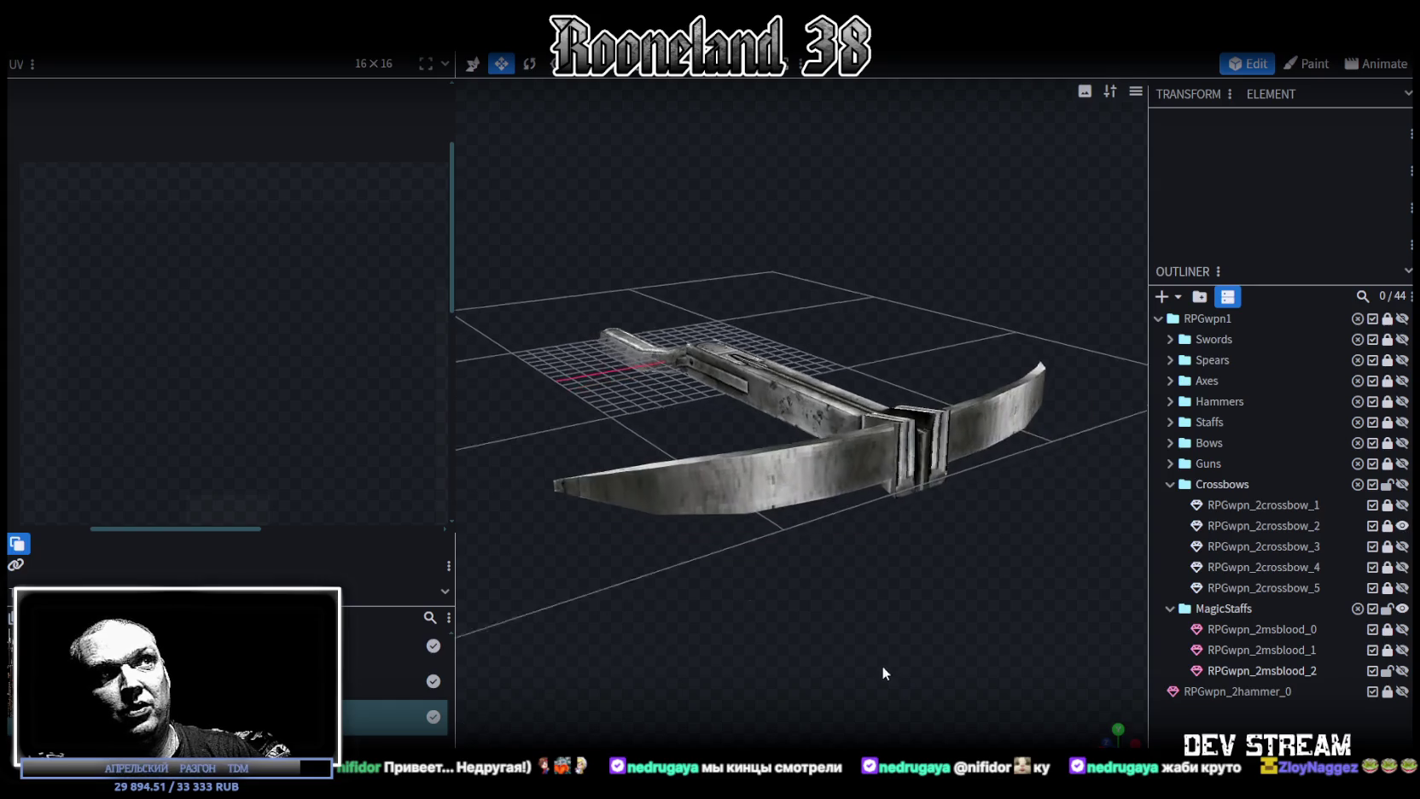
pyautogui.moveTo(885, 654); pyautogui.dragTo(893, 648)
pyautogui.click(1402, 526)
pyautogui.click(1401, 546)
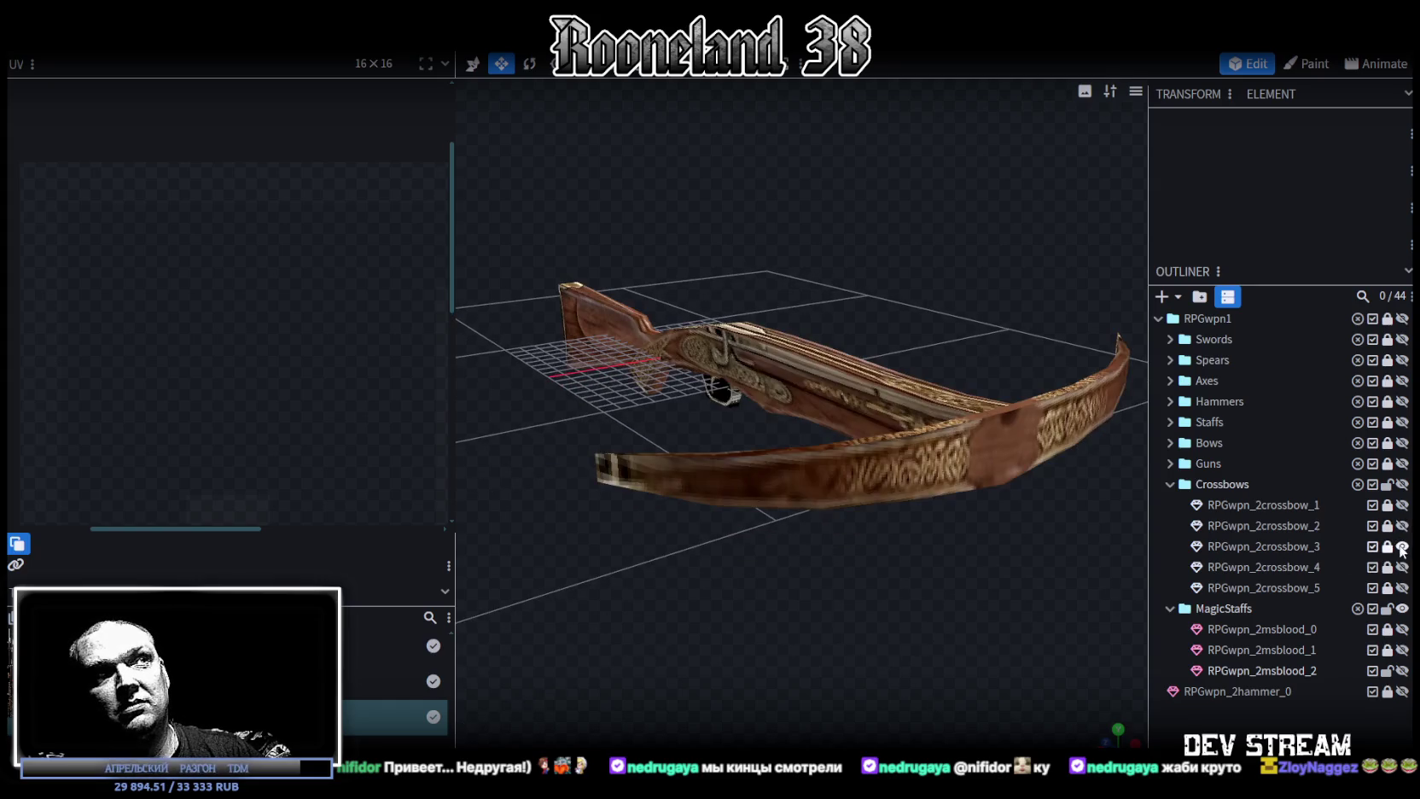
pyautogui.moveTo(788, 579)
pyautogui.mouseDown()
pyautogui.moveTo(812, 588)
pyautogui.moveTo(1057, 527)
pyautogui.mouseUp()
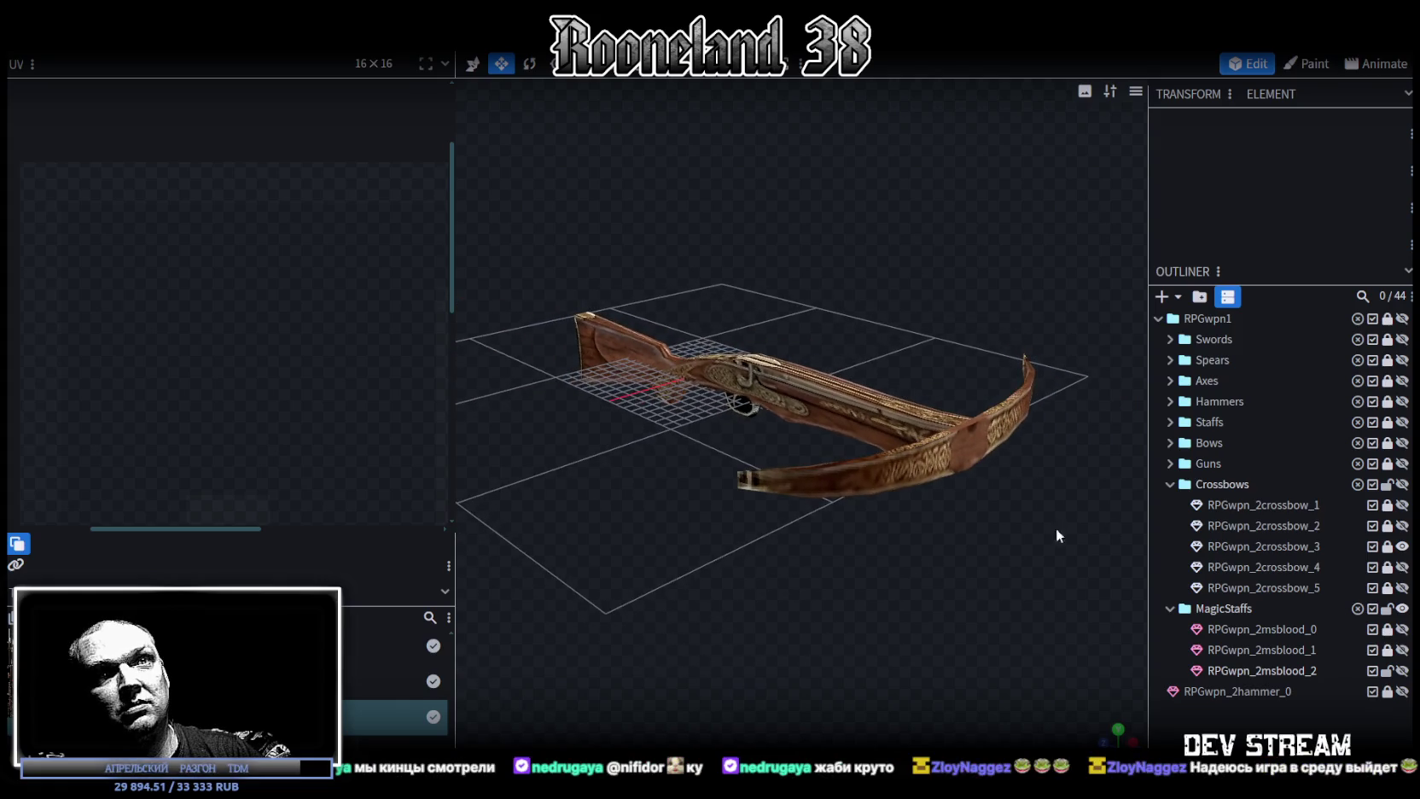
pyautogui.click(1401, 546)
pyautogui.click(1402, 566)
pyautogui.moveTo(885, 596)
pyautogui.mouseDown()
pyautogui.moveTo(872, 607)
pyautogui.moveTo(905, 597)
pyautogui.mouseUp()
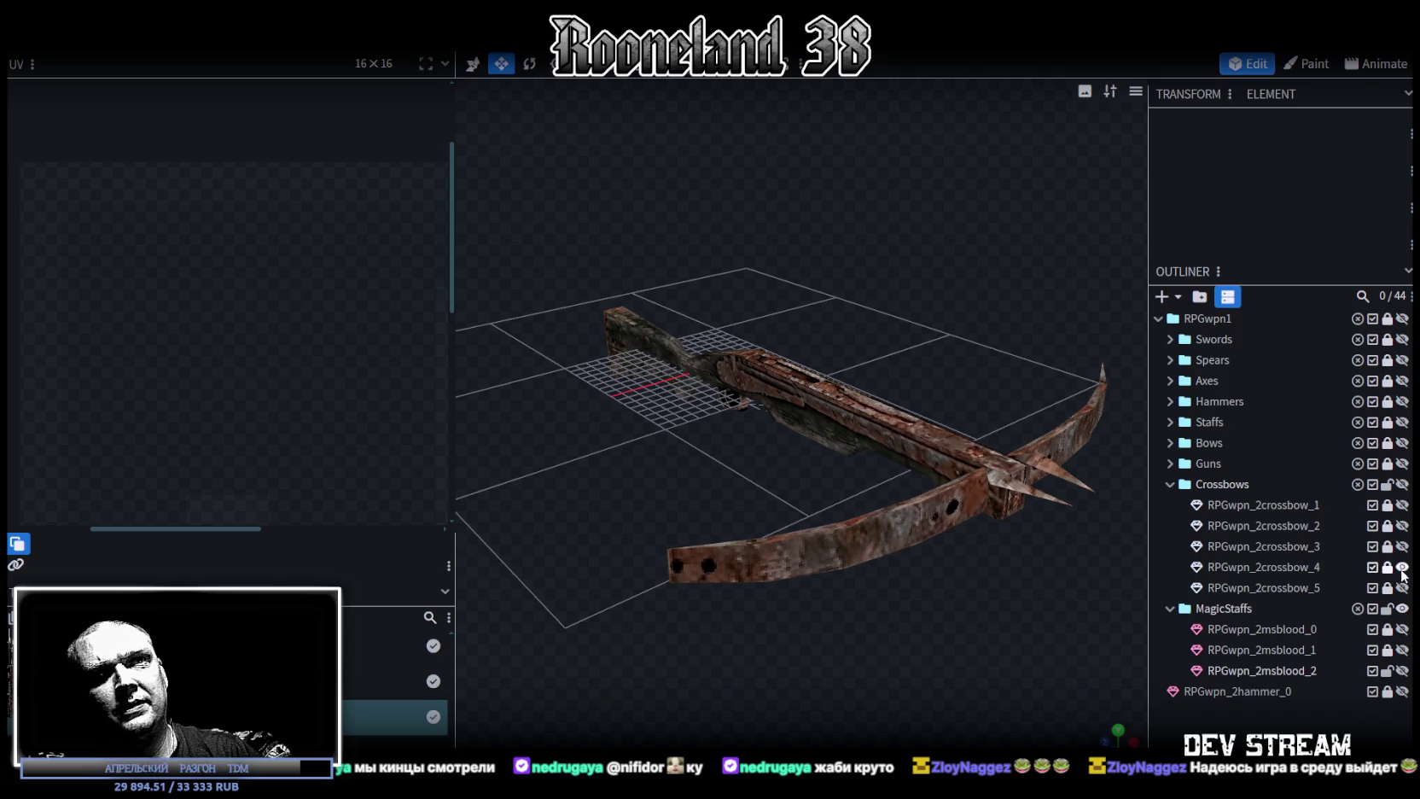
# Preview and hide the fifth, dark crossbow, then widen the 3D viewport.
pyautogui.click(1401, 567)
pyautogui.click(1402, 587)
pyautogui.moveTo(1003, 624)
pyautogui.mouseDown()
pyautogui.moveTo(842, 593)
pyautogui.moveTo(888, 543)
pyautogui.moveTo(746, 560)
pyautogui.moveTo(899, 532)
pyautogui.moveTo(983, 535)
pyautogui.moveTo(978, 569)
pyautogui.moveTo(825, 523)
pyautogui.mouseUp()
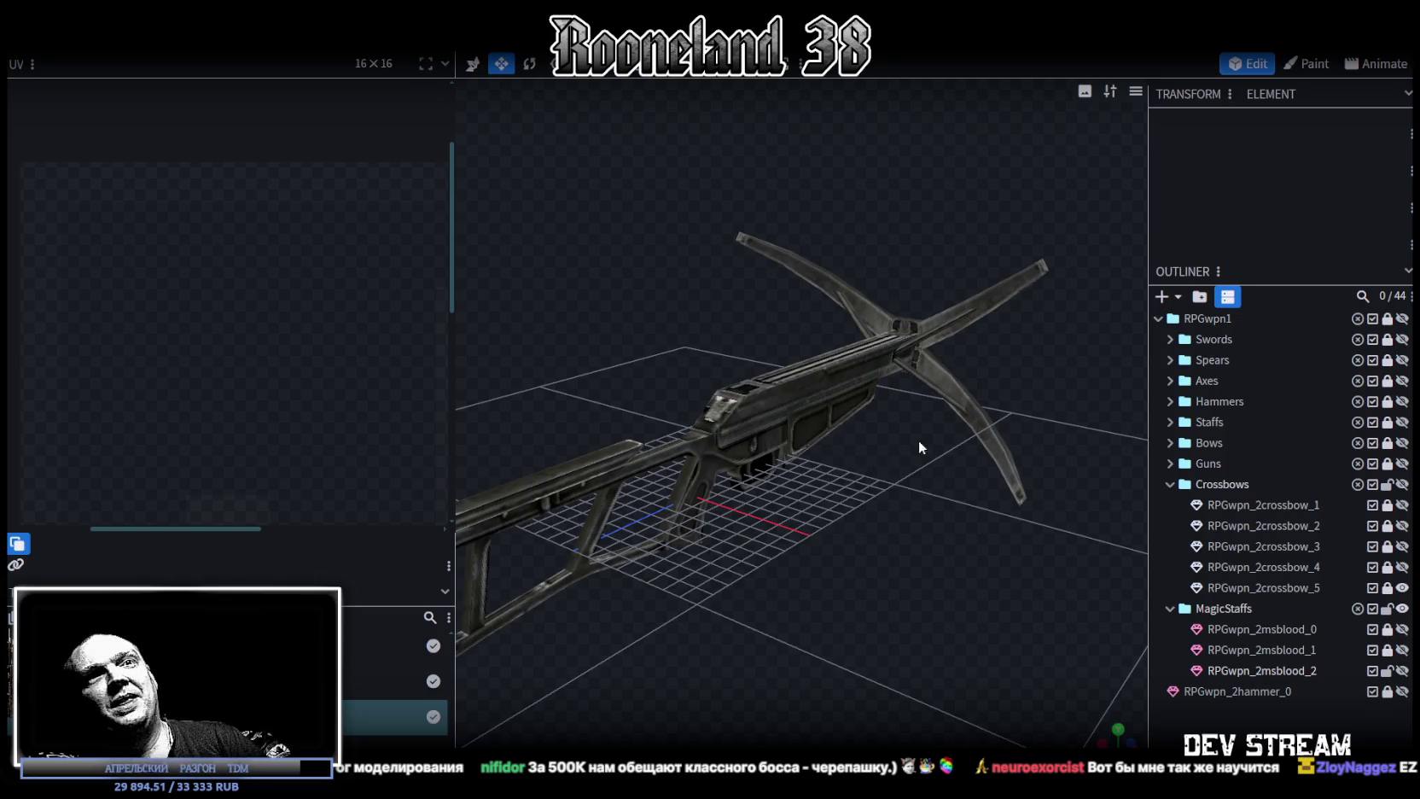
pyautogui.click(1402, 588)
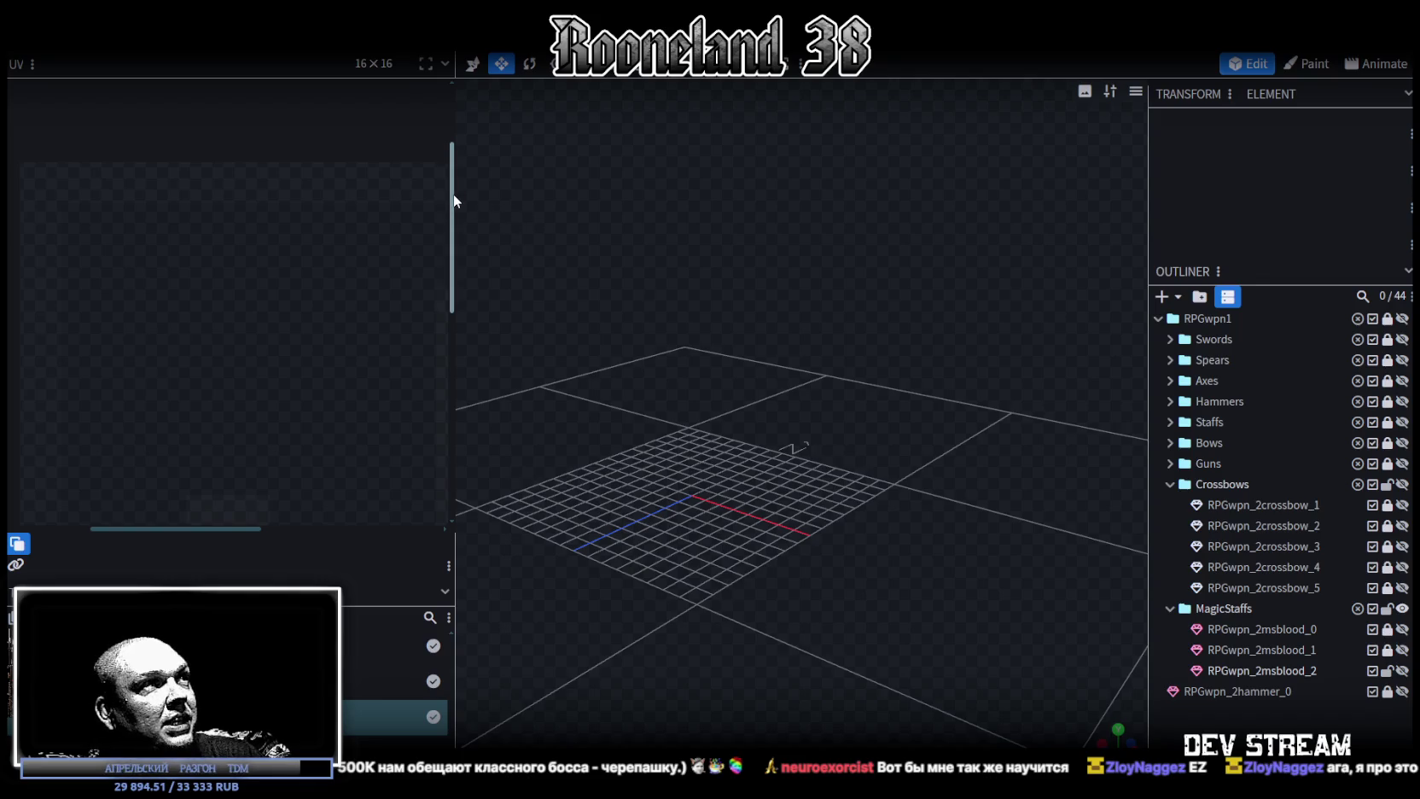
pyautogui.moveTo(453, 194); pyautogui.dragTo(373, 195)
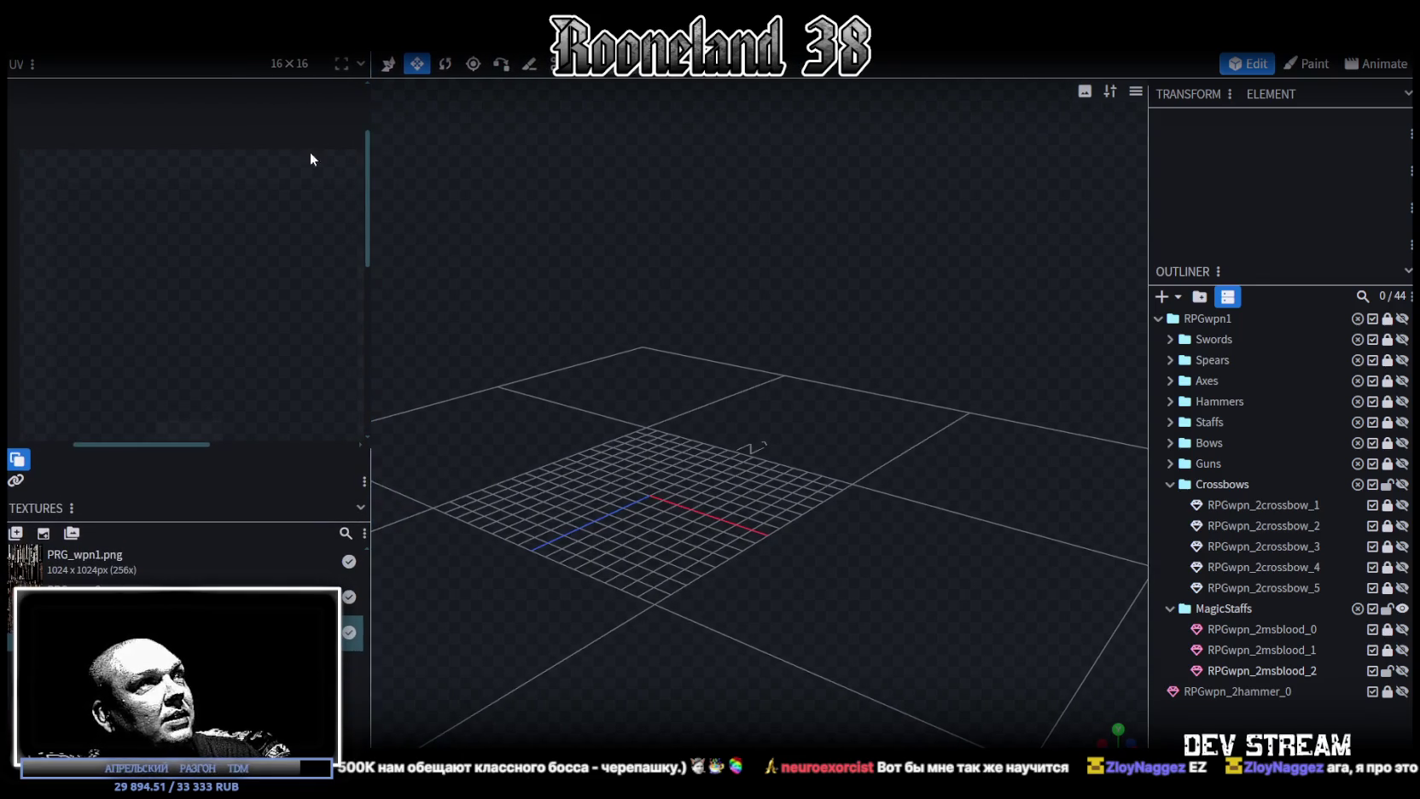
# Unhide RPGwpn_2msblood_2 and save the model as RPGweapon.bbmodel.
pyautogui.click(1401, 629)
pyautogui.click(1402, 629)
pyautogui.click(1402, 670)
pyautogui.scroll(-3, 691, 480)
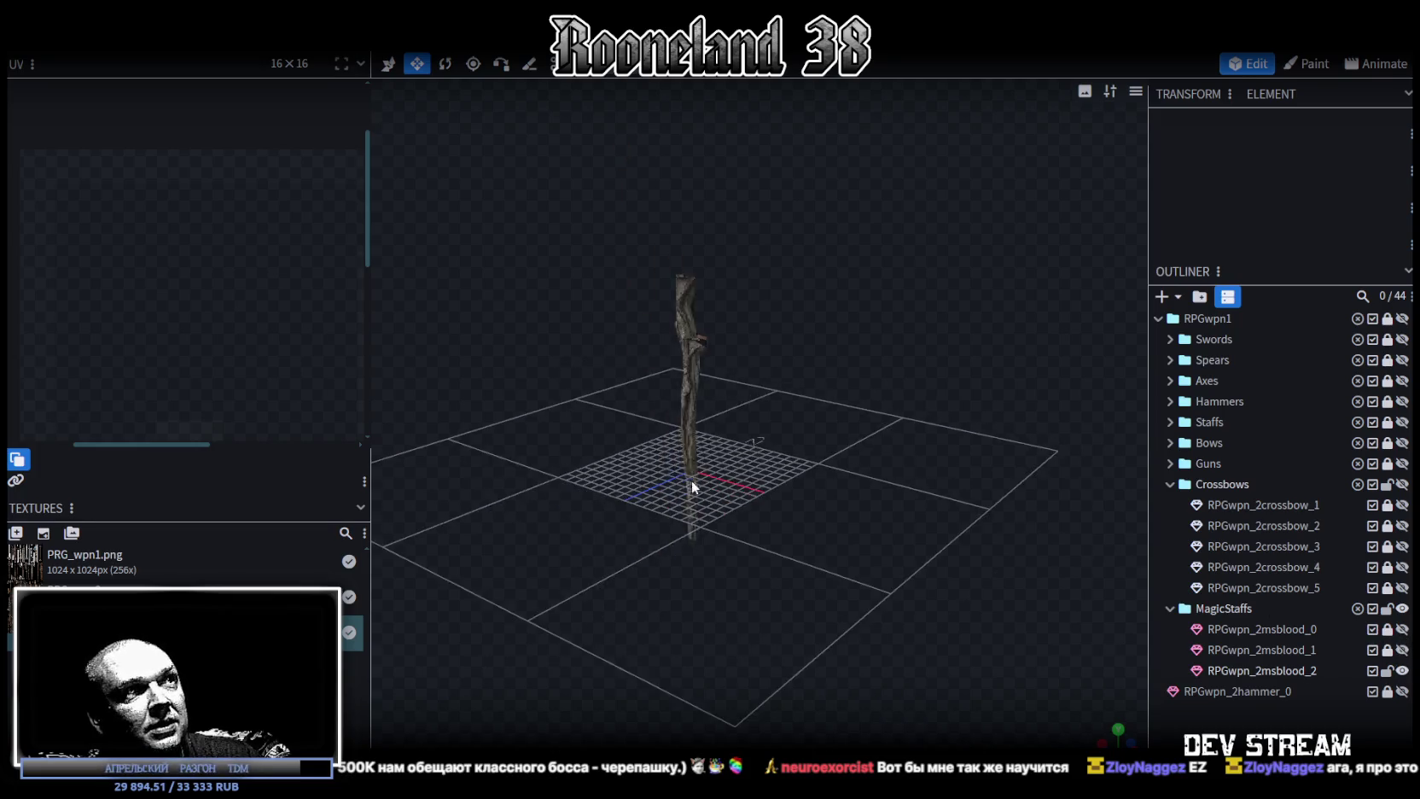
pyautogui.moveTo(691, 479); pyautogui.dragTo(861, 524)
pyautogui.scroll(5, 872, 546)
pyautogui.hotkey('ctrl', 's')
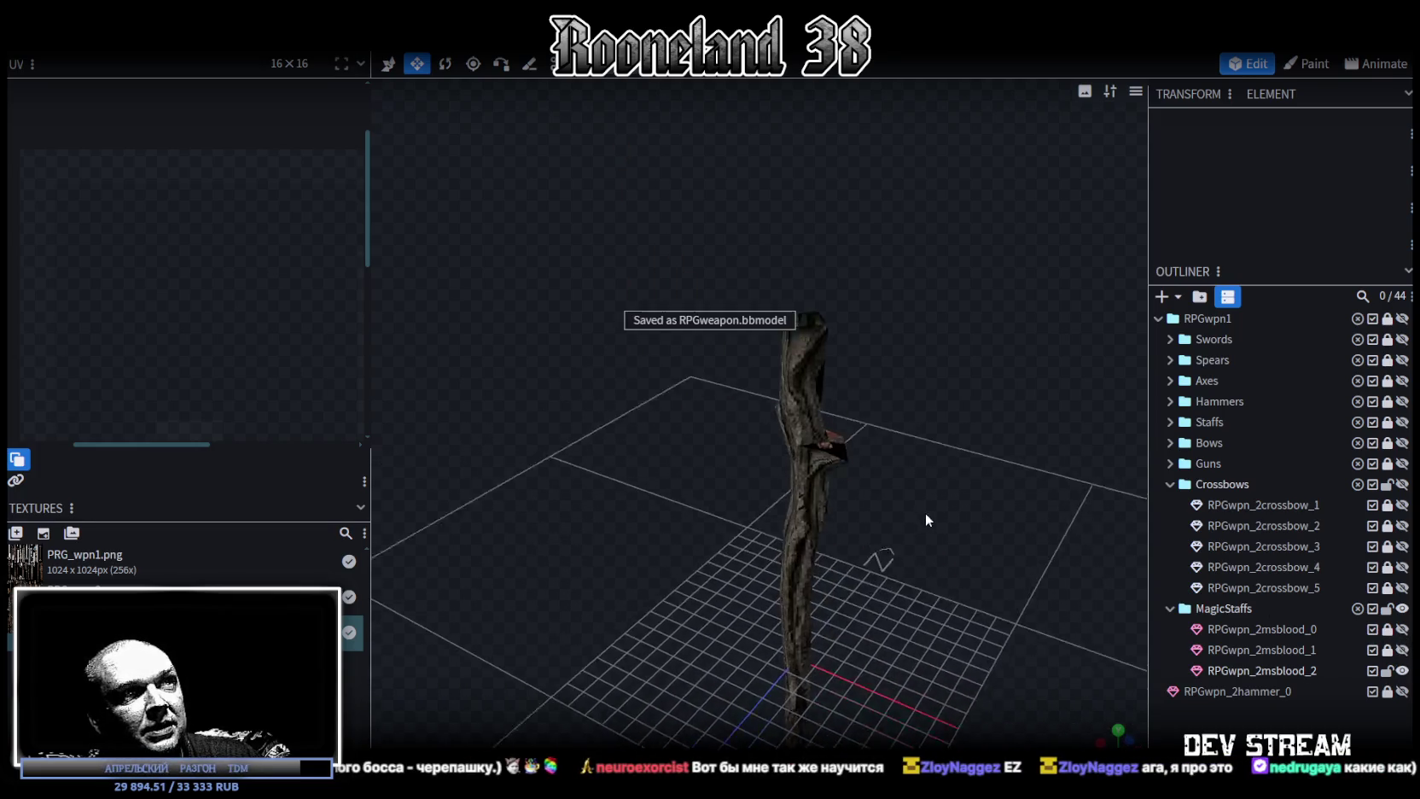
# Select a face on the staff's side branch.
pyautogui.scroll(2, 925, 513)
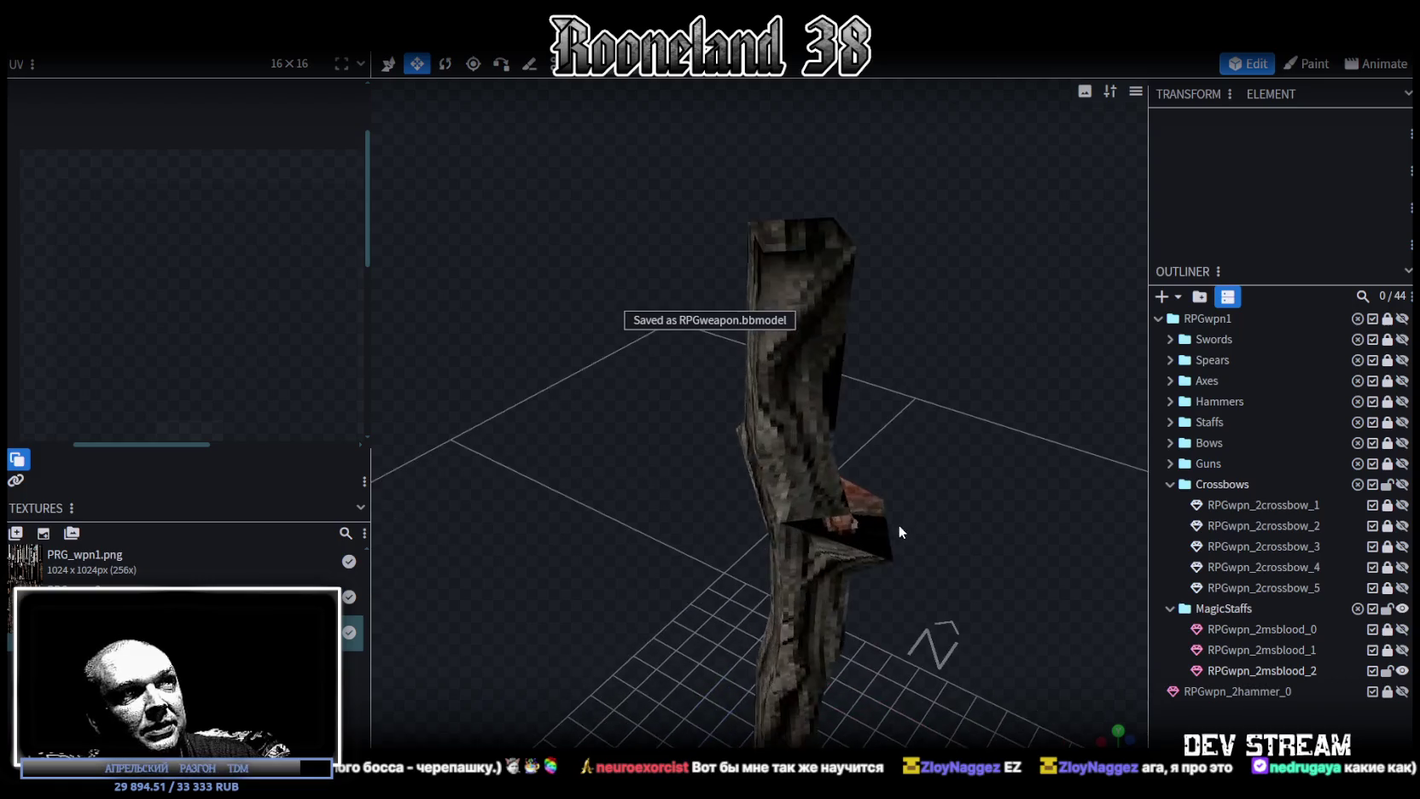
pyautogui.click(842, 527)
pyautogui.scroll(3, 972, 499)
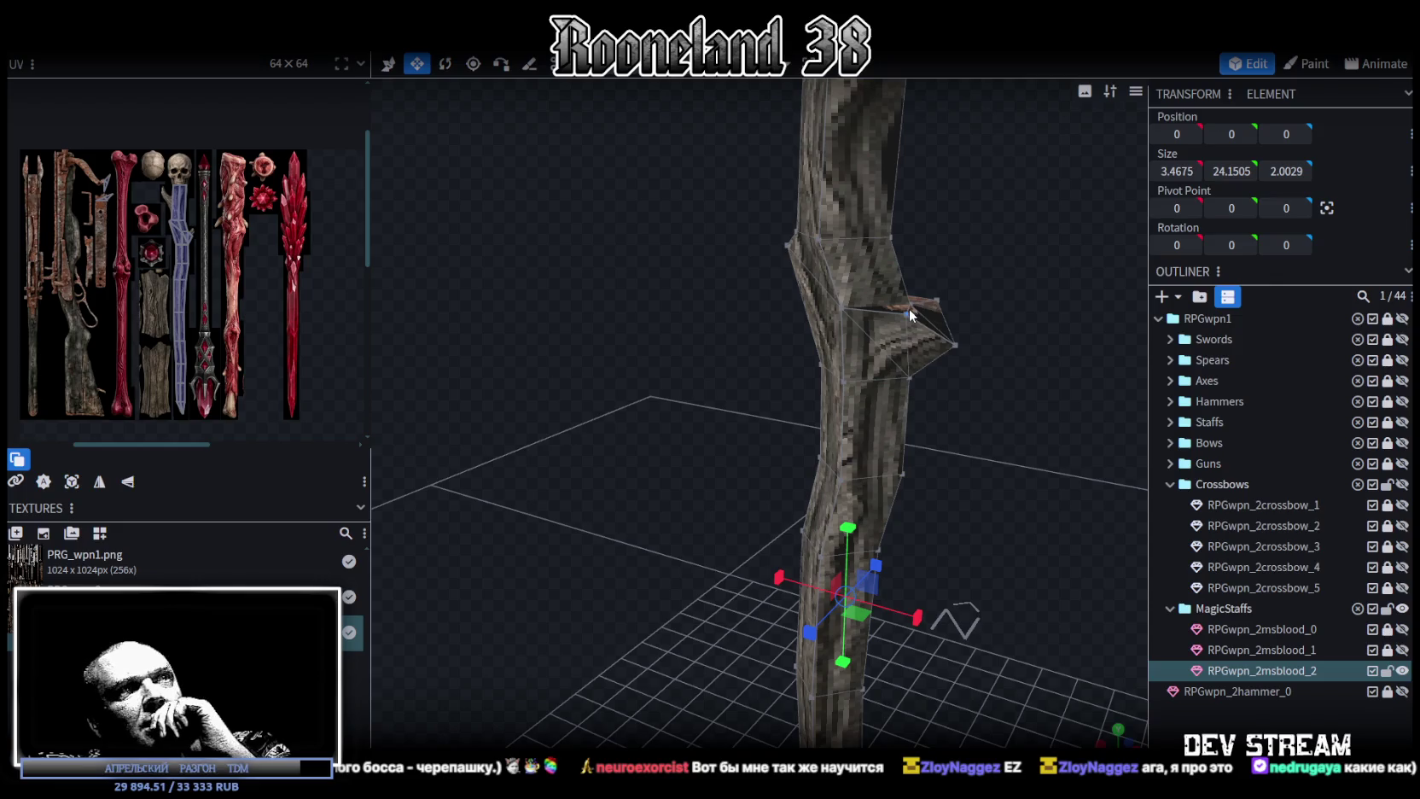
pyautogui.moveTo(854, 364); pyautogui.dragTo(980, 357)
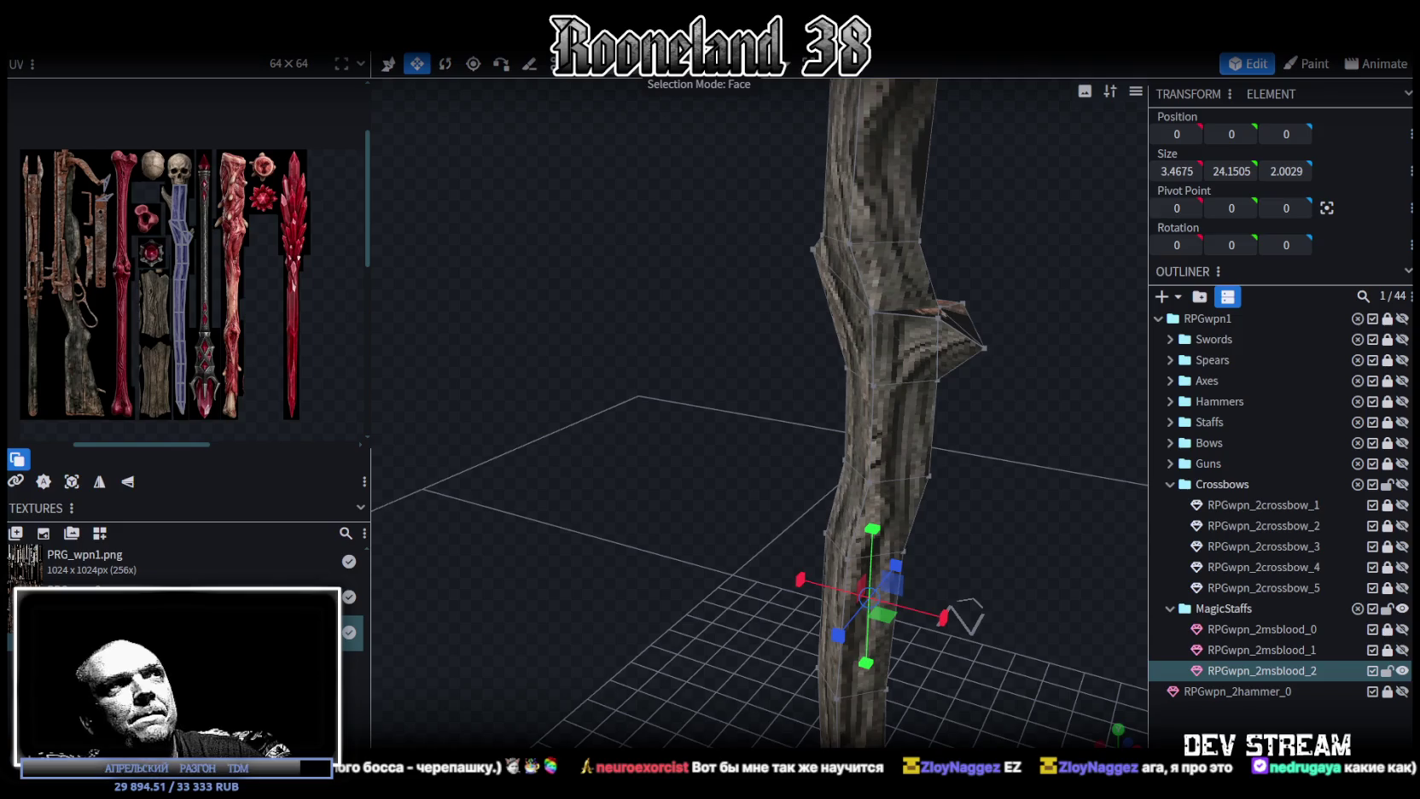
pyautogui.click(887, 363)
pyautogui.moveTo(1042, 362)
pyautogui.mouseDown()
pyautogui.moveTo(849, 334)
pyautogui.moveTo(897, 285)
pyautogui.mouseUp()
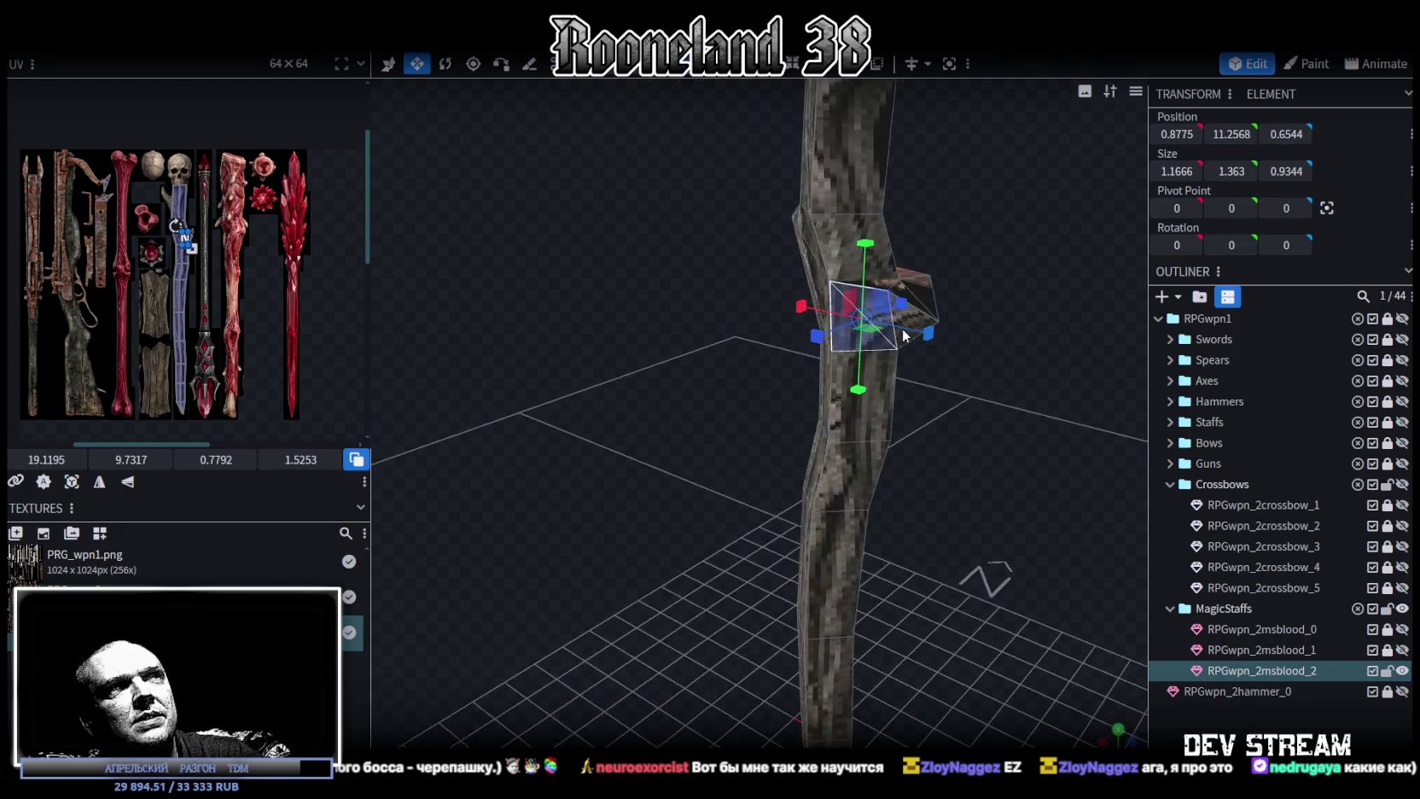
pyautogui.click(897, 285)
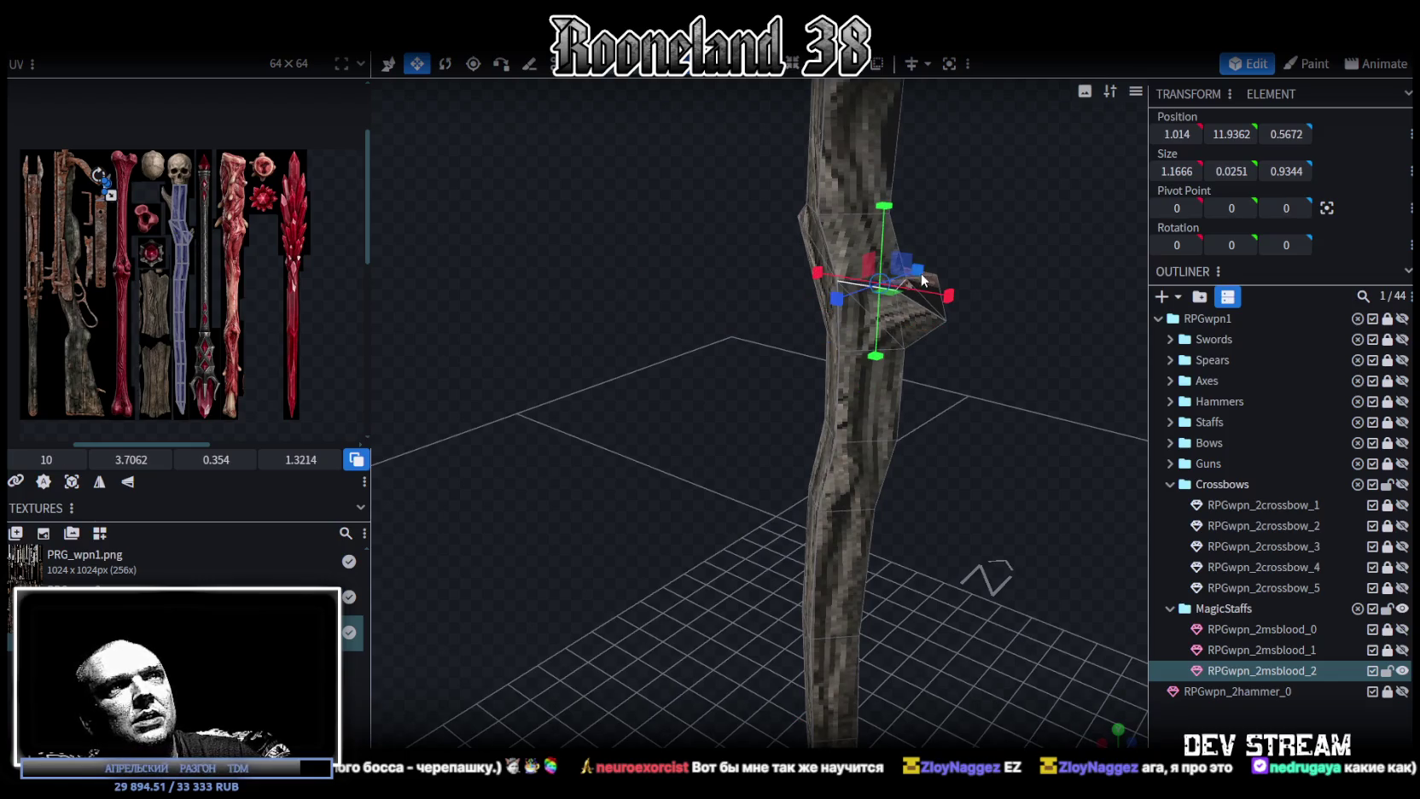
pyautogui.moveTo(898, 285); pyautogui.dragTo(981, 295)
# Snap to top view (numpad 7) and UV-project the branch face from that view.
pyautogui.scroll(3, 884, 350)
pyautogui.scroll(-3, 878, 344)
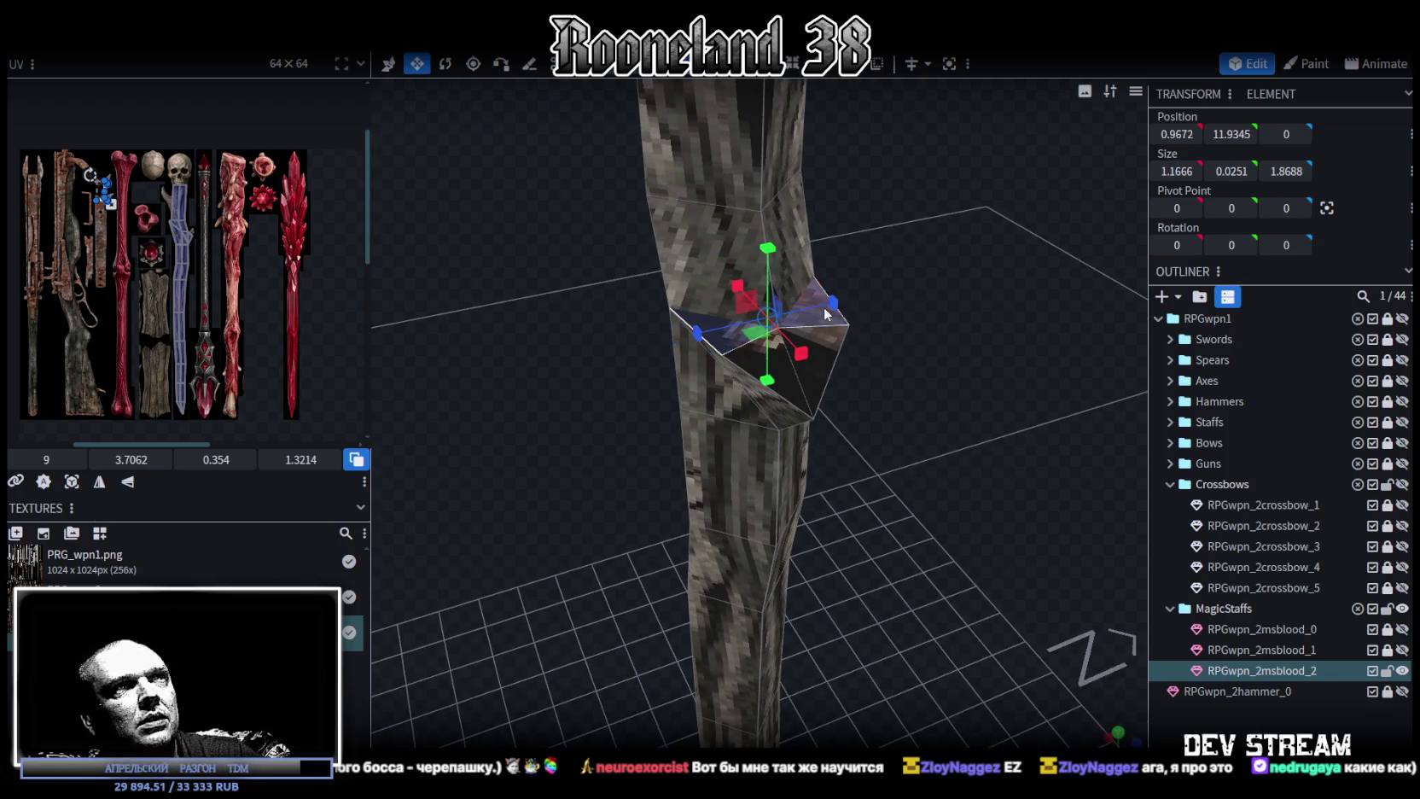
pyautogui.scroll(-2, 907, 416)
pyautogui.moveTo(908, 422)
pyautogui.mouseDown()
pyautogui.moveTo(826, 557)
pyautogui.moveTo(891, 365)
pyautogui.mouseUp()
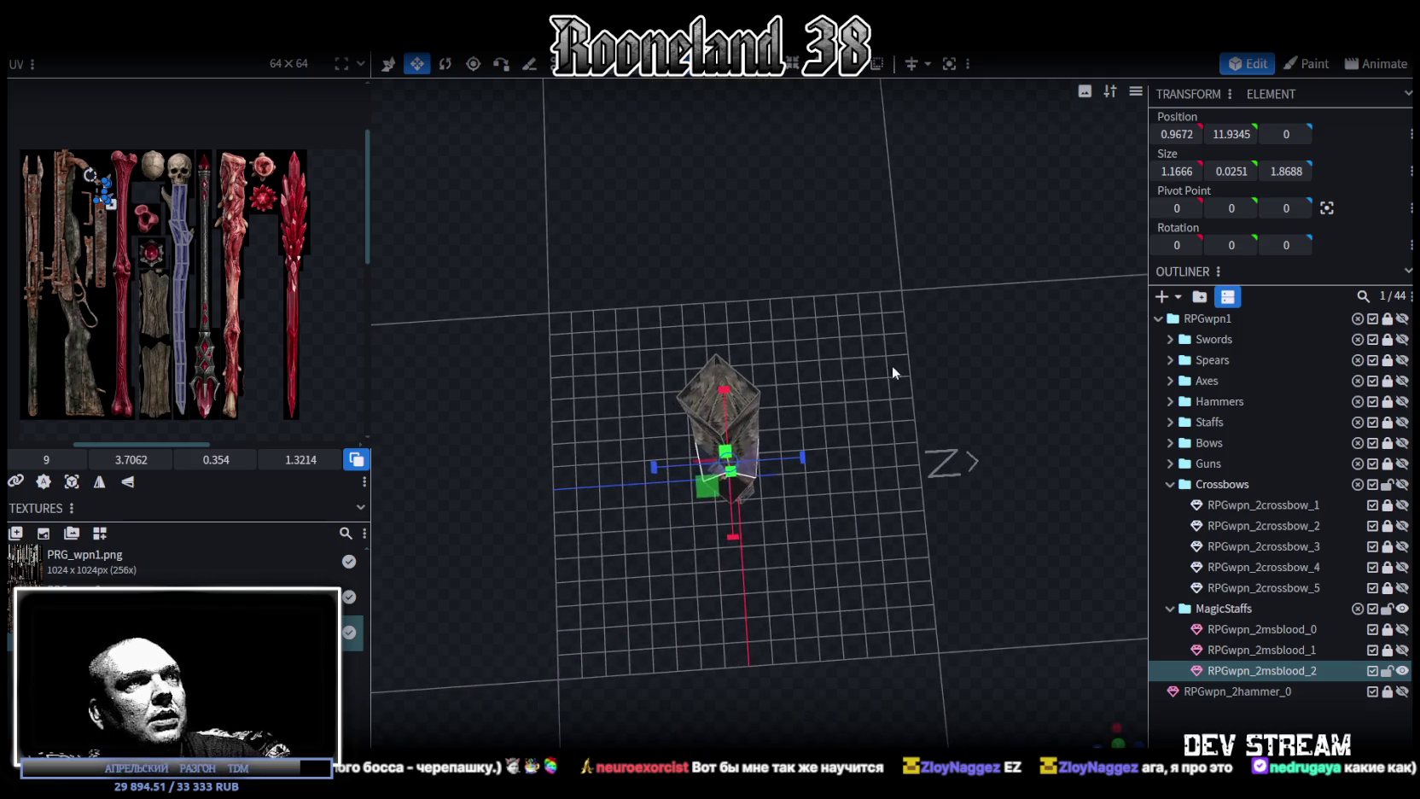
pyautogui.press('KP_7')
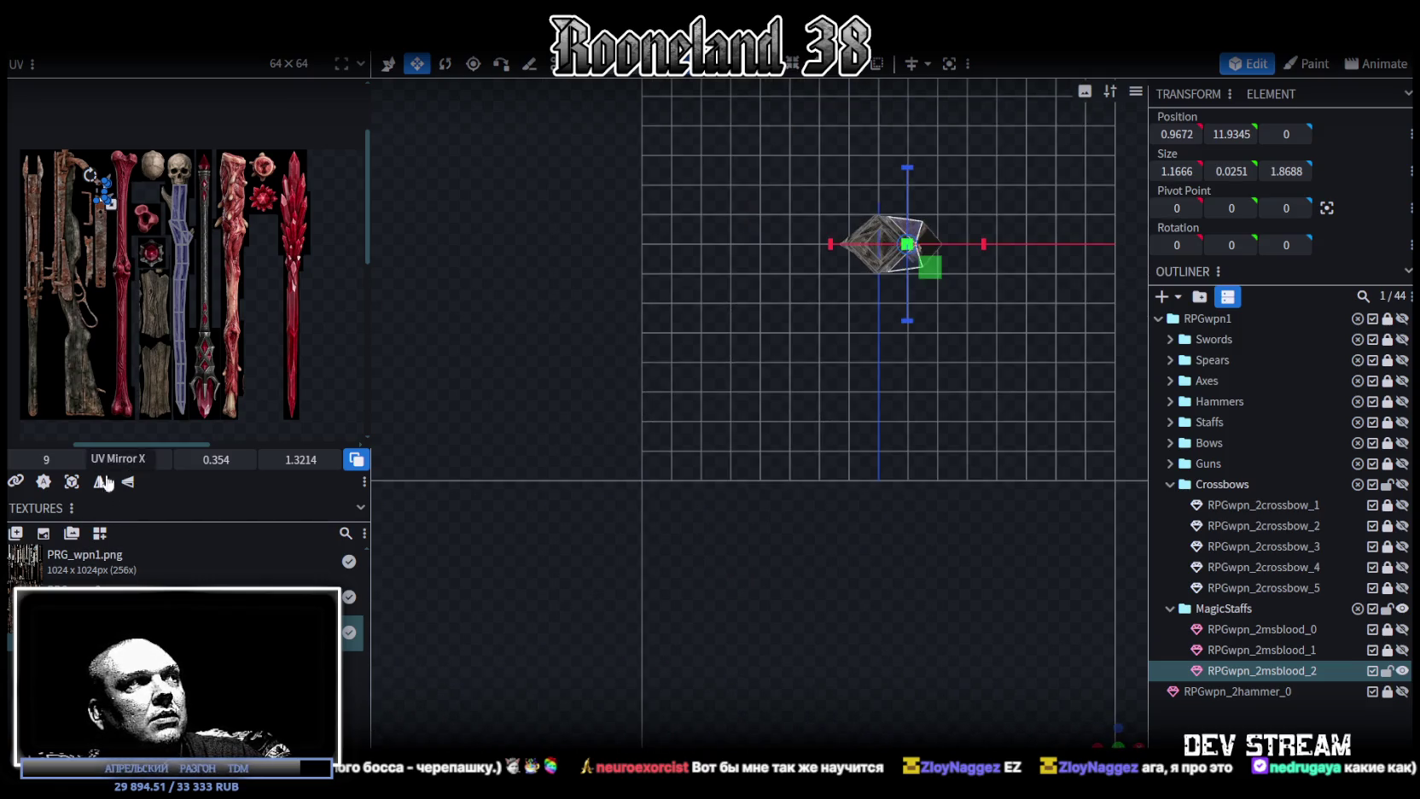
pyautogui.click(72, 481)
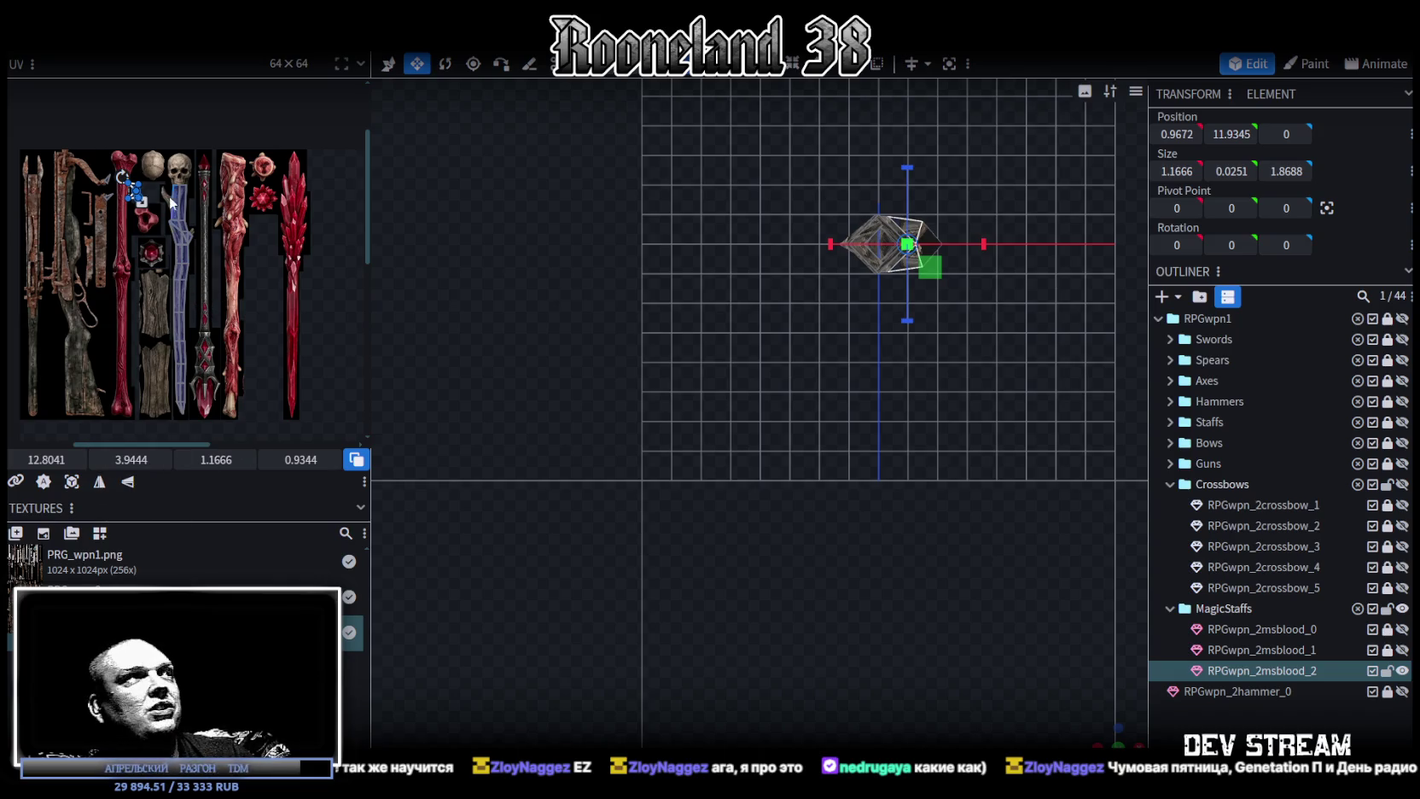
# Zoom into the UV editor and raise the face's UV to Y 4.3788 on the bone area.
pyautogui.scroll(2, 128, 171)
pyautogui.scroll(3, 128, 175)
pyautogui.scroll(2, 157, 218)
pyautogui.moveTo(164, 228); pyautogui.dragTo(180, 218)
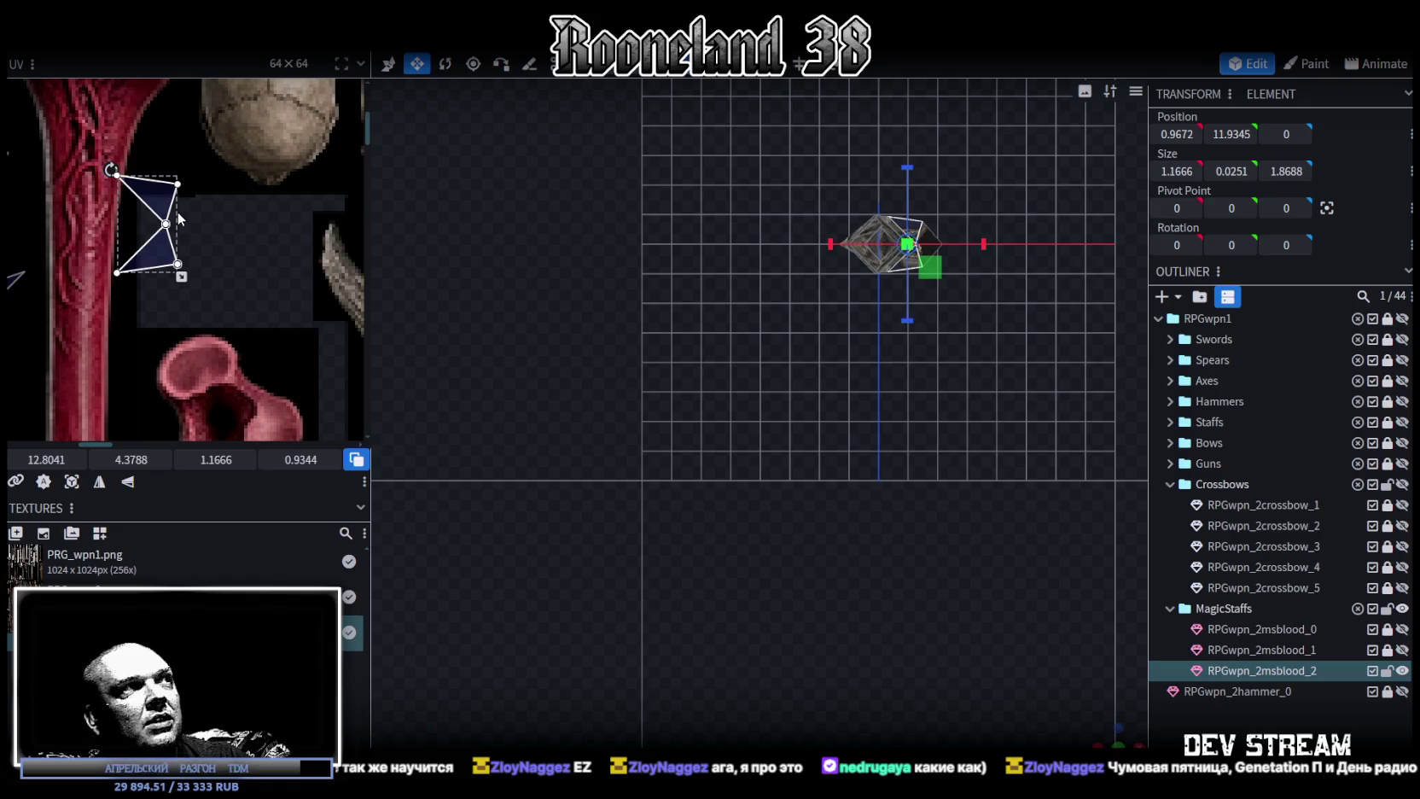
pyautogui.scroll(-2, 179, 218)
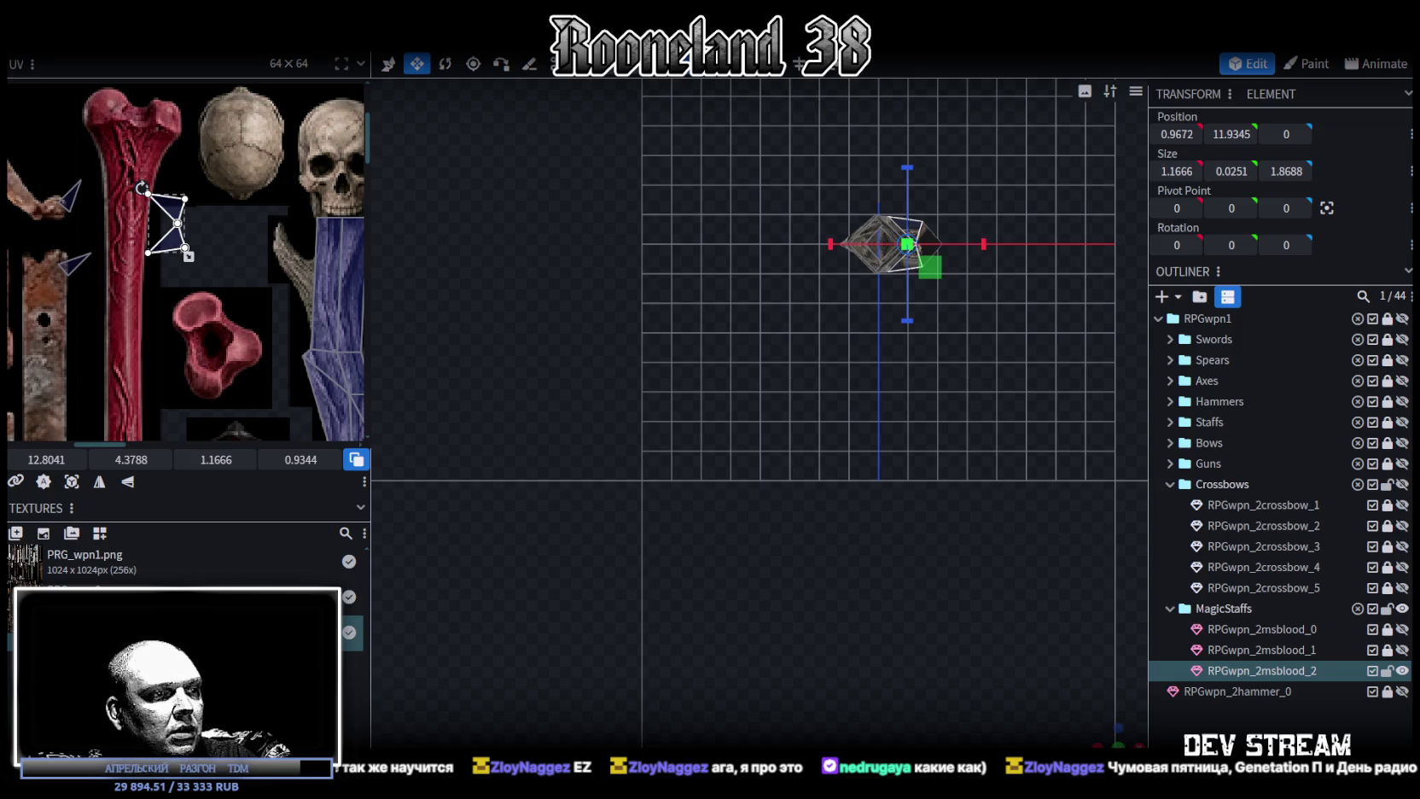
pyautogui.hotkey('alt', 'Tab')
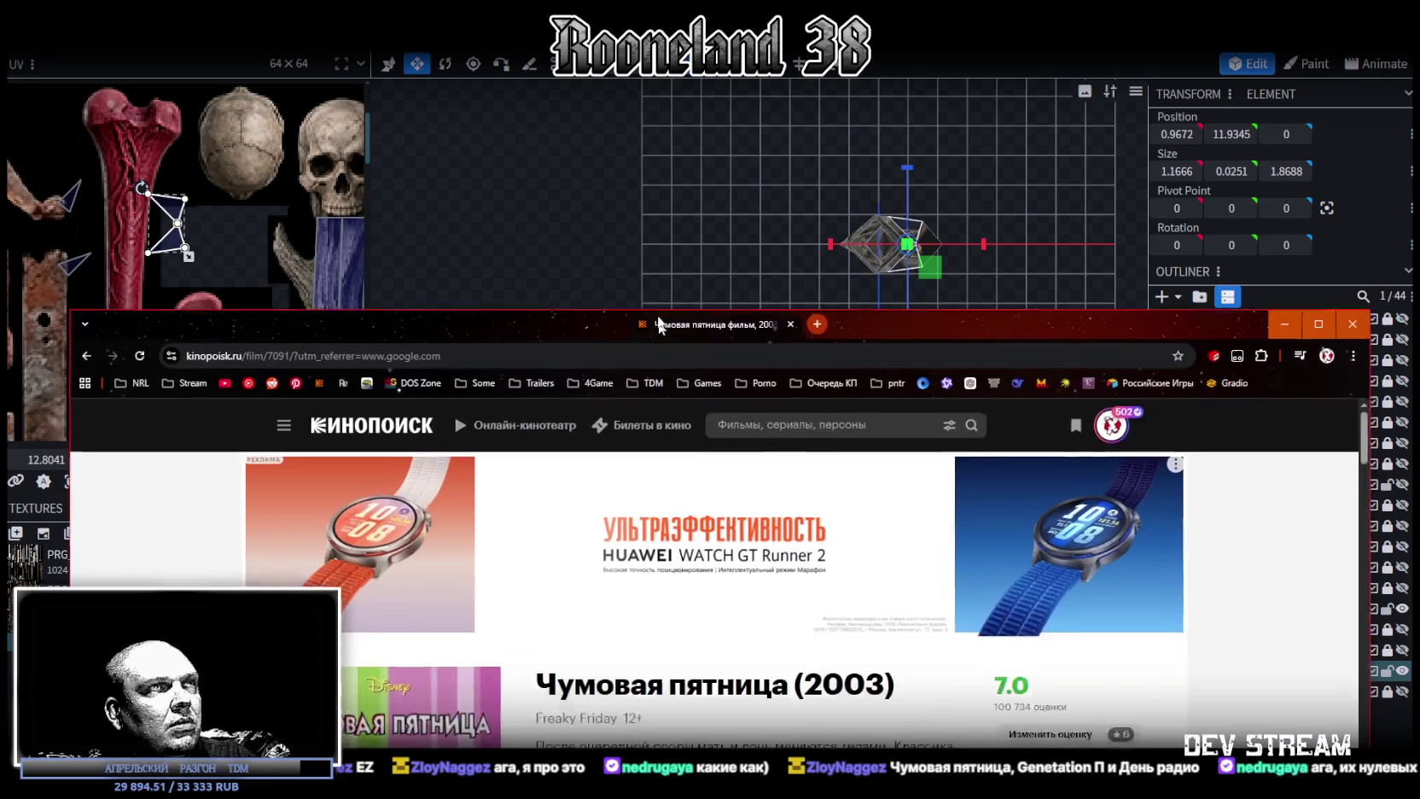
pyautogui.scroll(-2, 1116, 507)
pyautogui.scroll(-1, 1116, 507)
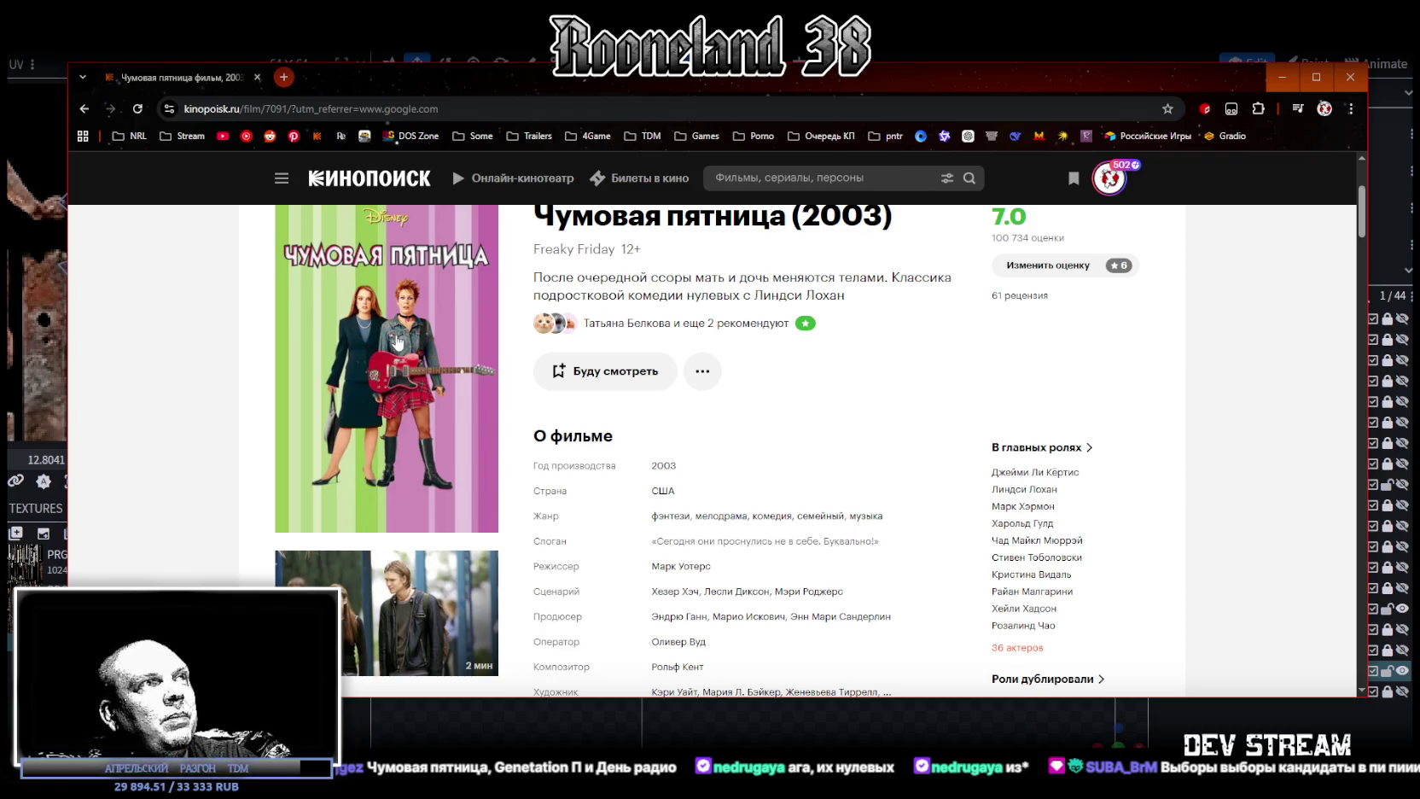
pyautogui.scroll(2, 427, 350)
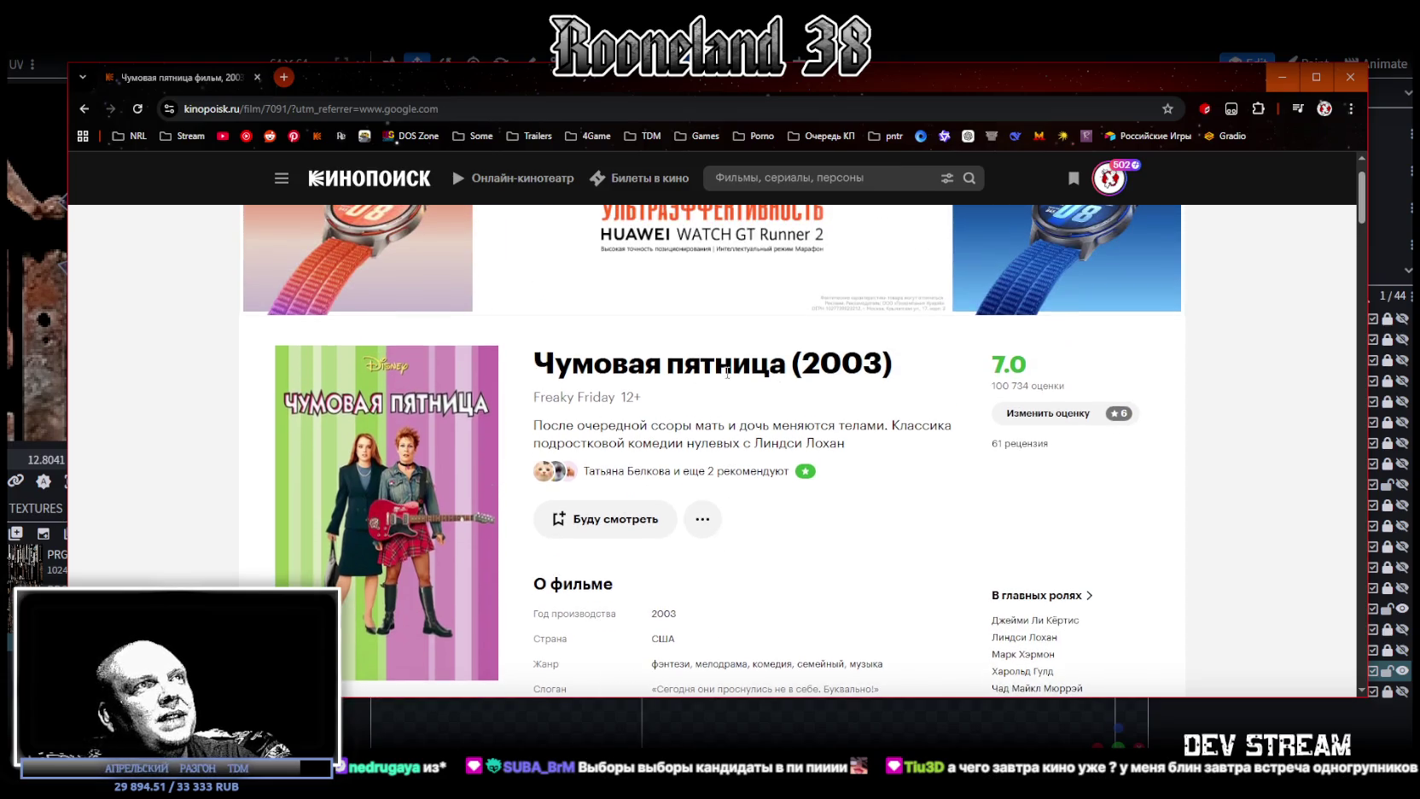
pyautogui.moveTo(700, 365); pyautogui.dragTo(904, 377)
pyautogui.click(894, 373)
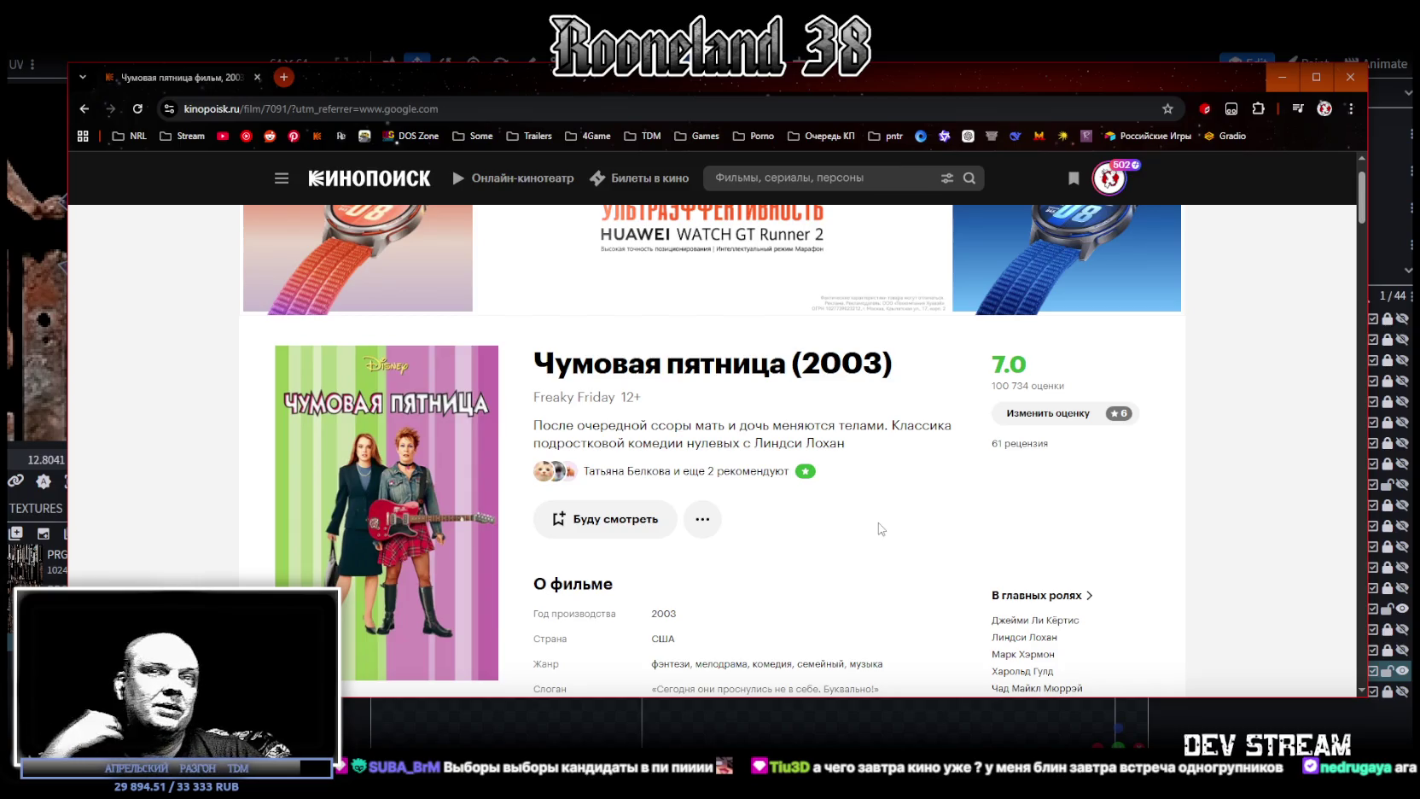
pyautogui.scroll(-6, 1005, 534)
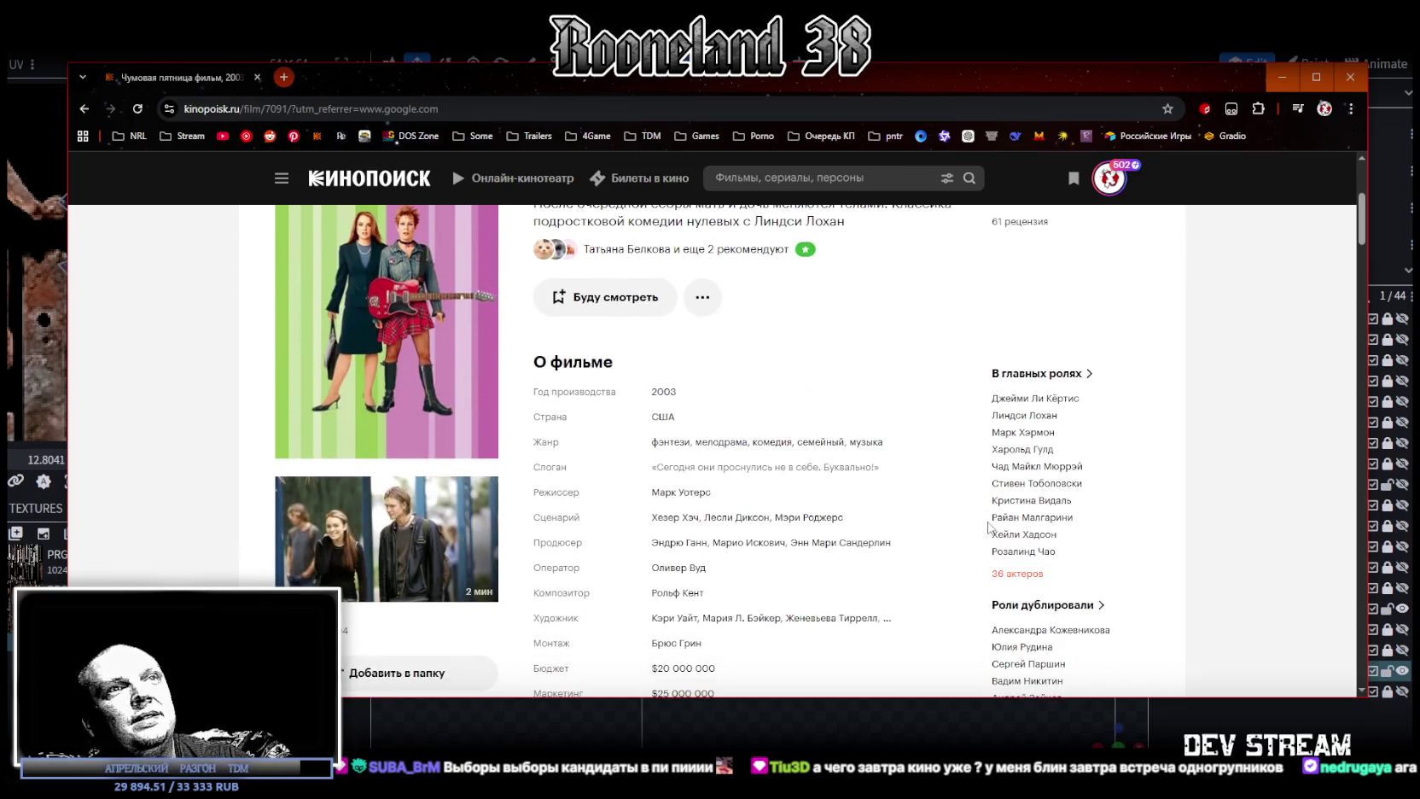
pyautogui.scroll(5, 967, 512)
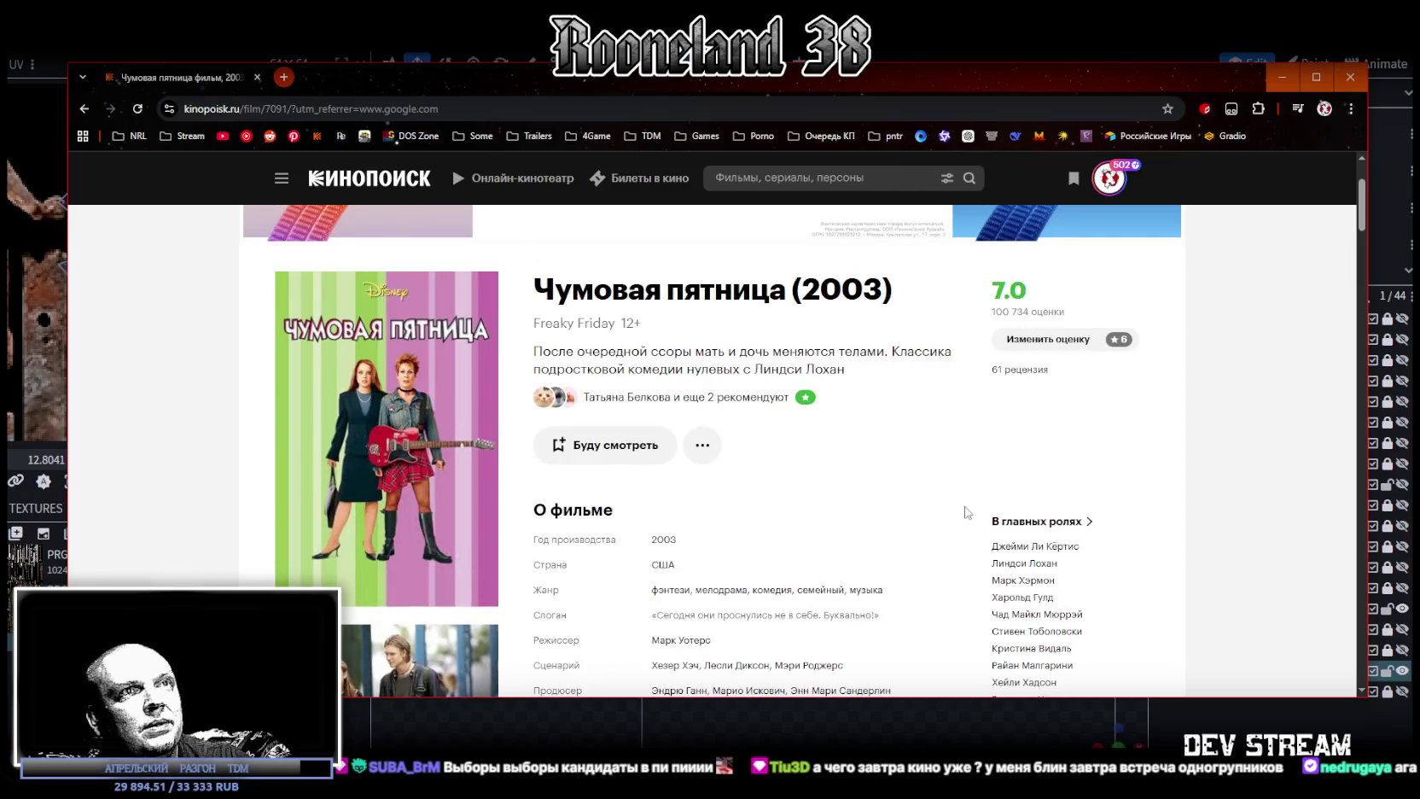
pyautogui.moveTo(1035, 397)
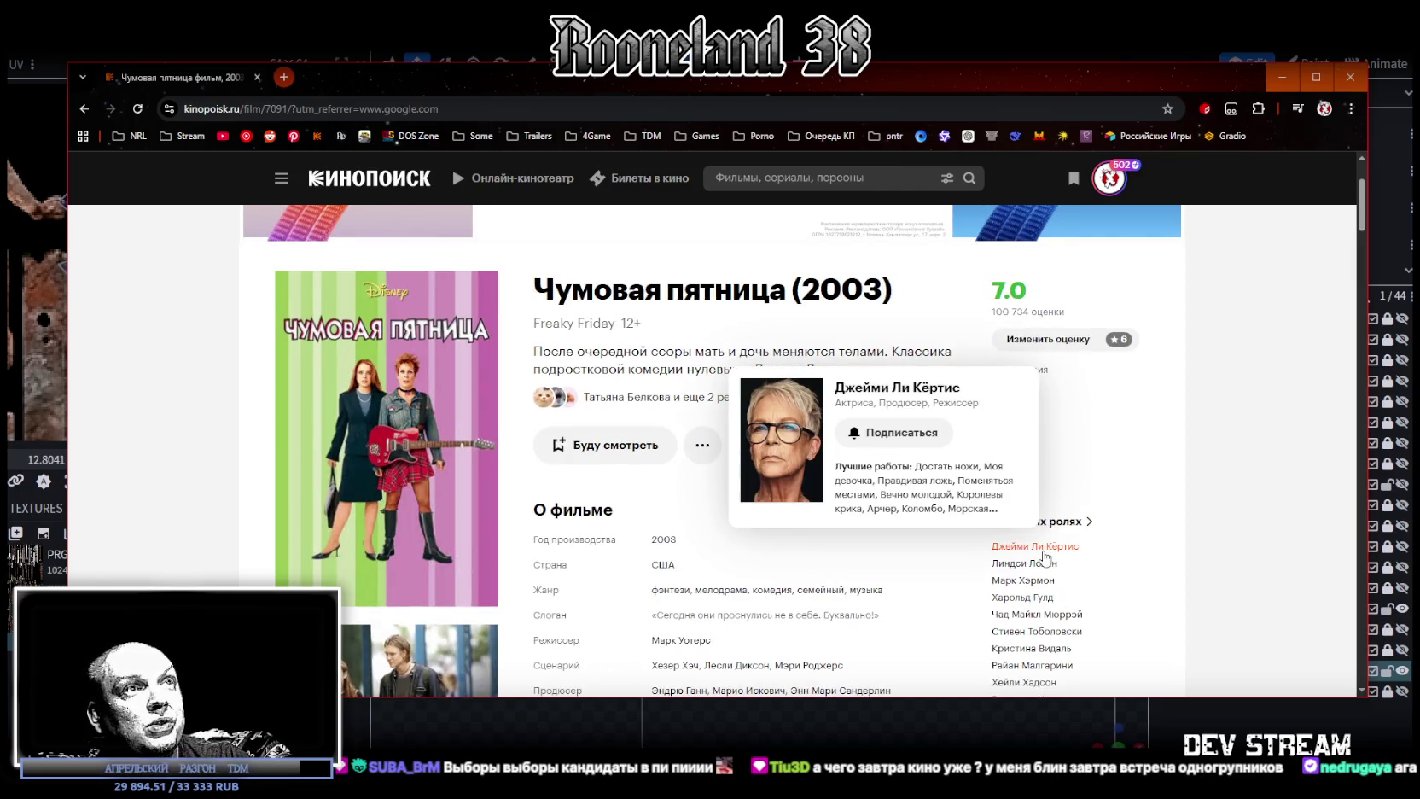
pyautogui.click(1041, 549)
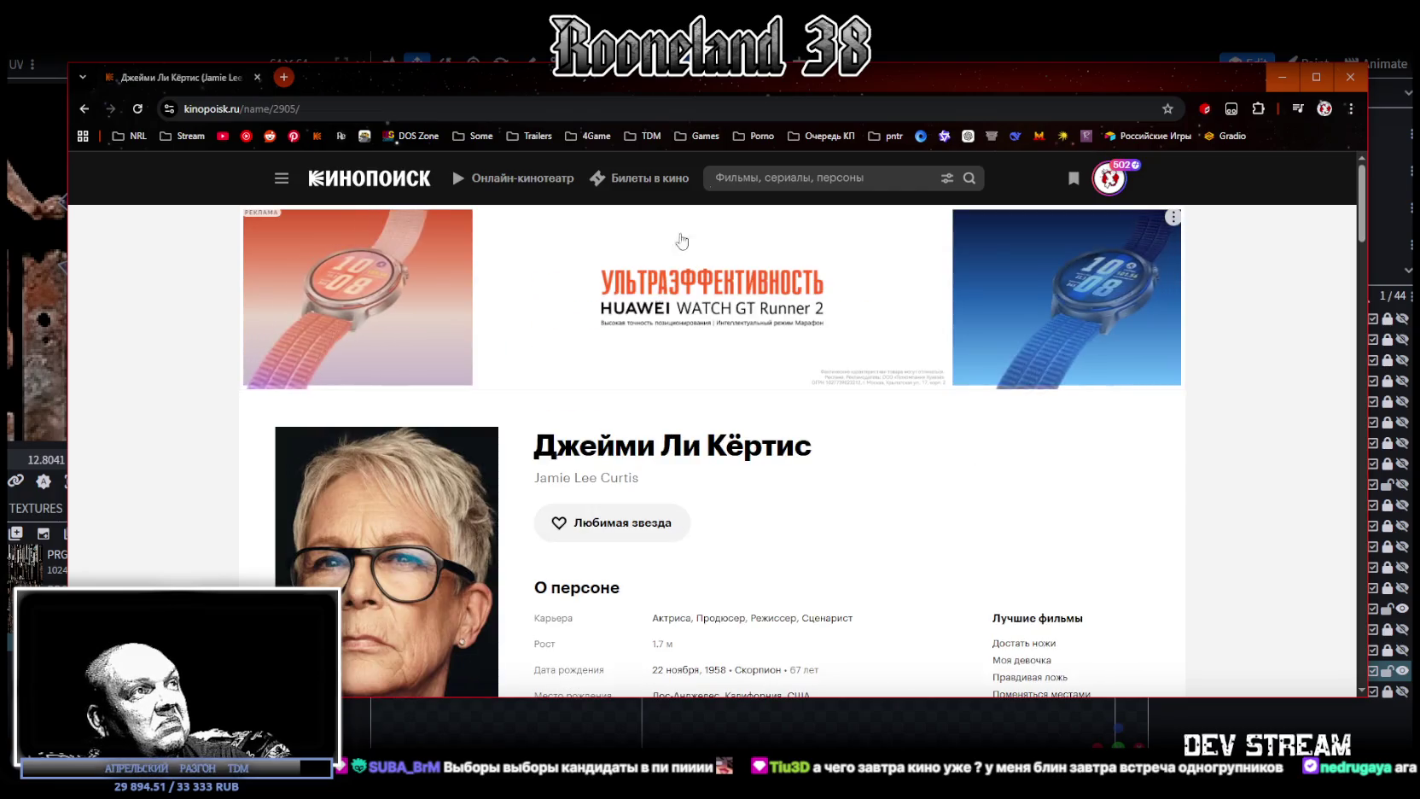
pyautogui.click(1315, 76)
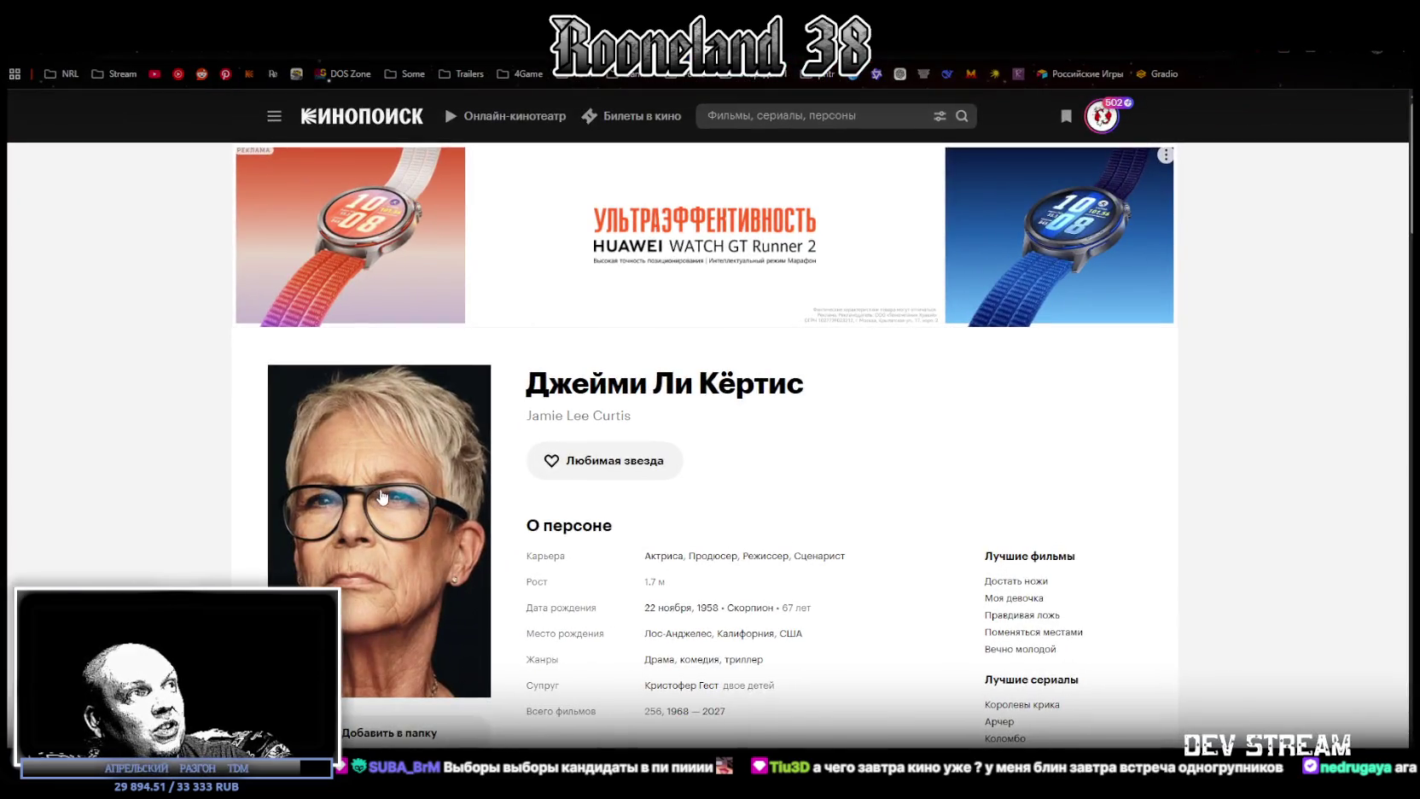
pyautogui.click(434, 483)
pyautogui.scroll(-3, 858, 529)
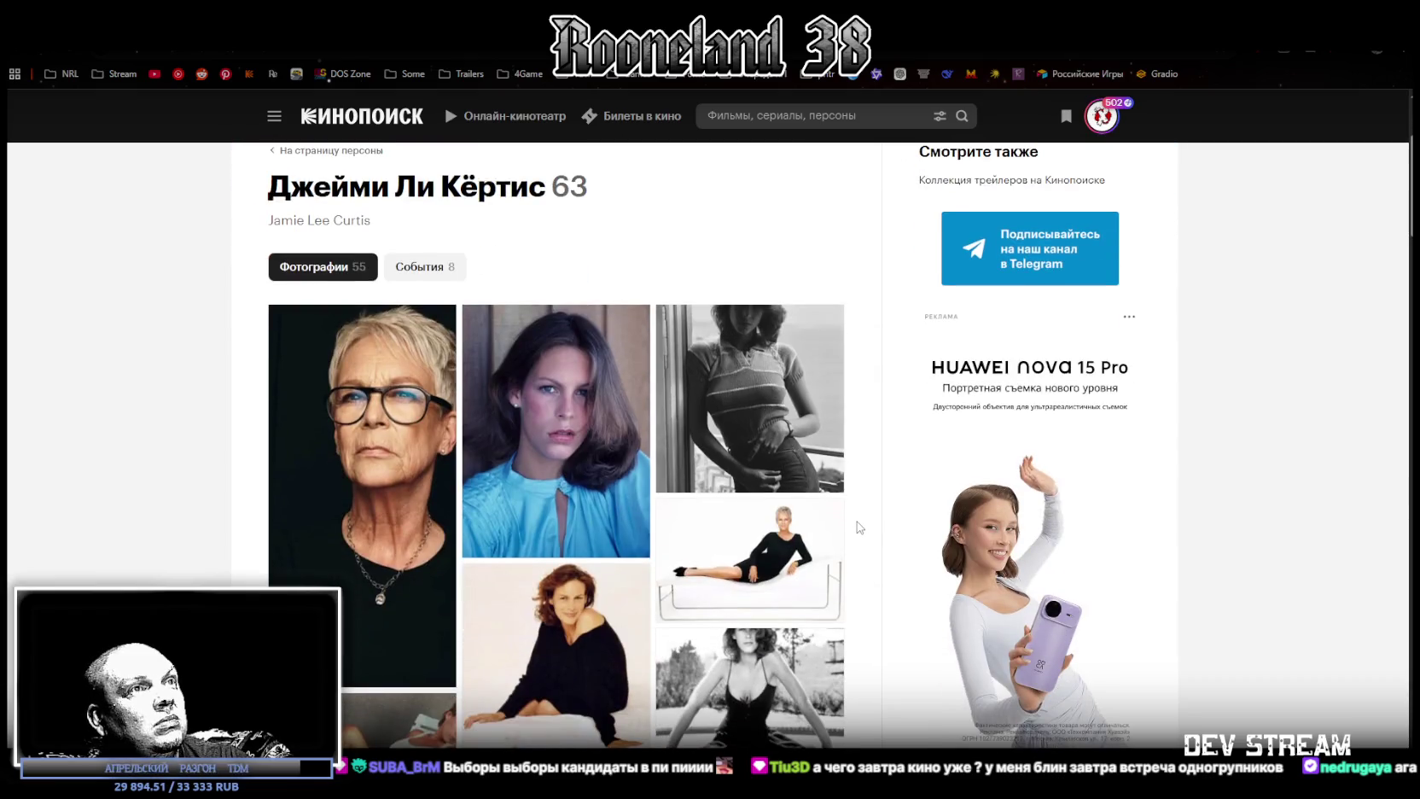
pyautogui.scroll(-2, 860, 514)
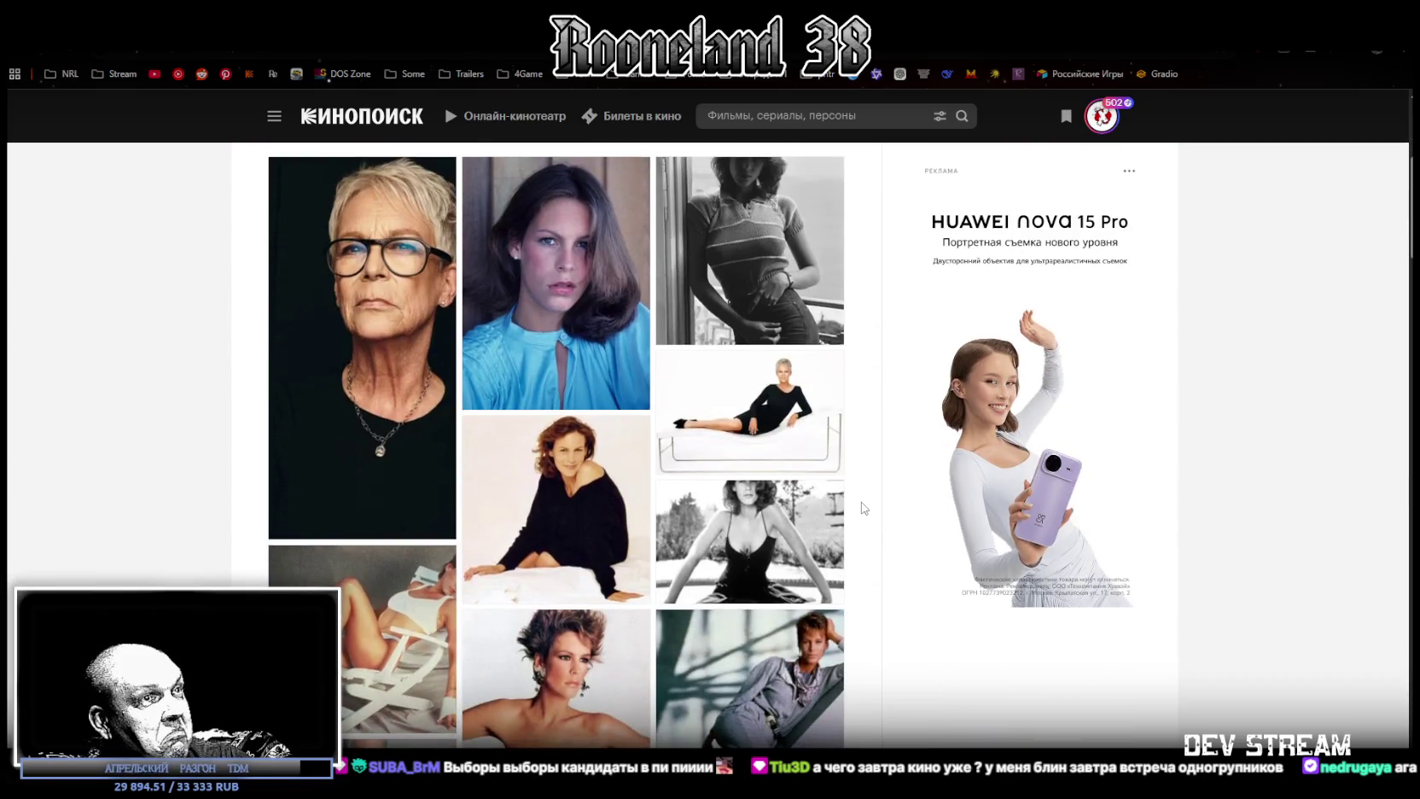
pyautogui.scroll(-1, 863, 508)
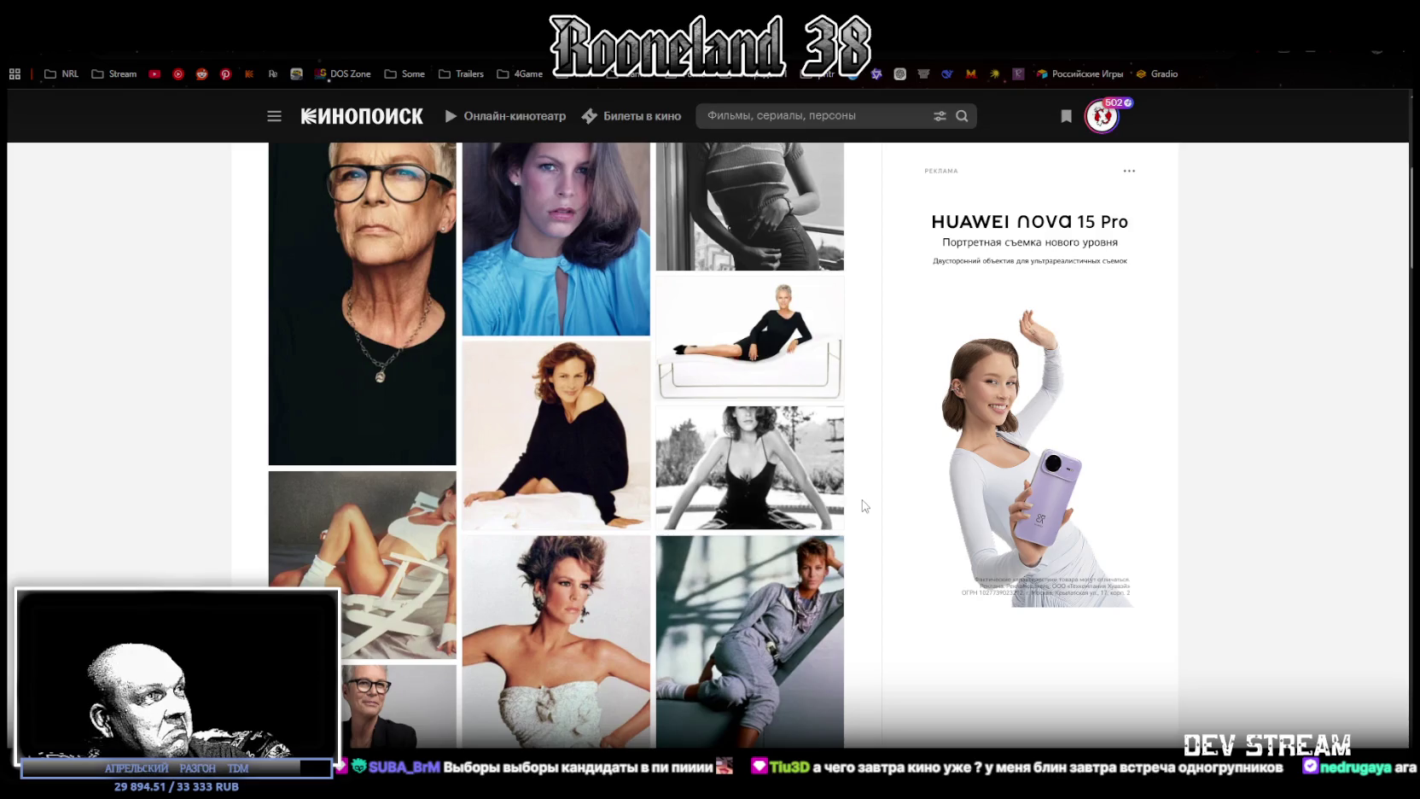
pyautogui.scroll(-1, 864, 505)
pyautogui.hotkey('alt', 'Tab')
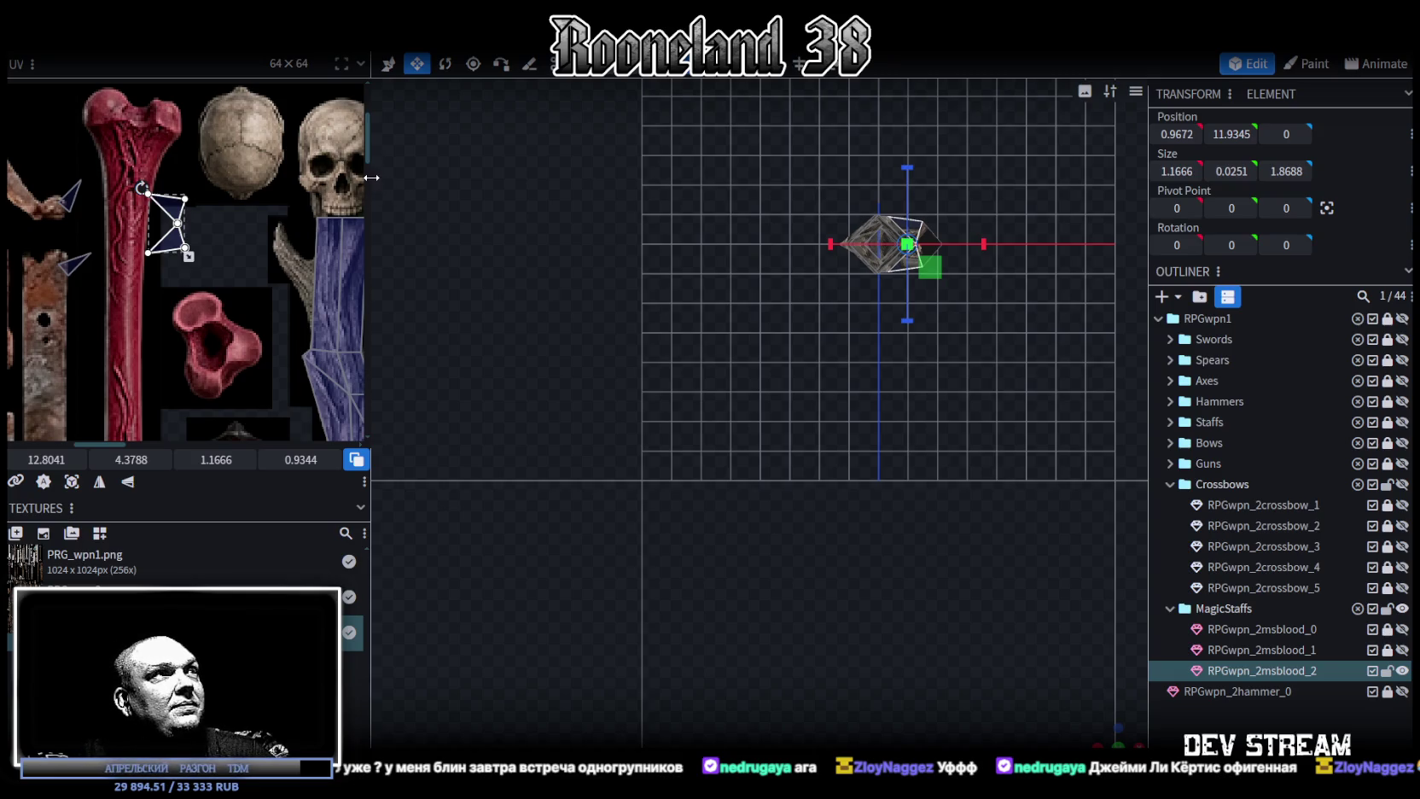
# Widen the UV panel and move the face's UV onto the lower bark section of the texture.
pyautogui.moveTo(371, 178); pyautogui.dragTo(546, 231)
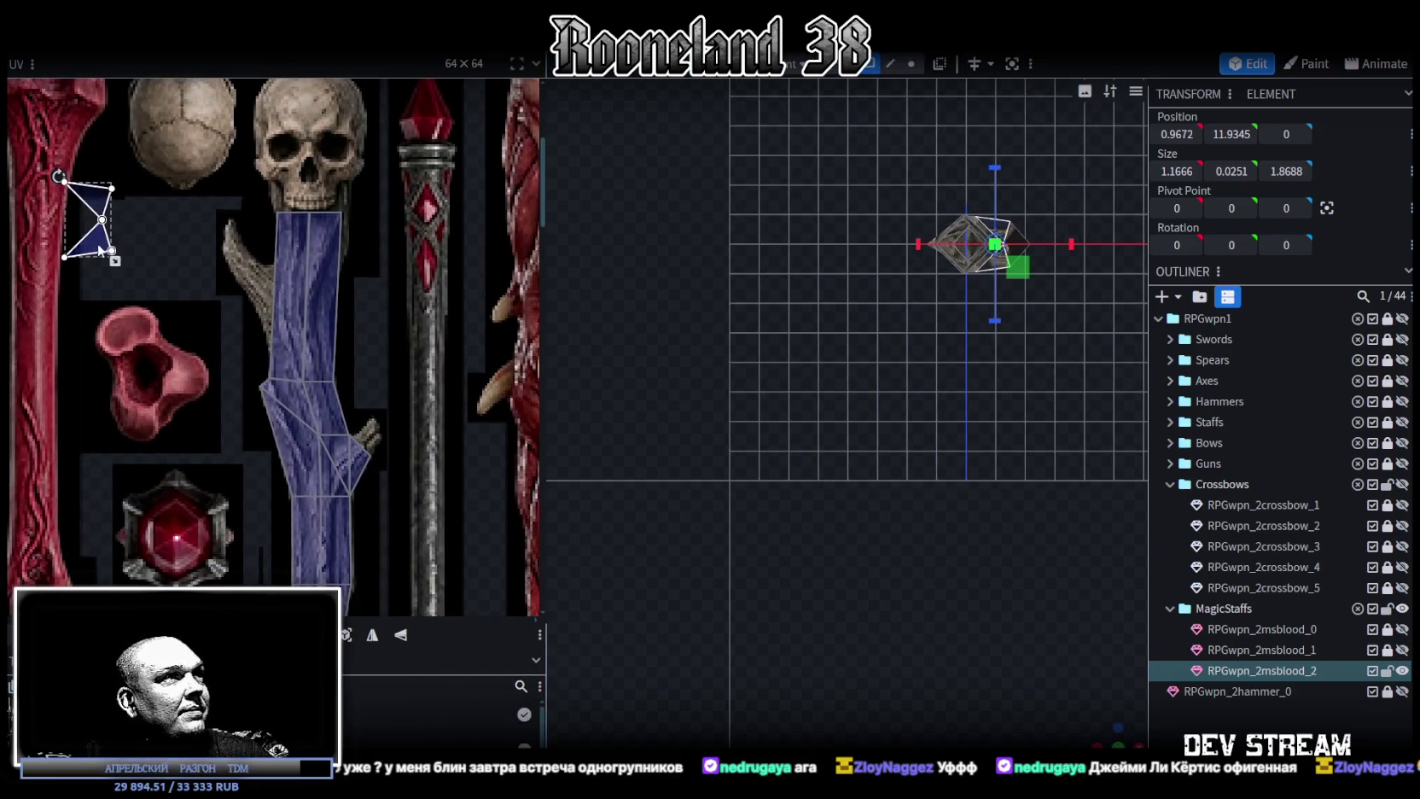
pyautogui.moveTo(98, 249); pyautogui.dragTo(221, 377)
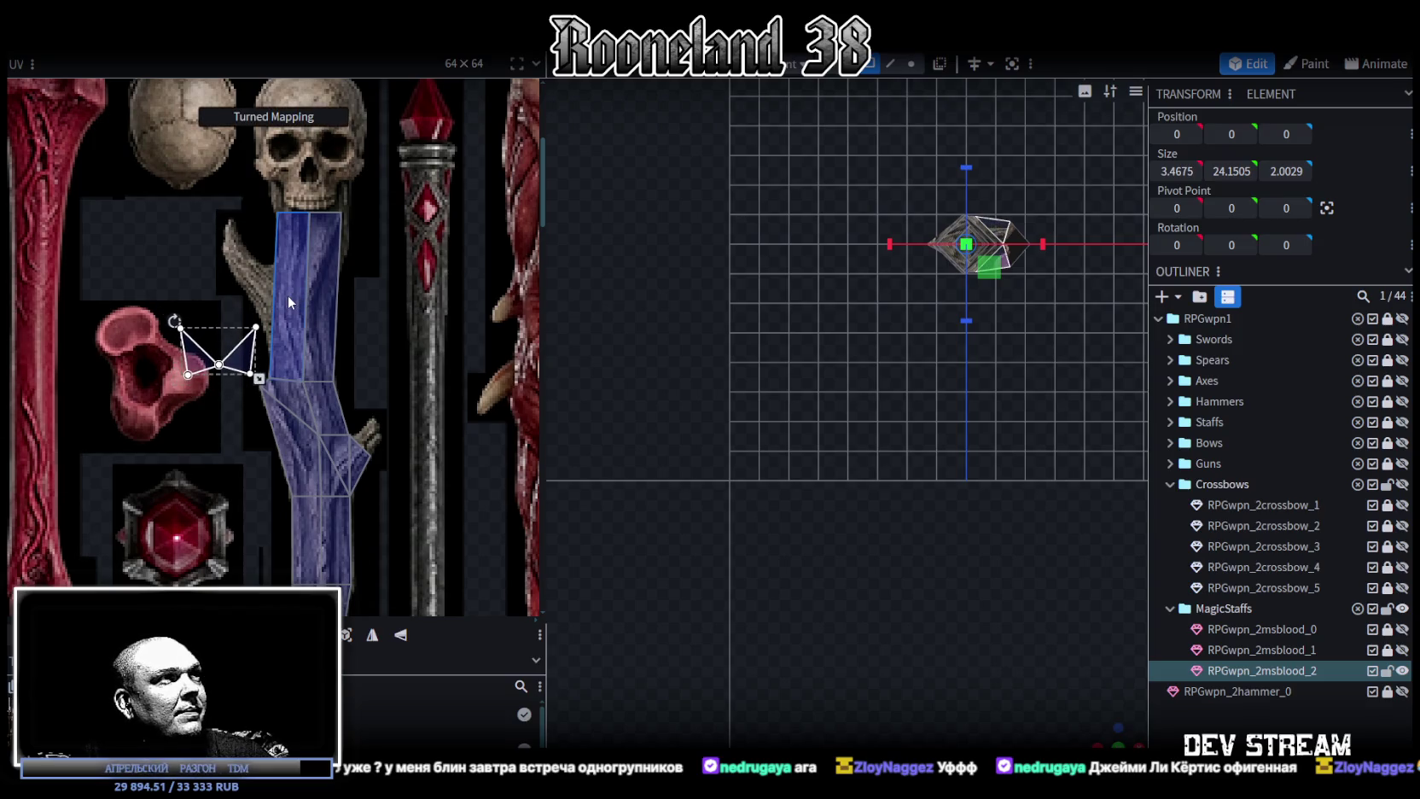
pyautogui.moveTo(253, 357); pyautogui.dragTo(359, 454)
pyautogui.scroll(3, 914, 428)
pyautogui.moveTo(915, 429); pyautogui.dragTo(740, 635, button='right')
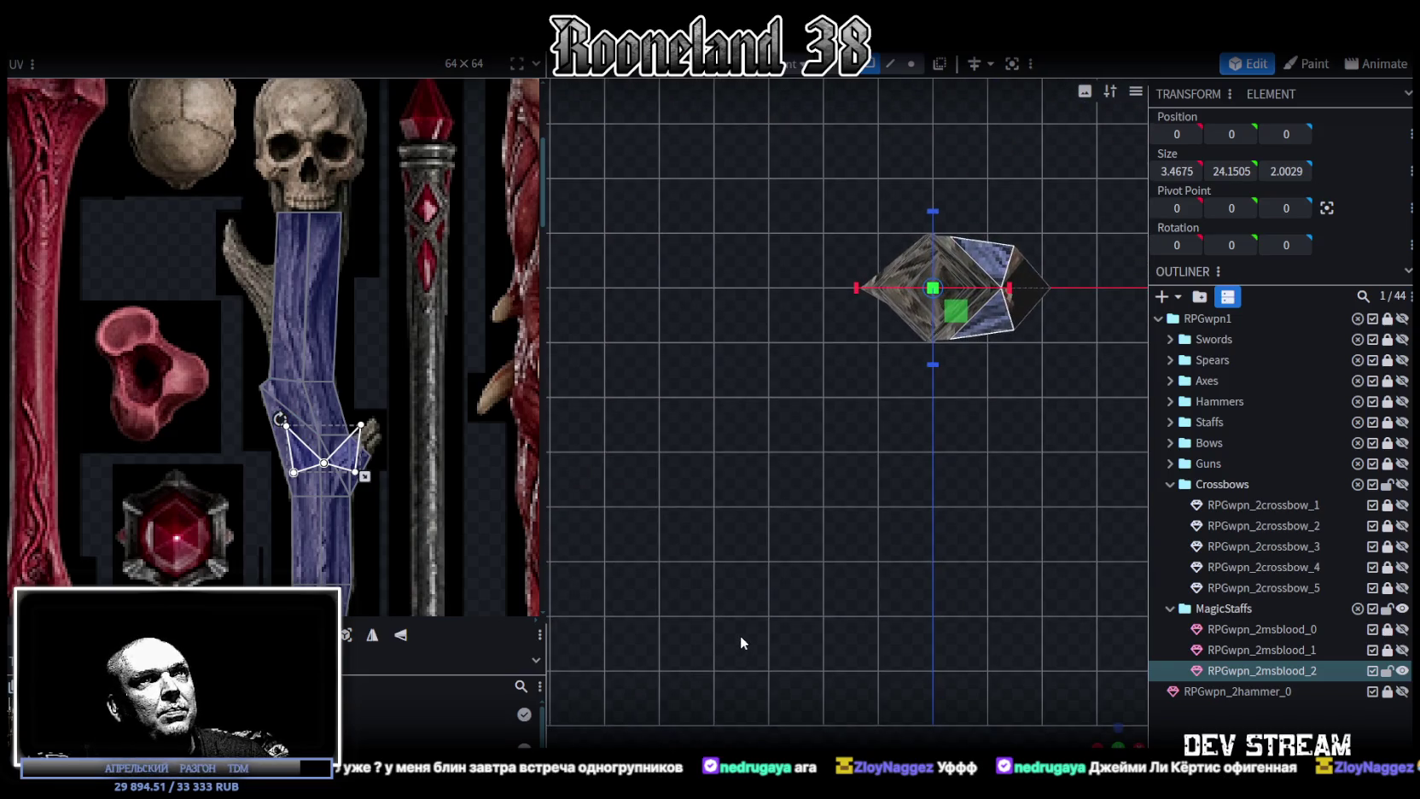
pyautogui.moveTo(352, 461); pyautogui.dragTo(347, 477)
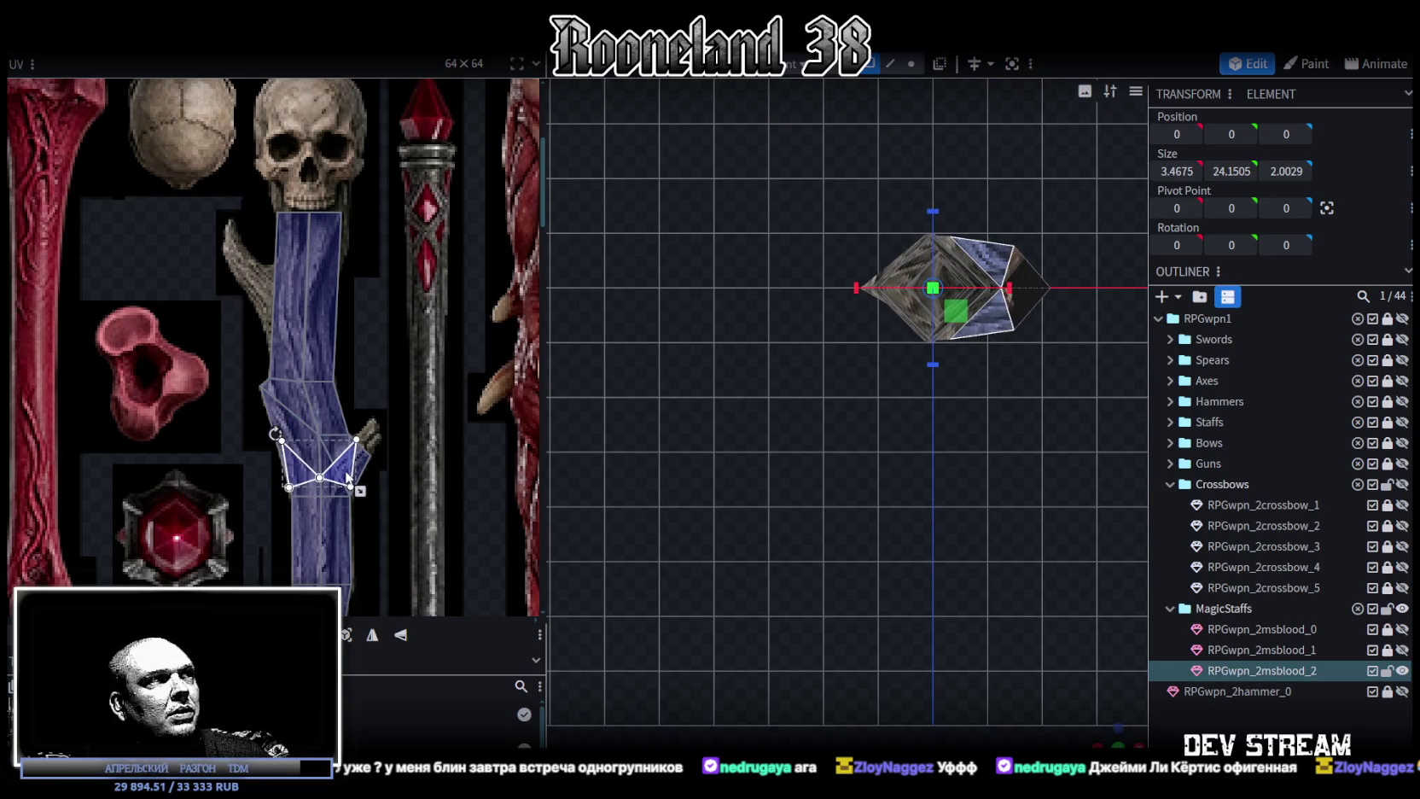
# Select a face on the side of the staff in a perspective view.
pyautogui.moveTo(1054, 676)
pyautogui.mouseDown()
pyautogui.moveTo(757, 612)
pyautogui.moveTo(853, 346)
pyautogui.mouseUp()
pyautogui.click(853, 346)
pyautogui.moveTo(849, 528)
pyautogui.mouseDown()
pyautogui.moveTo(824, 588)
pyautogui.moveTo(957, 467)
pyautogui.mouseUp()
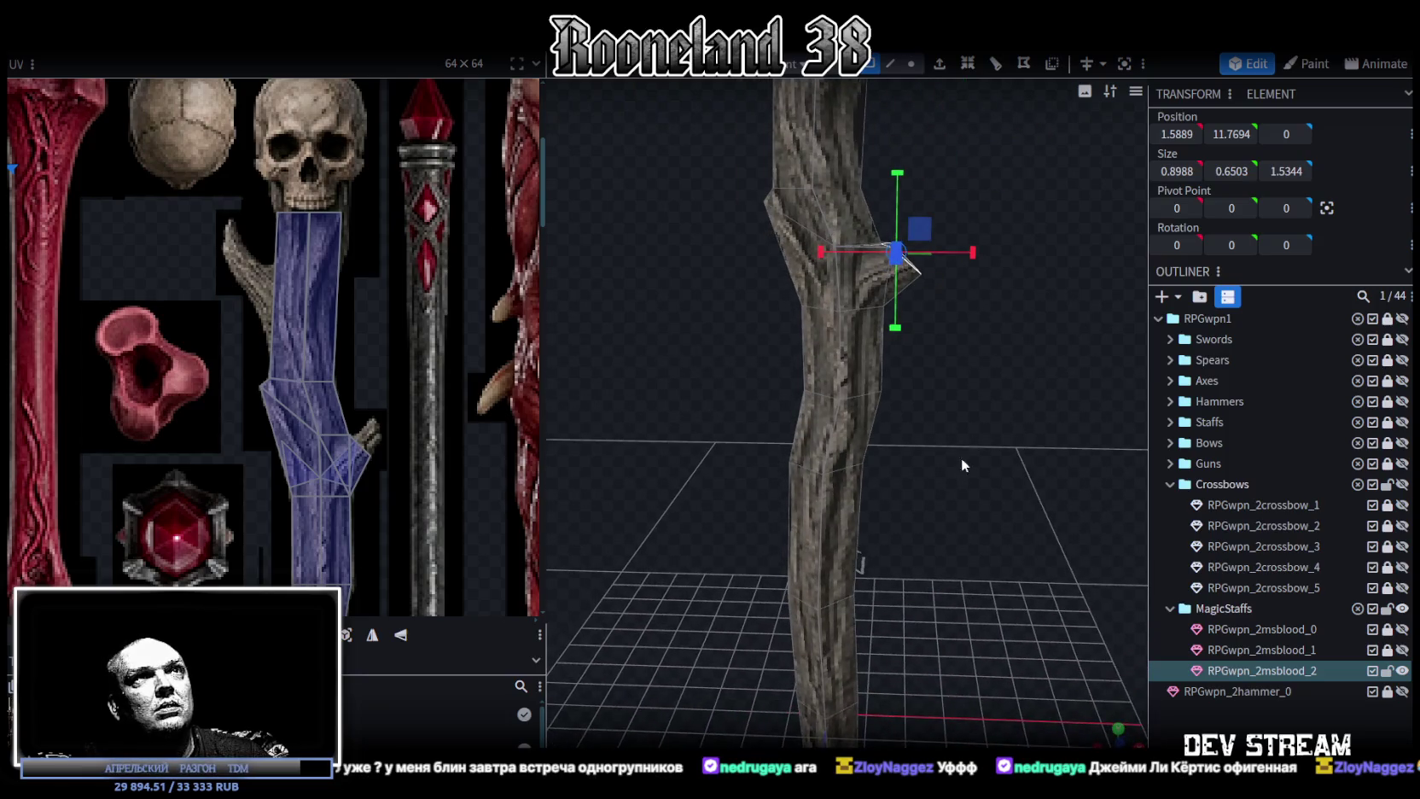
# Extrude the side face into a branch stub, scale it narrower and lower it slightly on Y.
pyautogui.click(939, 69)
pyautogui.scroll(3, 1039, 252)
pyautogui.scroll(3, 1036, 256)
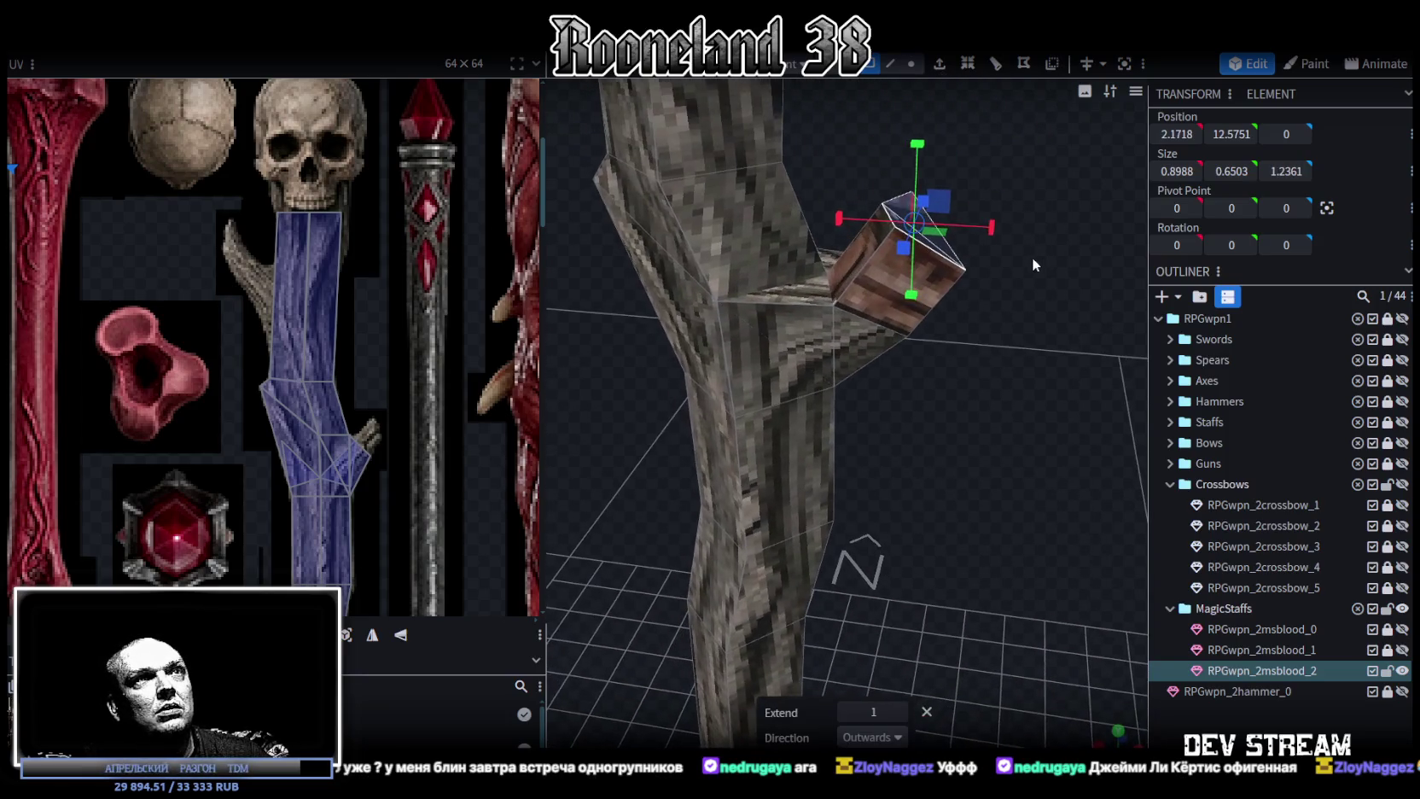
pyautogui.moveTo(1034, 257); pyautogui.dragTo(1012, 372)
pyautogui.moveTo(629, 475); pyautogui.dragTo(616, 471)
pyautogui.moveTo(700, 444)
pyautogui.mouseDown()
pyautogui.moveTo(862, 411)
pyautogui.moveTo(929, 372)
pyautogui.moveTo(921, 349)
pyautogui.mouseUp()
pyautogui.moveTo(858, 142); pyautogui.dragTo(856, 172)
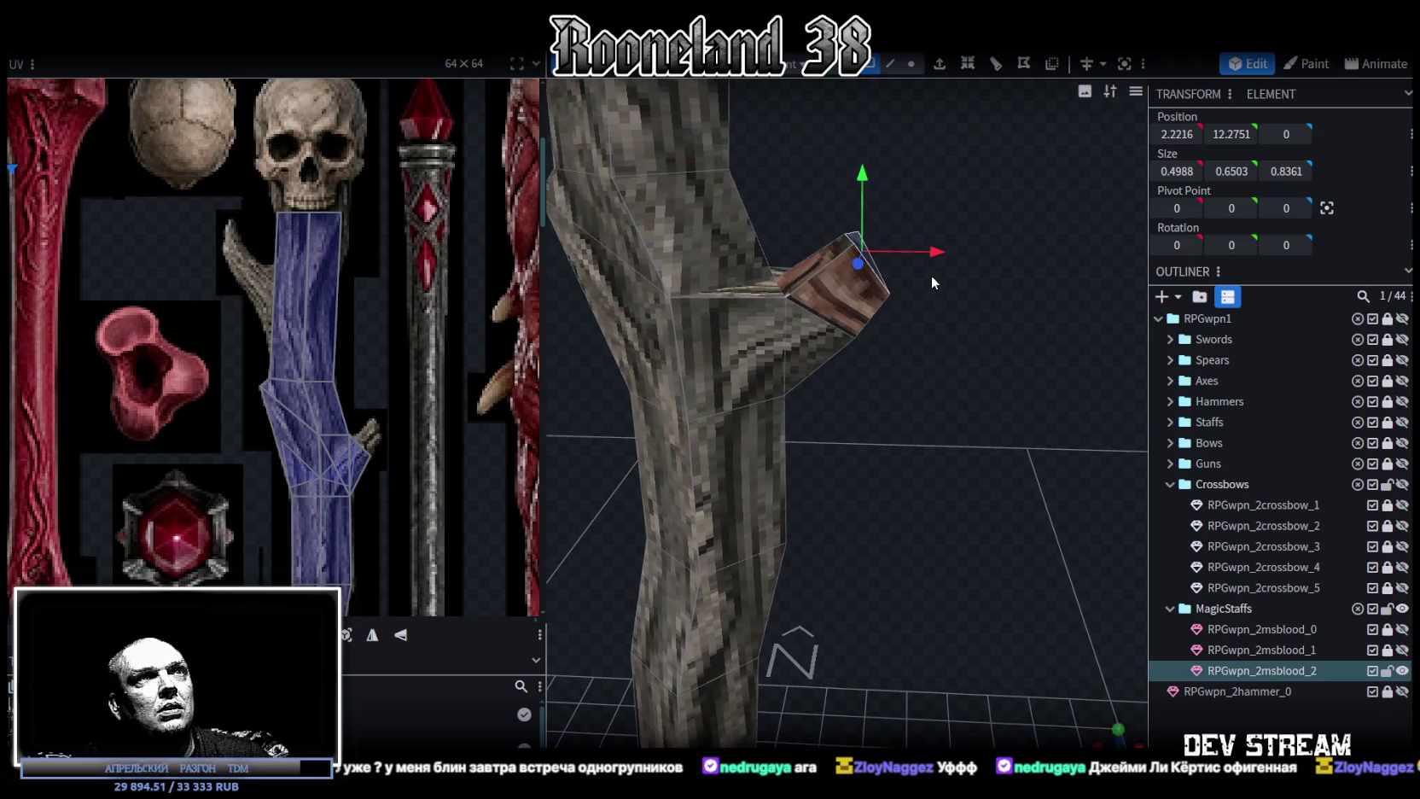
pyautogui.moveTo(929, 182)
pyautogui.mouseDown()
pyautogui.moveTo(810, 316)
pyautogui.moveTo(1007, 424)
pyautogui.moveTo(971, 386)
pyautogui.moveTo(976, 399)
pyautogui.mouseUp()
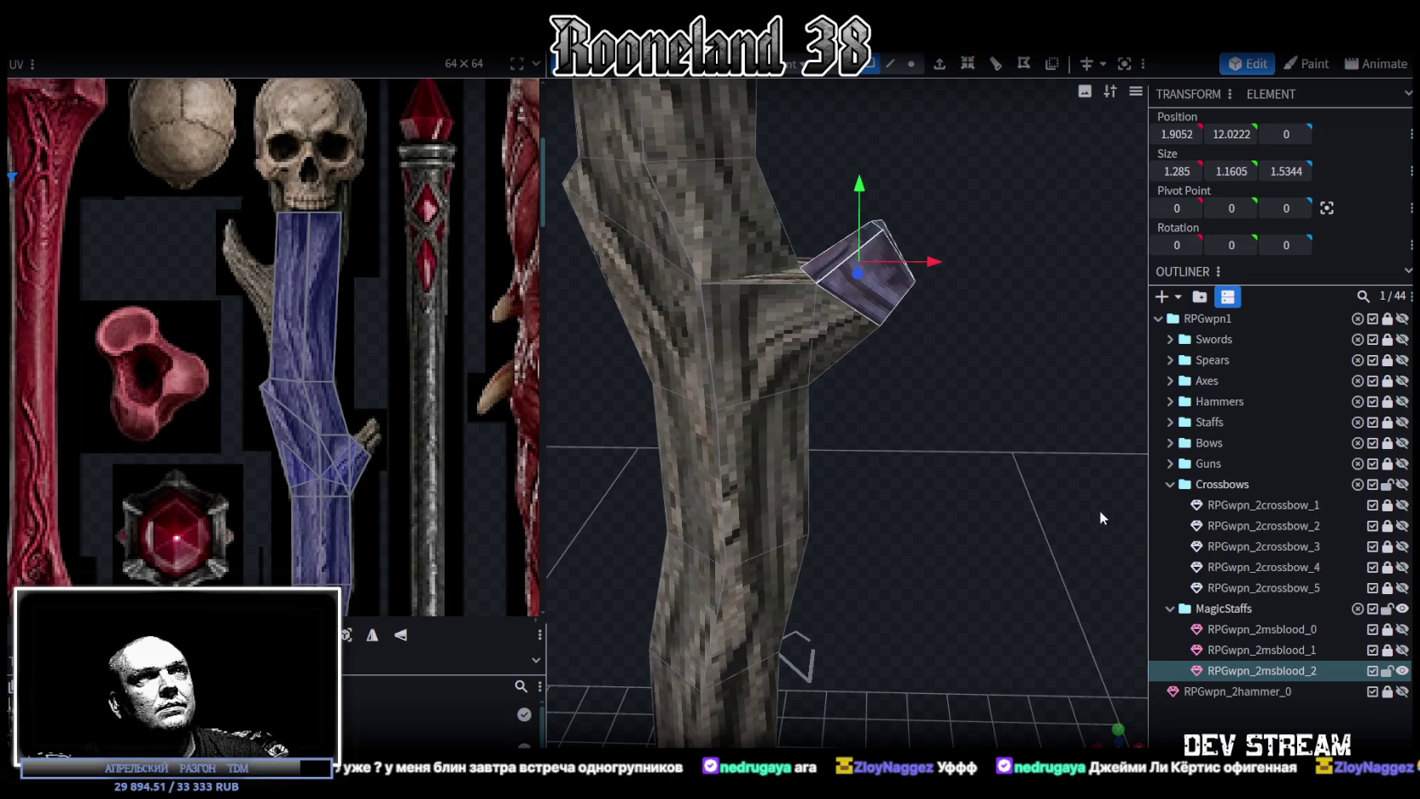
pyautogui.moveTo(1099, 510)
pyautogui.mouseDown()
pyautogui.moveTo(1087, 492)
pyautogui.moveTo(1054, 499)
pyautogui.mouseUp()
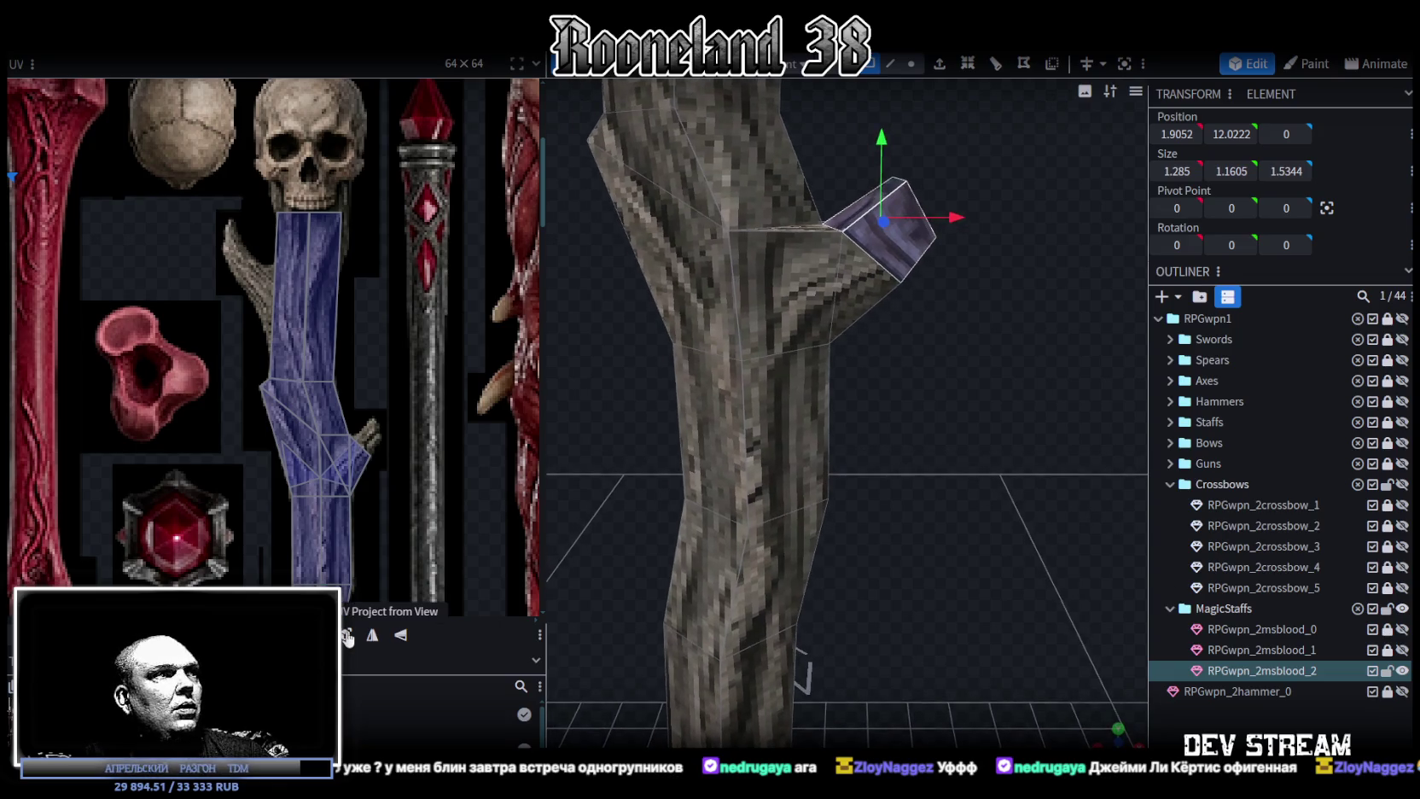
pyautogui.scroll(-3, 366, 367)
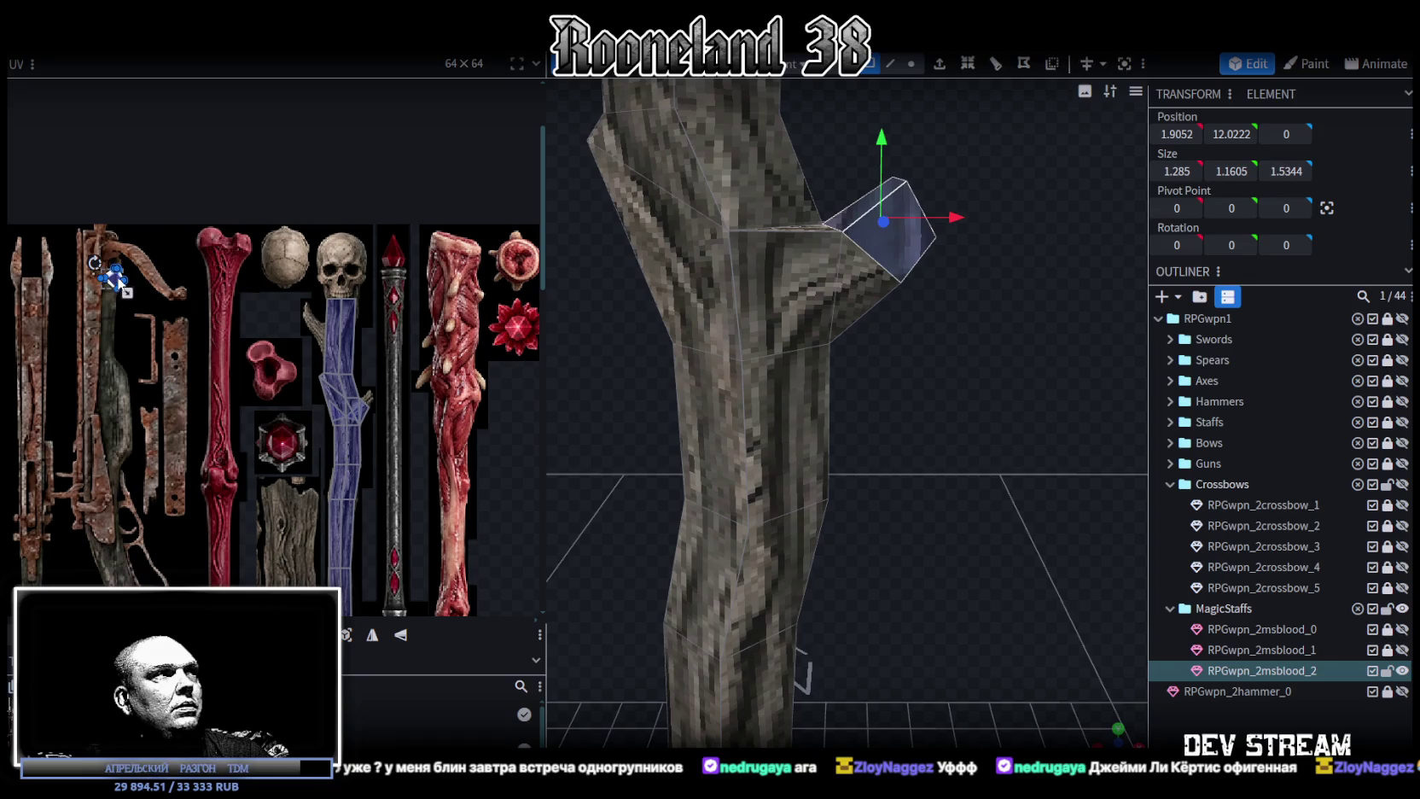
# Move the branch end's UV onto the staff's bark area, then shrink and reshape it to fit.
pyautogui.moveTo(113, 275)
pyautogui.mouseDown()
pyautogui.moveTo(354, 388)
pyautogui.moveTo(326, 395)
pyautogui.mouseUp()
pyautogui.scroll(2, 352, 383)
pyautogui.scroll(2, 350, 381)
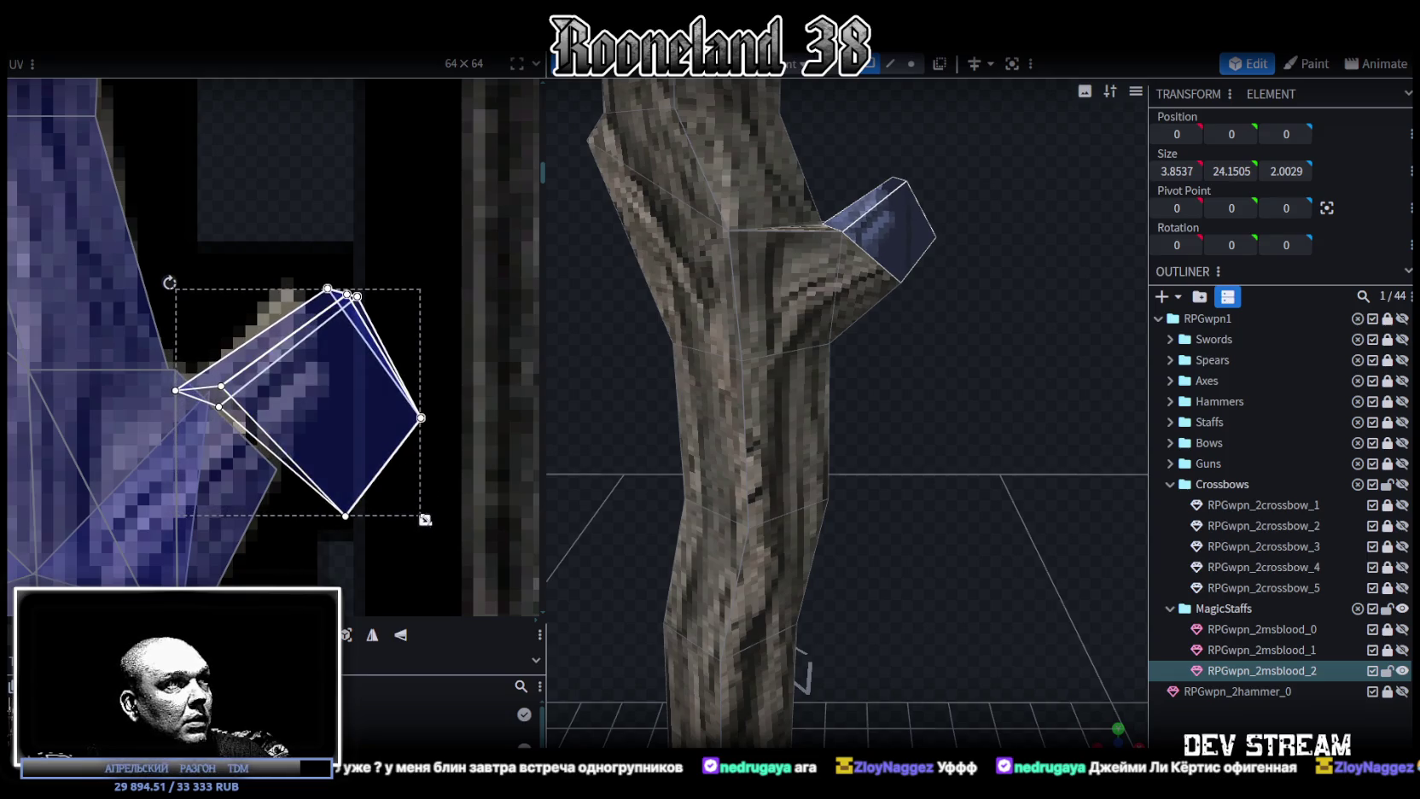
pyautogui.moveTo(424, 519); pyautogui.dragTo(338, 484)
pyautogui.moveTo(289, 391)
pyautogui.mouseDown()
pyautogui.moveTo(284, 419)
pyautogui.moveTo(316, 399)
pyautogui.moveTo(293, 408)
pyautogui.mouseUp()
pyautogui.moveTo(174, 299)
pyautogui.mouseDown()
pyautogui.moveTo(224, 338)
pyautogui.moveTo(289, 352)
pyautogui.mouseUp()
pyautogui.click(307, 445)
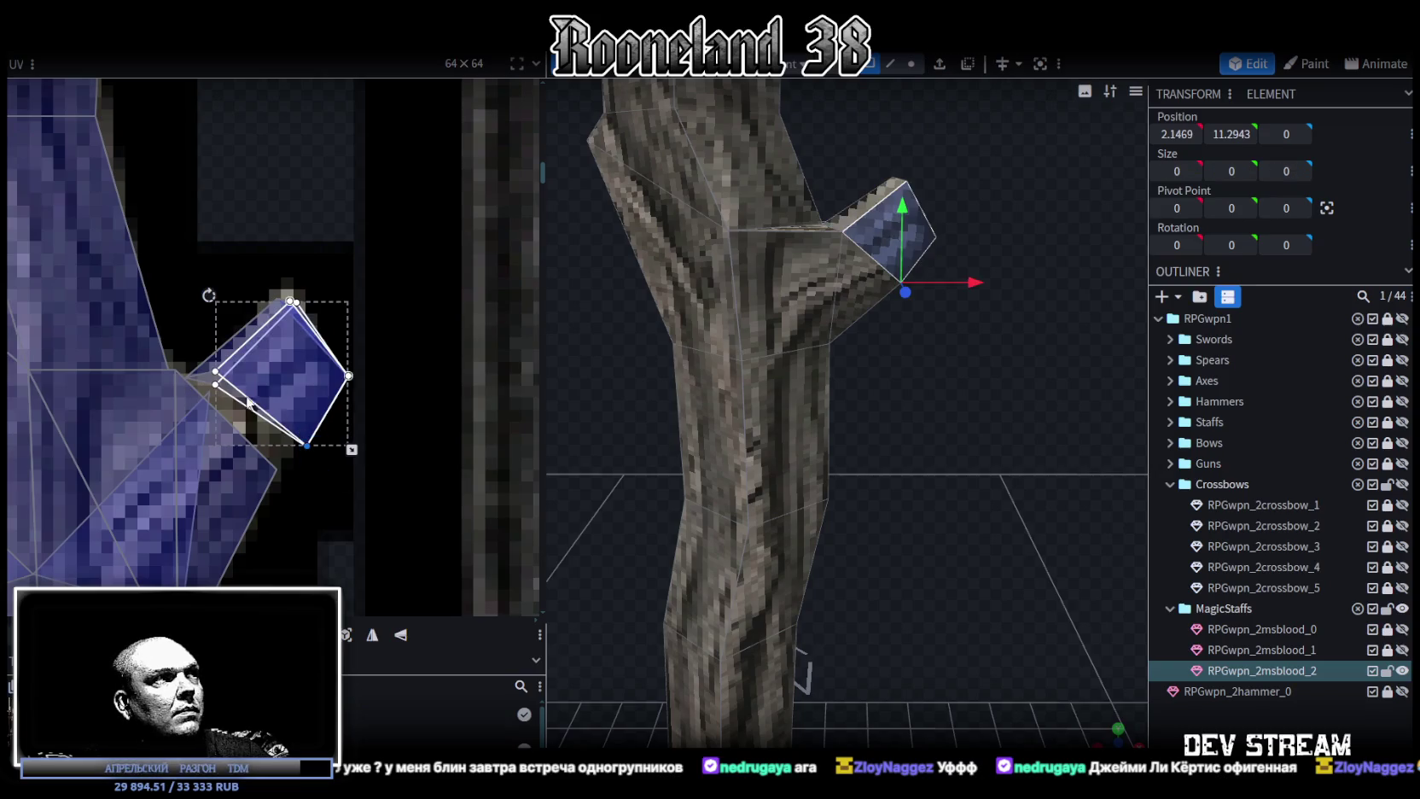
pyautogui.moveTo(215, 372)
pyautogui.mouseDown()
pyautogui.moveTo(186, 377)
pyautogui.moveTo(212, 380)
pyautogui.moveTo(206, 390)
pyautogui.mouseUp()
pyautogui.moveTo(306, 444)
pyautogui.mouseDown()
pyautogui.moveTo(333, 390)
pyautogui.moveTo(323, 372)
pyautogui.mouseUp()
pyautogui.click(333, 390)
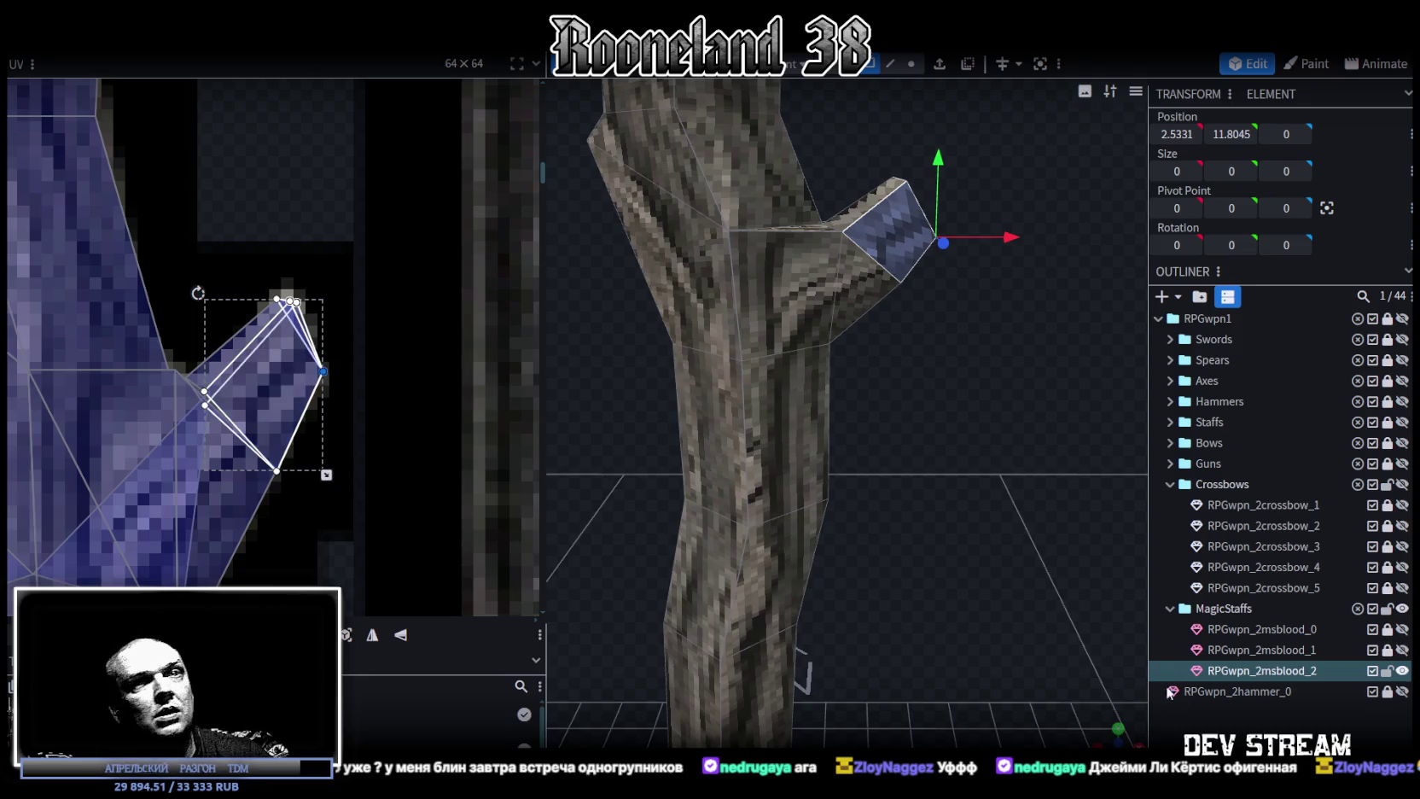
# Pull the branch tip vertex inward along X to 2.3331 to form a point.
pyautogui.click(958, 455)
pyautogui.scroll(3, 942, 454)
pyautogui.moveTo(930, 452); pyautogui.dragTo(846, 346)
pyautogui.click(847, 349)
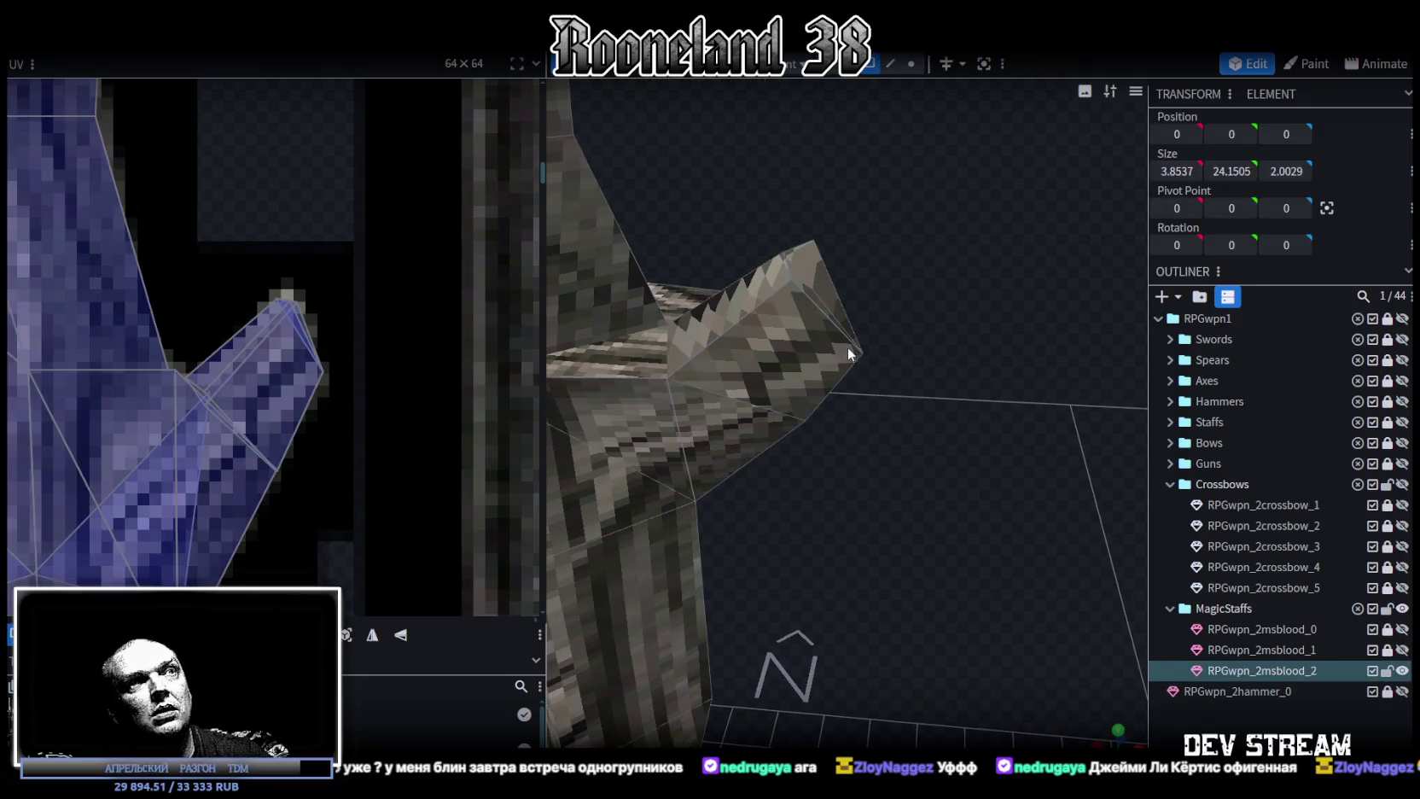
pyautogui.moveTo(872, 361)
pyautogui.mouseDown()
pyautogui.moveTo(901, 350)
pyautogui.moveTo(922, 416)
pyautogui.moveTo(901, 437)
pyautogui.moveTo(781, 311)
pyautogui.moveTo(935, 288)
pyautogui.moveTo(906, 291)
pyautogui.mouseUp()
pyautogui.scroll(3, 906, 291)
pyautogui.click(870, 64)
pyautogui.moveTo(851, 99); pyautogui.dragTo(699, 354)
pyautogui.click(700, 354)
pyautogui.click(744, 334)
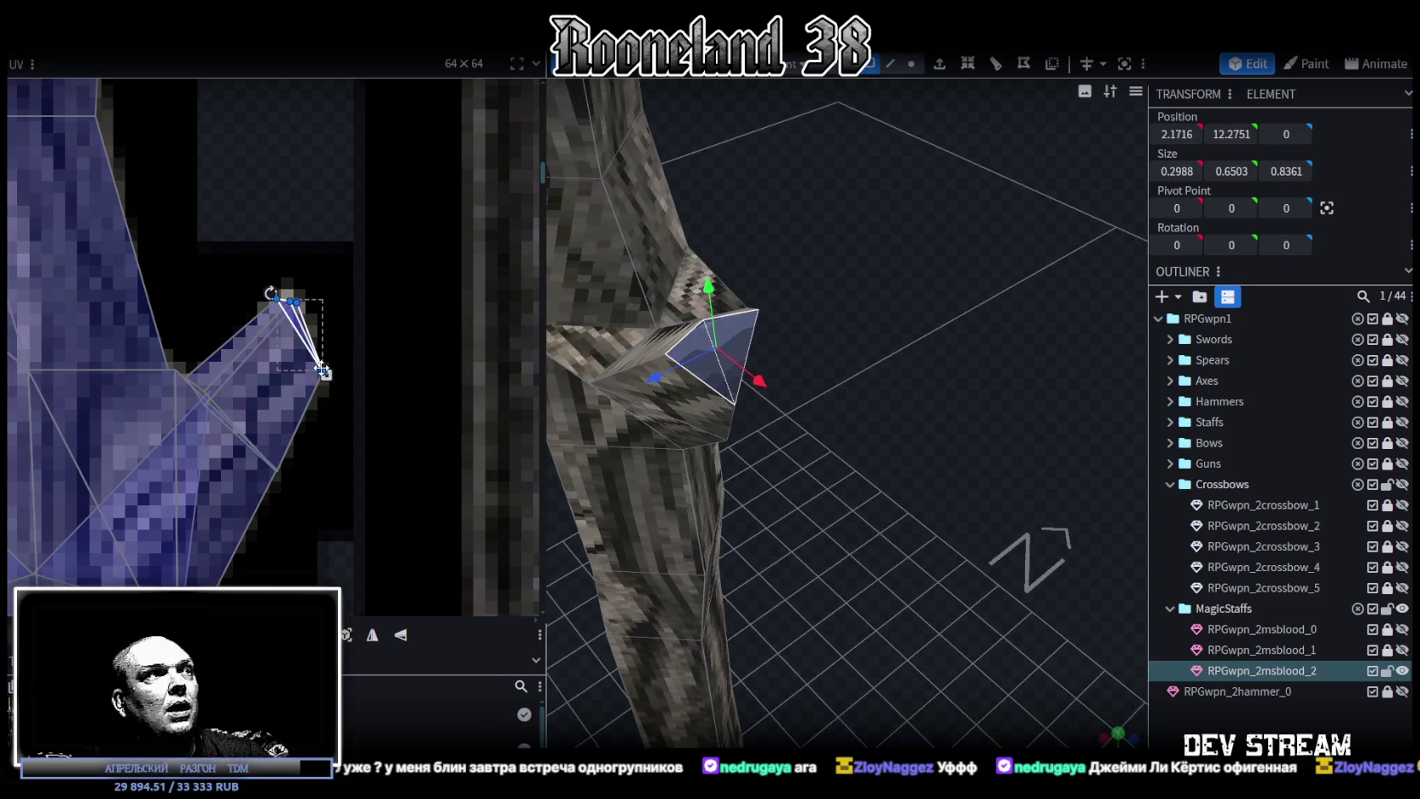
pyautogui.scroll(-3, 316, 403)
pyautogui.scroll(2, 377, 295)
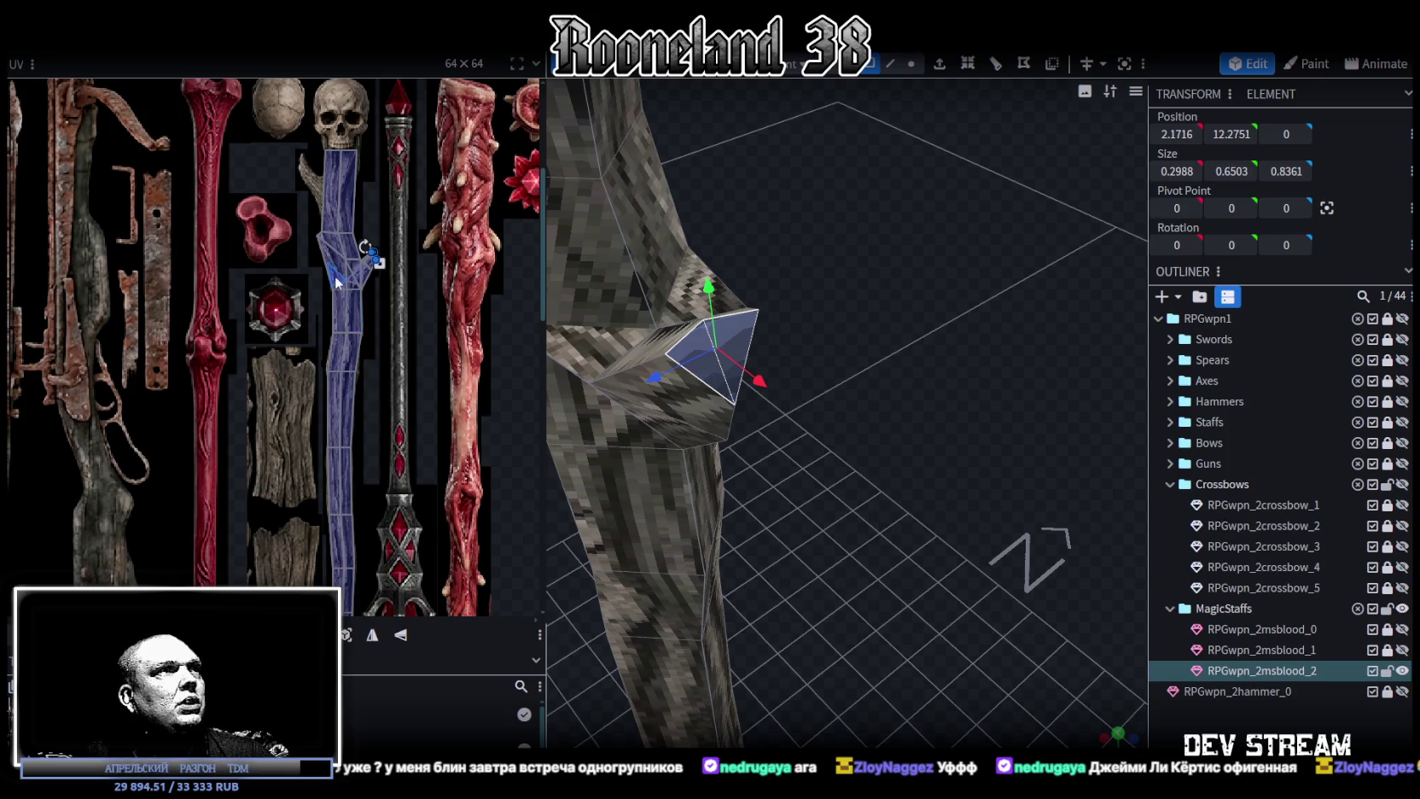
# Drag the side-branch tip triangle's UV off the crossbow parts onto the wood bark block.
pyautogui.scroll(2, 337, 284)
pyautogui.moveTo(725, 546)
pyautogui.mouseDown()
pyautogui.moveTo(870, 540)
pyautogui.moveTo(1018, 493)
pyautogui.moveTo(749, 629)
pyautogui.mouseUp()
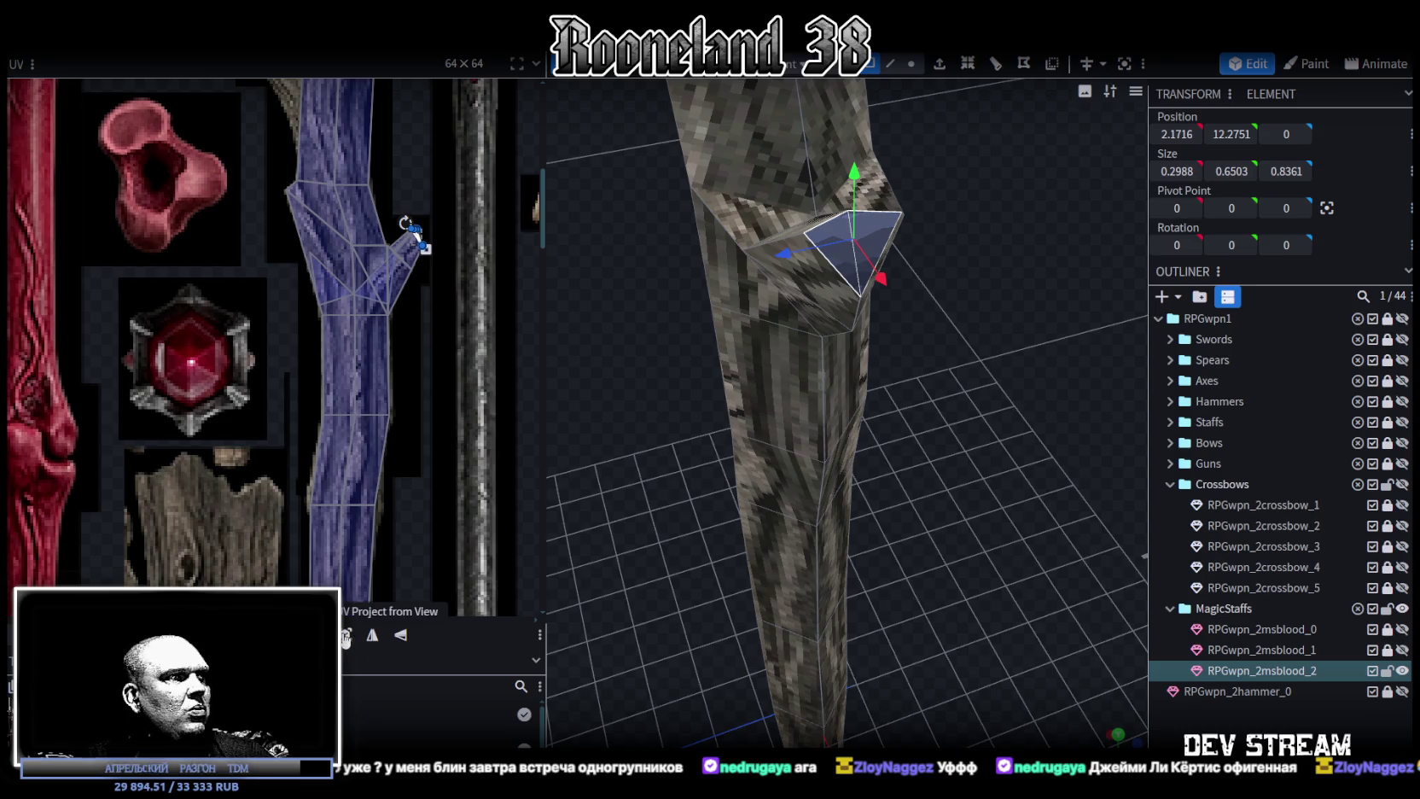
pyautogui.scroll(-2, 299, 349)
pyautogui.scroll(-1, 386, 438)
pyautogui.scroll(-1, 386, 439)
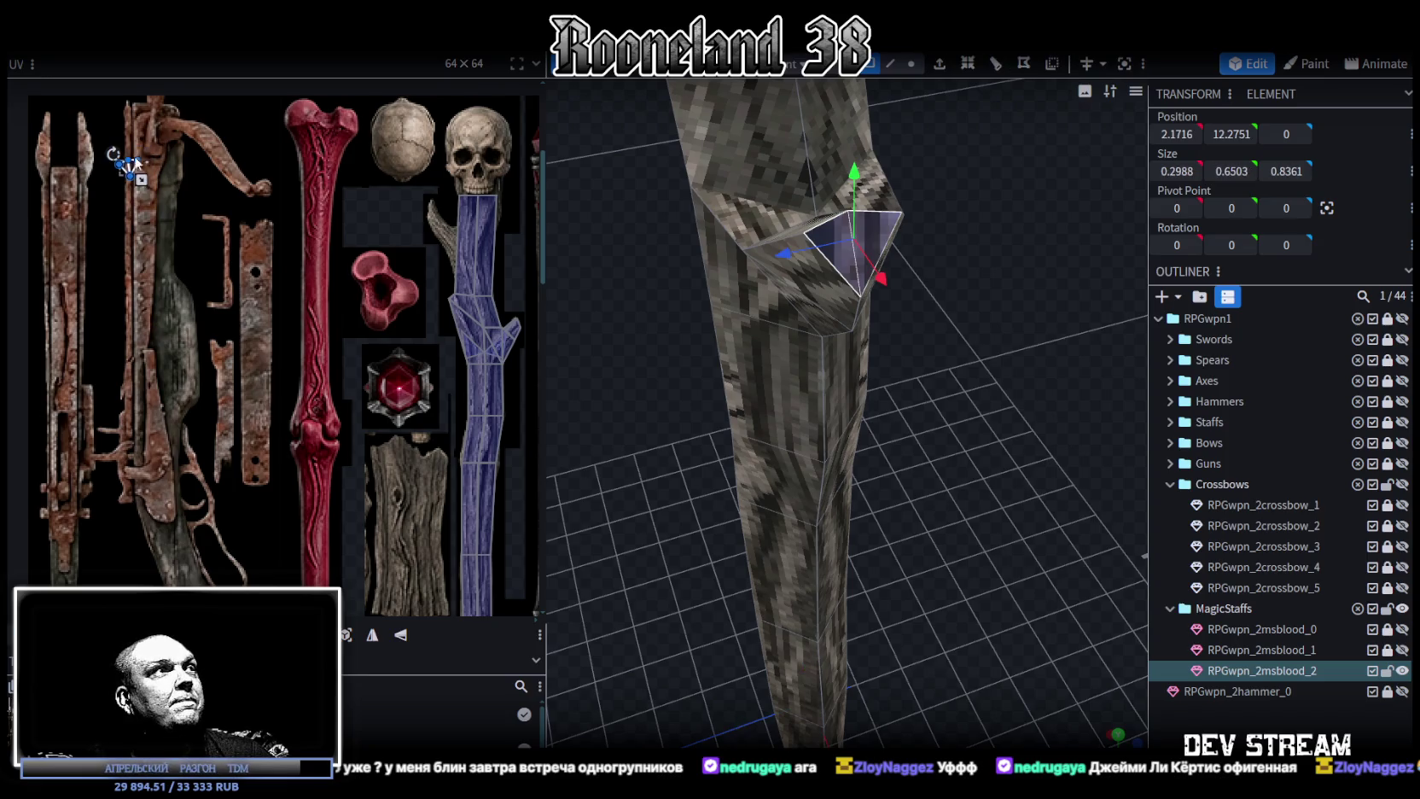
pyautogui.moveTo(131, 163)
pyautogui.mouseDown()
pyautogui.moveTo(399, 488)
pyautogui.moveTo(379, 468)
pyautogui.moveTo(367, 476)
pyautogui.mouseUp()
pyautogui.scroll(2, 395, 481)
pyautogui.scroll(1, 395, 481)
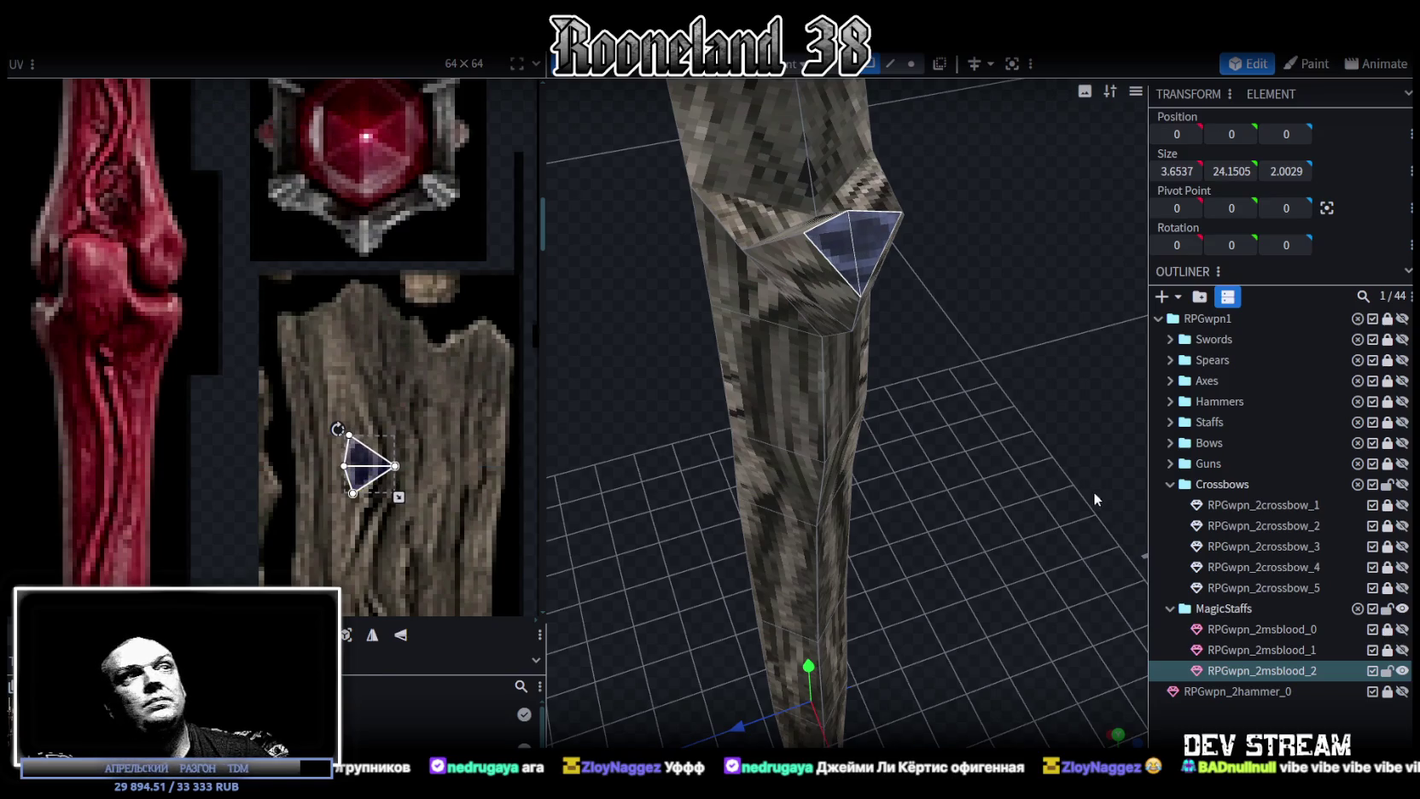
pyautogui.moveTo(934, 504); pyautogui.dragTo(999, 410)
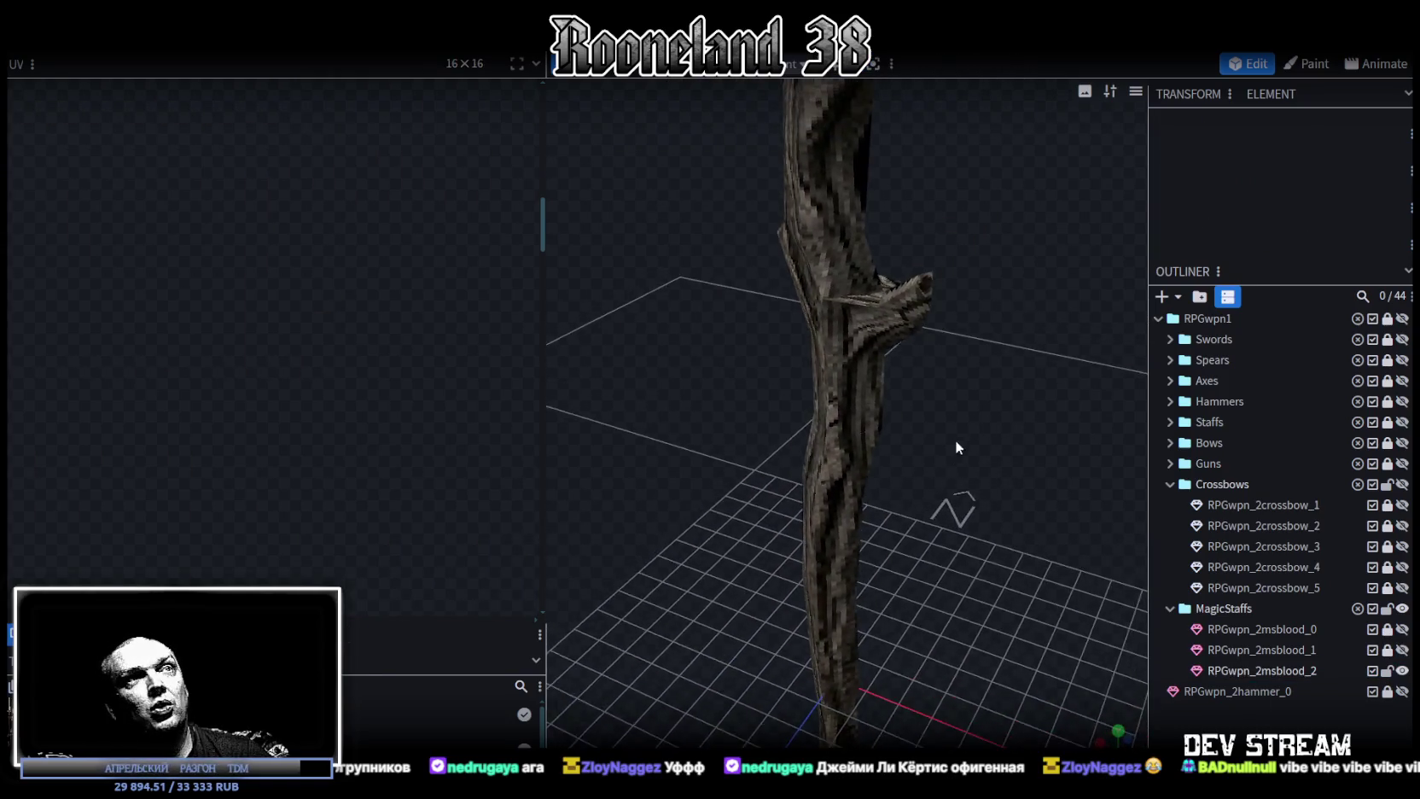
# Reselect the staff model, orbit around it, and select the top cube of the shaft.
pyautogui.scroll(-5, 998, 399)
pyautogui.moveTo(965, 425); pyautogui.dragTo(917, 405)
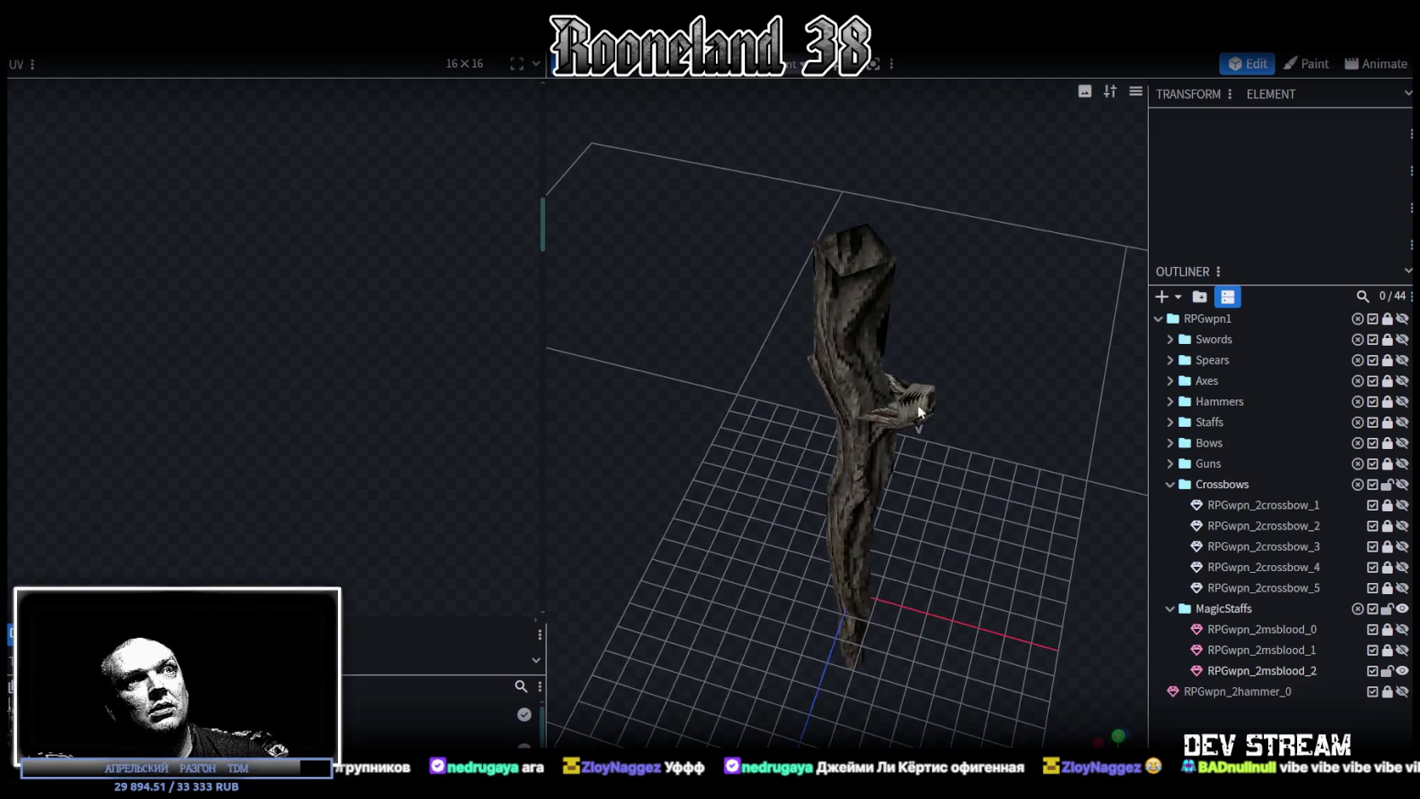
pyautogui.click(883, 411)
pyautogui.scroll(-2, 217, 277)
pyautogui.scroll(-2, 268, 252)
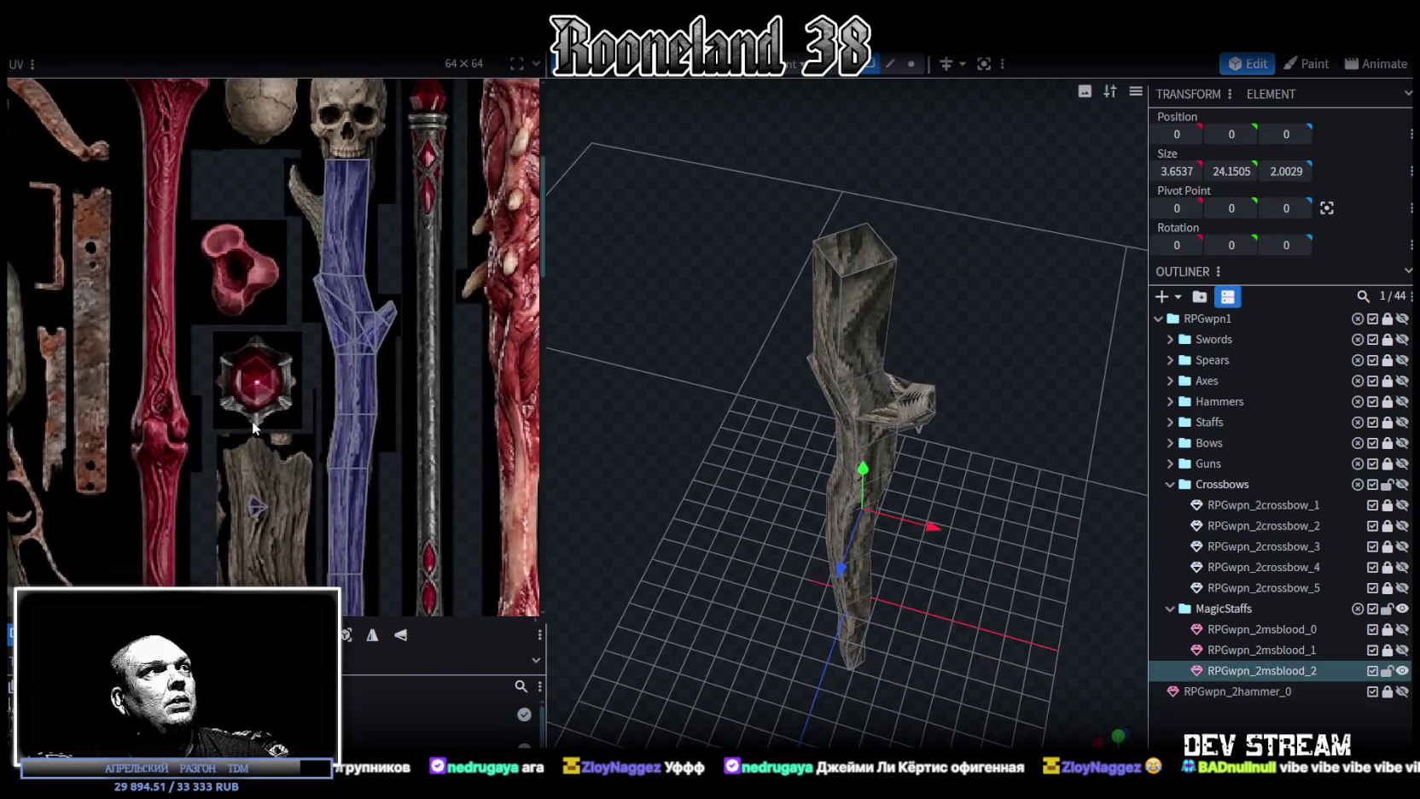
pyautogui.moveTo(699, 444)
pyautogui.mouseDown()
pyautogui.moveTo(754, 403)
pyautogui.moveTo(673, 471)
pyautogui.moveTo(650, 406)
pyautogui.mouseUp()
pyautogui.scroll(3, 650, 402)
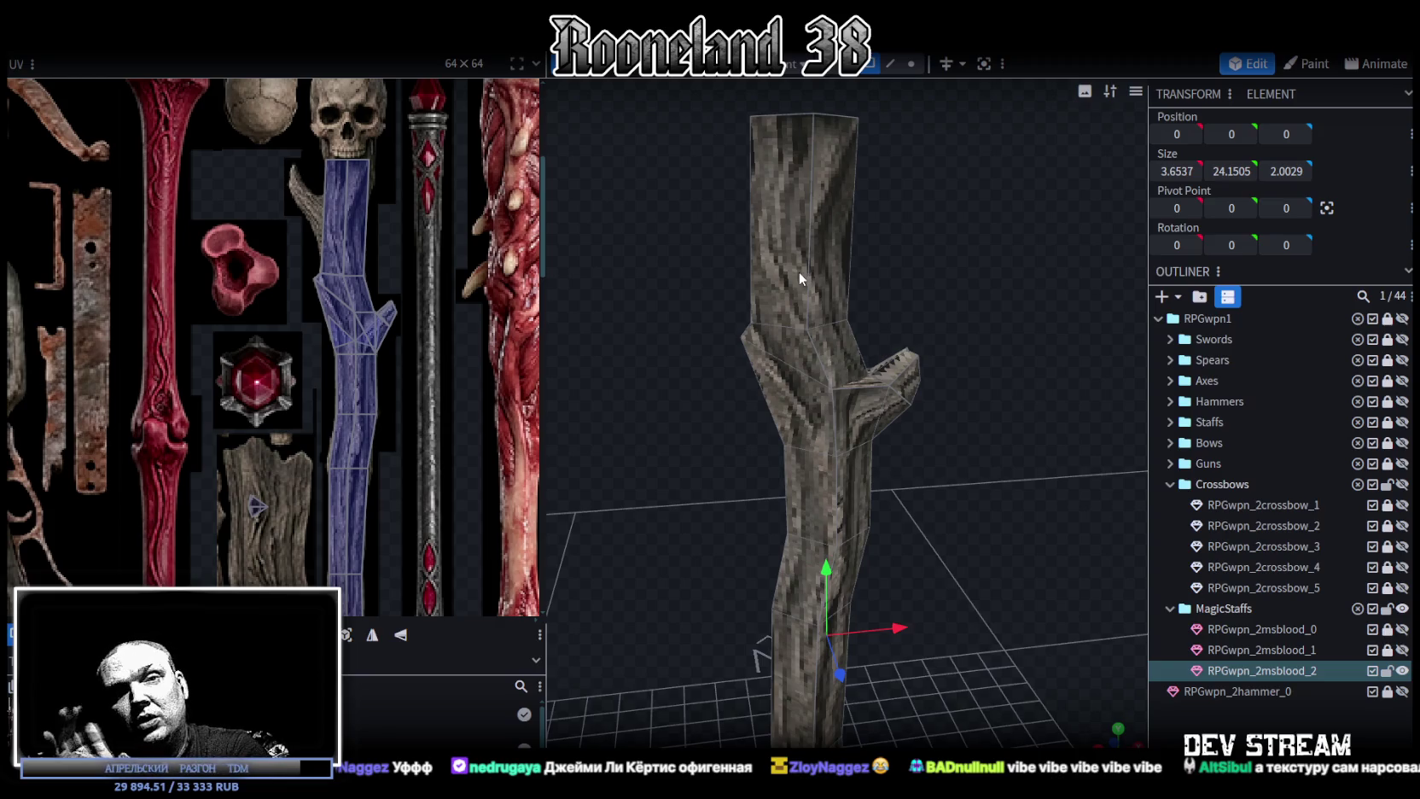
pyautogui.scroll(-2, 296, 437)
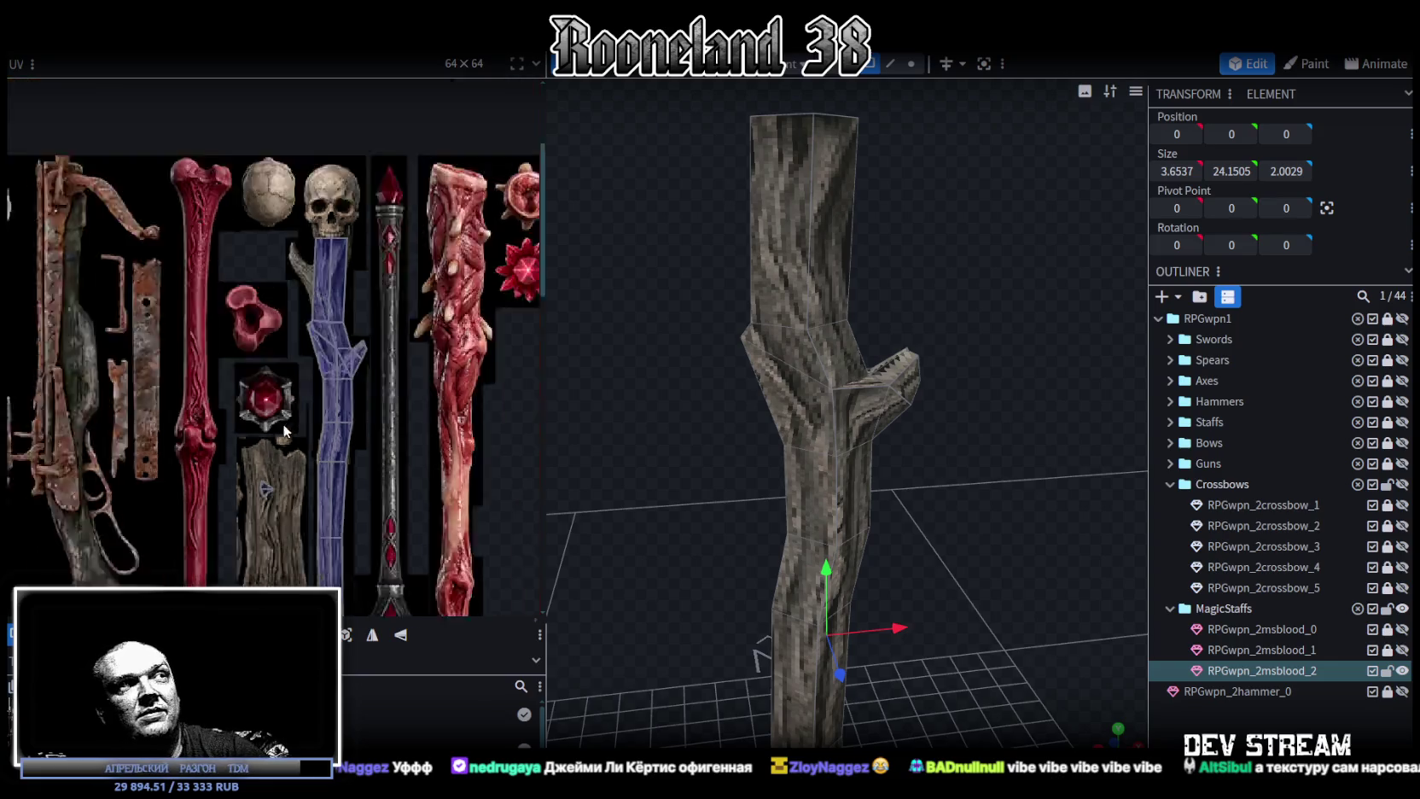
pyautogui.scroll(-3, 296, 437)
pyautogui.scroll(1, 296, 437)
pyautogui.scroll(4, 263, 376)
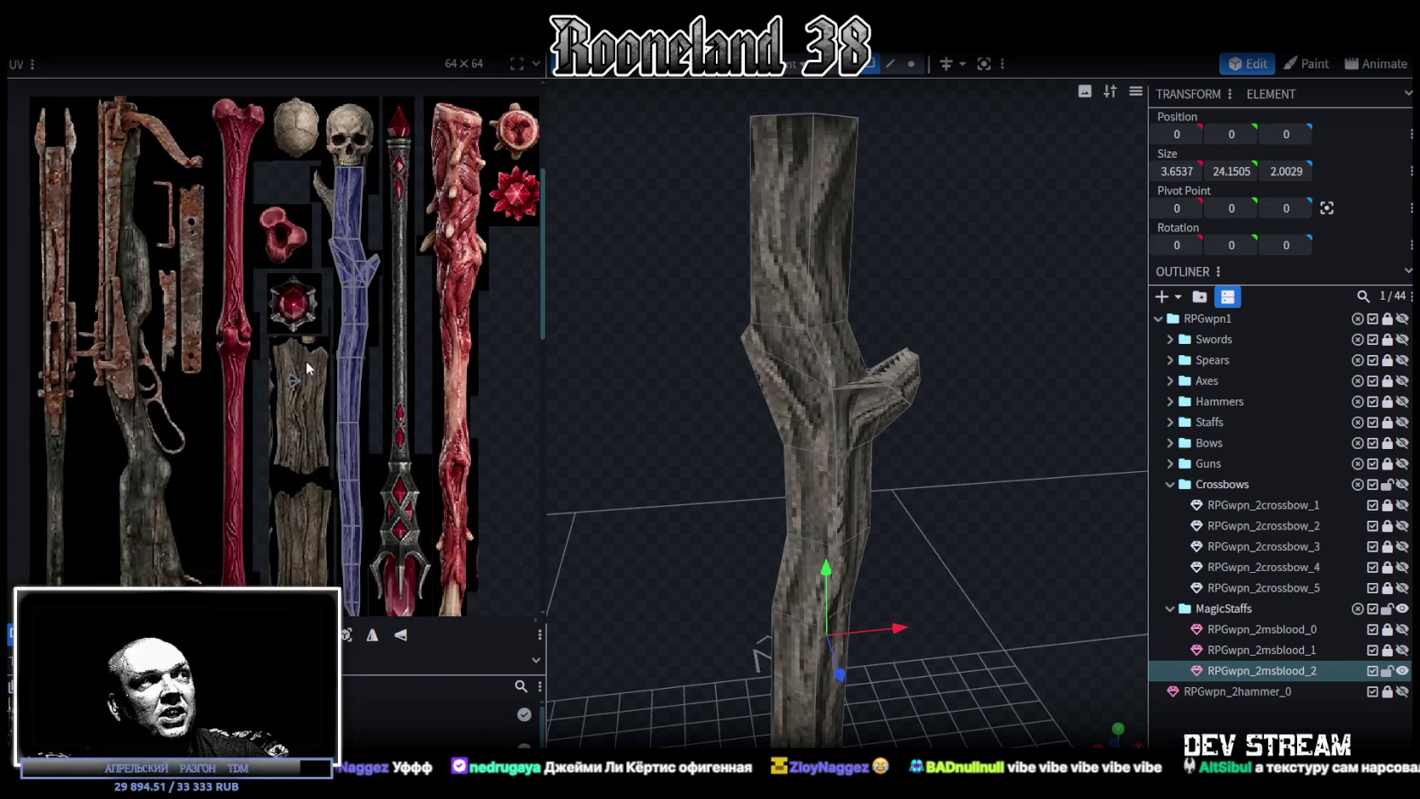
pyautogui.scroll(-1, 295, 333)
pyautogui.moveTo(669, 325)
pyautogui.mouseDown()
pyautogui.moveTo(880, 292)
pyautogui.moveTo(804, 256)
pyautogui.moveTo(933, 256)
pyautogui.mouseUp()
pyautogui.click(830, 246)
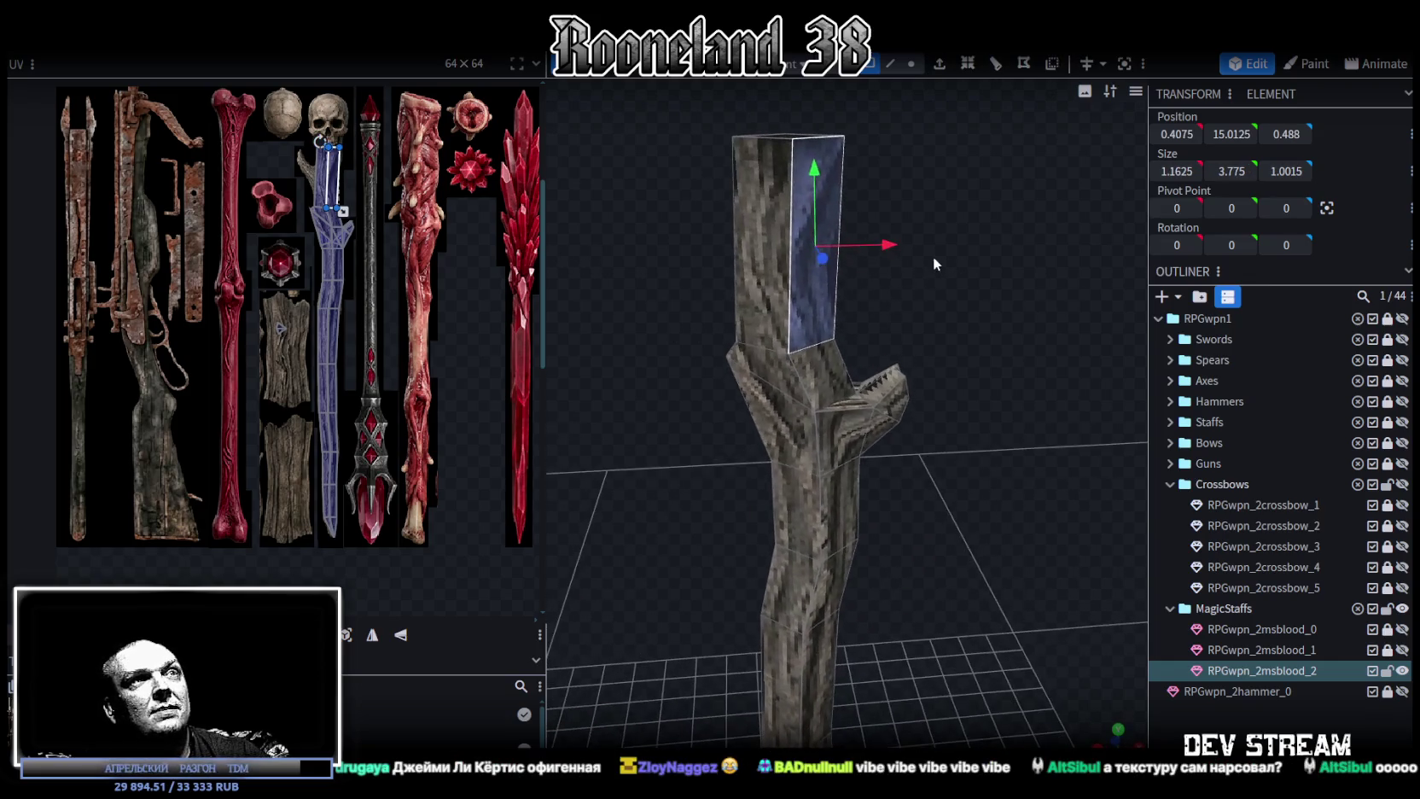
# Inspect the staff top, then switch to the full-screen magic-staff reference sheet.
pyautogui.scroll(-2, 870, 496)
pyautogui.moveTo(870, 496)
pyautogui.mouseDown()
pyautogui.moveTo(940, 474)
pyautogui.moveTo(861, 448)
pyautogui.moveTo(787, 400)
pyautogui.moveTo(976, 475)
pyautogui.moveTo(836, 401)
pyautogui.mouseUp()
pyautogui.scroll(2, 366, 297)
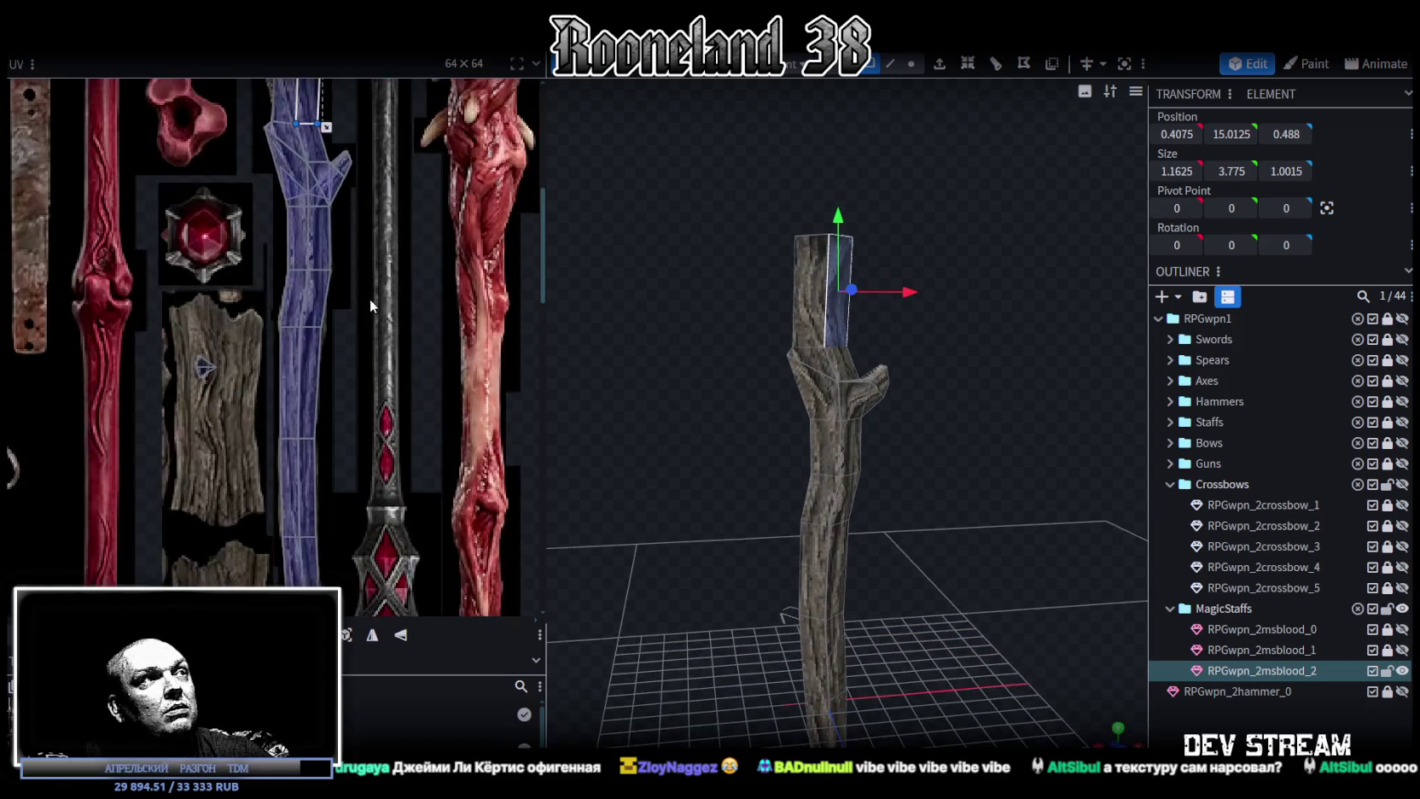
pyautogui.moveTo(421, 241)
pyautogui.mouseDown(button='middle')
pyautogui.moveTo(417, 372)
pyautogui.moveTo(426, 255)
pyautogui.mouseUp(button='middle')
pyautogui.scroll(-2, 363, 341)
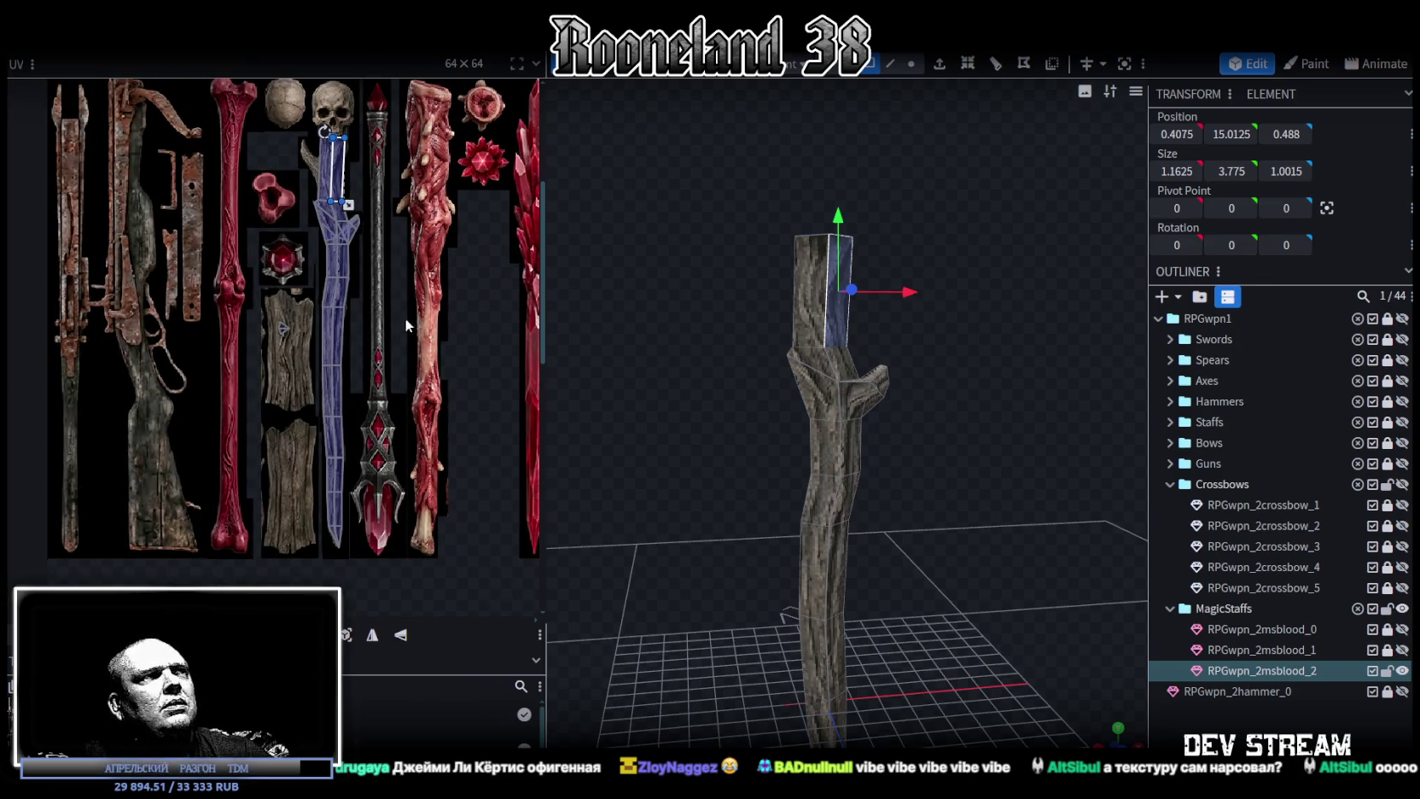
pyautogui.scroll(1, 665, 315)
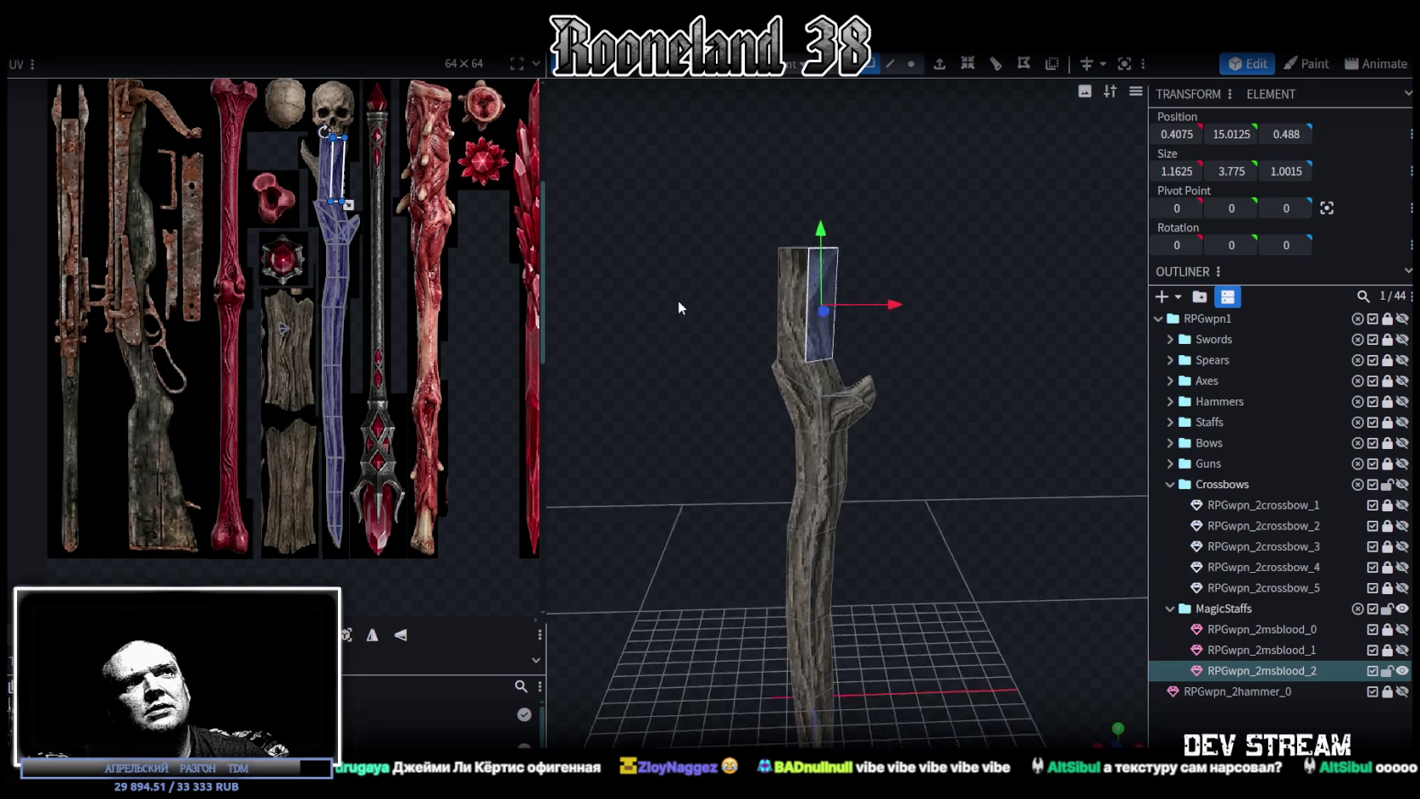
pyautogui.scroll(2, 687, 303)
pyautogui.scroll(1, 703, 294)
pyautogui.moveTo(709, 293); pyautogui.dragTo(711, 289)
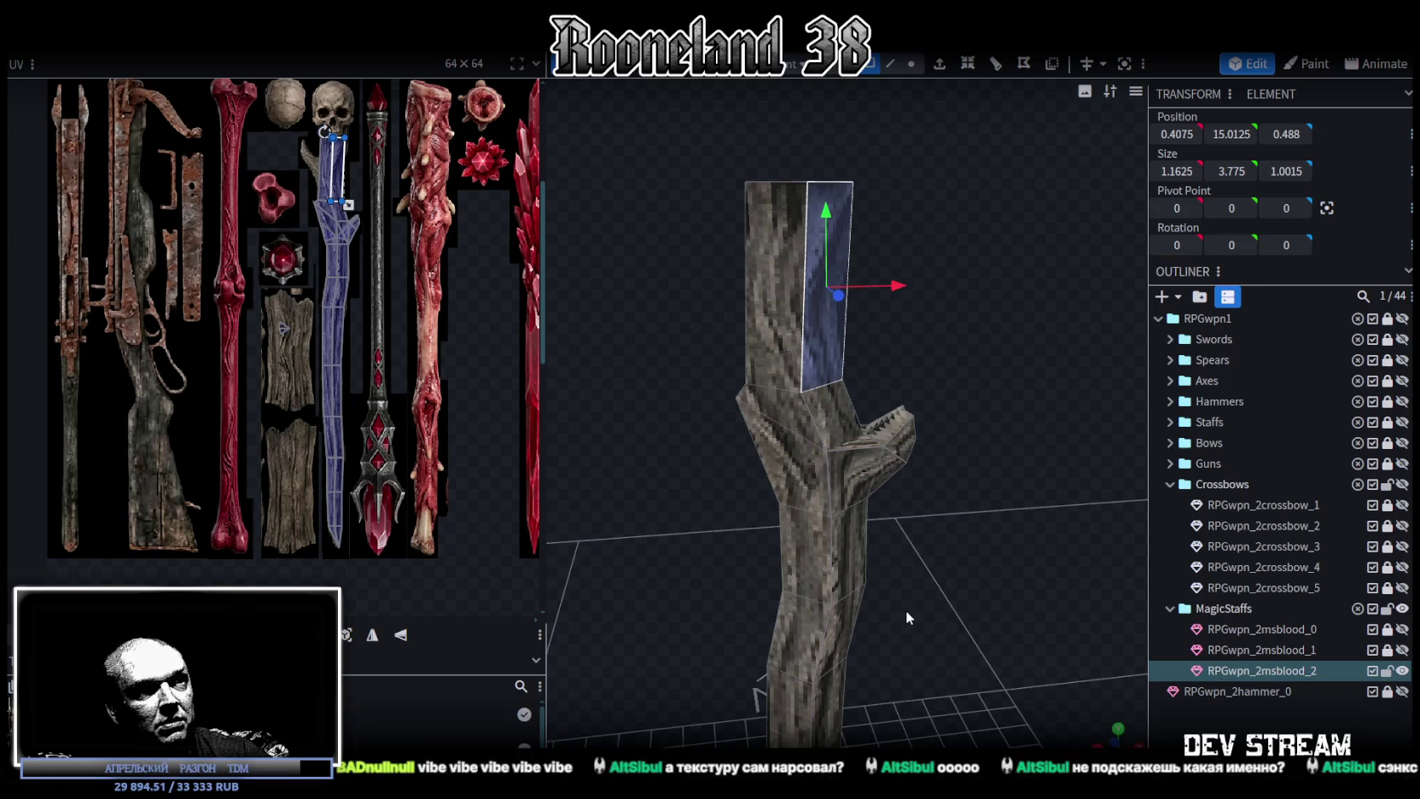
pyautogui.hotkey('alt', 'Tab')
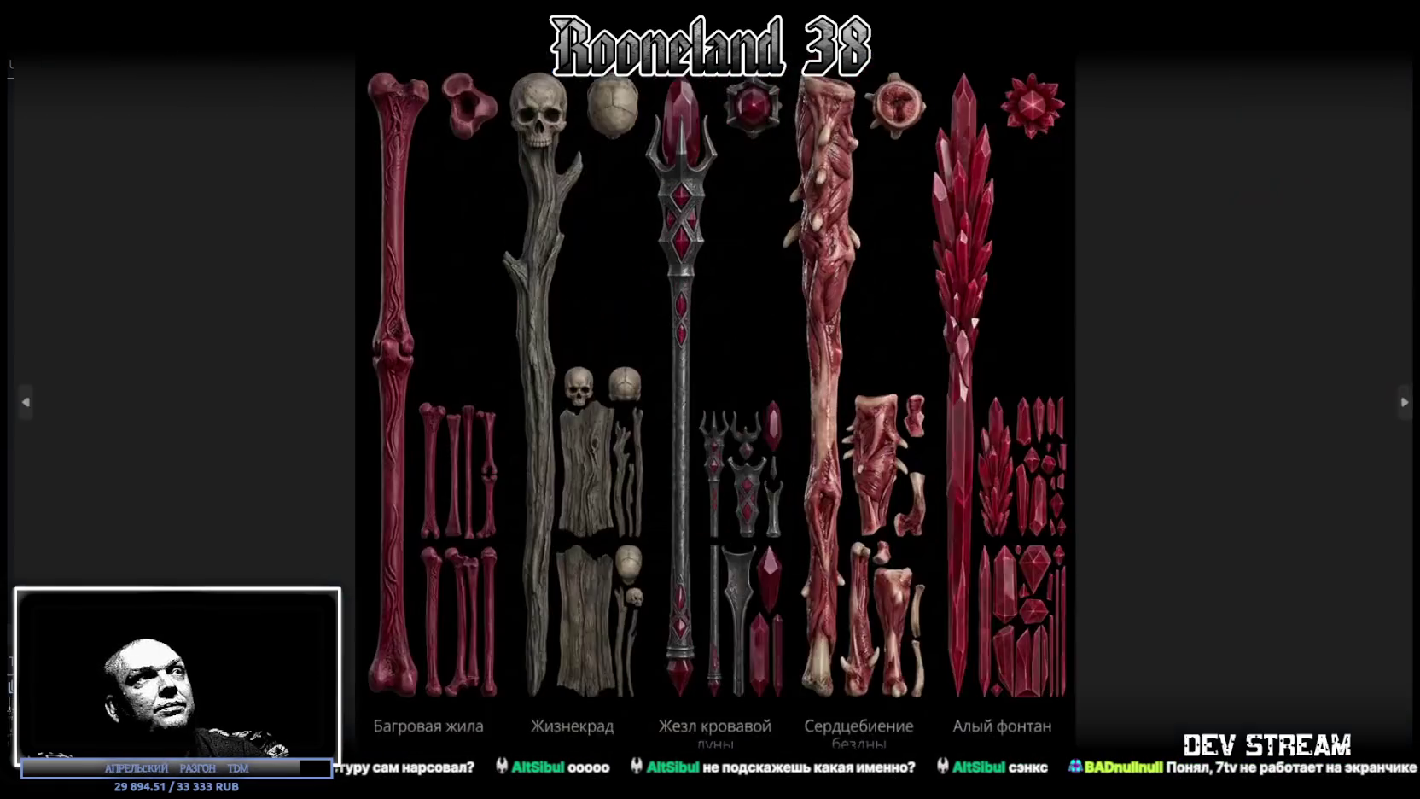
# Look over the metal-parts and crossbow reference sheets, closing each afterward.
pyautogui.scroll(2, 715, 447)
pyautogui.scroll(-2, 715, 447)
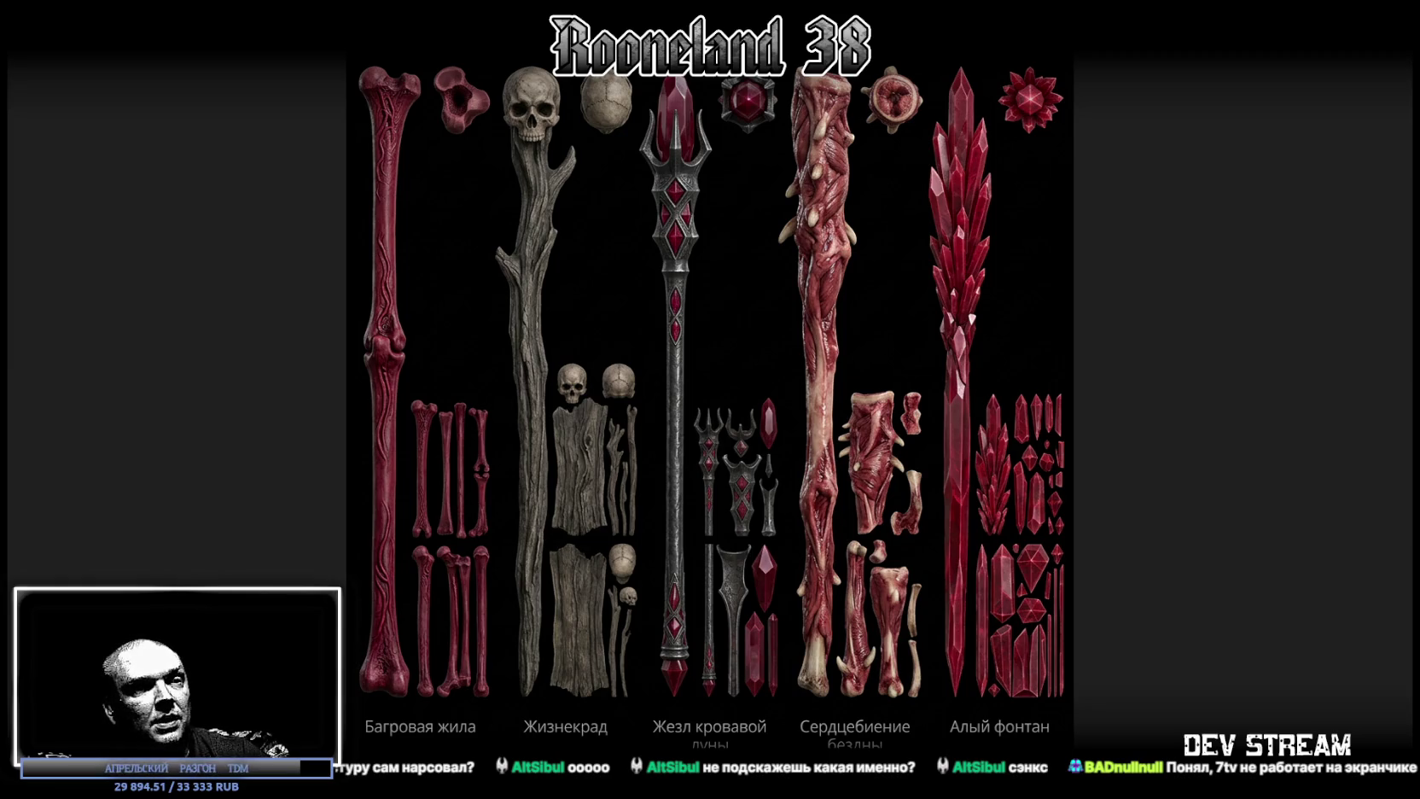
pyautogui.hotkey('alt', 'Tab')
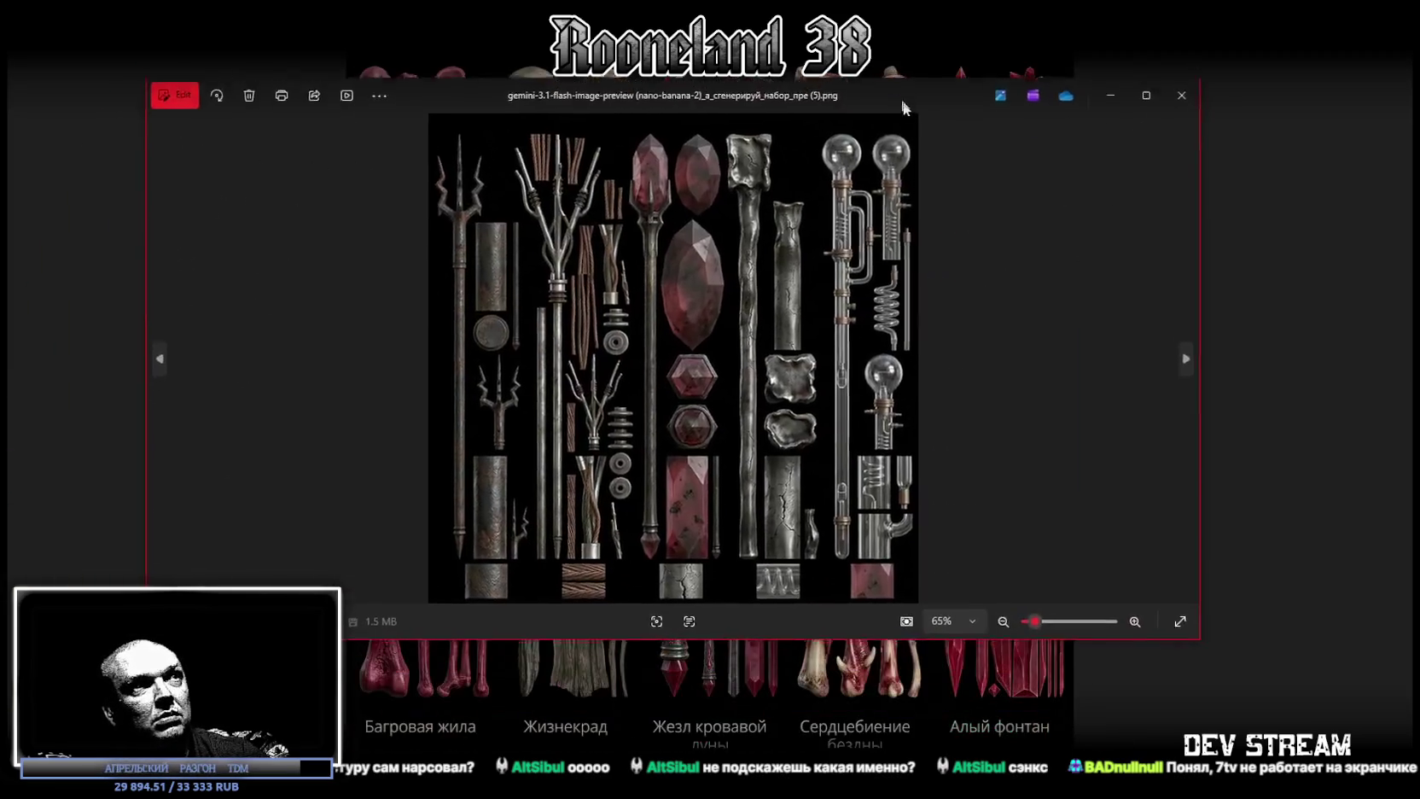
pyautogui.click(1186, 103)
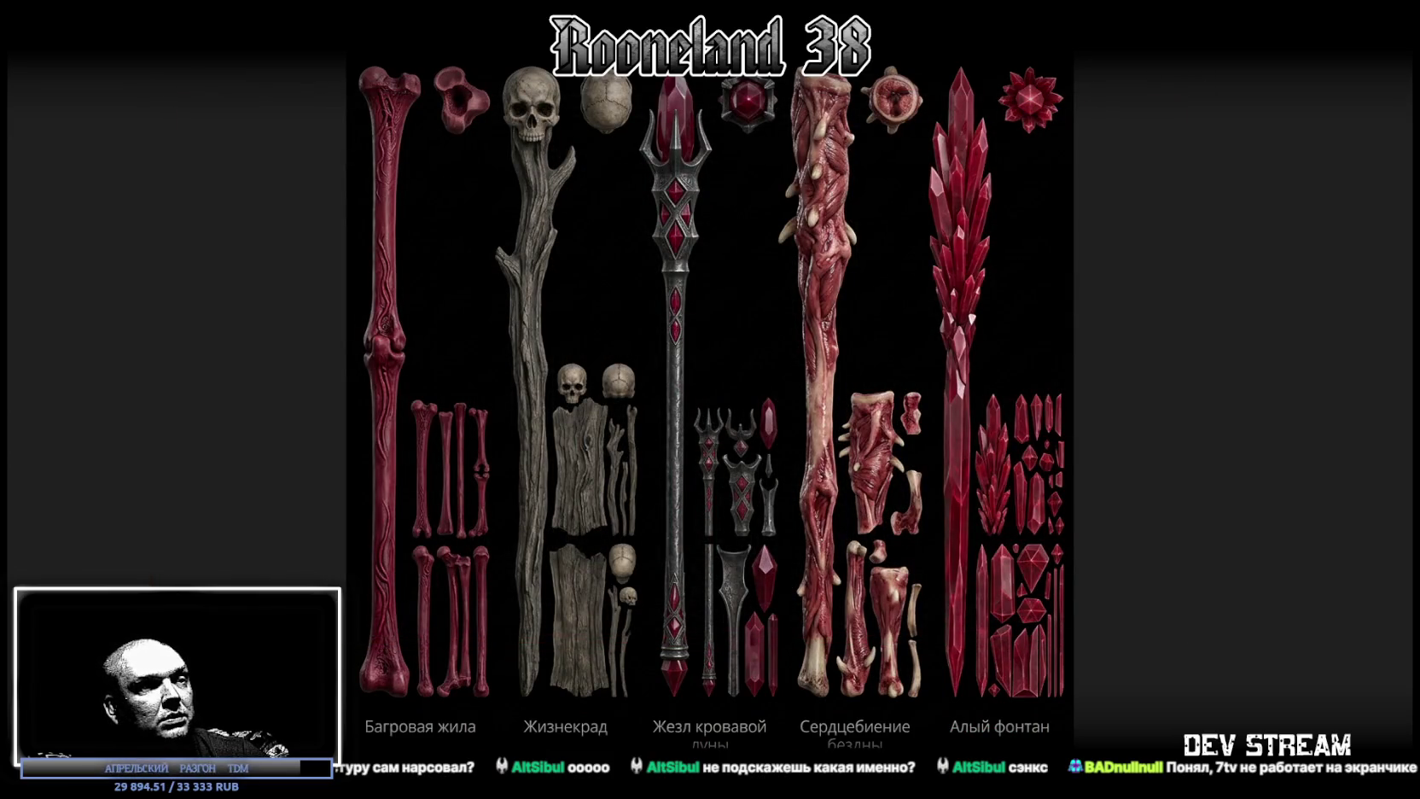
pyautogui.hotkey('alt', 'Tab')
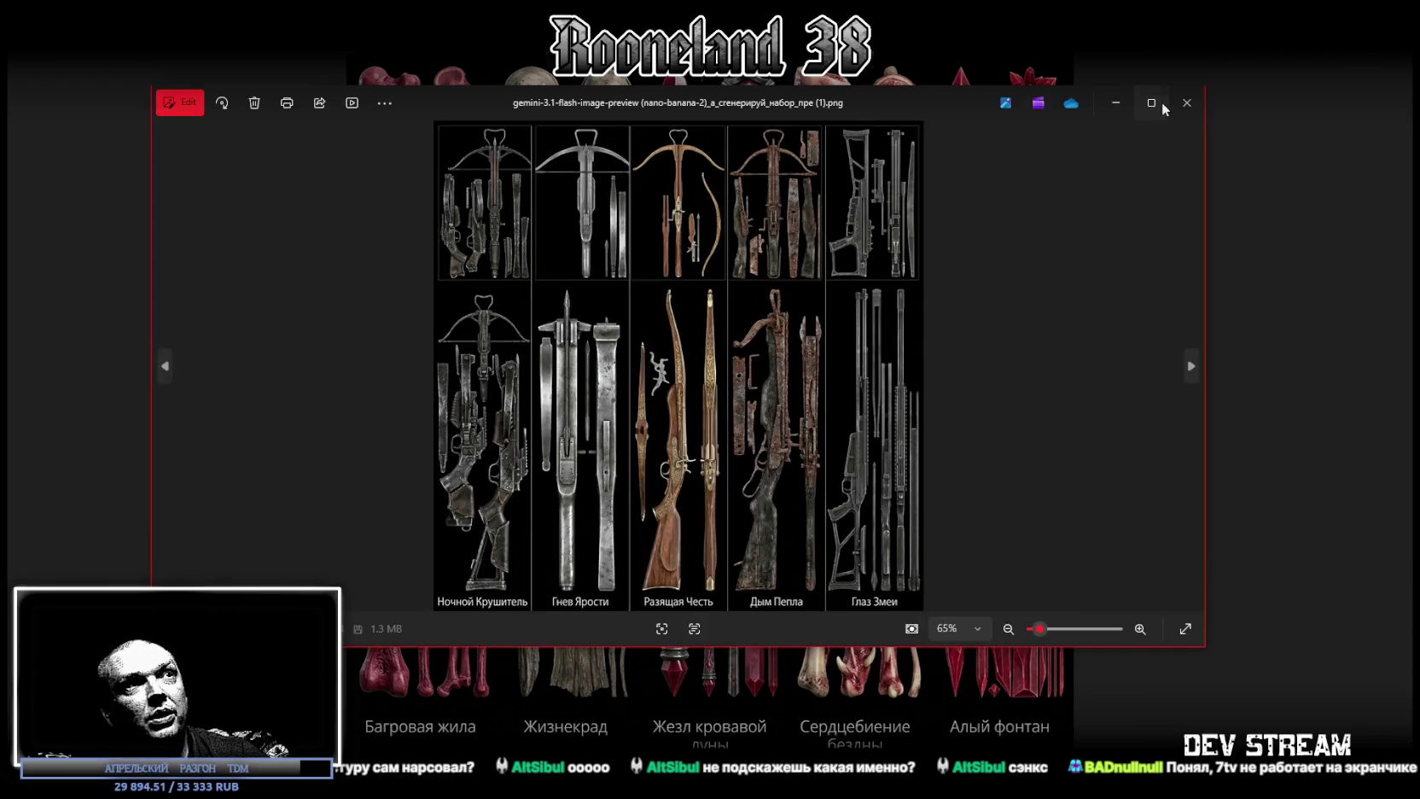
pyautogui.click(1162, 104)
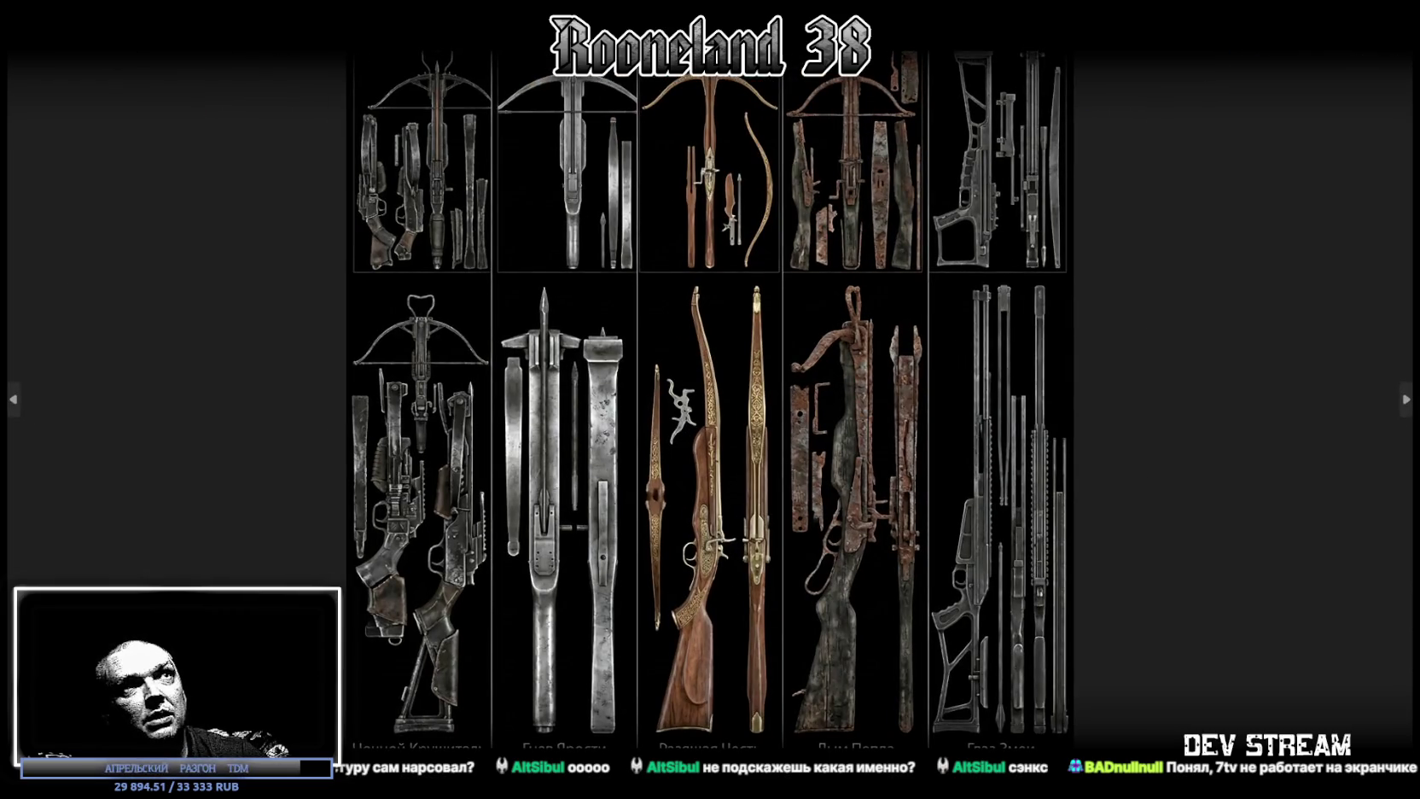
pyautogui.press('Escape')
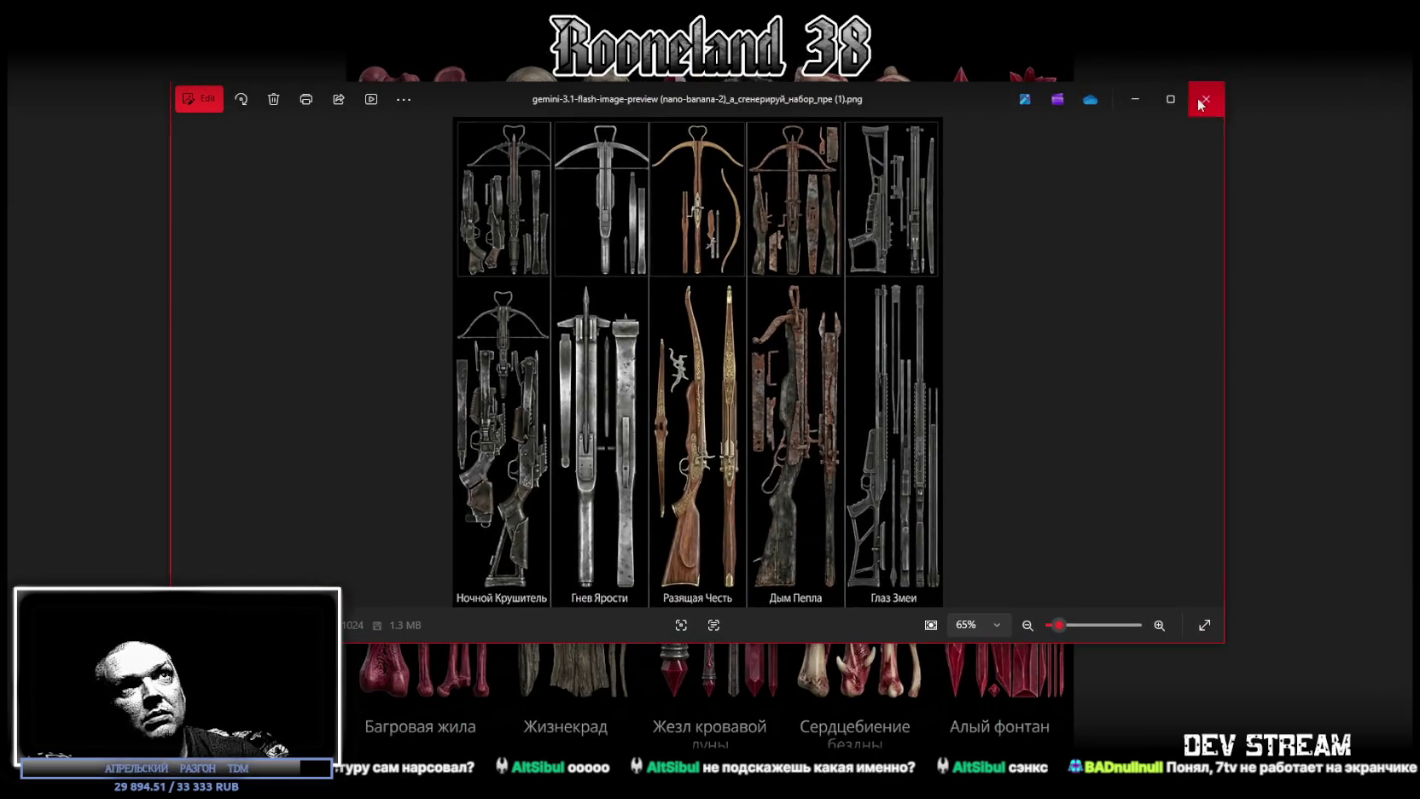
pyautogui.click(1205, 100)
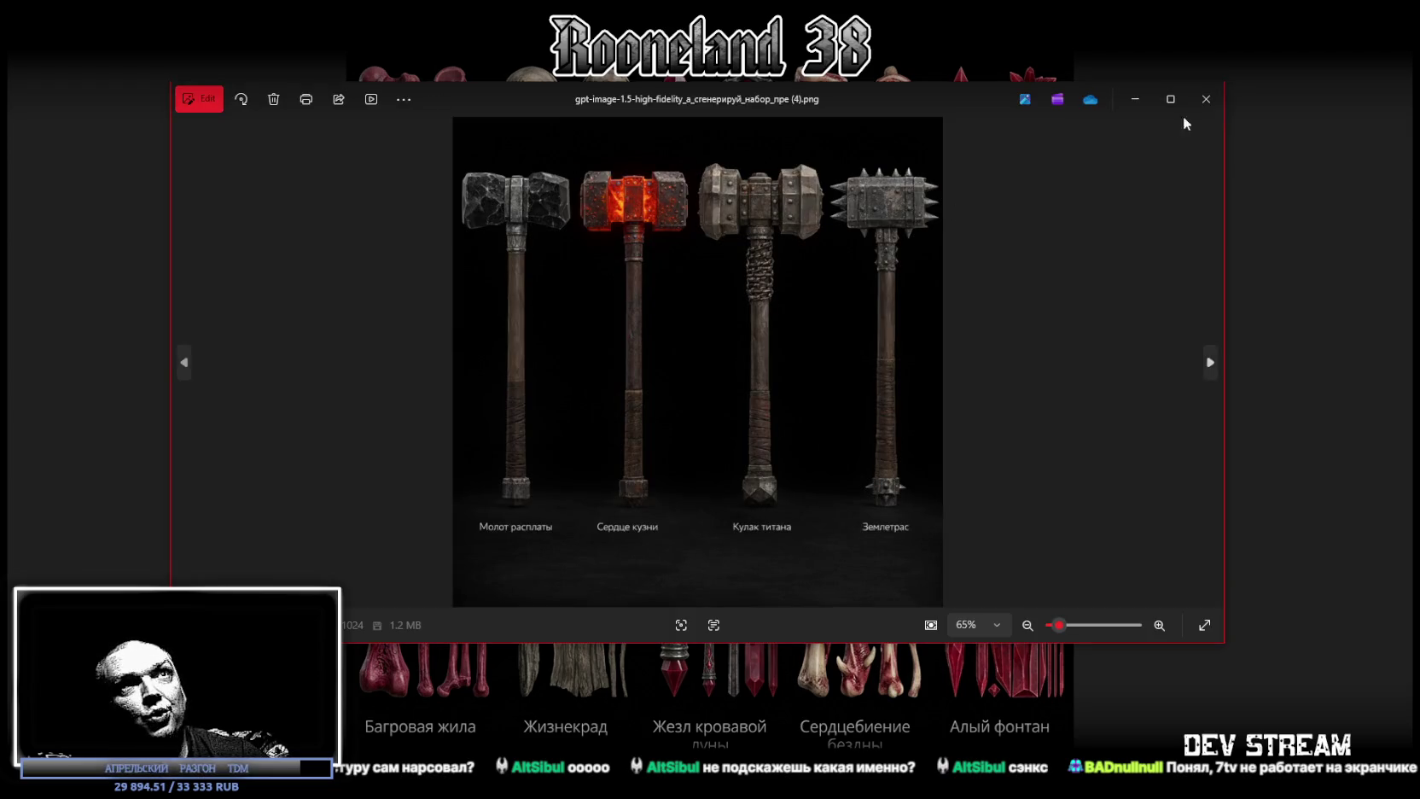
# Glance at the hammer and red staffs sheets, then close Photos to return to Blockbench.
pyautogui.click(1162, 107)
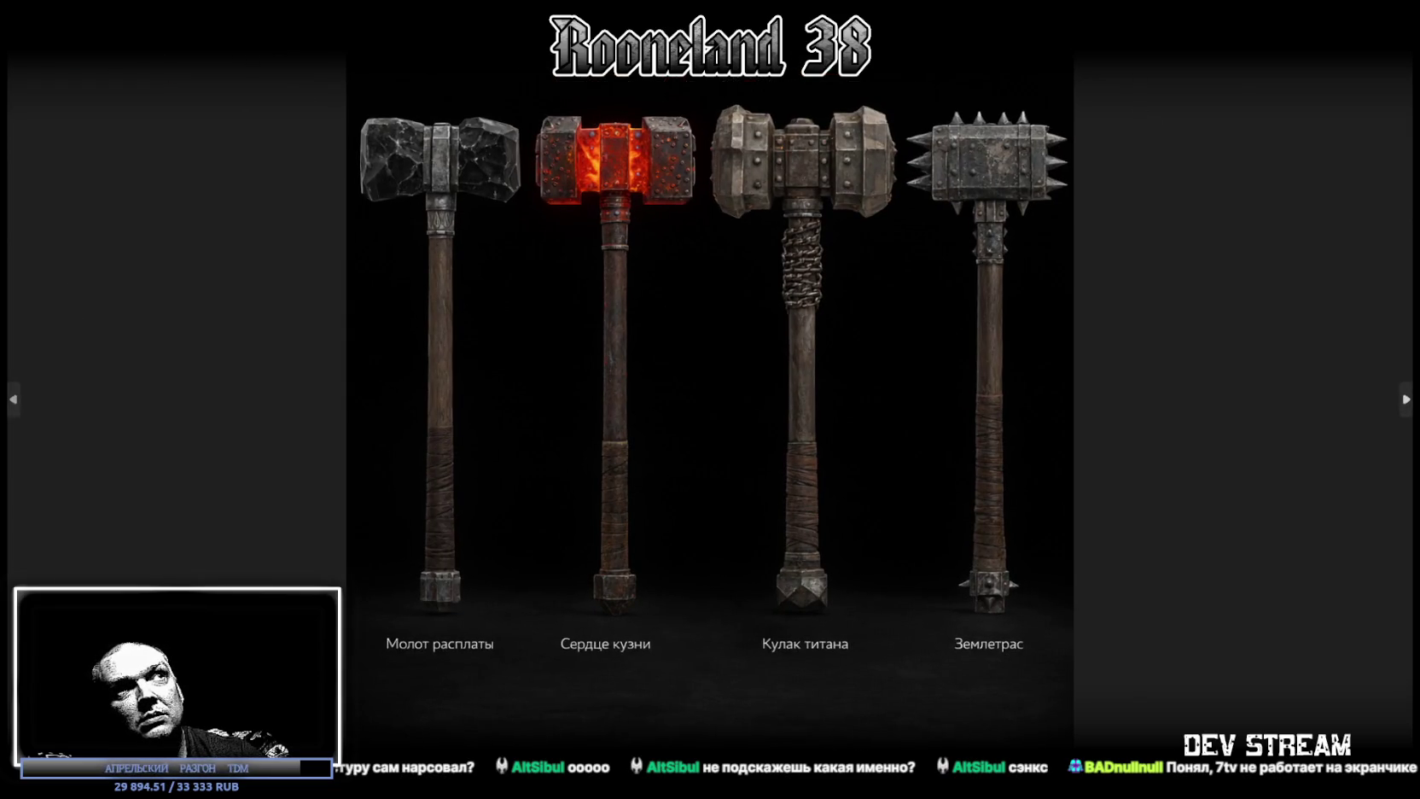
pyautogui.press('Left')
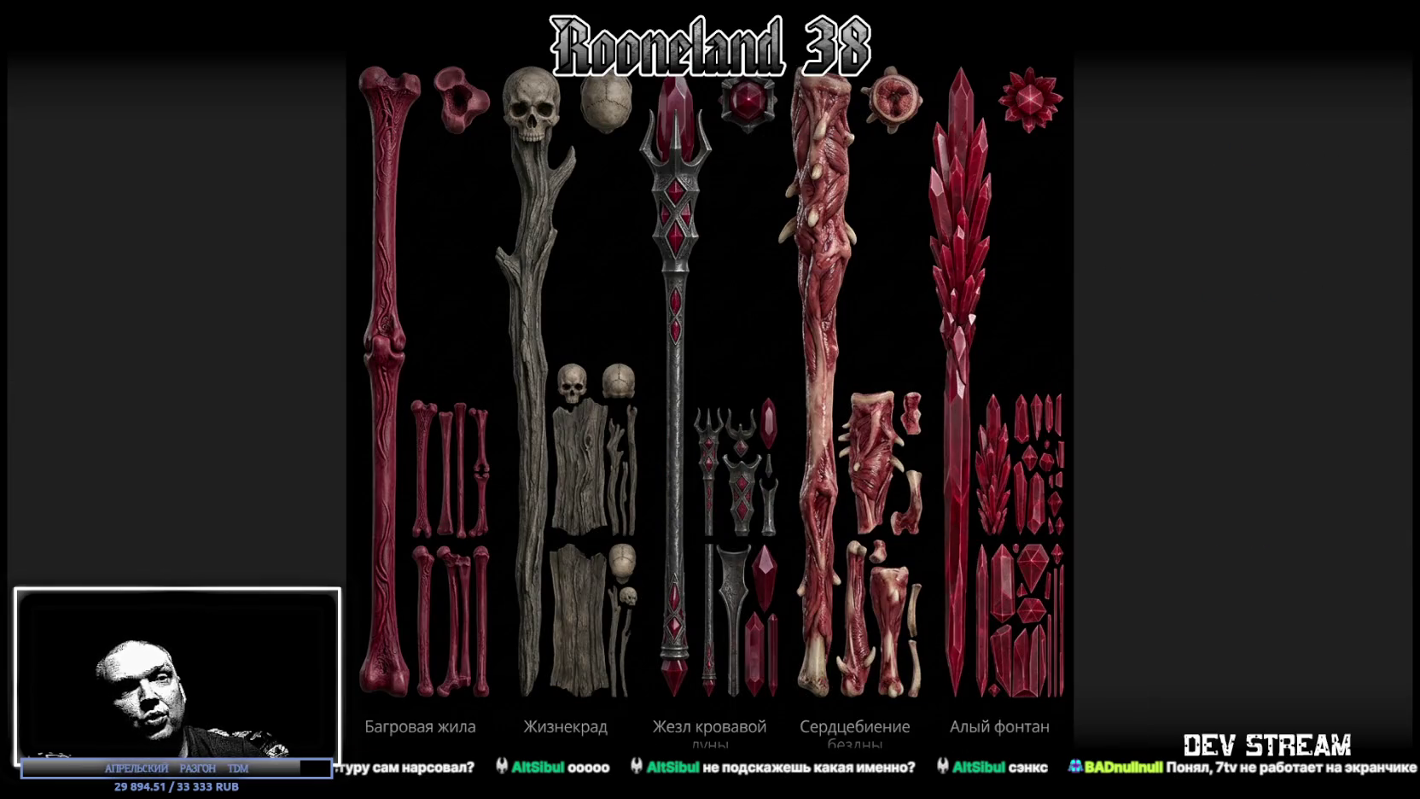
pyautogui.press('Escape')
pyautogui.hotkey('alt', 'F4')
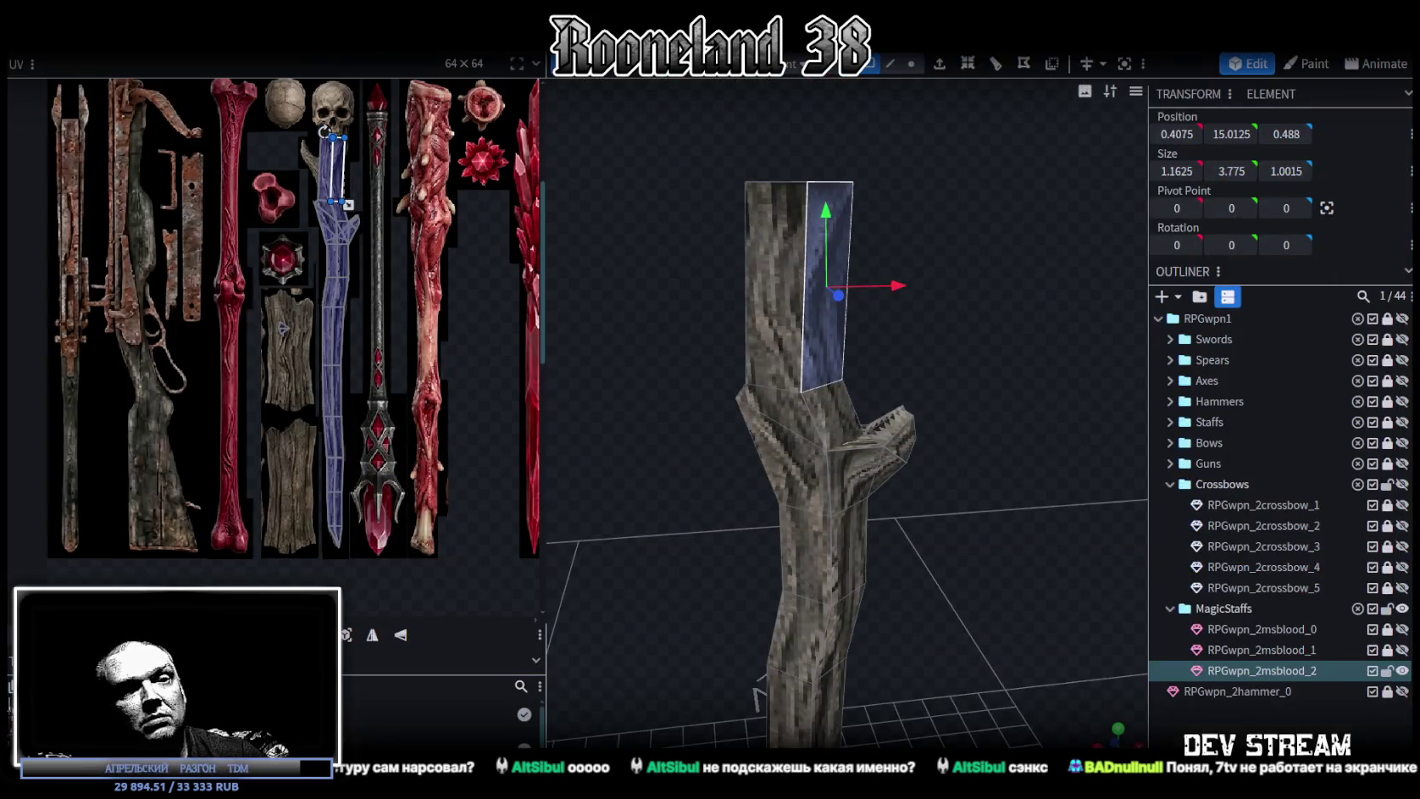
# Hide the magic staff, expand the Hammers group and show RPGwpn_2hammer_1.
pyautogui.click(1401, 670)
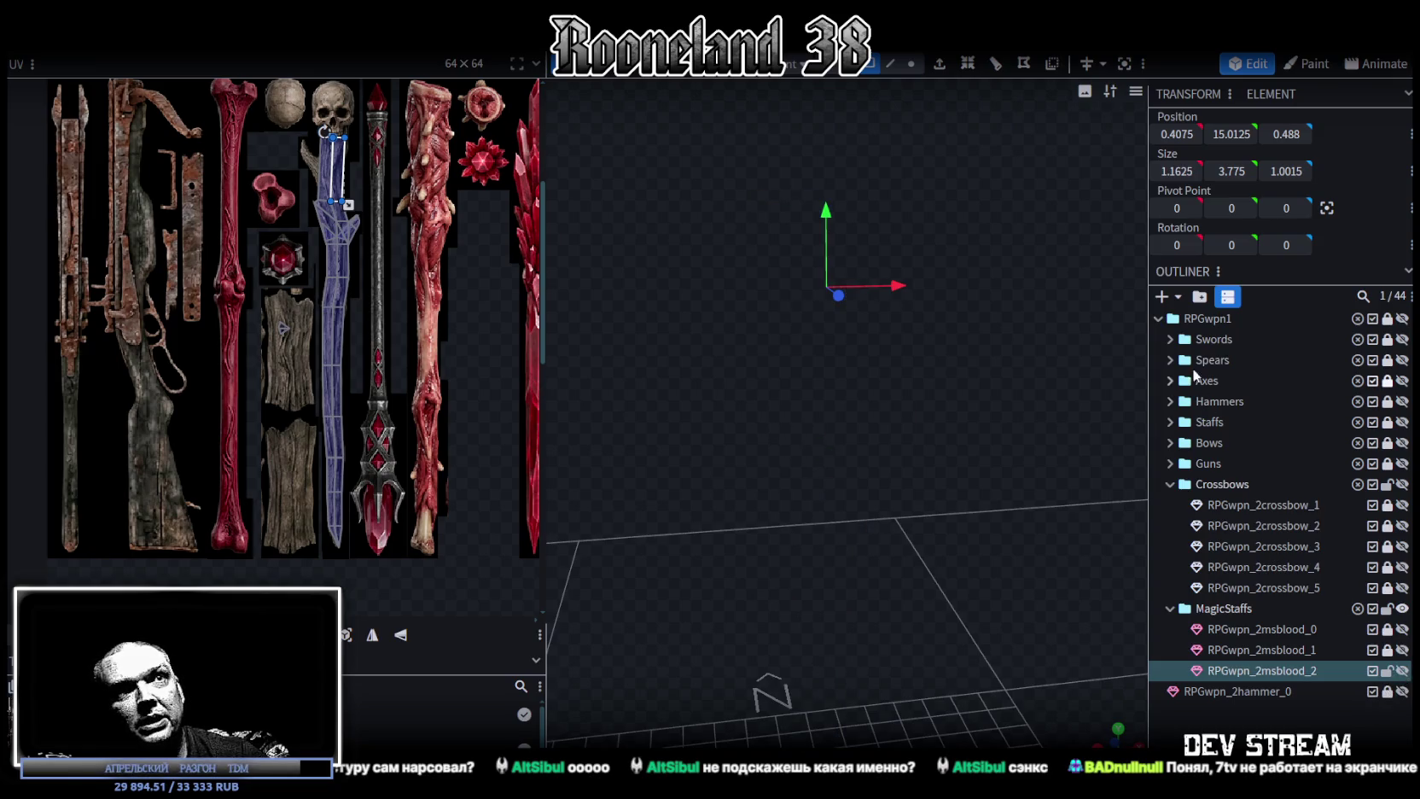
pyautogui.click(1170, 401)
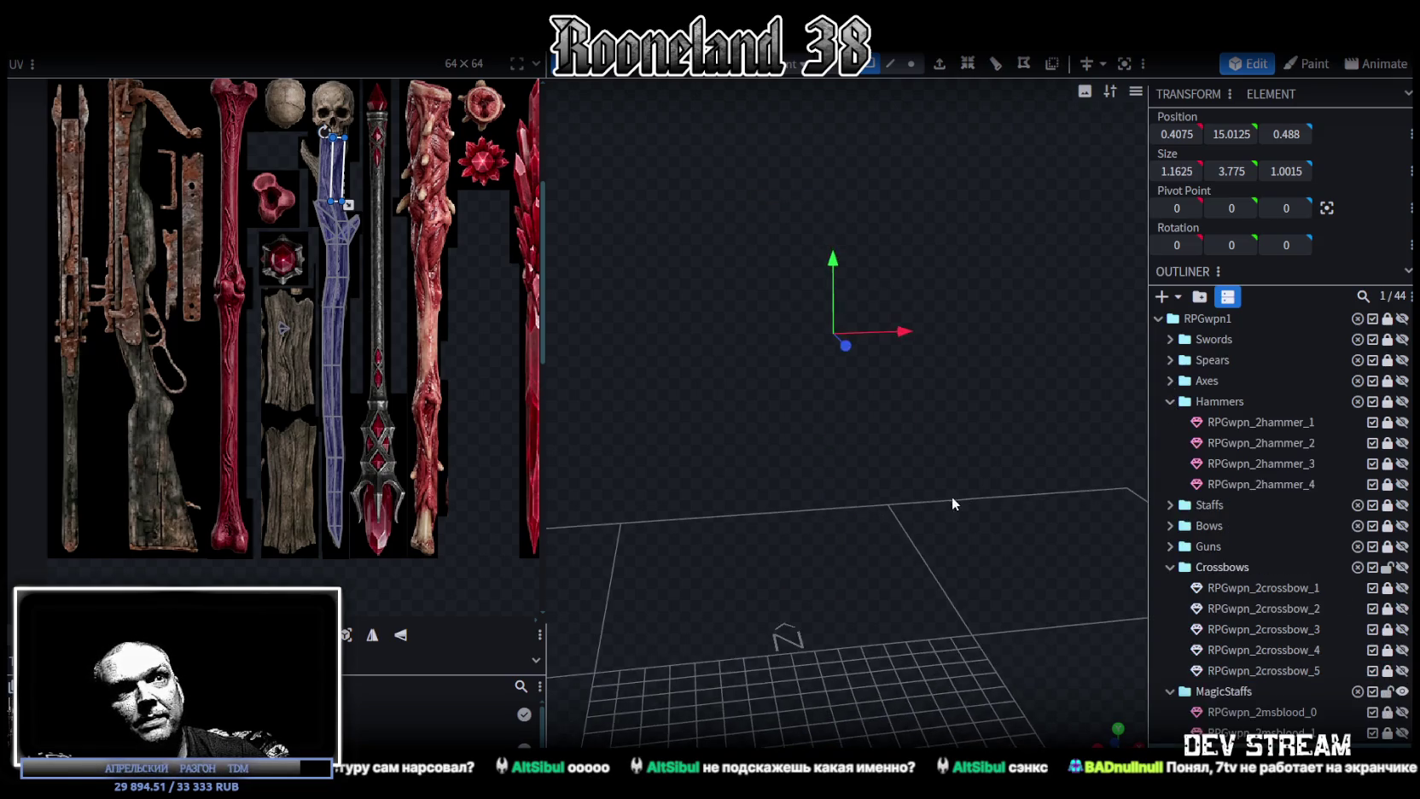
pyautogui.click(1401, 421)
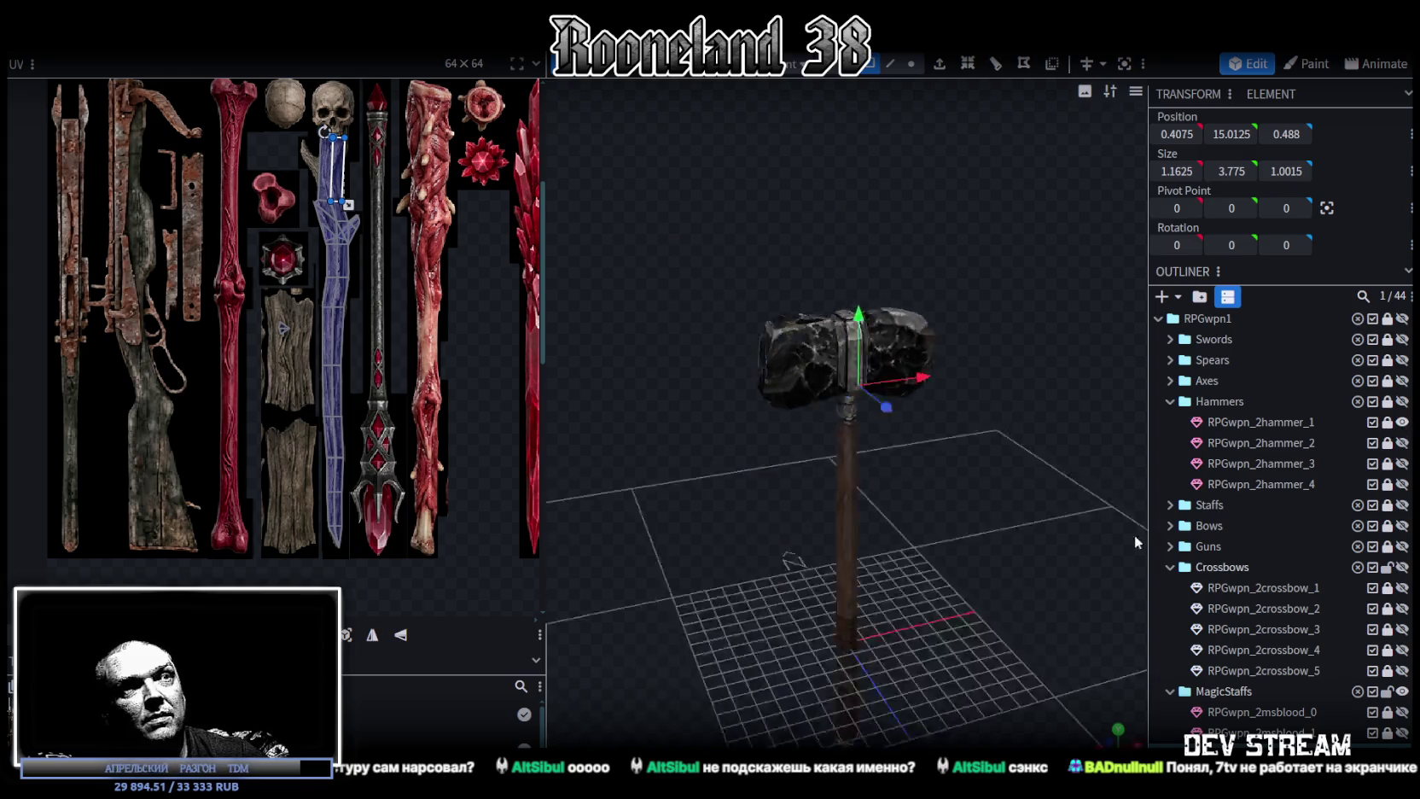
pyautogui.scroll(-2, 1280, 512)
pyautogui.click(1023, 562)
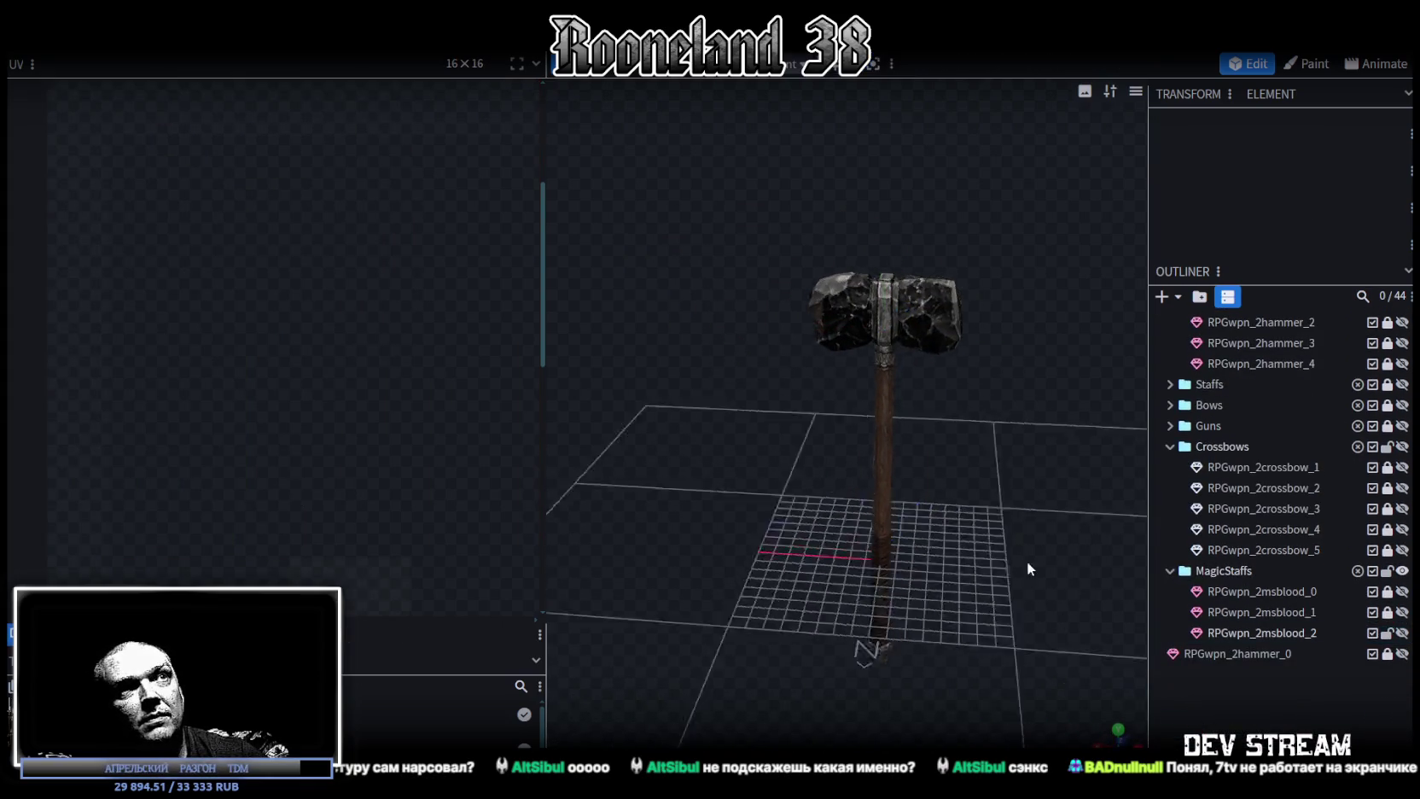
pyautogui.scroll(2, 1023, 561)
pyautogui.scroll(2, 1015, 528)
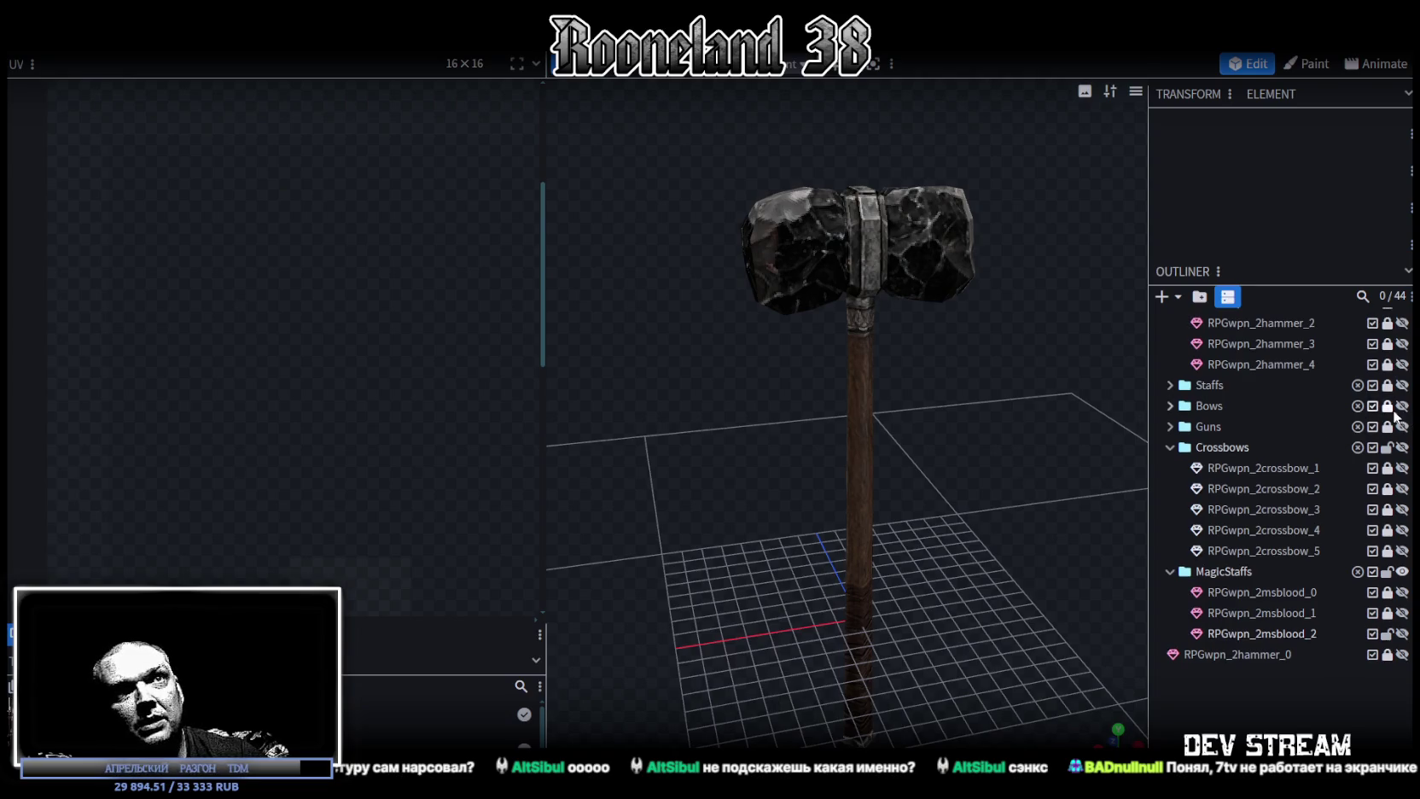
pyautogui.scroll(2, 1395, 416)
# View hammers 2, 3 and the spiked RPGwpn_2hammer_4 one at a time.
pyautogui.click(1401, 375)
pyautogui.click(1401, 396)
pyautogui.moveTo(1000, 424)
pyautogui.mouseDown()
pyautogui.moveTo(835, 423)
pyautogui.moveTo(953, 555)
pyautogui.moveTo(868, 493)
pyautogui.moveTo(1019, 553)
pyautogui.moveTo(937, 525)
pyautogui.mouseUp()
pyautogui.click(1402, 396)
pyautogui.click(1401, 416)
pyautogui.moveTo(838, 413)
pyautogui.mouseDown()
pyautogui.moveTo(770, 454)
pyautogui.moveTo(852, 461)
pyautogui.moveTo(944, 434)
pyautogui.moveTo(688, 427)
pyautogui.moveTo(900, 425)
pyautogui.moveTo(906, 439)
pyautogui.mouseUp()
pyautogui.moveTo(904, 440); pyautogui.dragTo(845, 424, button='right')
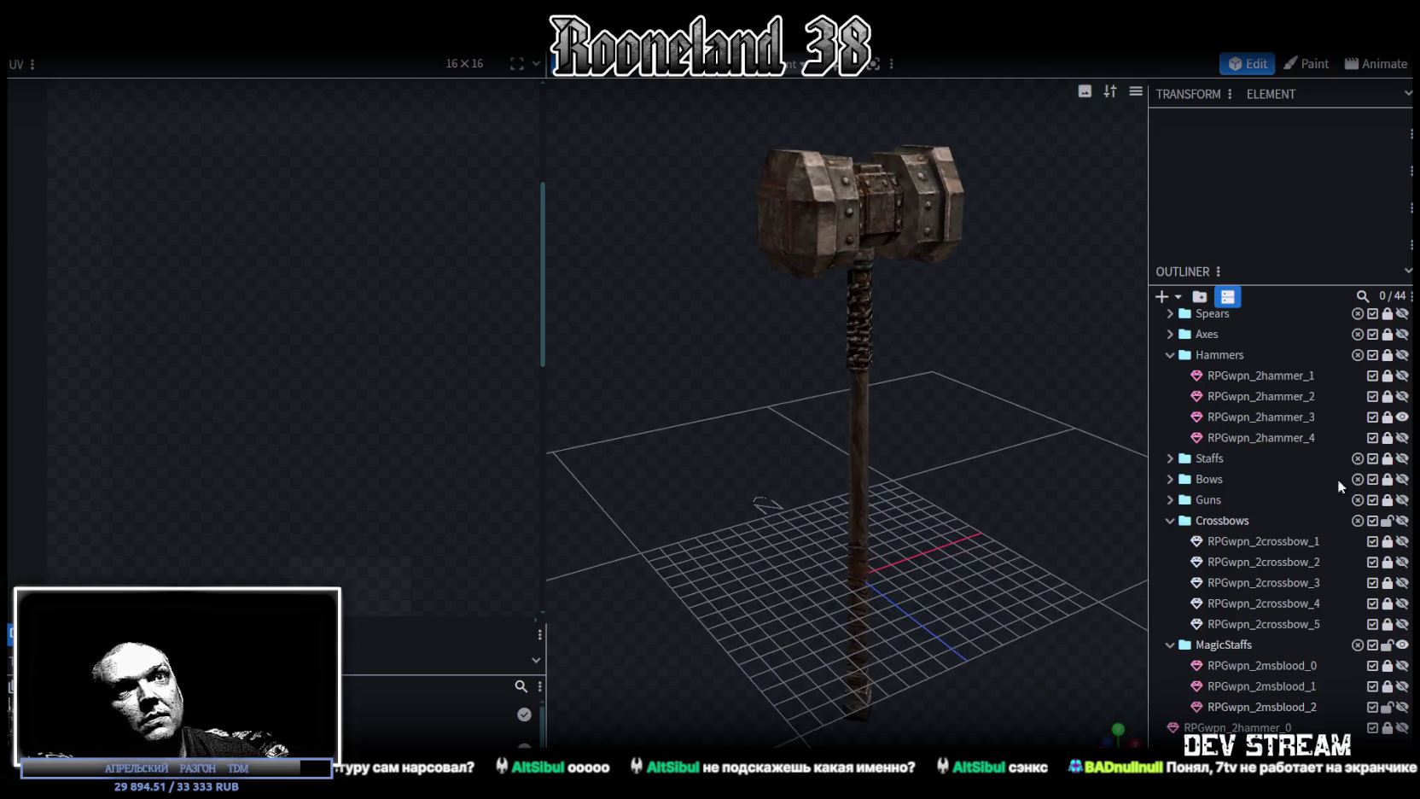
pyautogui.click(1401, 416)
pyautogui.click(1402, 437)
pyautogui.moveTo(1057, 392)
pyautogui.mouseDown()
pyautogui.moveTo(814, 424)
pyautogui.moveTo(874, 440)
pyautogui.moveTo(835, 464)
pyautogui.moveTo(792, 417)
pyautogui.moveTo(842, 421)
pyautogui.moveTo(863, 502)
pyautogui.moveTo(940, 505)
pyautogui.moveTo(696, 474)
pyautogui.moveTo(837, 486)
pyautogui.moveTo(1001, 449)
pyautogui.mouseUp()
# Save the project as RPGweapon.bbmodel.
pyautogui.scroll(3, 863, 502)
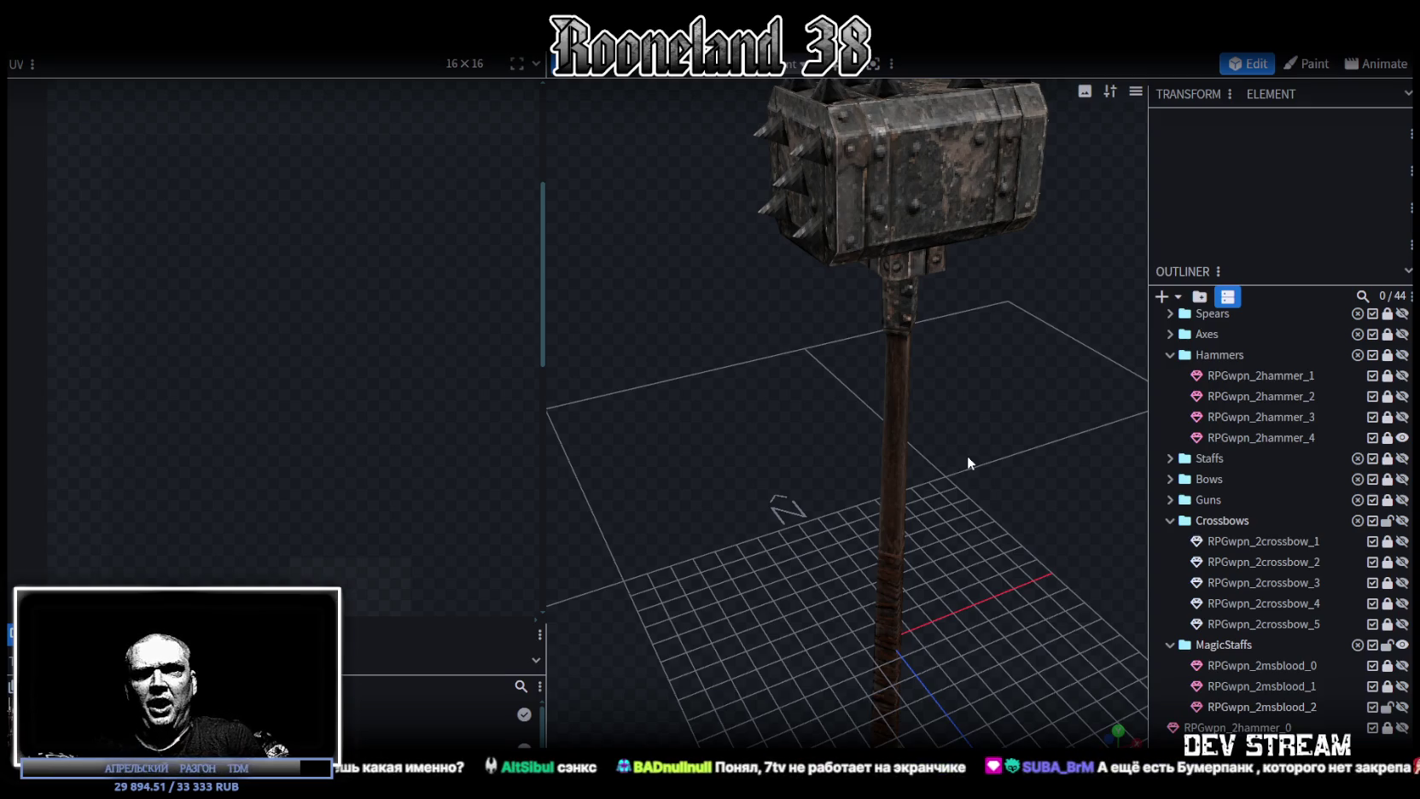
pyautogui.scroll(-4, 841, 490)
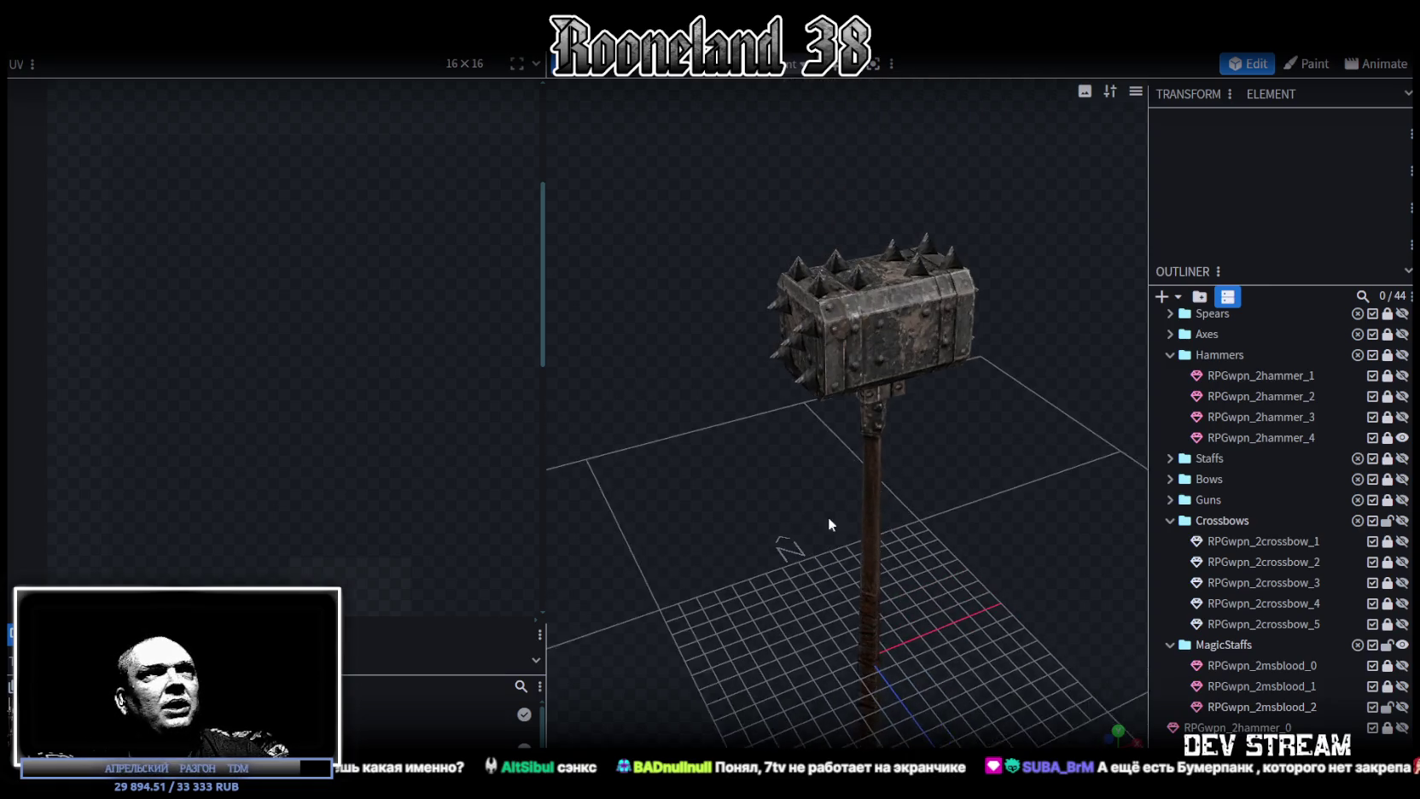
pyautogui.hotkey('ctrl', 's')
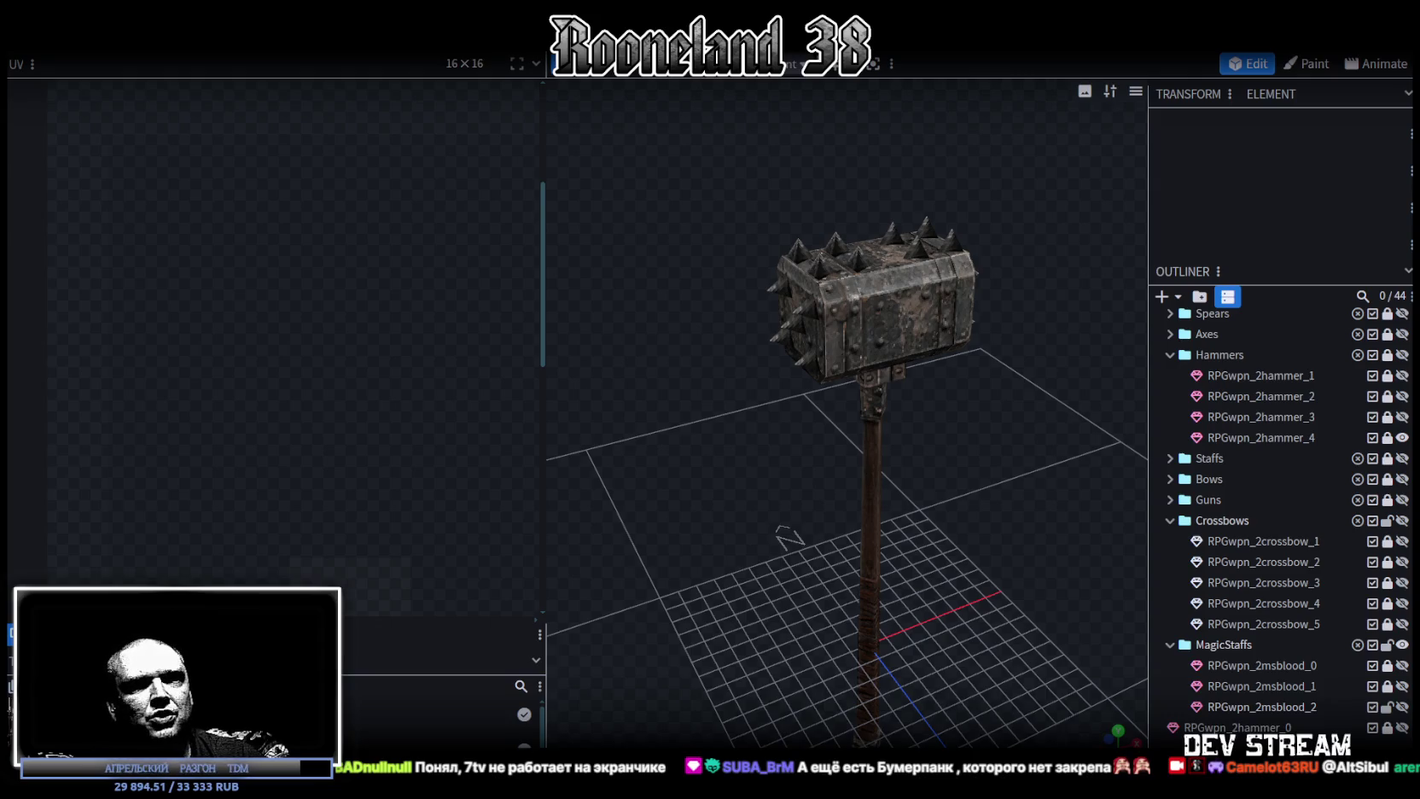
# Hide RPGwpn_2hammer_4, collapse the Hammers folder and show the red staff RPGwpn_2msblood_1.
pyautogui.moveTo(839, 562)
pyautogui.mouseDown()
pyautogui.moveTo(688, 521)
pyautogui.moveTo(721, 514)
pyautogui.moveTo(822, 308)
pyautogui.mouseUp()
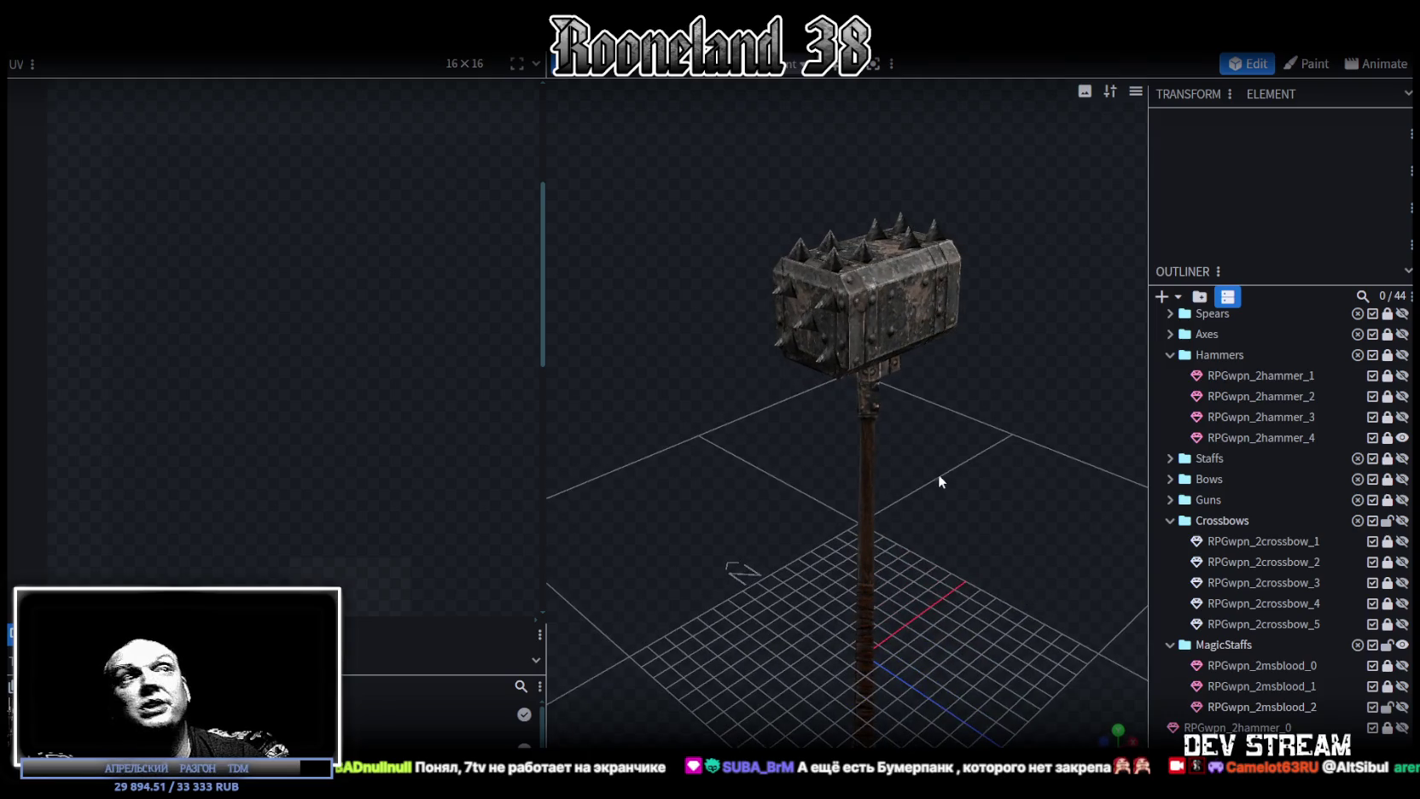
pyautogui.scroll(2, 807, 411)
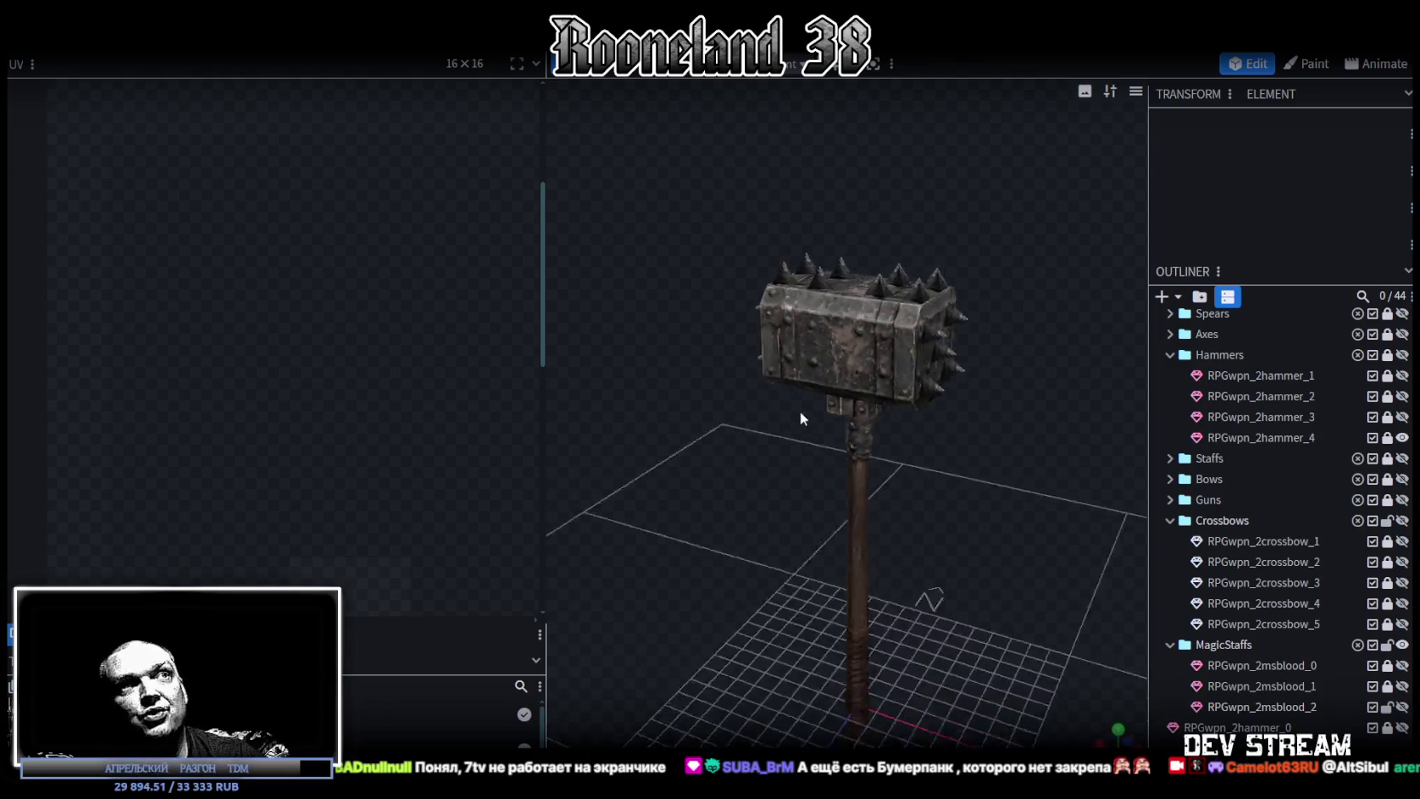
pyautogui.scroll(3, 814, 411)
pyautogui.moveTo(814, 410)
pyautogui.mouseDown()
pyautogui.moveTo(782, 414)
pyautogui.moveTo(968, 469)
pyautogui.moveTo(718, 438)
pyautogui.moveTo(794, 380)
pyautogui.mouseUp()
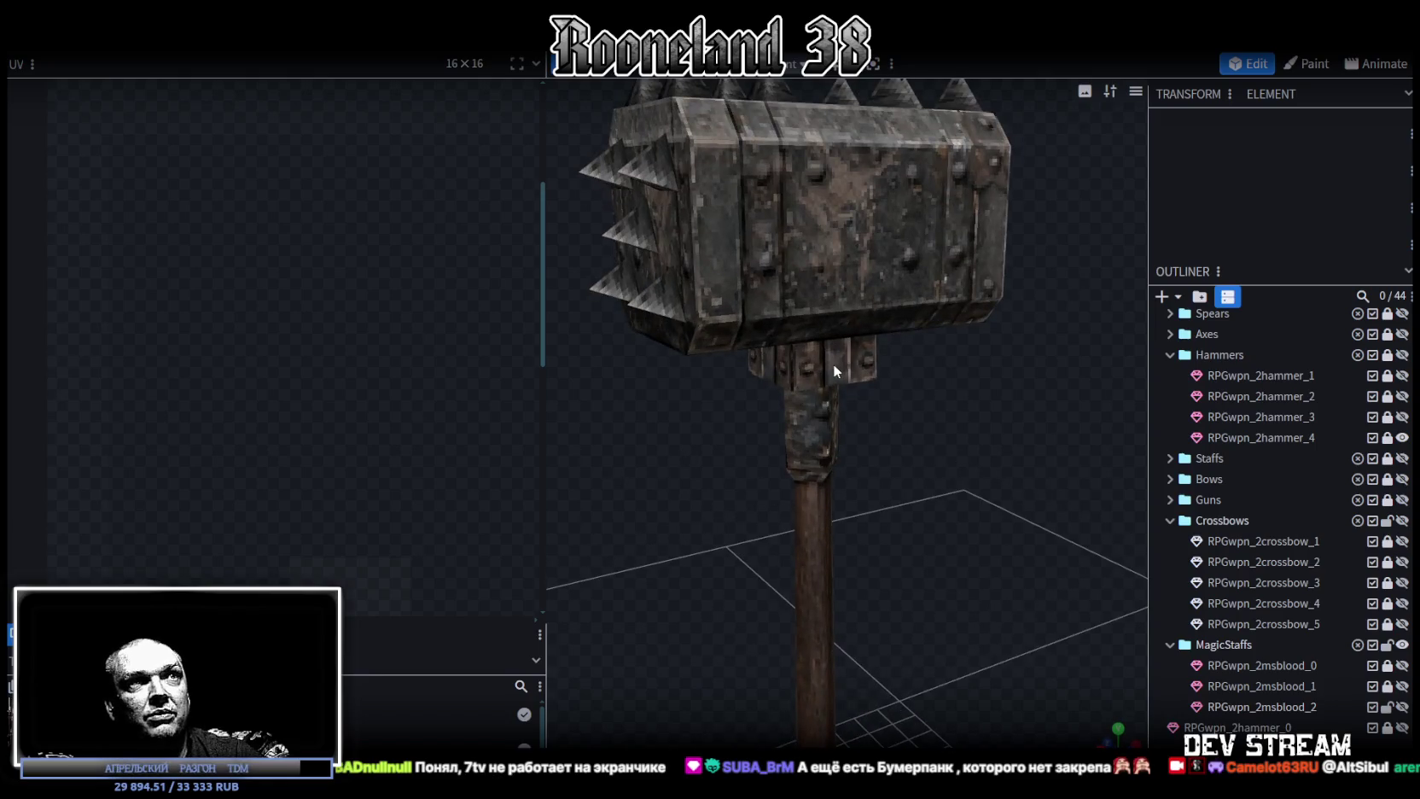
pyautogui.moveTo(542, 230); pyautogui.dragTo(372, 218)
pyautogui.moveTo(600, 275)
pyautogui.mouseDown()
pyautogui.moveTo(893, 382)
pyautogui.moveTo(1109, 393)
pyautogui.mouseUp()
pyautogui.scroll(1, 1369, 489)
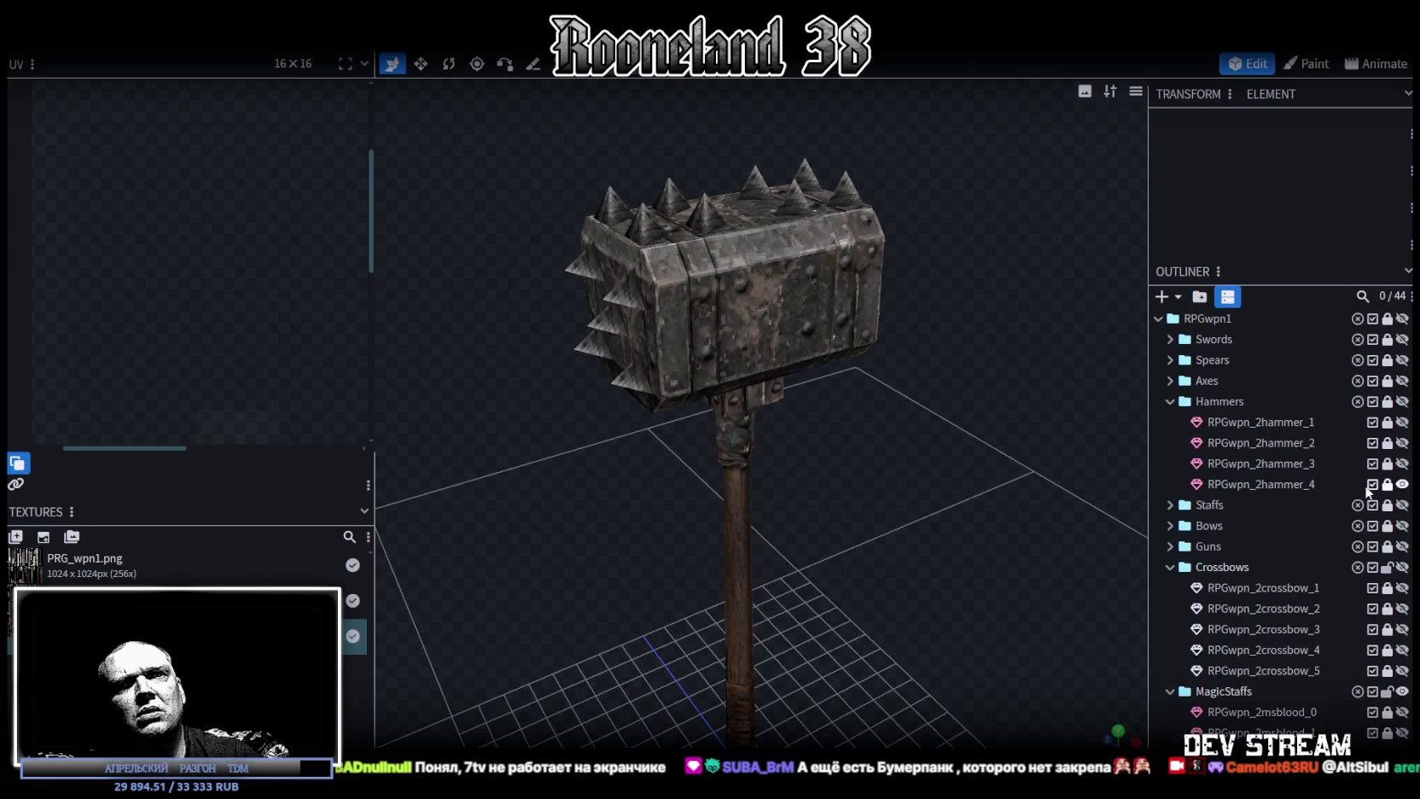
pyautogui.click(1402, 484)
pyautogui.click(1170, 401)
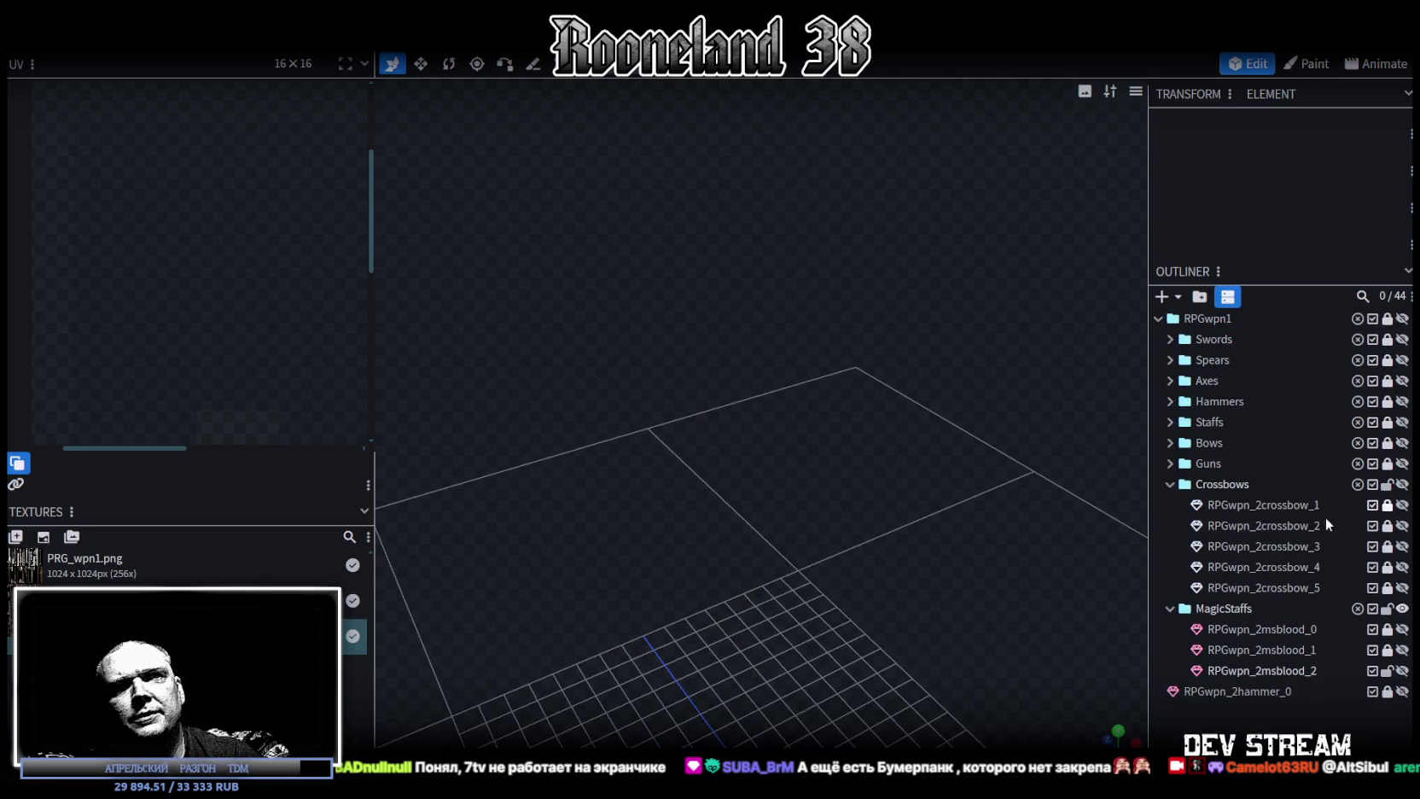
pyautogui.click(1402, 649)
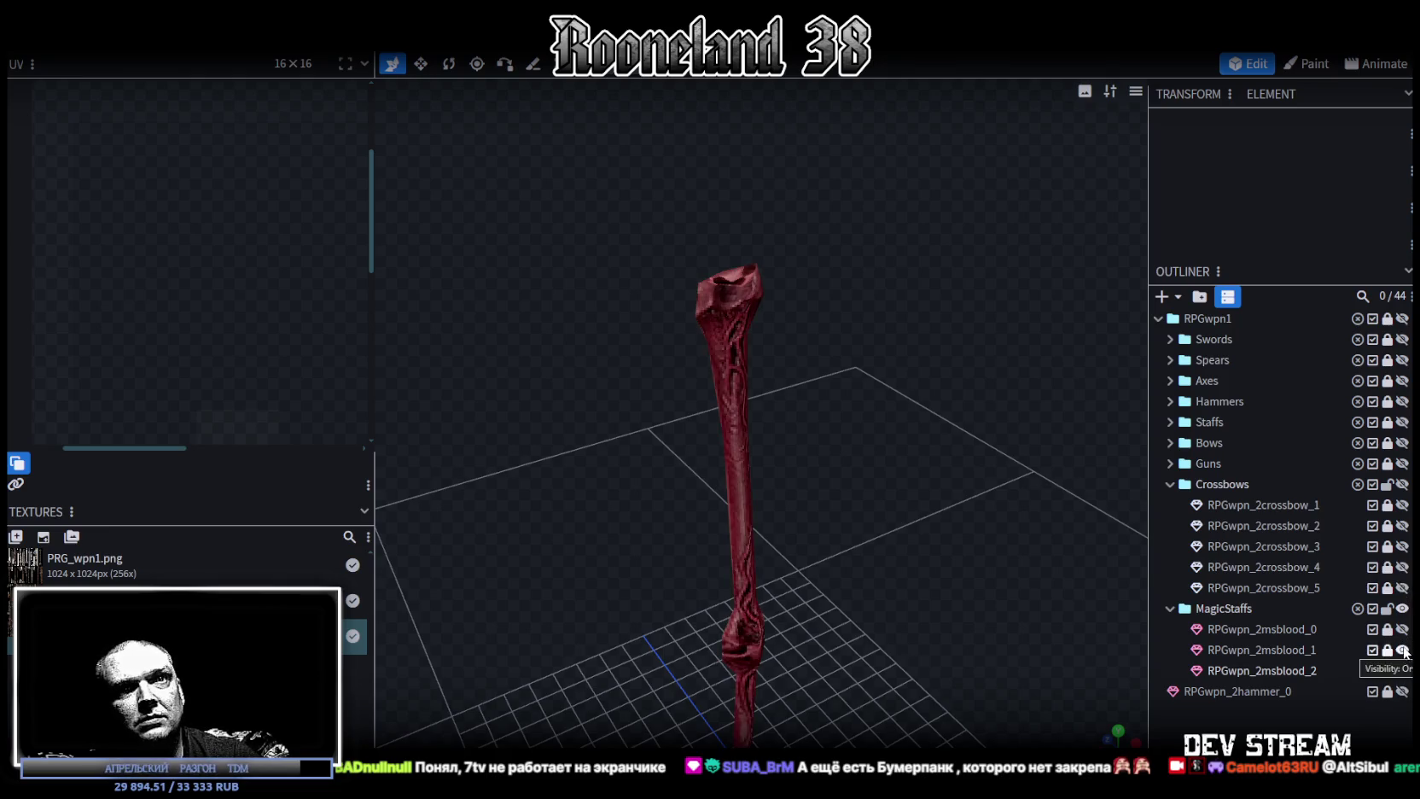
# Show only RPGwpn_2msblood_2, select it, and widen and zoom the UV panel.
pyautogui.click(1402, 649)
pyautogui.click(1401, 670)
pyautogui.moveTo(896, 547)
pyautogui.mouseDown()
pyautogui.moveTo(879, 431)
pyautogui.moveTo(763, 325)
pyautogui.mouseUp()
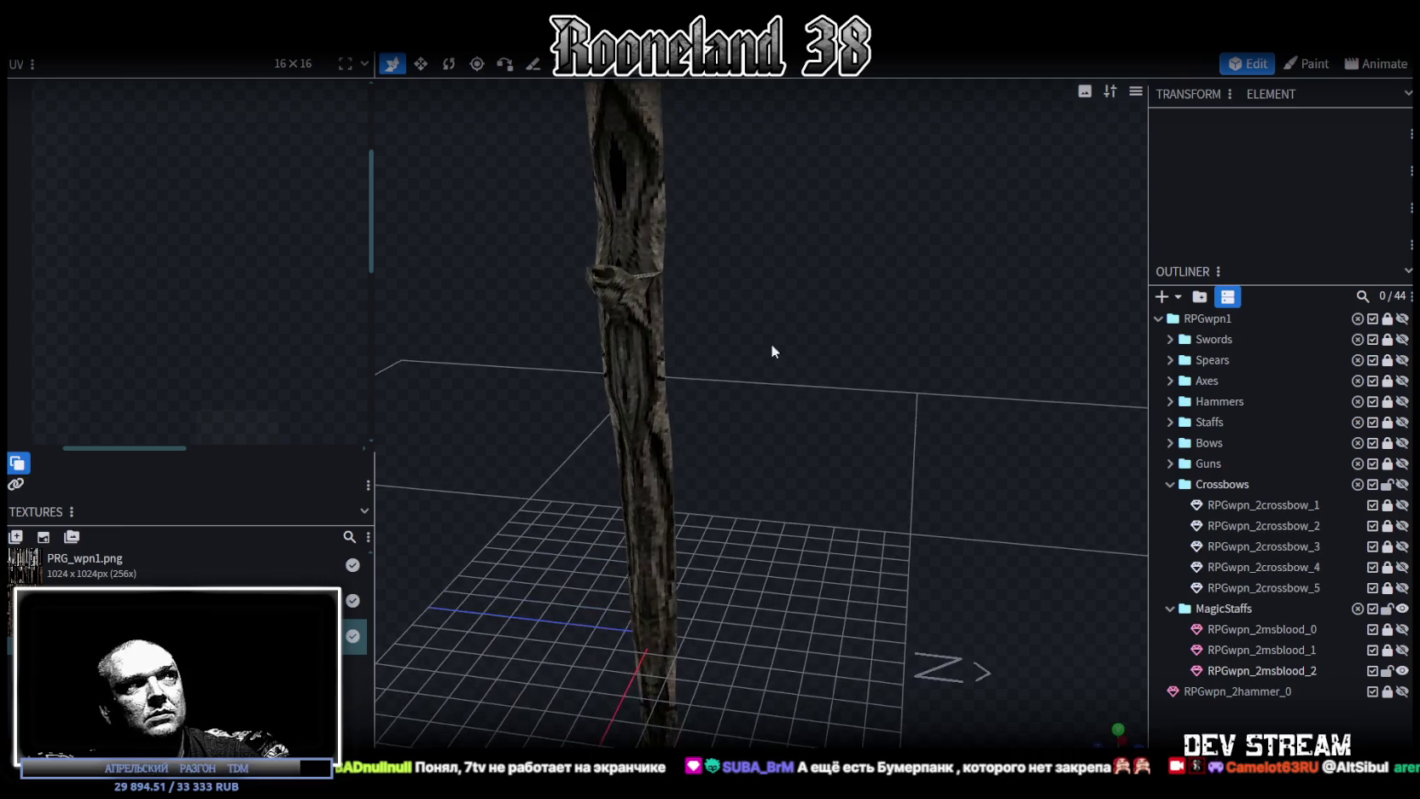
pyautogui.click(774, 346)
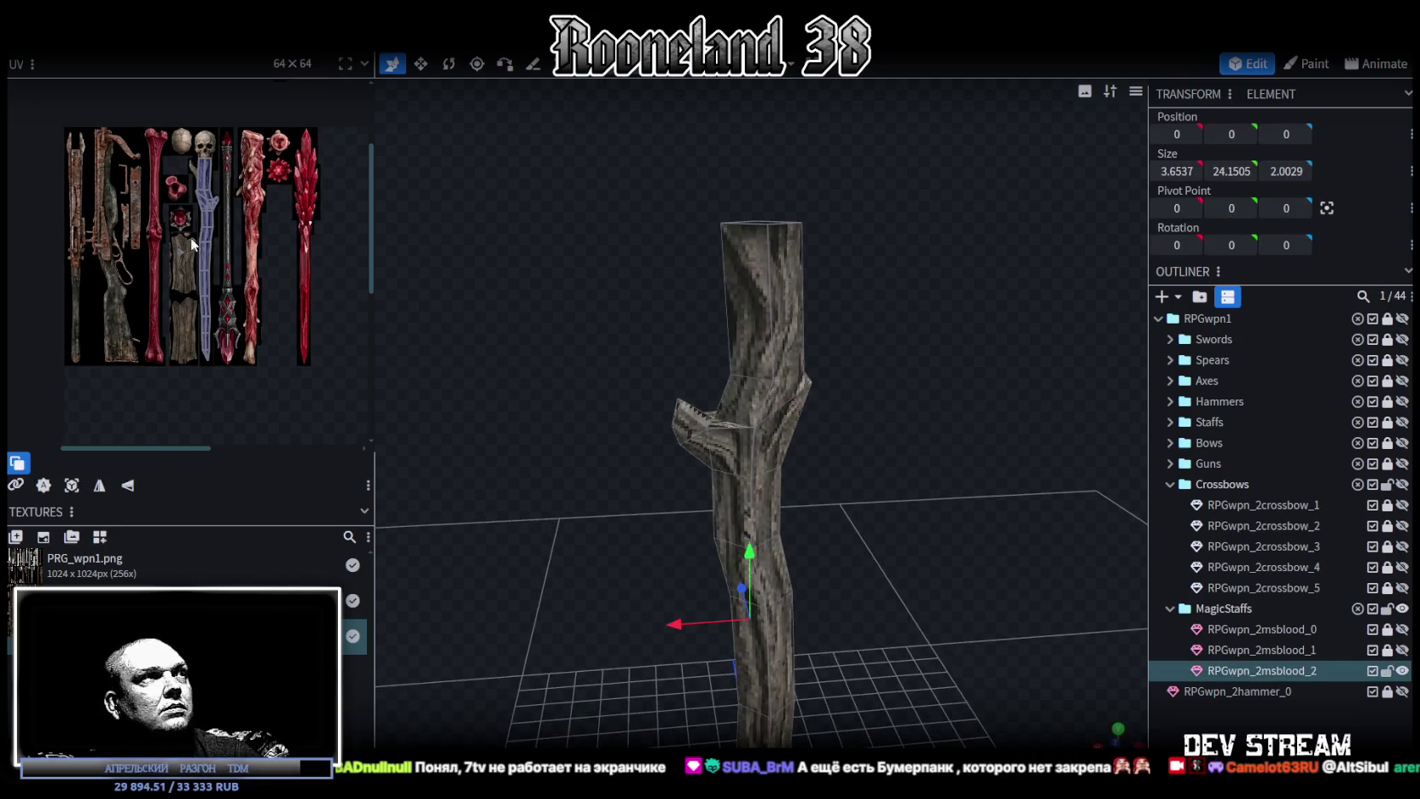
pyautogui.moveTo(375, 160); pyautogui.dragTo(533, 171)
pyautogui.scroll(3, 330, 215)
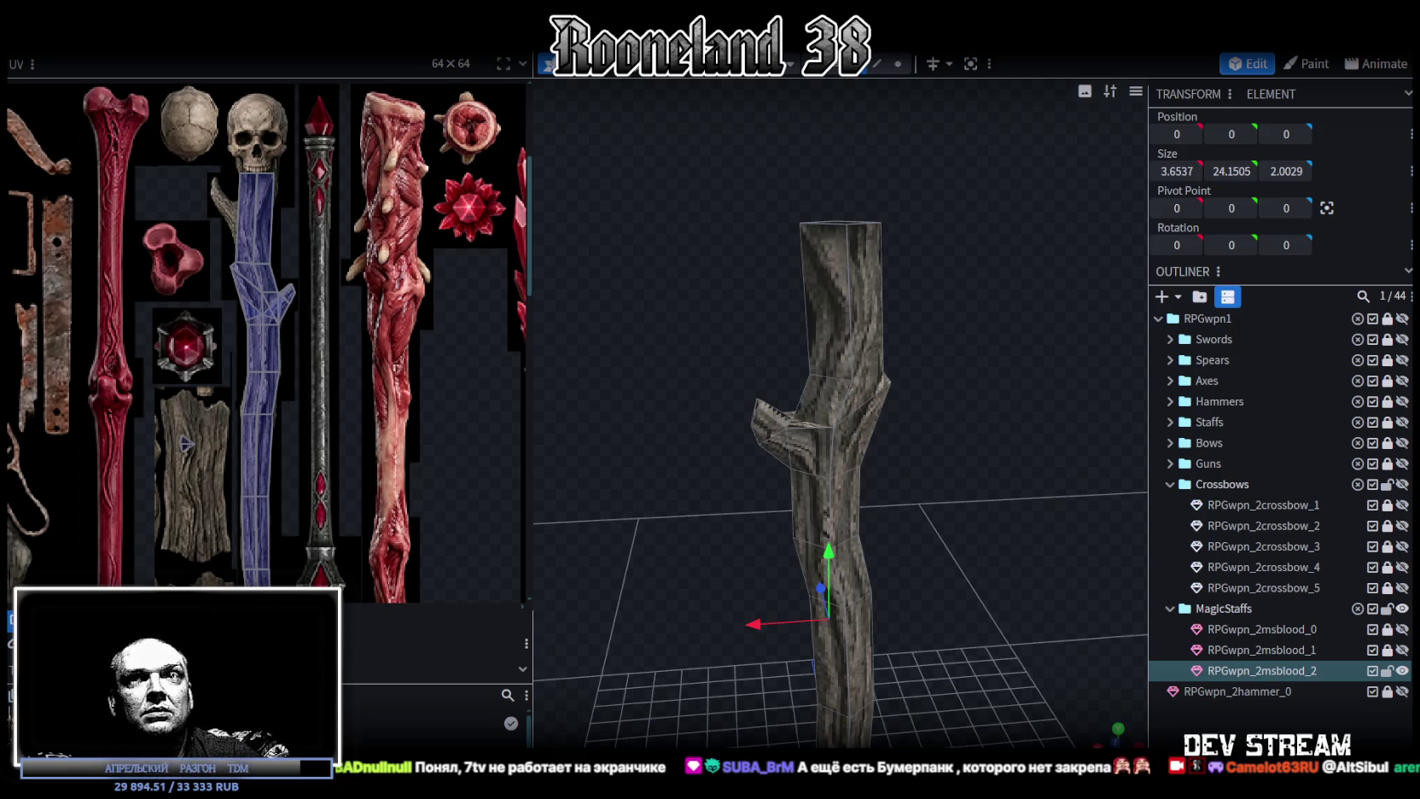
pyautogui.moveTo(927, 392)
pyautogui.mouseDown()
pyautogui.moveTo(935, 291)
pyautogui.moveTo(770, 103)
pyautogui.mouseUp()
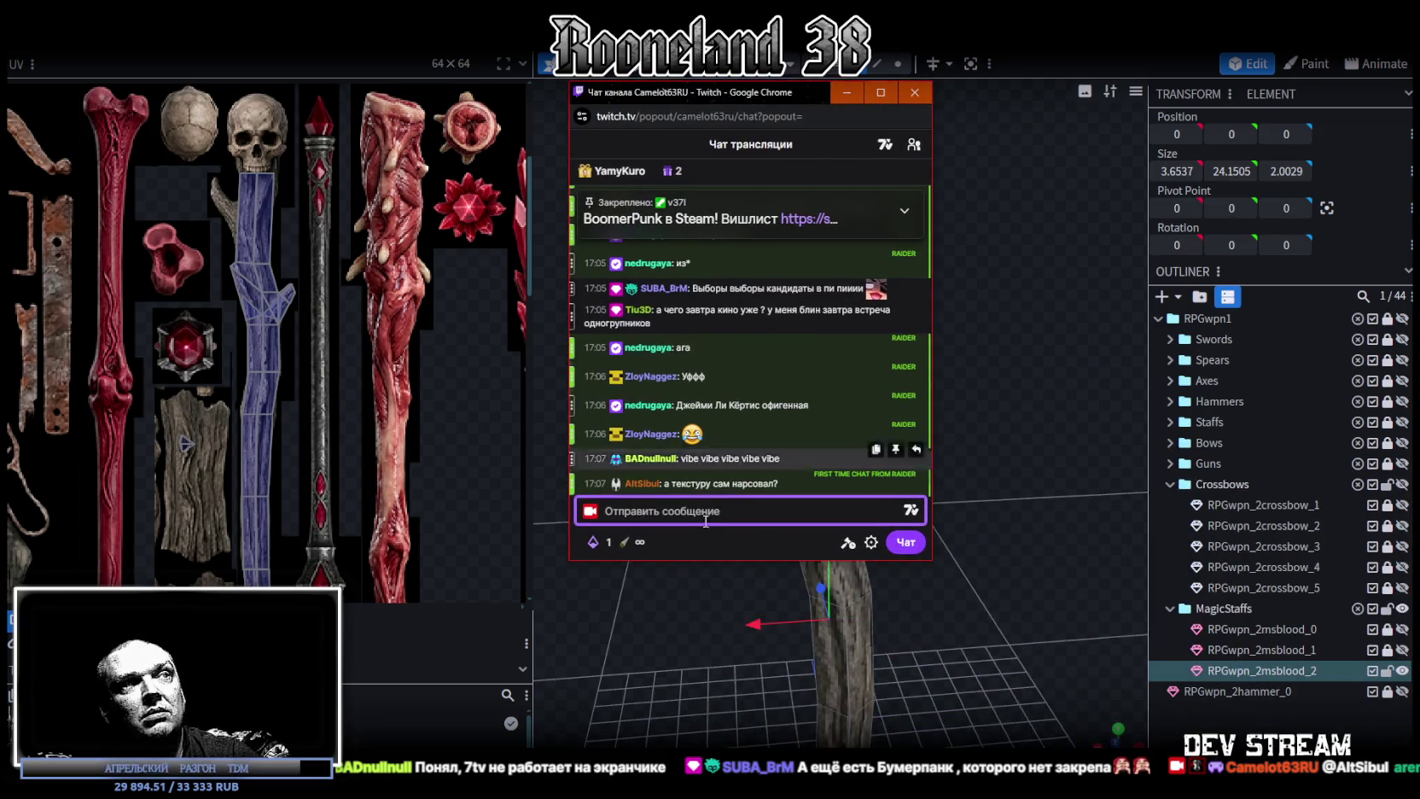
# Enlarge the Twitch chat popout to read messages, then dismiss it.
pyautogui.moveTo(734, 561); pyautogui.dragTo(734, 691)
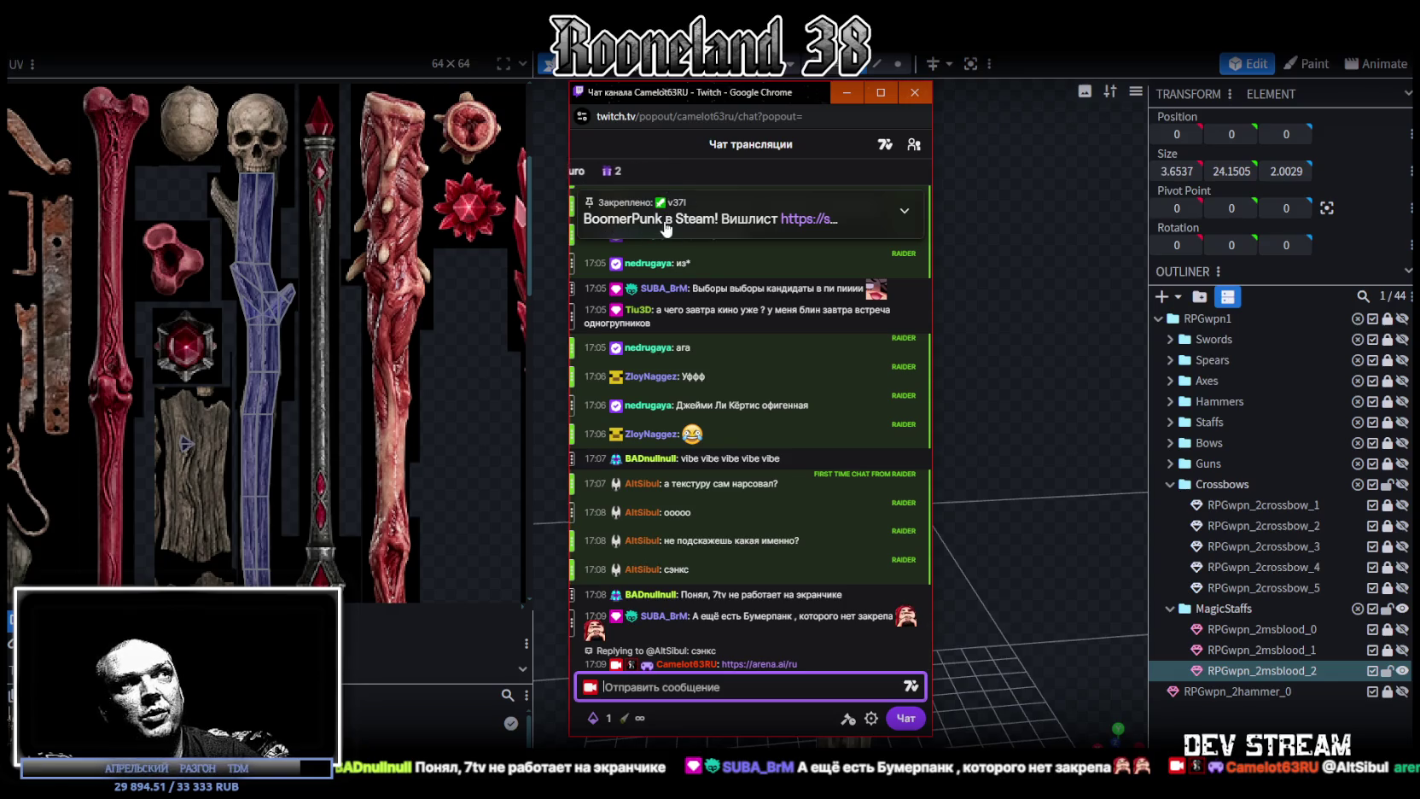
pyautogui.hotkey('alt', 'Tab')
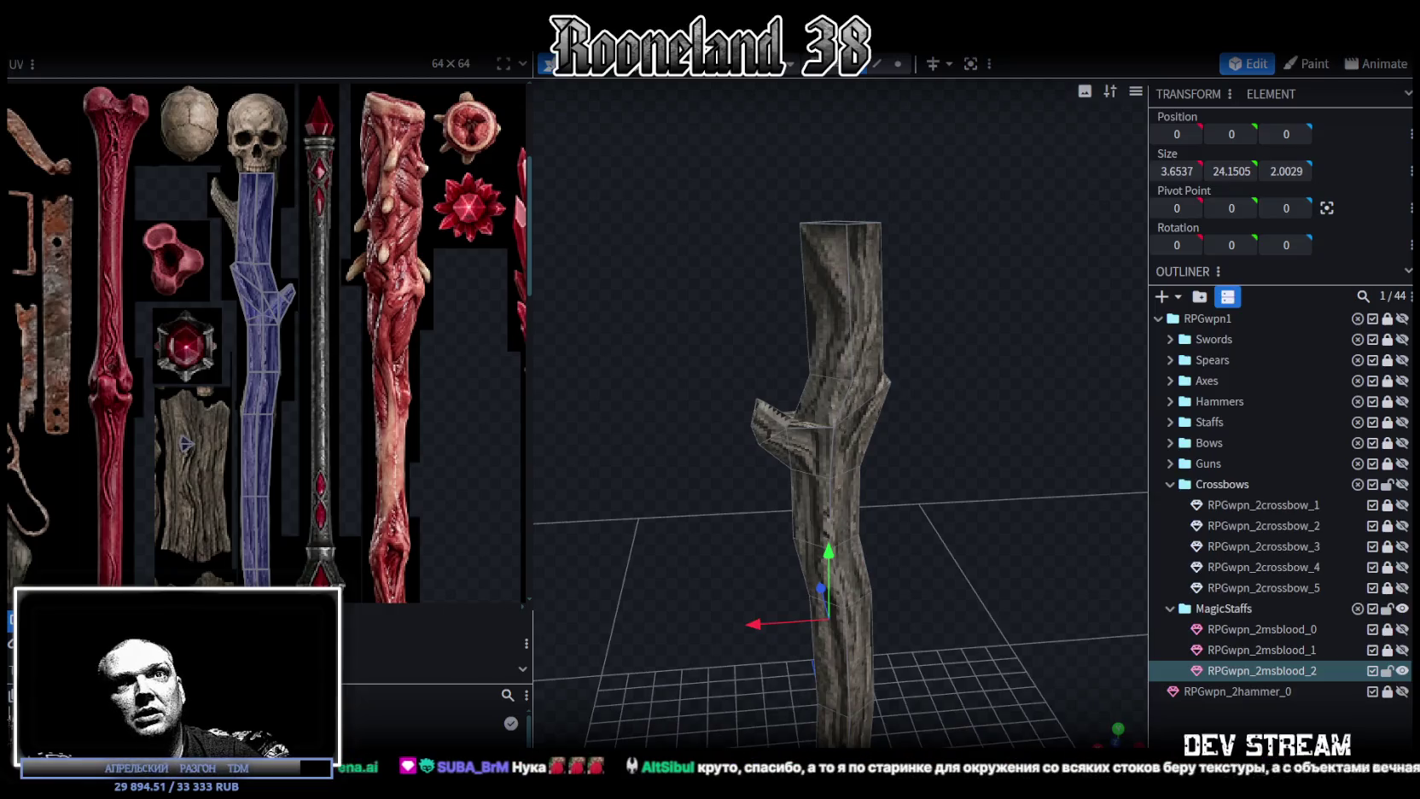
# Box-select the staff's top vertices and raise them from Y 16.9 to 17.9.
pyautogui.moveTo(892, 383)
pyautogui.mouseDown()
pyautogui.moveTo(892, 337)
pyautogui.moveTo(639, 356)
pyautogui.moveTo(482, 320)
pyautogui.mouseUp()
pyautogui.moveTo(765, 280)
pyautogui.mouseDown()
pyautogui.moveTo(973, 277)
pyautogui.moveTo(972, 249)
pyautogui.moveTo(975, 352)
pyautogui.moveTo(991, 369)
pyautogui.moveTo(899, 156)
pyautogui.mouseUp()
pyautogui.click(897, 64)
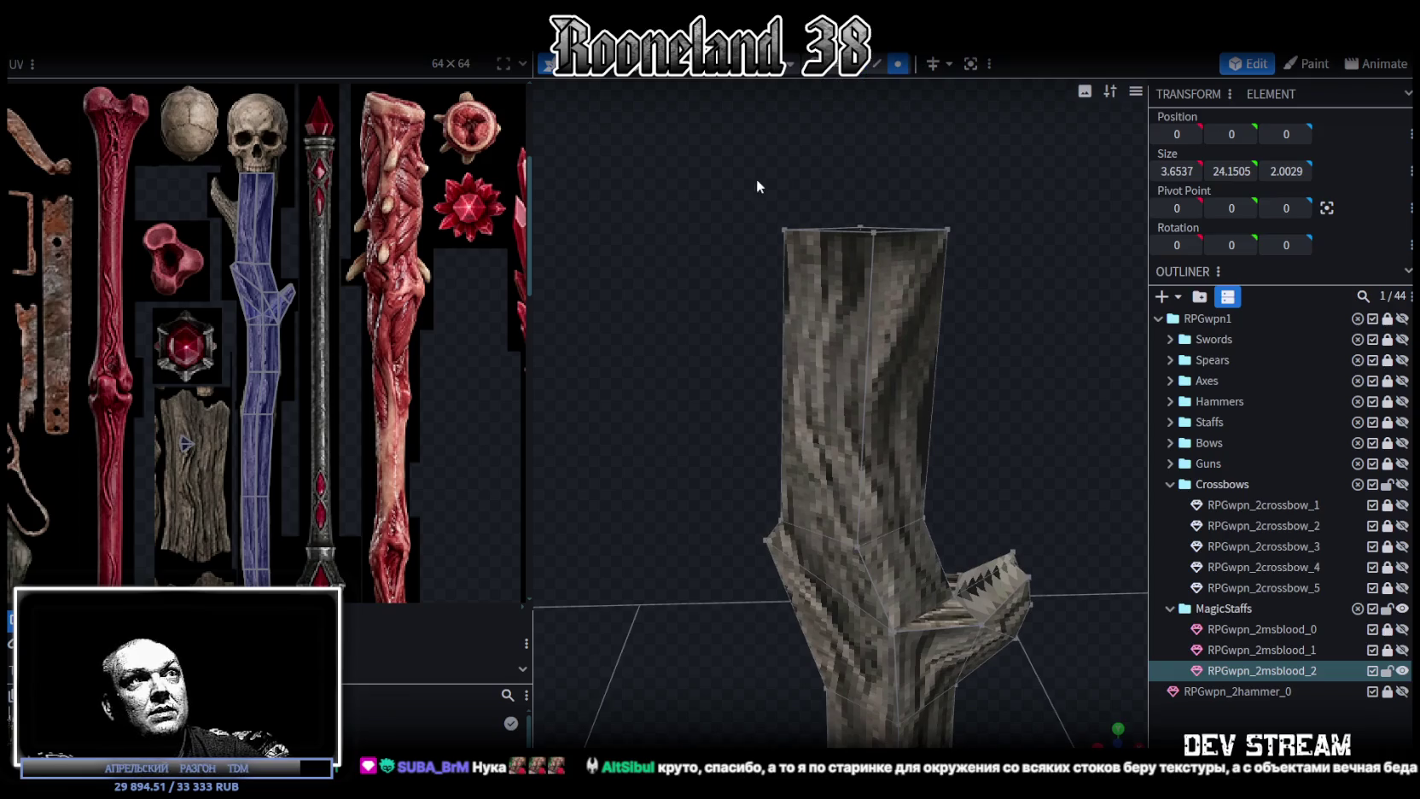
pyautogui.moveTo(724, 140); pyautogui.dragTo(1045, 281)
pyautogui.moveTo(1051, 278); pyautogui.dragTo(994, 356, button='right')
pyautogui.moveTo(856, 246); pyautogui.dragTo(847, 168)
pyautogui.scroll(5, 213, 145)
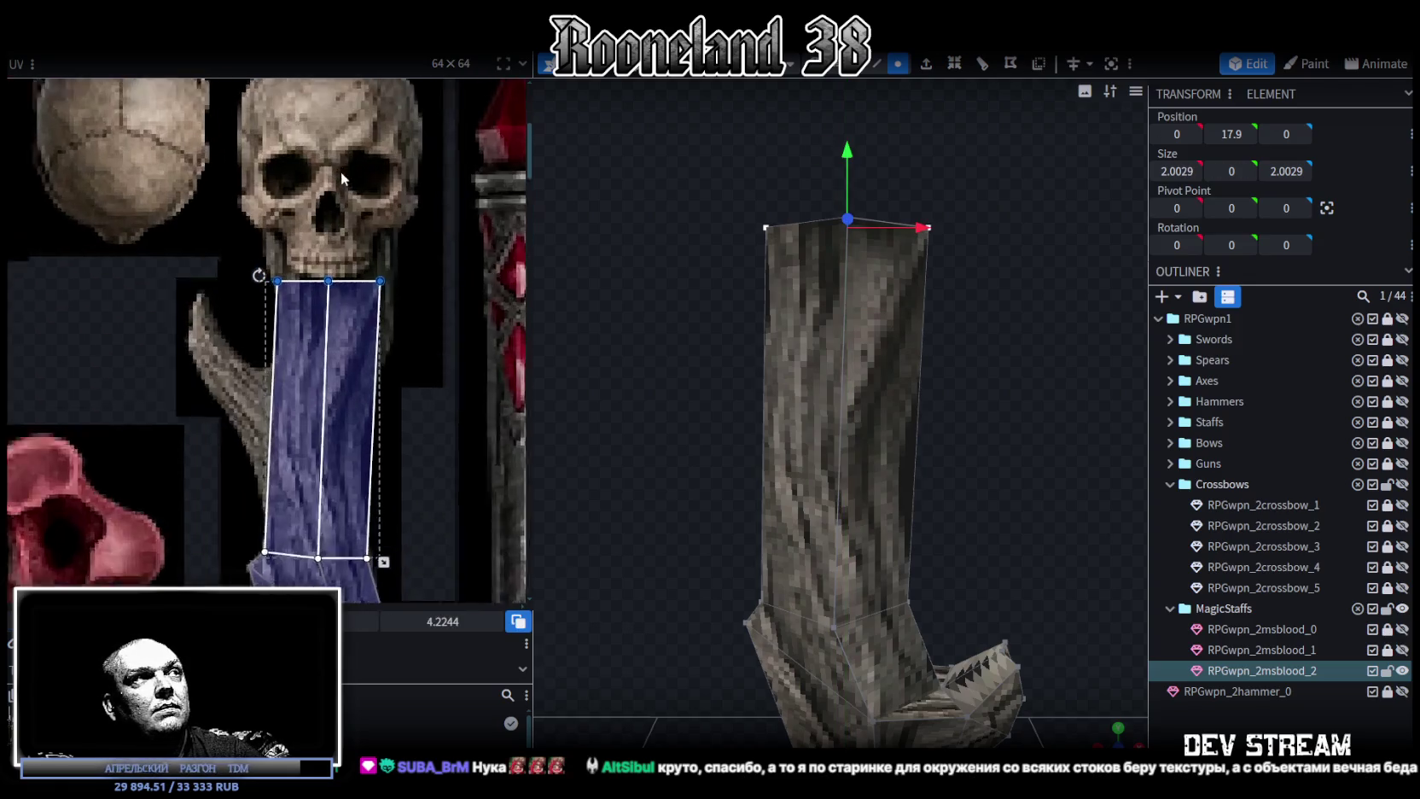
pyautogui.scroll(-2, 852, 304)
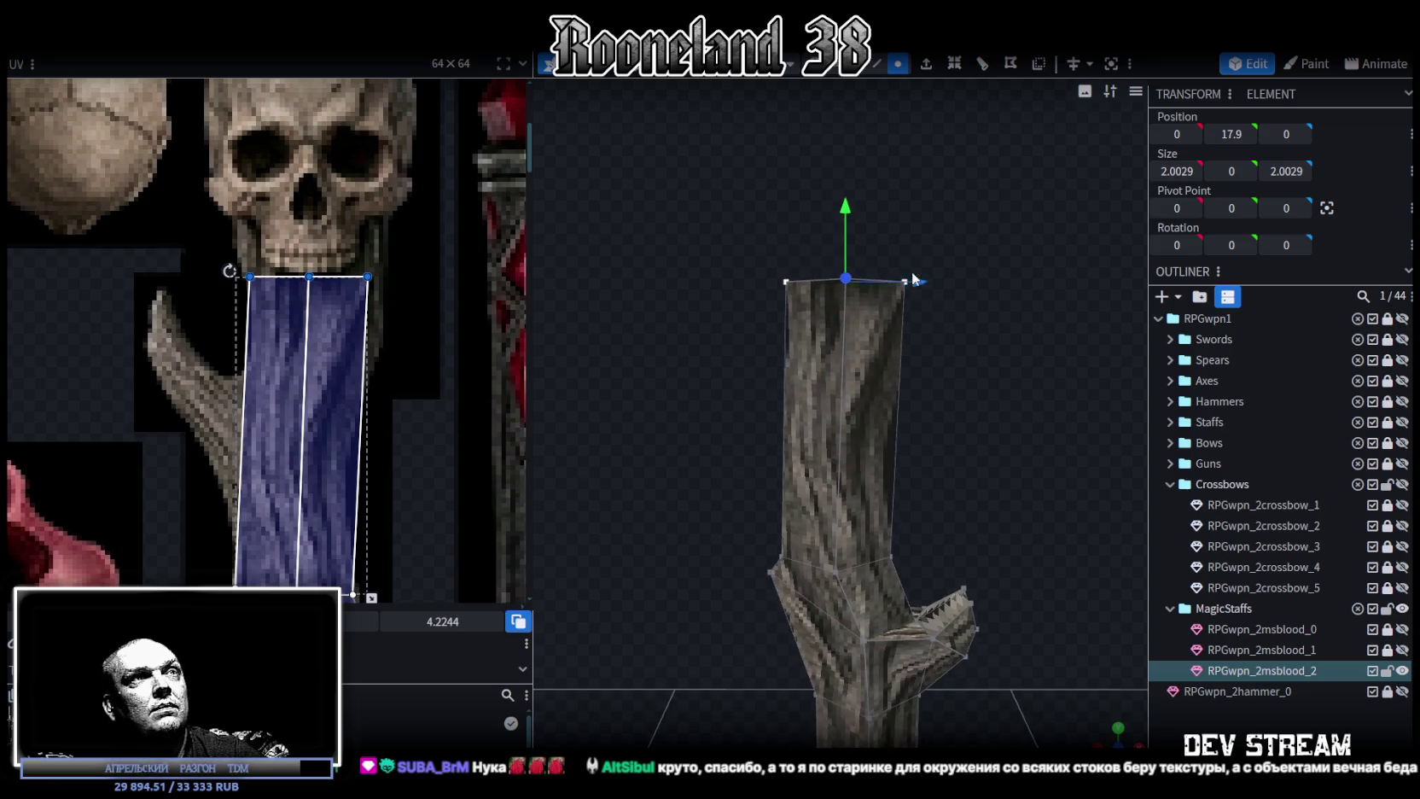
pyautogui.scroll(-2, 817, 350)
# Switch to edge mode and select a vertical edge of the staff.
pyautogui.click(870, 67)
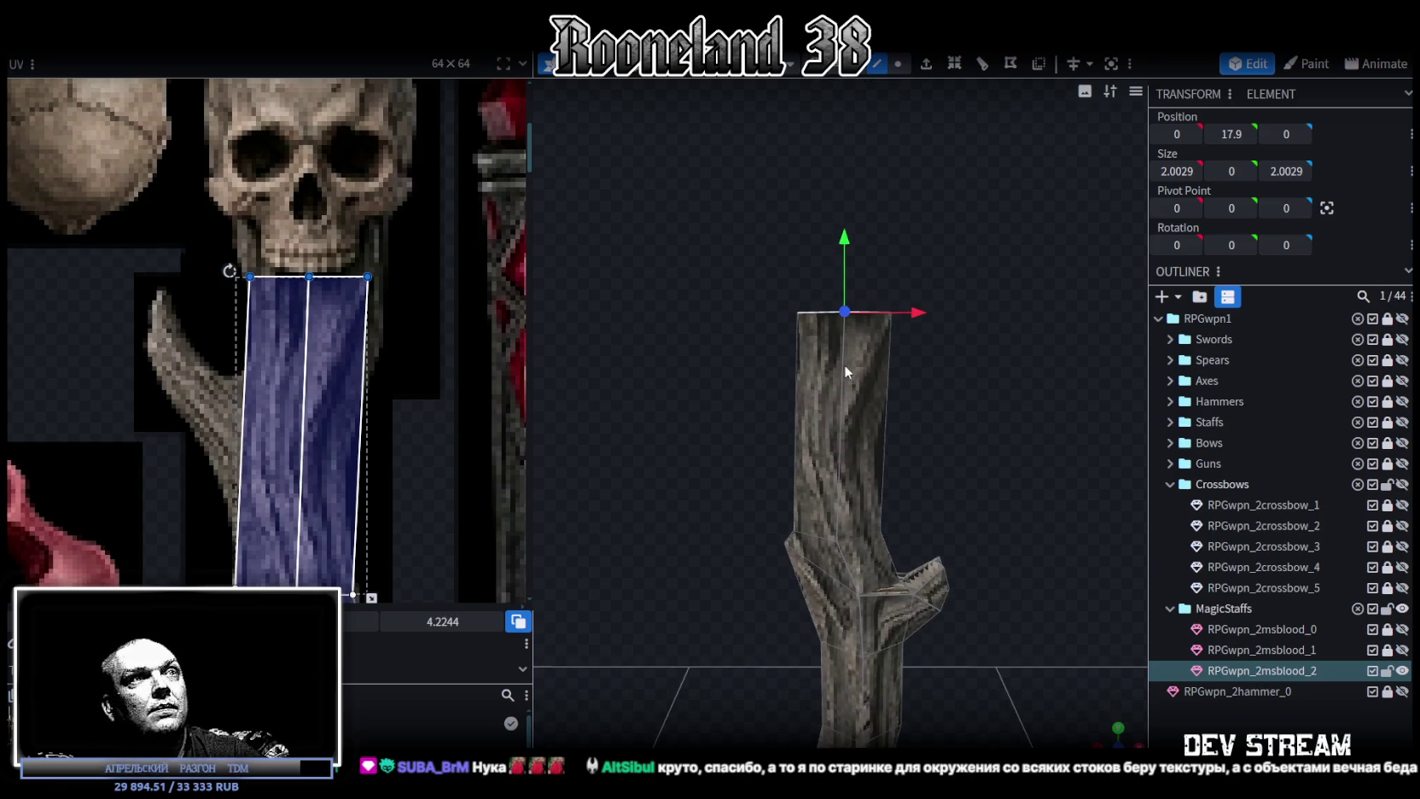
pyautogui.click(843, 398)
pyautogui.scroll(-3, 401, 472)
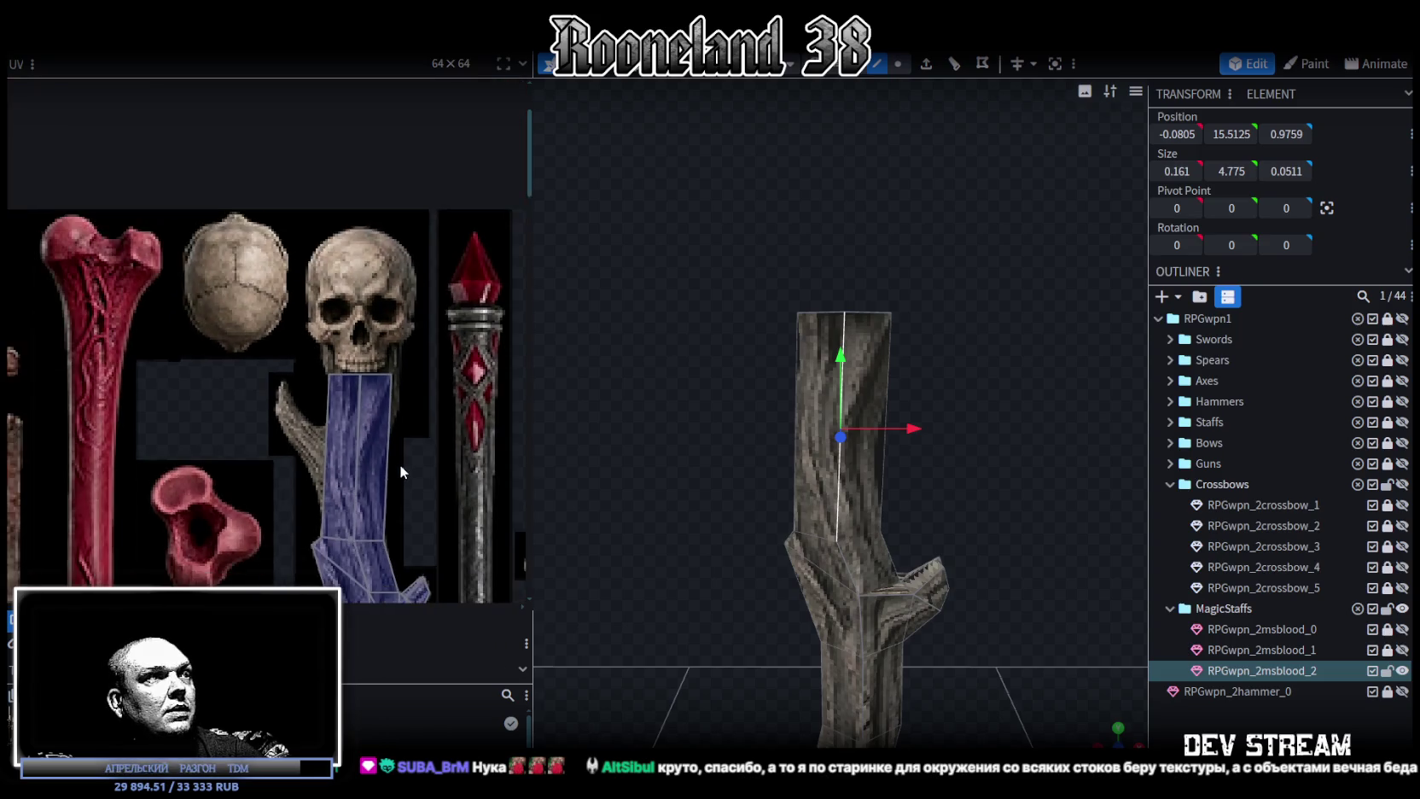
pyautogui.scroll(-1, 389, 529)
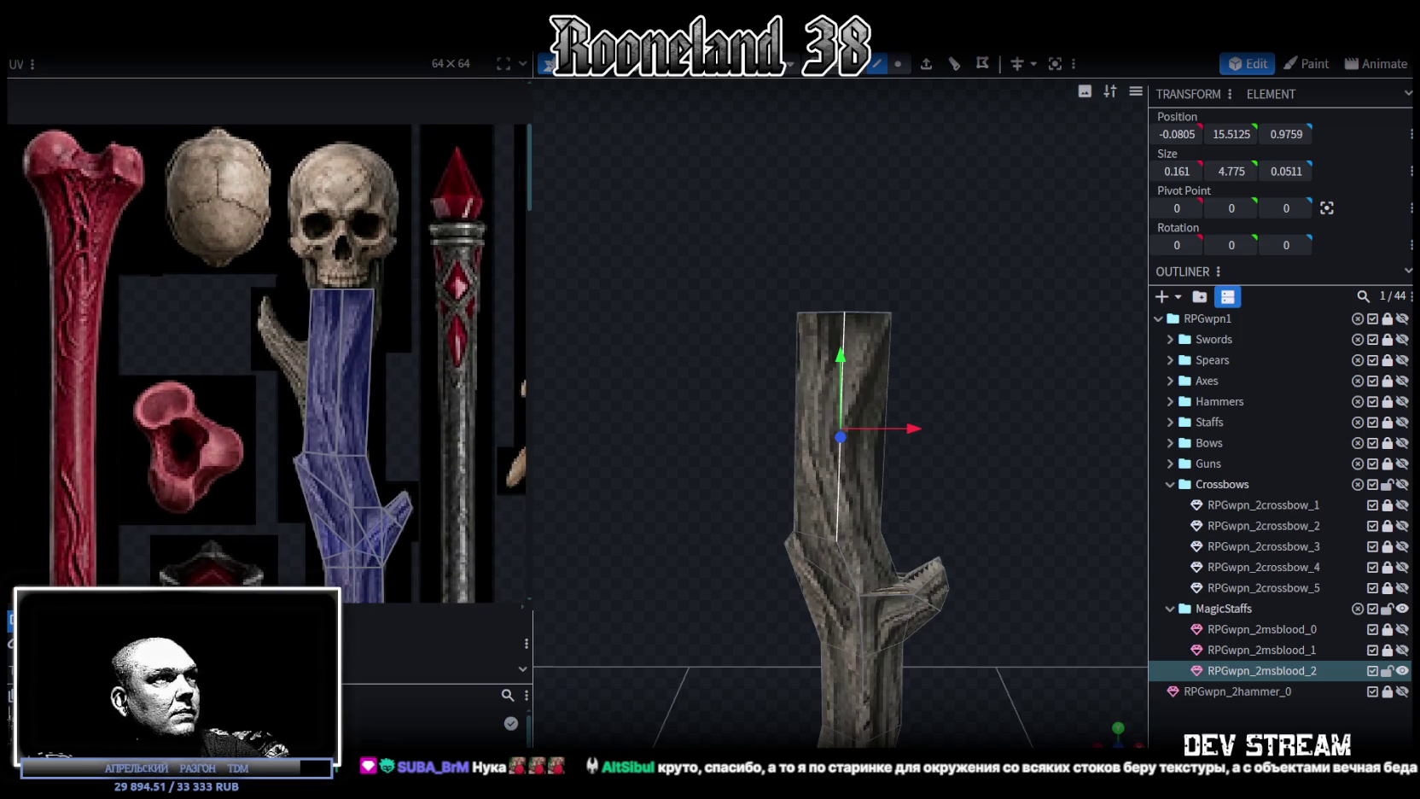
# Add a loop cut around the staff shaft and slide it up.
pyautogui.click(956, 65)
pyautogui.scroll(2, 971, 532)
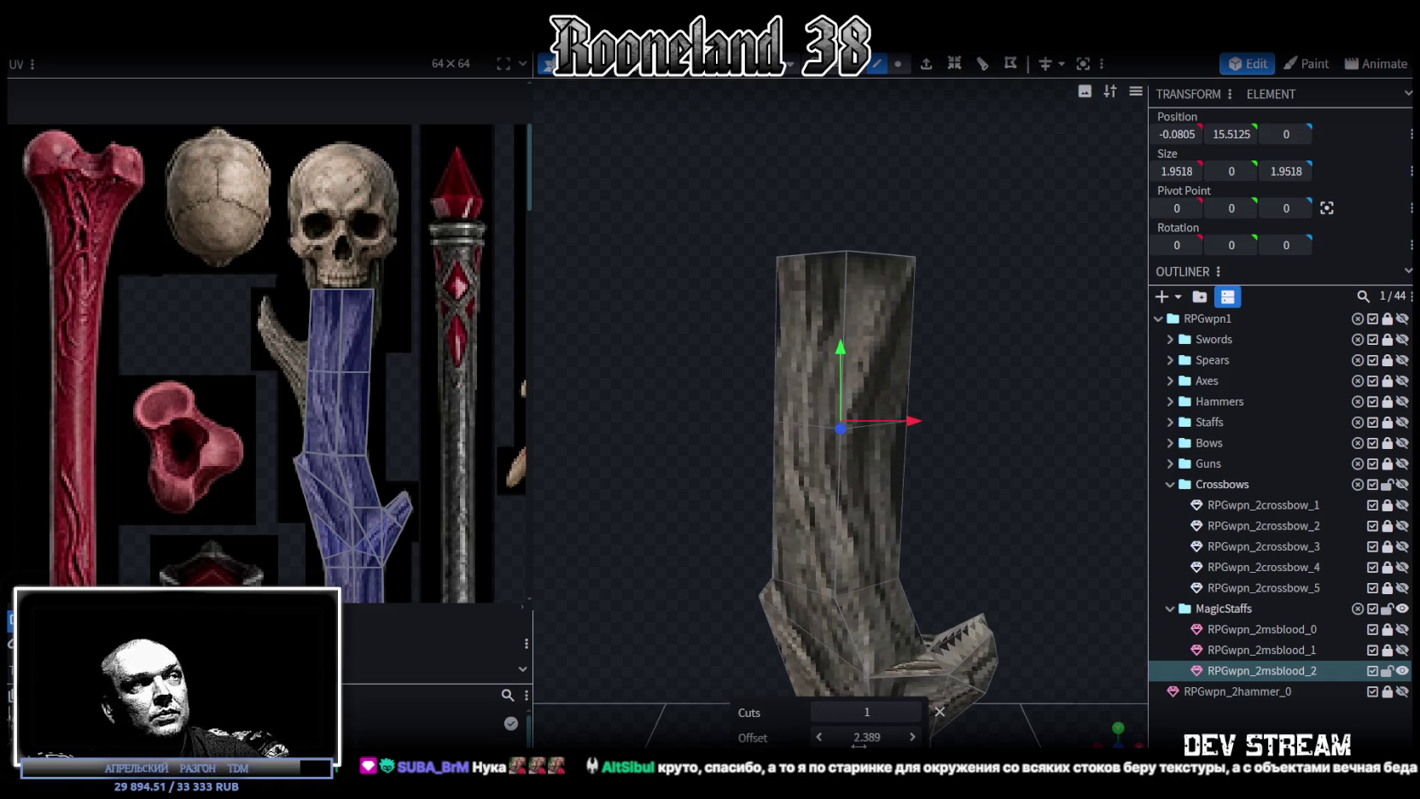
pyautogui.moveTo(868, 740)
pyautogui.mouseDown()
pyautogui.moveTo(836, 740)
pyautogui.moveTo(887, 736)
pyautogui.mouseUp()
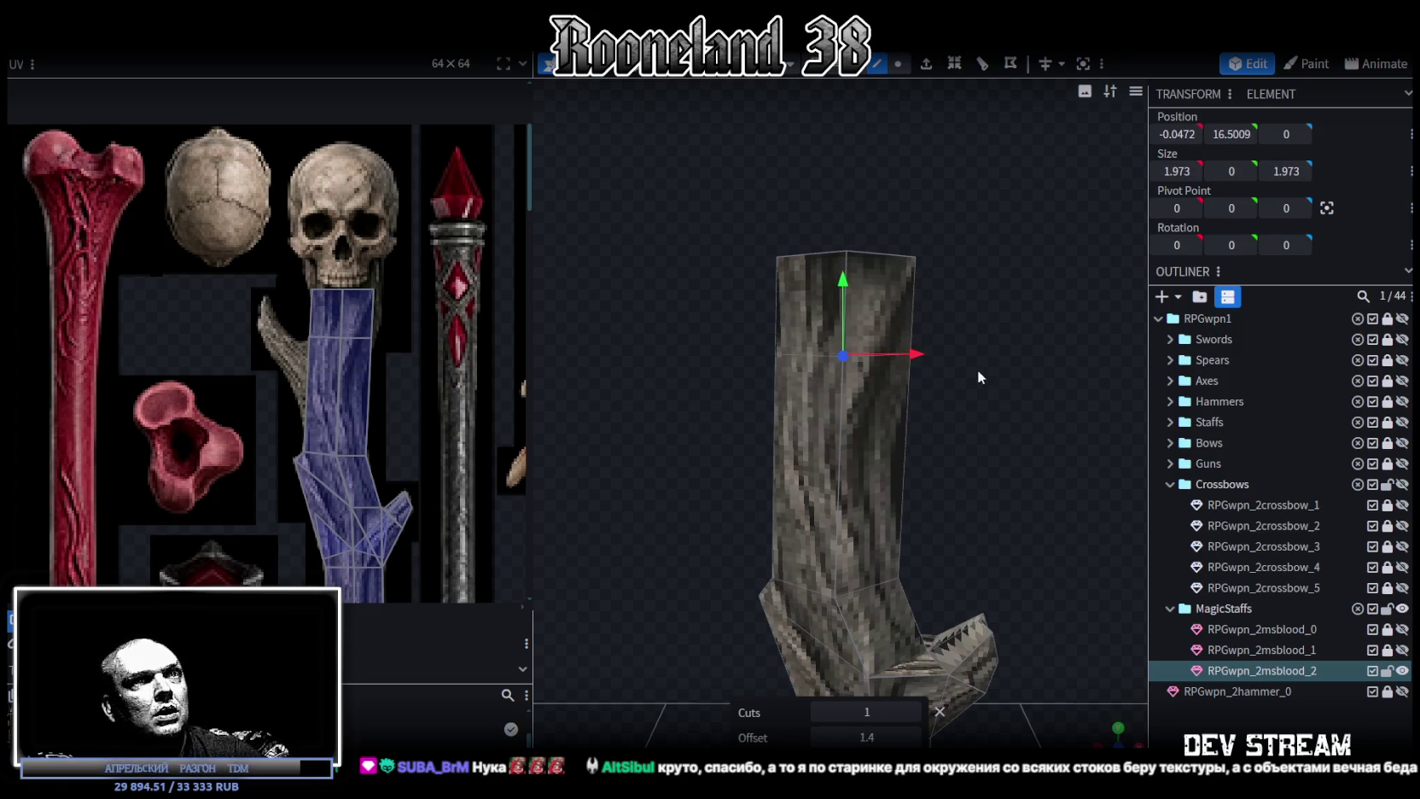
pyautogui.click(834, 455)
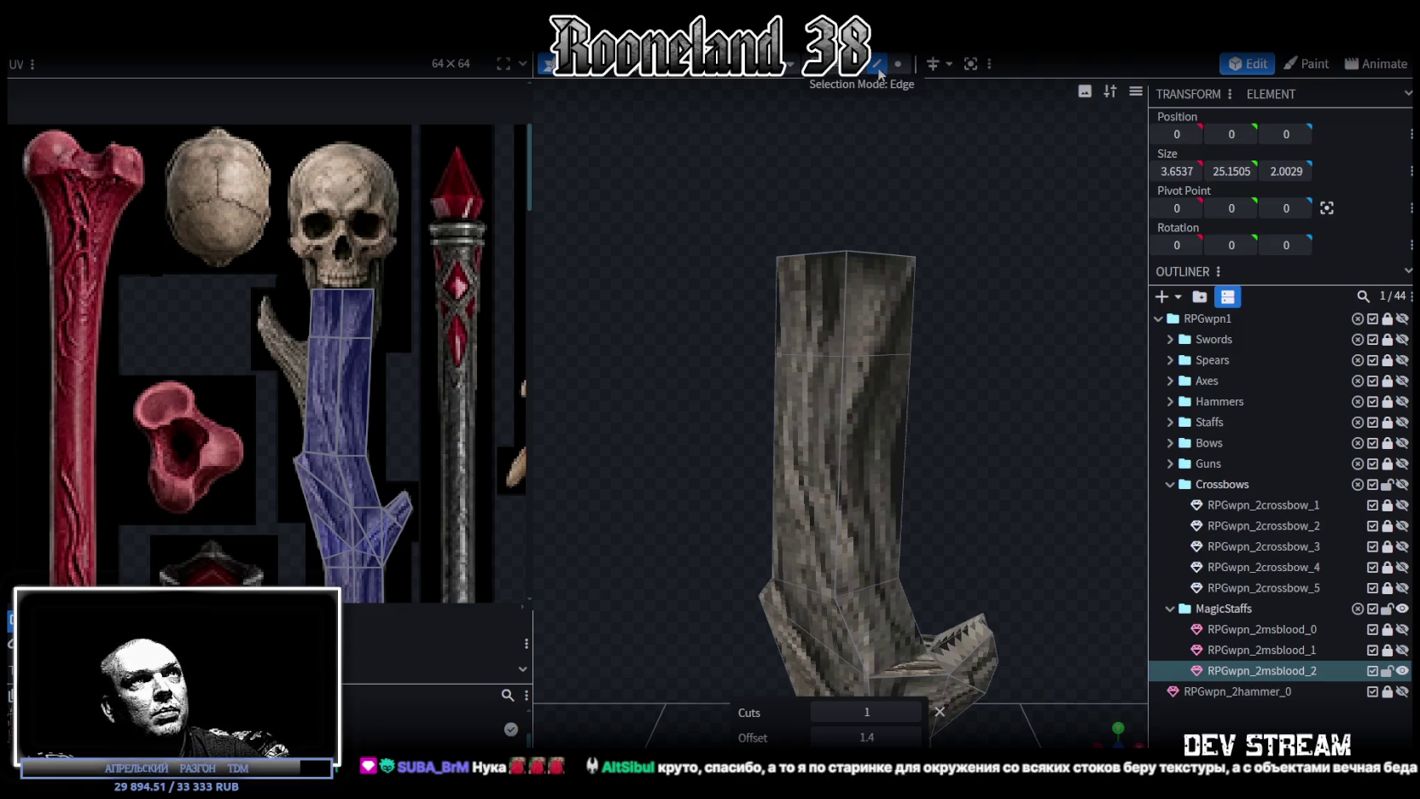
pyautogui.click(838, 451)
pyautogui.hotkey('ctrl', 'z')
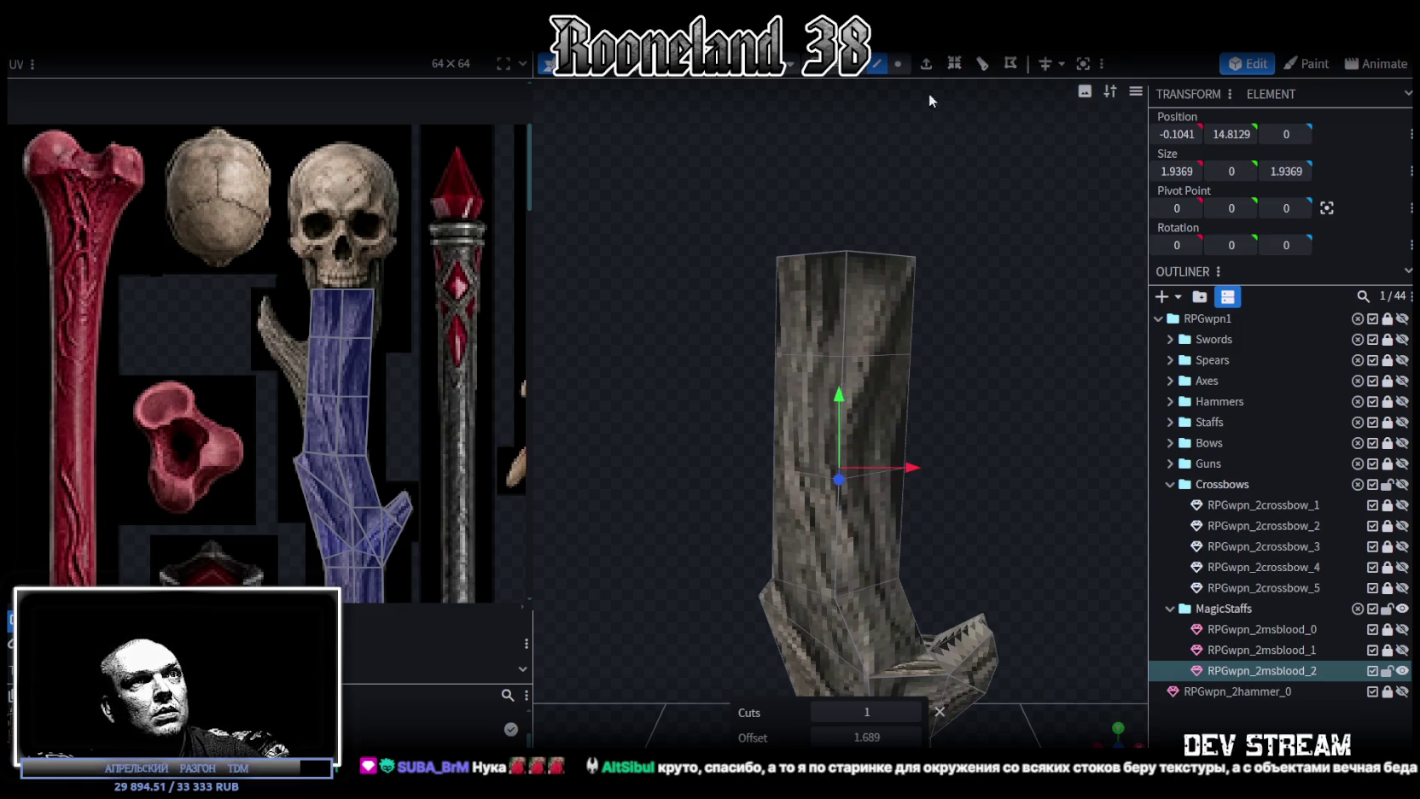
# Shift the middle UV points left so the bark follows the shaft.
pyautogui.click(341, 389)
pyautogui.scroll(2, 277, 439)
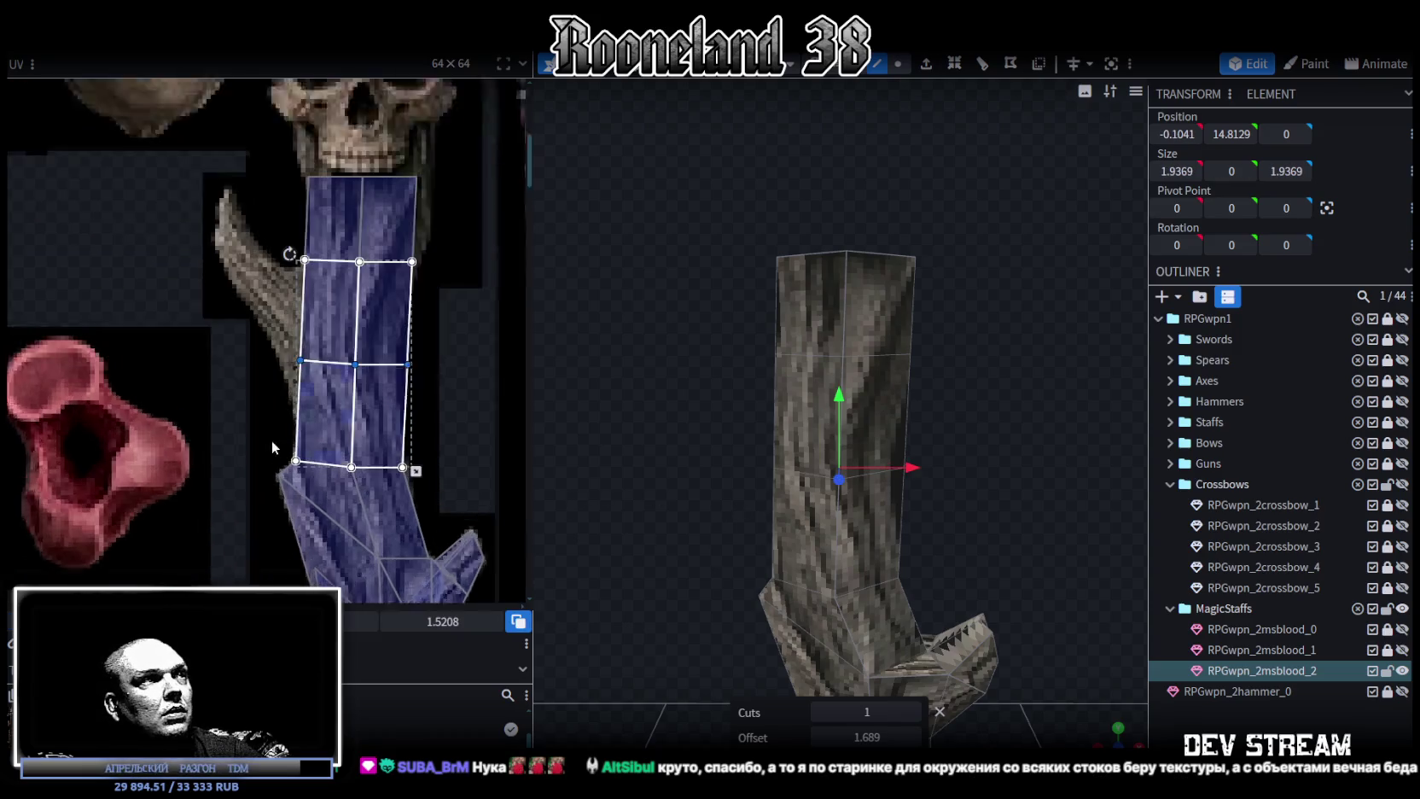
pyautogui.scroll(2, 256, 487)
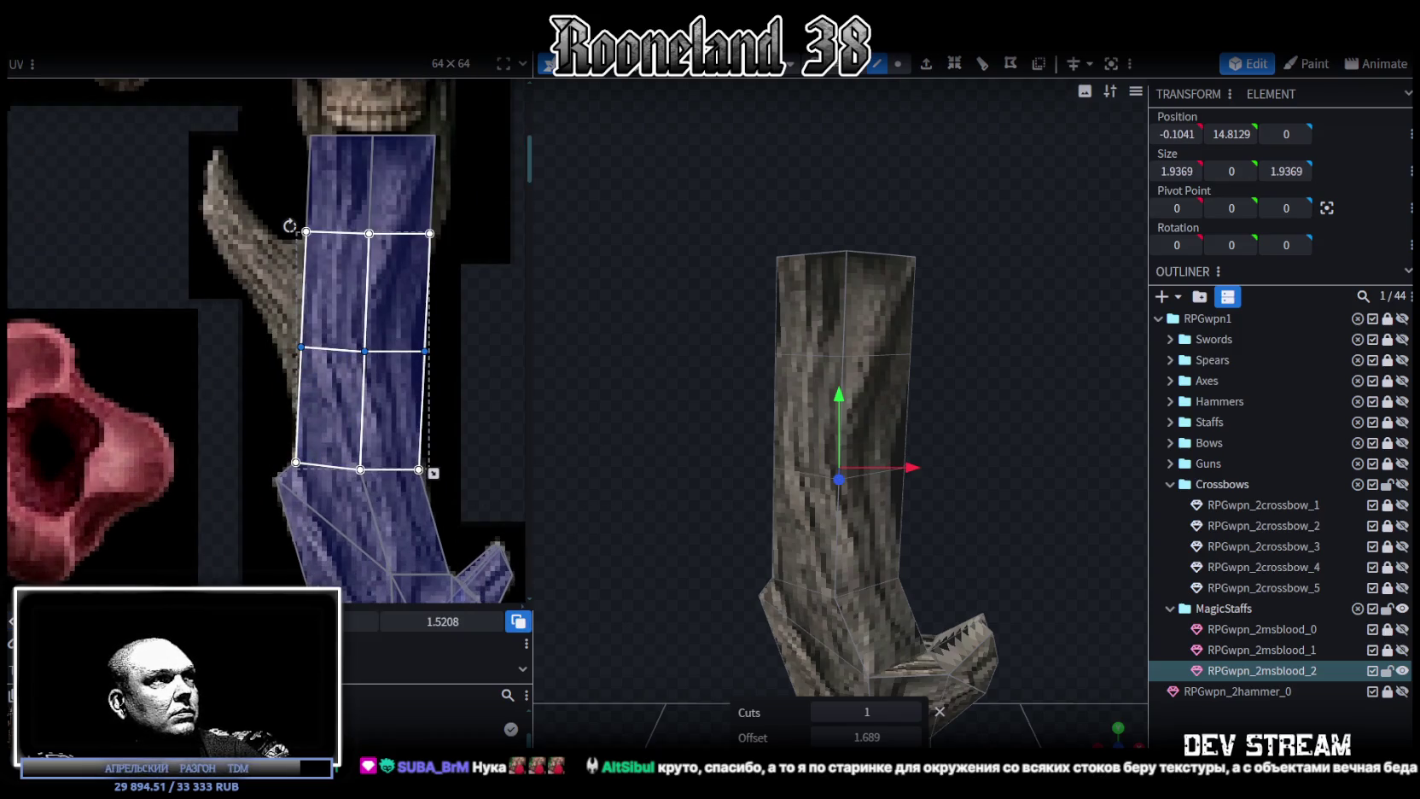
pyautogui.moveTo(365, 350); pyautogui.dragTo(347, 351)
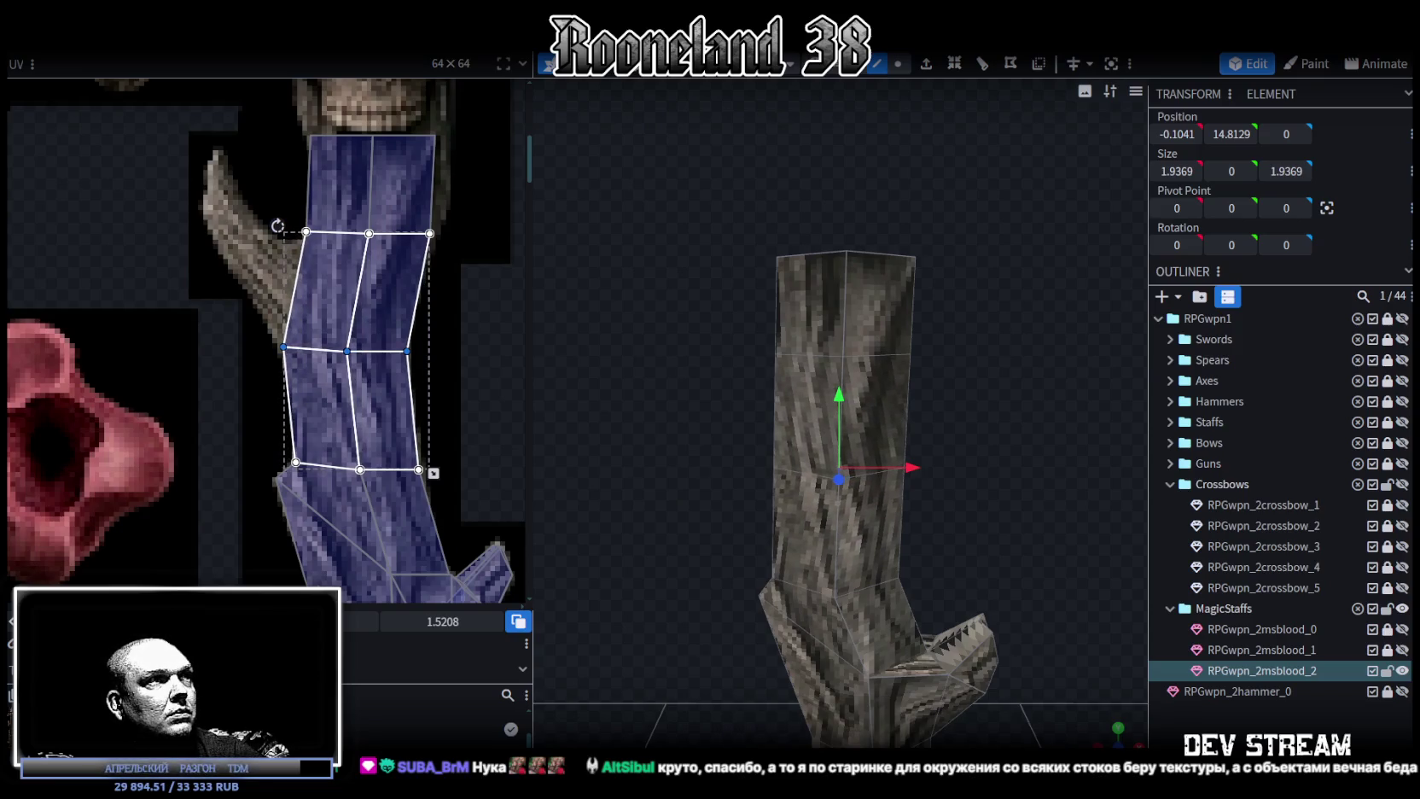
pyautogui.moveTo(620, 448)
pyautogui.mouseDown()
pyautogui.moveTo(736, 405)
pyautogui.moveTo(688, 380)
pyautogui.mouseUp()
# Move the middle ring of trunk vertices 0.2 units along X.
pyautogui.click(898, 63)
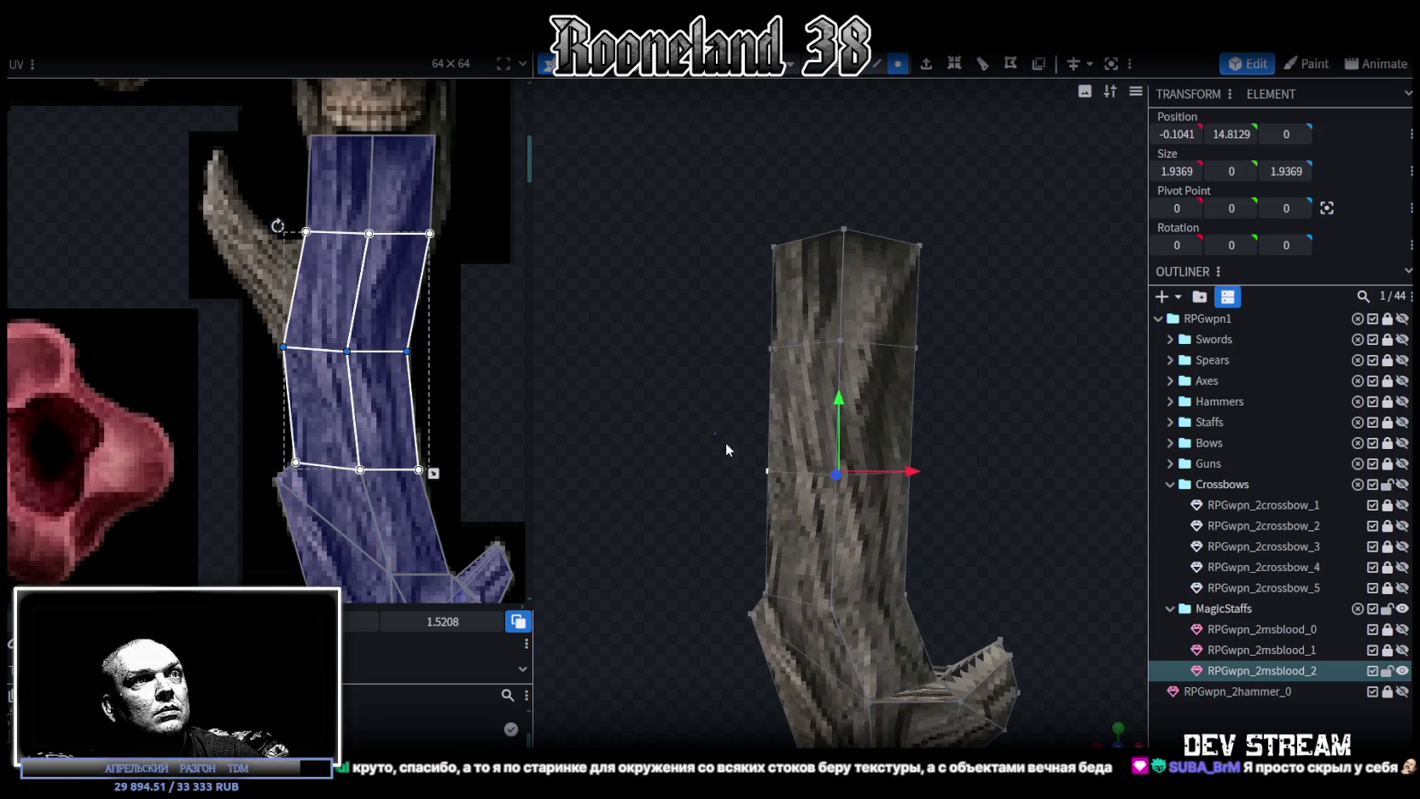
pyautogui.moveTo(717, 436); pyautogui.dragTo(1018, 490)
pyautogui.moveTo(905, 472); pyautogui.dragTo(968, 443)
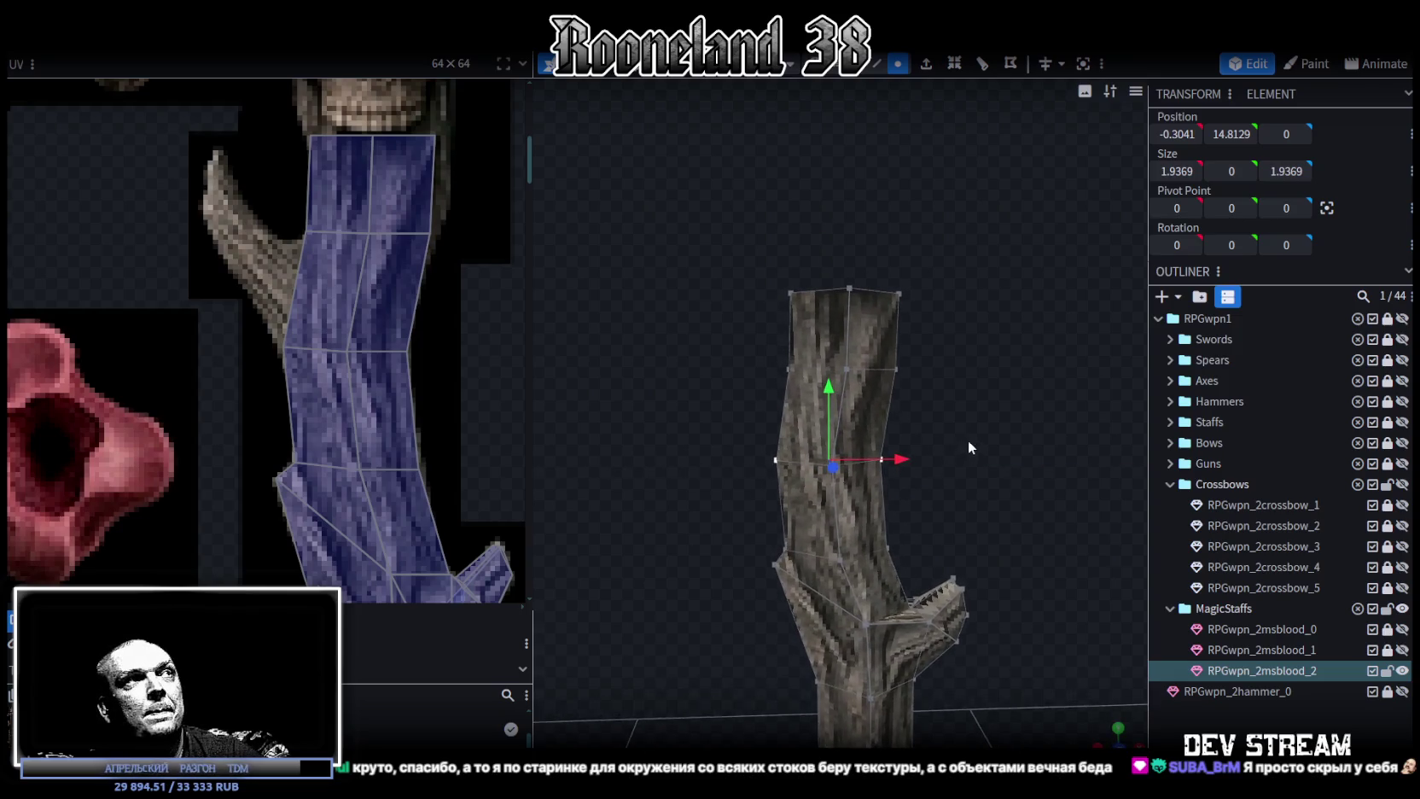
# Select the top two rows of bark UVs and nudge them right.
pyautogui.moveTo(291, 207); pyautogui.dragTo(450, 243)
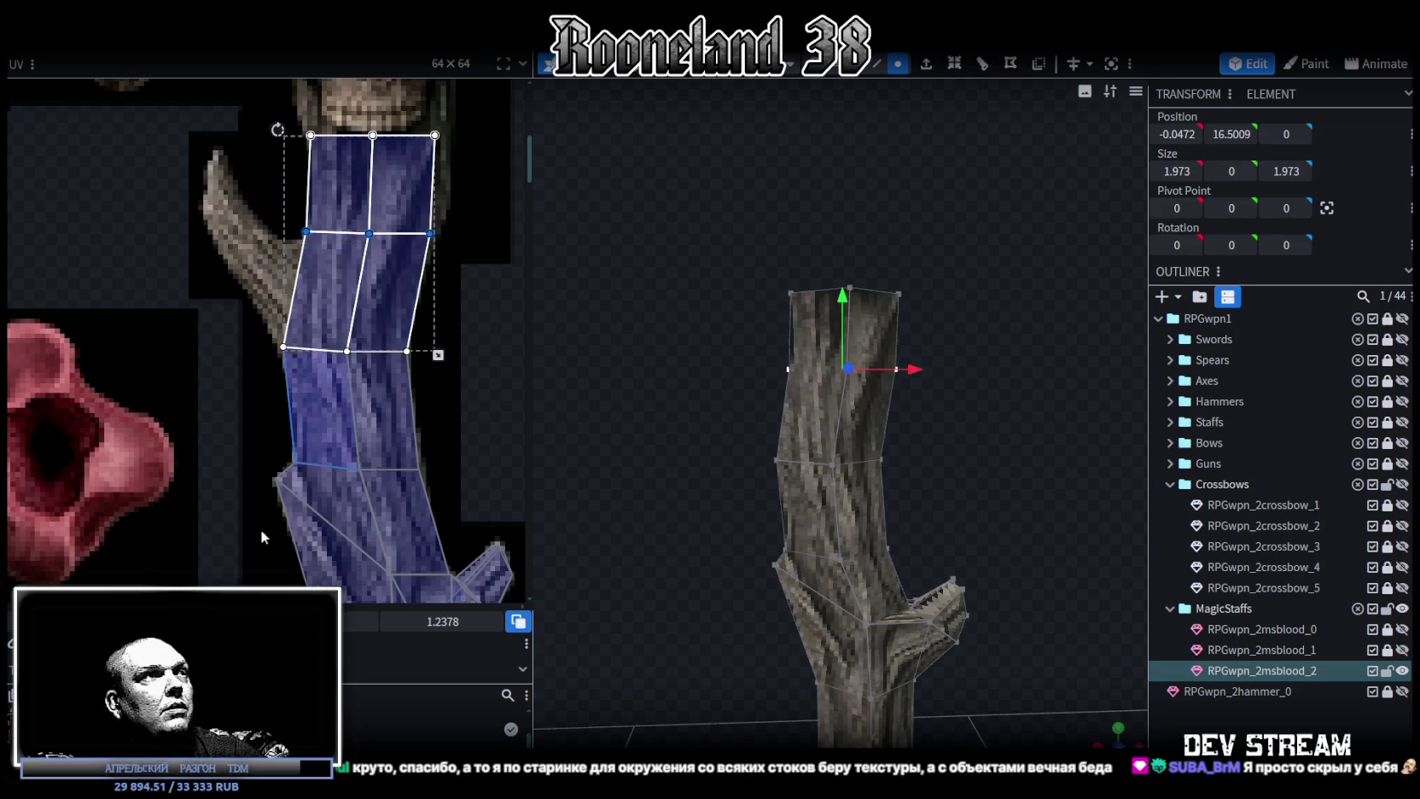
pyautogui.press('Right')
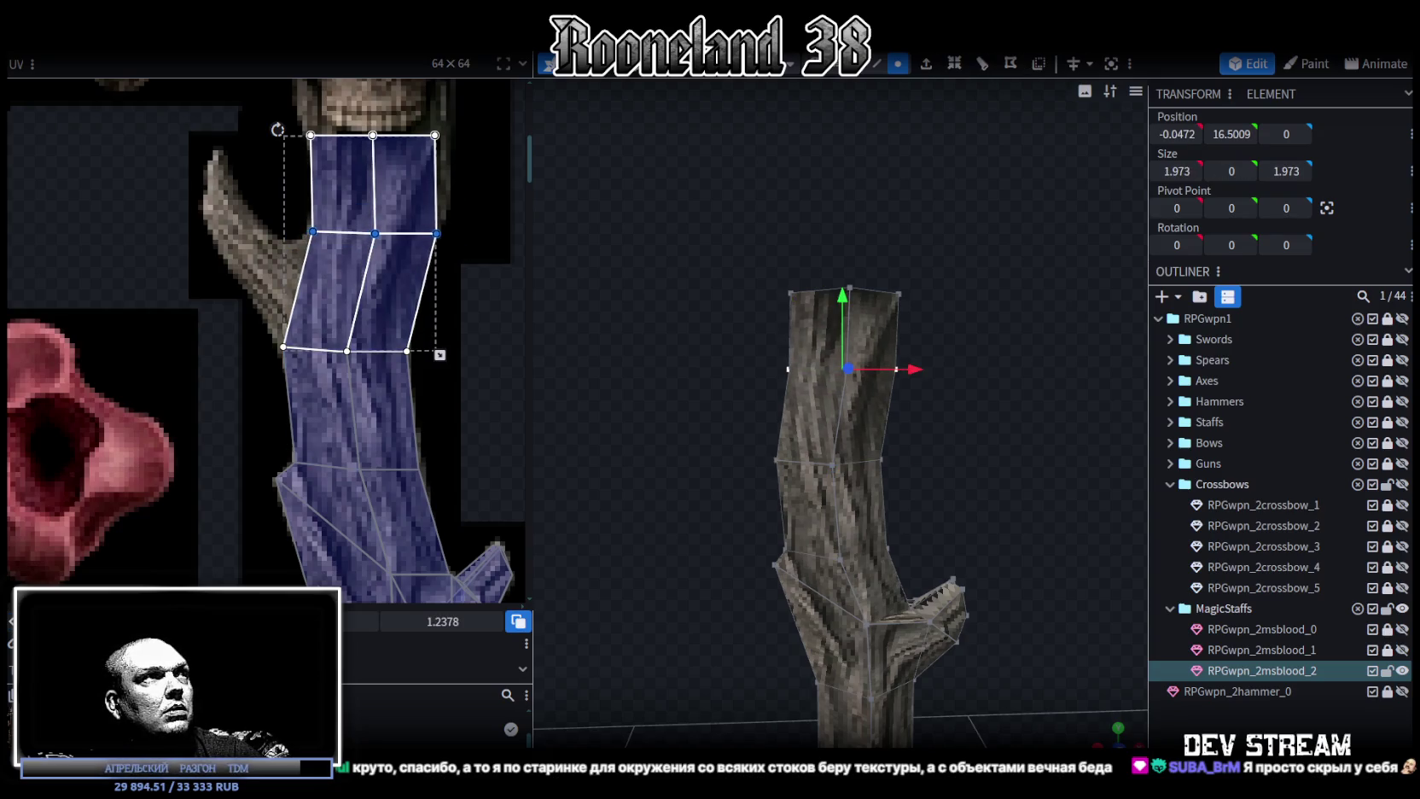
pyautogui.click(391, 159)
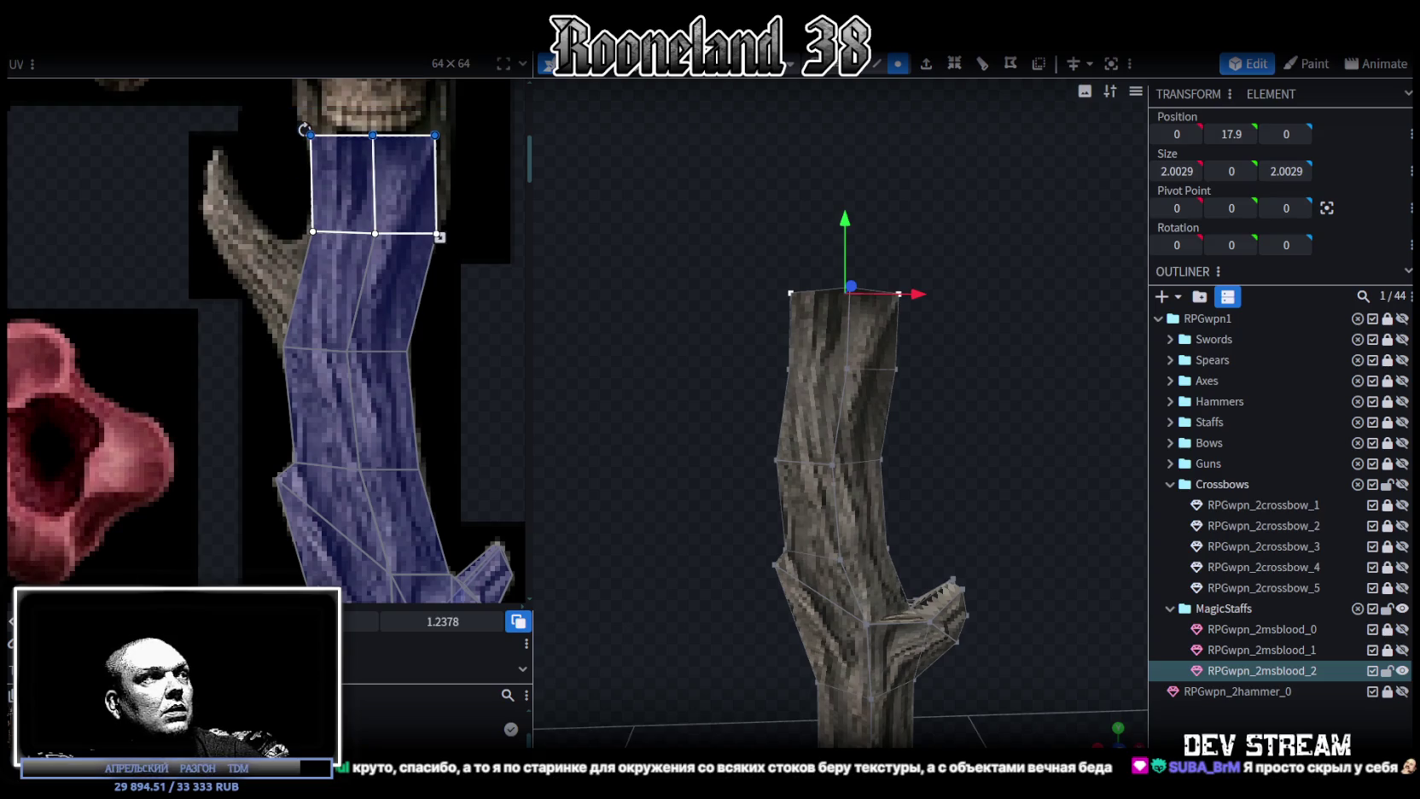
# Skew the top bark UVs by pulling the top-right UV corner slightly right.
pyautogui.press('Right')
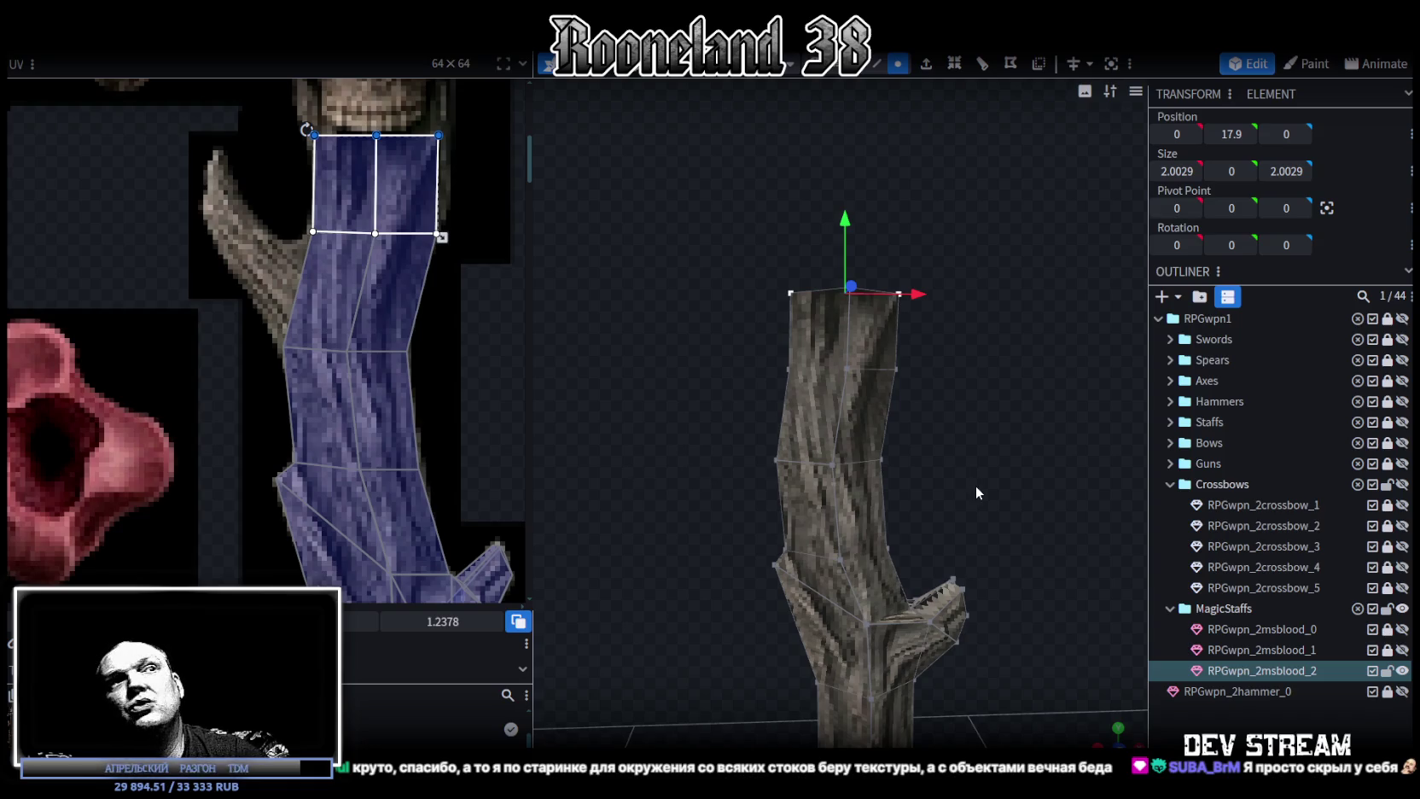
pyautogui.scroll(3, 968, 478)
pyautogui.moveTo(971, 479); pyautogui.dragTo(791, 415)
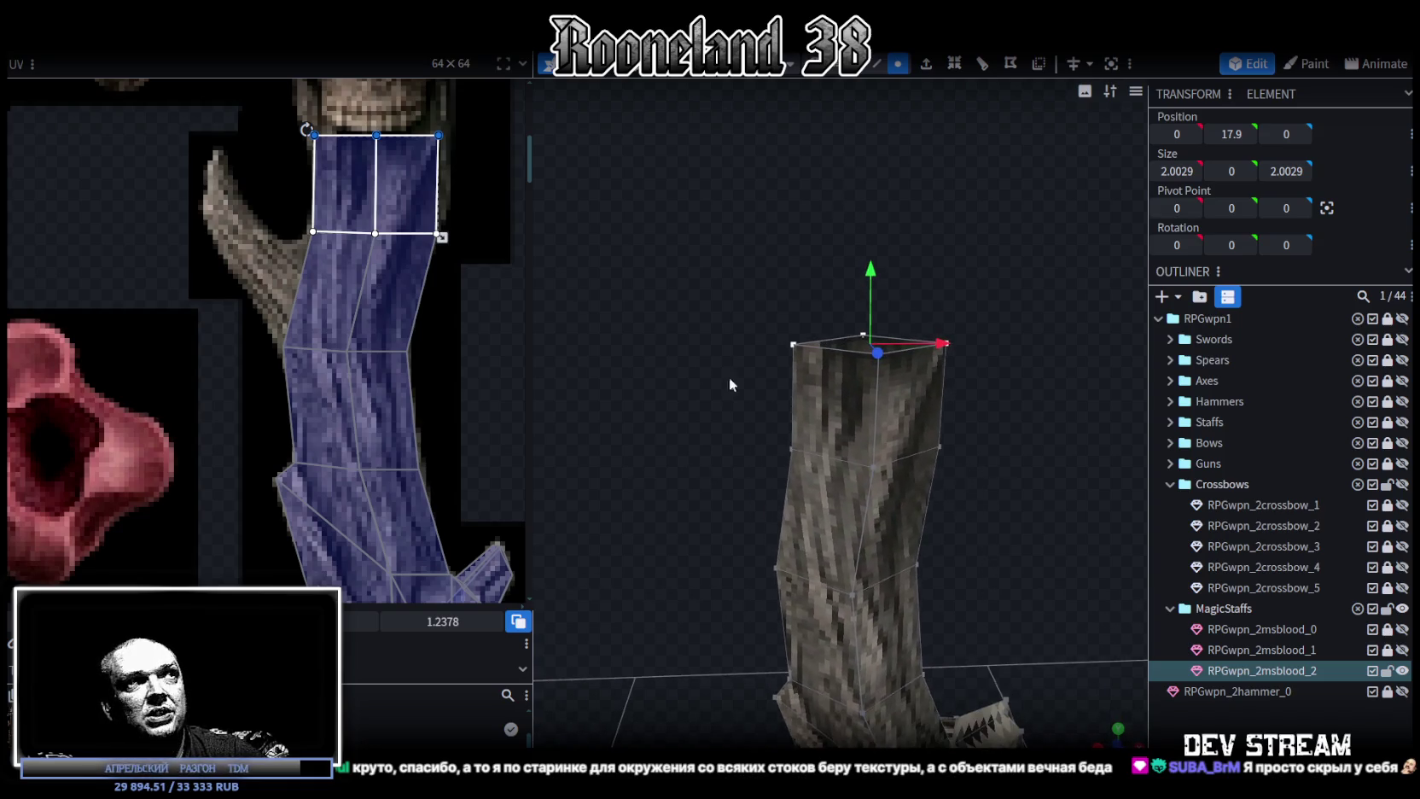
pyautogui.click(424, 164)
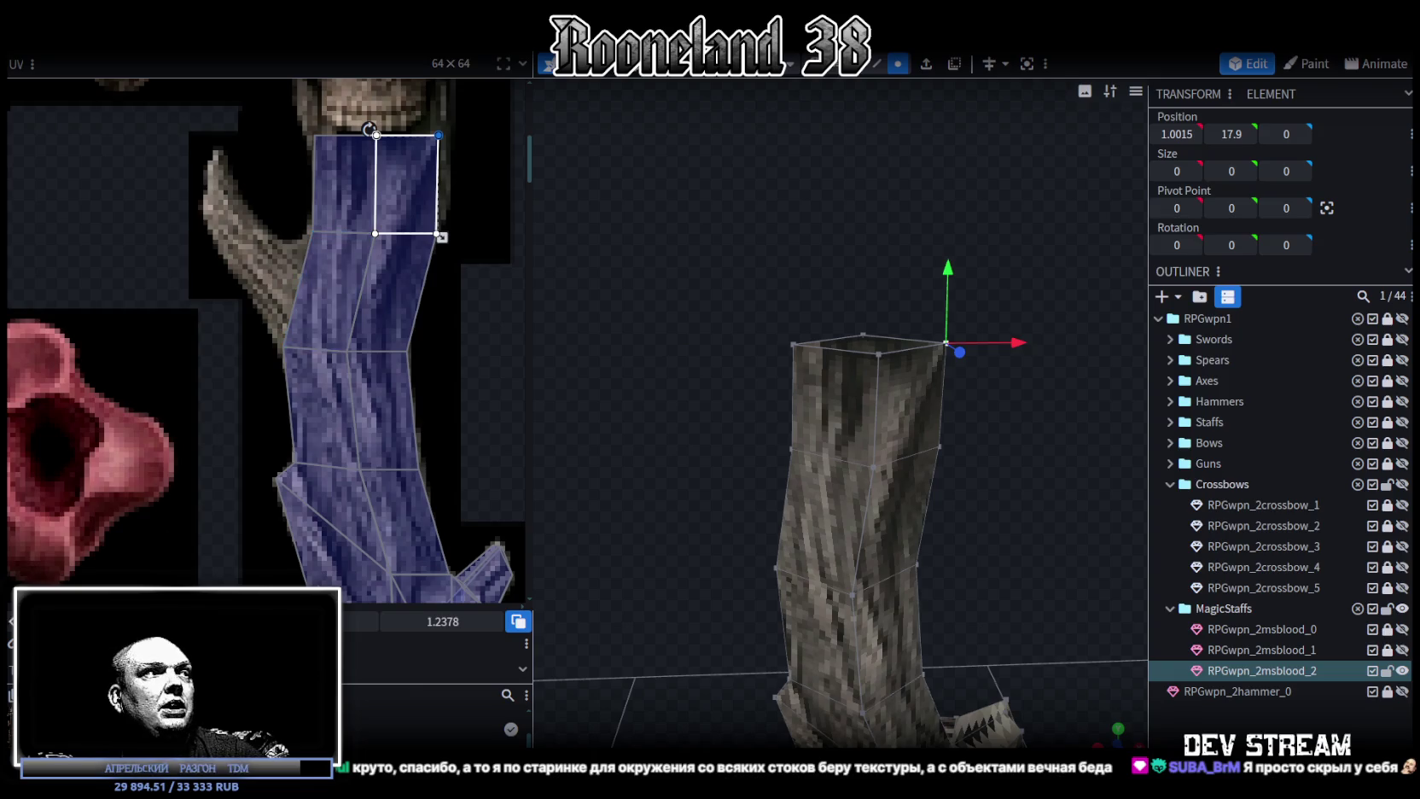
pyautogui.moveTo(439, 235); pyautogui.dragTo(446, 235)
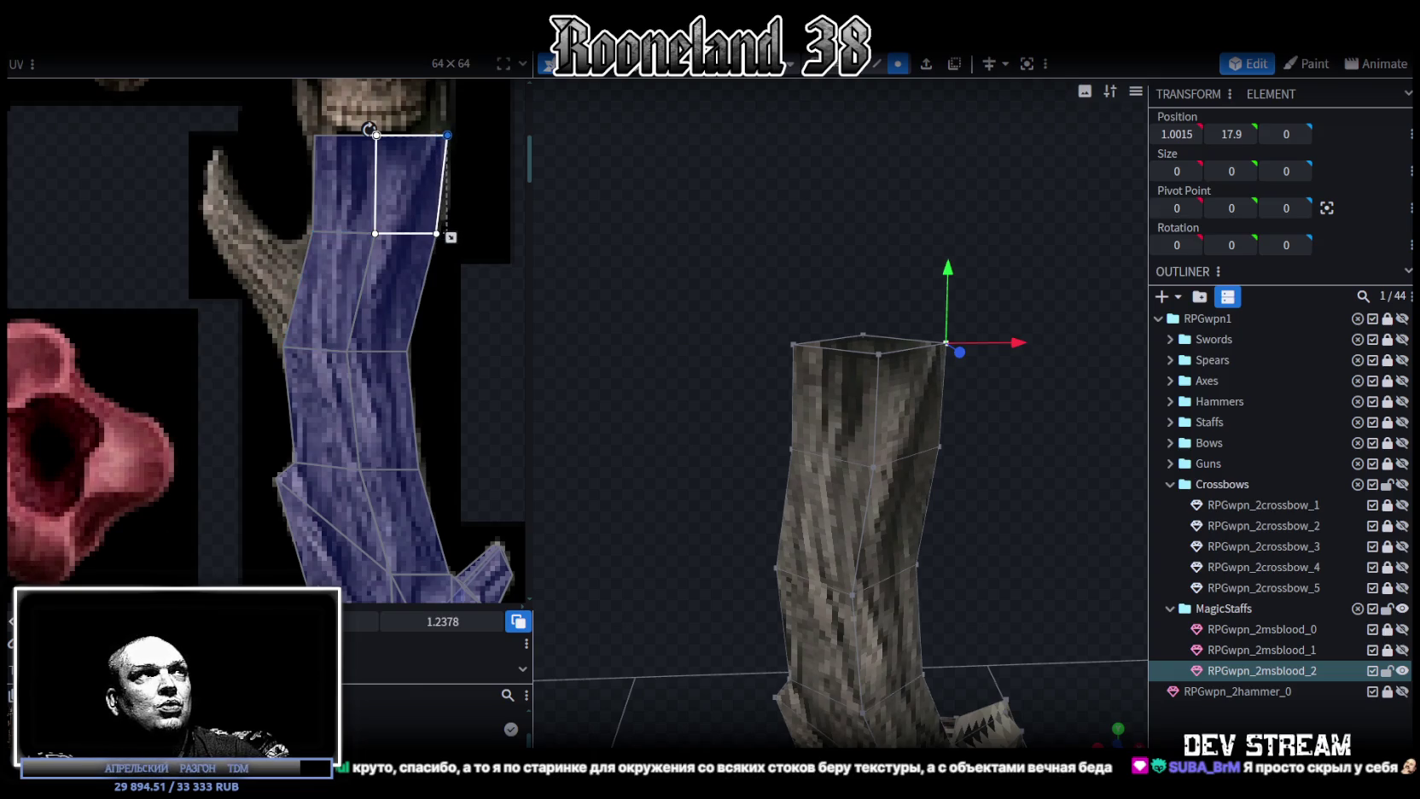
# In front view, move the trunk's top-right vertex outward to the right on X.
pyautogui.press('KP_1')
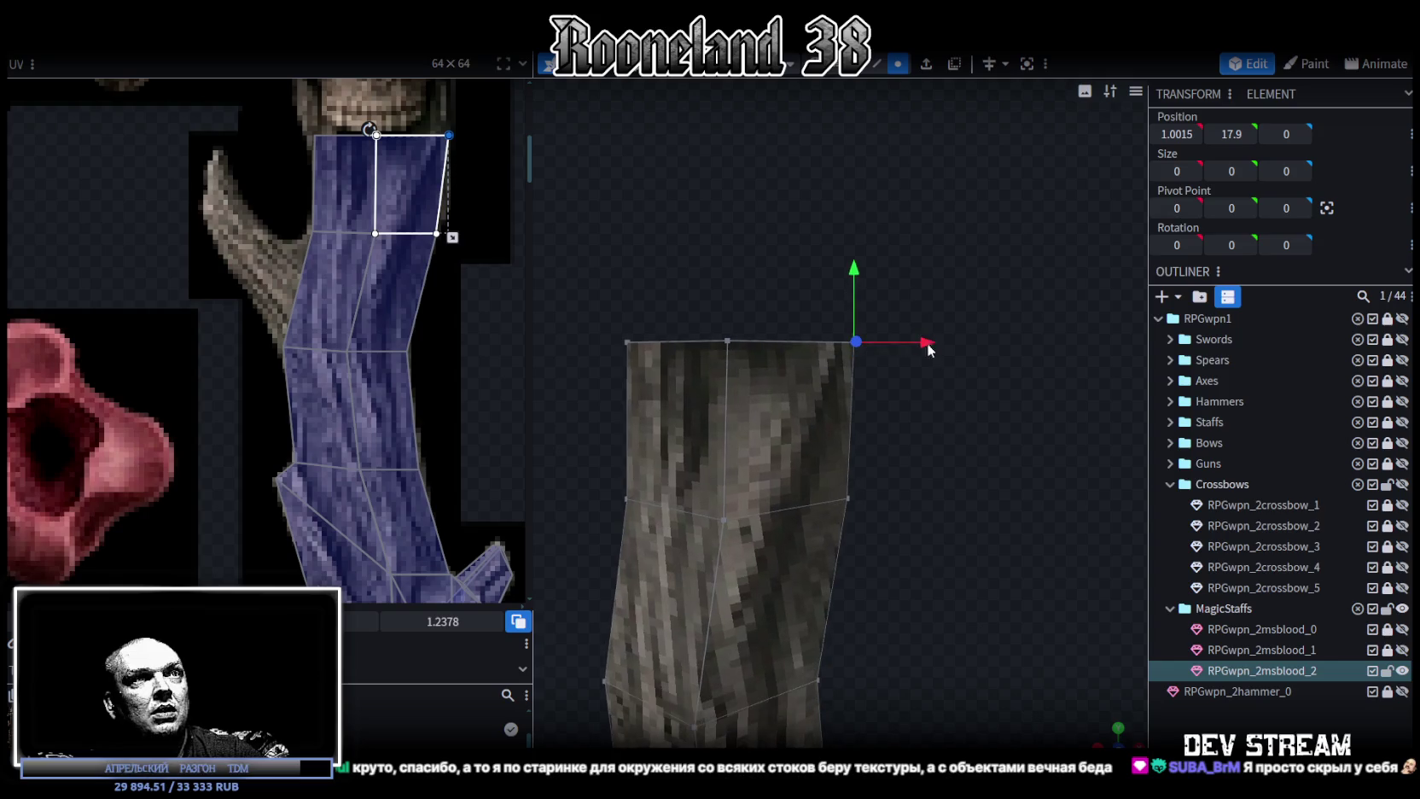
pyautogui.moveTo(929, 255); pyautogui.dragTo(796, 381)
pyautogui.moveTo(930, 349); pyautogui.dragTo(940, 349)
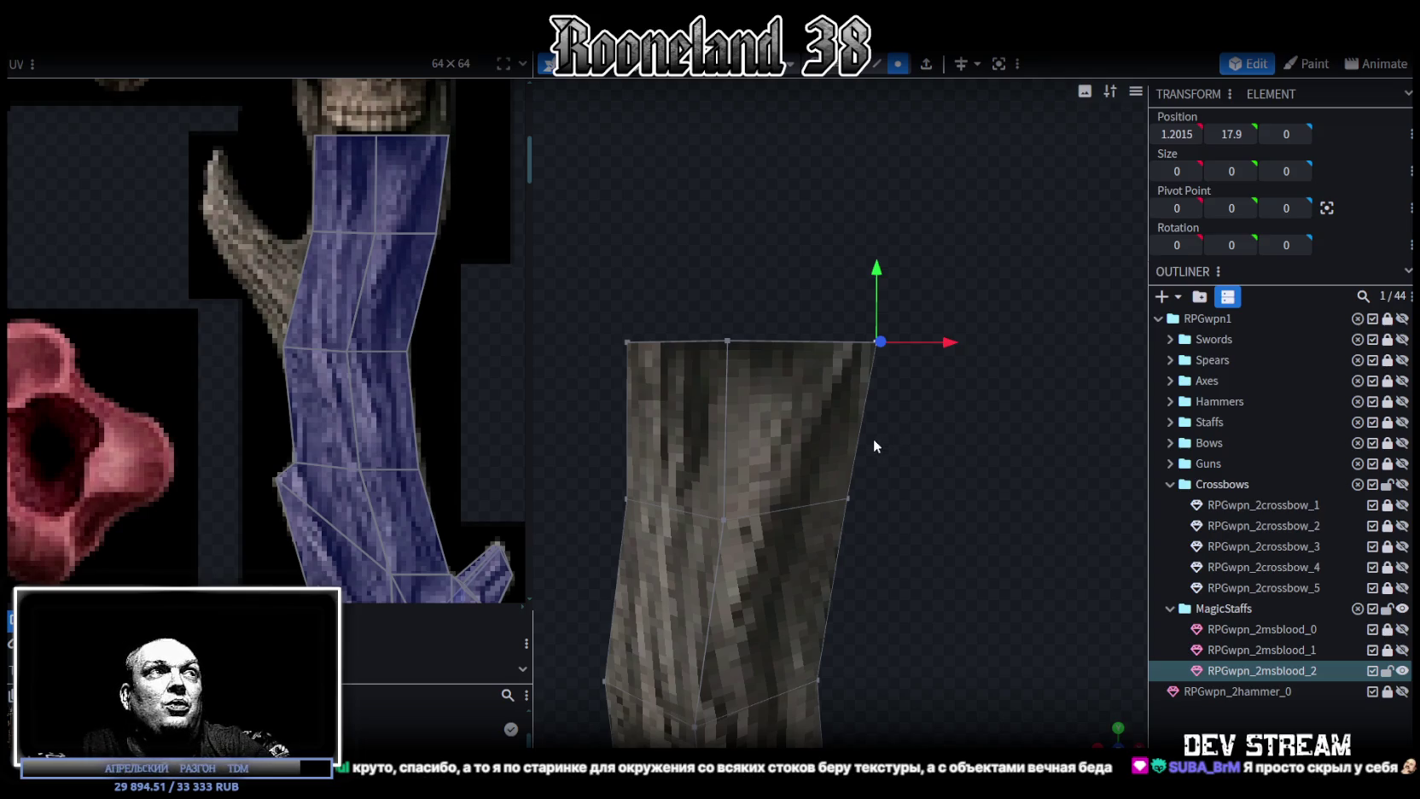
# Shift the trunk's middle vertex ring slightly to the right.
pyautogui.moveTo(838, 449)
pyautogui.mouseDown(button='middle')
pyautogui.moveTo(909, 565)
pyautogui.moveTo(918, 505)
pyautogui.mouseUp(button='middle')
pyautogui.moveTo(918, 505); pyautogui.dragTo(706, 442)
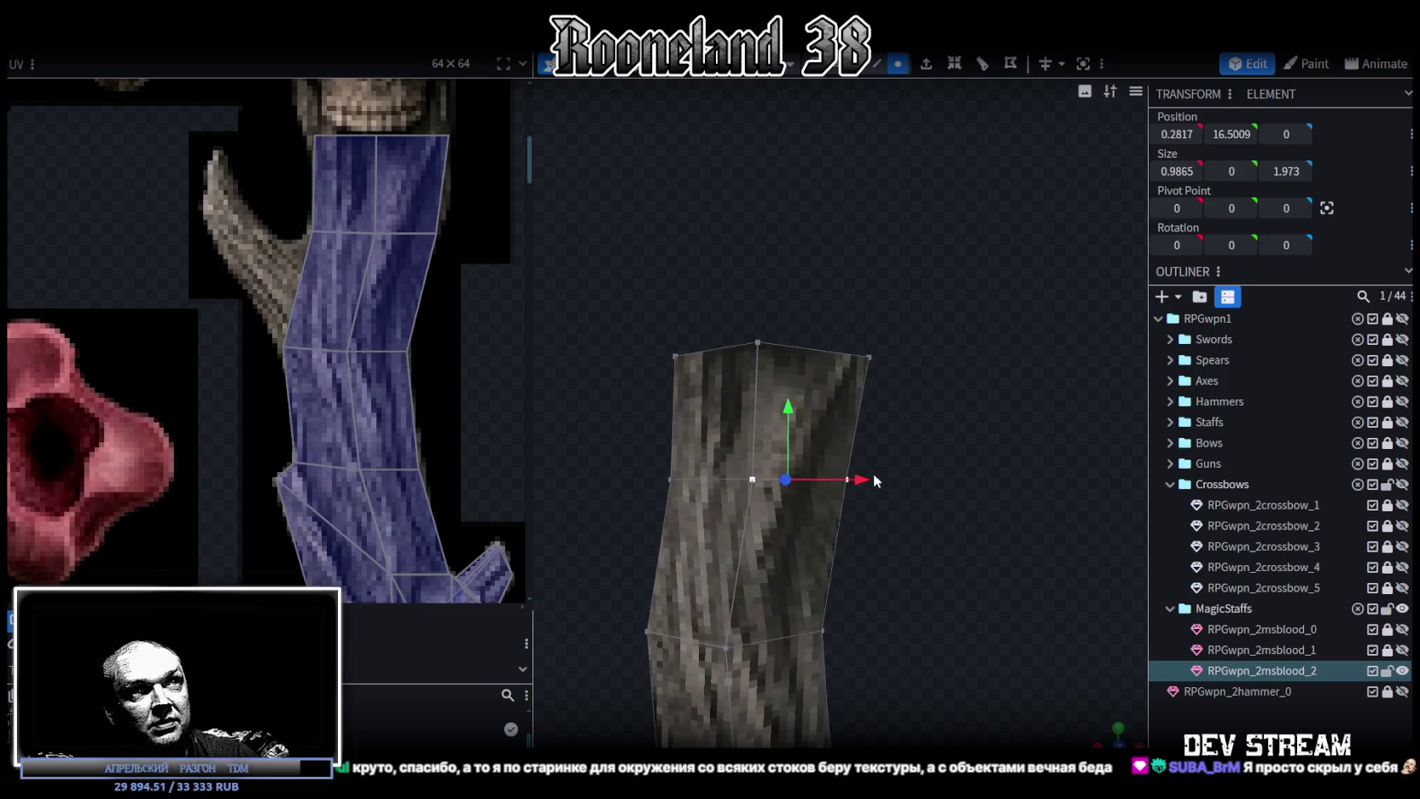
pyautogui.moveTo(861, 484); pyautogui.dragTo(884, 490)
# Inspect the trunk from several angles while trying vertex and face selections.
pyautogui.moveTo(938, 527)
pyautogui.mouseDown(button='middle')
pyautogui.moveTo(691, 495)
pyautogui.moveTo(695, 458)
pyautogui.moveTo(669, 421)
pyautogui.moveTo(688, 415)
pyautogui.mouseUp(button='middle')
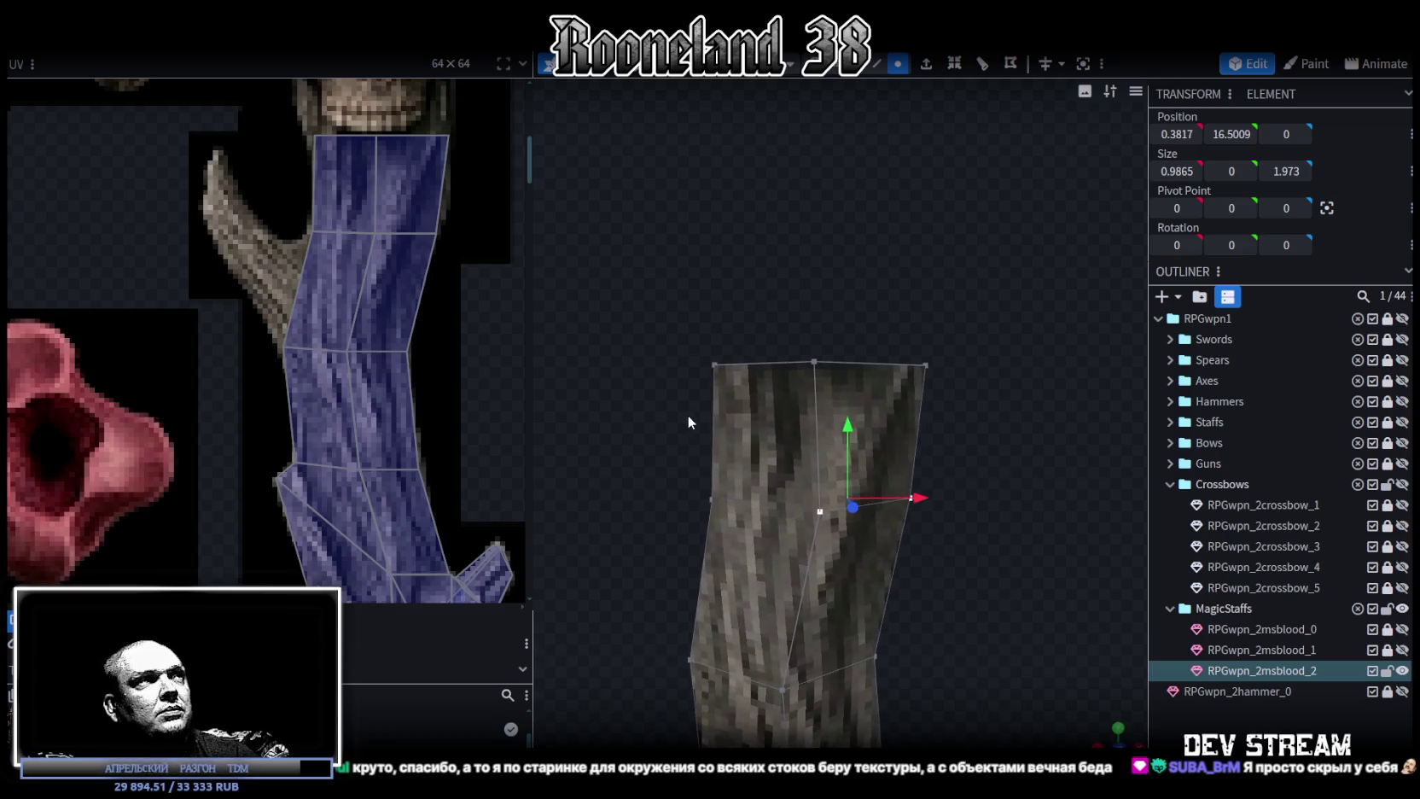
pyautogui.click(710, 499)
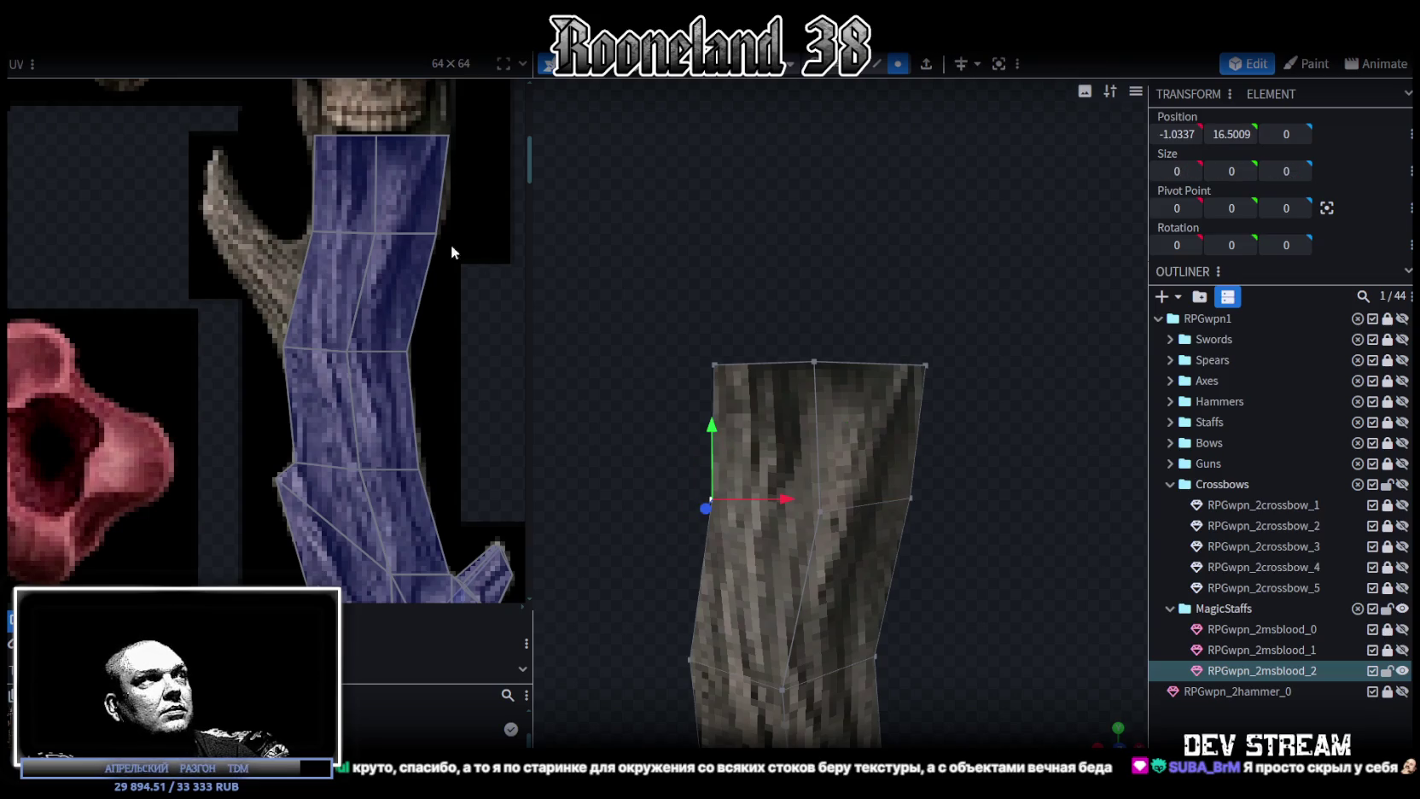
pyautogui.moveTo(713, 277); pyautogui.dragTo(753, 316, button='middle')
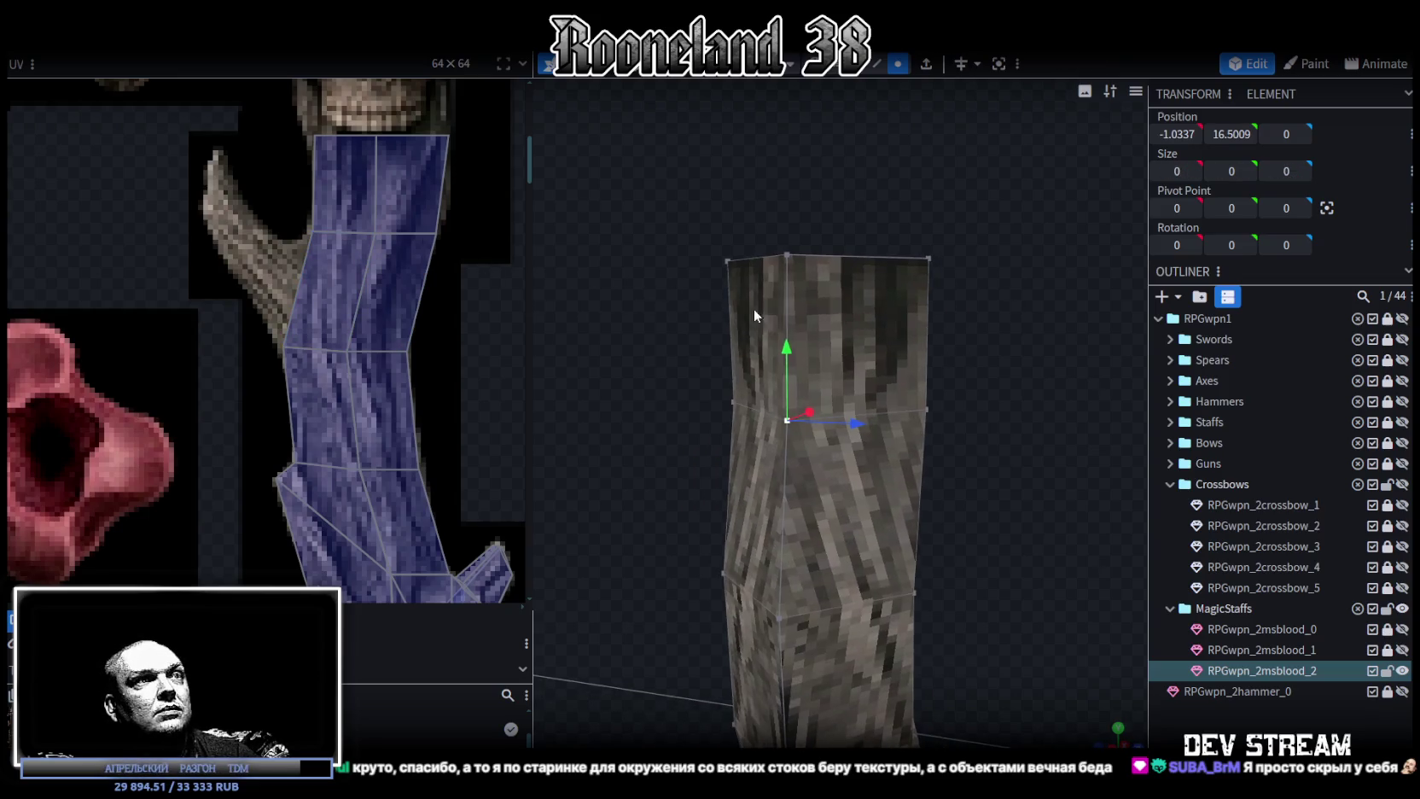
pyautogui.moveTo(1034, 445); pyautogui.dragTo(880, 635, button='middle')
pyautogui.click(895, 588)
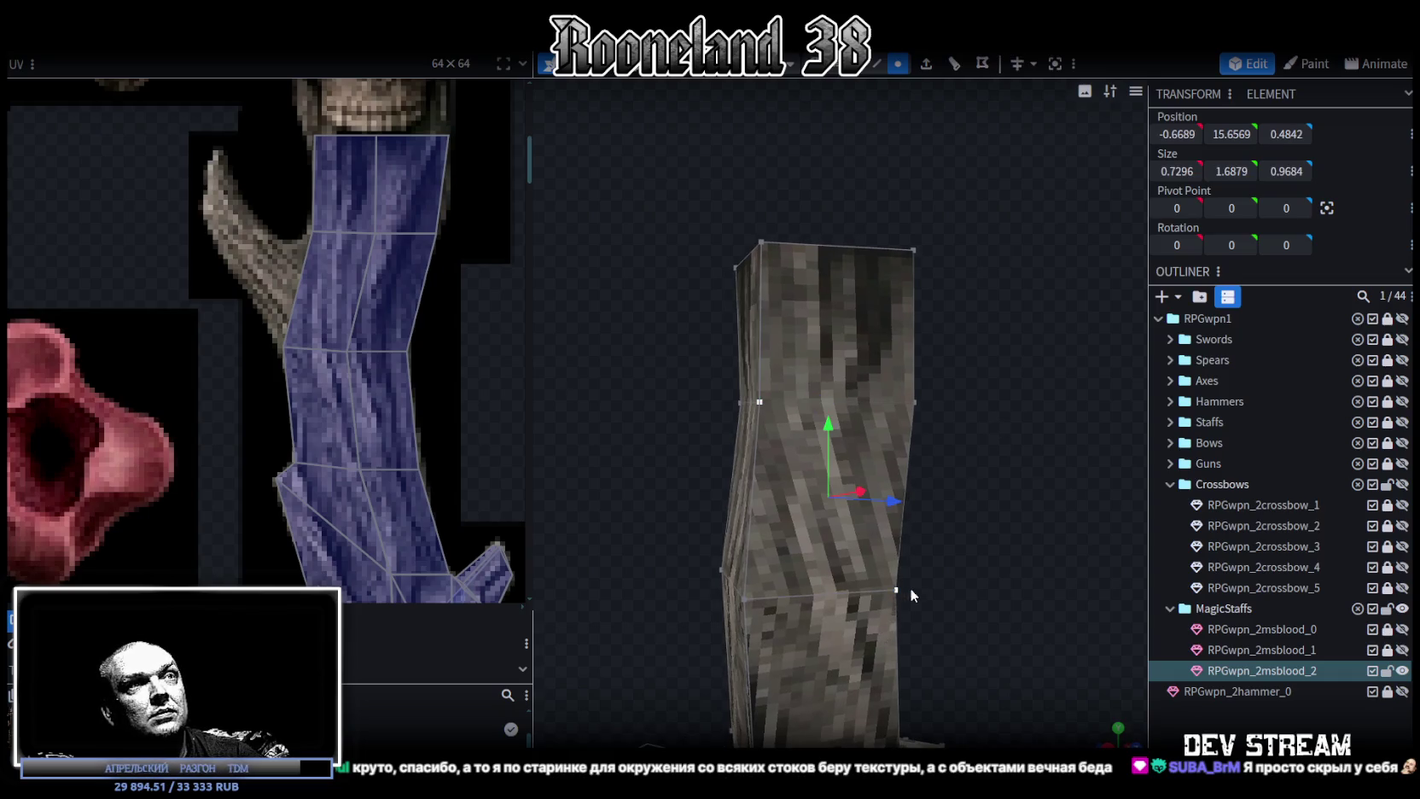
pyautogui.moveTo(910, 588); pyautogui.dragTo(1015, 599, button='middle')
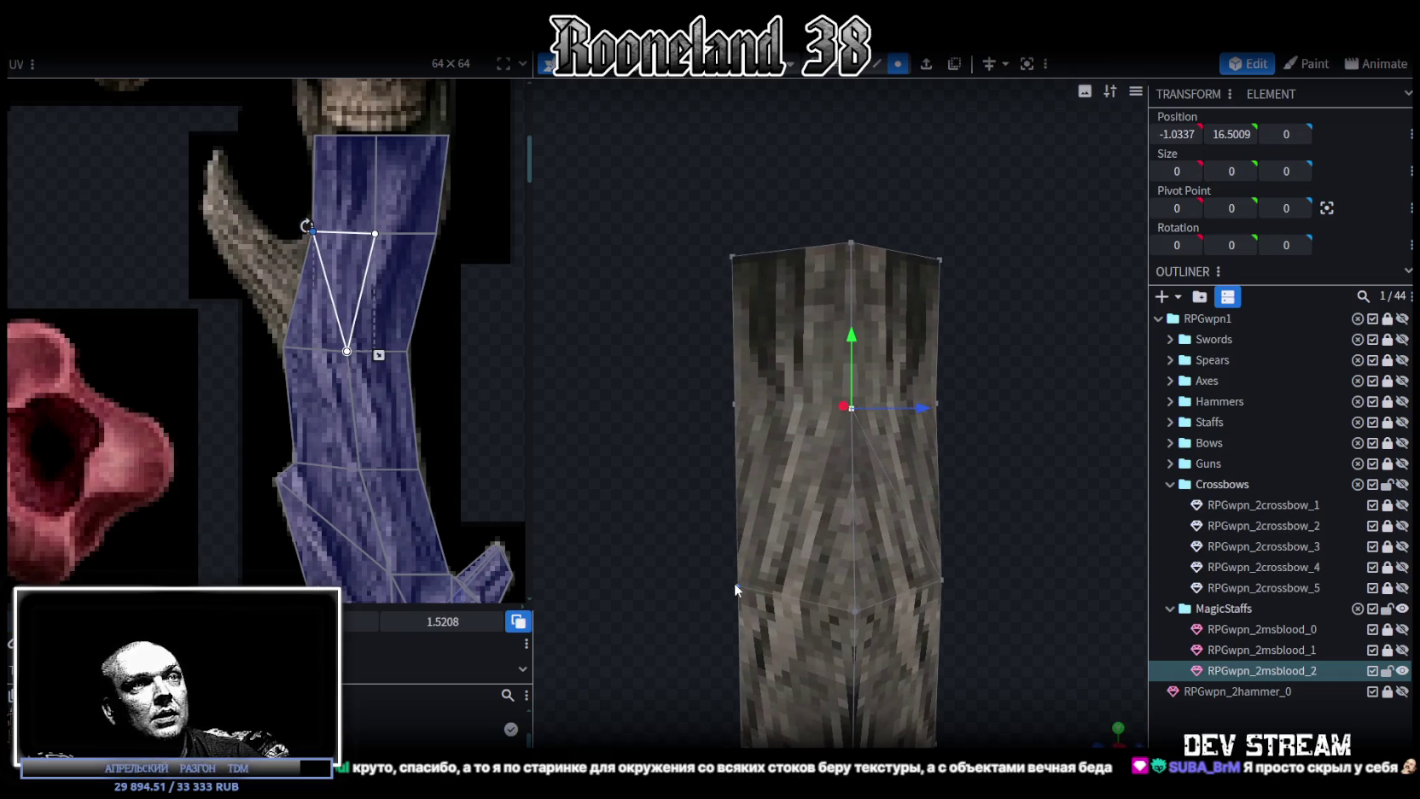
pyautogui.click(735, 581)
pyautogui.moveTo(932, 533); pyautogui.dragTo(862, 449, button='middle')
# With faces shown in solid colours, select a single triangular side face for the branch.
pyautogui.press('z')
pyautogui.press('z')
pyautogui.hotkey('shift', 'z')
pyautogui.keyDown('shift'); pyautogui.click(757, 537); pyautogui.keyUp('shift')
pyautogui.moveTo(757, 537)
pyautogui.mouseDown(button='middle')
pyautogui.moveTo(890, 443)
pyautogui.moveTo(943, 105)
pyautogui.mouseUp(button='middle')
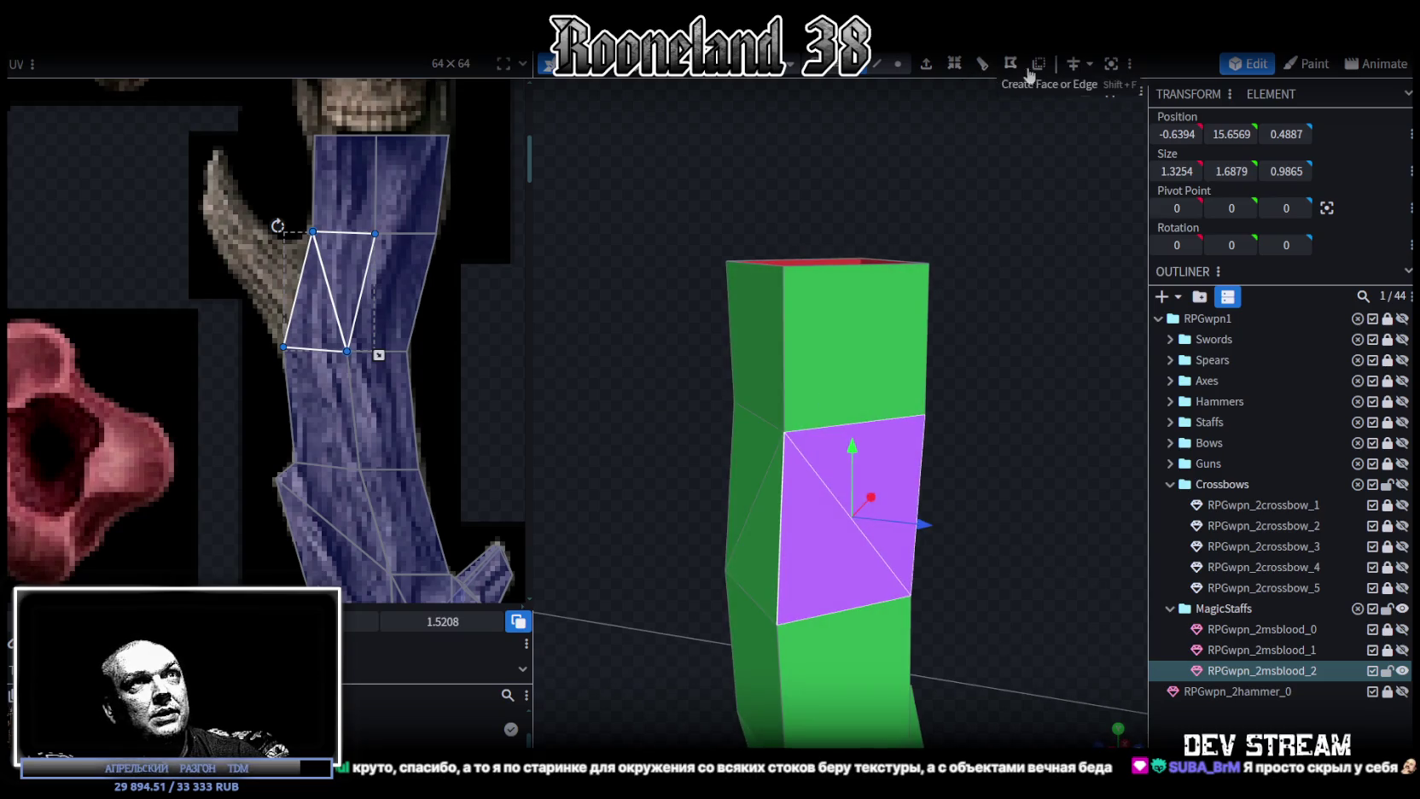
pyautogui.moveTo(1078, 370); pyautogui.dragTo(744, 560, button='middle')
pyautogui.click(744, 560)
pyautogui.moveTo(835, 585)
pyautogui.mouseDown(button='middle')
pyautogui.moveTo(971, 445)
pyautogui.moveTo(861, 413)
pyautogui.moveTo(655, 397)
pyautogui.moveTo(648, 364)
pyautogui.moveTo(660, 369)
pyautogui.mouseUp(button='middle')
# Extrude the selected triangle along X- and move the new face left and upward.
pyautogui.click(926, 64)
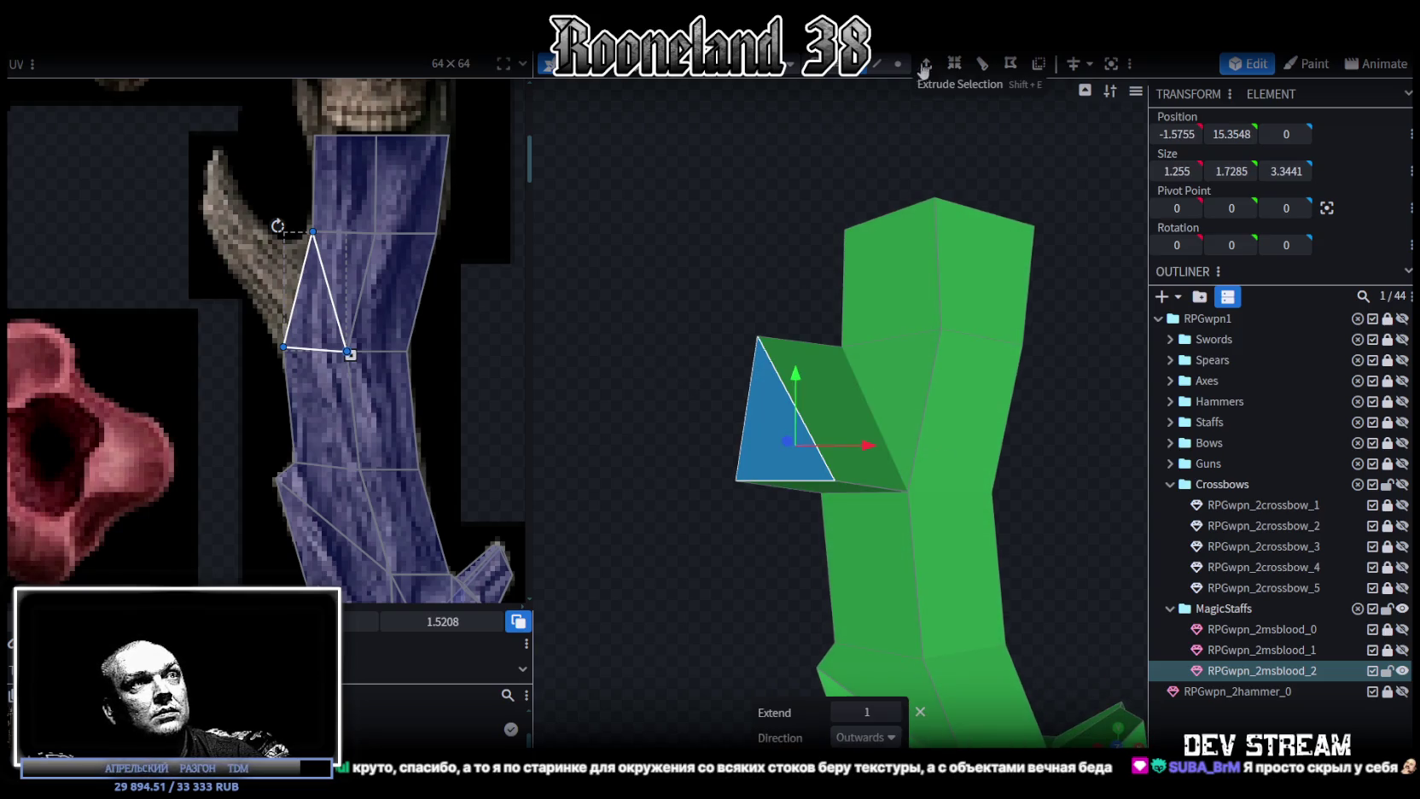
pyautogui.moveTo(696, 302); pyautogui.dragTo(623, 294, button='middle')
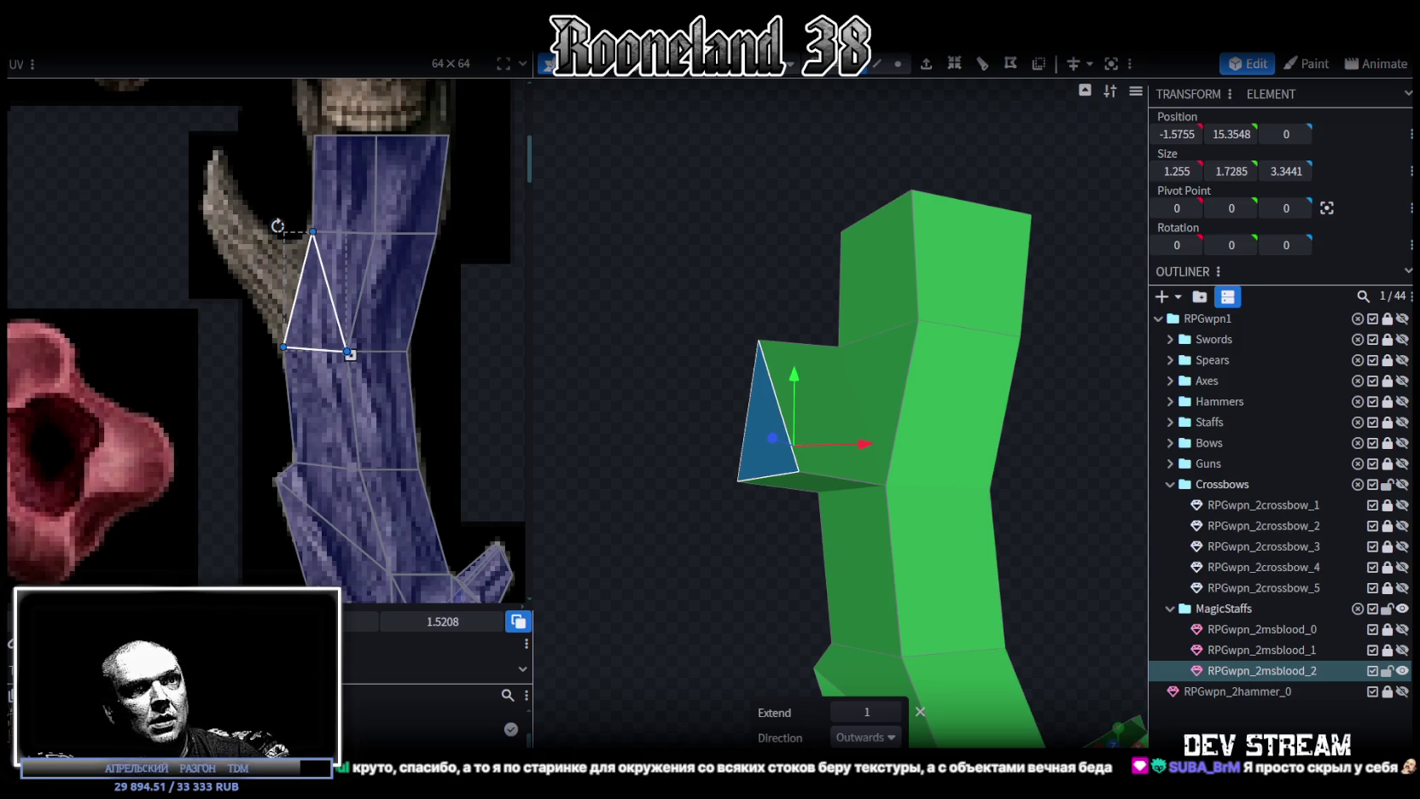
pyautogui.click(864, 736)
pyautogui.click(857, 636)
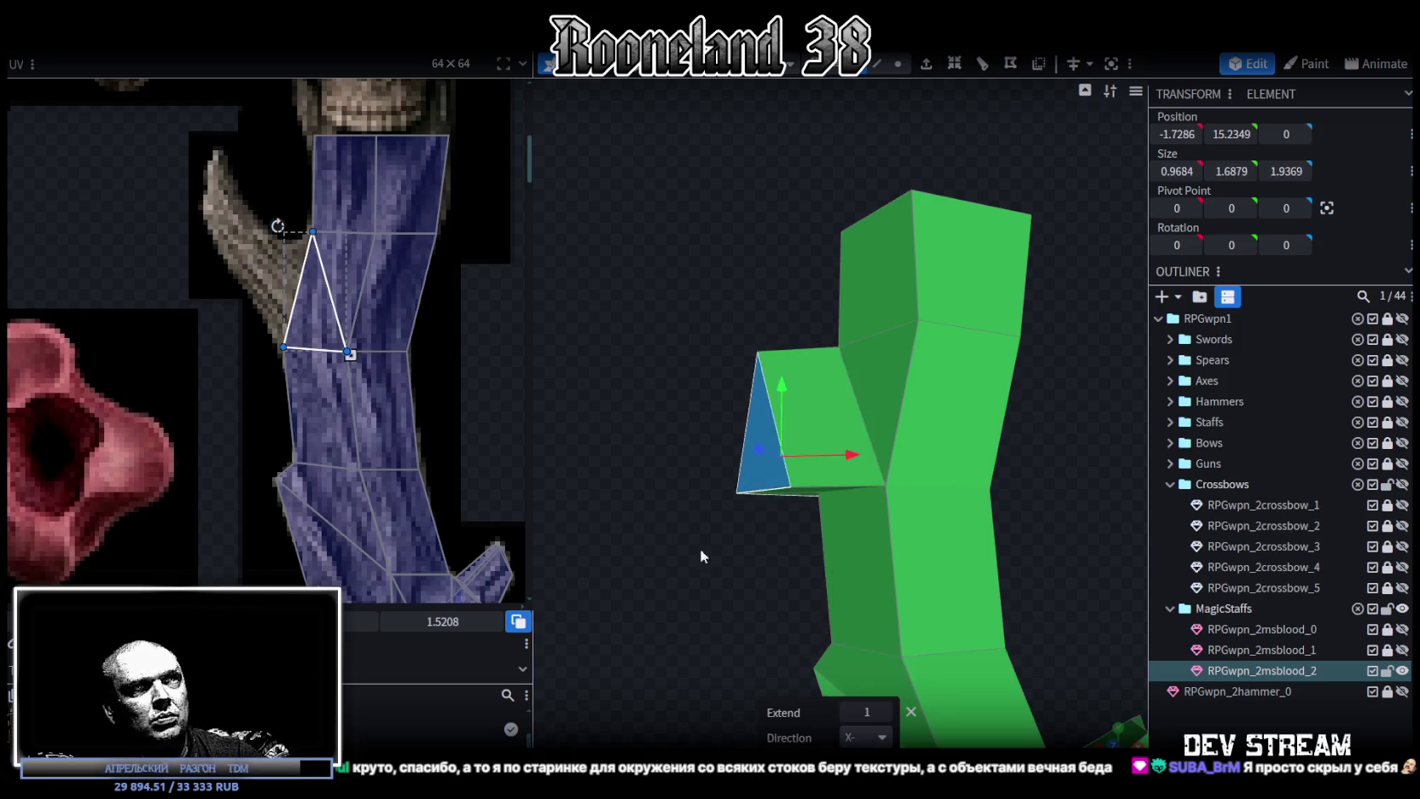
pyautogui.moveTo(699, 550)
pyautogui.mouseDown(button='middle')
pyautogui.moveTo(647, 534)
pyautogui.moveTo(718, 538)
pyautogui.moveTo(712, 522)
pyautogui.moveTo(709, 535)
pyautogui.mouseUp(button='middle')
pyautogui.moveTo(883, 459); pyautogui.dragTo(849, 461)
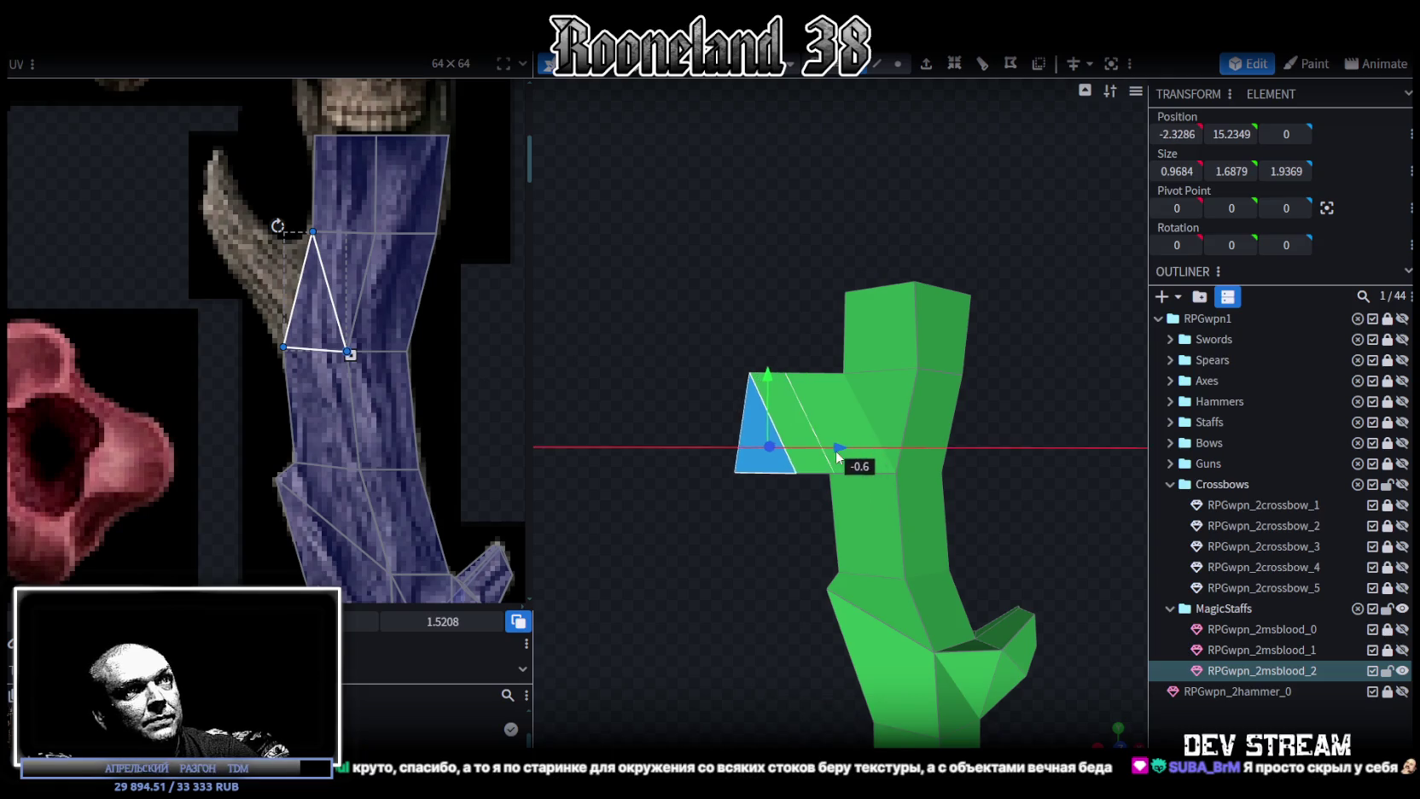
pyautogui.moveTo(770, 375); pyautogui.dragTo(773, 299)
pyautogui.moveTo(701, 458); pyautogui.dragTo(735, 349, button='middle')
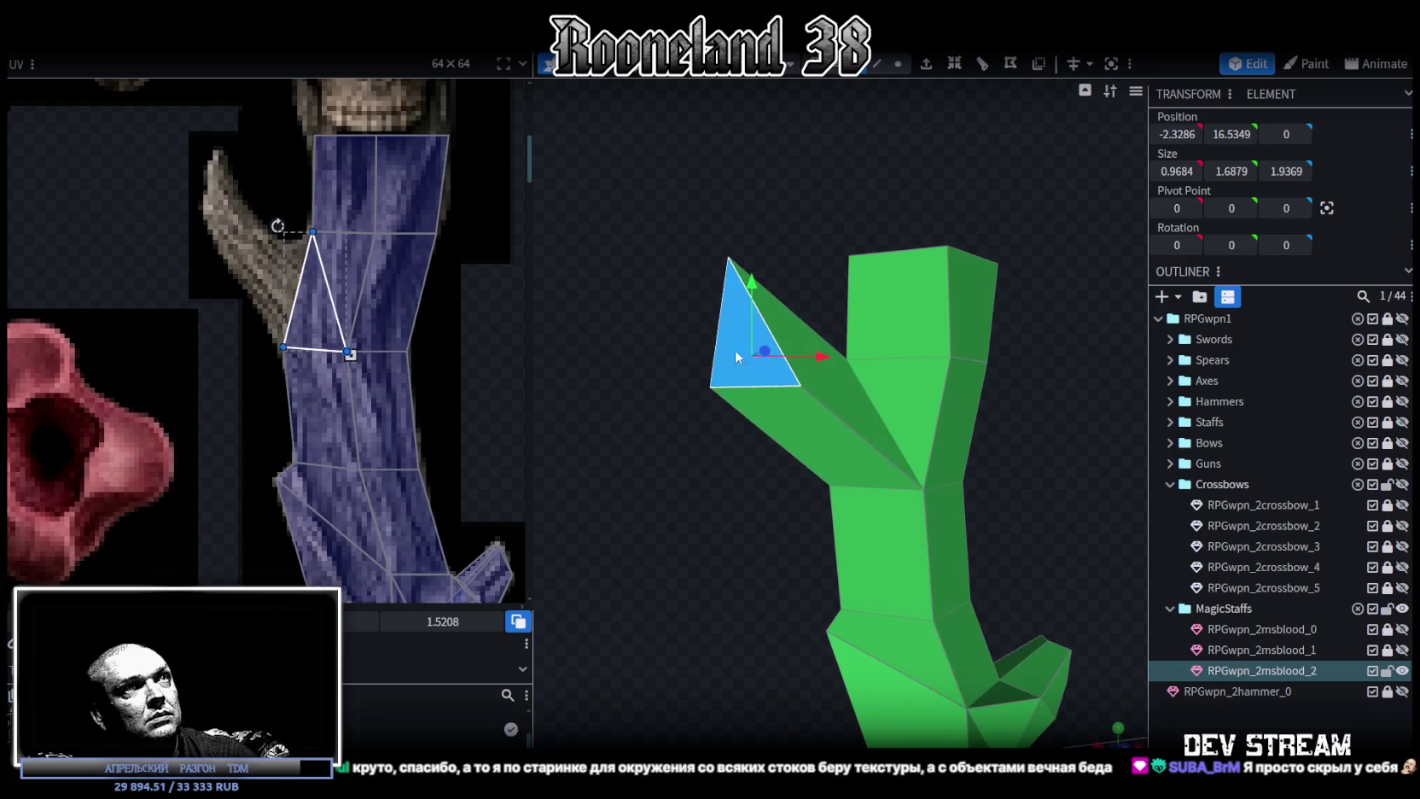
# In vertex mode, raise the branch tip's top vertex and nudge it slightly left.
pyautogui.click(899, 66)
pyautogui.click(715, 388)
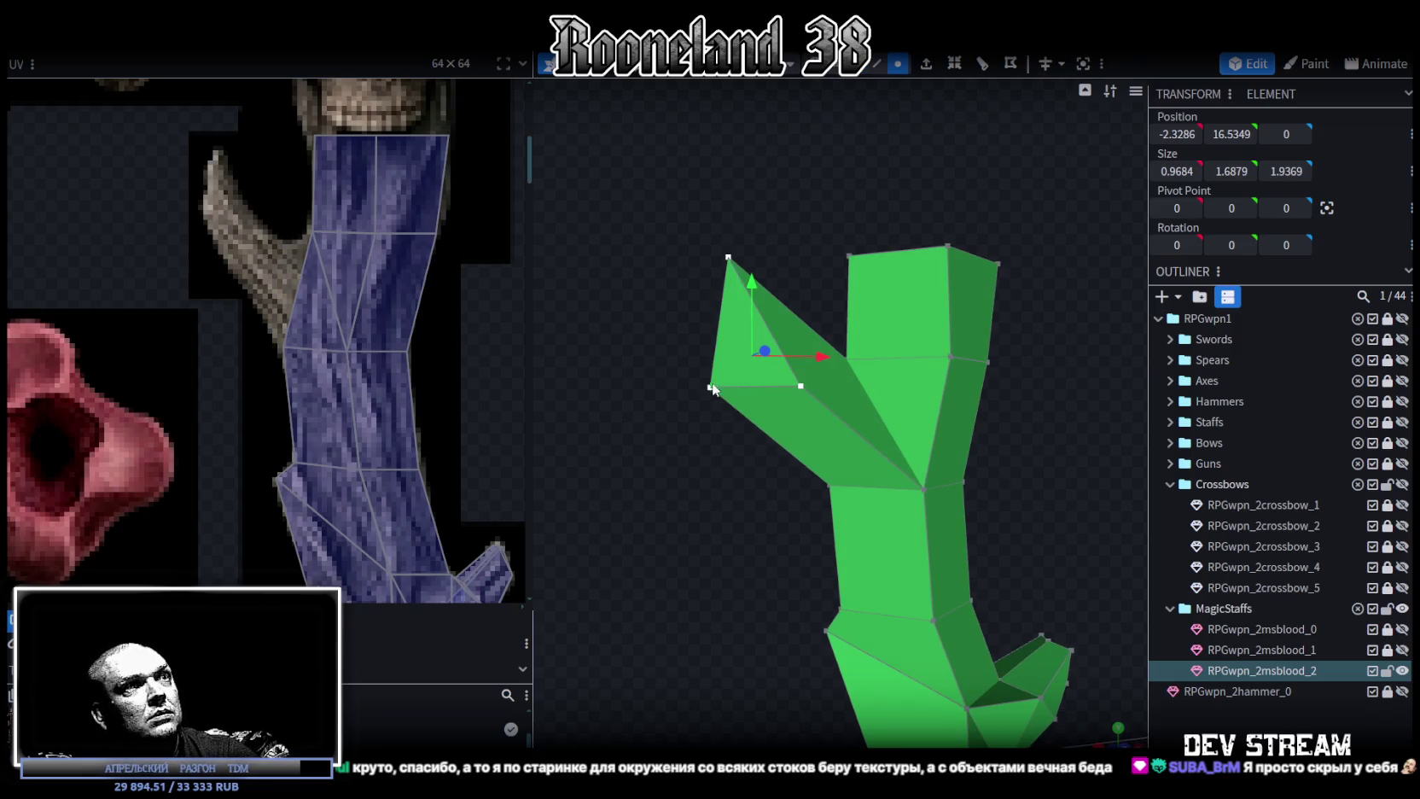
pyautogui.moveTo(728, 302)
pyautogui.mouseDown()
pyautogui.moveTo(707, 250)
pyautogui.moveTo(709, 283)
pyautogui.mouseUp()
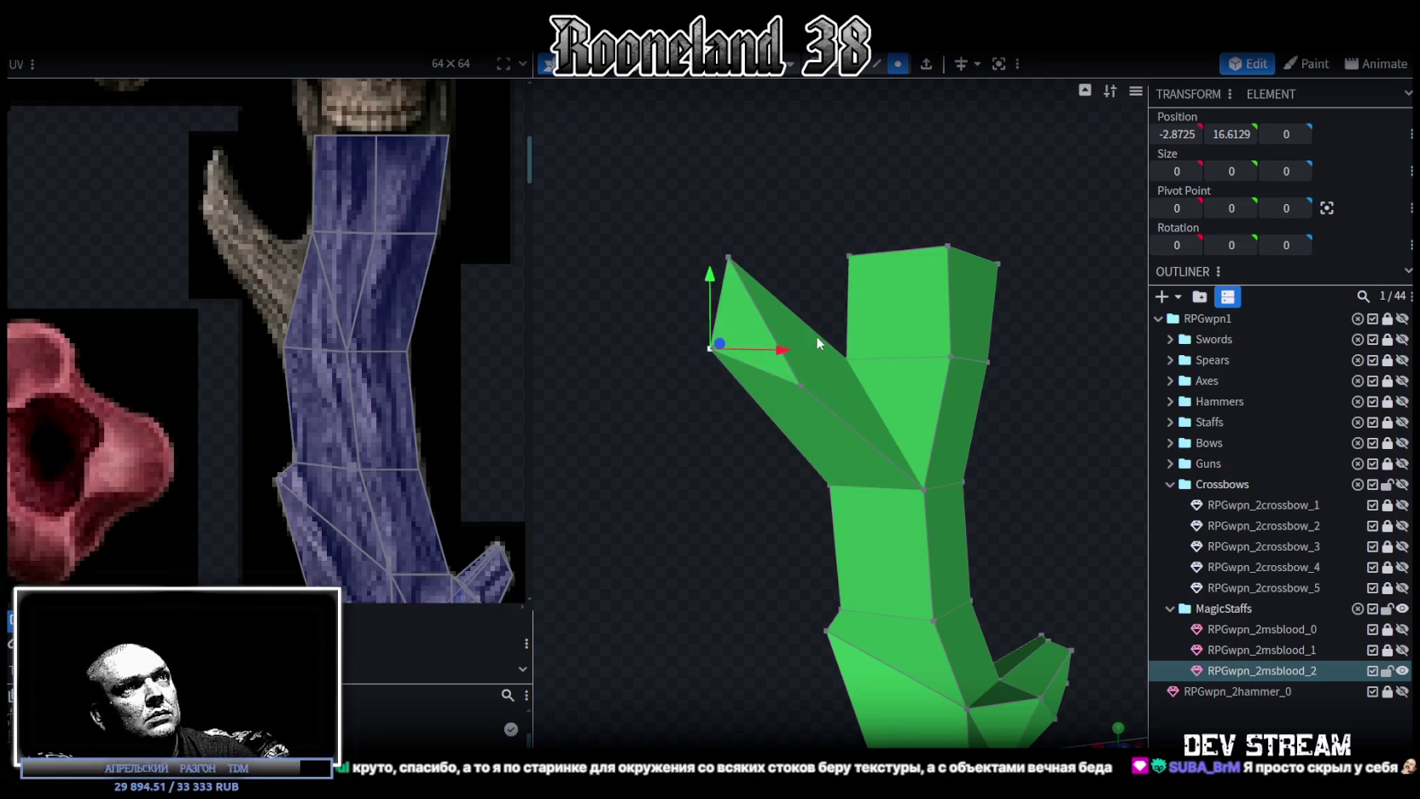
pyautogui.moveTo(779, 356); pyautogui.dragTo(766, 354)
# Move the next branch vertex left and up to lengthen and tilt the branch, then select its faces.
pyautogui.click(800, 385)
pyautogui.moveTo(865, 388); pyautogui.dragTo(801, 385)
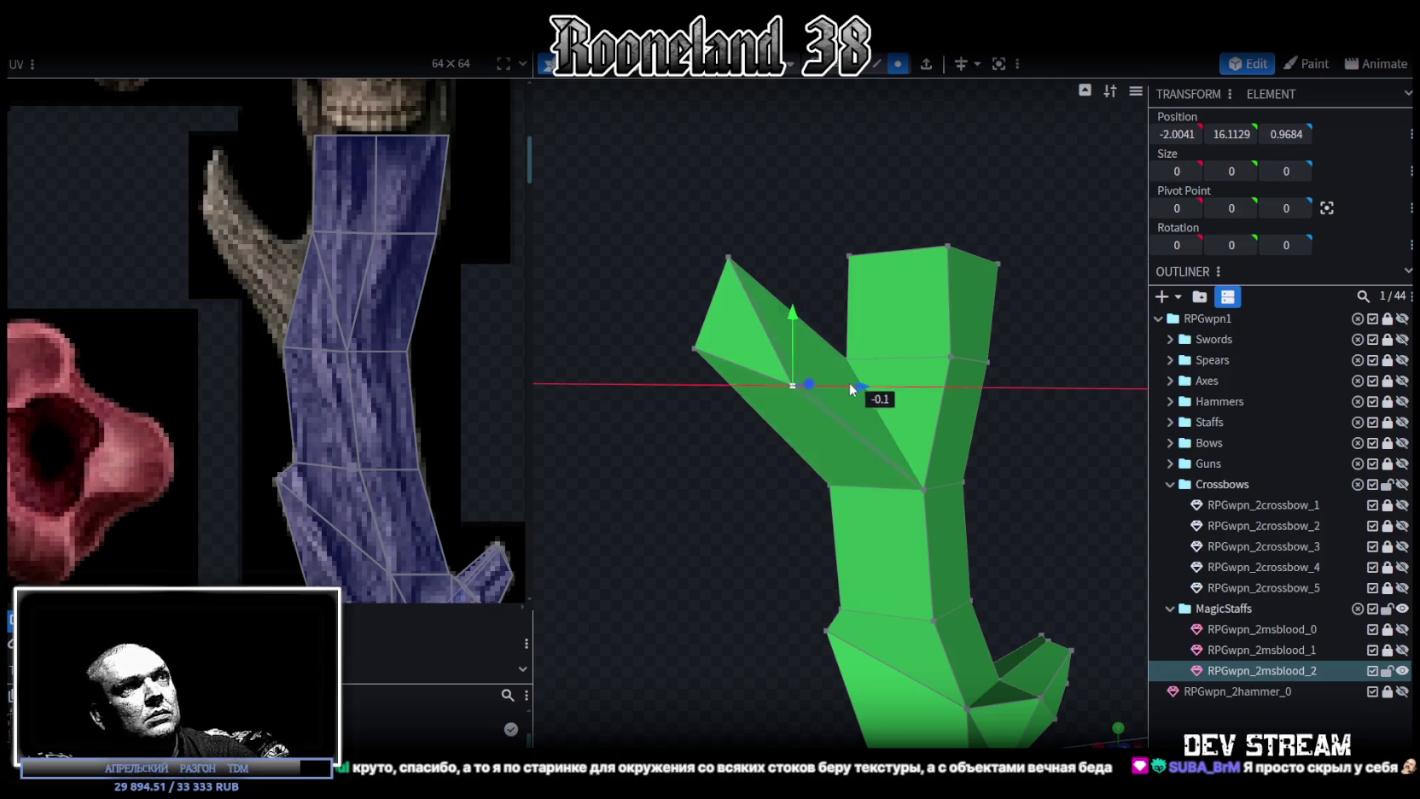
pyautogui.moveTo(738, 321); pyautogui.dragTo(741, 246)
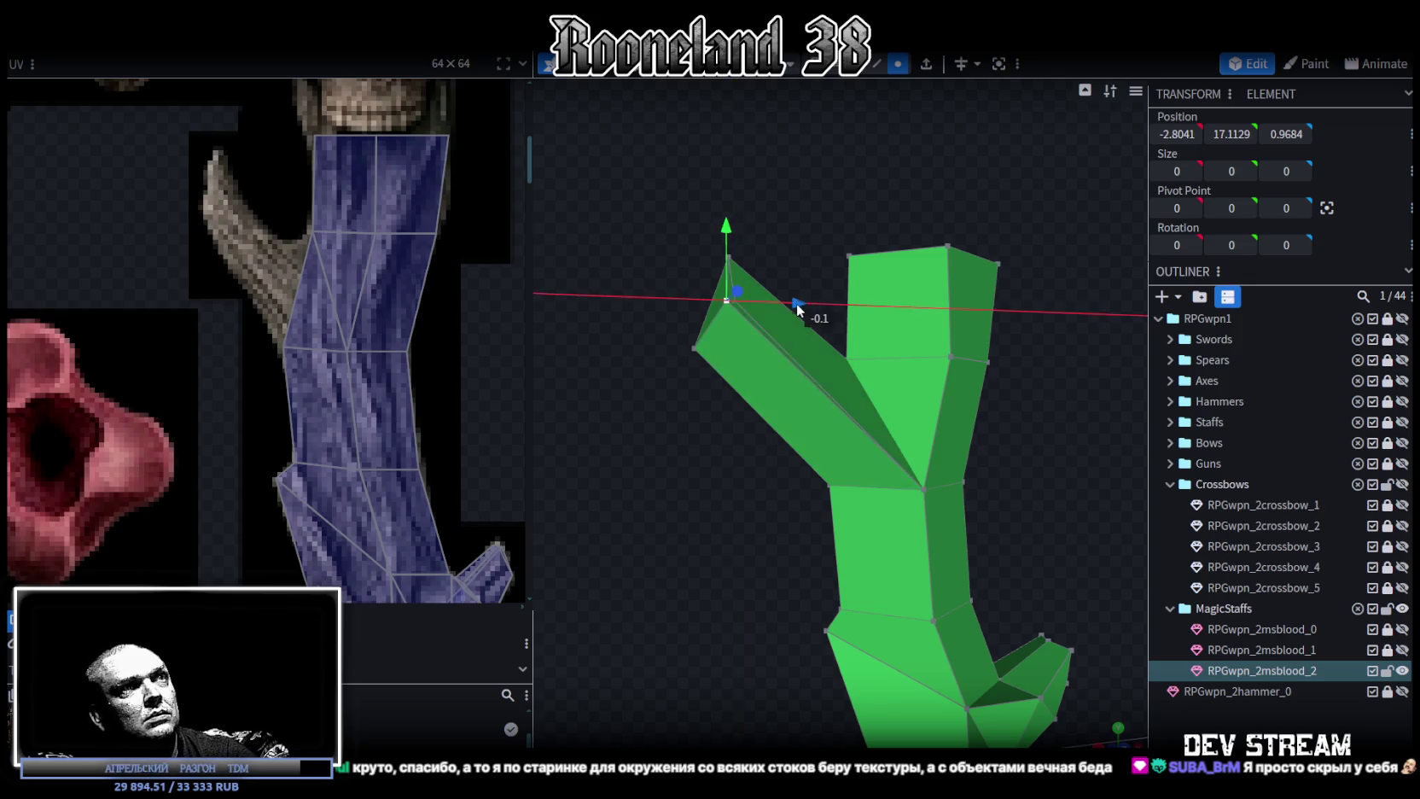
pyautogui.moveTo(732, 222); pyautogui.dragTo(734, 236)
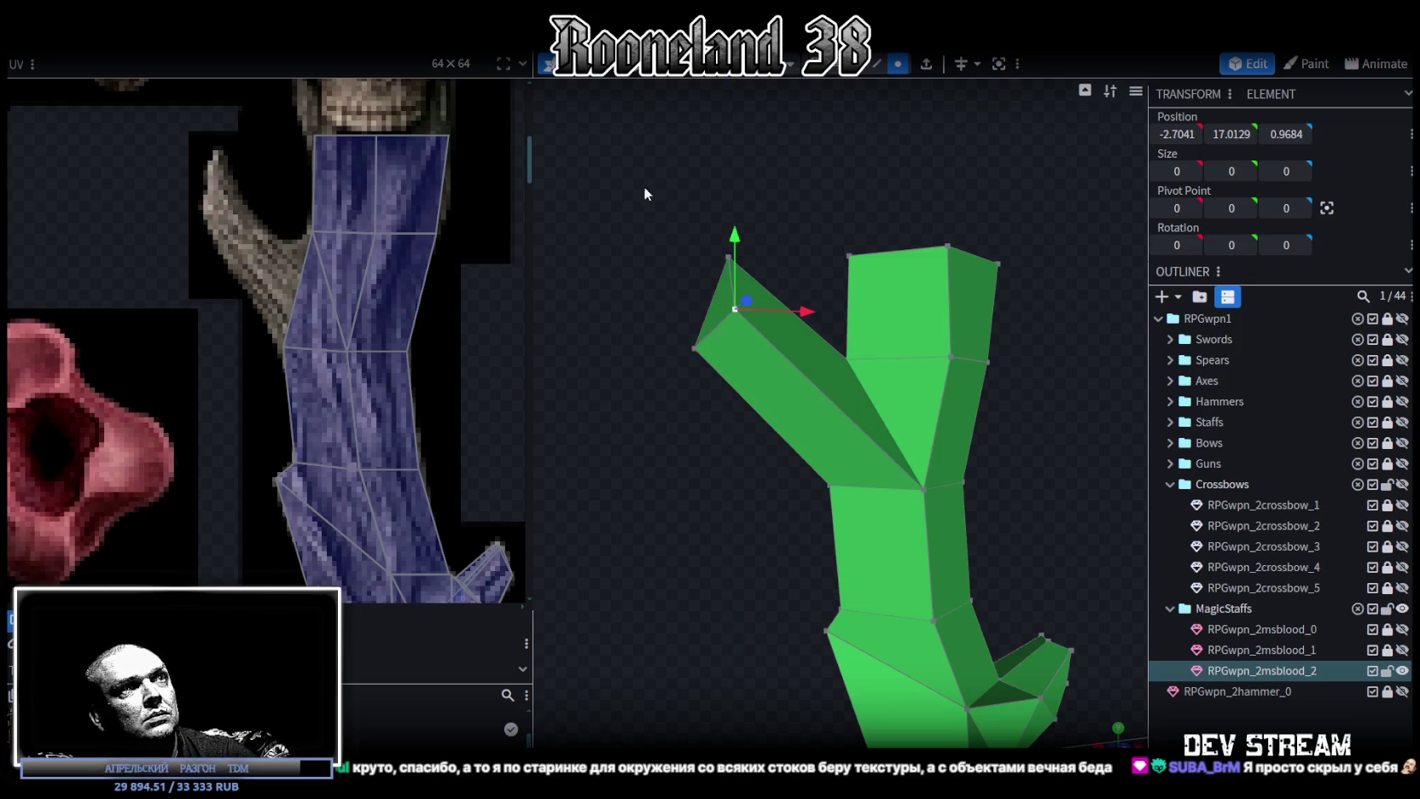
pyautogui.moveTo(666, 175)
pyautogui.mouseDown()
pyautogui.moveTo(771, 421)
pyautogui.moveTo(735, 539)
pyautogui.mouseUp()
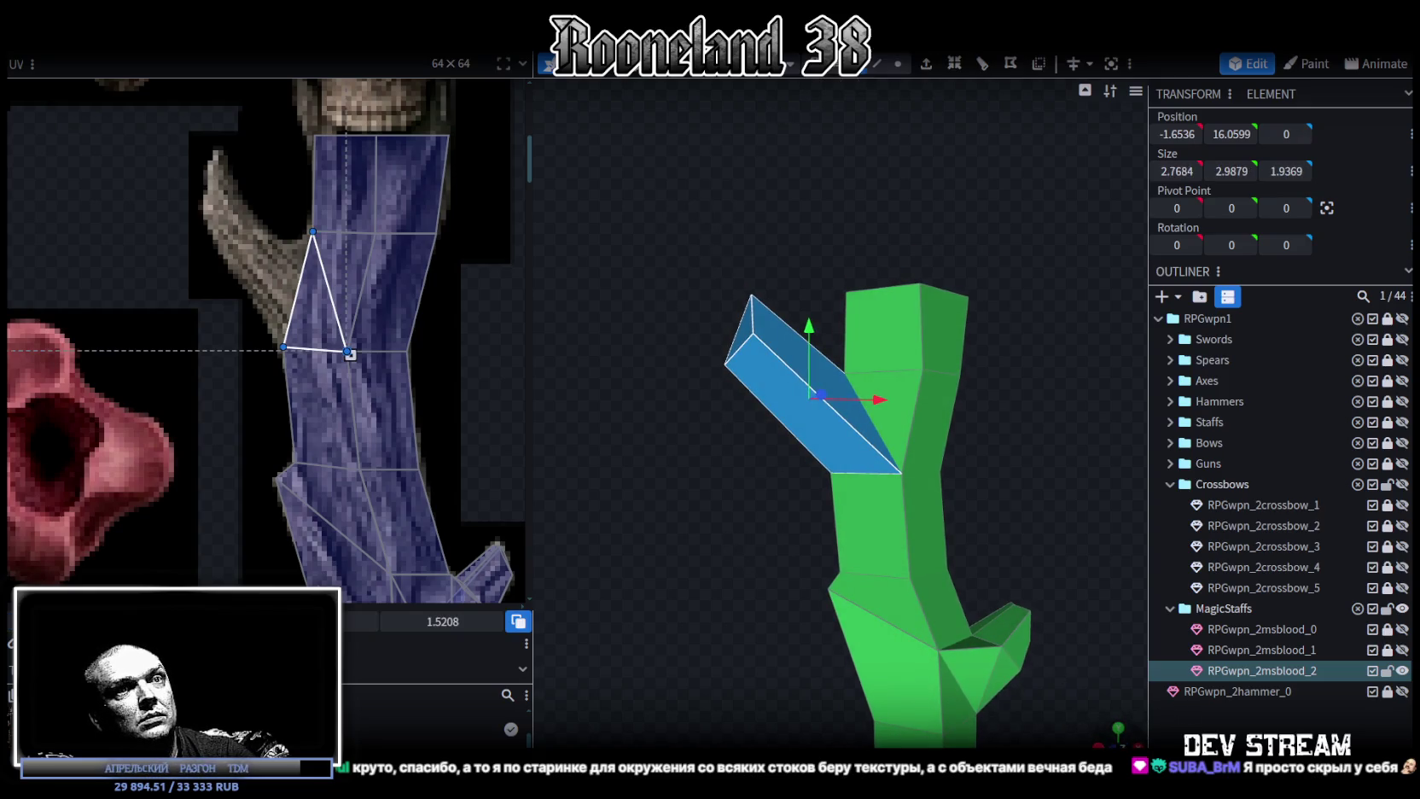
pyautogui.moveTo(971, 623)
pyautogui.mouseDown()
pyautogui.moveTo(870, 199)
pyautogui.moveTo(808, 178)
pyautogui.moveTo(780, 423)
pyautogui.mouseUp()
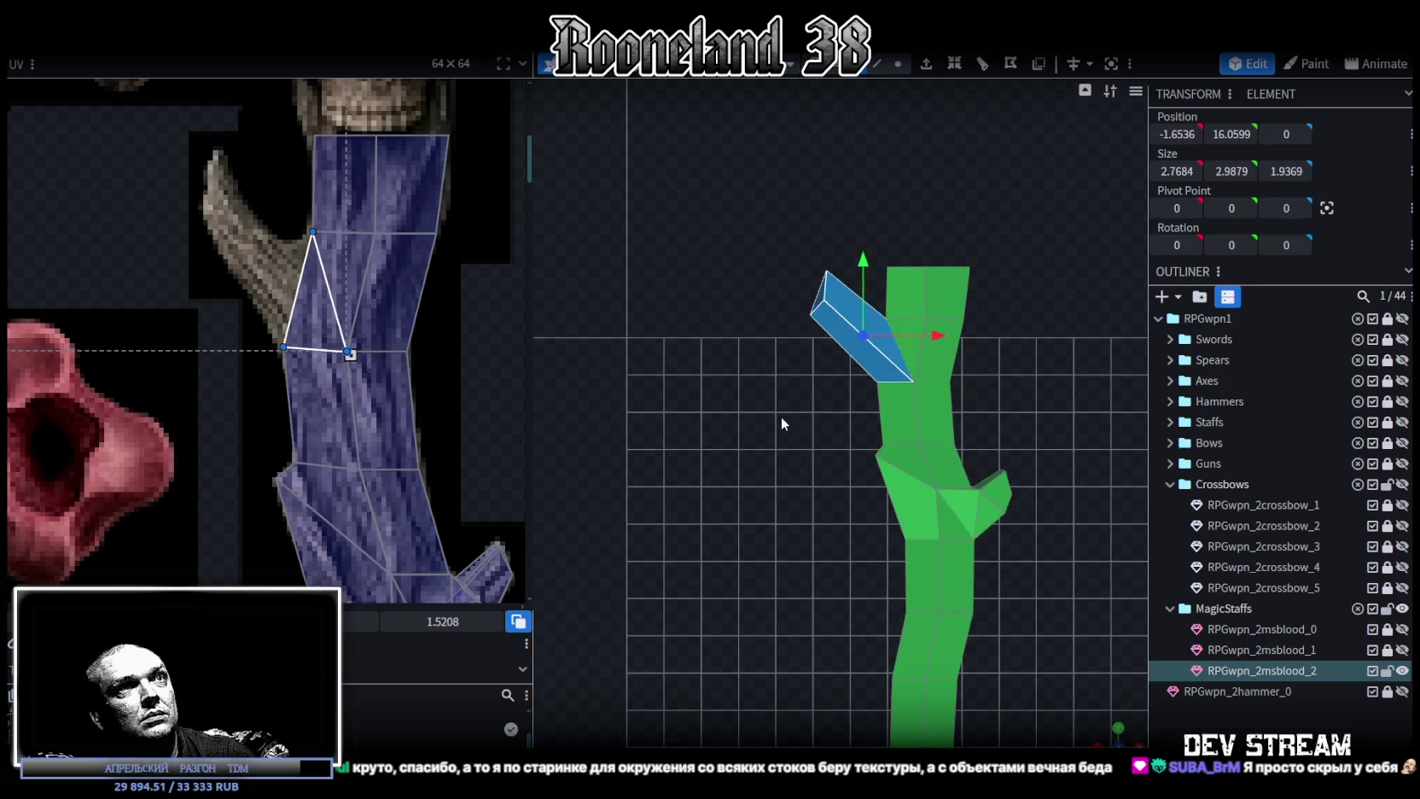
# Switch to textured view and move the branch face's UV back onto the trunk bark.
pyautogui.scroll(2, 795, 500)
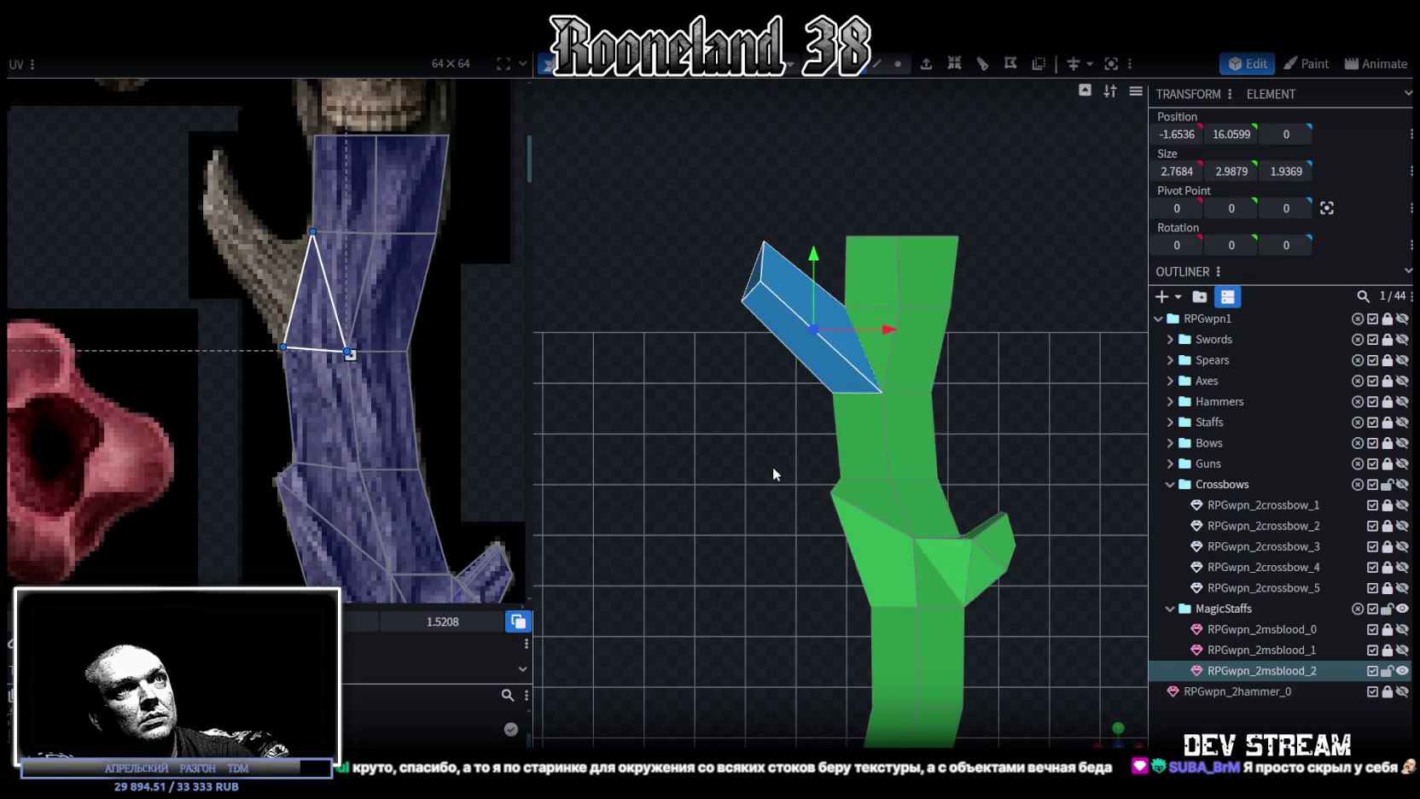
pyautogui.press('z')
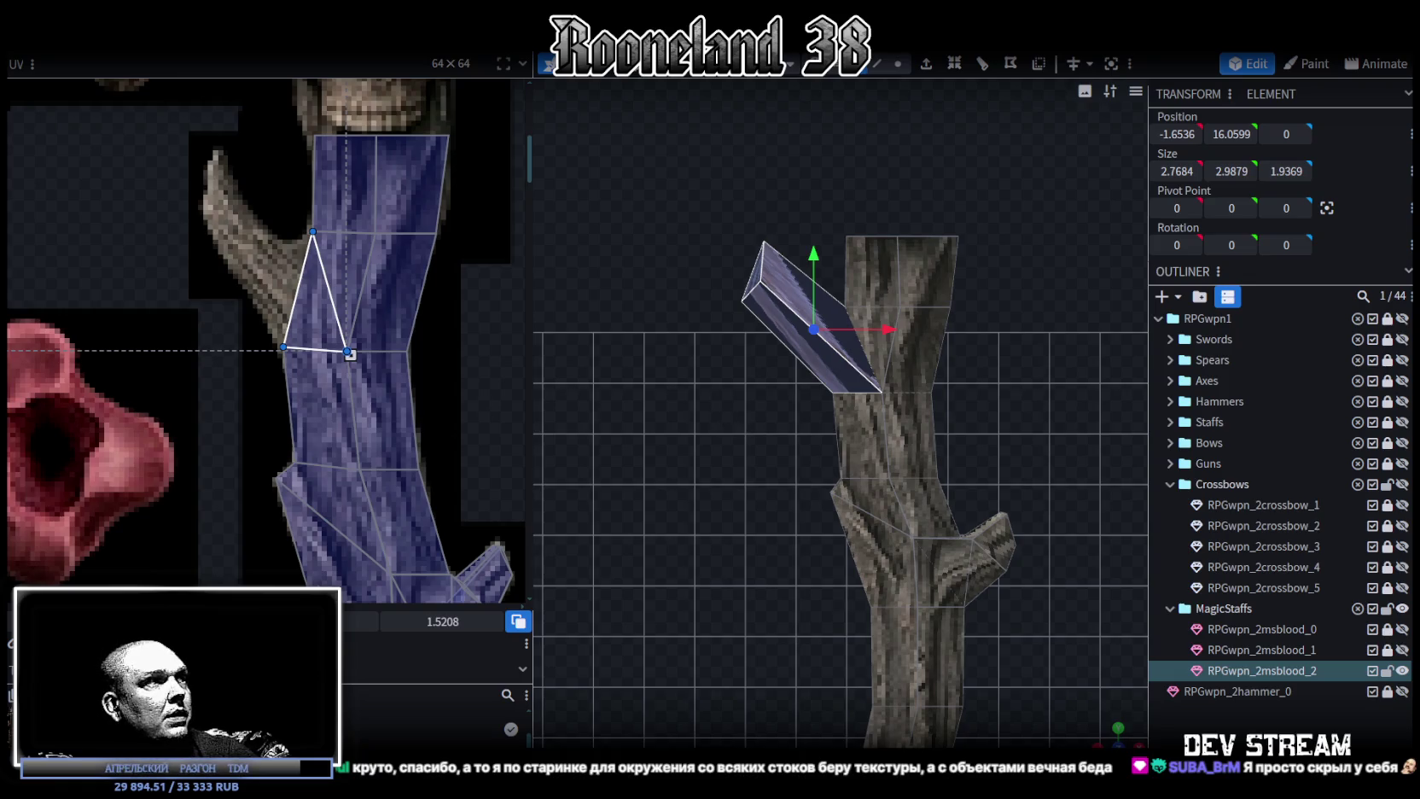
pyautogui.moveTo(324, 298); pyautogui.dragTo(145, 546)
pyautogui.scroll(-3, 145, 546)
pyautogui.scroll(2, 158, 360)
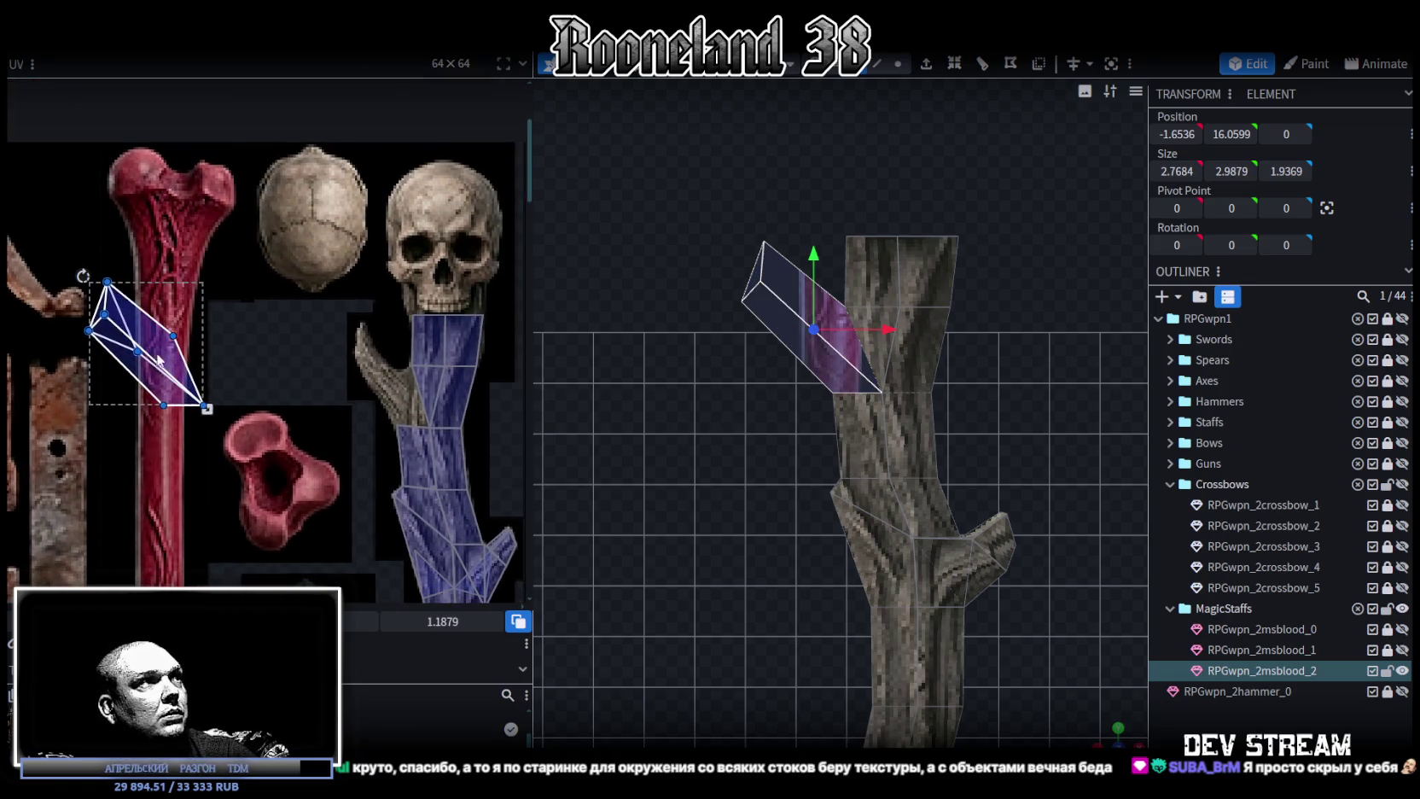
pyautogui.moveTo(160, 361); pyautogui.dragTo(366, 358)
pyautogui.scroll(2, 365, 359)
pyautogui.scroll(2, 364, 358)
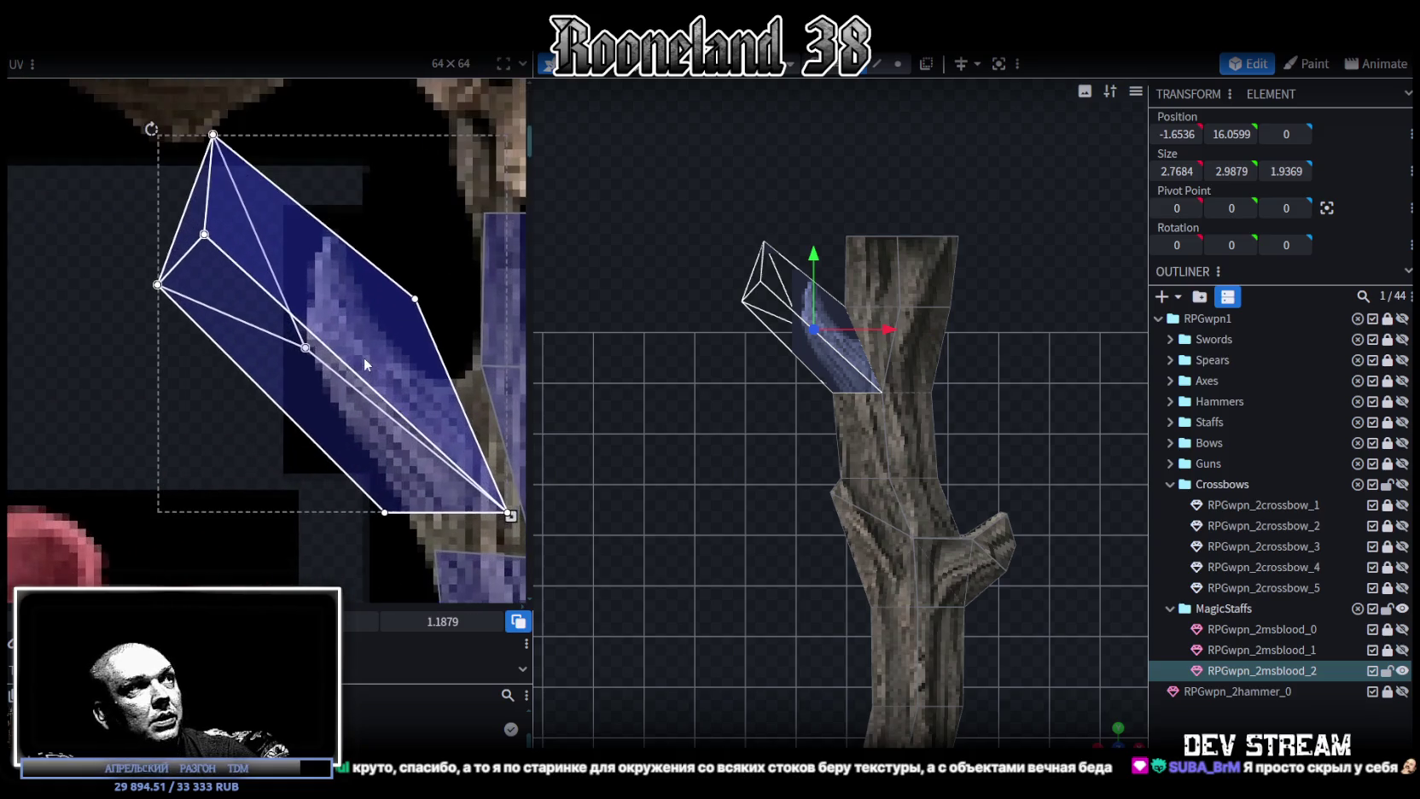
pyautogui.moveTo(1109, 739)
pyautogui.mouseDown()
pyautogui.moveTo(824, 561)
pyautogui.moveTo(1015, 494)
pyautogui.moveTo(628, 485)
pyautogui.moveTo(1014, 395)
pyautogui.mouseUp()
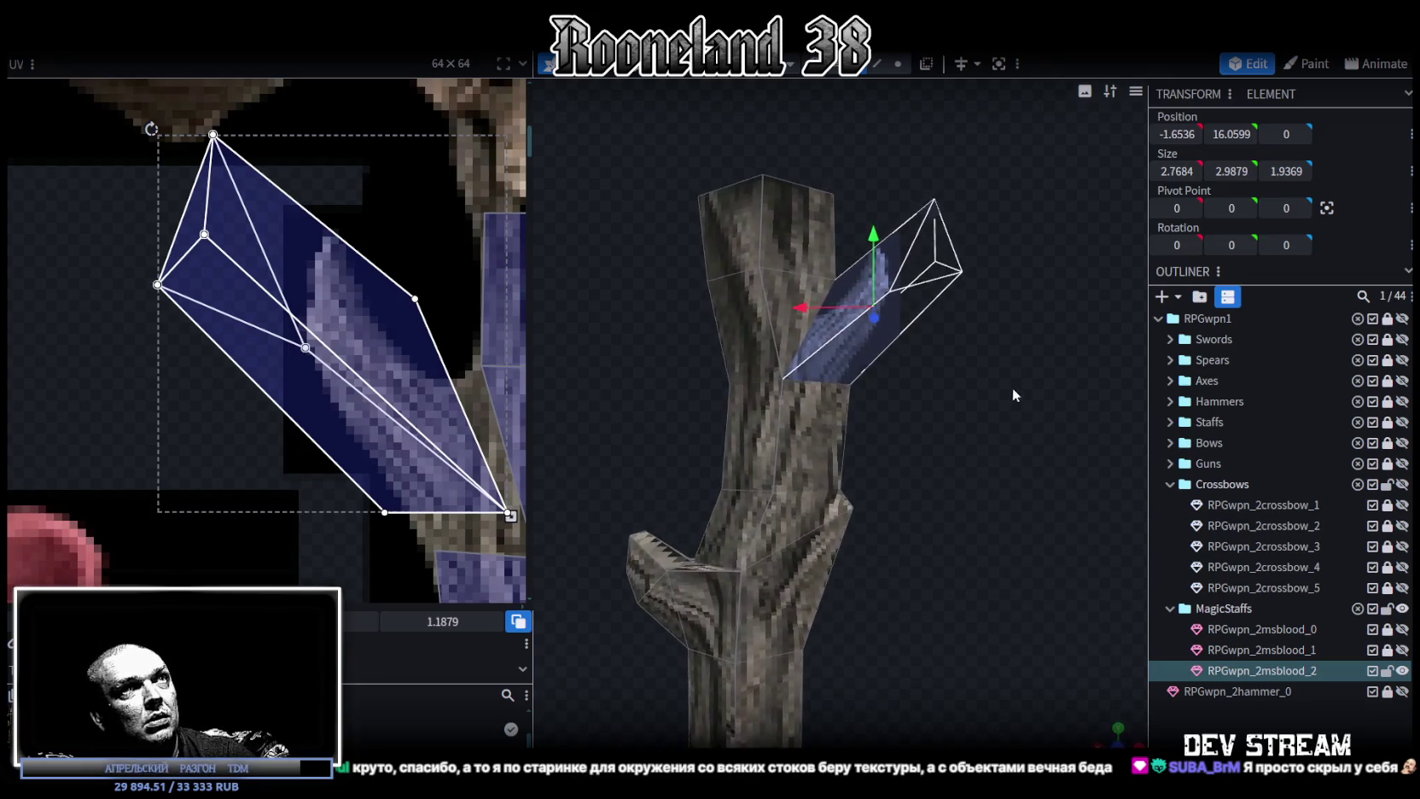
# In vertex mode, shift the branch tip vertex sideways and raise it by one unit.
pyautogui.click(898, 64)
pyautogui.moveTo(1072, 676)
pyautogui.mouseDown()
pyautogui.moveTo(978, 414)
pyautogui.moveTo(898, 585)
pyautogui.mouseUp()
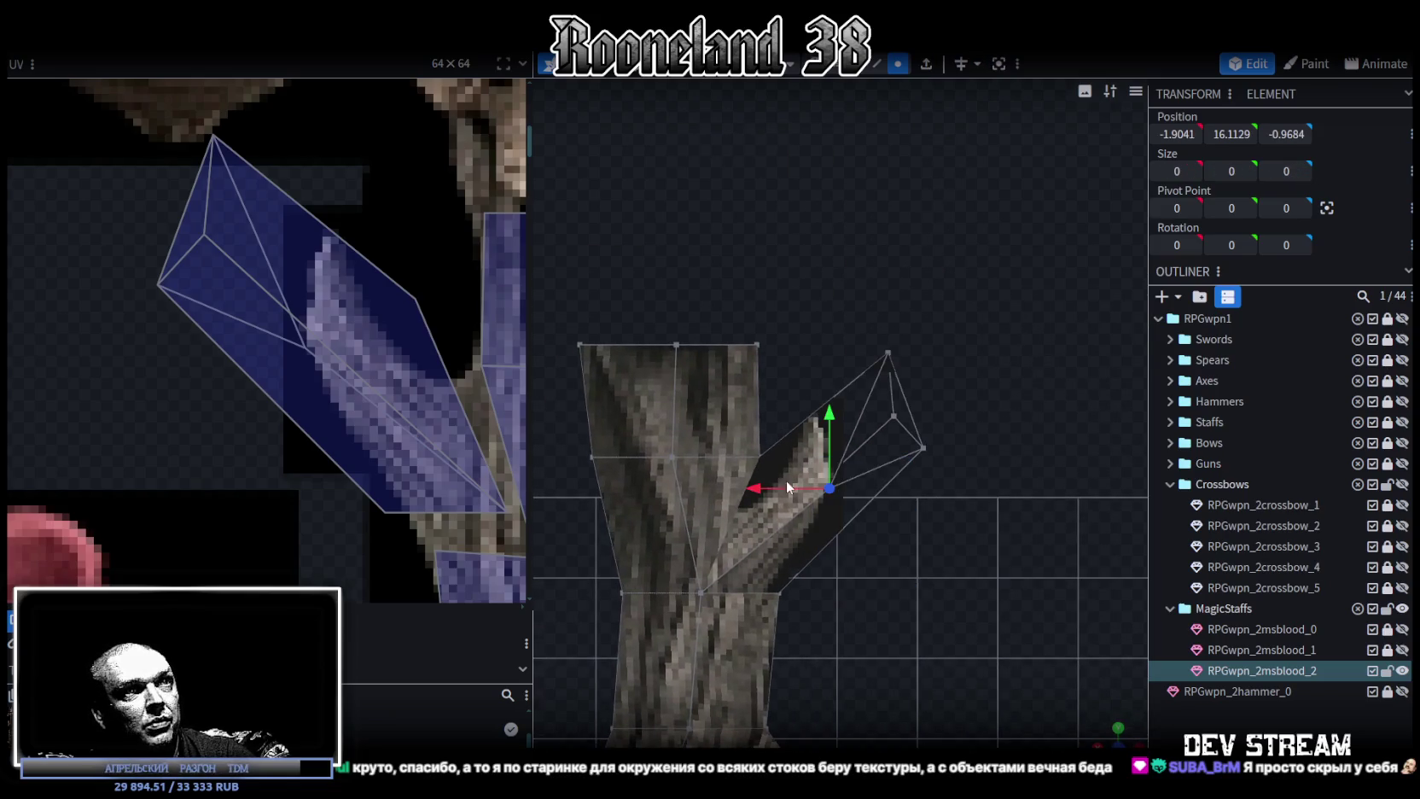
pyautogui.moveTo(798, 486); pyautogui.dragTo(832, 463)
pyautogui.moveTo(889, 427); pyautogui.dragTo(892, 338)
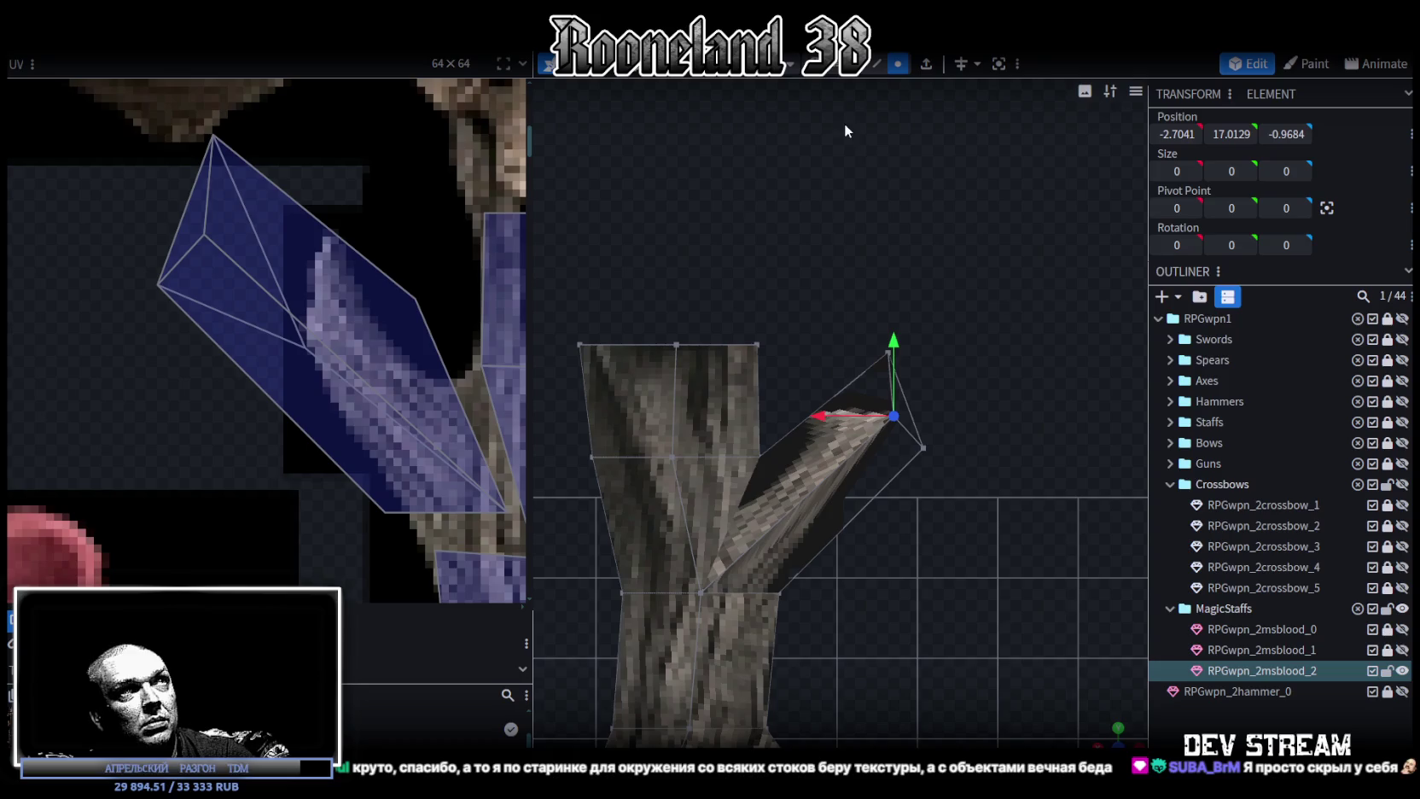
# Select the side branch faces and drag one face's UV onto the bark texture.
pyautogui.moveTo(965, 286); pyautogui.dragTo(843, 547)
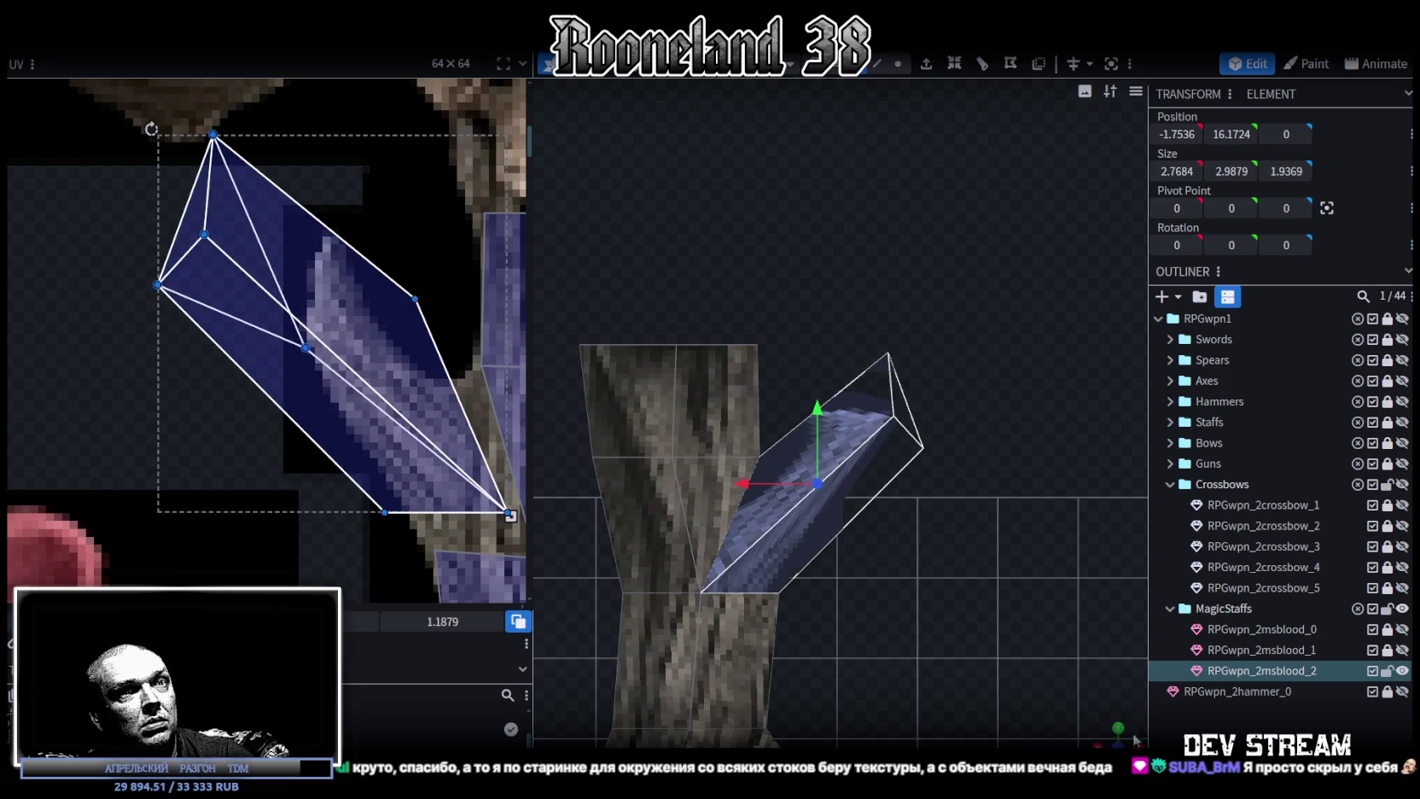
pyautogui.press('ctrl+KP_1')
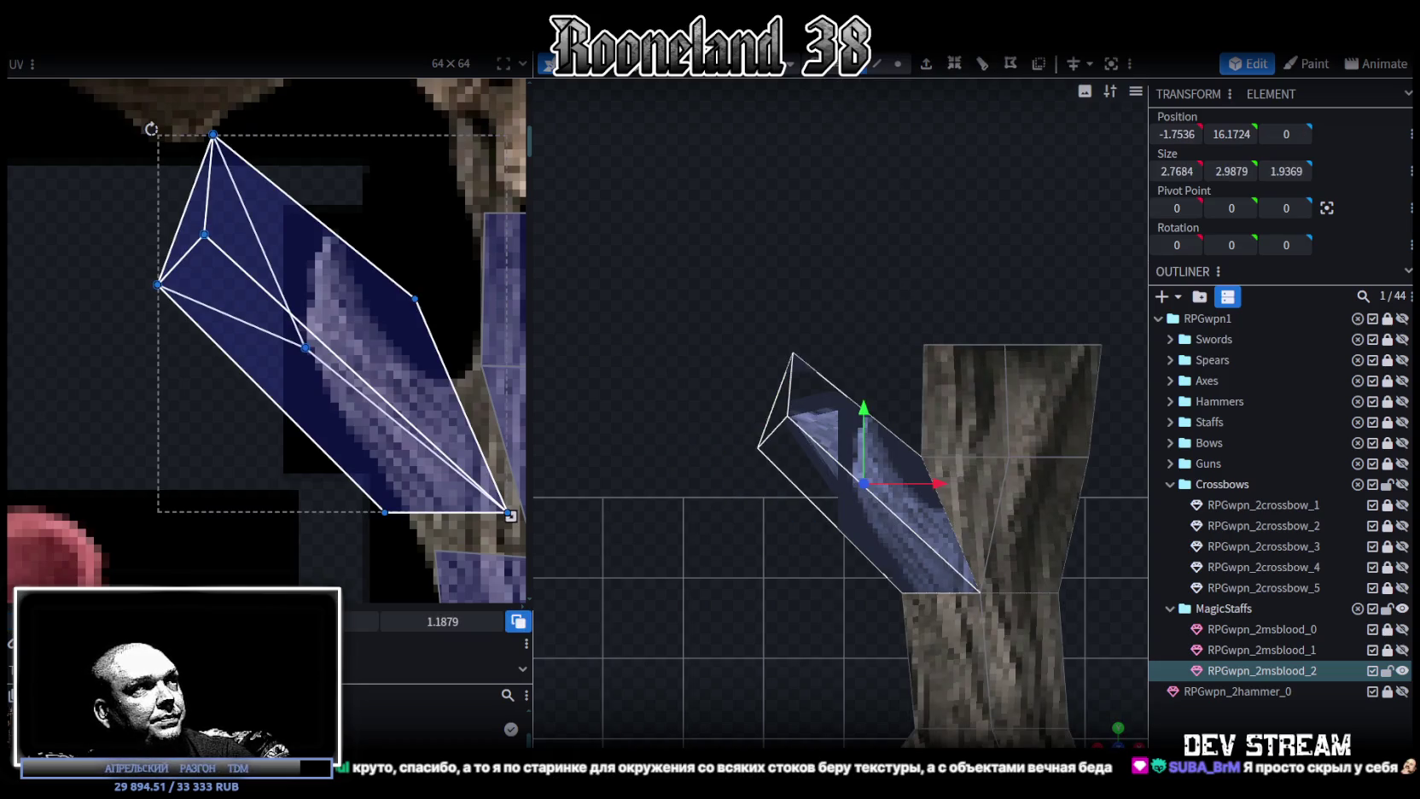
pyautogui.scroll(-3, 239, 438)
pyautogui.scroll(-2, 174, 437)
pyautogui.scroll(1, 175, 436)
pyautogui.click(292, 425)
pyautogui.moveTo(293, 425); pyautogui.dragTo(383, 457)
pyautogui.scroll(5, 310, 424)
pyautogui.scroll(-2, 401, 473)
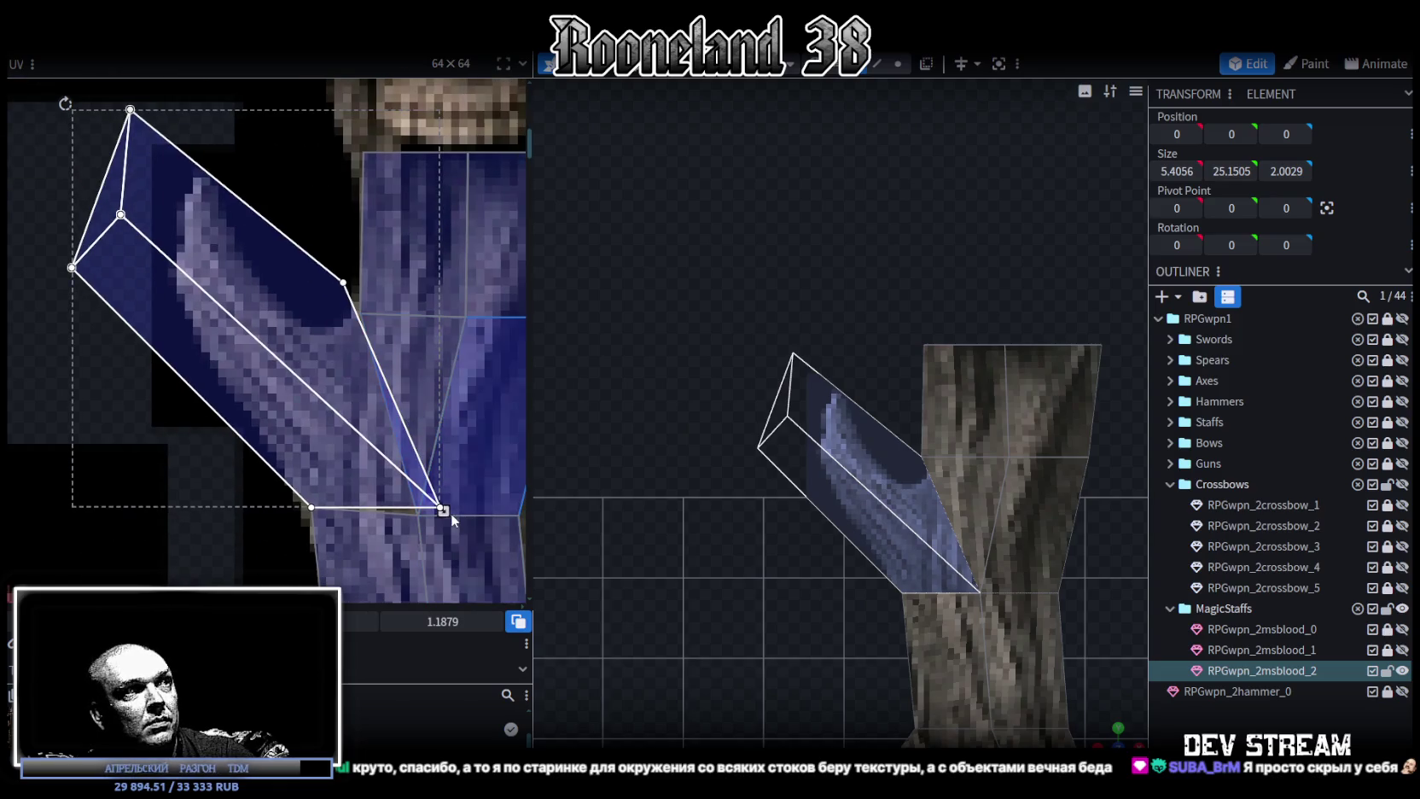
# Shrink the branch face's UV and shift it onto the brown wood grain area.
pyautogui.moveTo(451, 513); pyautogui.dragTo(375, 433)
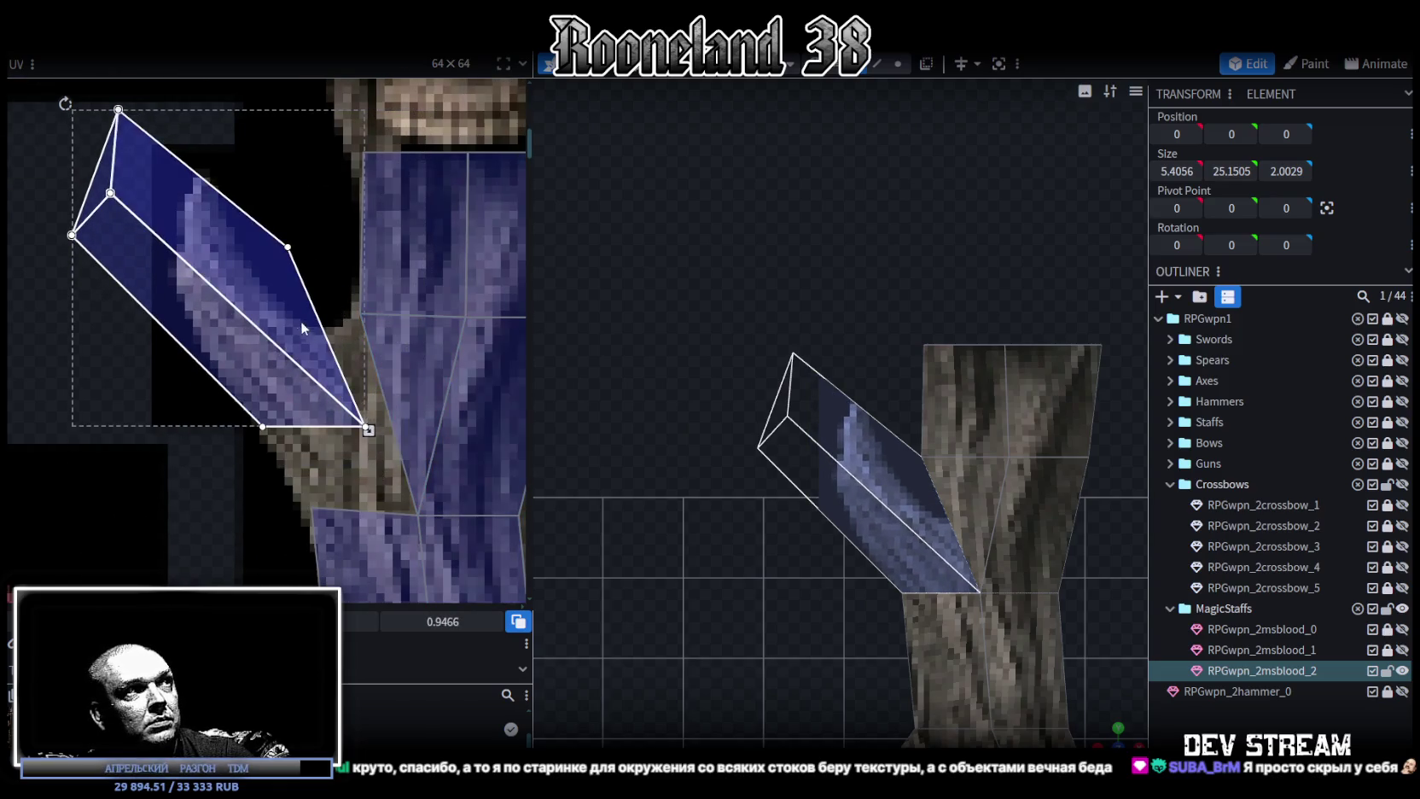
pyautogui.moveTo(306, 326); pyautogui.dragTo(355, 373)
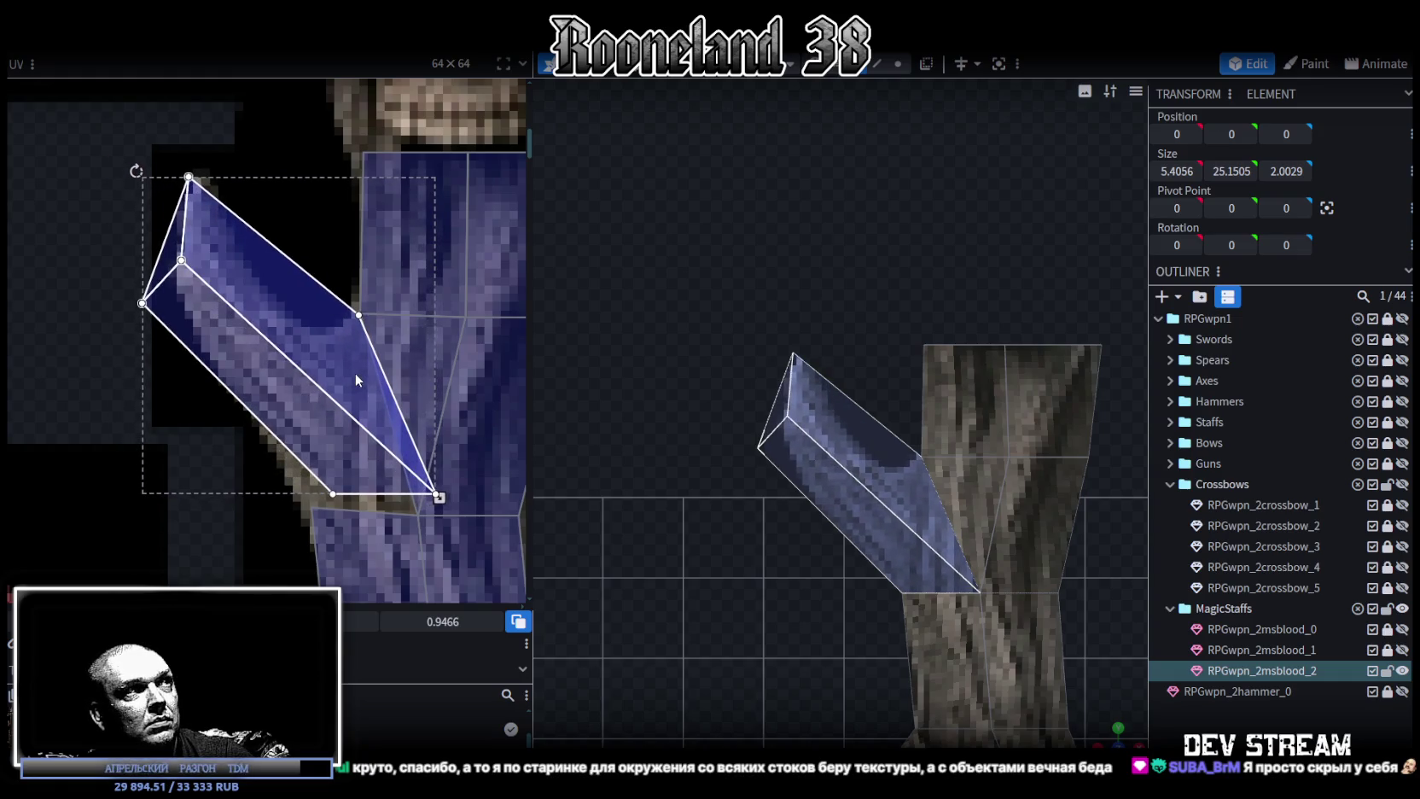
pyautogui.moveTo(354, 373); pyautogui.dragTo(322, 380)
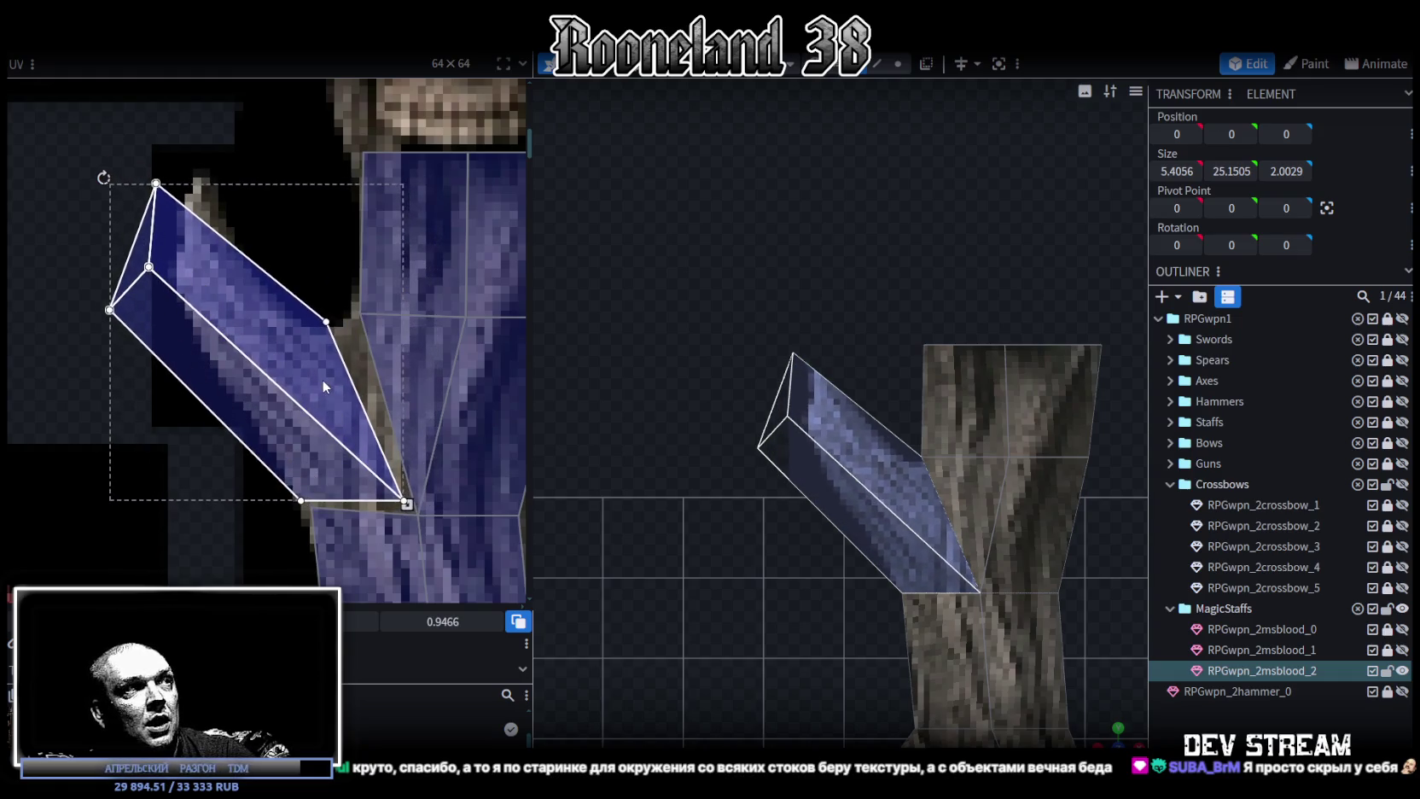
pyautogui.scroll(2, 322, 376)
pyautogui.scroll(2, 341, 401)
pyautogui.moveTo(367, 427); pyautogui.dragTo(392, 452)
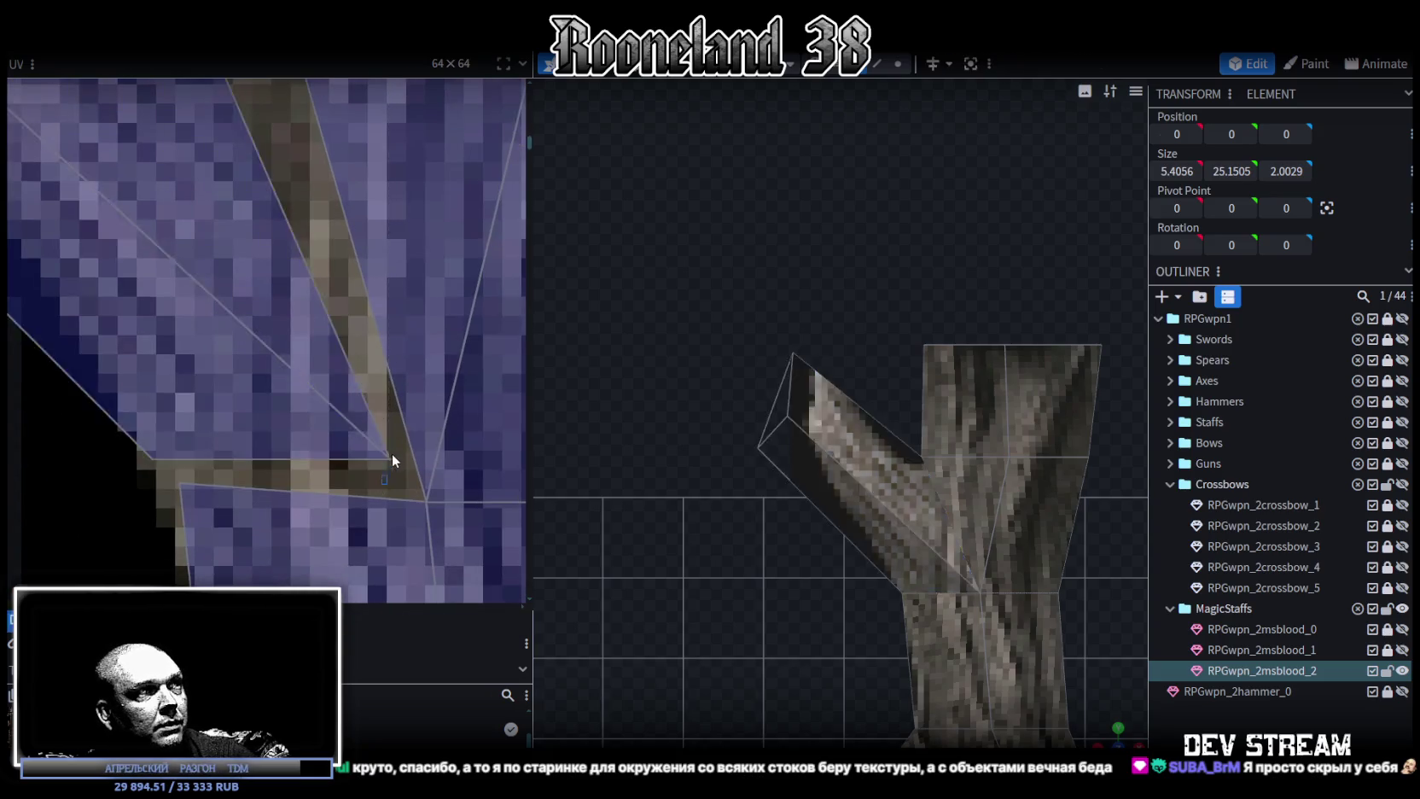
# Drag individual UV corners of the branch face to follow the texture's branch.
pyautogui.click(391, 456)
pyautogui.moveTo(423, 498); pyautogui.dragTo(424, 501)
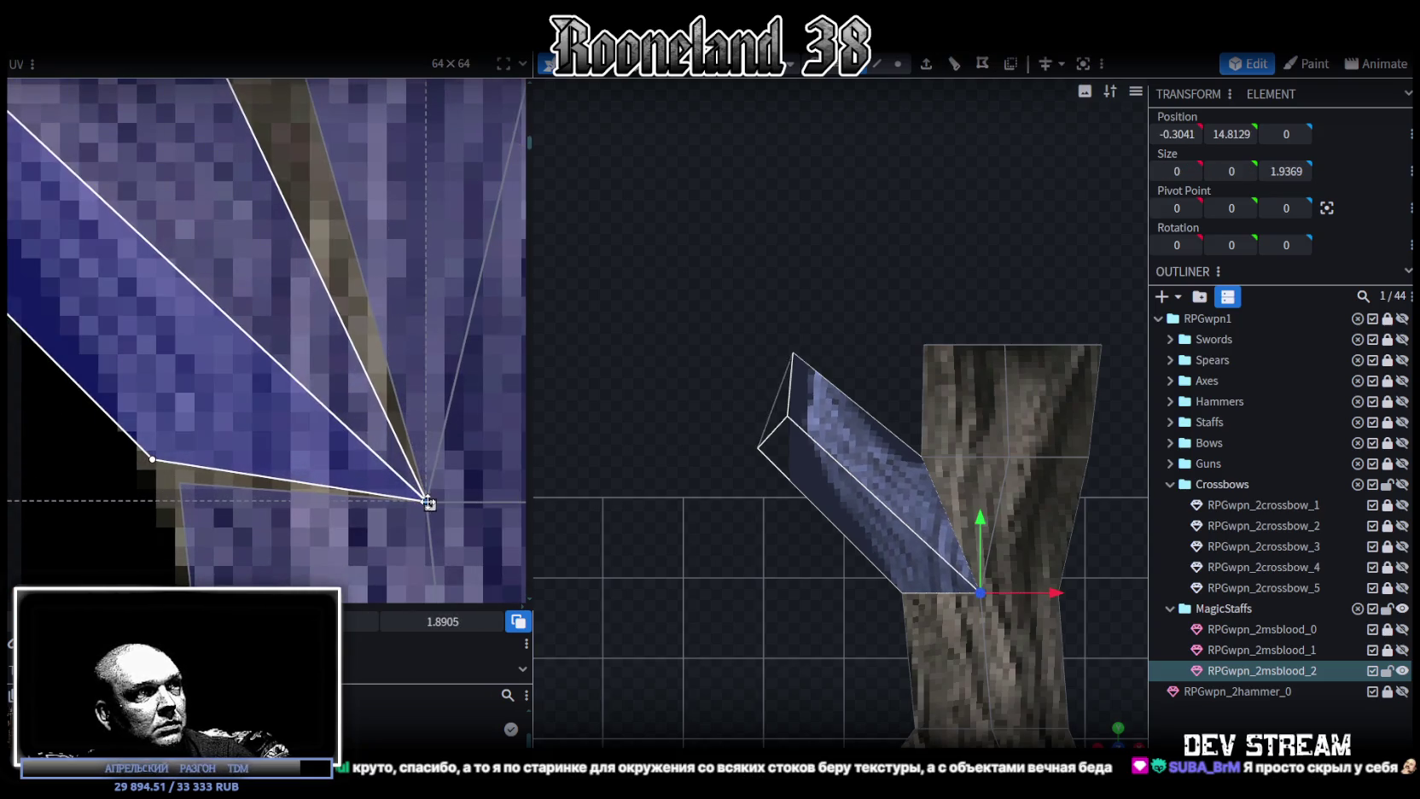
pyautogui.scroll(3, 364, 328)
pyautogui.click(341, 341)
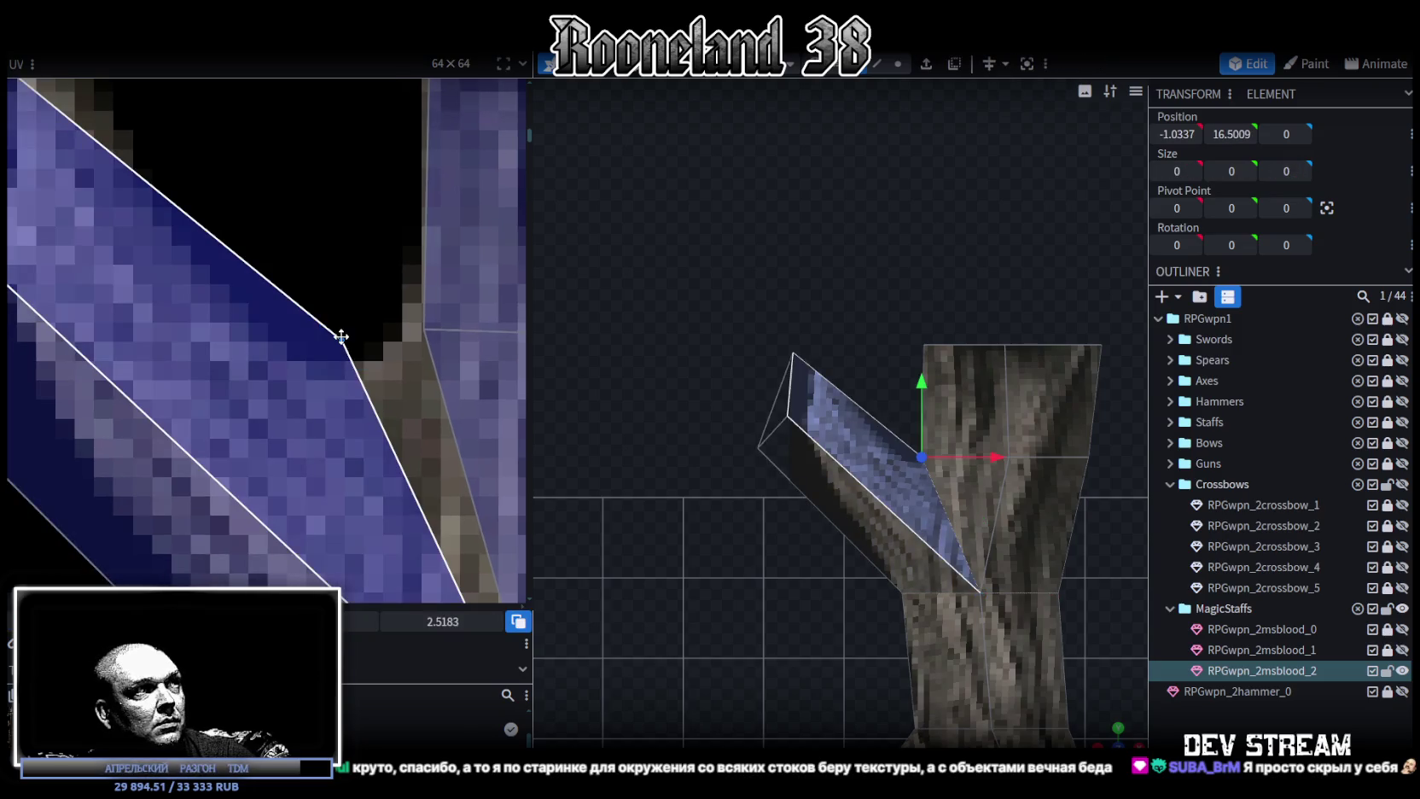
pyautogui.moveTo(342, 337); pyautogui.dragTo(339, 382)
pyautogui.scroll(-3, 339, 382)
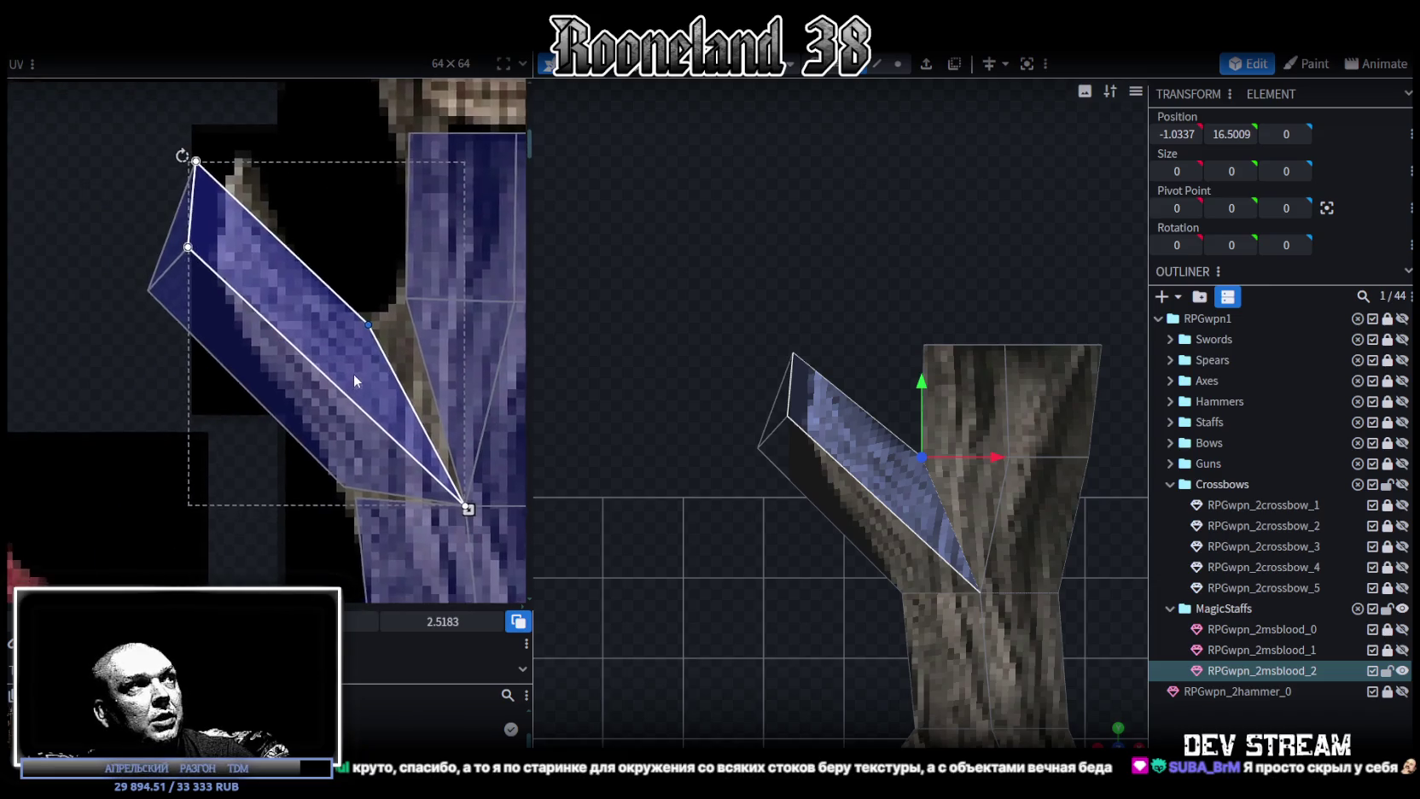
pyautogui.moveTo(326, 489); pyautogui.dragTo(362, 463)
pyautogui.scroll(3, 343, 478)
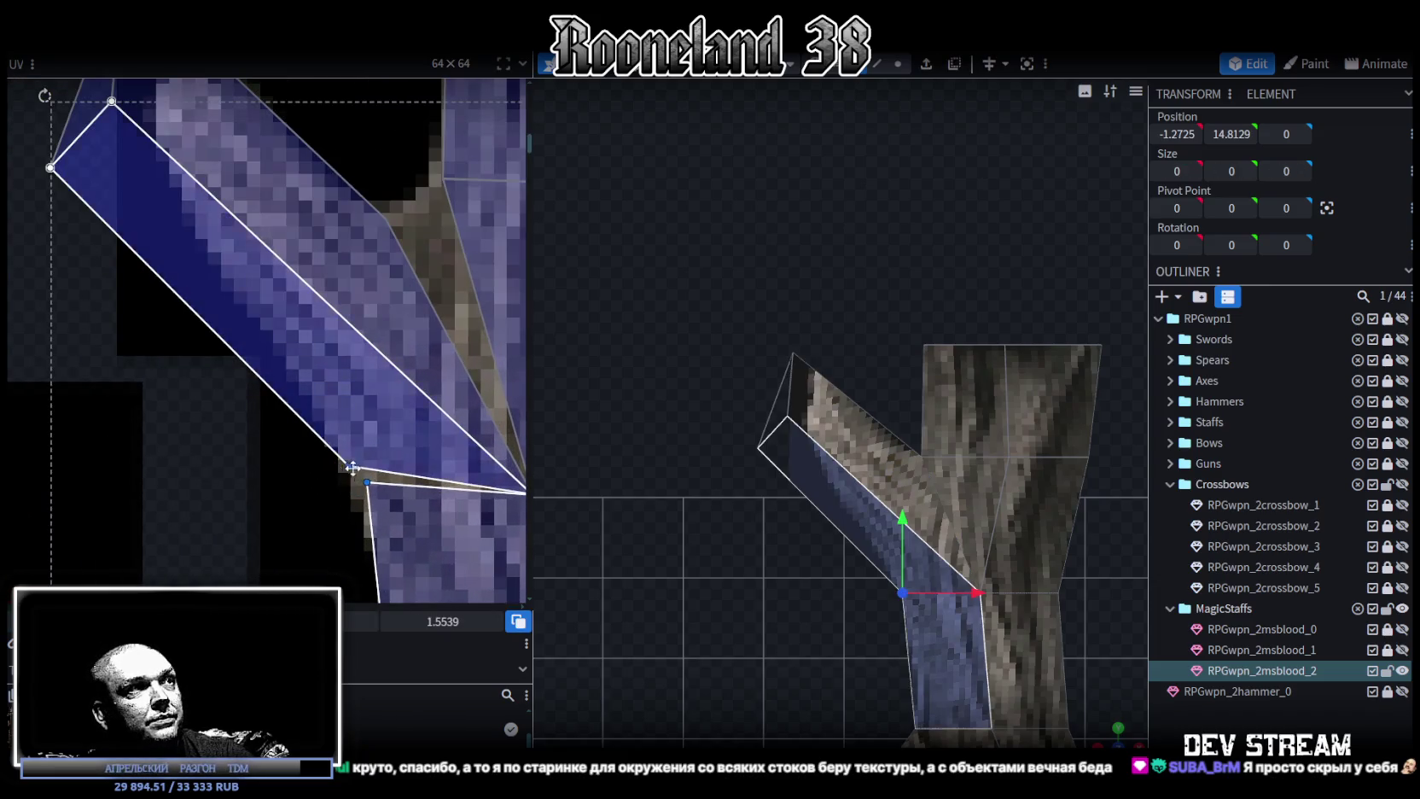
pyautogui.rightClick(373, 483)
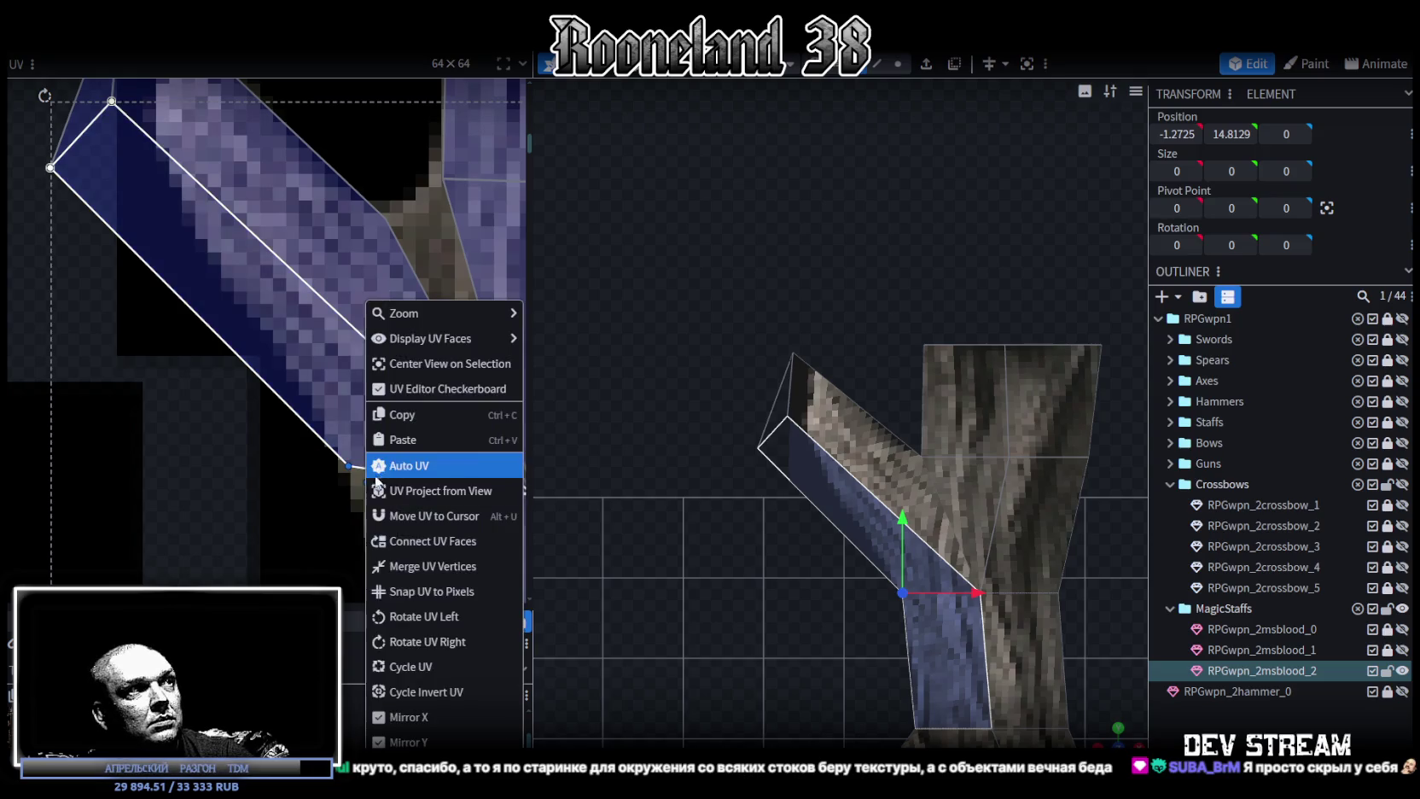
# Auto-recompute the branch face's UV, then pull its lower corner down and right.
pyautogui.click(401, 592)
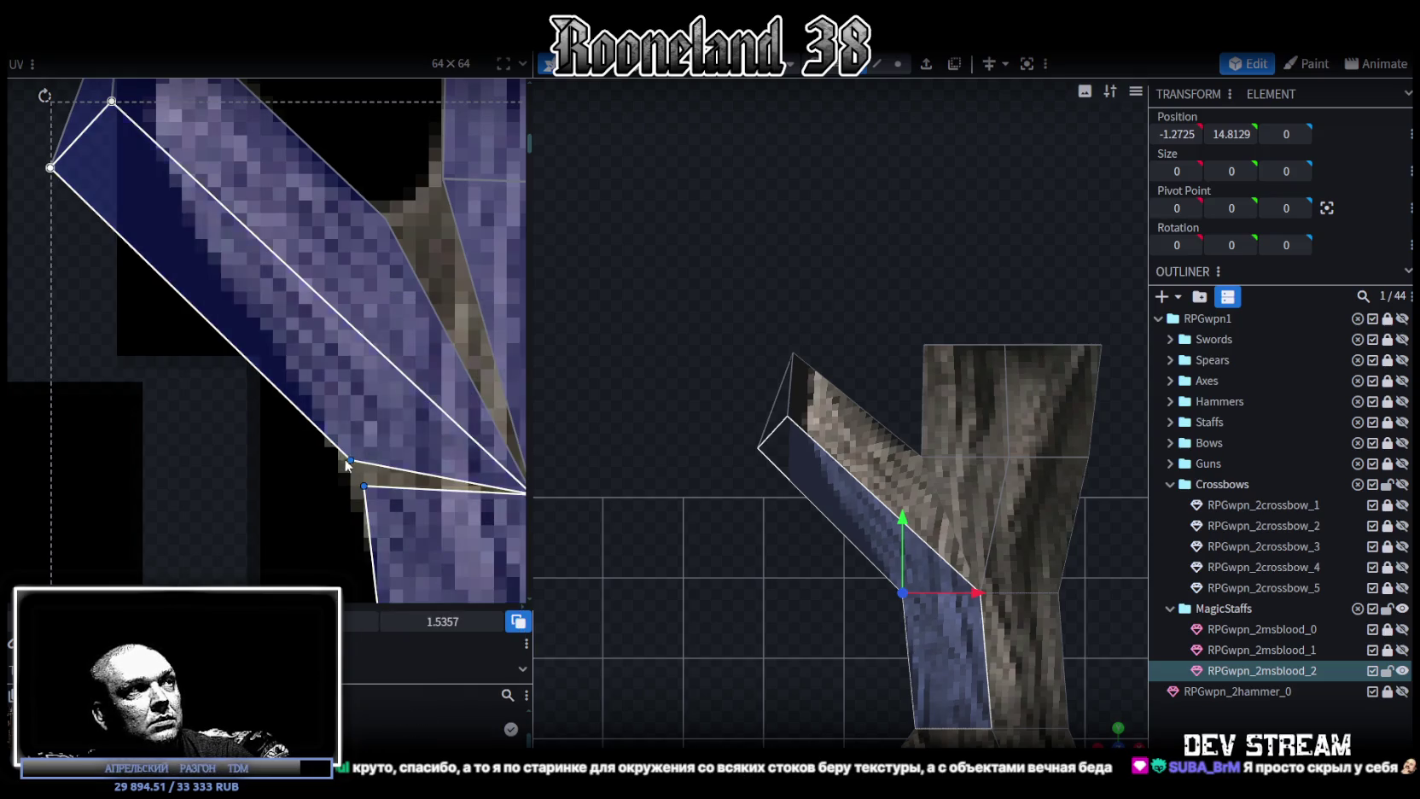
pyautogui.click(357, 464)
pyautogui.moveTo(354, 464); pyautogui.dragTo(364, 478)
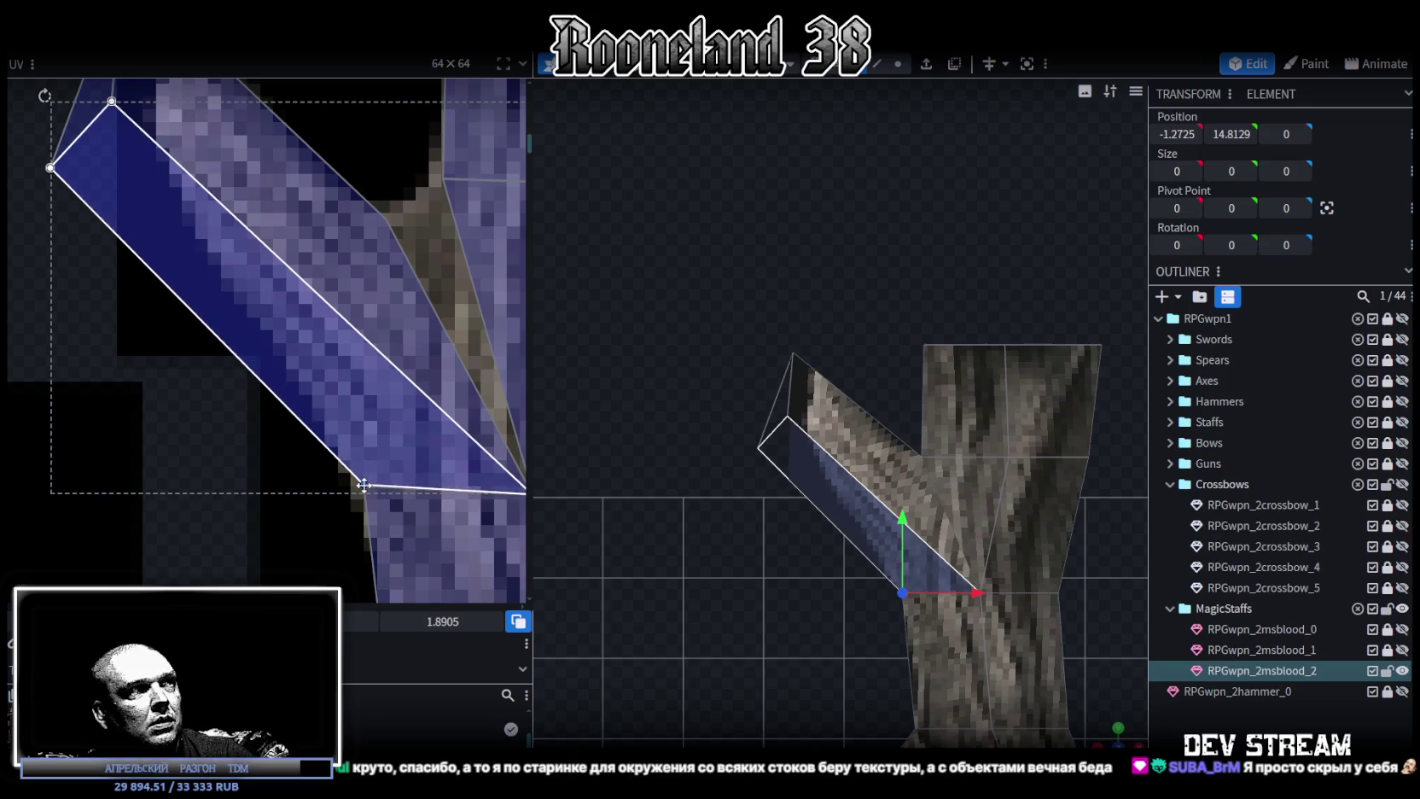
pyautogui.scroll(-2, 356, 457)
pyautogui.scroll(-2, 324, 447)
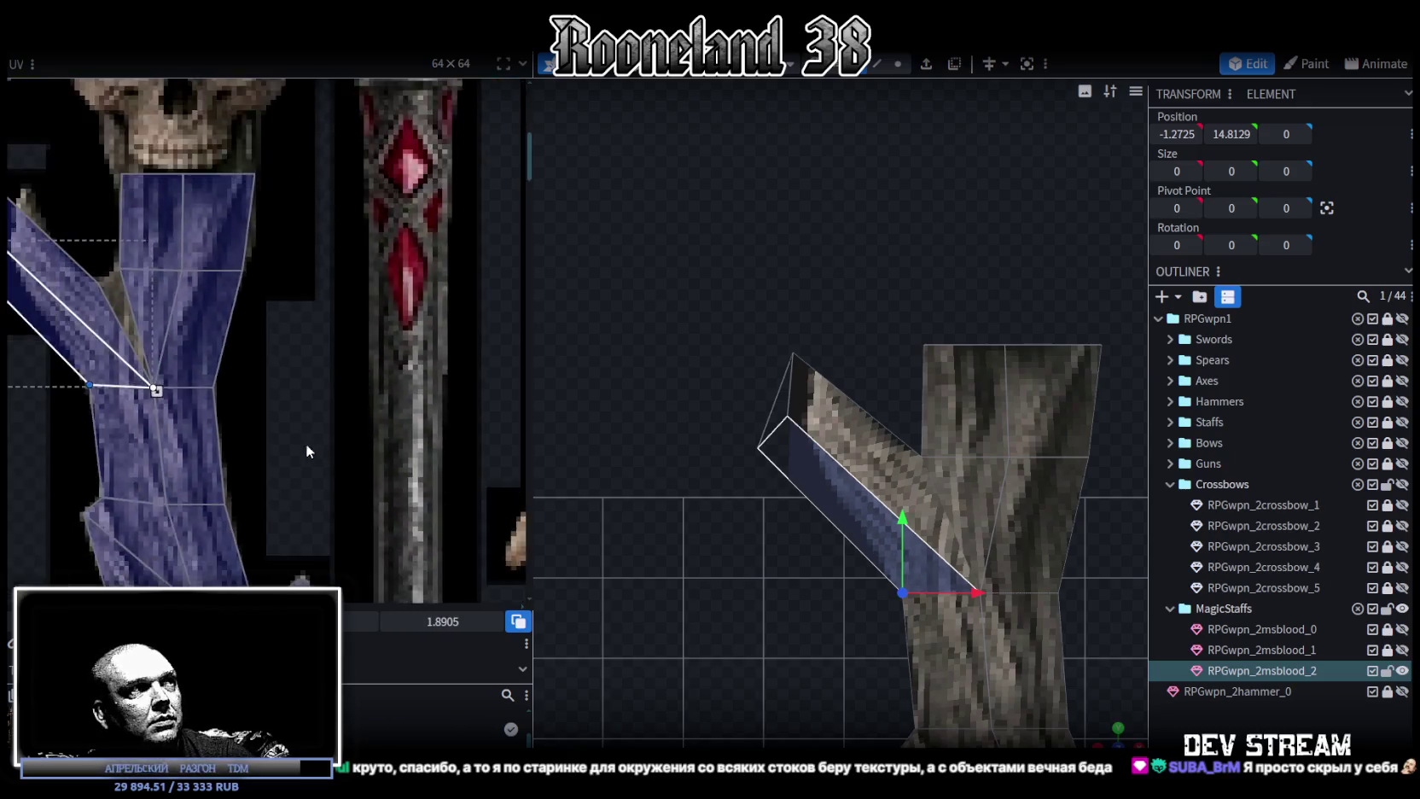
pyautogui.scroll(-2, 306, 443)
pyautogui.scroll(3, 251, 353)
pyautogui.scroll(2, 251, 353)
pyautogui.scroll(2, 314, 388)
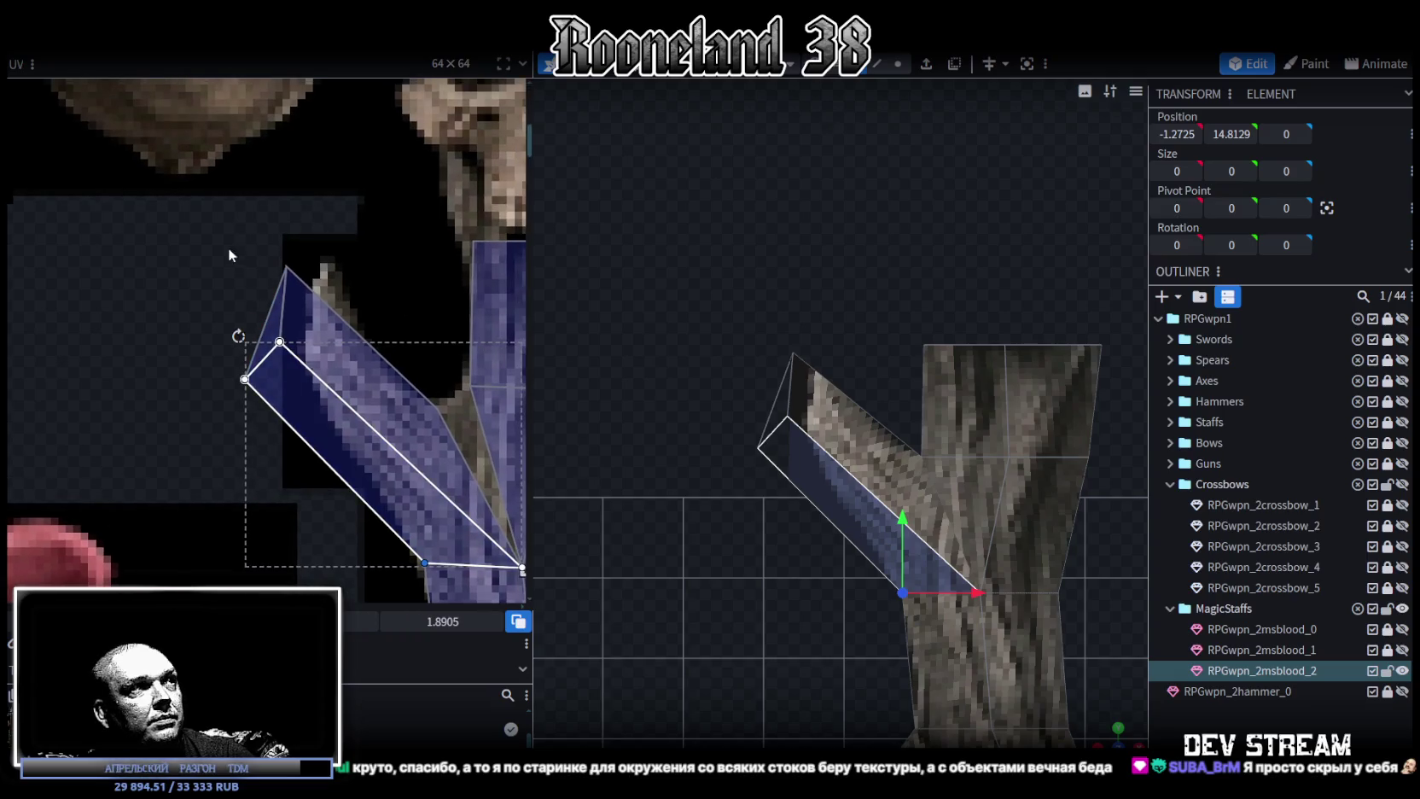
# Reshape the adjacent branch face's UV corners to line up with the bark grain.
pyautogui.click(336, 408)
pyautogui.moveTo(283, 341)
pyautogui.mouseDown()
pyautogui.moveTo(342, 325)
pyautogui.moveTo(327, 318)
pyautogui.mouseUp()
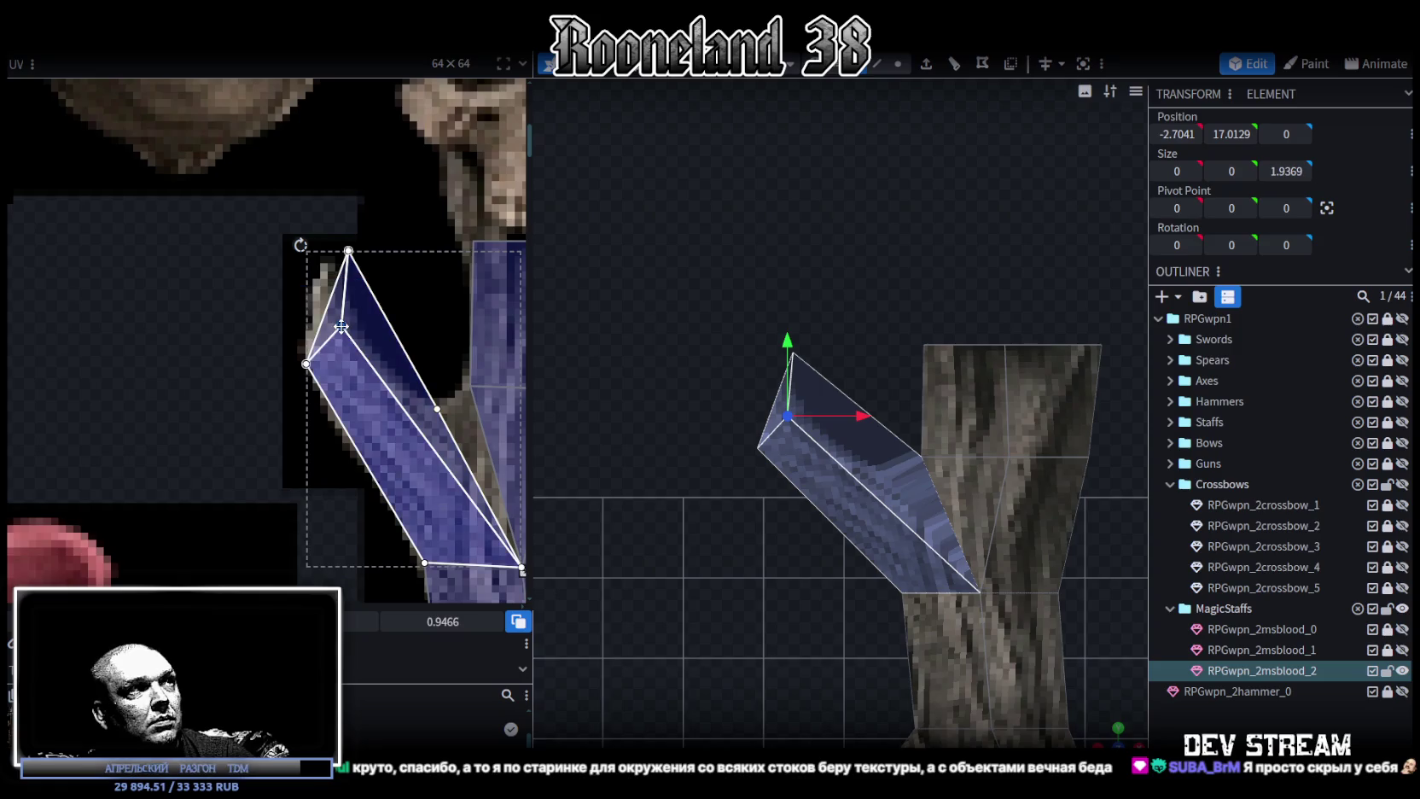
pyautogui.click(348, 251)
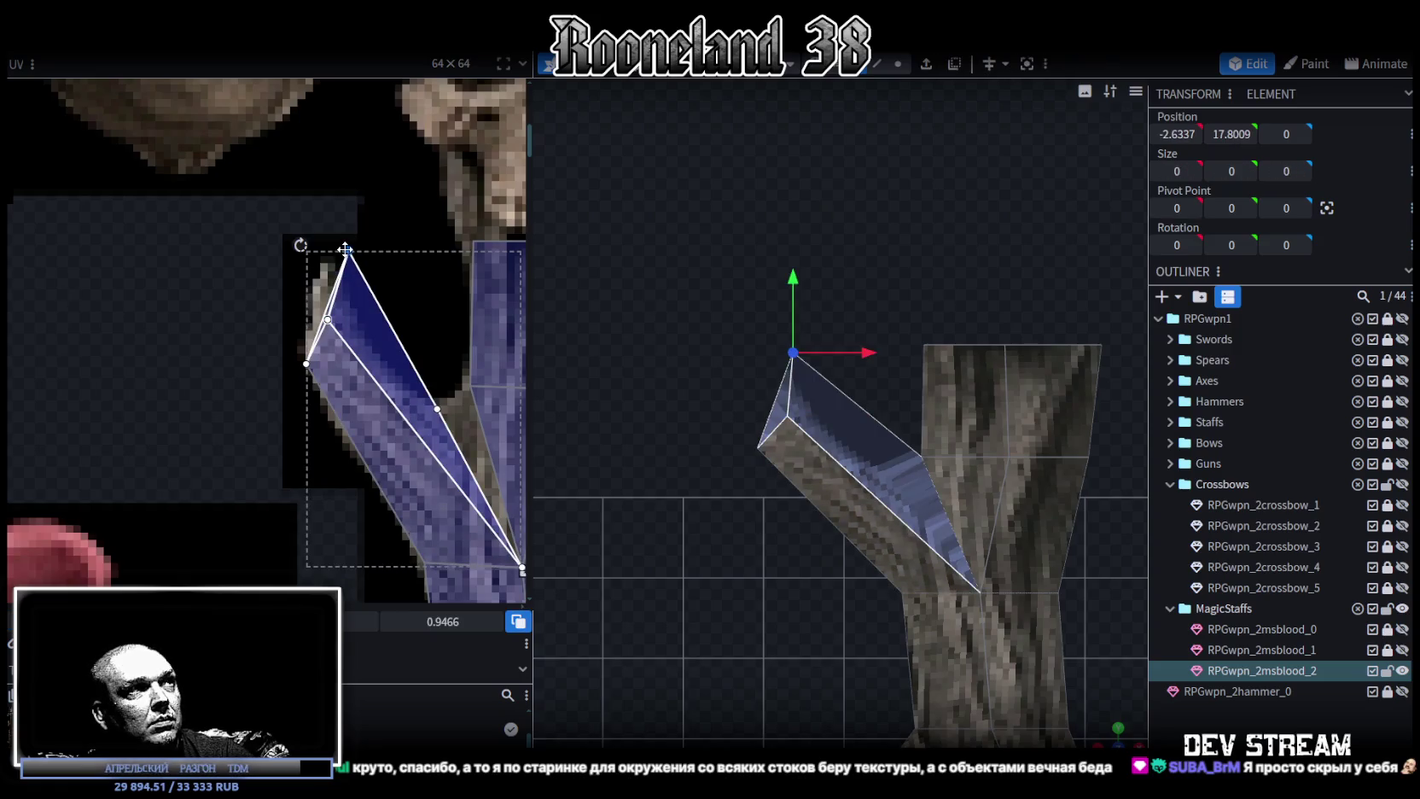
pyautogui.moveTo(345, 249); pyautogui.dragTo(322, 265)
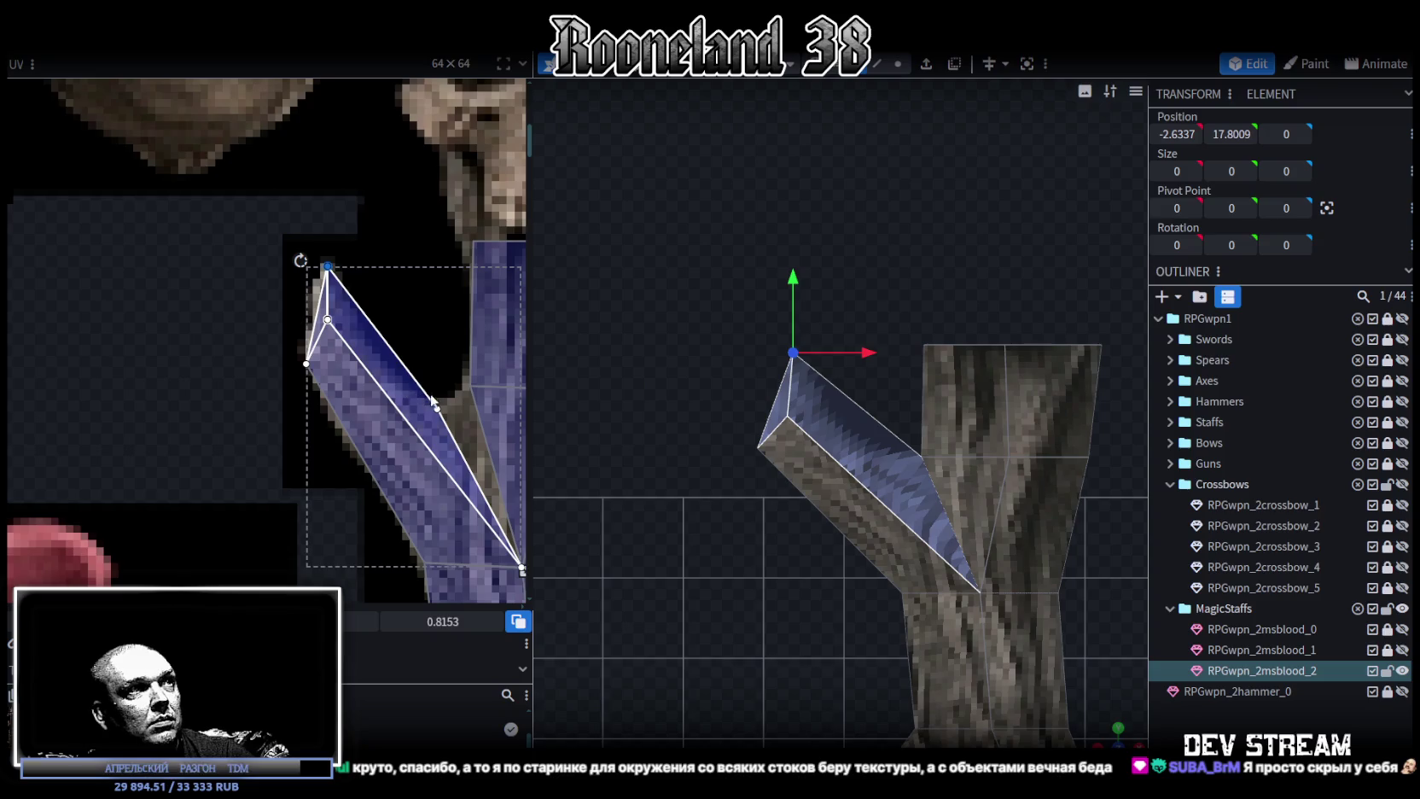
pyautogui.click(436, 407)
pyautogui.moveTo(437, 408); pyautogui.dragTo(424, 413)
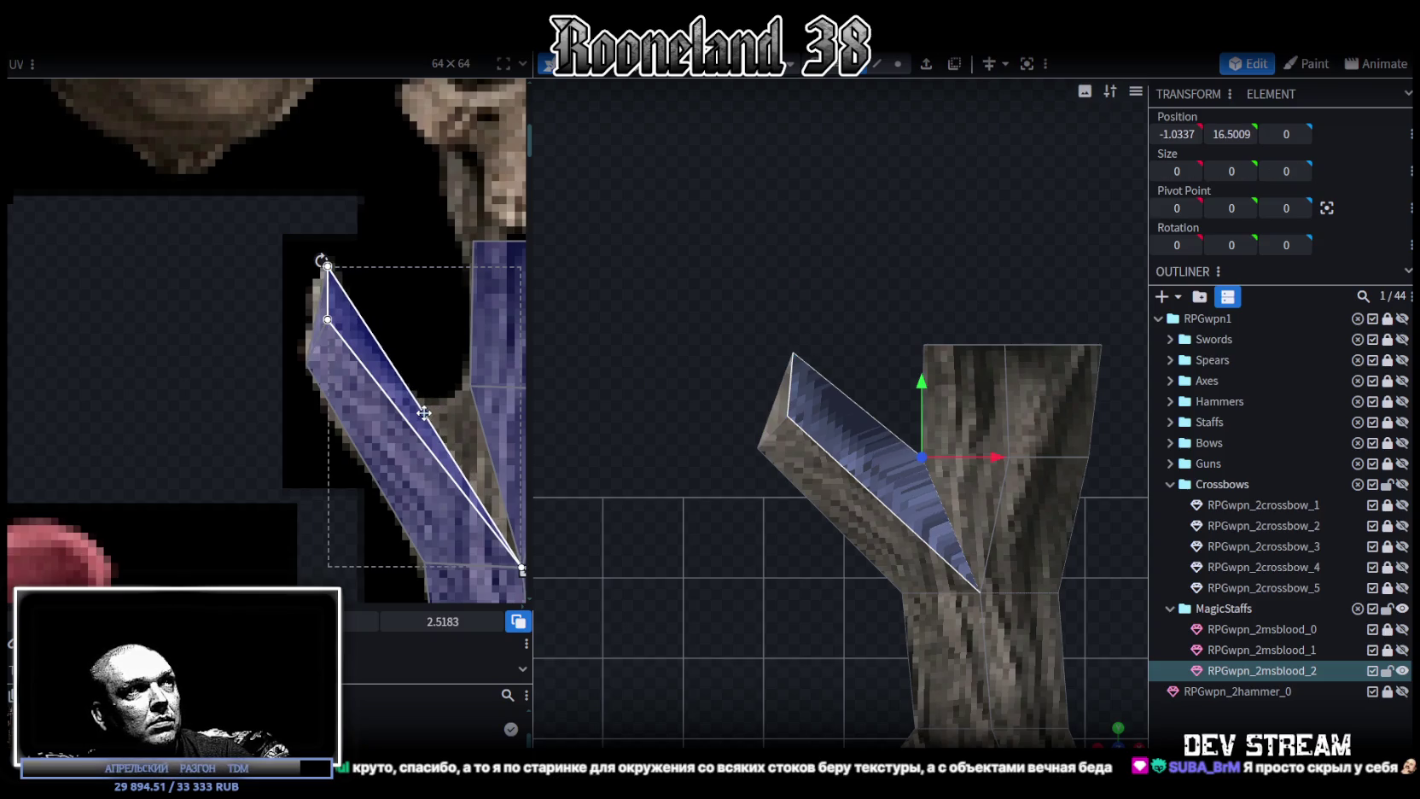
pyautogui.scroll(2, 705, 552)
pyautogui.scroll(2, 710, 554)
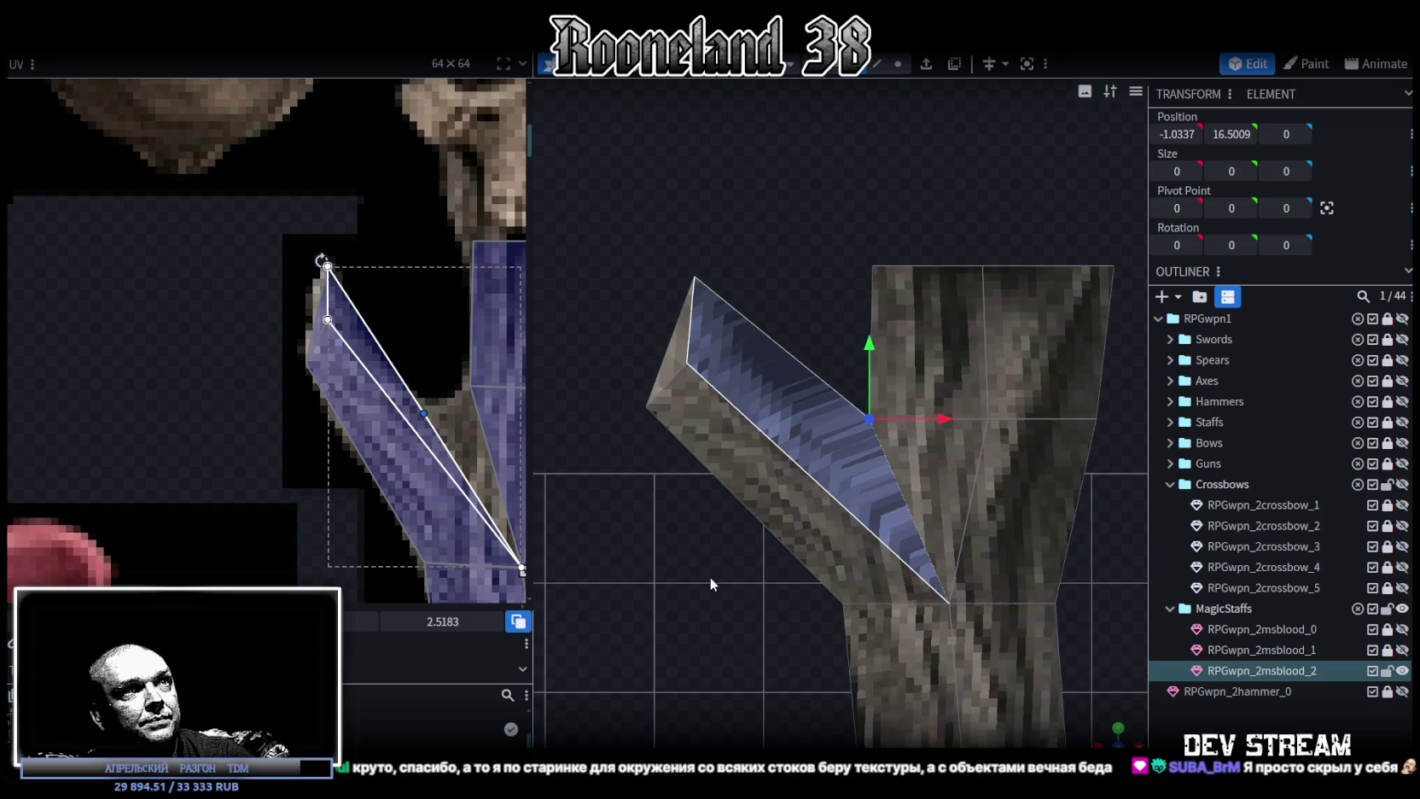
# Reposition the middle and top UV corners of the blue branch face onto the bark.
pyautogui.click(837, 415)
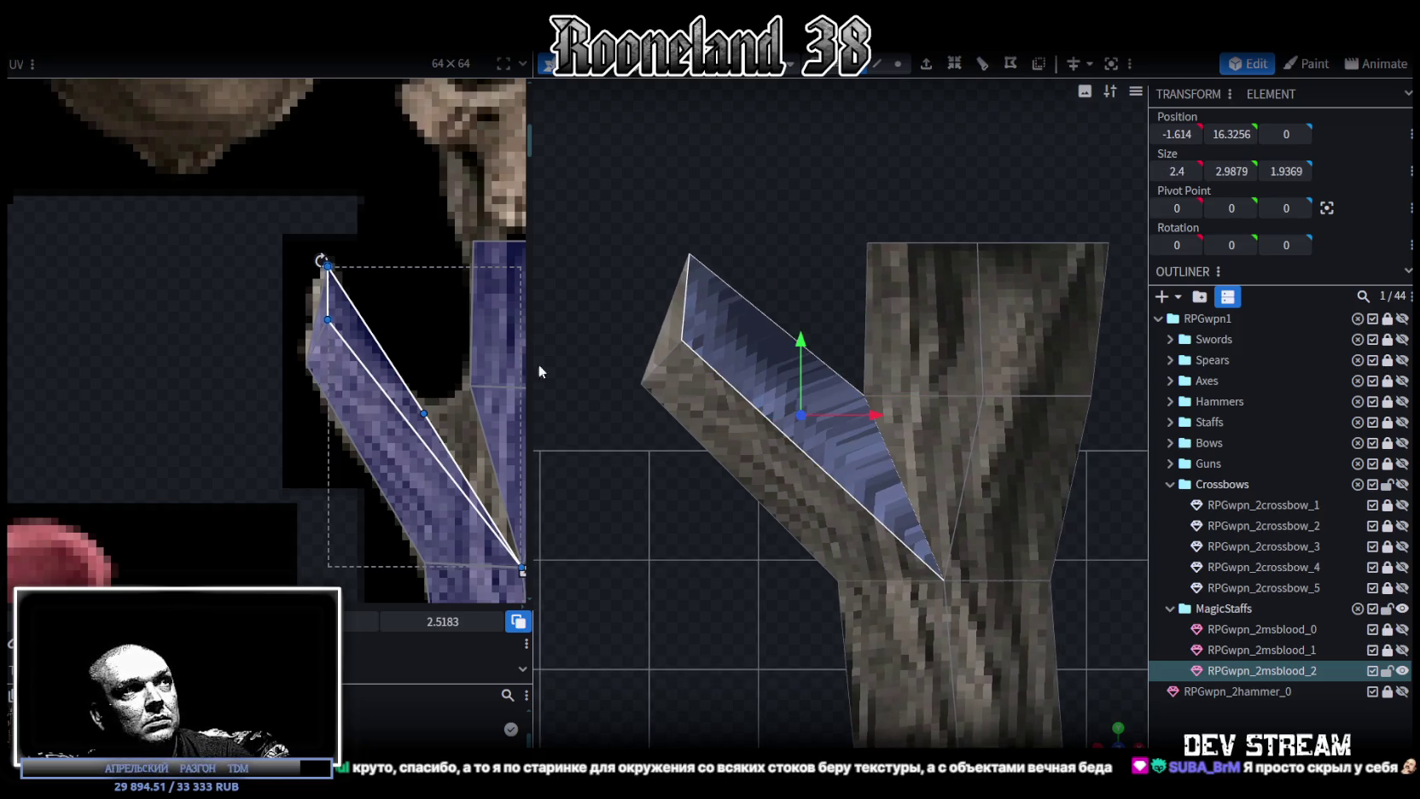
pyautogui.click(424, 412)
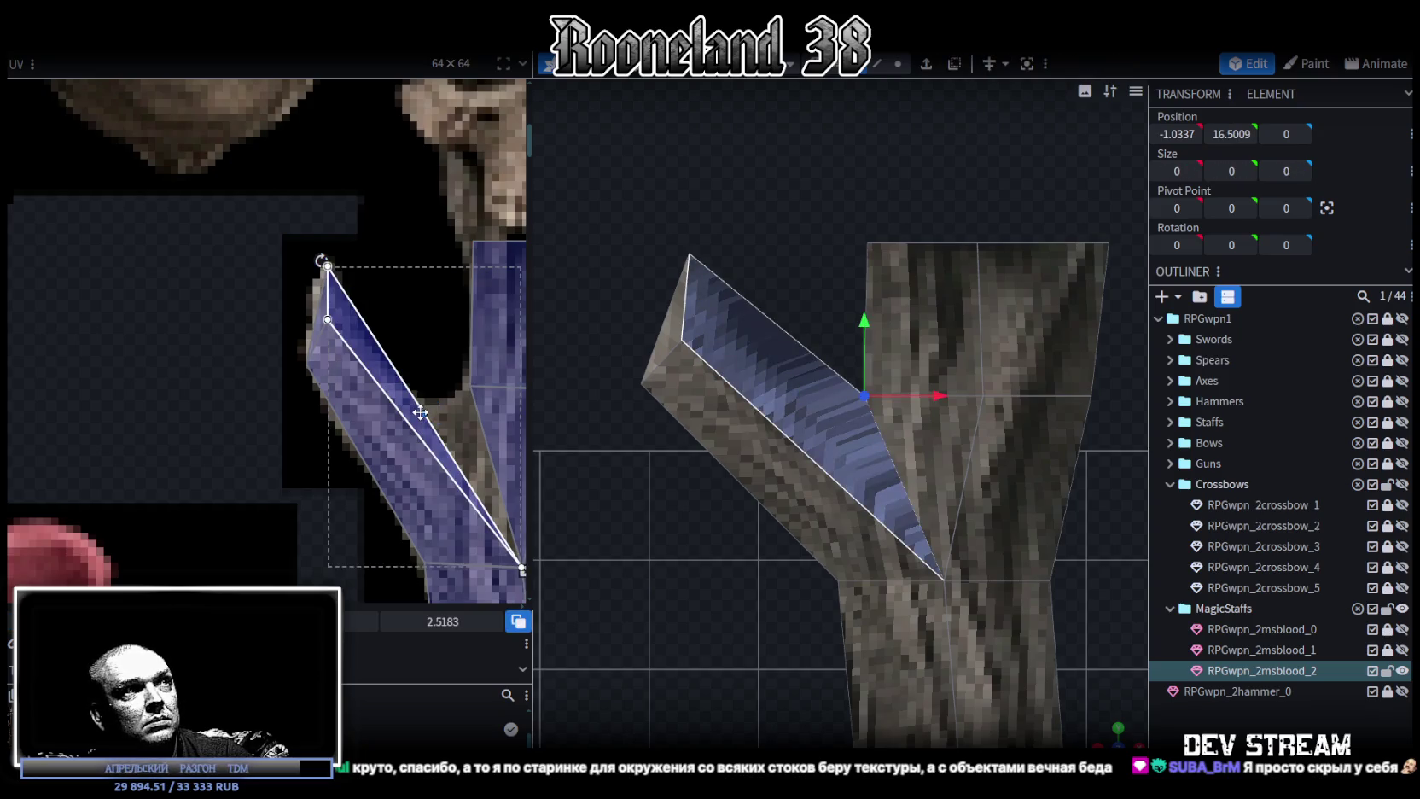
pyautogui.moveTo(420, 412); pyautogui.dragTo(430, 412)
pyautogui.click(324, 262)
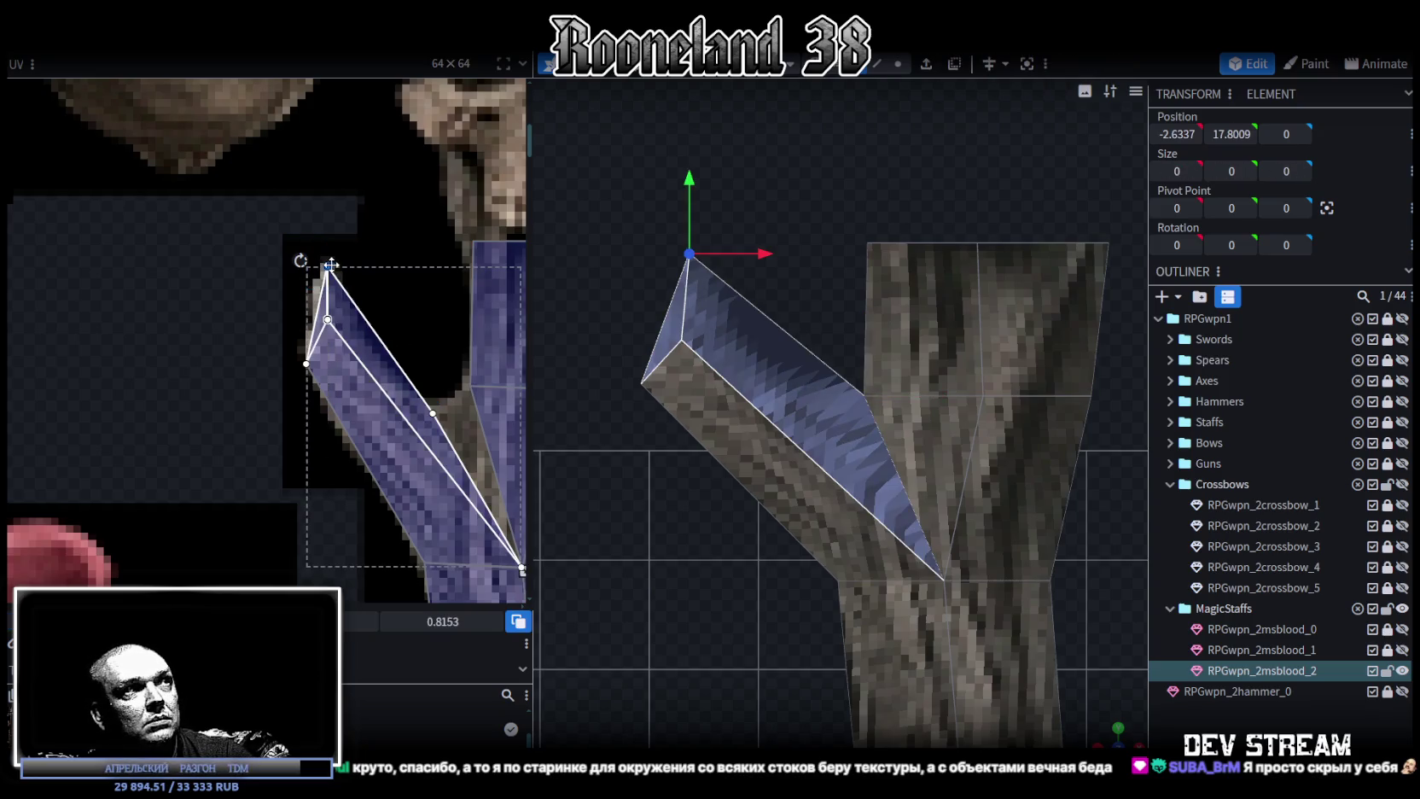
pyautogui.moveTo(328, 265)
pyautogui.mouseDown()
pyautogui.moveTo(307, 363)
pyautogui.moveTo(307, 350)
pyautogui.mouseUp()
pyautogui.click(306, 363)
pyautogui.scroll(-3, 732, 541)
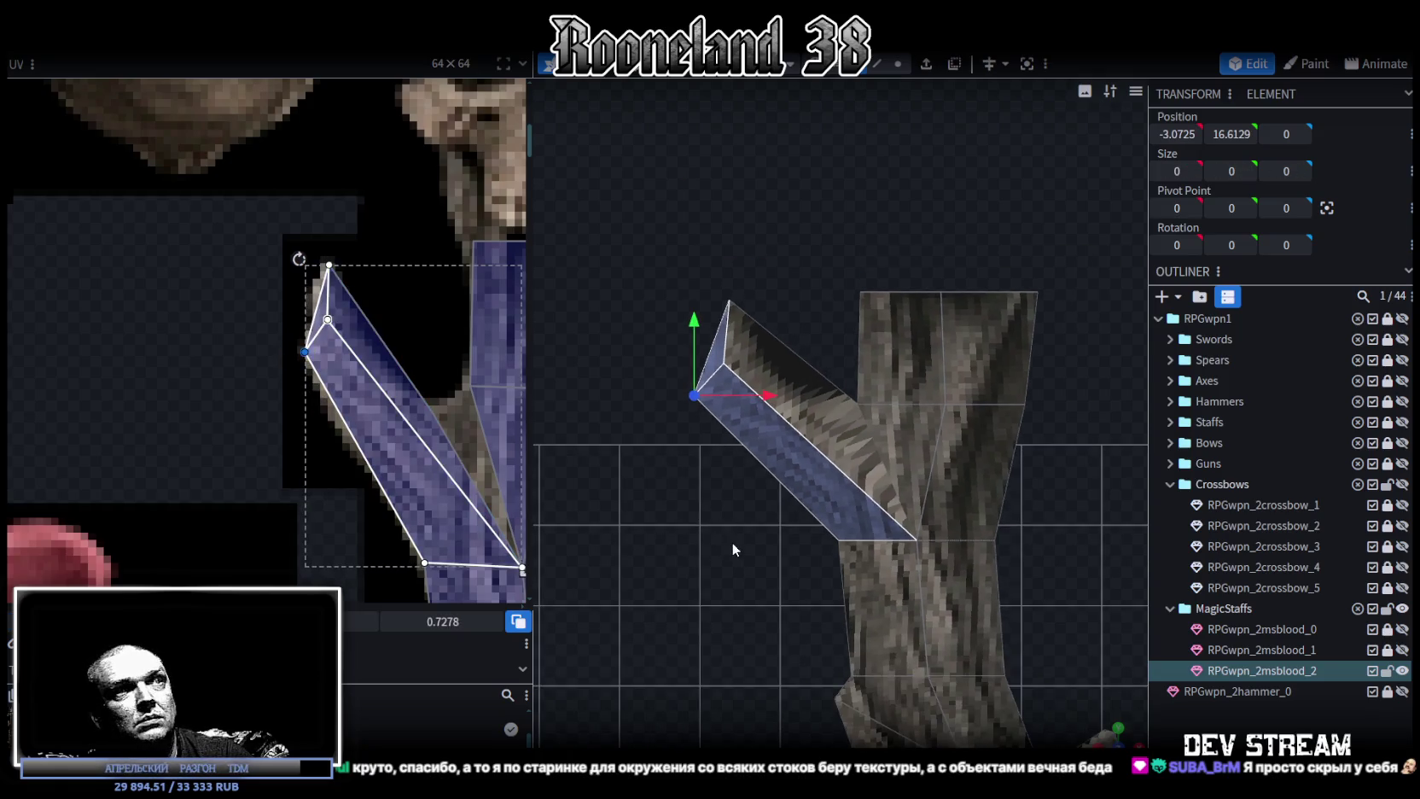
# In vertex mode, move the branch tip corners together so the branch ends in a point.
pyautogui.moveTo(621, 231); pyautogui.dragTo(780, 409)
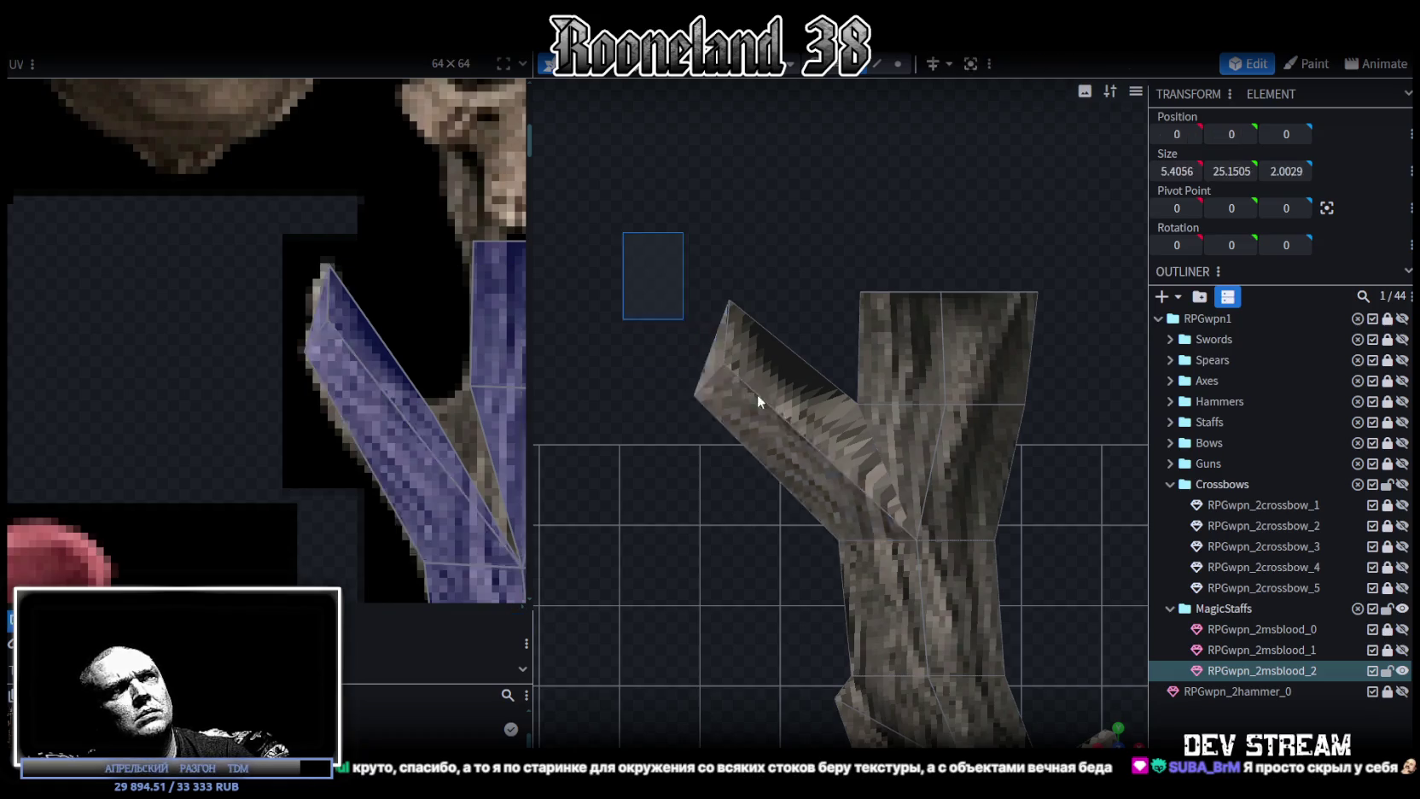
pyautogui.click(896, 64)
pyautogui.moveTo(690, 370); pyautogui.dragTo(652, 339)
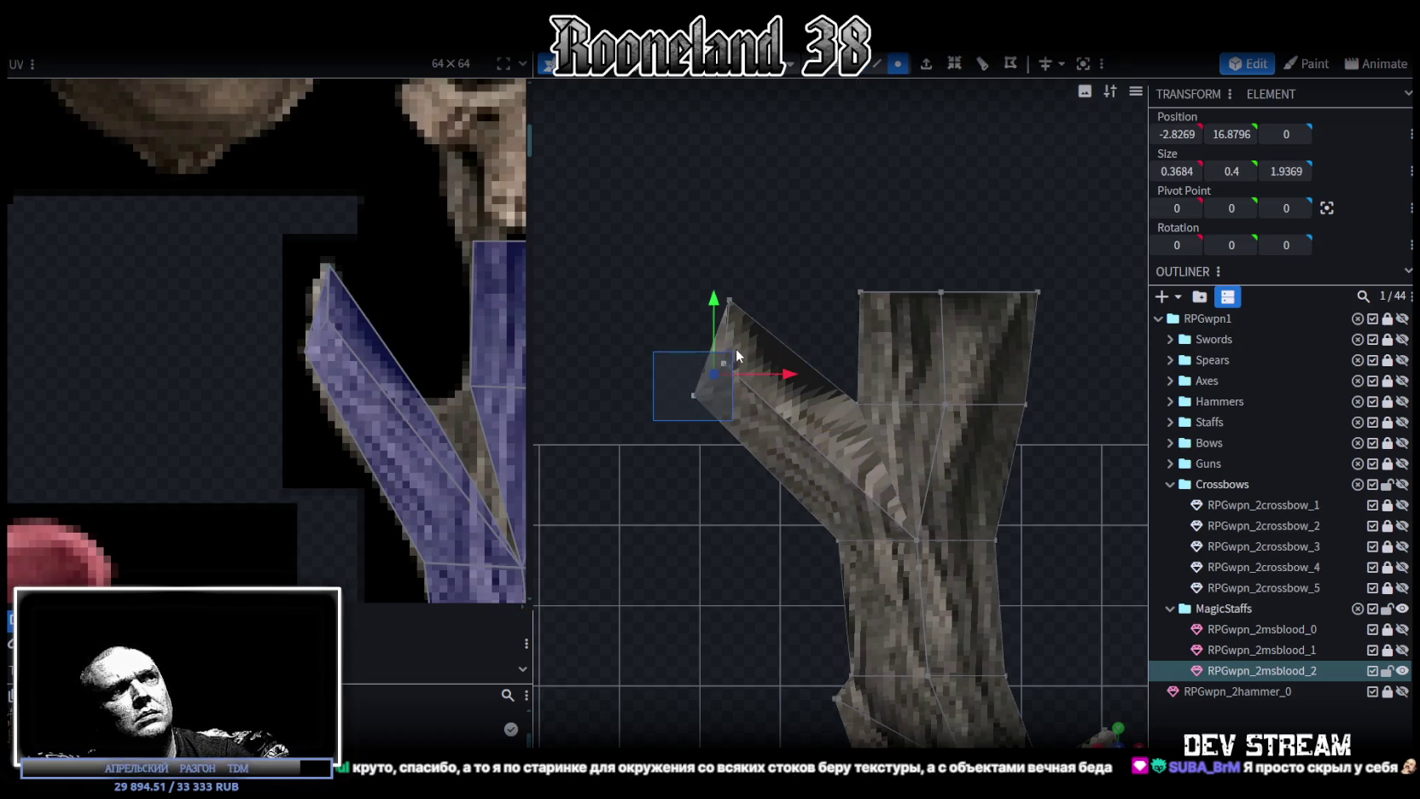
pyautogui.moveTo(717, 282); pyautogui.dragTo(720, 272)
pyautogui.moveTo(786, 355); pyautogui.dragTo(793, 357)
pyautogui.moveTo(703, 366); pyautogui.dragTo(628, 410)
pyautogui.moveTo(764, 373); pyautogui.dragTo(781, 371)
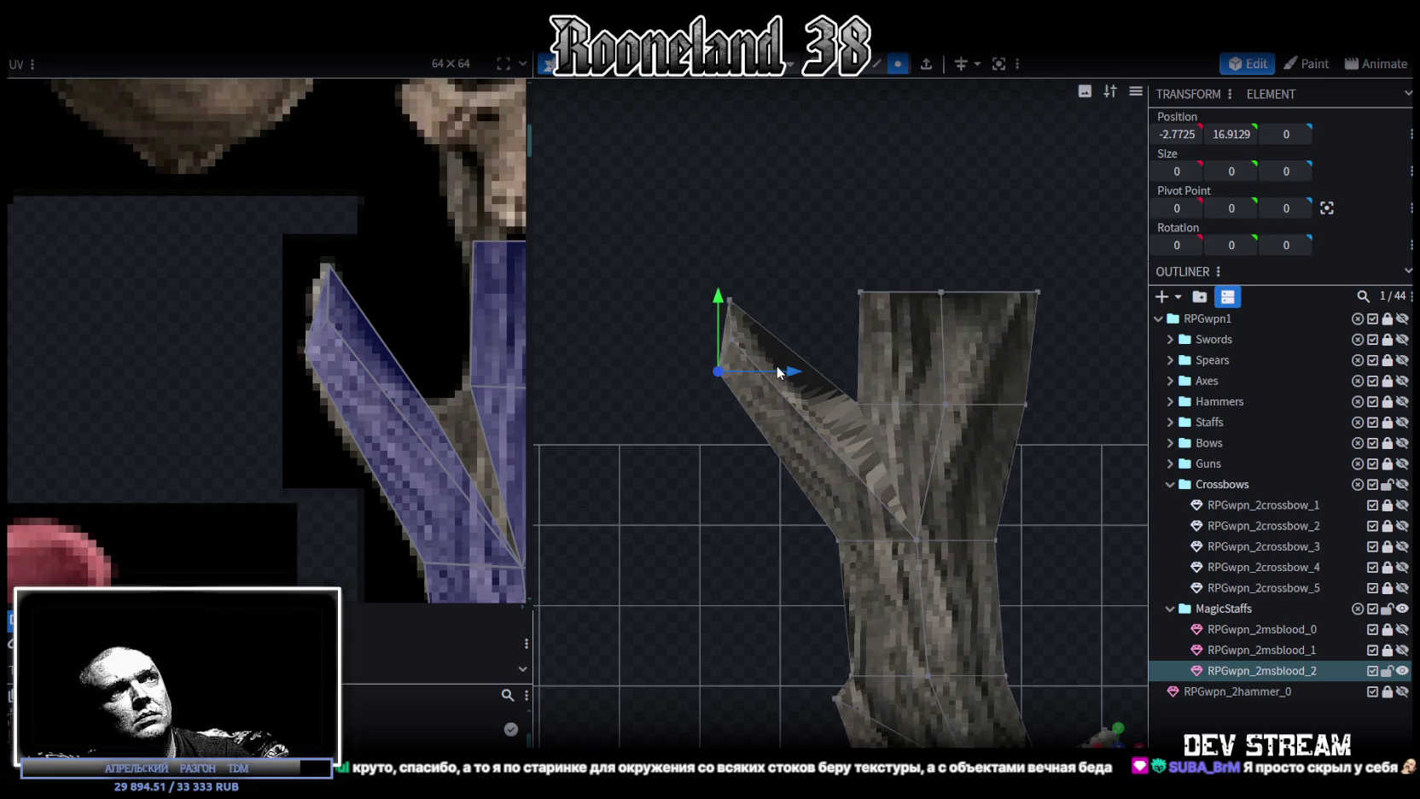
pyautogui.scroll(2, 762, 544)
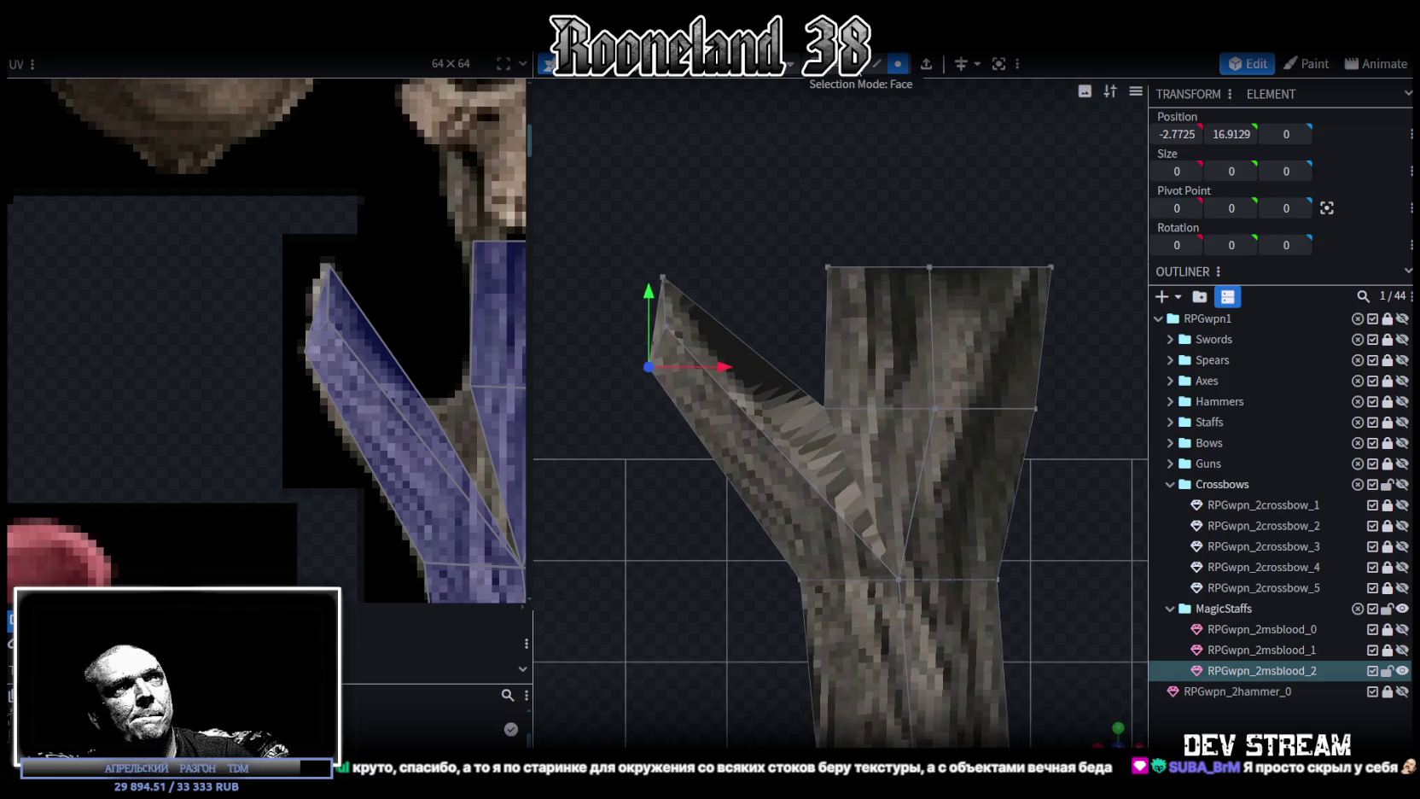
pyautogui.click(772, 375)
# Split the selected joint face into its own mesh and move it toward the trunk, slightly lower.
pyautogui.rightClick(751, 358)
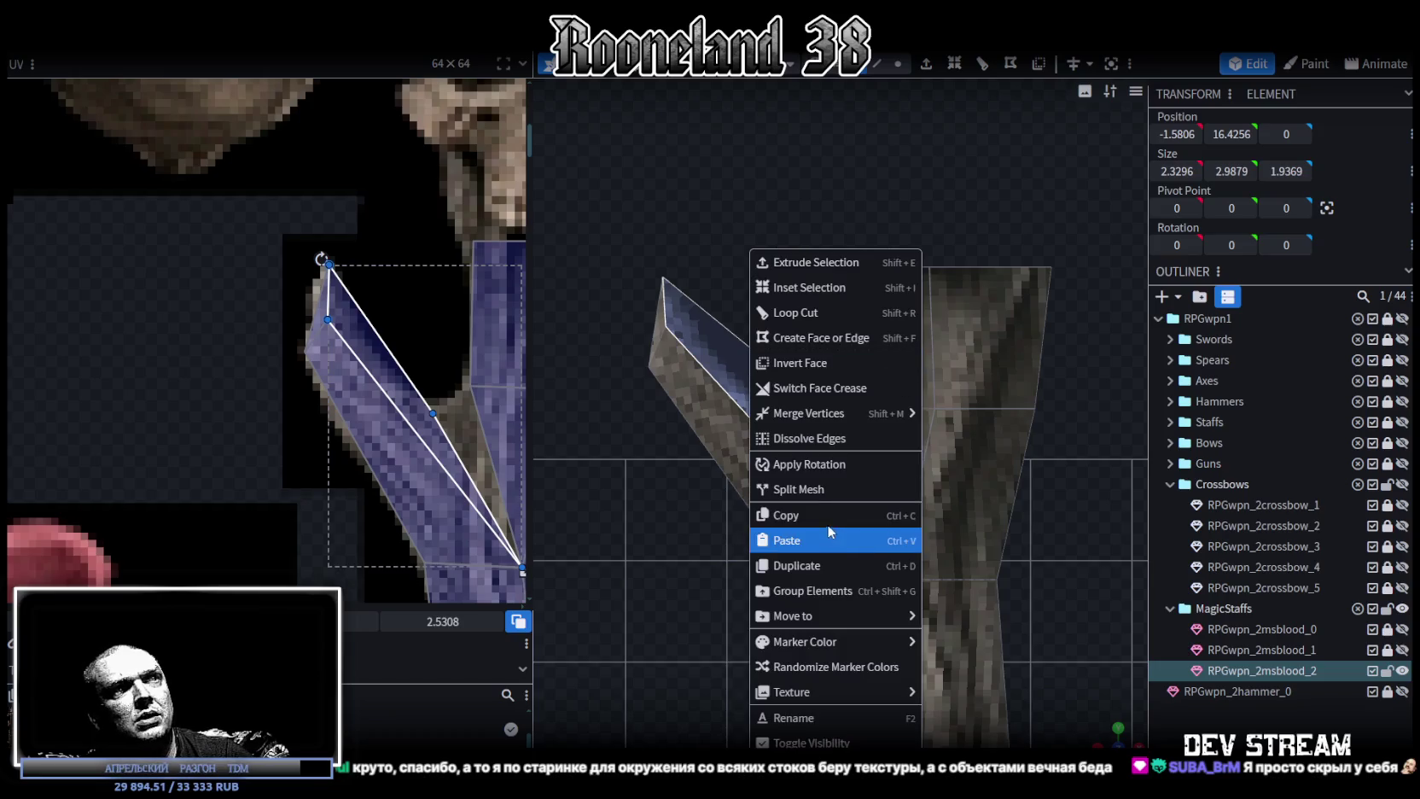
pyautogui.click(814, 490)
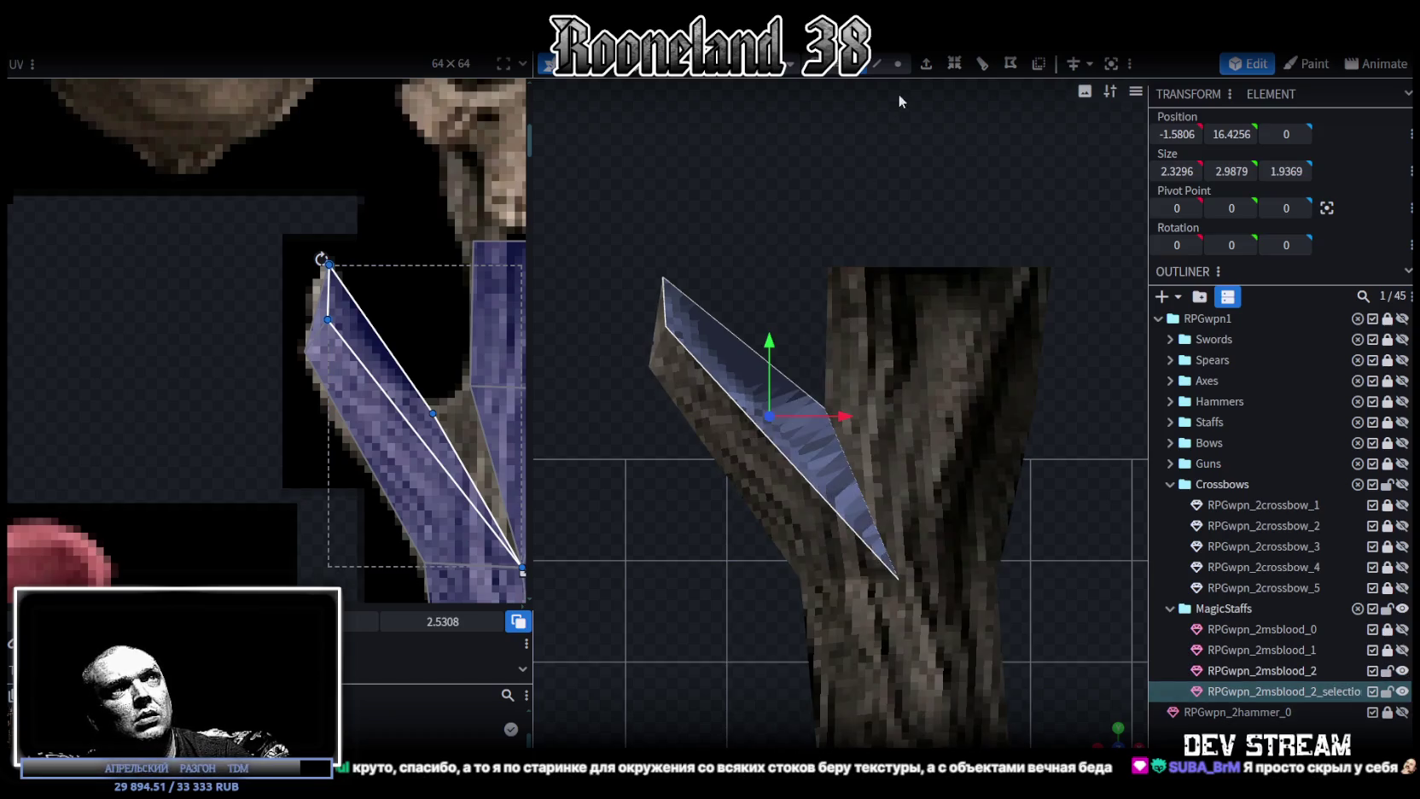
pyautogui.moveTo(880, 411); pyautogui.dragTo(863, 424)
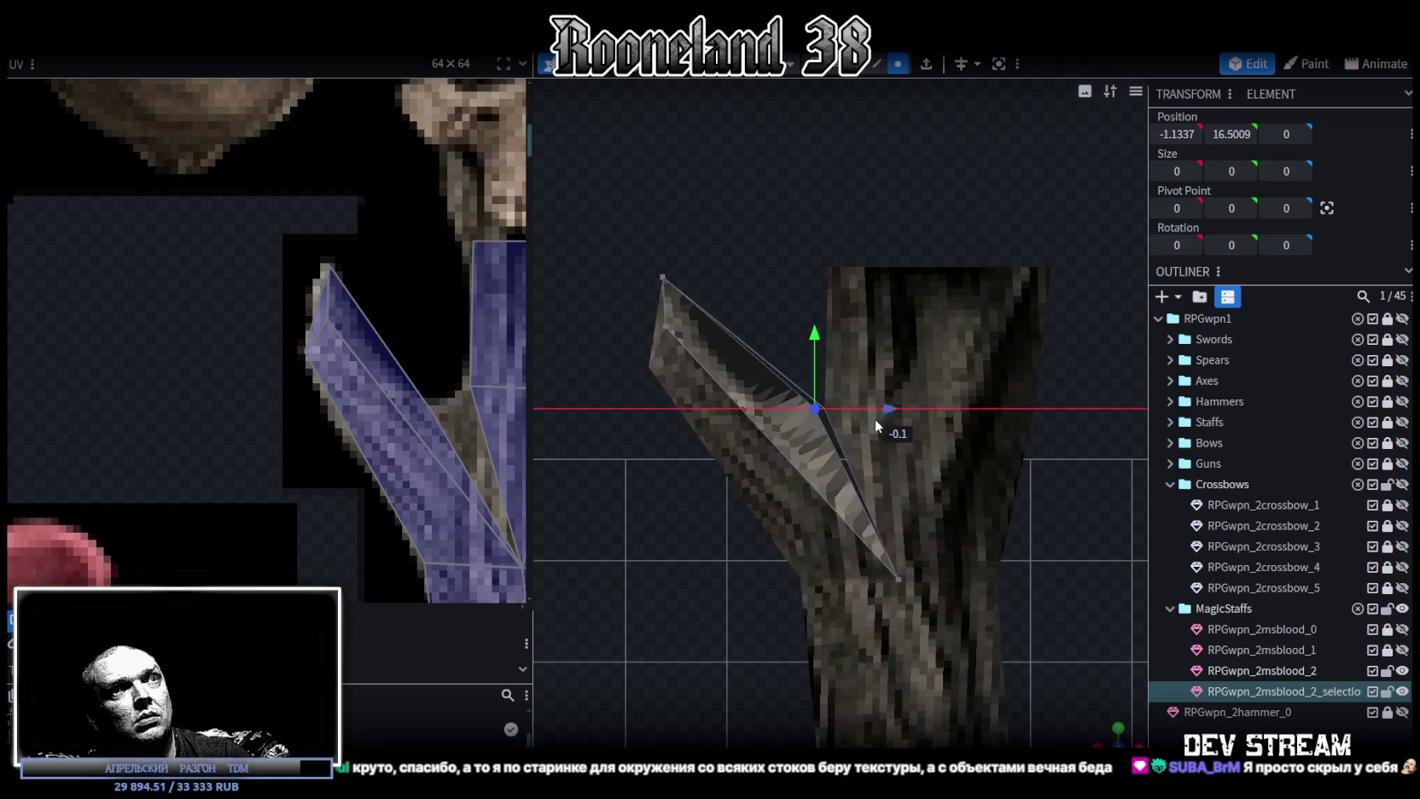
pyautogui.moveTo(794, 328); pyautogui.dragTo(790, 343)
pyautogui.scroll(2, 834, 461)
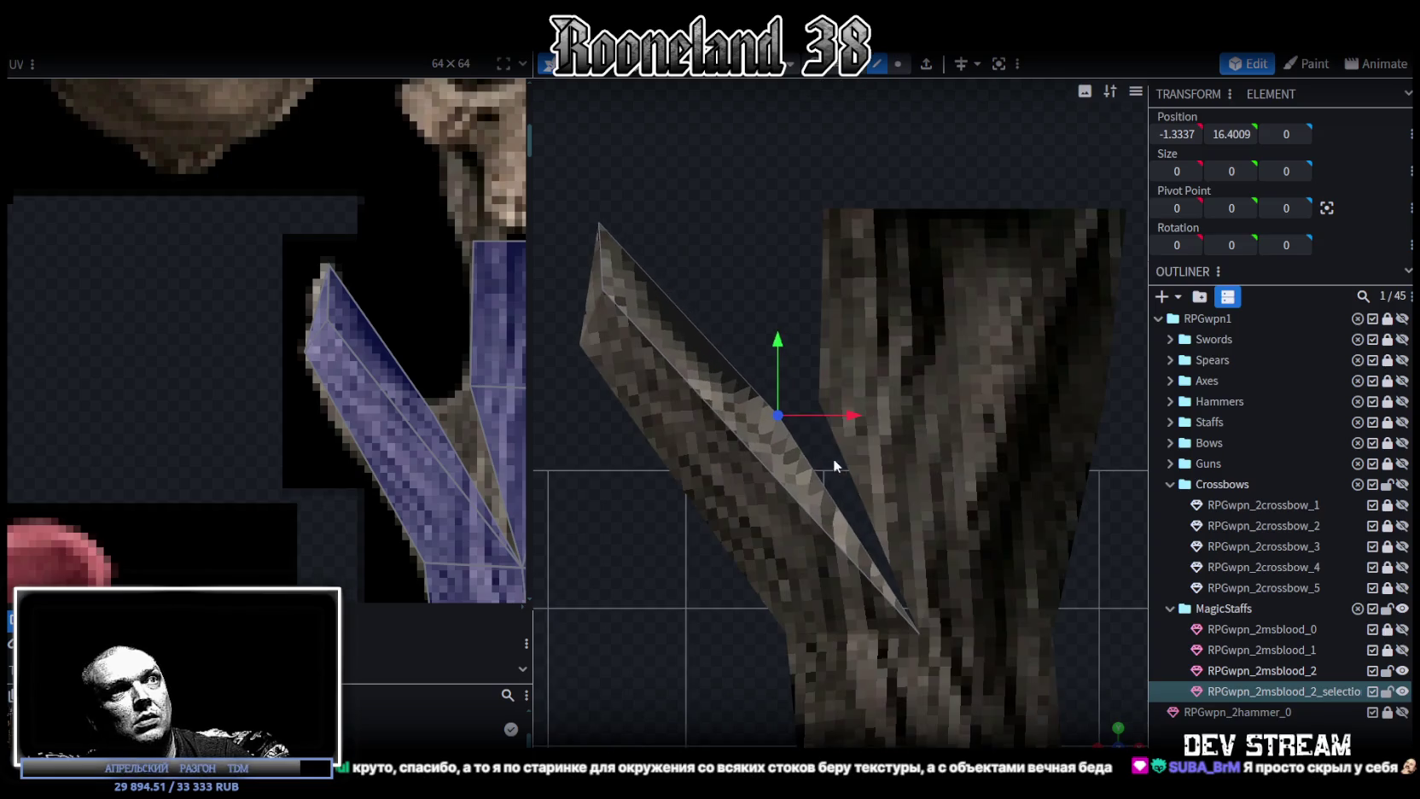
# Merge the piece back into RPGwpn_2msblood_2 and fill the branch-trunk gap with a new face.
pyautogui.keyDown('ctrl'); pyautogui.click(1278, 666); pyautogui.keyUp('ctrl')
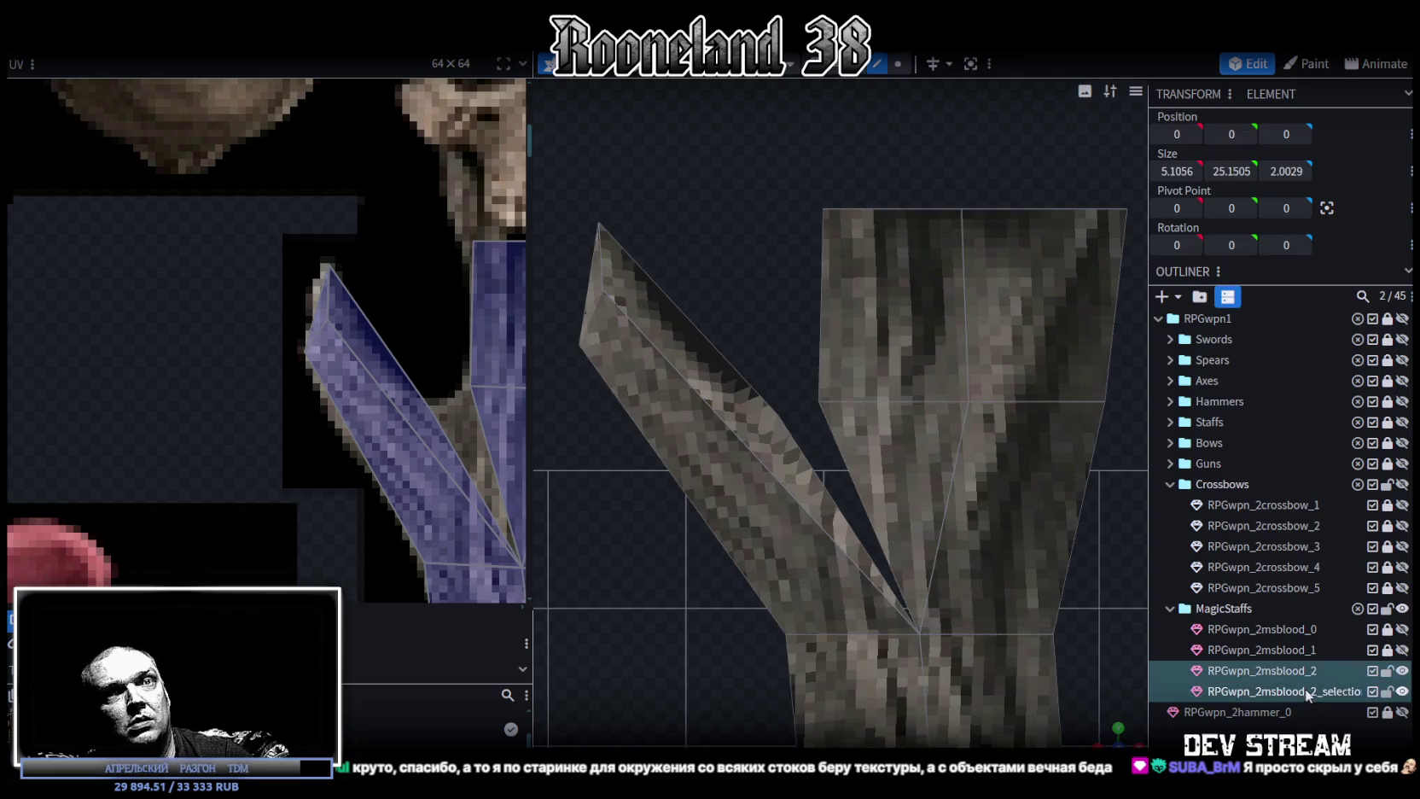
pyautogui.rightClick(1305, 692)
pyautogui.click(1168, 395)
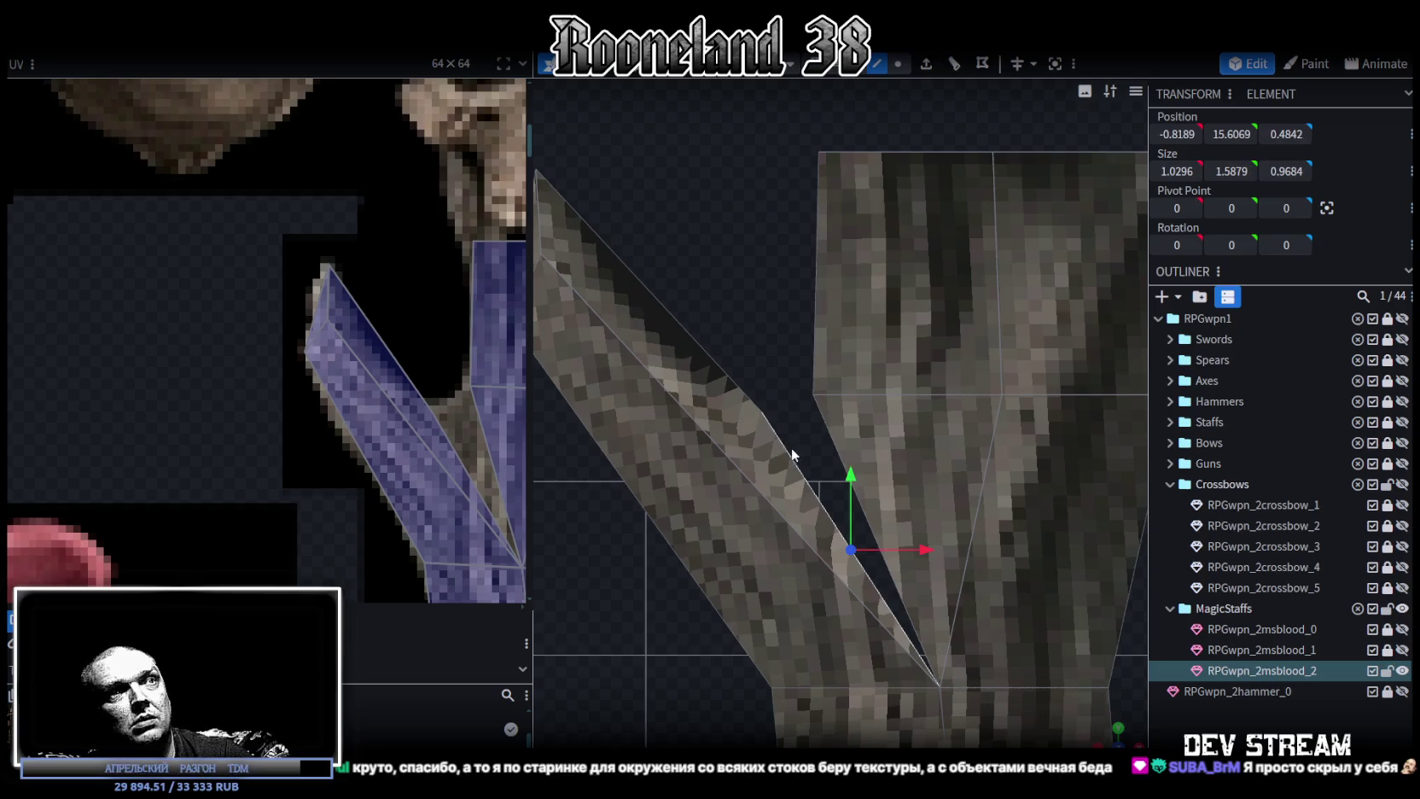
pyautogui.press('f')
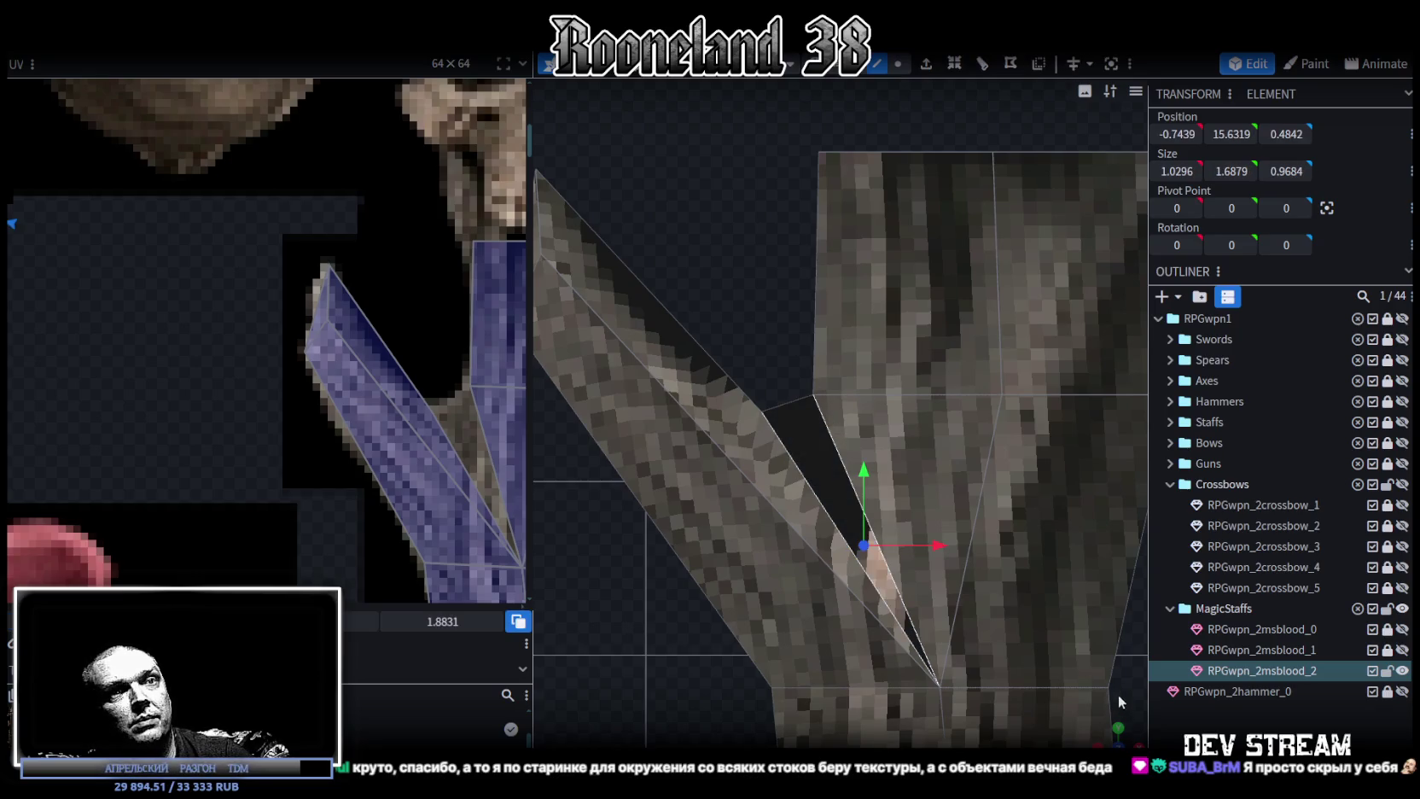
pyautogui.moveTo(853, 468); pyautogui.dragTo(999, 468)
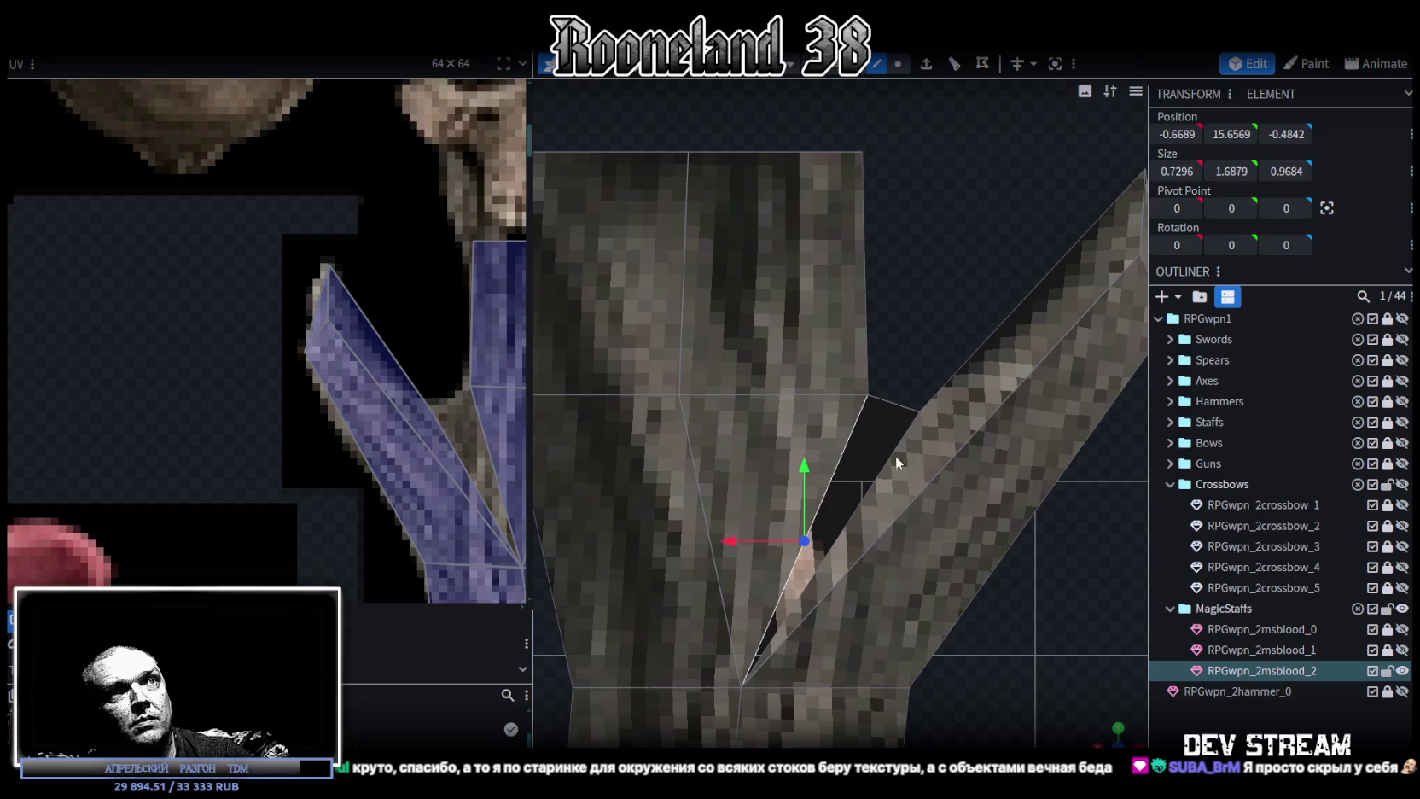
pyautogui.hotkey('ctrl', 'z')
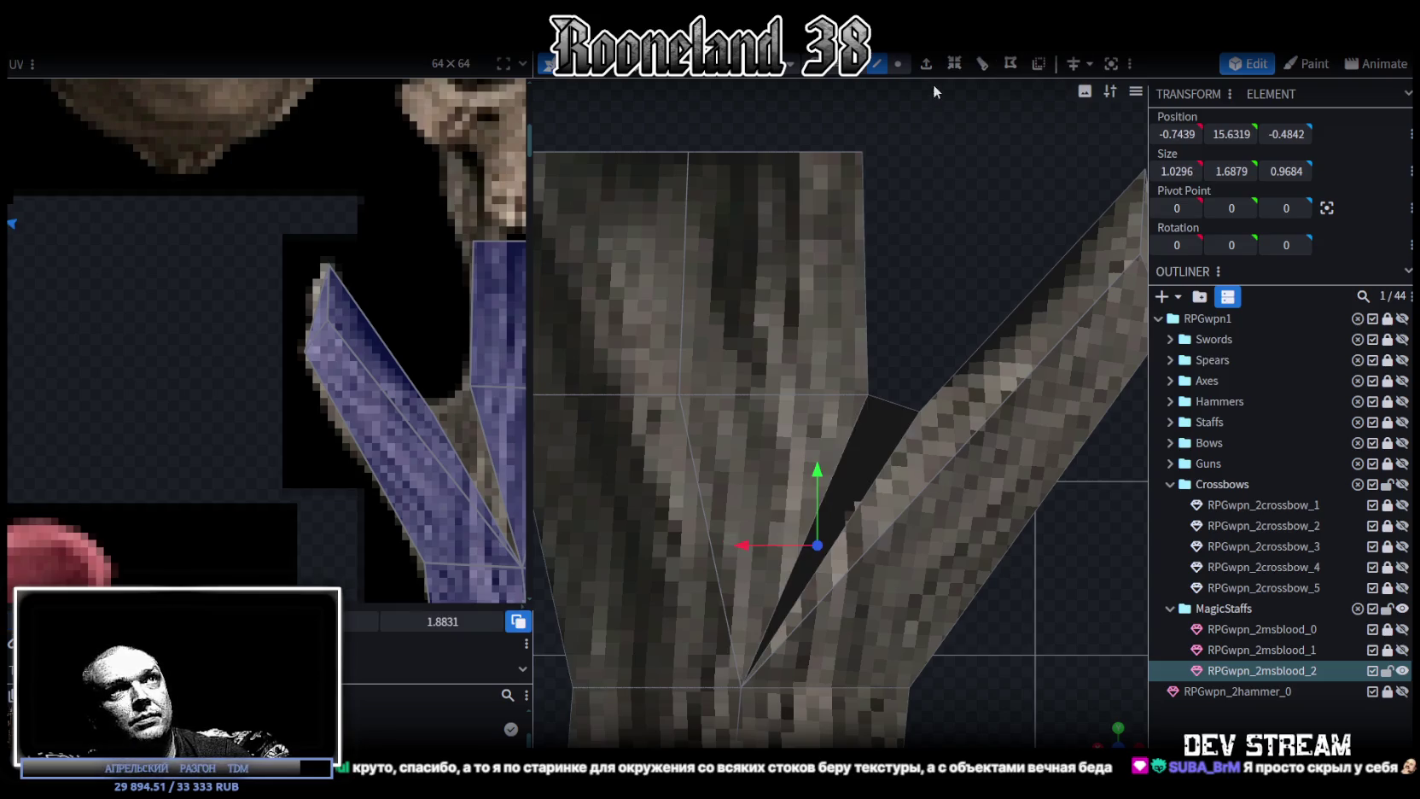
pyautogui.moveTo(897, 374); pyautogui.dragTo(888, 417)
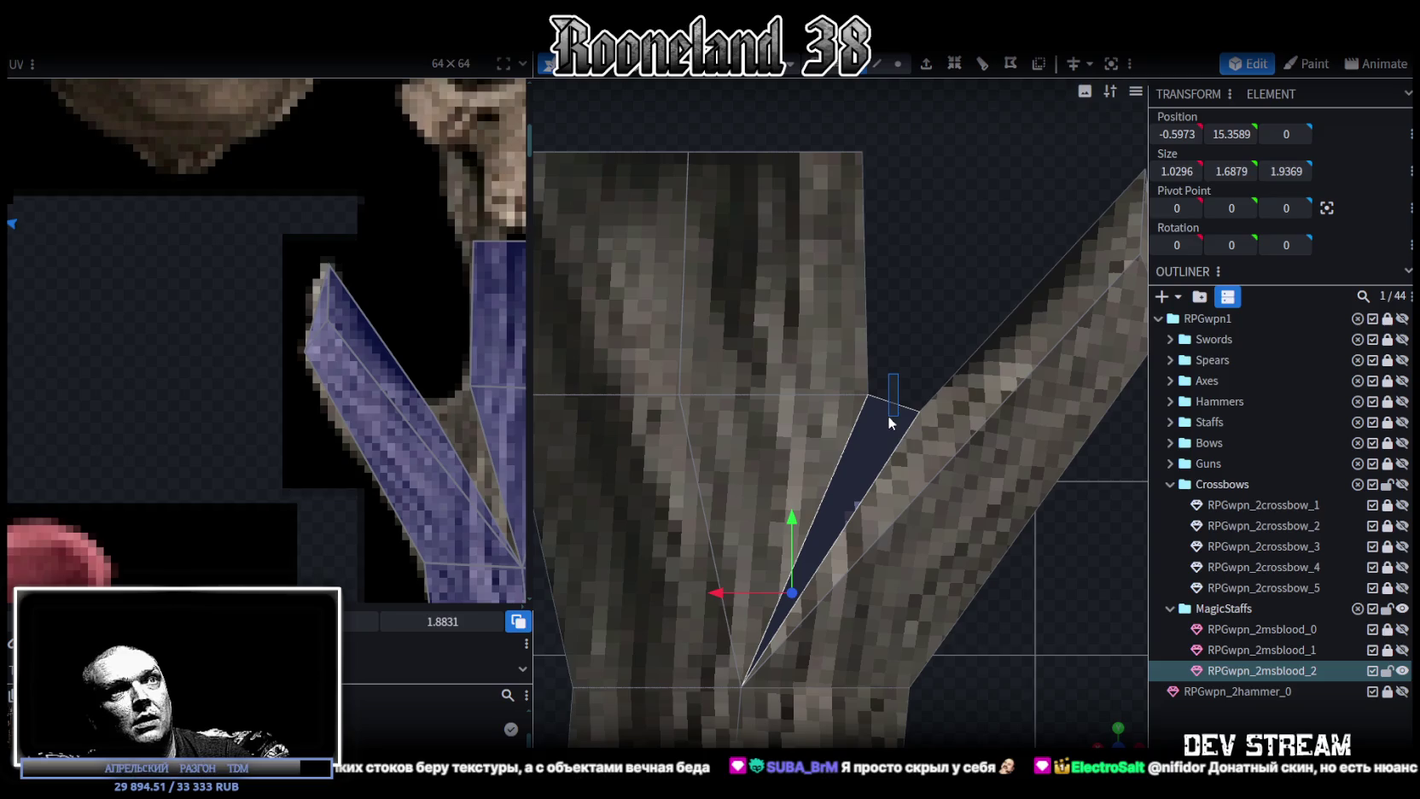
# Move the filler face's UV off the rusty spear onto the bark area of the atlas.
pyautogui.scroll(-3, 145, 363)
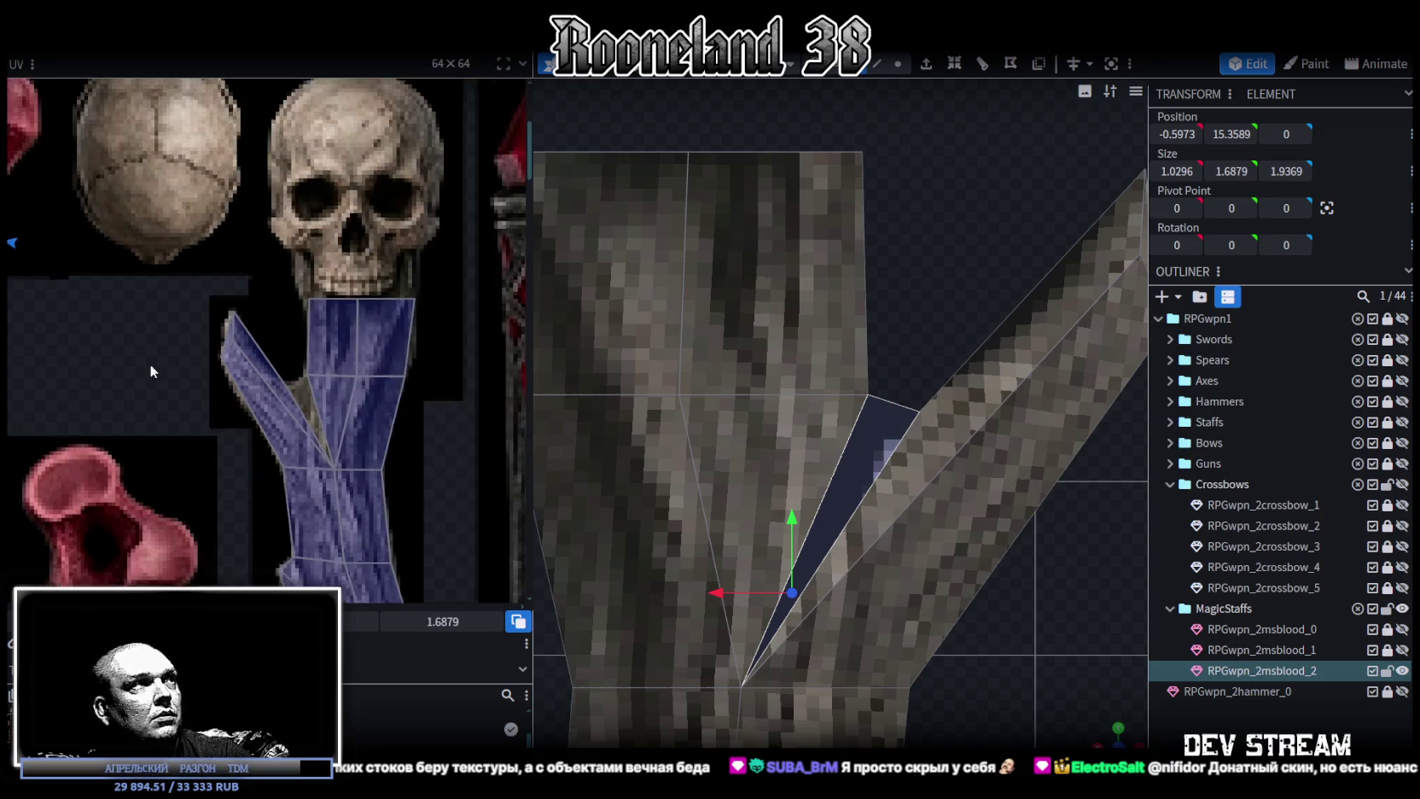
pyautogui.moveTo(129, 357); pyautogui.dragTo(403, 458, button='middle')
pyautogui.scroll(-2, 403, 457)
pyautogui.moveTo(216, 398); pyautogui.dragTo(243, 317, button='middle')
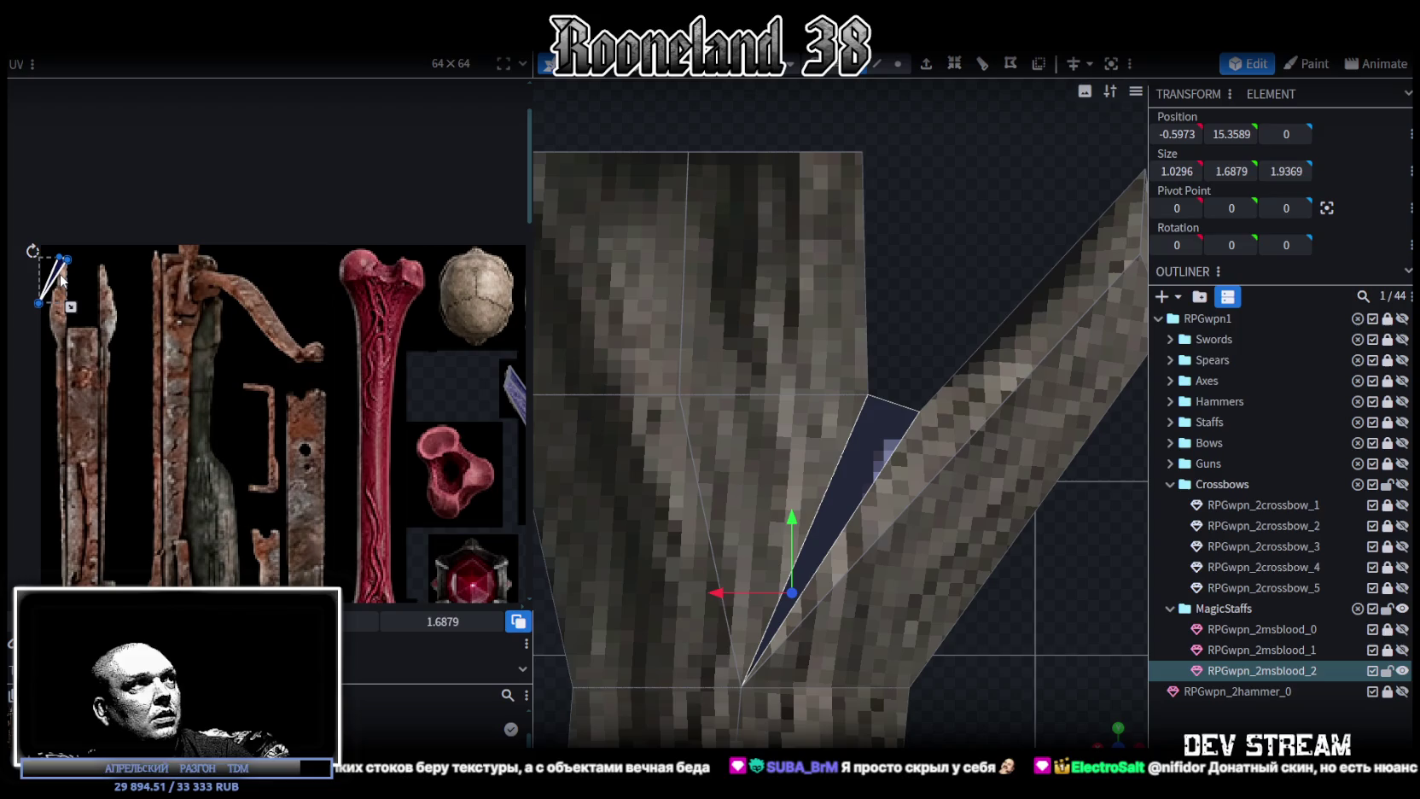
pyautogui.moveTo(59, 276)
pyautogui.mouseDown()
pyautogui.moveTo(428, 389)
pyautogui.moveTo(364, 422)
pyautogui.moveTo(285, 374)
pyautogui.mouseUp()
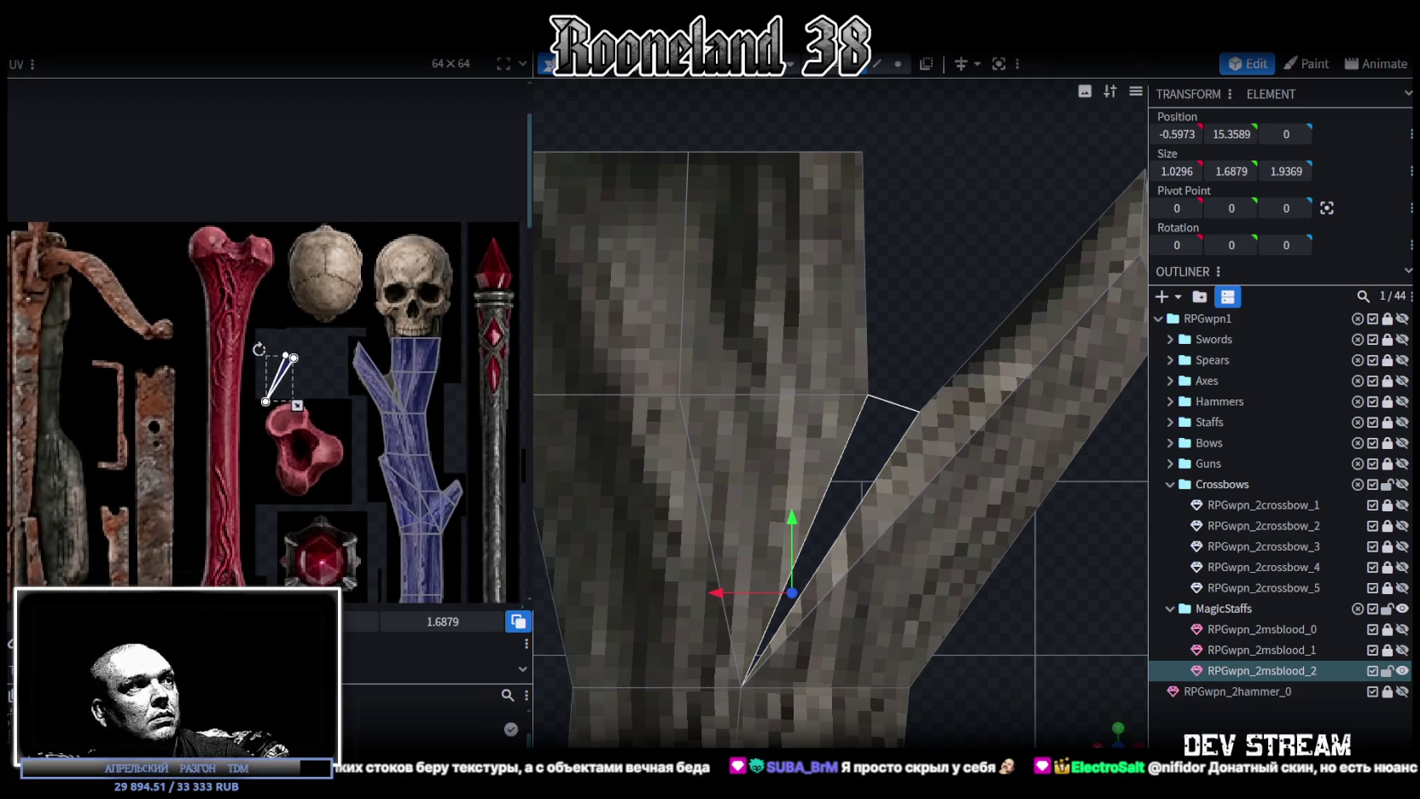
# Drag the filler face's top and left UV corners onto the bark at the branch joint.
pyautogui.scroll(2, 301, 363)
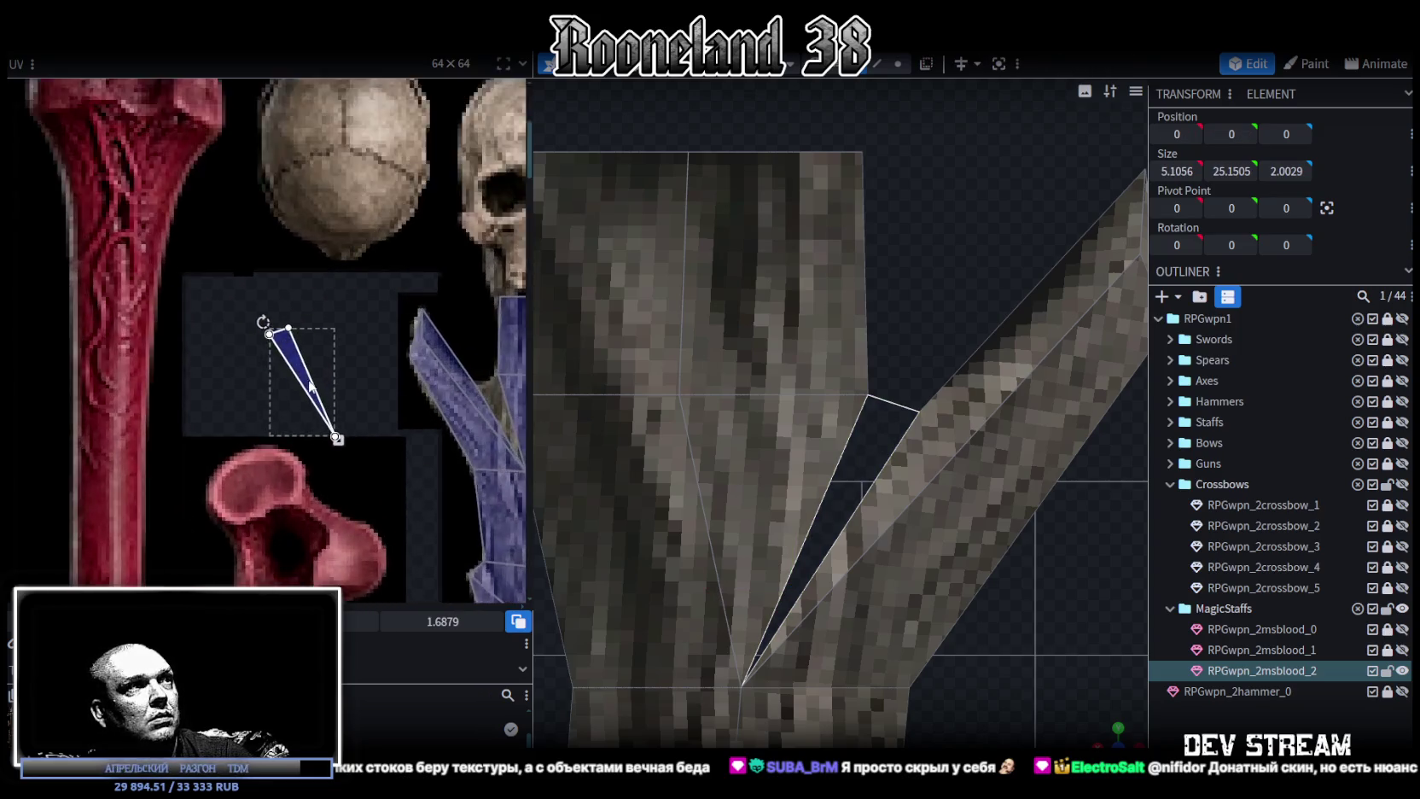
pyautogui.scroll(2, 196, 355)
pyautogui.moveTo(121, 402)
pyautogui.mouseDown()
pyautogui.moveTo(166, 337)
pyautogui.moveTo(475, 348)
pyautogui.moveTo(463, 430)
pyautogui.mouseUp()
pyautogui.click(44, 177)
pyautogui.moveTo(46, 177); pyautogui.dragTo(411, 258)
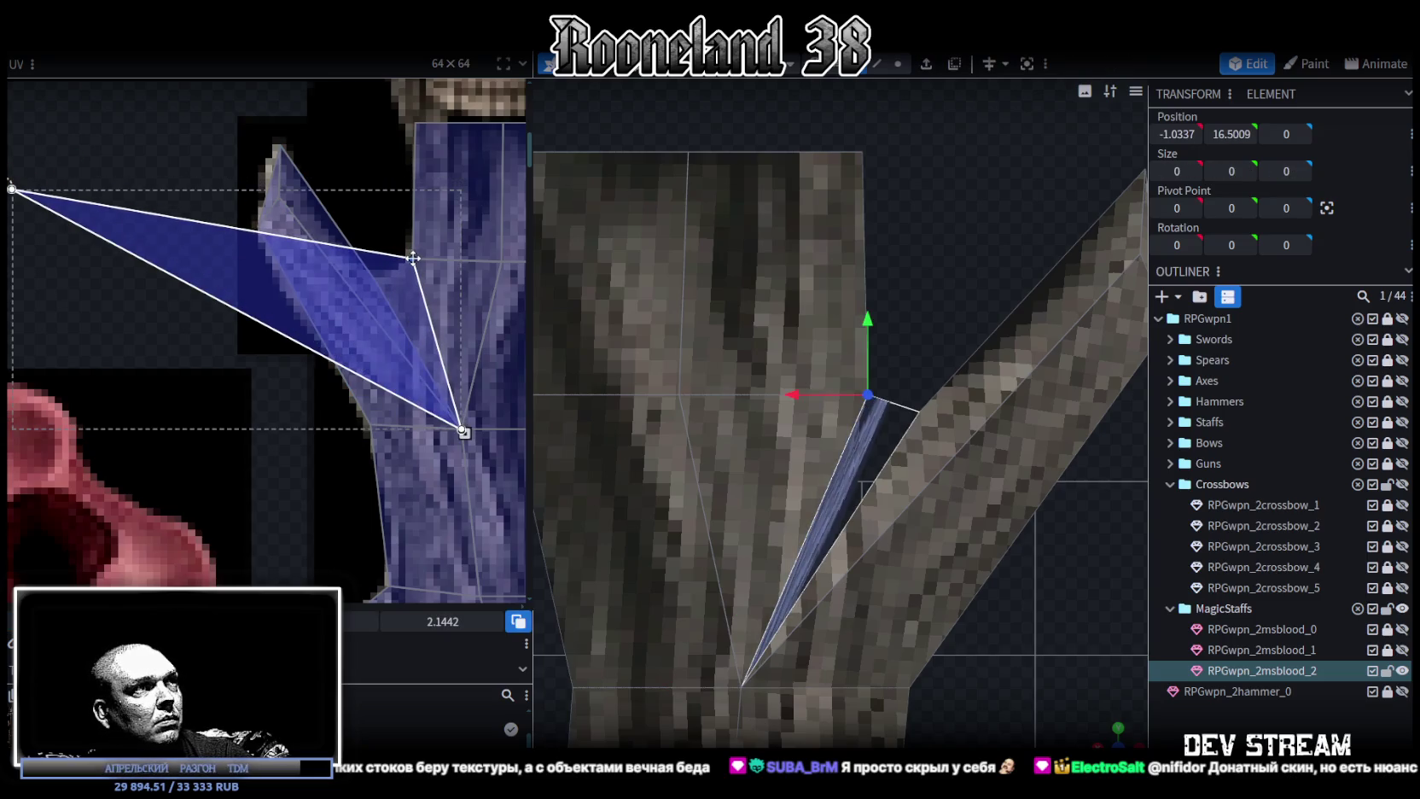
pyautogui.moveTo(11, 189)
pyautogui.mouseDown()
pyautogui.moveTo(388, 272)
pyautogui.moveTo(365, 350)
pyautogui.mouseUp()
# Merge the filler face's overlapping UV vertices with the branch's UVs.
pyautogui.scroll(3, 379, 275)
pyautogui.scroll(2, 364, 275)
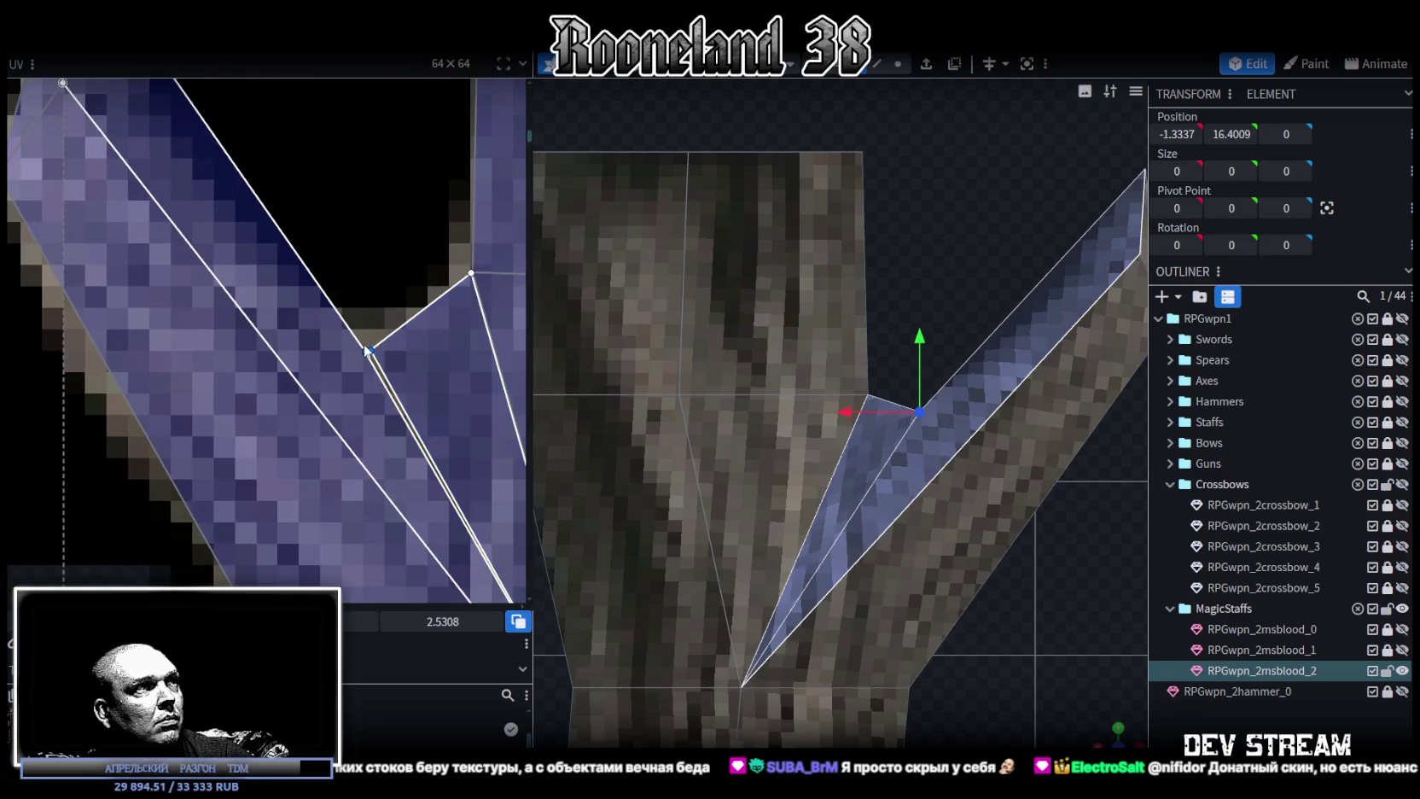
pyautogui.rightClick(367, 349)
pyautogui.click(427, 553)
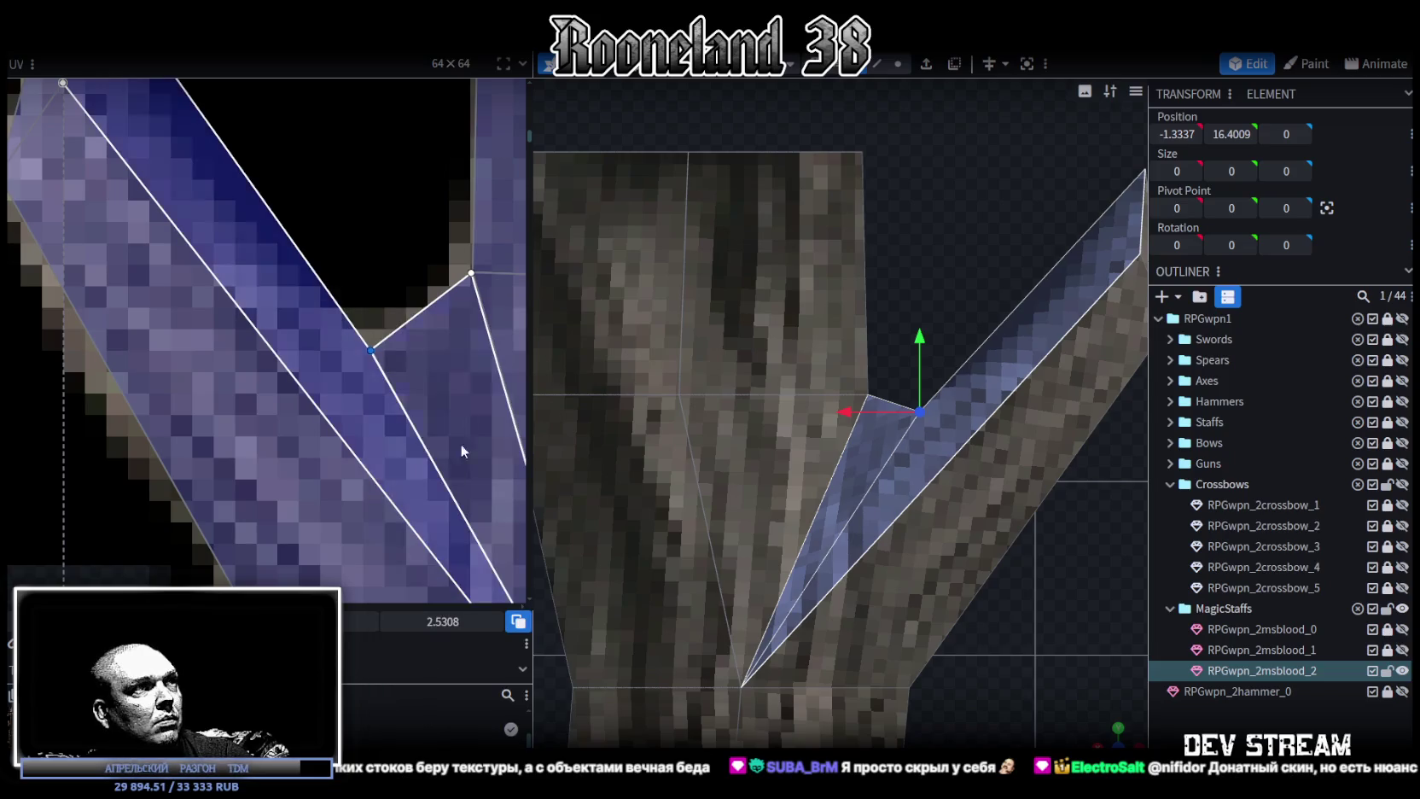
pyautogui.click(439, 251)
# Weld the trunk face's UV vertices to the neighbouring branch UVs.
pyautogui.rightClick(471, 275)
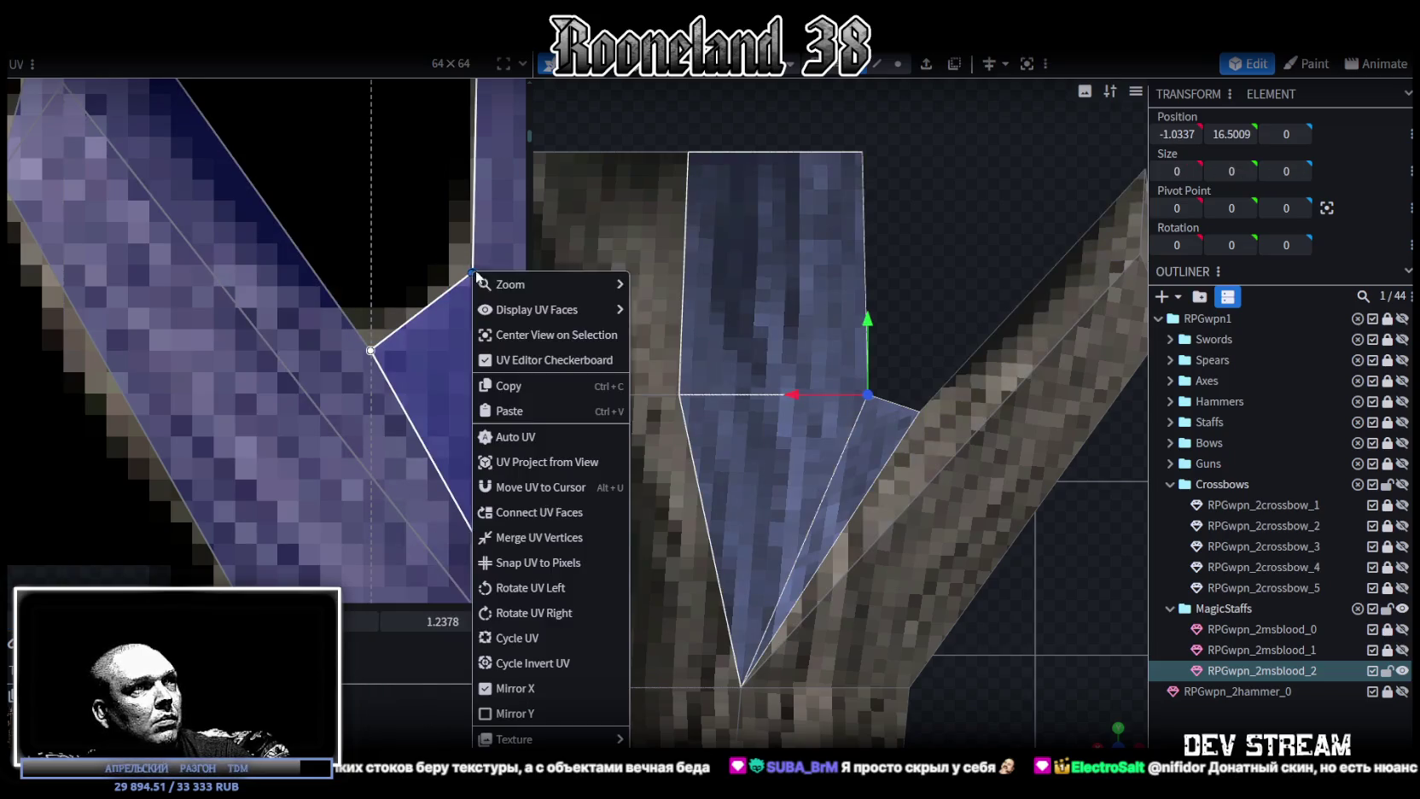
pyautogui.click(508, 540)
pyautogui.scroll(-2, 413, 330)
pyautogui.scroll(-2, 413, 331)
pyautogui.scroll(-1, 381, 238)
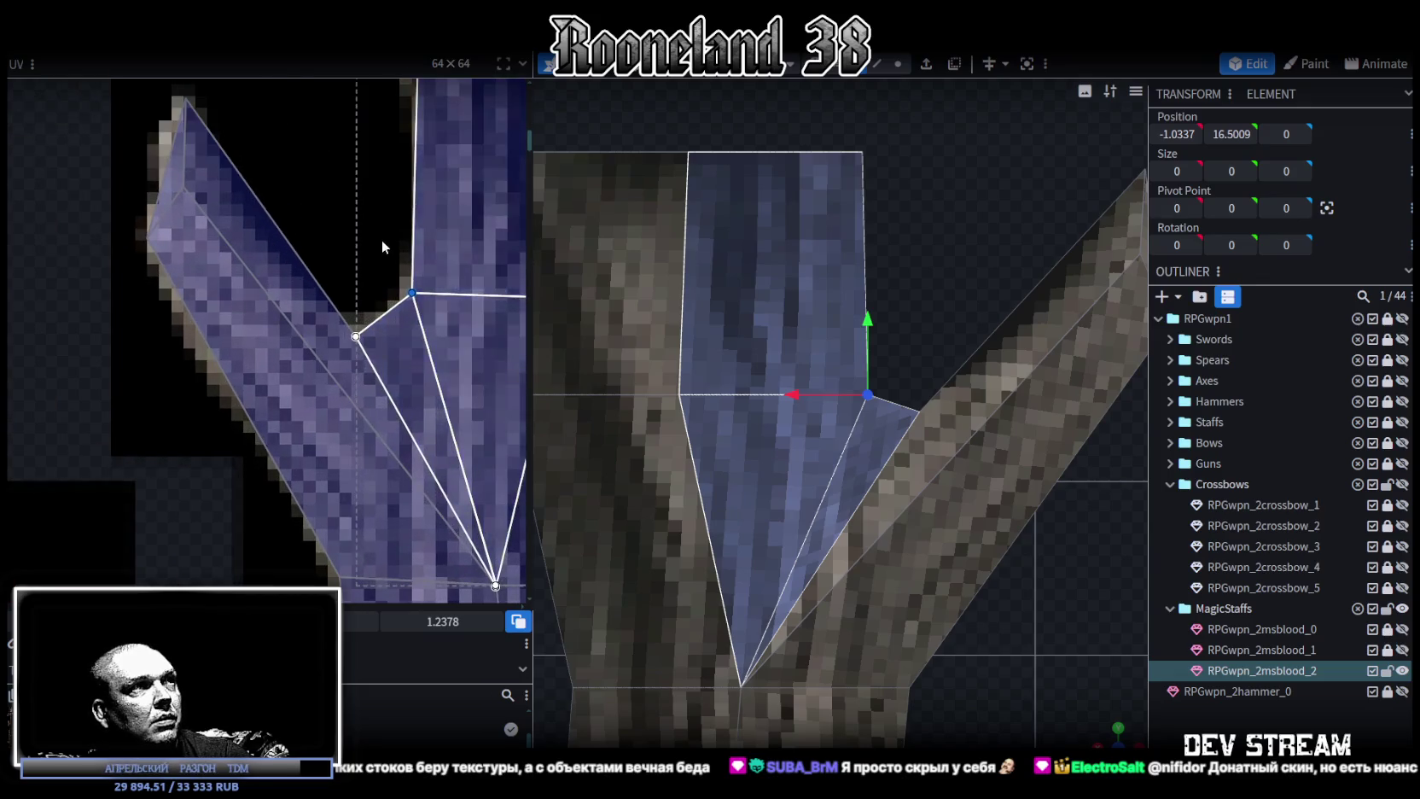
# Nudge the joint UV vertex, then move the joint mesh vertex along X to -0.9337.
pyautogui.moveTo(412, 292); pyautogui.dragTo(416, 292)
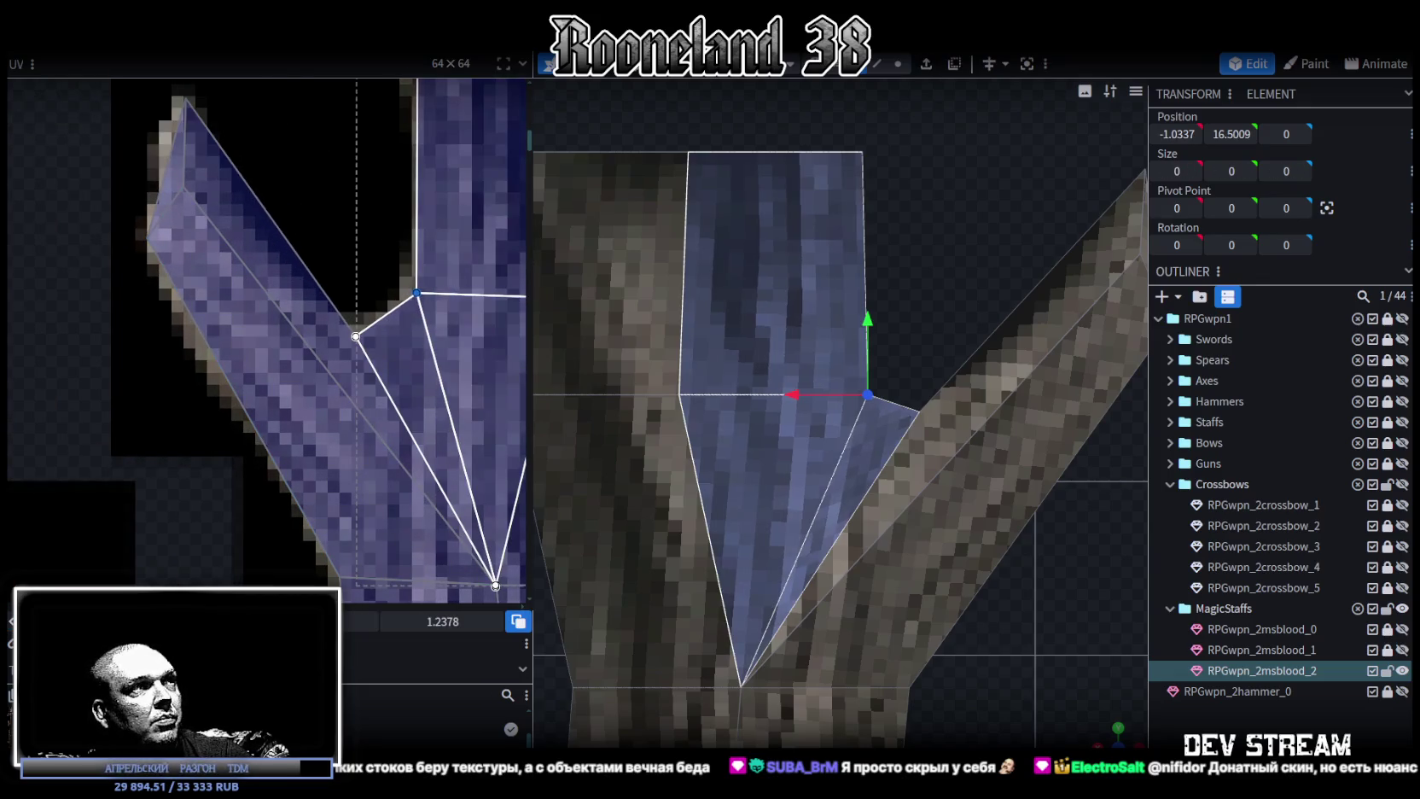
pyautogui.click(898, 64)
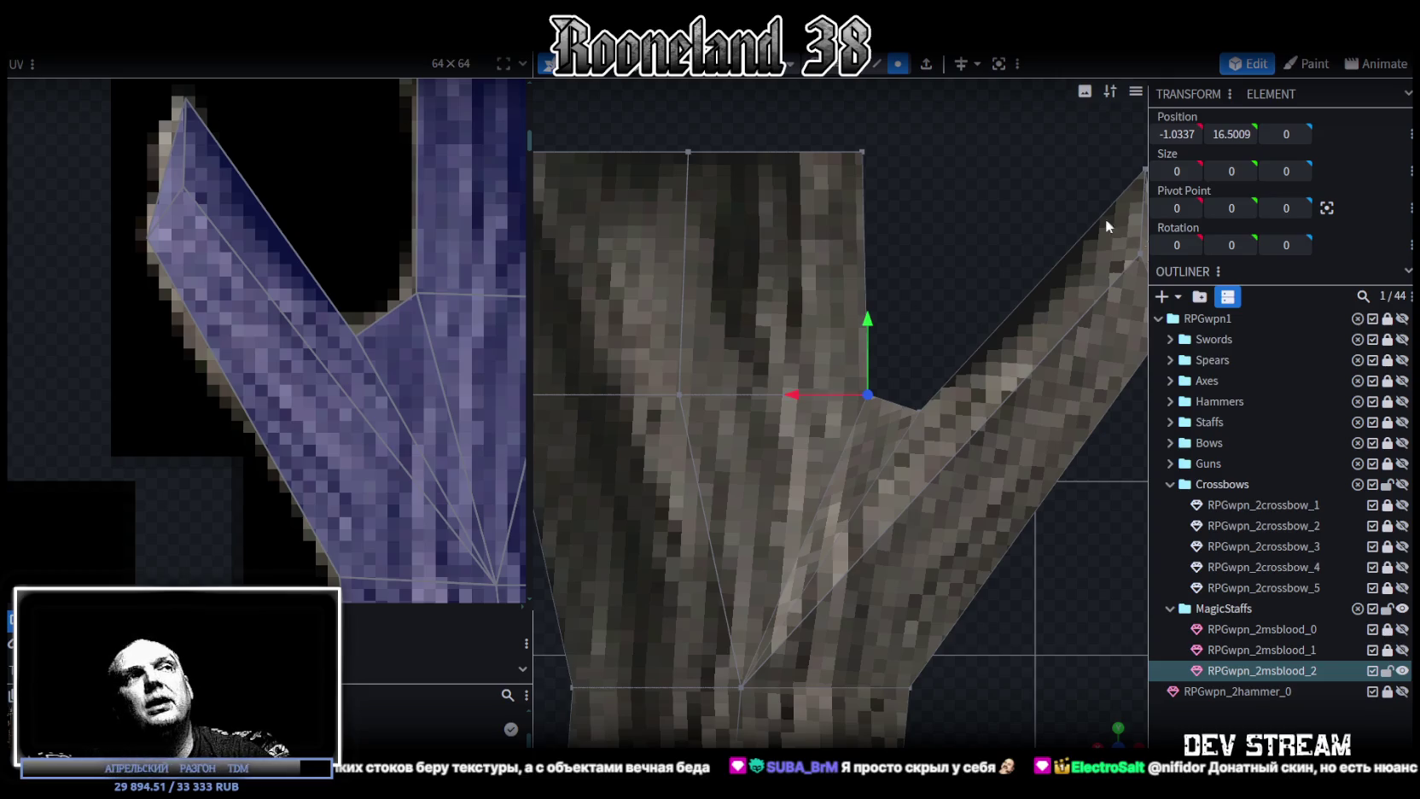
pyautogui.moveTo(794, 399); pyautogui.dragTo(776, 401)
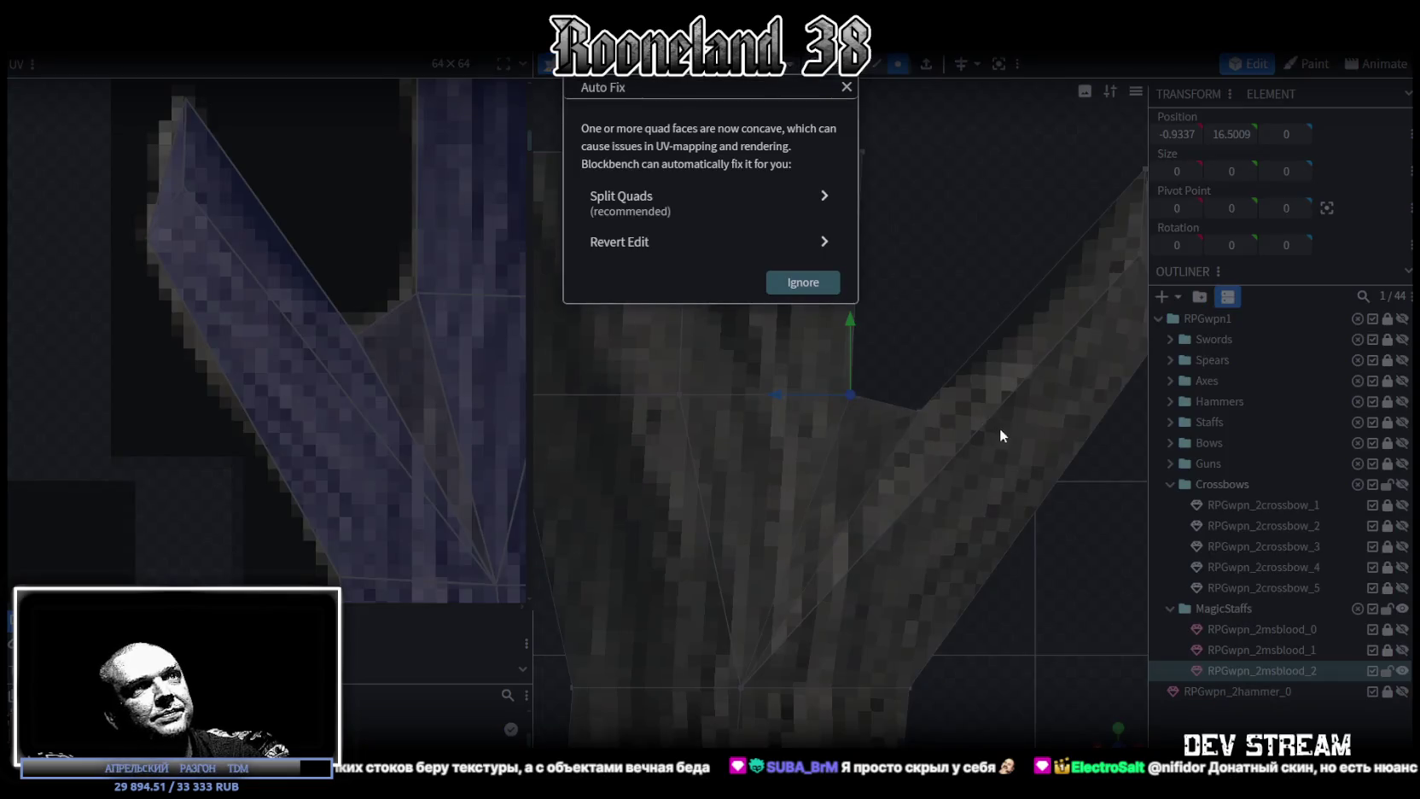
# Accept the Auto Fix to split the concave quads into triangles.
pyautogui.click(711, 220)
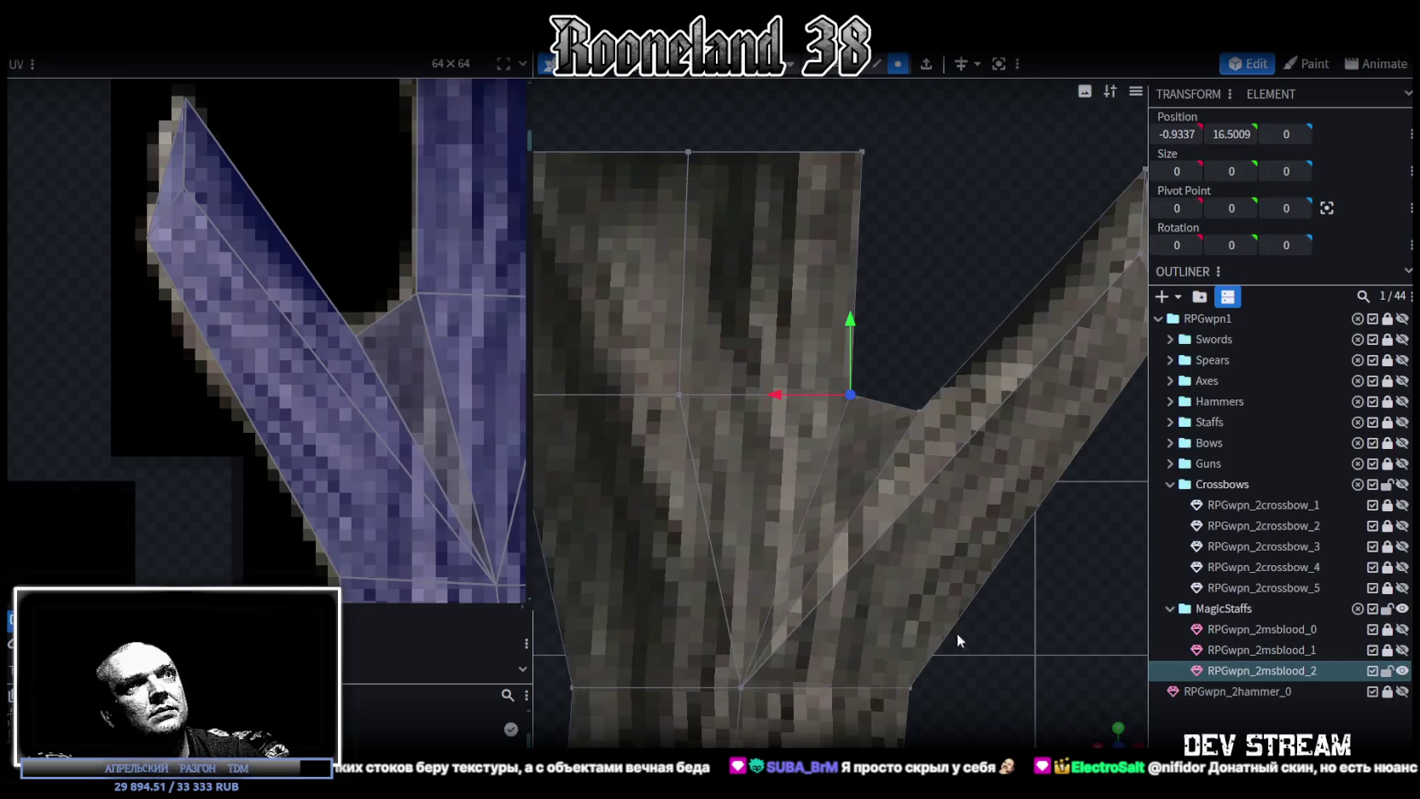
pyautogui.scroll(-5, 1061, 485)
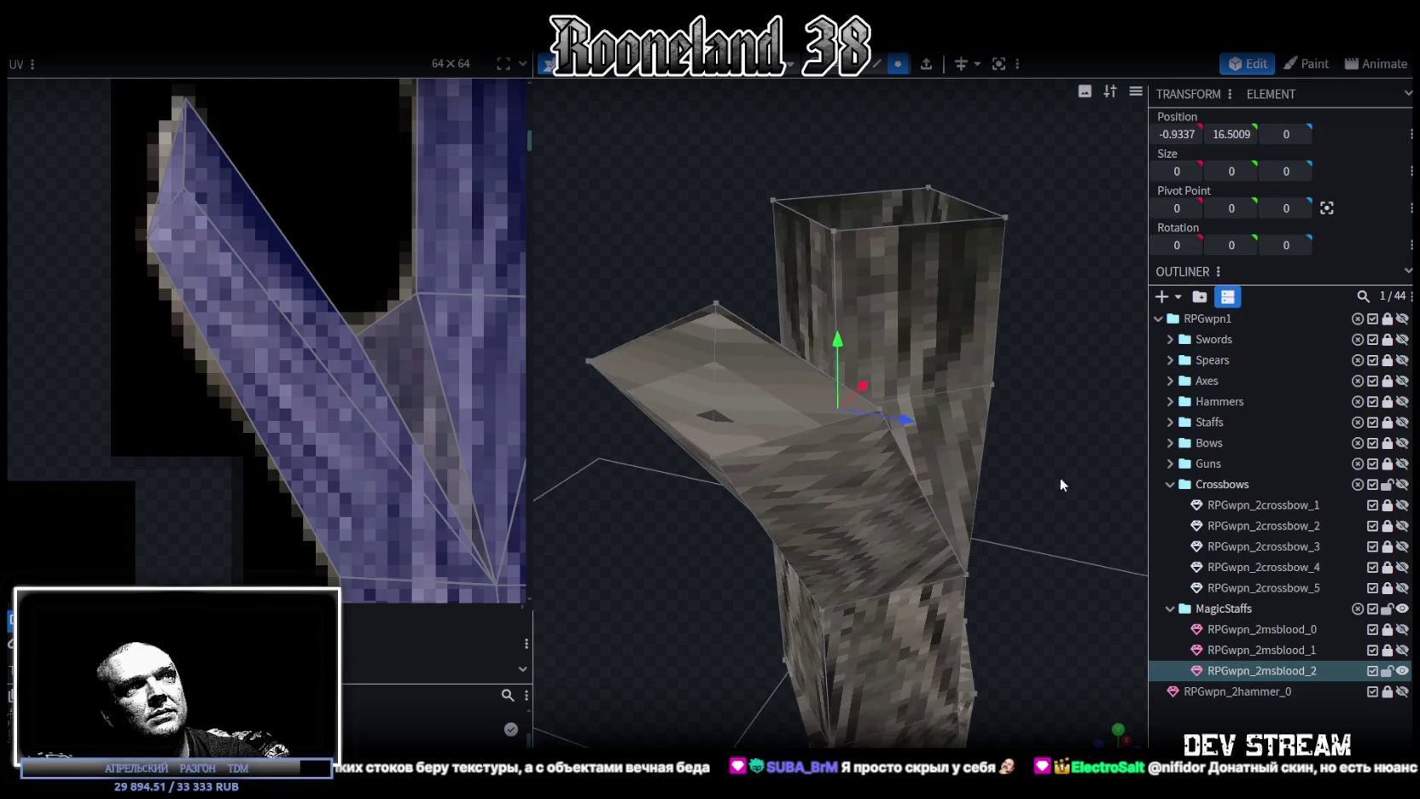
pyautogui.moveTo(1060, 485)
pyautogui.mouseDown()
pyautogui.moveTo(1073, 530)
pyautogui.moveTo(1115, 510)
pyautogui.moveTo(866, 413)
pyautogui.moveTo(1025, 438)
pyautogui.moveTo(1053, 505)
pyautogui.moveTo(1051, 468)
pyautogui.mouseUp()
pyautogui.scroll(3, 879, 382)
pyautogui.scroll(-3, 880, 381)
pyautogui.scroll(2, 993, 387)
pyautogui.moveTo(994, 390); pyautogui.dragTo(942, 407)
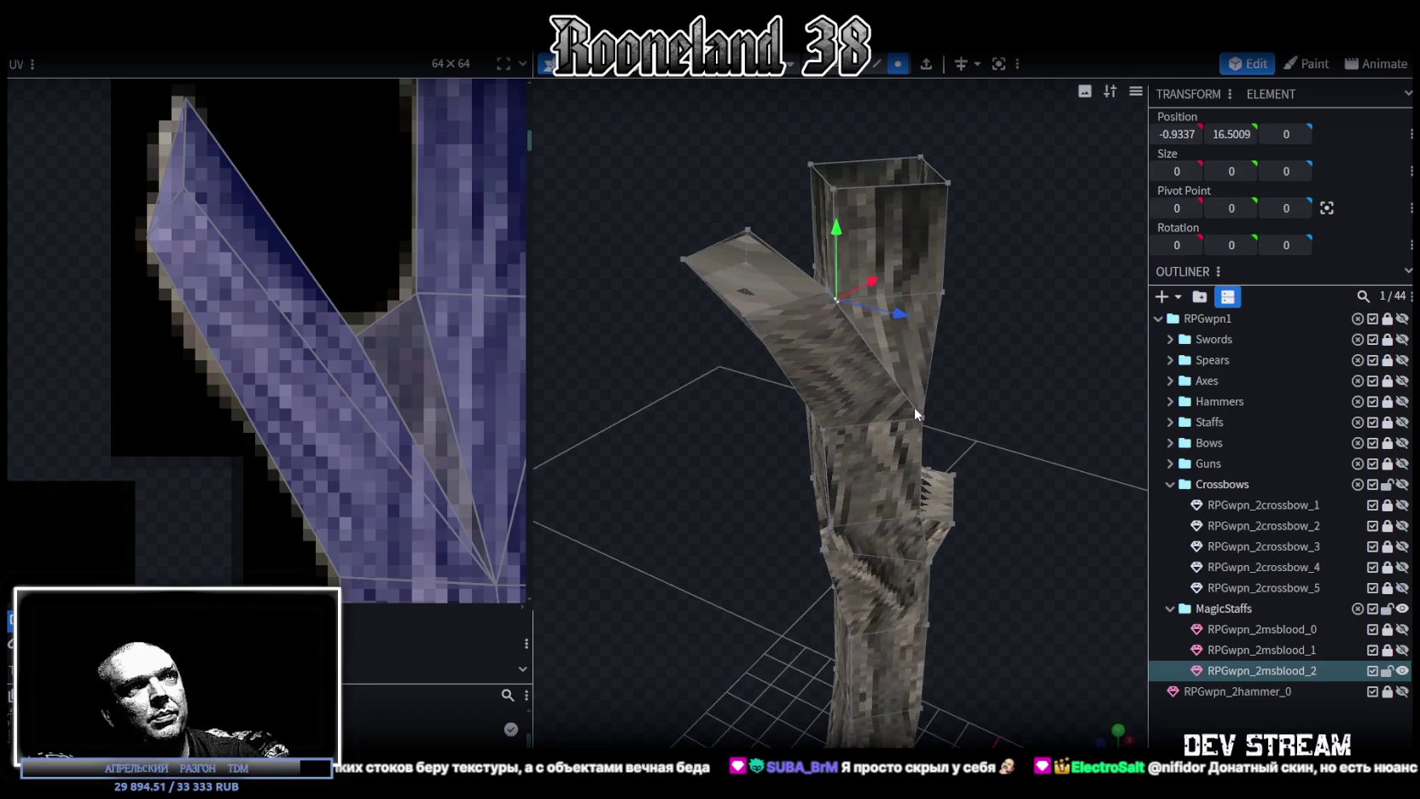
# Select and inspect parts of the staff around the upper side branch.
pyautogui.click(866, 348)
pyautogui.moveTo(724, 504); pyautogui.dragTo(739, 306)
pyautogui.click(719, 298)
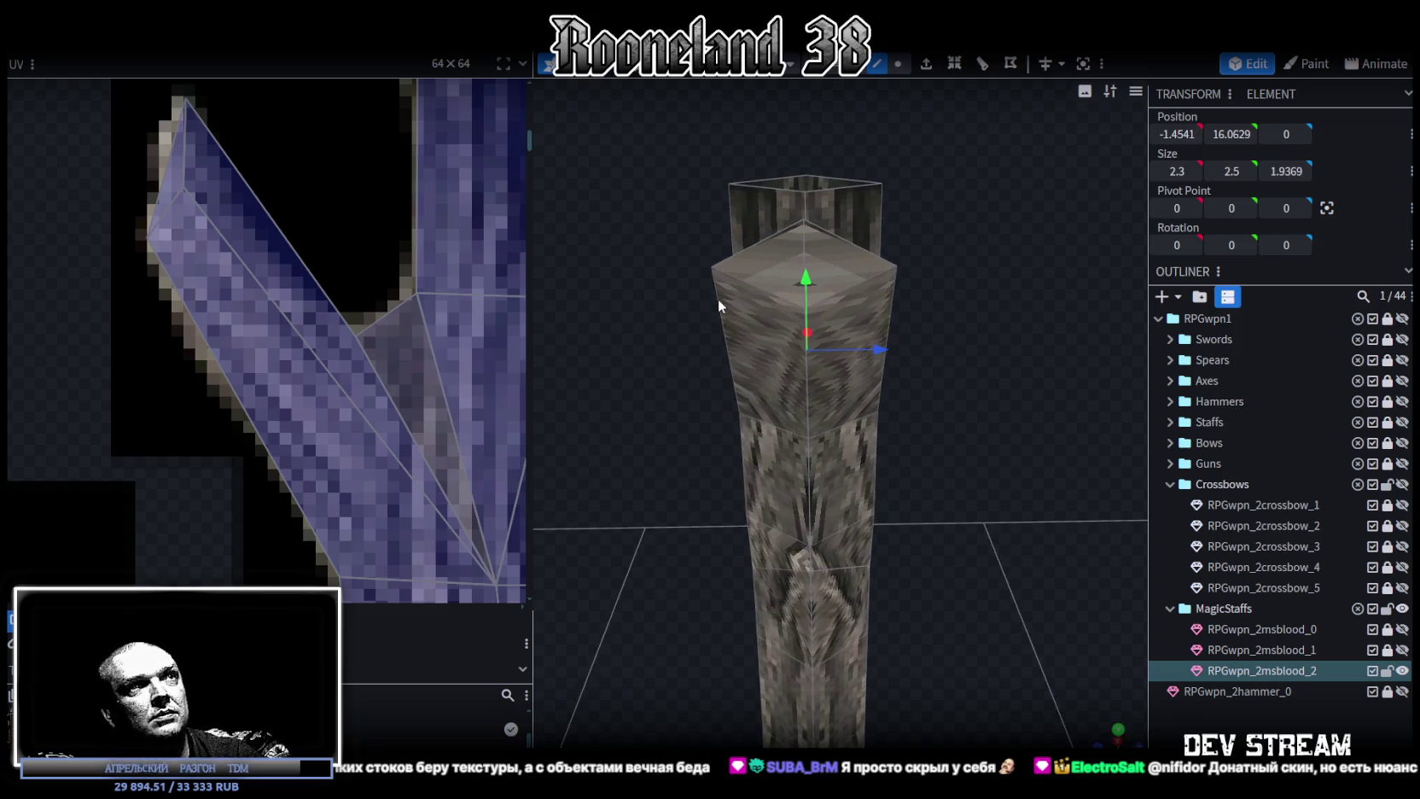
pyautogui.click(890, 295)
pyautogui.moveTo(946, 328); pyautogui.dragTo(1010, 360)
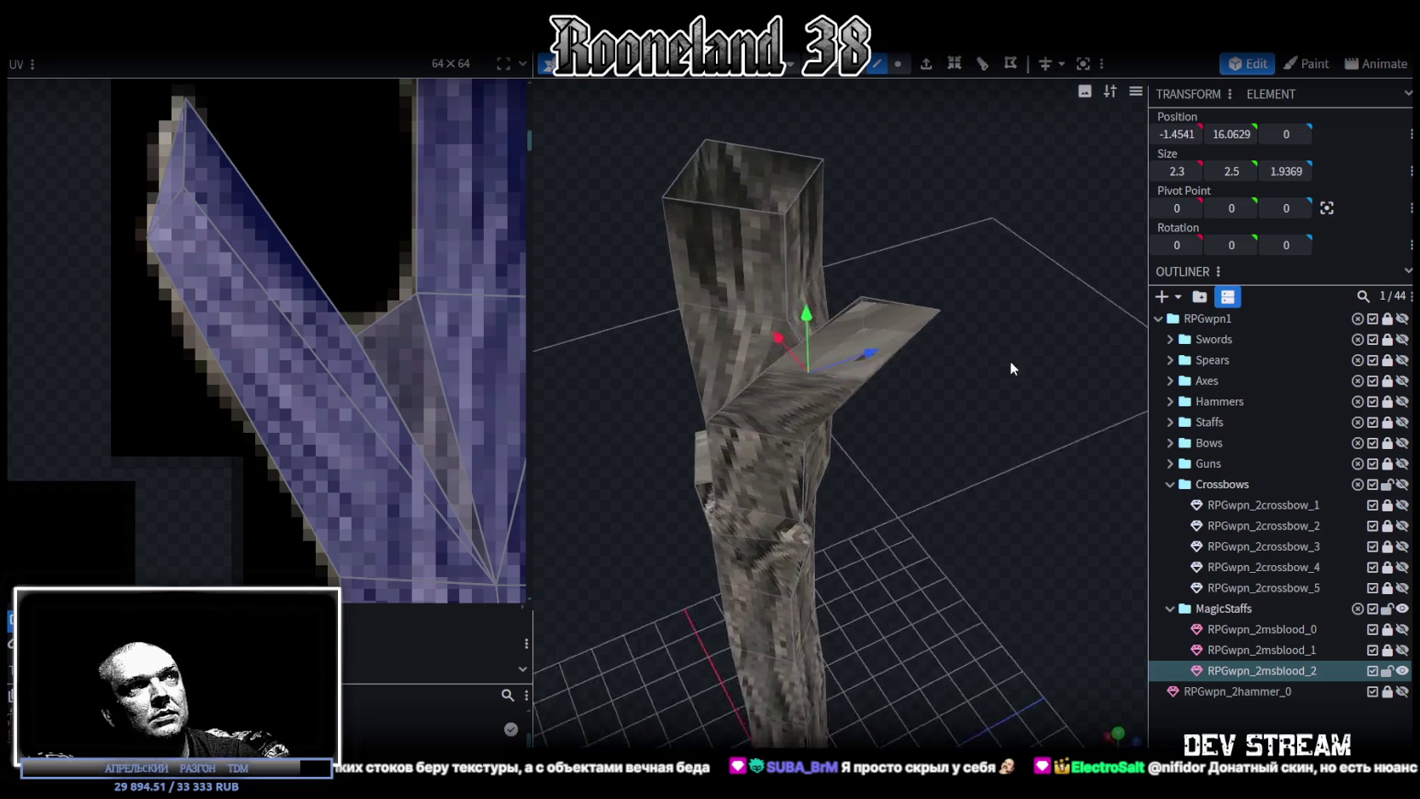
pyautogui.click(760, 372)
pyautogui.click(765, 372)
pyautogui.moveTo(765, 372)
pyautogui.mouseDown()
pyautogui.moveTo(1017, 413)
pyautogui.moveTo(880, 141)
pyautogui.mouseUp()
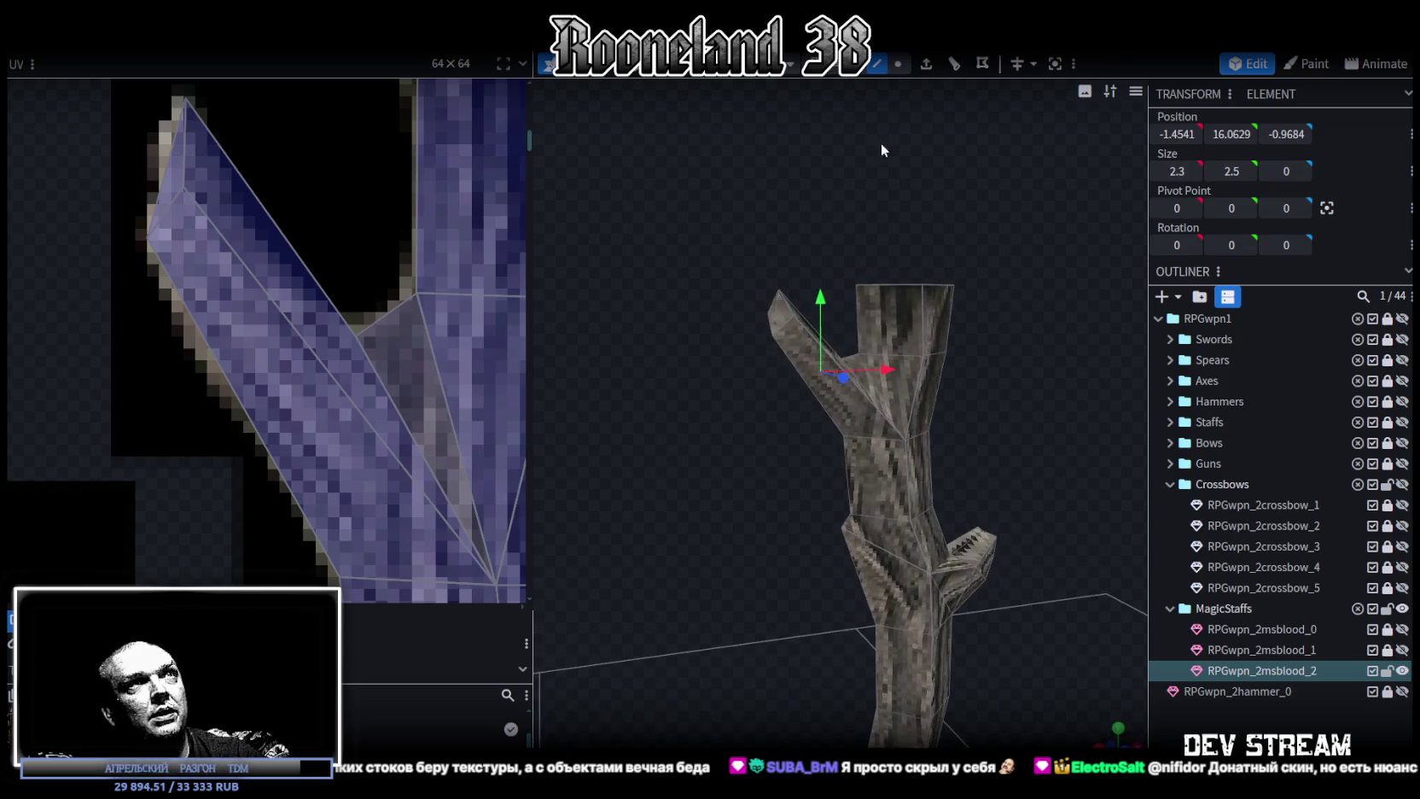
# Drag a joint vertex onto its neighbouring vertex in vertex mode.
pyautogui.click(899, 67)
pyautogui.moveTo(922, 213)
pyautogui.mouseDown()
pyautogui.moveTo(1012, 400)
pyautogui.moveTo(895, 346)
pyautogui.mouseUp()
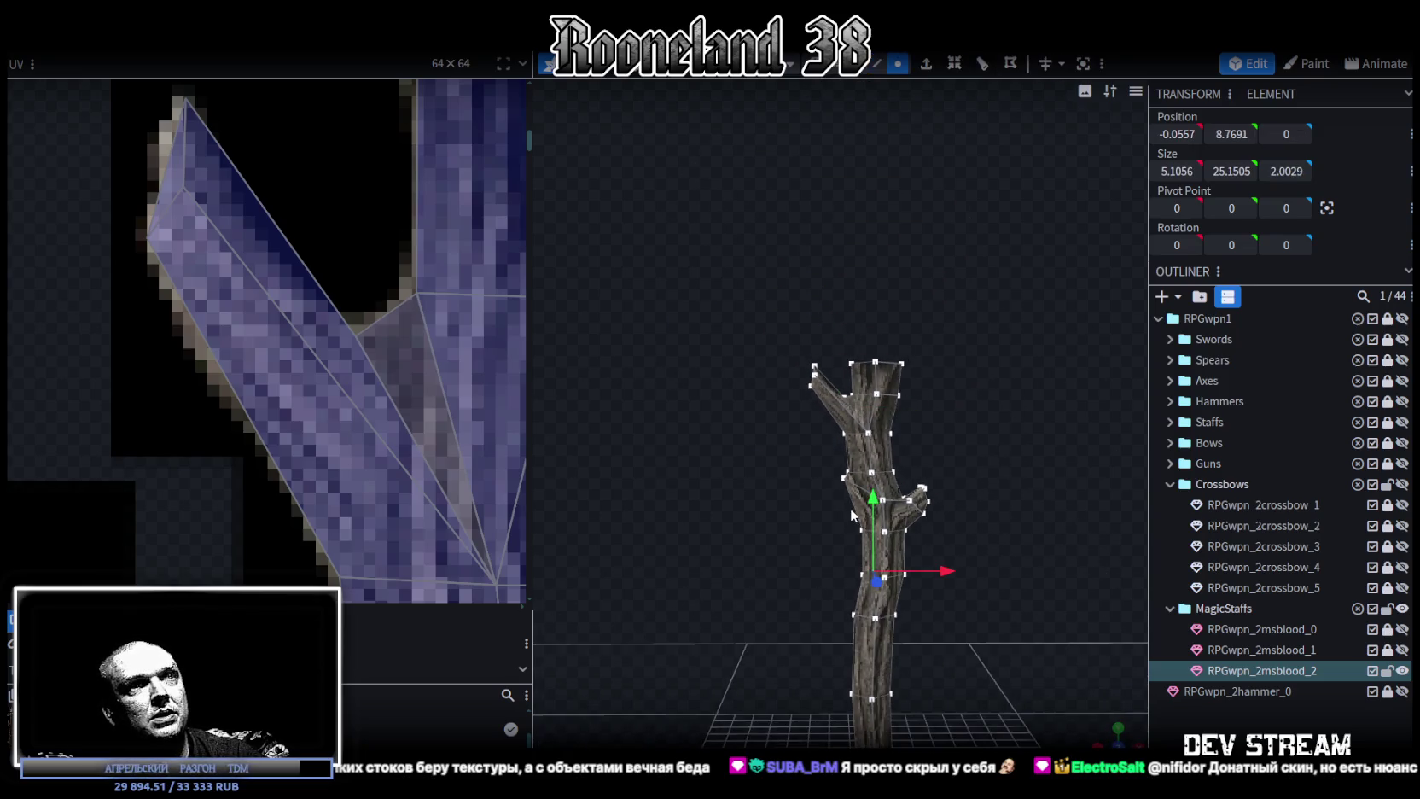
pyautogui.moveTo(872, 502); pyautogui.dragTo(870, 485)
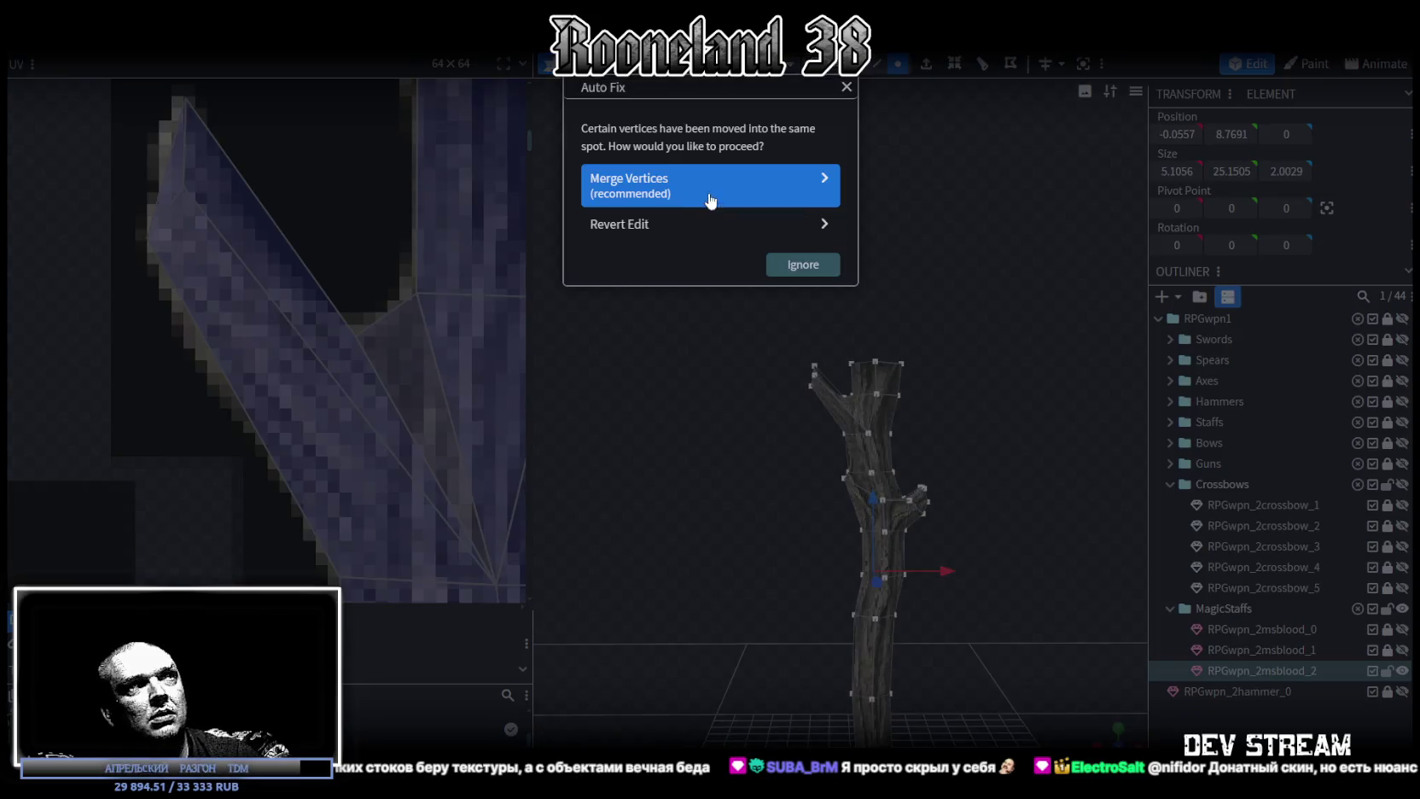
# Merge the overlapping vertices and slightly shrink the staff's top end.
pyautogui.click(713, 192)
pyautogui.moveTo(701, 458); pyautogui.dragTo(934, 495)
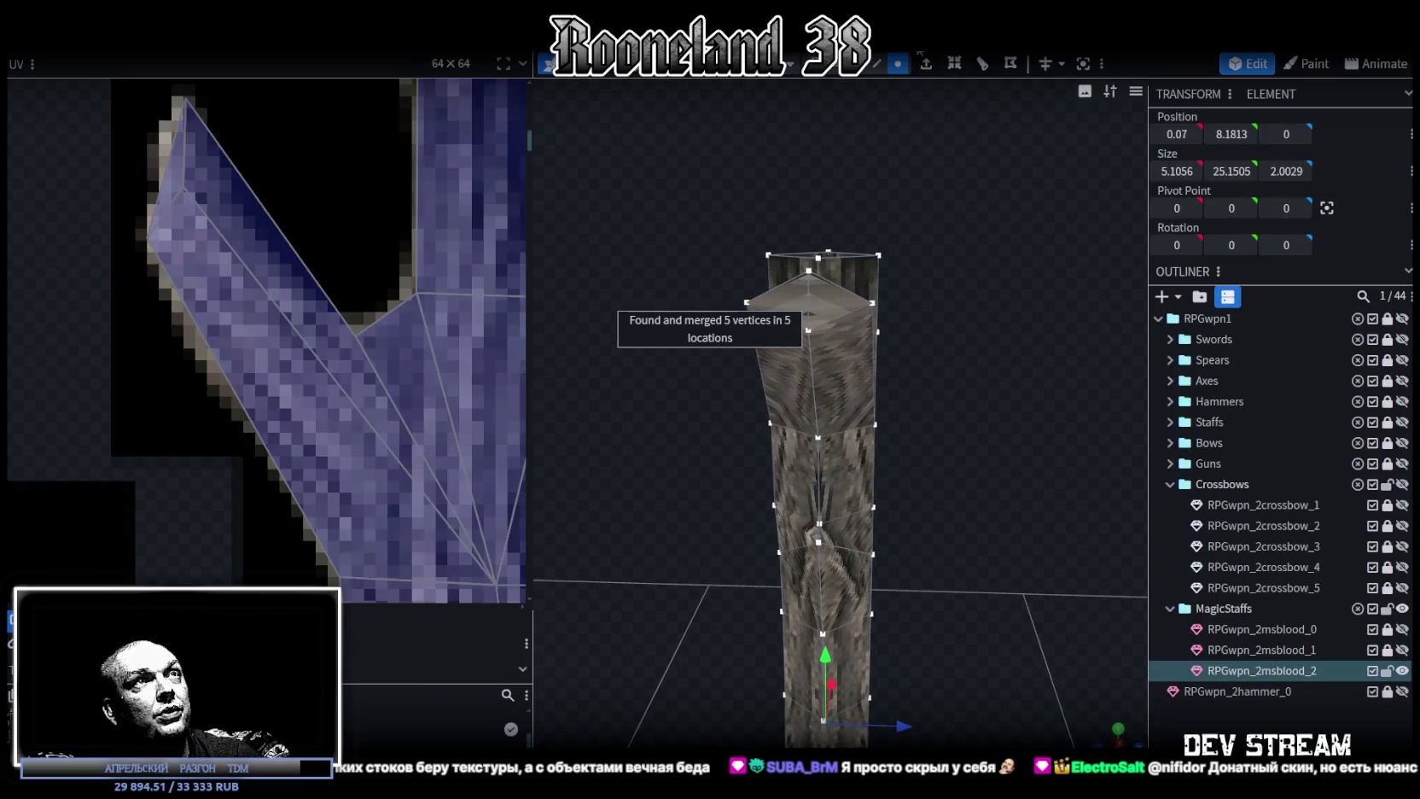
pyautogui.click(876, 64)
pyautogui.click(873, 335)
pyautogui.moveTo(879, 341); pyautogui.dragTo(993, 503)
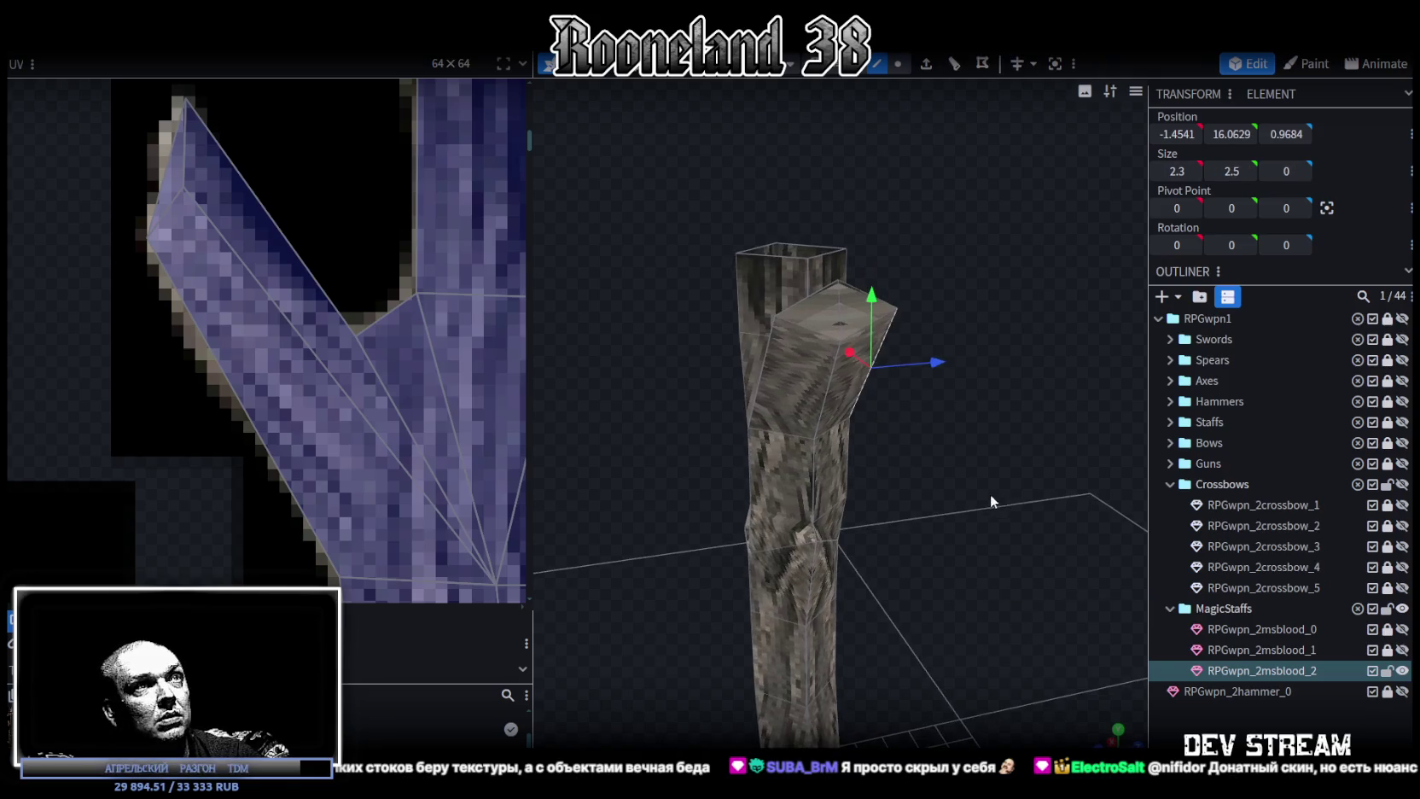
pyautogui.press('s')
pyautogui.moveTo(891, 382)
pyautogui.mouseDown()
pyautogui.moveTo(920, 380)
pyautogui.moveTo(869, 378)
pyautogui.moveTo(894, 325)
pyautogui.moveTo(827, 266)
pyautogui.mouseUp()
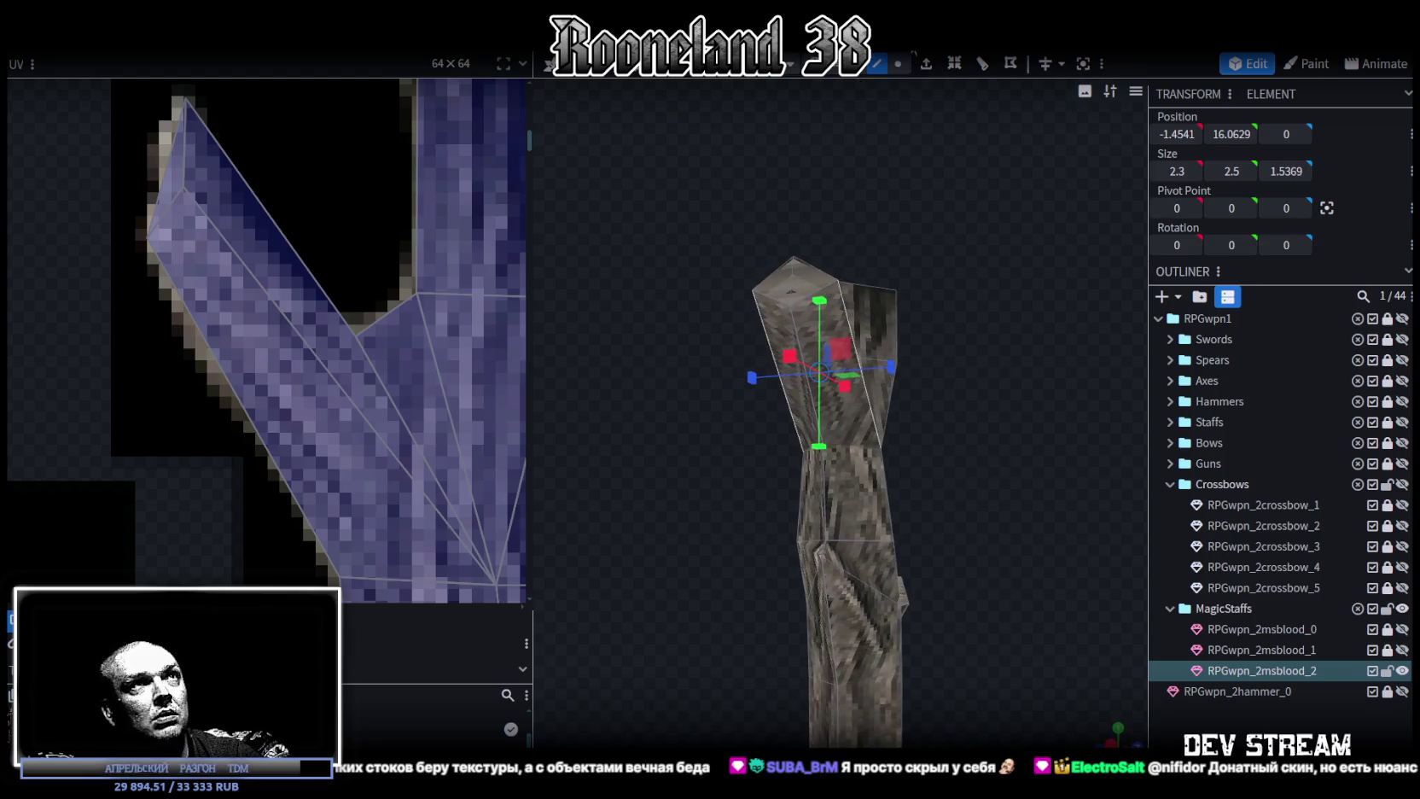
# Shift the staff's top part -0.3 along Z.
pyautogui.click(789, 256)
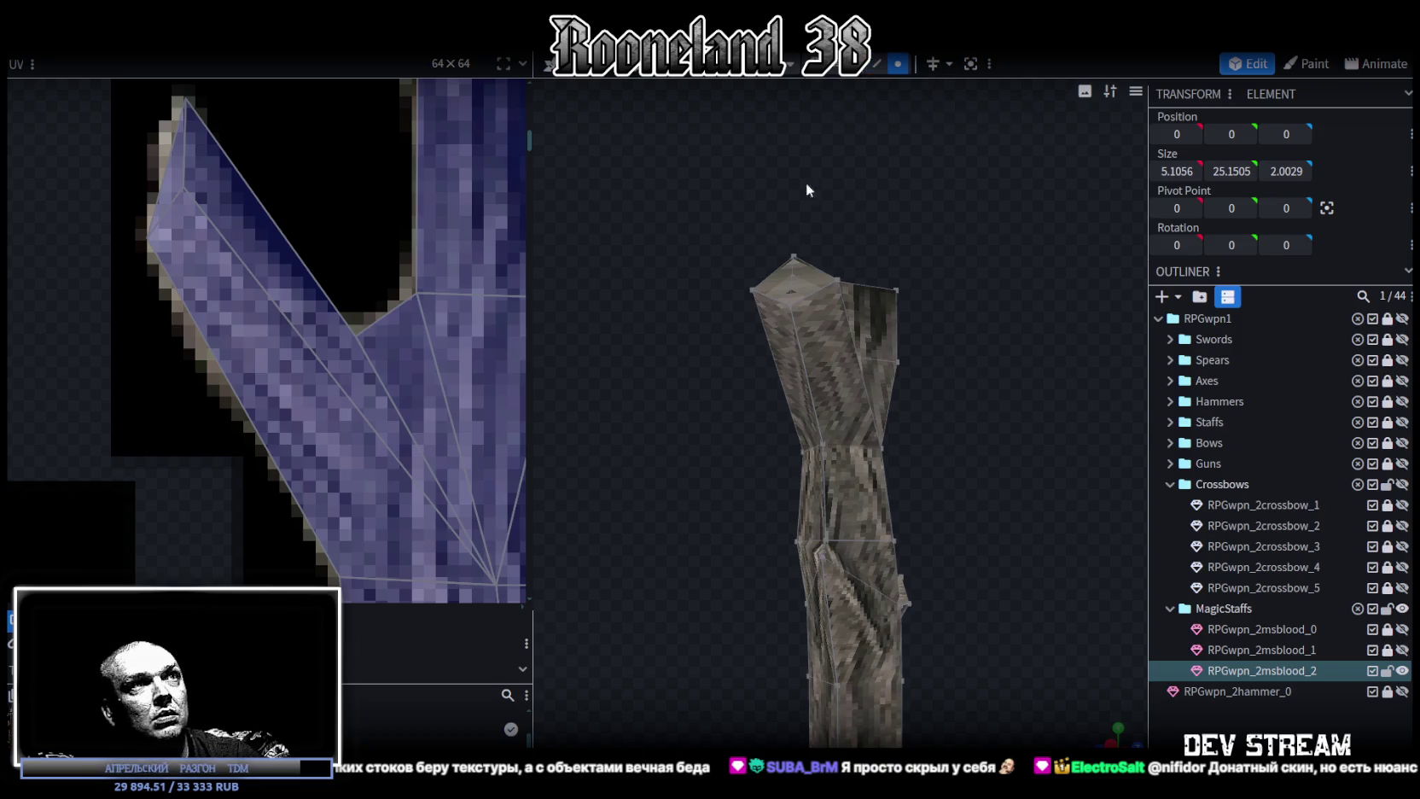
pyautogui.moveTo(806, 183); pyautogui.dragTo(816, 159)
pyautogui.click(840, 273)
pyautogui.moveTo(918, 311)
pyautogui.mouseDown()
pyautogui.moveTo(980, 437)
pyautogui.moveTo(851, 446)
pyautogui.moveTo(951, 302)
pyautogui.moveTo(884, 292)
pyautogui.moveTo(1001, 396)
pyautogui.moveTo(889, 287)
pyautogui.moveTo(1003, 378)
pyautogui.mouseUp()
pyautogui.moveTo(890, 316); pyautogui.dragTo(853, 319)
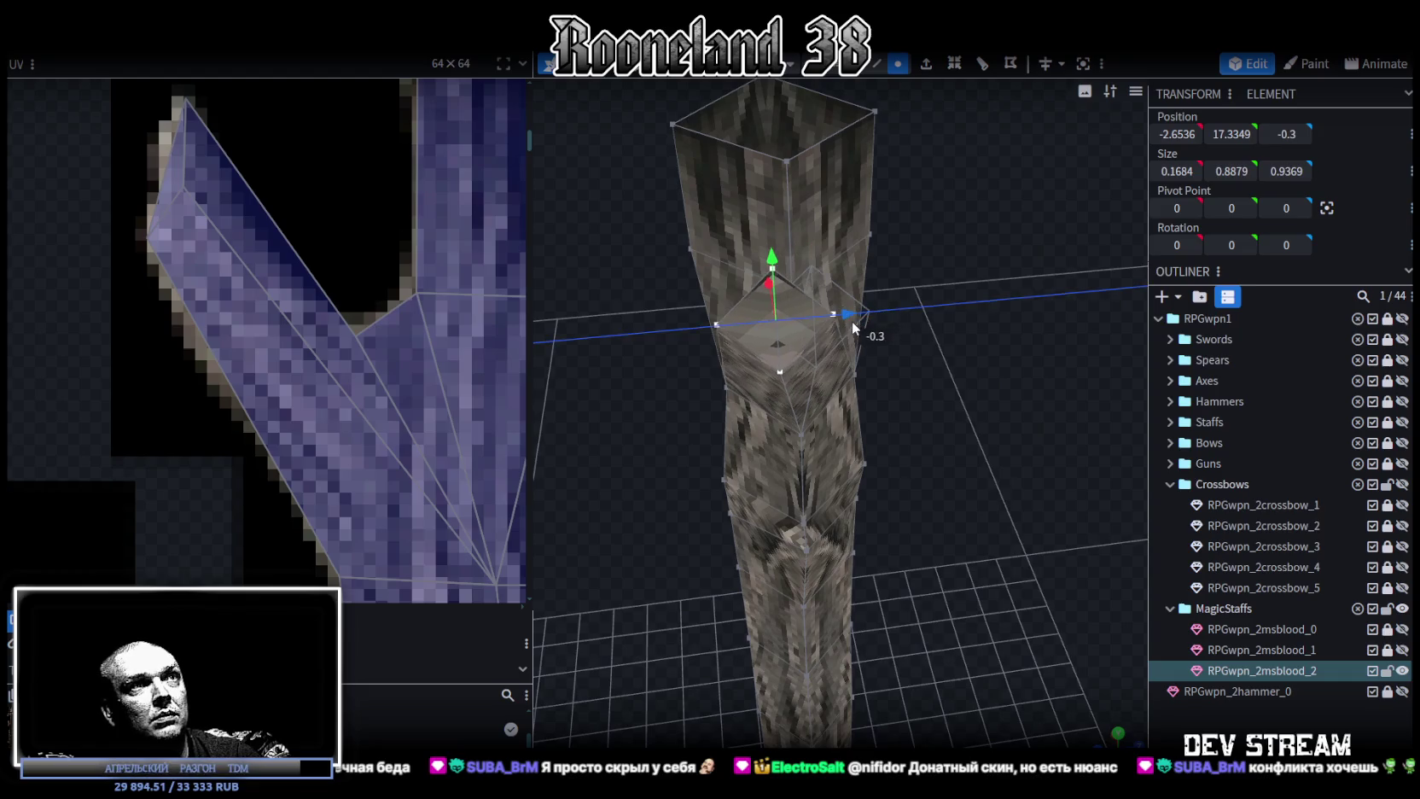
pyautogui.moveTo(981, 369)
pyautogui.mouseDown()
pyautogui.moveTo(773, 381)
pyautogui.moveTo(1076, 344)
pyautogui.moveTo(936, 306)
pyautogui.mouseUp()
# Narrow the branch edge's depth to 0.9344.
pyautogui.click(836, 376)
pyautogui.moveTo(1023, 391)
pyautogui.mouseDown()
pyautogui.moveTo(874, 438)
pyautogui.moveTo(906, 404)
pyautogui.mouseUp()
pyautogui.click(904, 378)
pyautogui.moveTo(1098, 370)
pyautogui.mouseDown()
pyautogui.moveTo(1025, 402)
pyautogui.moveTo(1117, 384)
pyautogui.moveTo(1067, 399)
pyautogui.moveTo(780, 347)
pyautogui.moveTo(939, 367)
pyautogui.moveTo(993, 281)
pyautogui.moveTo(870, 239)
pyautogui.moveTo(935, 511)
pyautogui.moveTo(950, 350)
pyautogui.moveTo(1062, 382)
pyautogui.moveTo(912, 462)
pyautogui.moveTo(1008, 367)
pyautogui.moveTo(1058, 351)
pyautogui.moveTo(954, 382)
pyautogui.moveTo(1062, 438)
pyautogui.moveTo(1098, 354)
pyautogui.moveTo(1039, 312)
pyautogui.moveTo(712, 307)
pyautogui.moveTo(770, 381)
pyautogui.moveTo(793, 358)
pyautogui.mouseUp()
pyautogui.press('s')
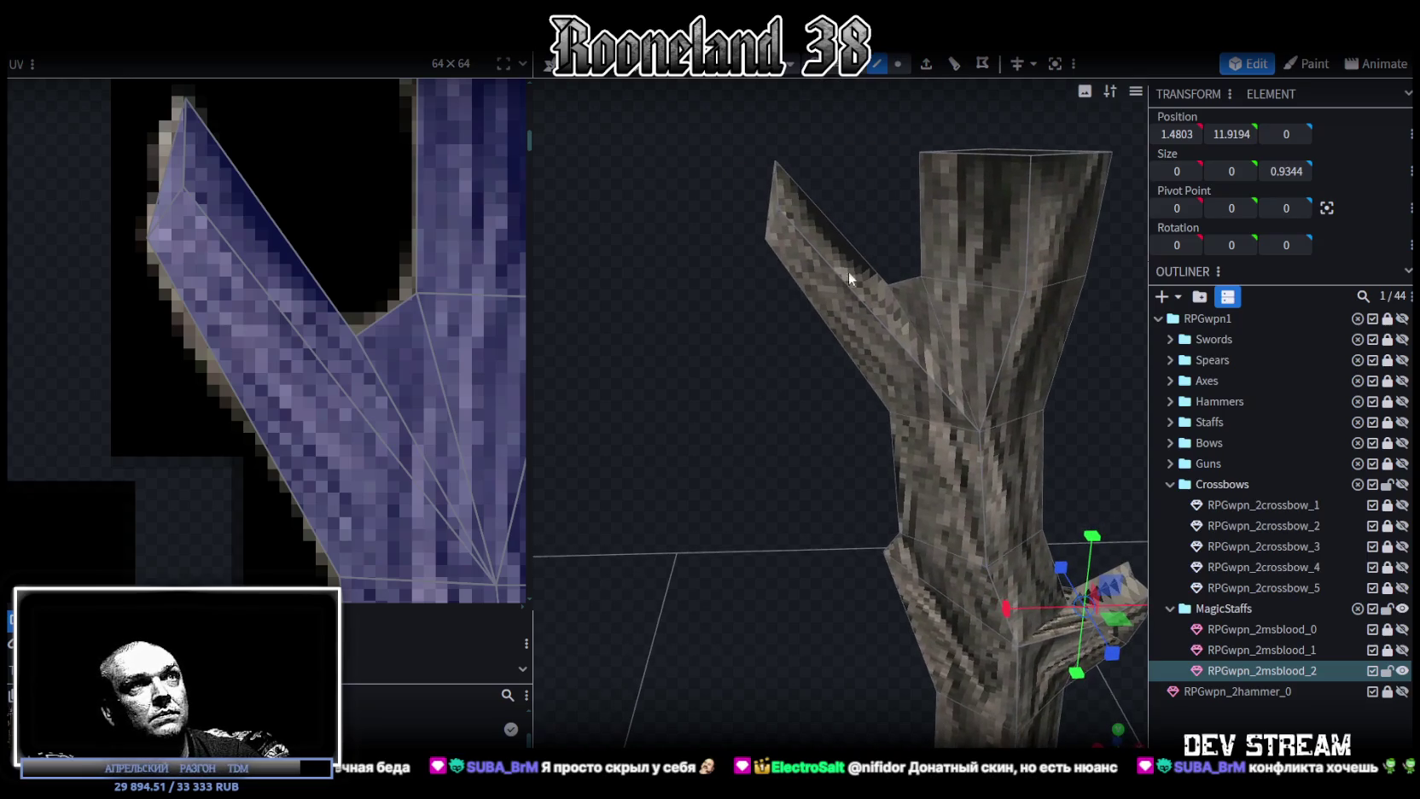
# Add a loop cut across the upper side branch at offset 1.7248.
pyautogui.click(859, 300)
pyautogui.click(956, 65)
pyautogui.moveTo(862, 116)
pyautogui.mouseDown()
pyautogui.moveTo(787, 149)
pyautogui.moveTo(832, 99)
pyautogui.moveTo(692, 219)
pyautogui.moveTo(1061, 286)
pyautogui.moveTo(1197, 226)
pyautogui.moveTo(1136, 205)
pyautogui.moveTo(968, 319)
pyautogui.mouseUp()
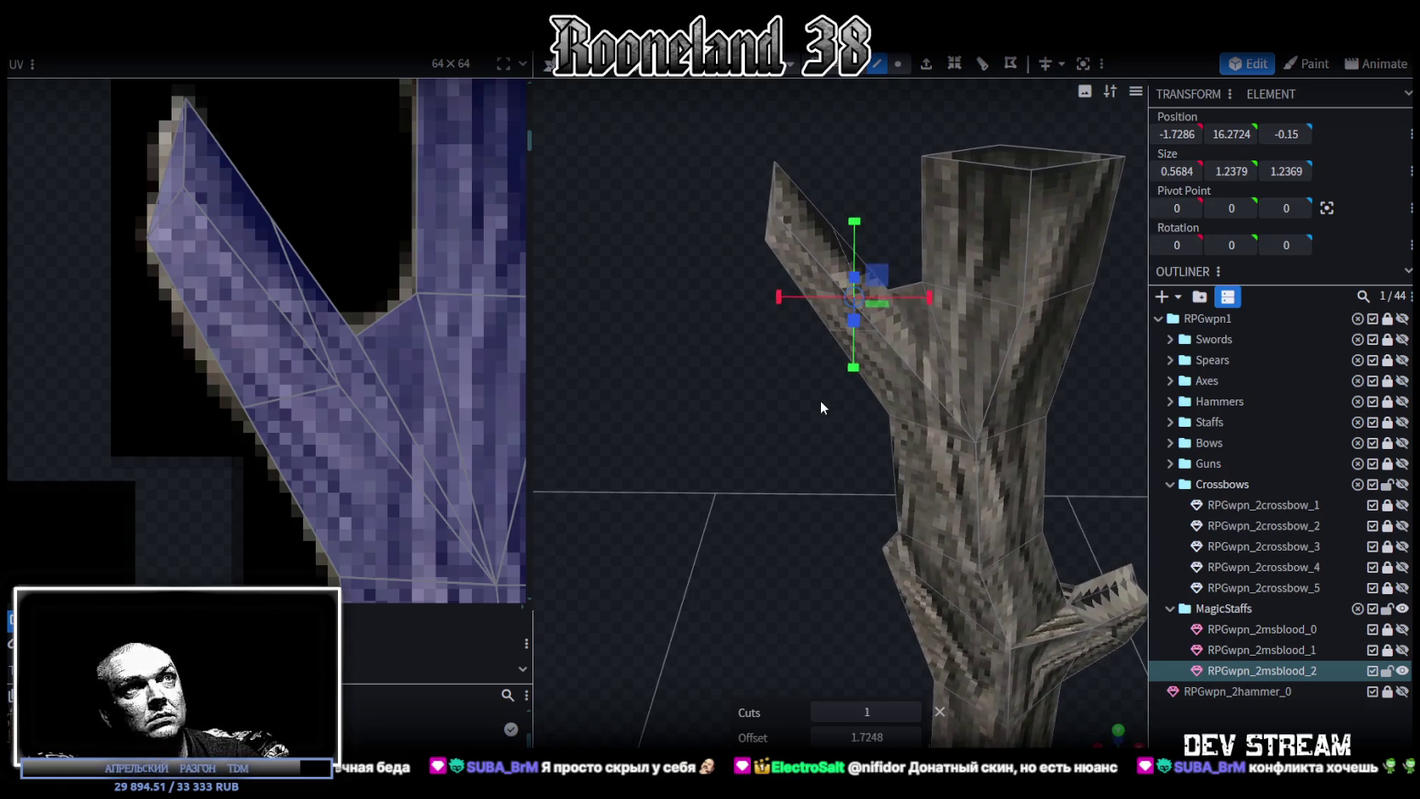
# Select the two faces at the upper branch tip.
pyautogui.moveTo(812, 388)
pyautogui.mouseDown()
pyautogui.moveTo(817, 419)
pyautogui.moveTo(907, 367)
pyautogui.moveTo(816, 372)
pyautogui.moveTo(923, 441)
pyautogui.moveTo(993, 376)
pyautogui.moveTo(863, 410)
pyautogui.moveTo(763, 324)
pyautogui.moveTo(894, 296)
pyautogui.mouseUp()
pyautogui.click(994, 376)
pyautogui.click(860, 302)
pyautogui.moveTo(971, 303)
pyautogui.mouseDown()
pyautogui.moveTo(796, 338)
pyautogui.moveTo(854, 241)
pyautogui.mouseUp()
pyautogui.click(854, 240)
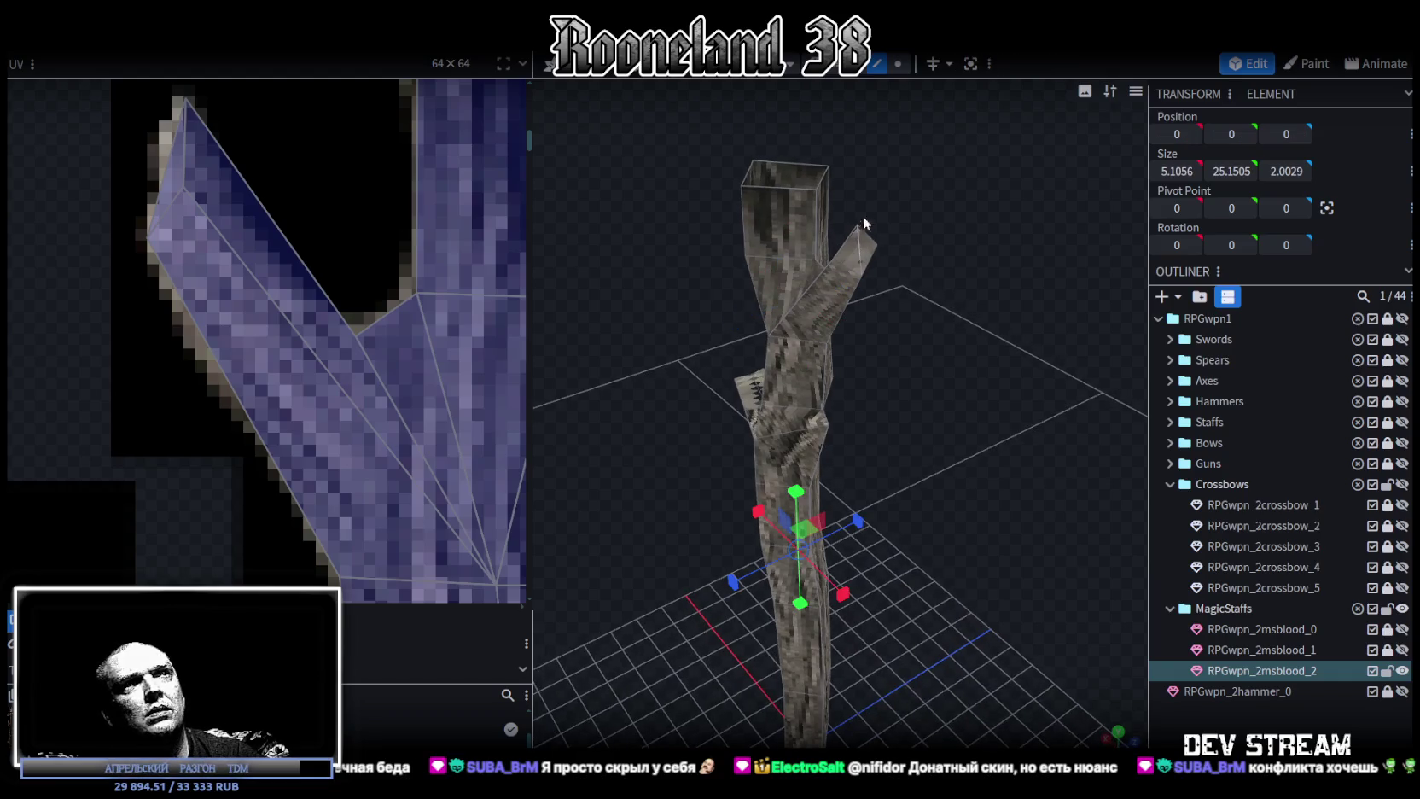
pyautogui.scroll(2, 871, 214)
pyautogui.click(850, 172)
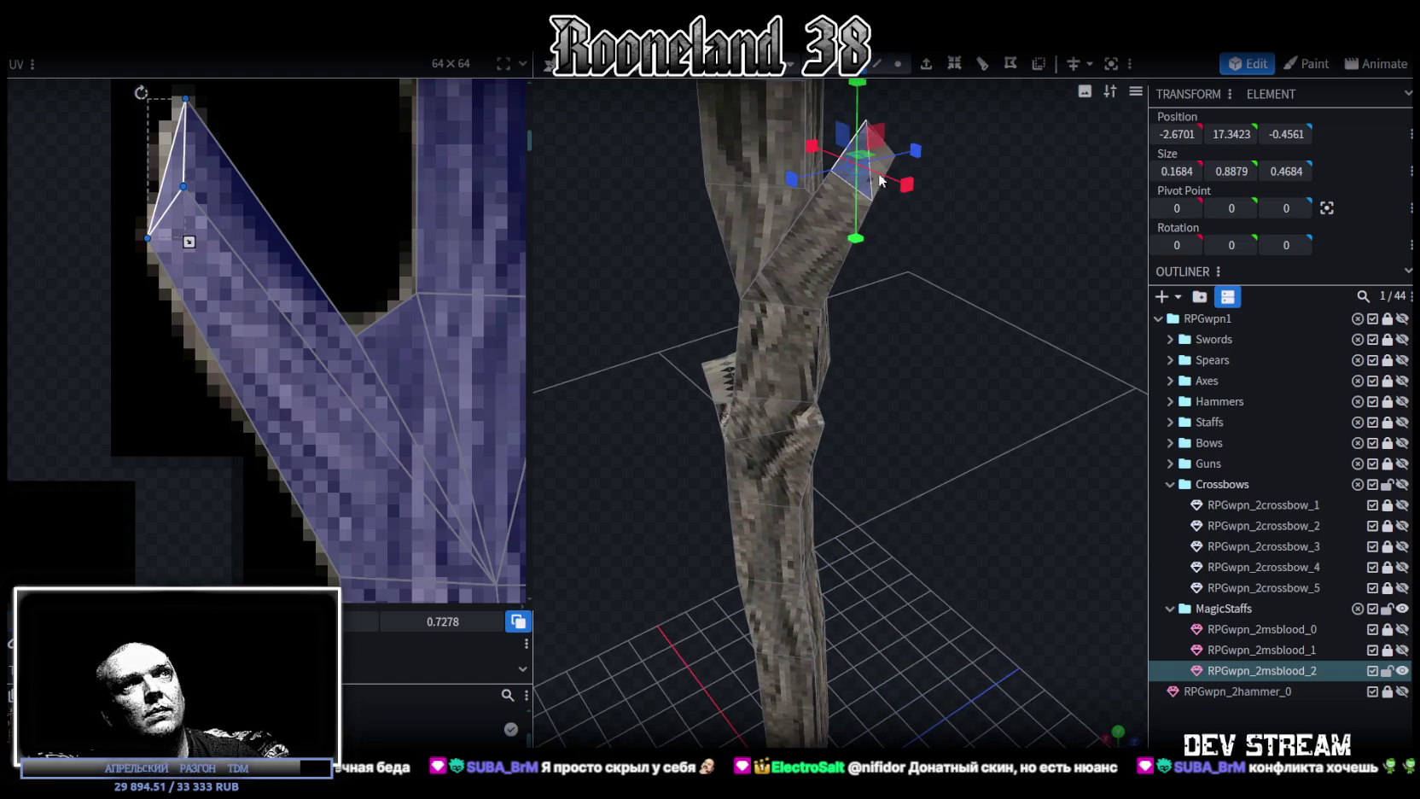
pyautogui.keyDown('shift'); pyautogui.click(890, 170); pyautogui.keyUp('shift')
# Move the tip faces' UVs beside the pink bone and enlarge the isolated tip triangle.
pyautogui.scroll(-2, 454, 435)
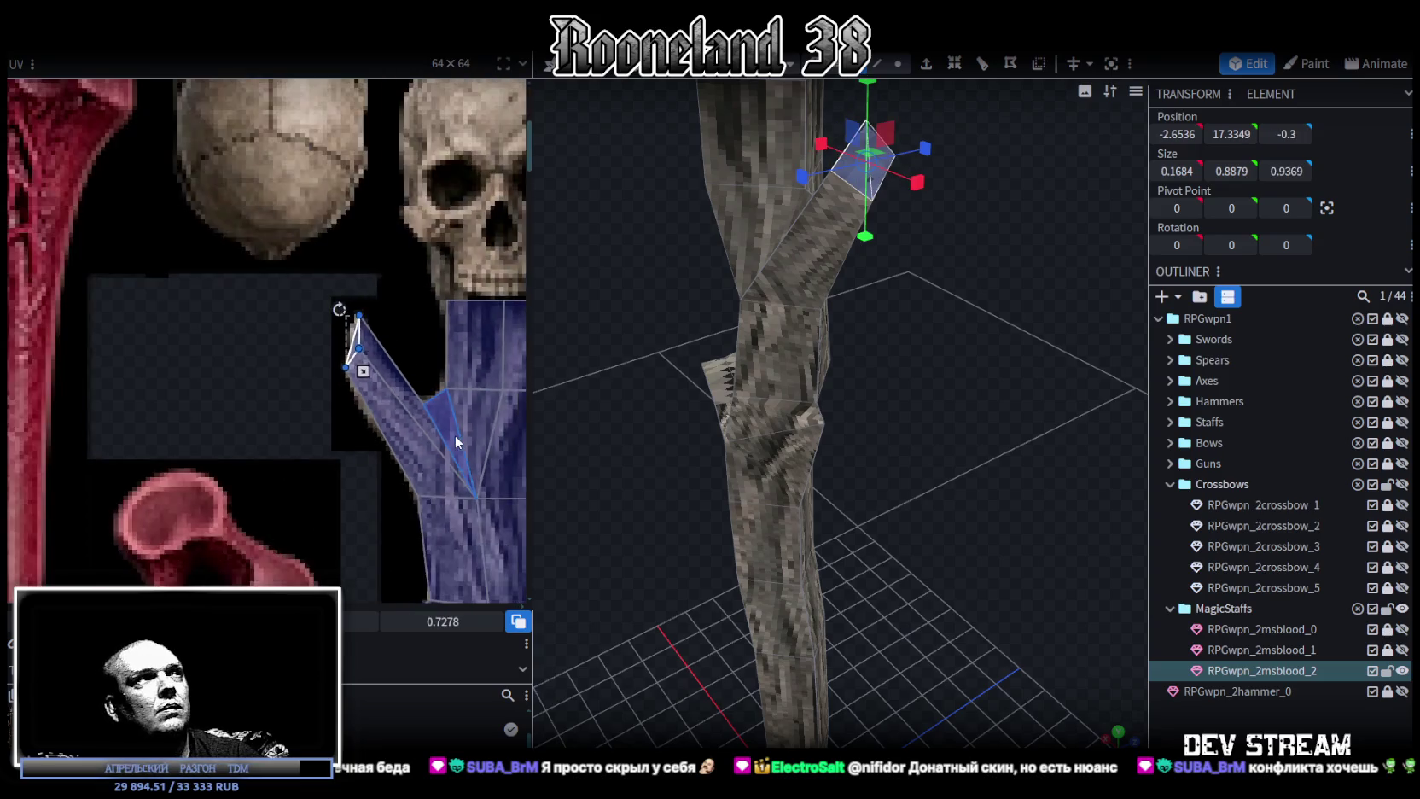
pyautogui.scroll(-2, 401, 410)
pyautogui.moveTo(362, 393); pyautogui.dragTo(364, 300, button='middle')
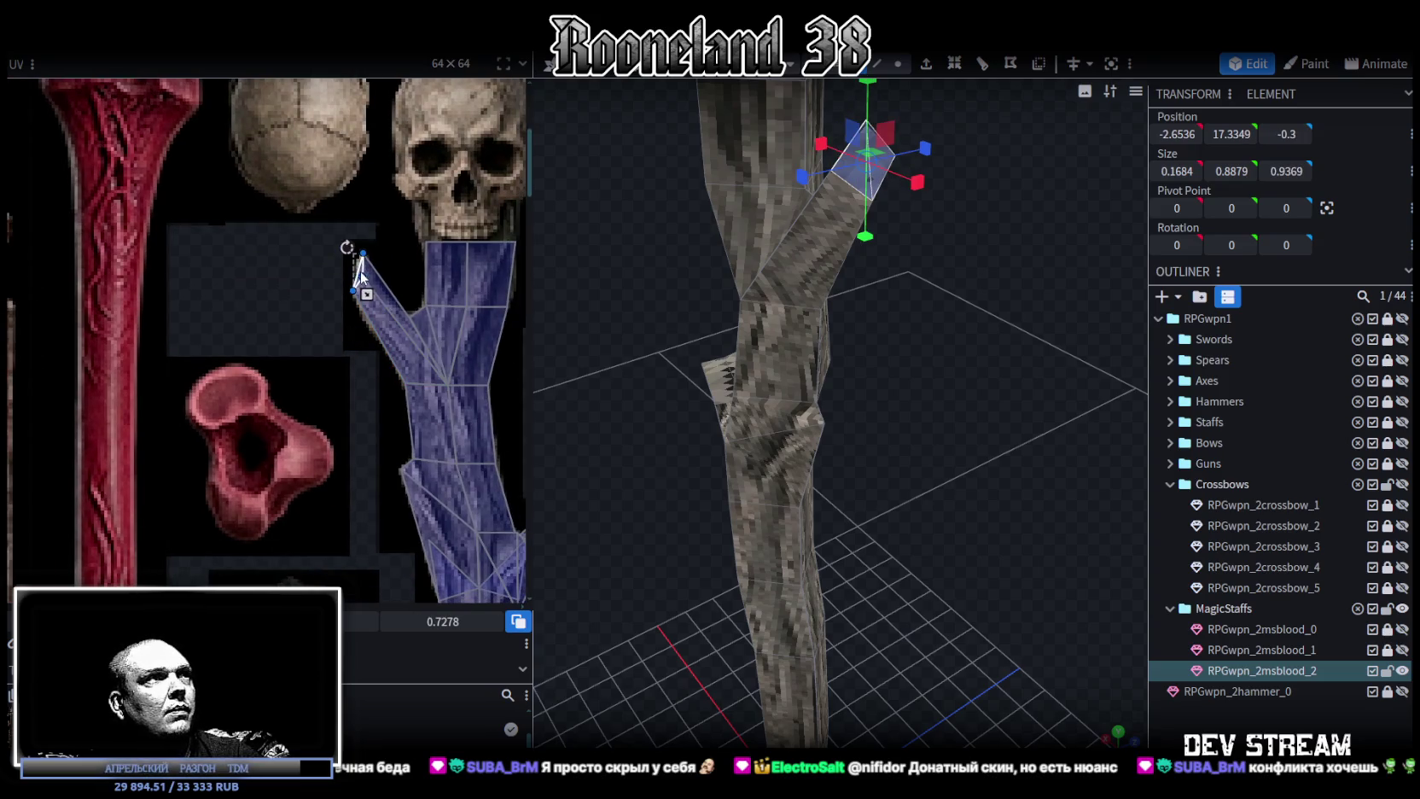
pyautogui.moveTo(359, 271); pyautogui.dragTo(340, 459)
pyautogui.moveTo(381, 513); pyautogui.dragTo(347, 261, button='middle')
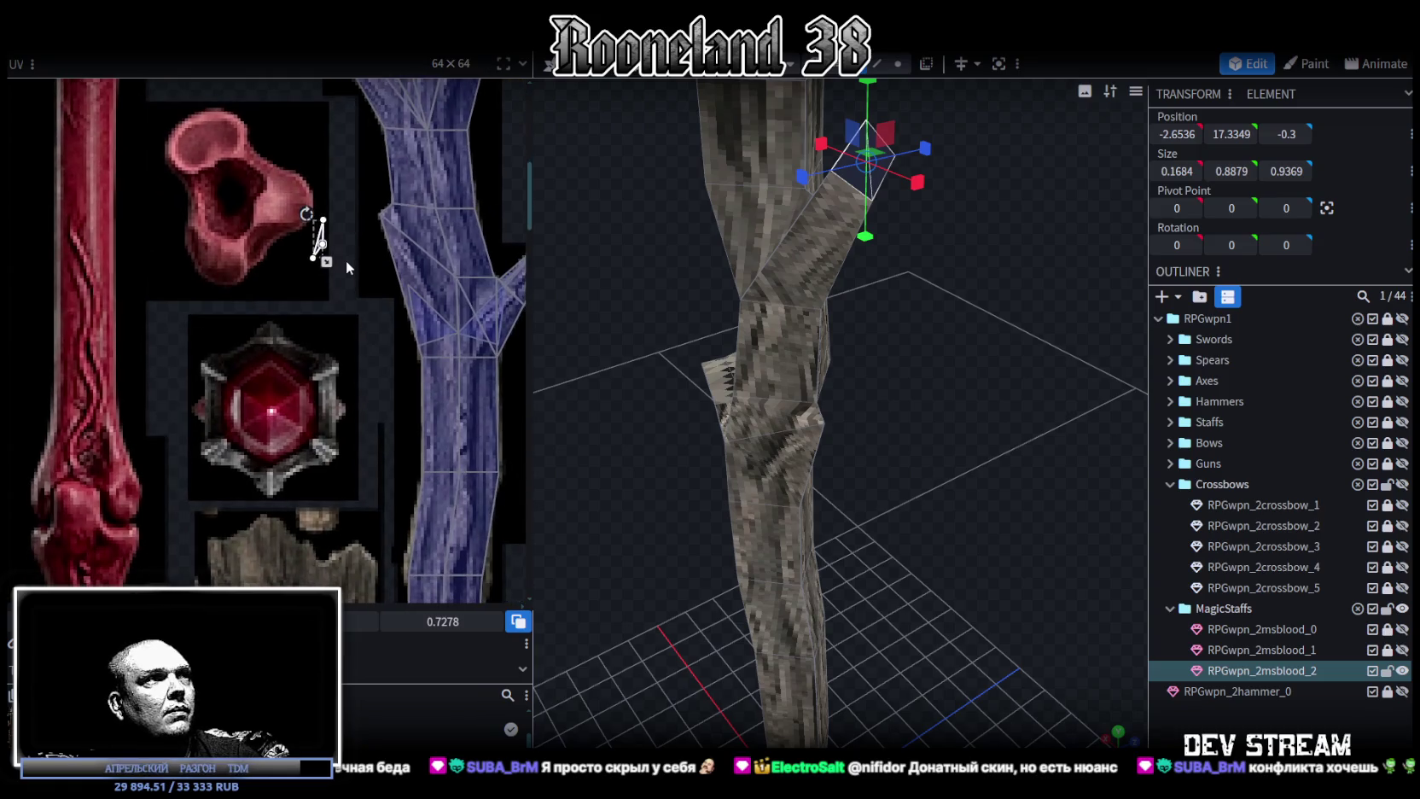
pyautogui.moveTo(359, 327); pyautogui.dragTo(227, 360, button='middle')
pyautogui.scroll(2, 225, 307)
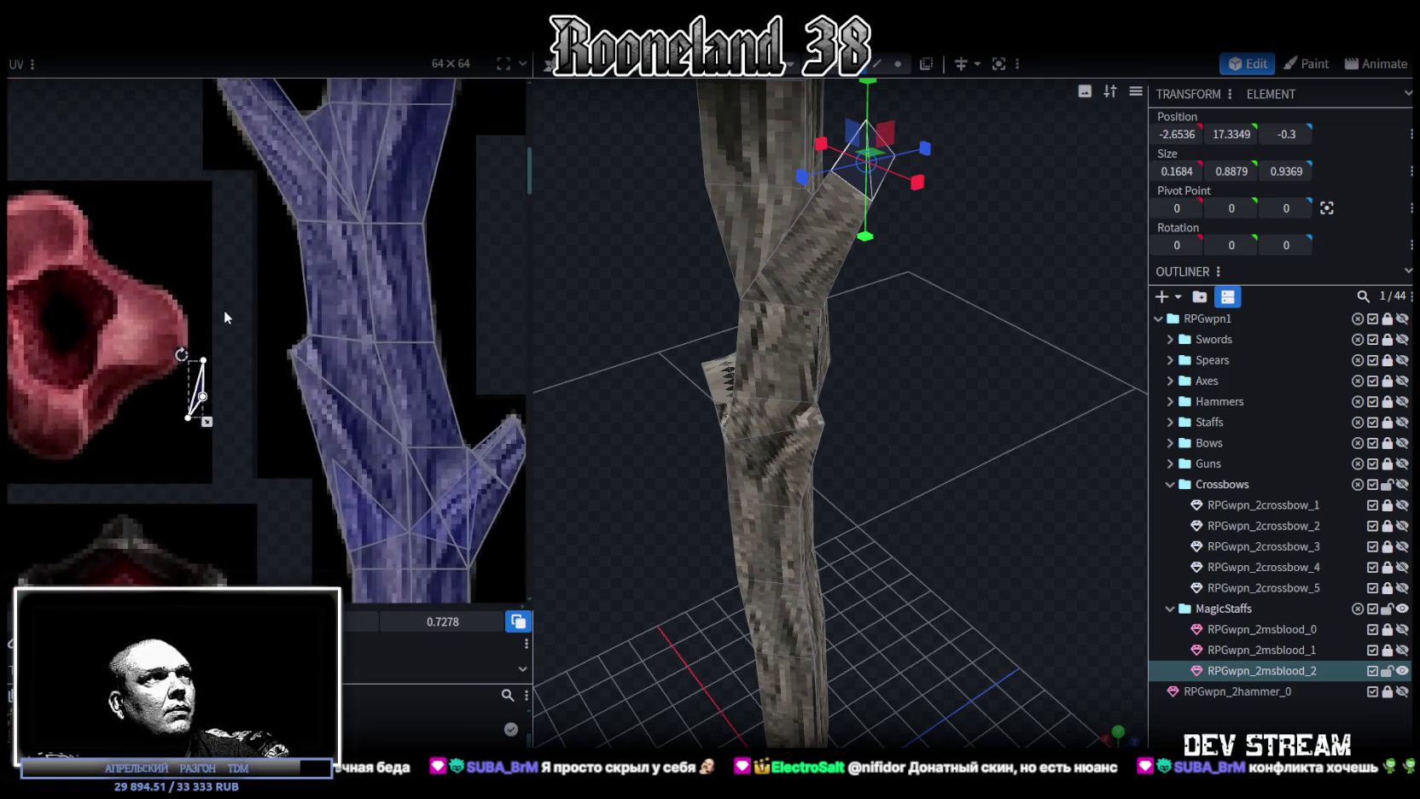
pyautogui.moveTo(207, 421); pyautogui.dragTo(247, 450)
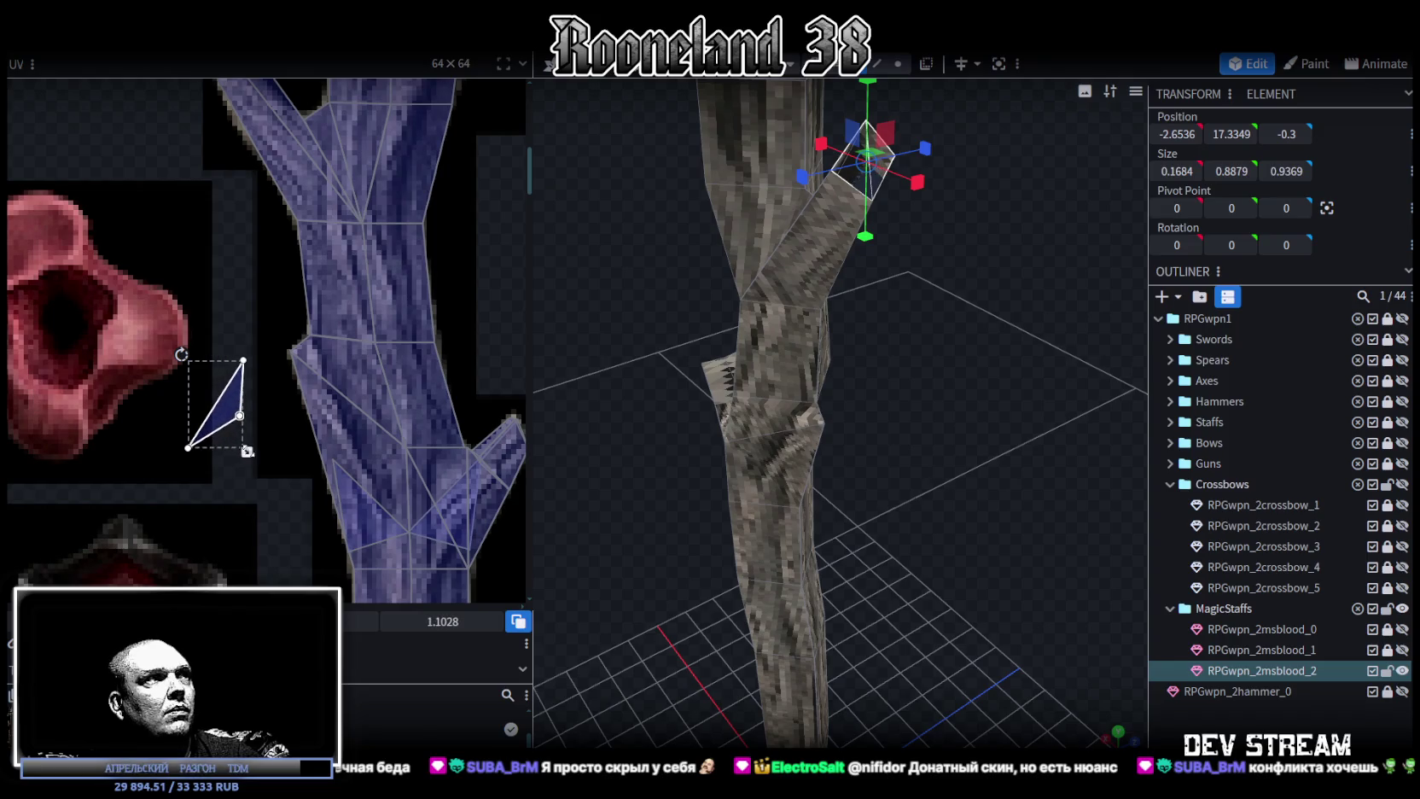
pyautogui.moveTo(167, 476)
pyautogui.mouseDown()
pyautogui.moveTo(229, 417)
pyautogui.moveTo(219, 481)
pyautogui.moveTo(179, 396)
pyautogui.mouseUp()
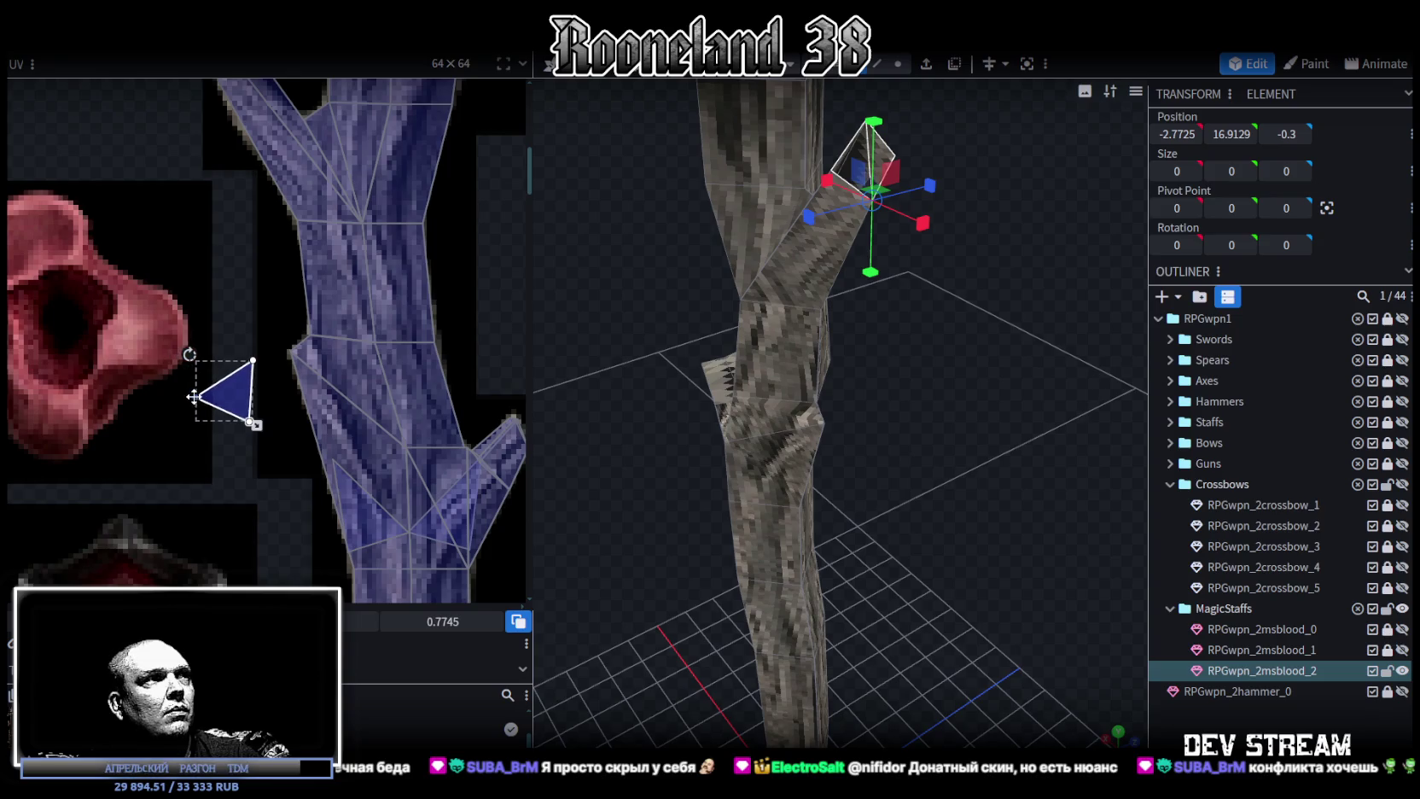
pyautogui.click(216, 378)
# Move, rotate and scale the tip triangle's UV to fit the bark branch fork.
pyautogui.scroll(2, 275, 430)
pyautogui.moveTo(273, 503); pyautogui.dragTo(298, 209)
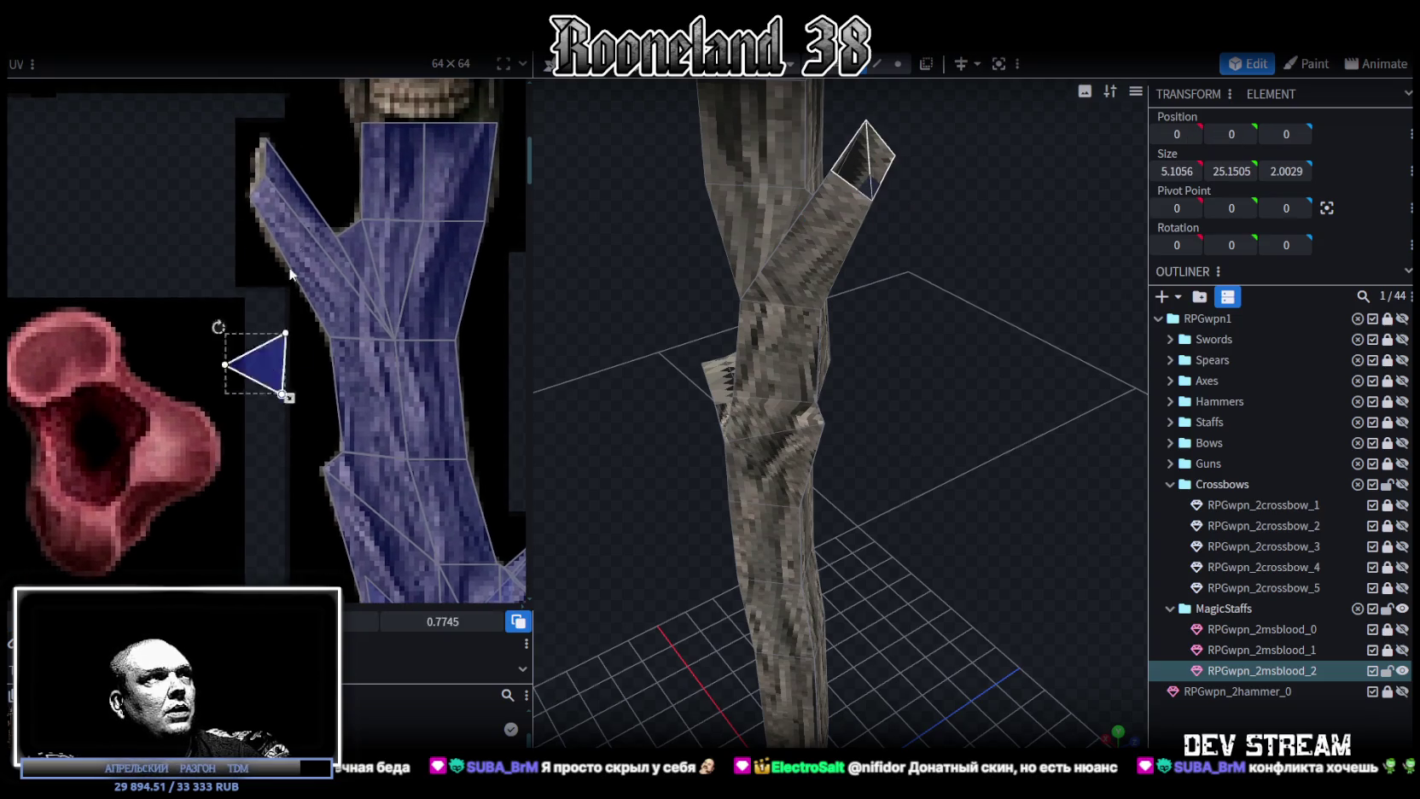
pyautogui.scroll(2, 298, 209)
pyautogui.moveTo(196, 169); pyautogui.dragTo(325, 124)
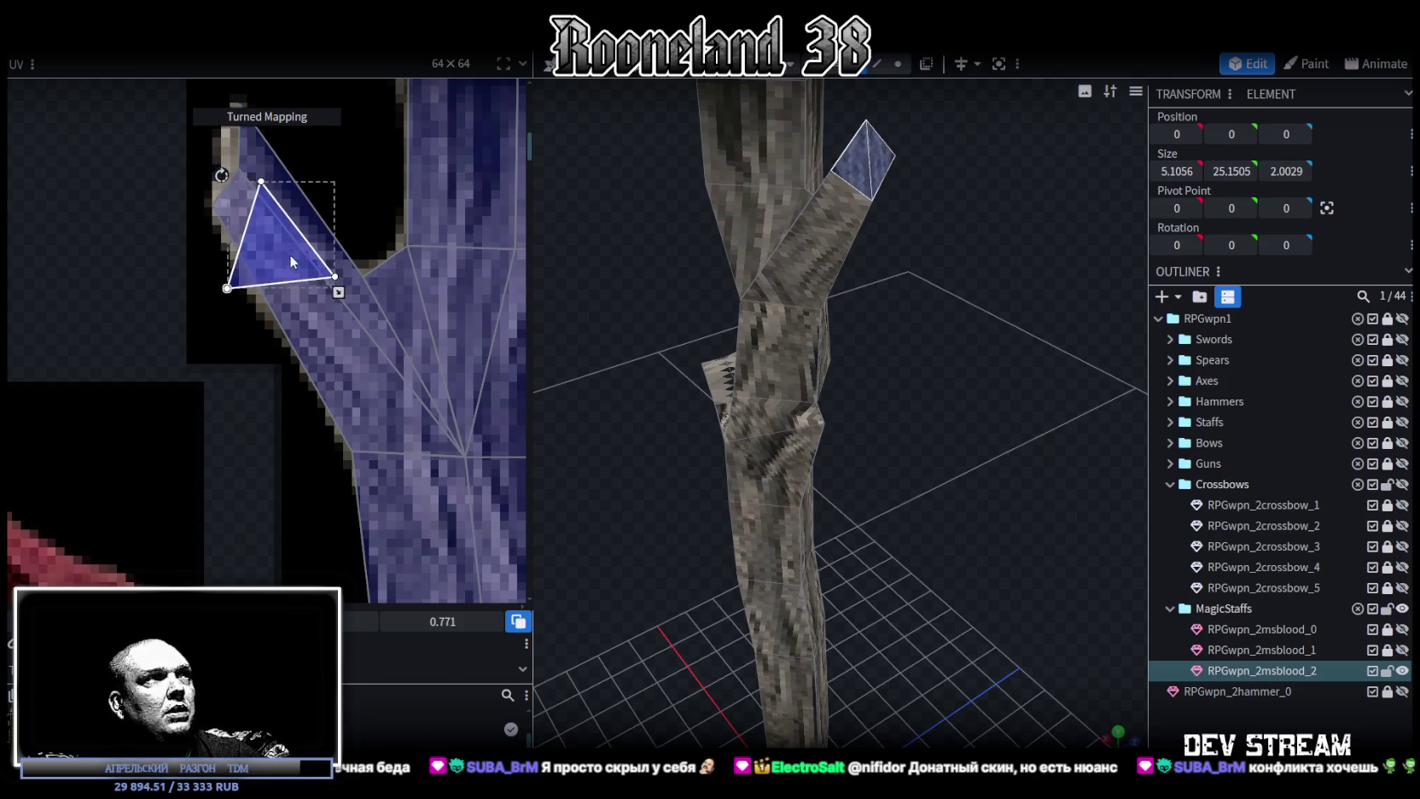
pyautogui.moveTo(335, 272); pyautogui.dragTo(304, 273)
pyautogui.moveTo(259, 229); pyautogui.dragTo(370, 372)
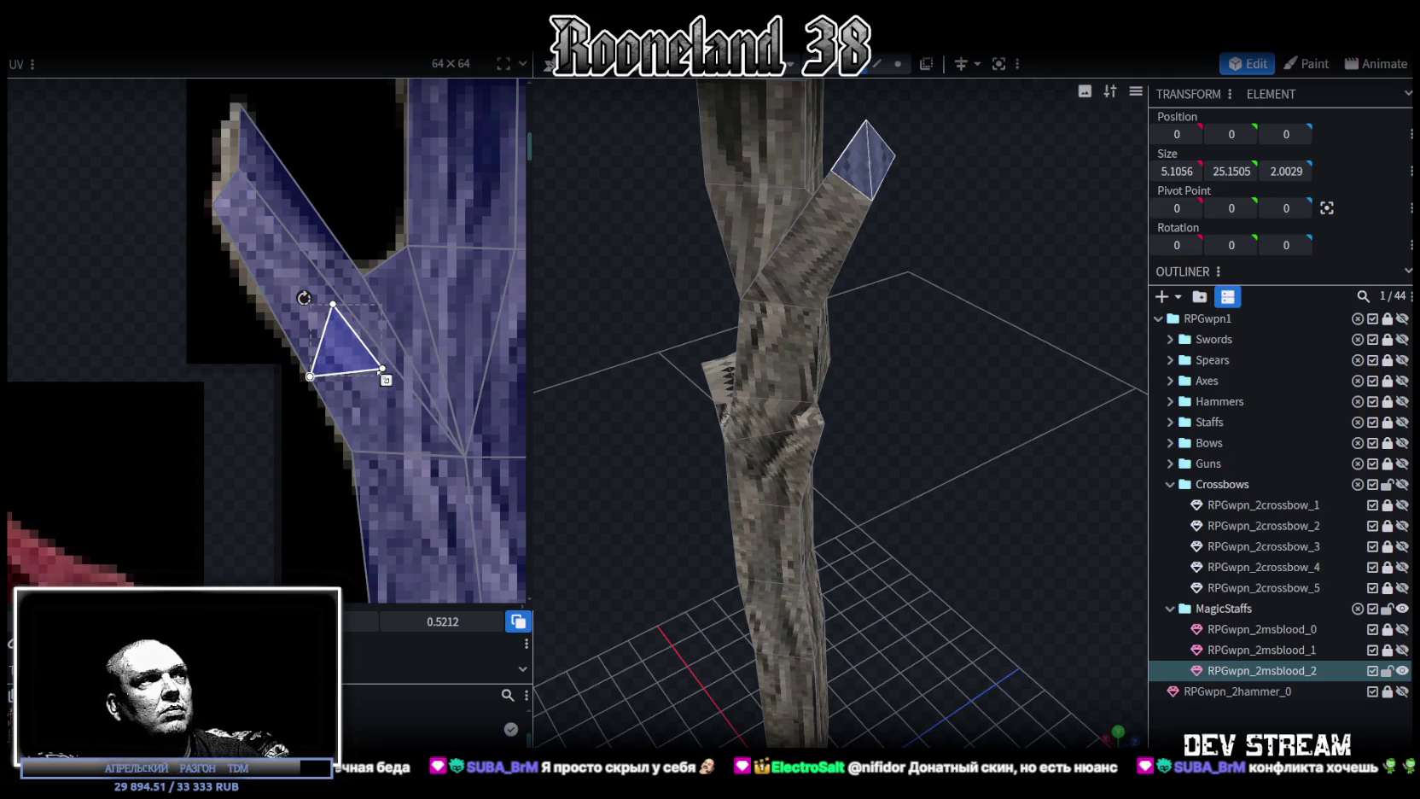
pyautogui.moveTo(387, 378); pyautogui.dragTo(428, 400)
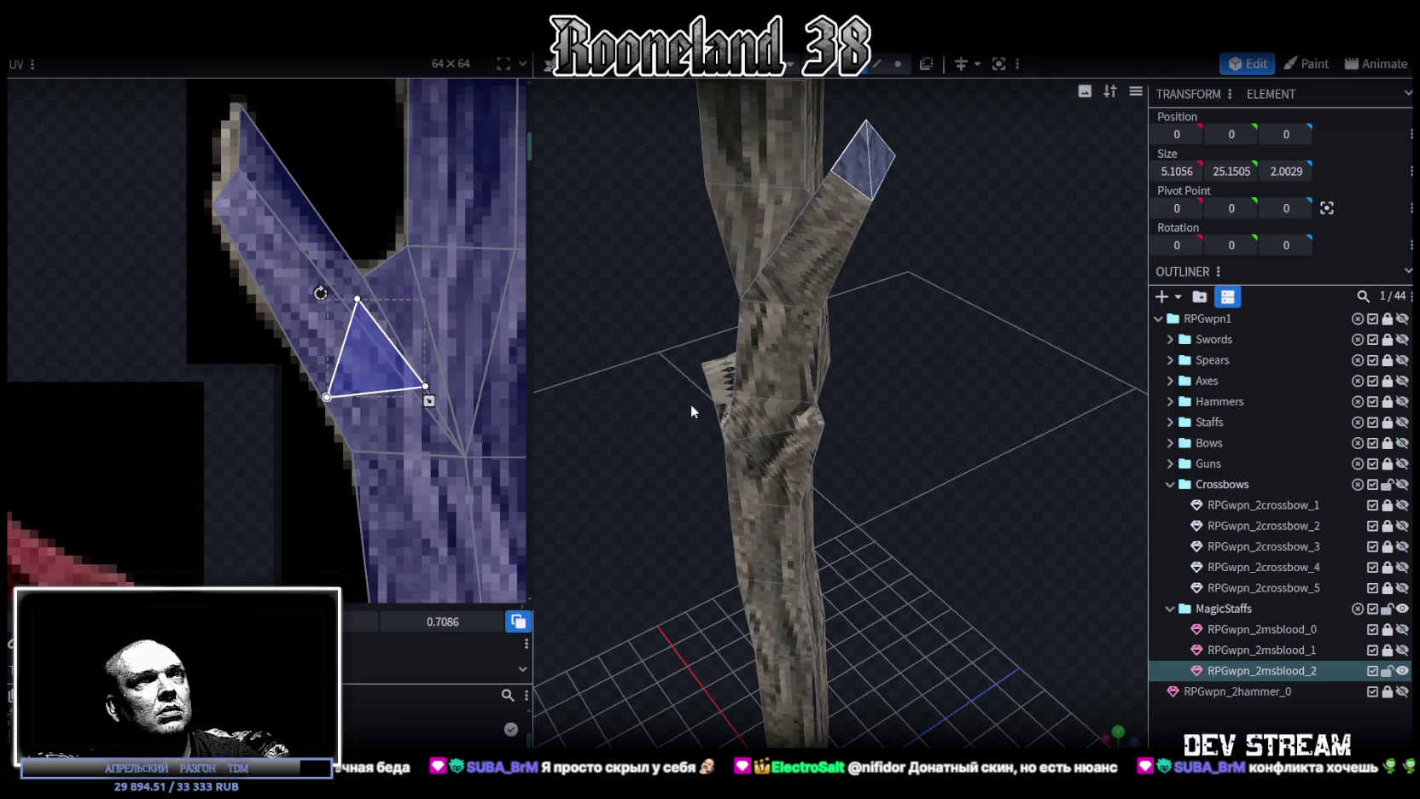
pyautogui.scroll(-2, 826, 614)
# Check the textured branch and select the top trunk element (about 1.05 × 1.40 × 1.00).
pyautogui.moveTo(1105, 739)
pyautogui.mouseDown()
pyautogui.moveTo(788, 545)
pyautogui.moveTo(888, 487)
pyautogui.moveTo(870, 449)
pyautogui.moveTo(789, 457)
pyautogui.moveTo(852, 386)
pyautogui.mouseUp()
pyautogui.click(851, 386)
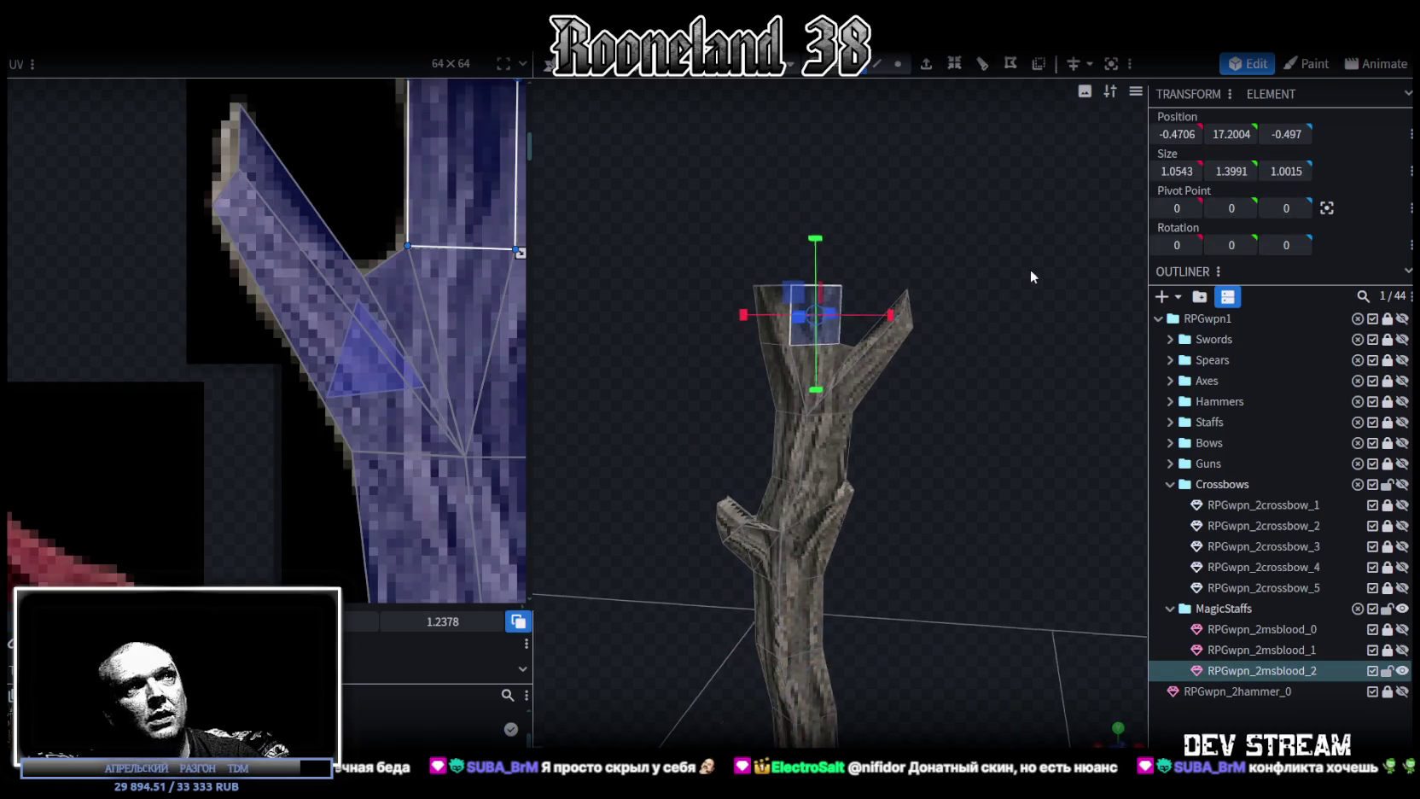
pyautogui.scroll(-5, 422, 266)
pyautogui.scroll(-3, 435, 268)
pyautogui.scroll(-3, 403, 369)
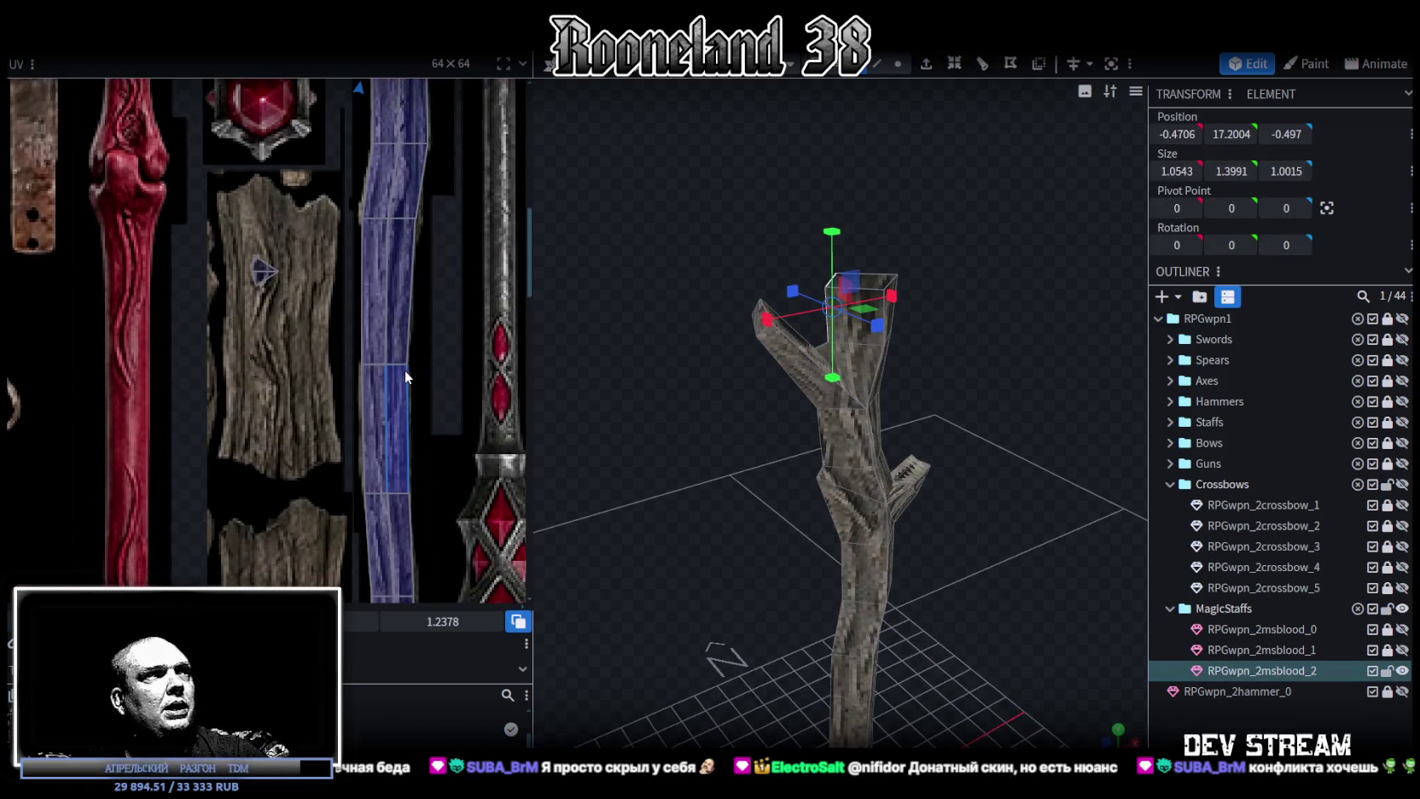
pyautogui.scroll(-3, 409, 416)
pyautogui.moveTo(896, 512)
pyautogui.mouseDown()
pyautogui.moveTo(920, 539)
pyautogui.moveTo(947, 395)
pyautogui.moveTo(885, 416)
pyautogui.moveTo(913, 439)
pyautogui.moveTo(756, 395)
pyautogui.moveTo(940, 329)
pyautogui.moveTo(903, 281)
pyautogui.moveTo(834, 337)
pyautogui.moveTo(967, 552)
pyautogui.moveTo(998, 448)
pyautogui.moveTo(870, 313)
pyautogui.mouseUp()
pyautogui.scroll(3, 998, 448)
pyautogui.click(900, 70)
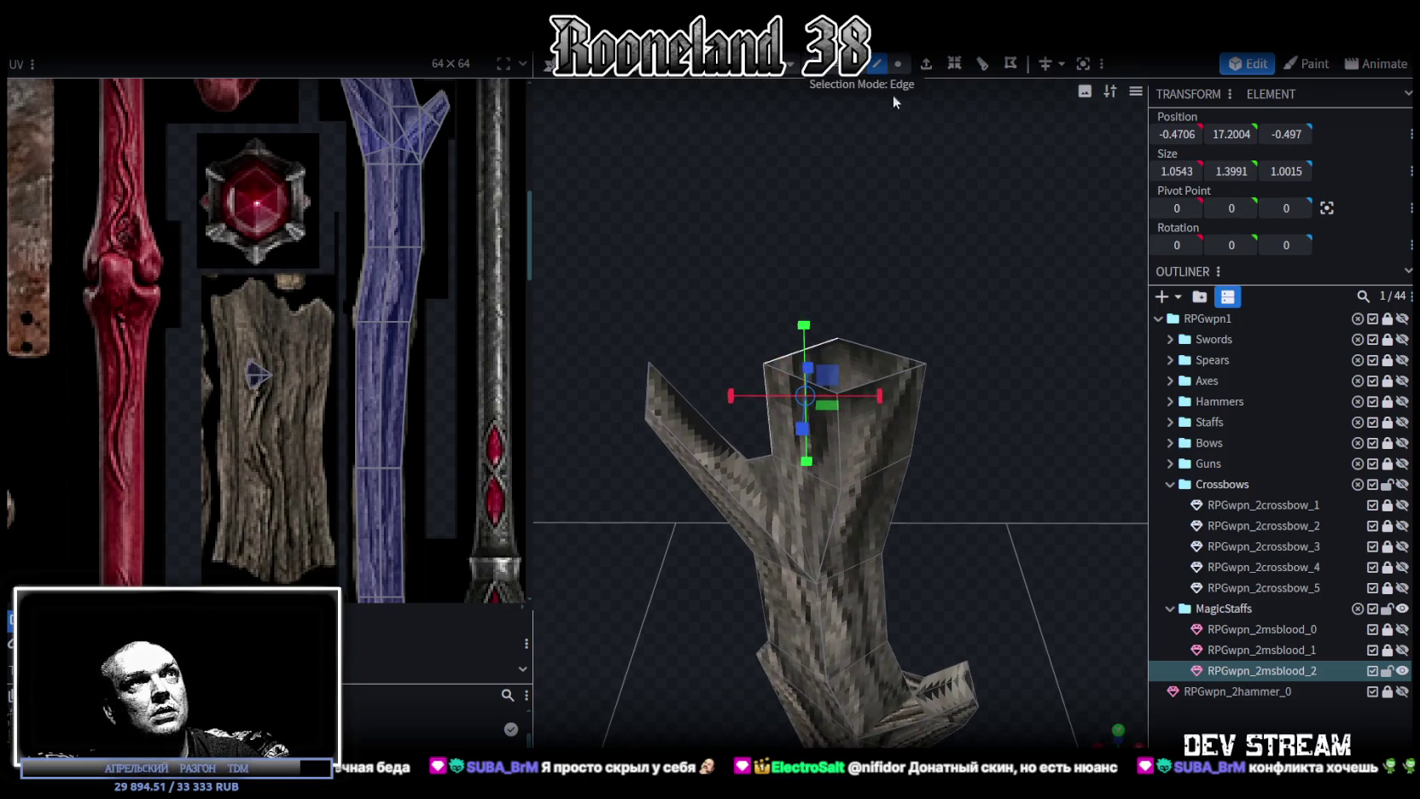
# Extrude the staff's top face up by 1 unit and shrink it to taper.
pyautogui.scroll(2, 889, 291)
pyautogui.click(890, 305)
pyautogui.click(798, 349)
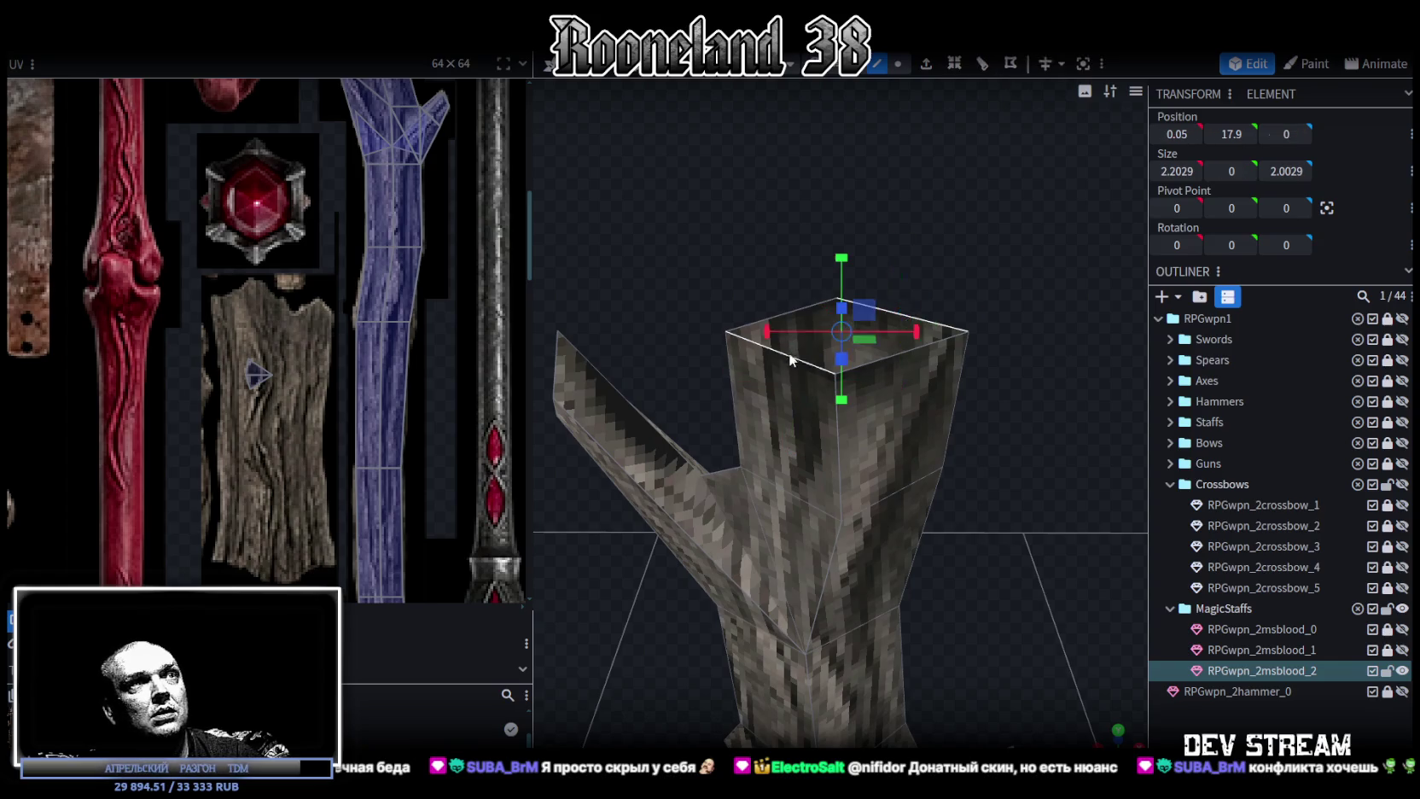
pyautogui.click(927, 64)
pyautogui.moveTo(956, 247); pyautogui.dragTo(940, 355)
pyautogui.moveTo(872, 465); pyautogui.dragTo(857, 478)
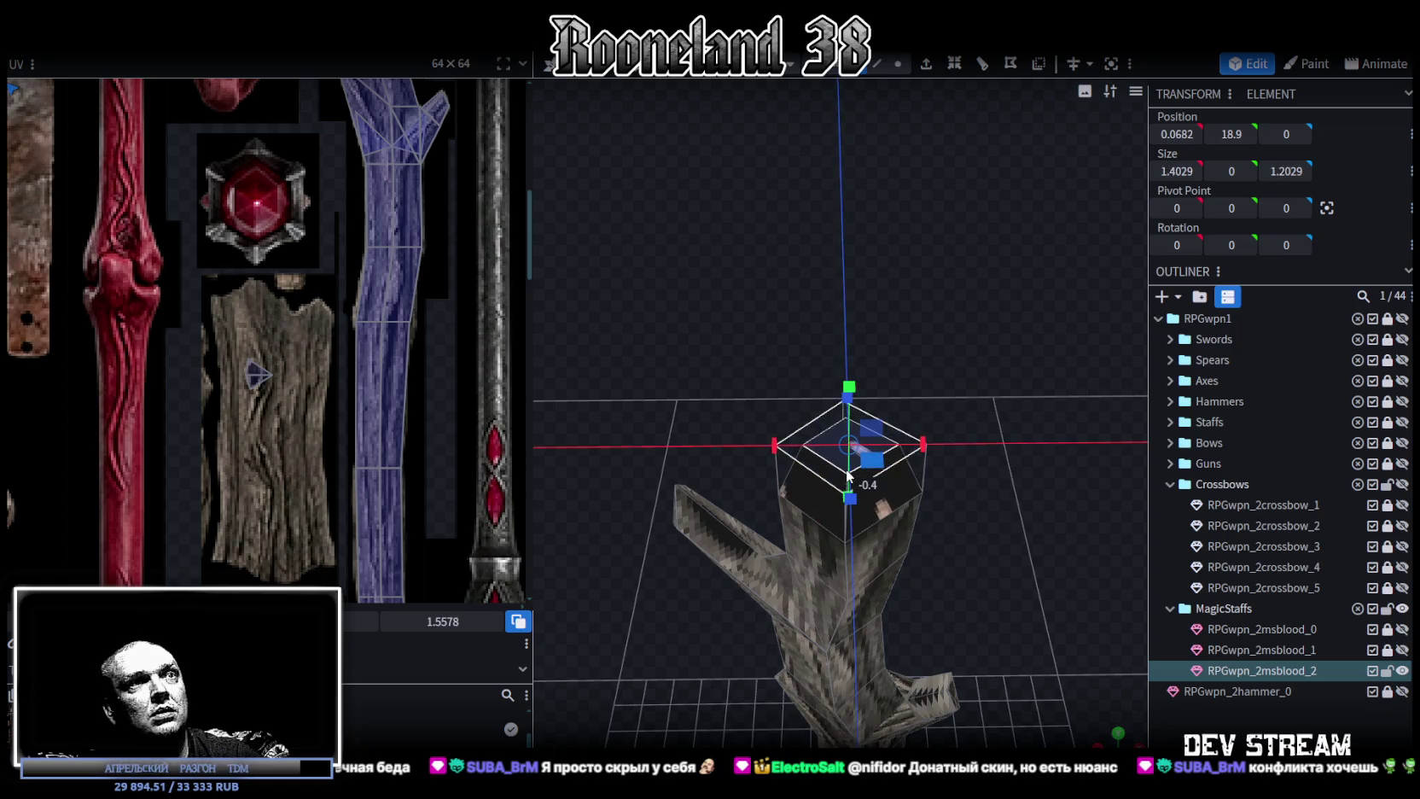
# Raise the top slightly, extrude another segment and merge its vertices into one centre point.
pyautogui.moveTo(998, 380); pyautogui.dragTo(900, 205)
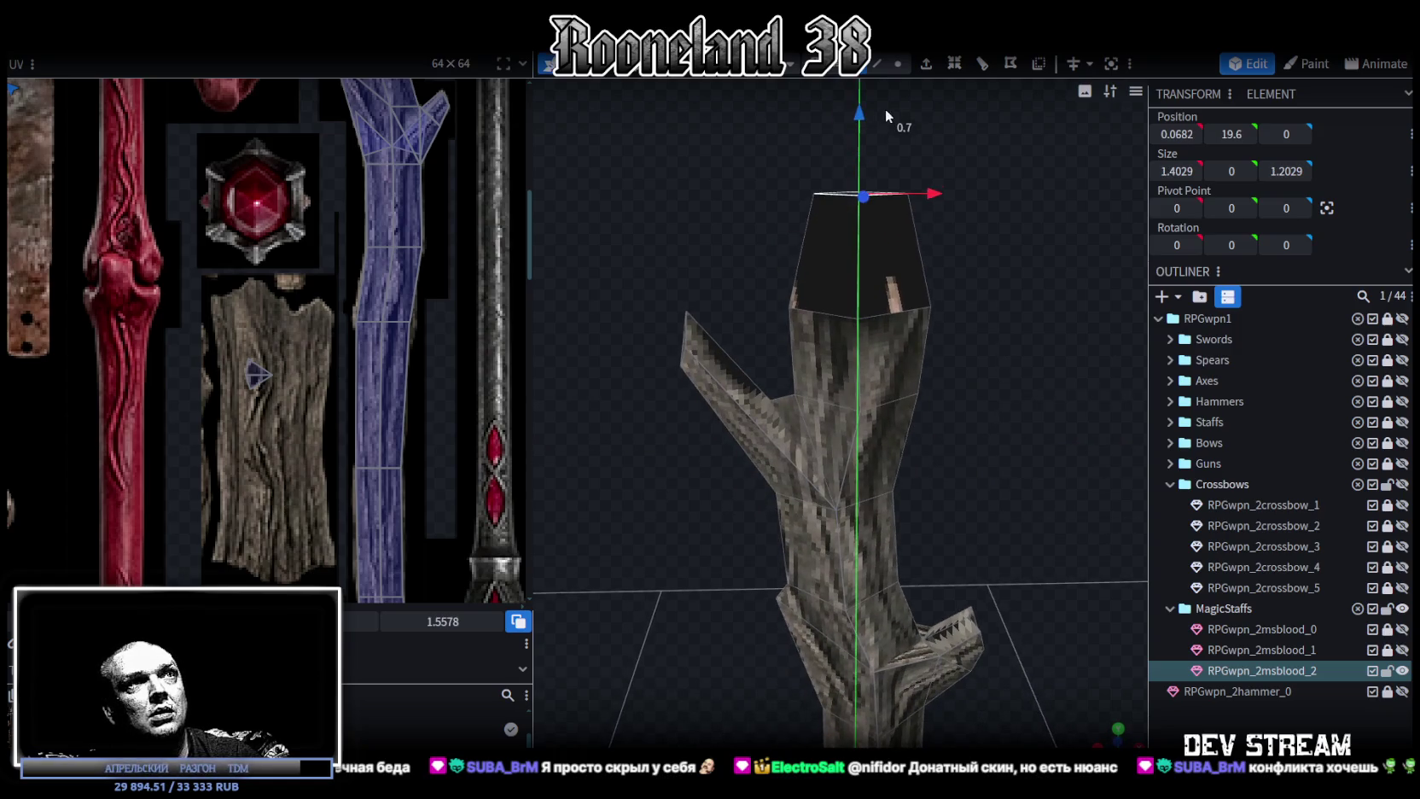
pyautogui.moveTo(885, 108); pyautogui.dragTo(885, 112)
pyautogui.moveTo(937, 224); pyautogui.dragTo(937, 239)
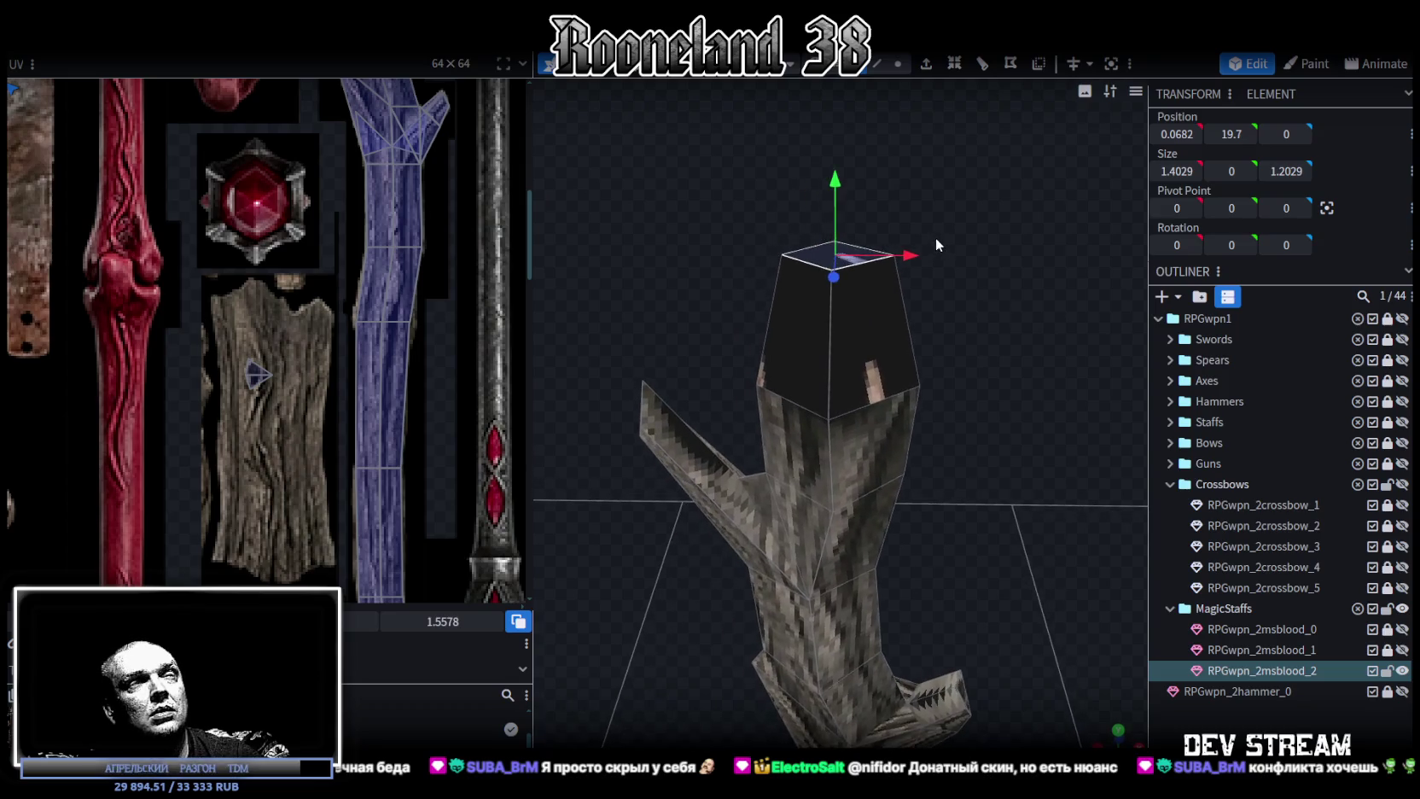
pyautogui.click(928, 64)
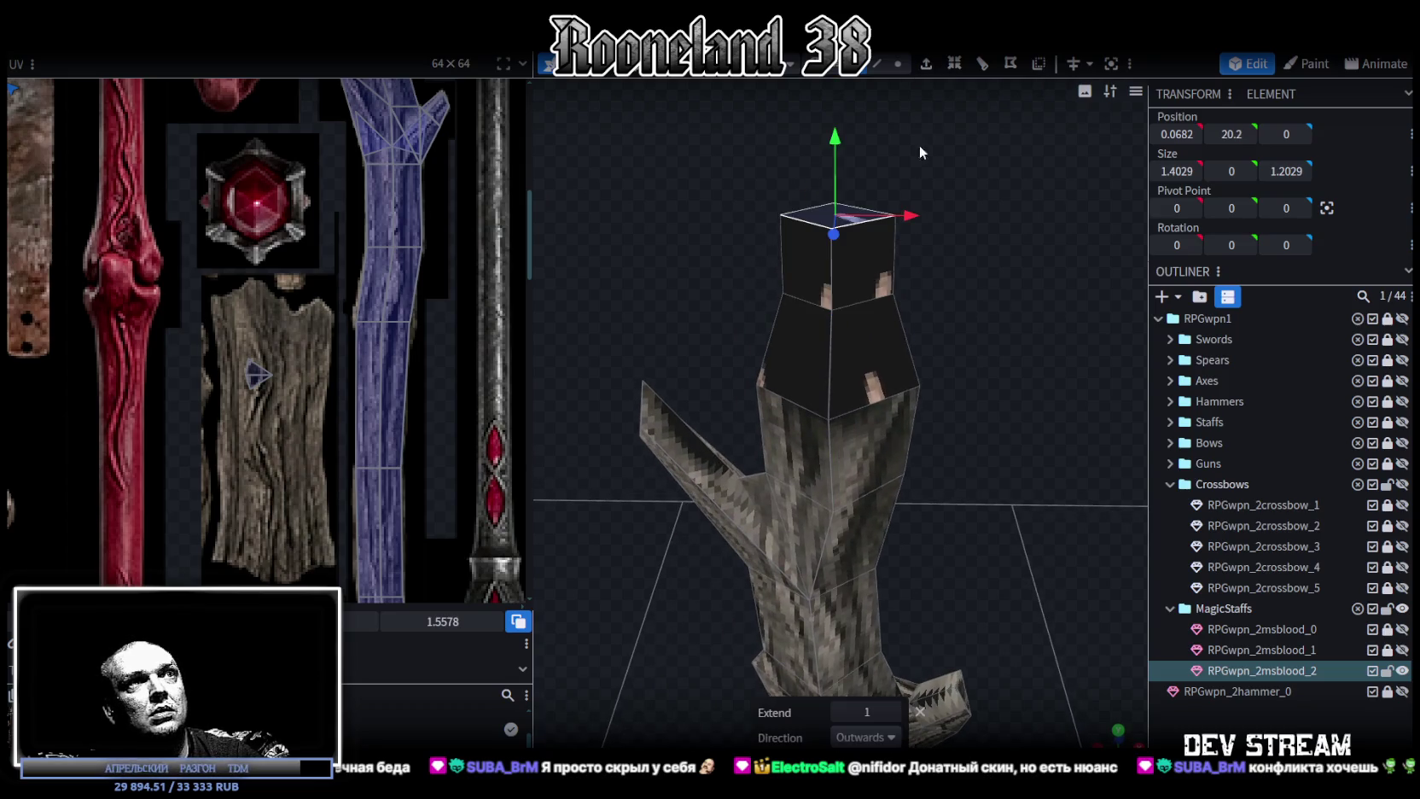
pyautogui.click(896, 65)
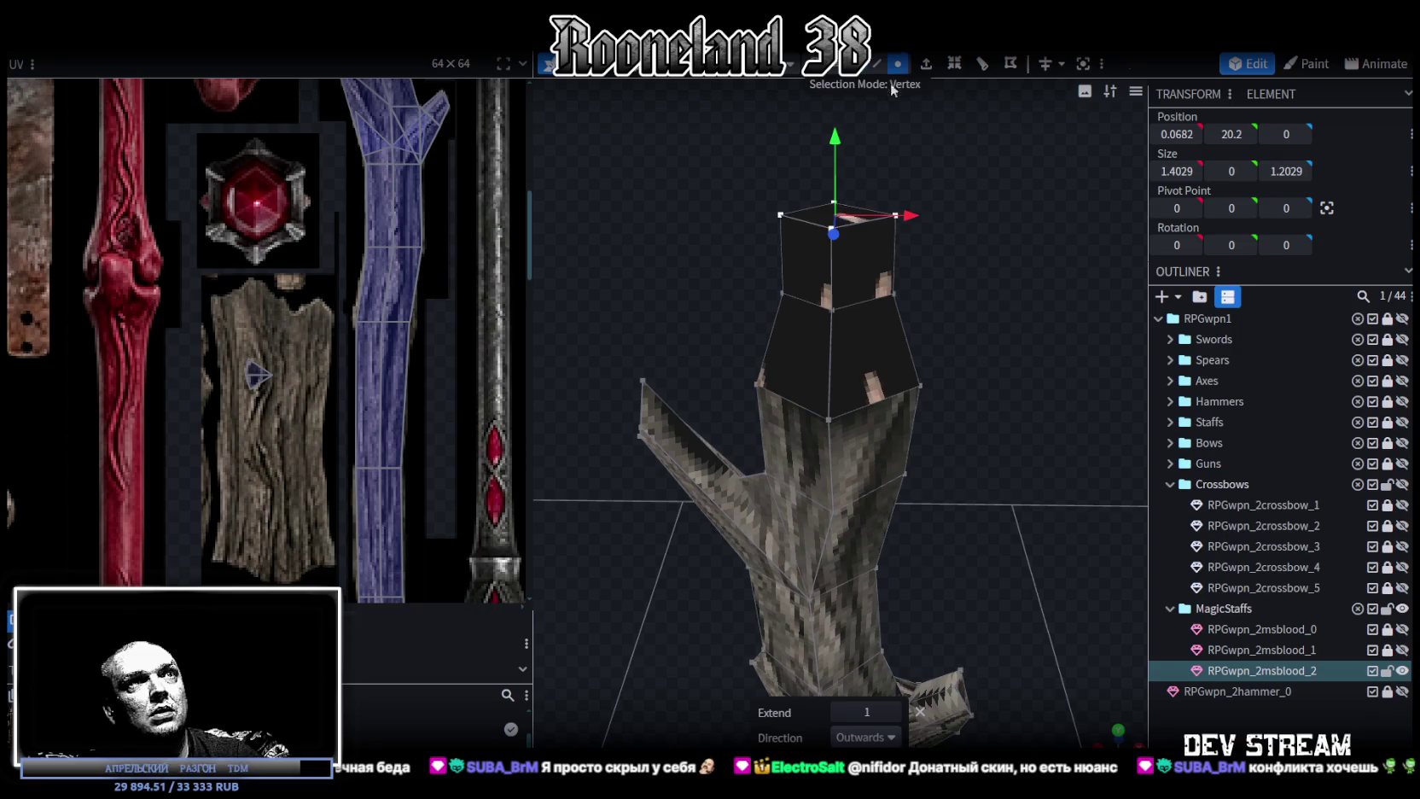
pyautogui.rightClick(885, 220)
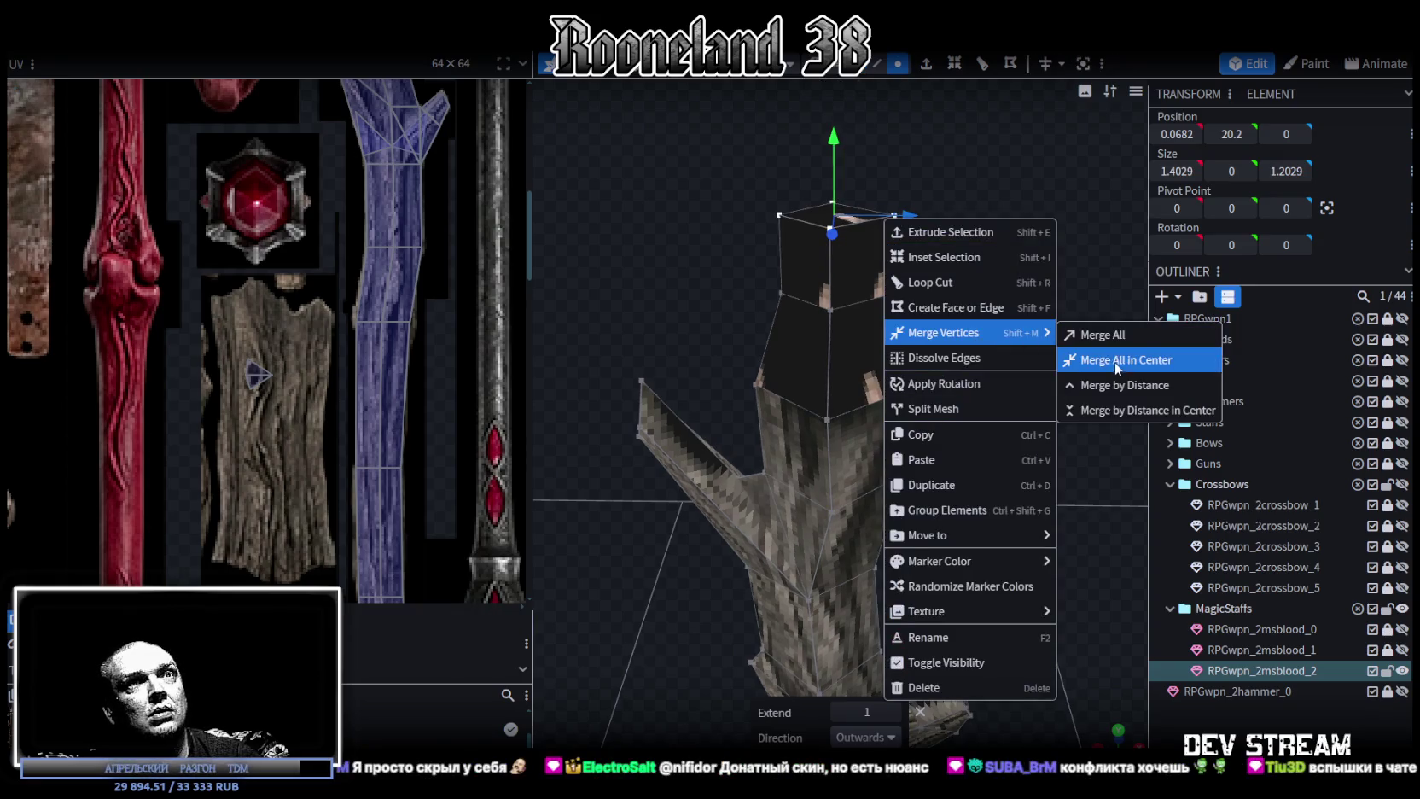
pyautogui.click(1117, 359)
# Nudge the tip's upper vertices sideways and back to shape the pointed tip.
pyautogui.moveTo(1070, 336); pyautogui.dragTo(1028, 315)
pyautogui.moveTo(888, 255)
pyautogui.mouseDown()
pyautogui.moveTo(951, 340)
pyautogui.moveTo(974, 302)
pyautogui.moveTo(891, 341)
pyautogui.moveTo(967, 360)
pyautogui.moveTo(809, 291)
pyautogui.mouseUp()
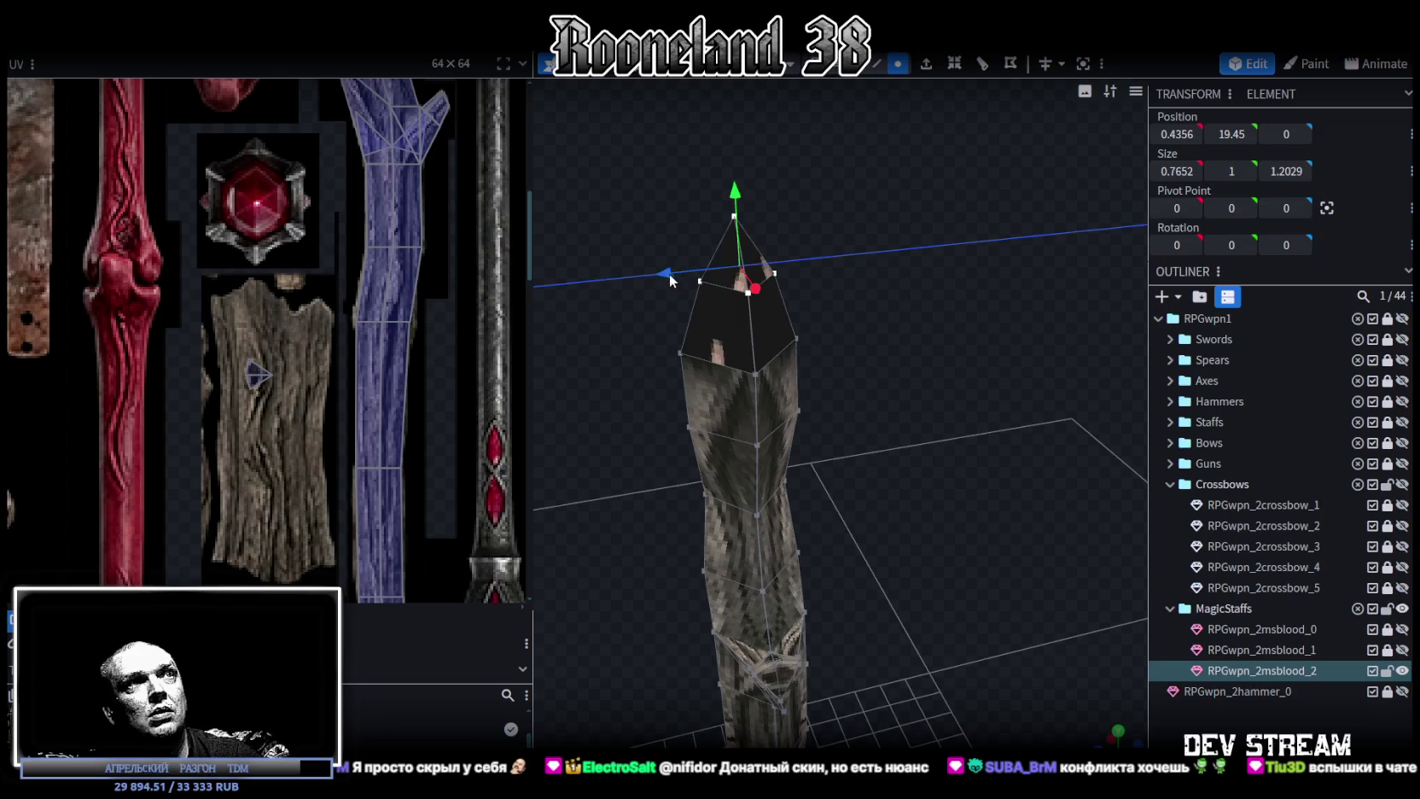
pyautogui.moveTo(670, 275); pyautogui.dragTo(677, 274)
pyautogui.moveTo(856, 305)
pyautogui.mouseDown()
pyautogui.moveTo(995, 284)
pyautogui.moveTo(893, 191)
pyautogui.mouseUp()
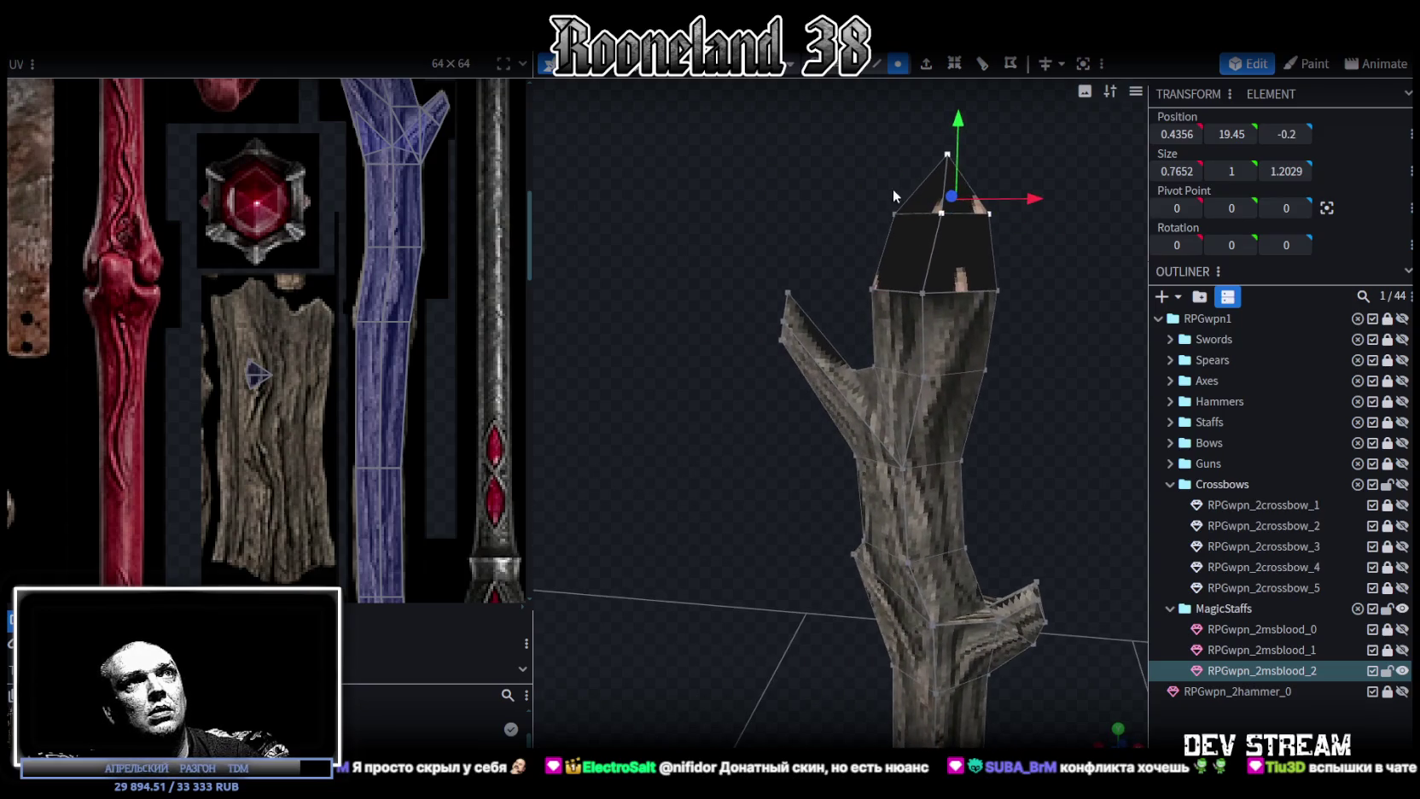
pyautogui.click(894, 214)
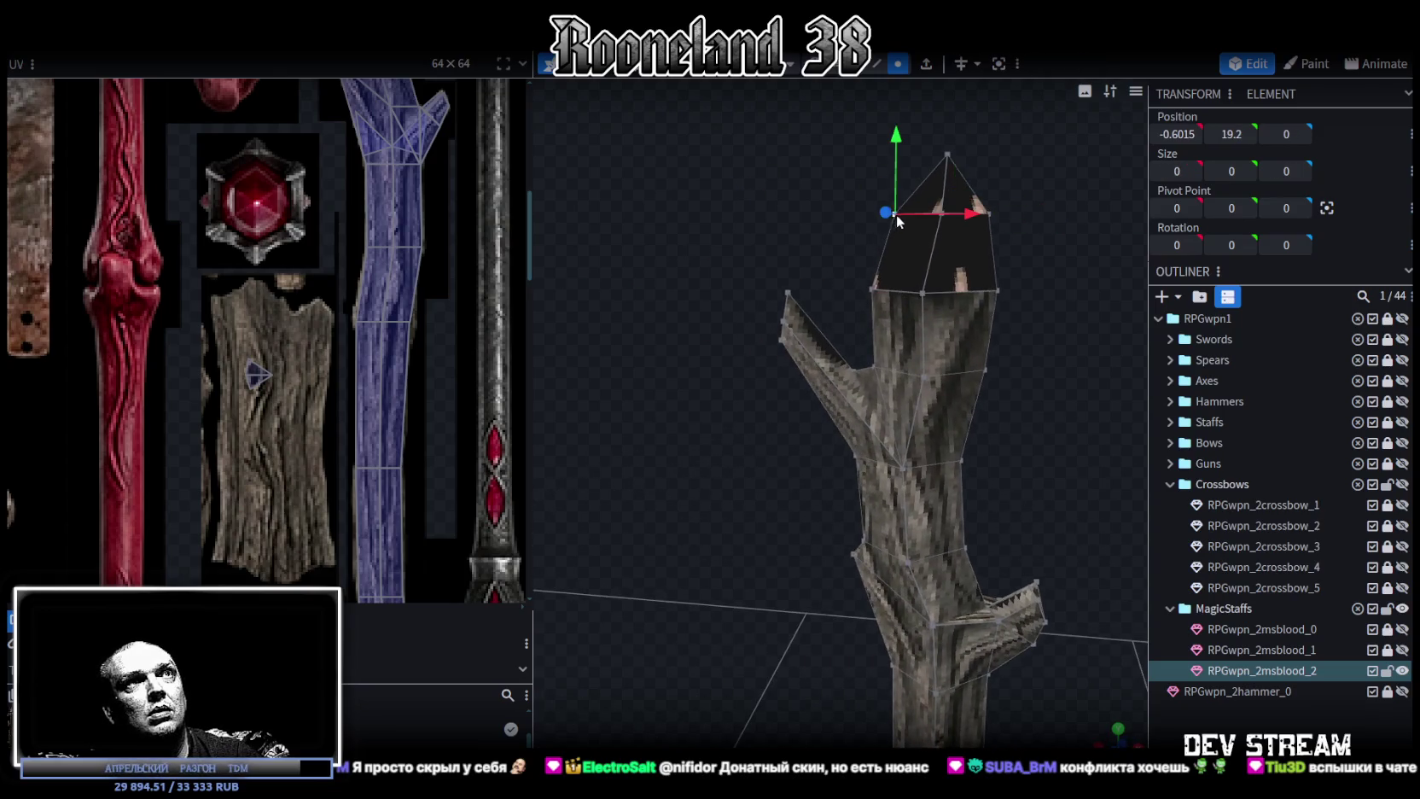
pyautogui.keyDown('shift'); pyautogui.click(983, 214); pyautogui.keyUp('shift')
pyautogui.moveTo(1016, 216); pyautogui.dragTo(1003, 214)
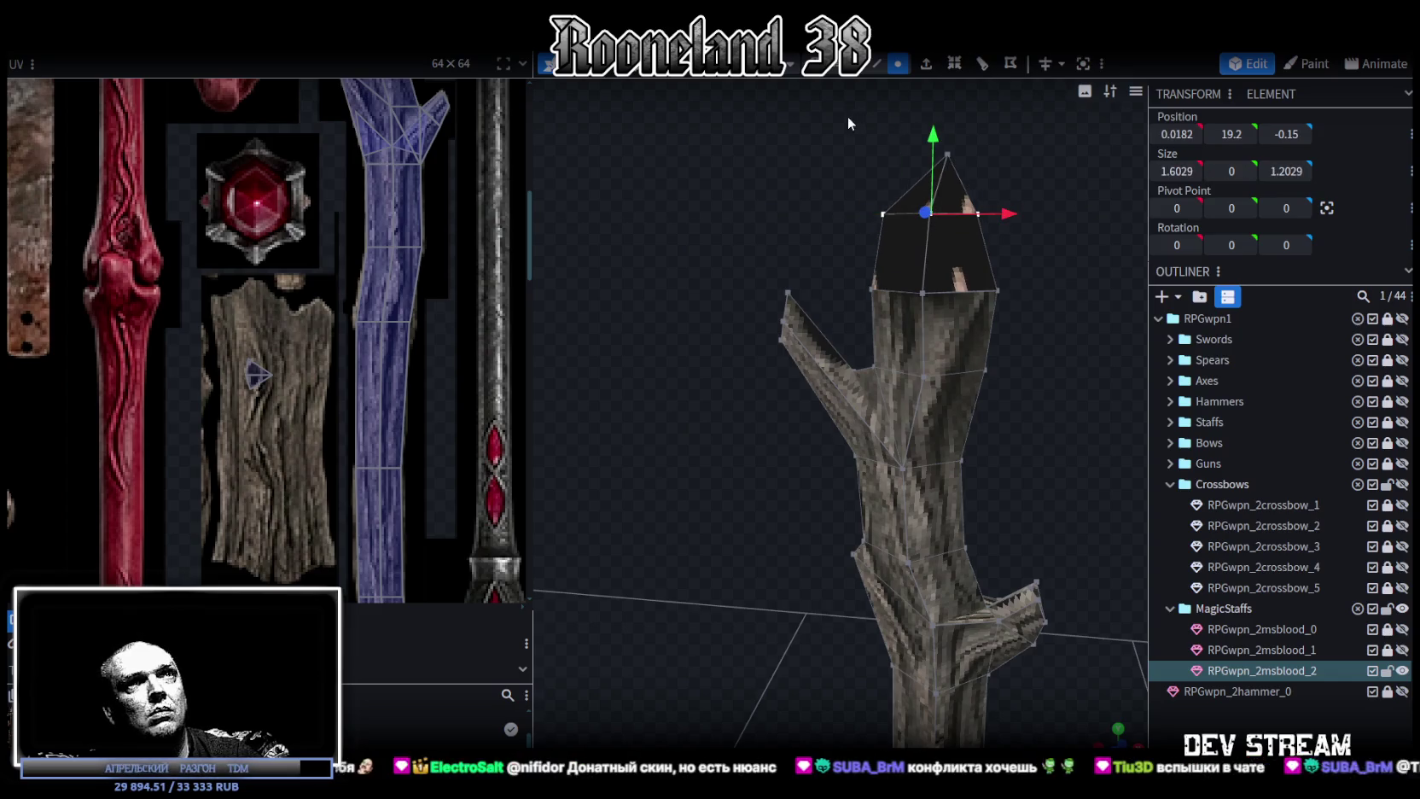
pyautogui.click(861, 73)
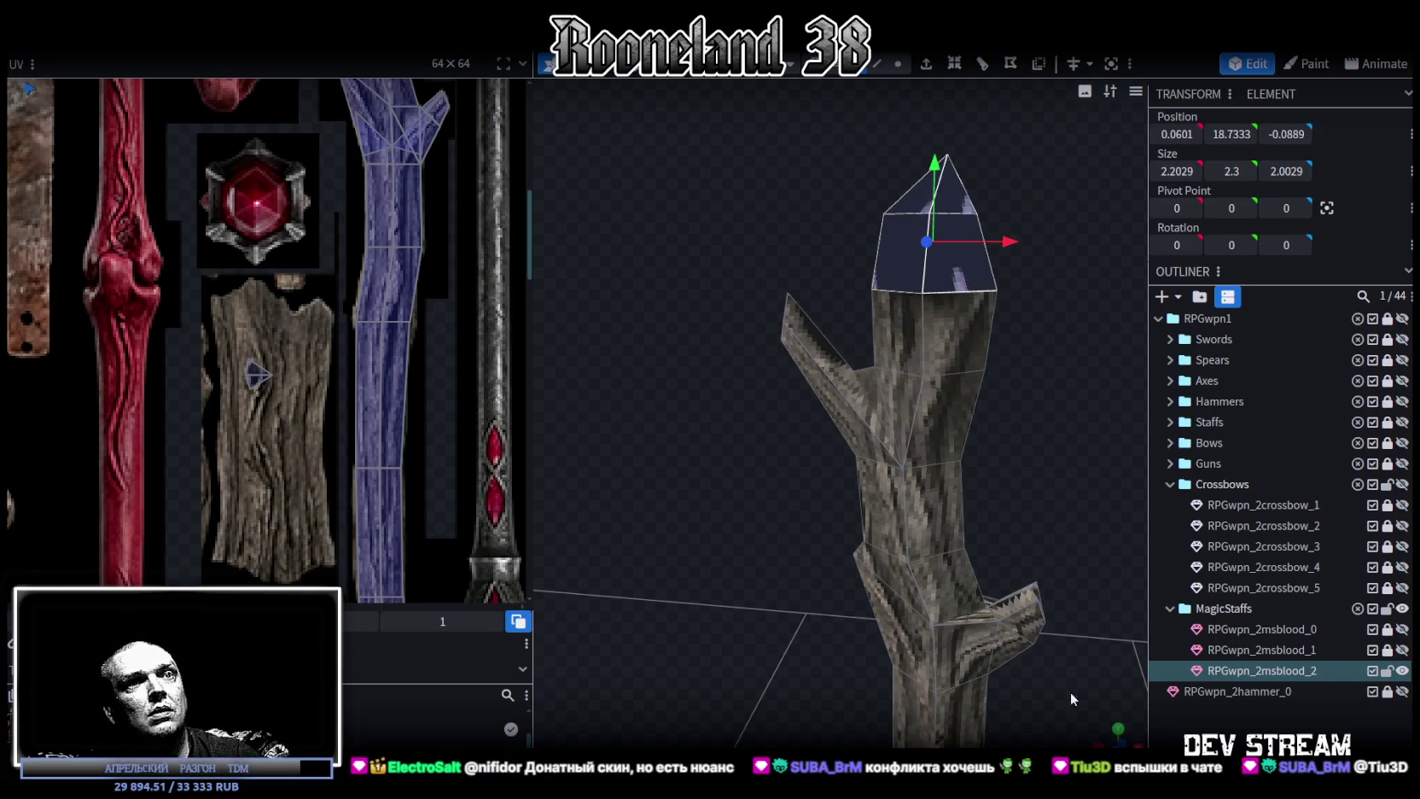
pyautogui.click(1117, 741)
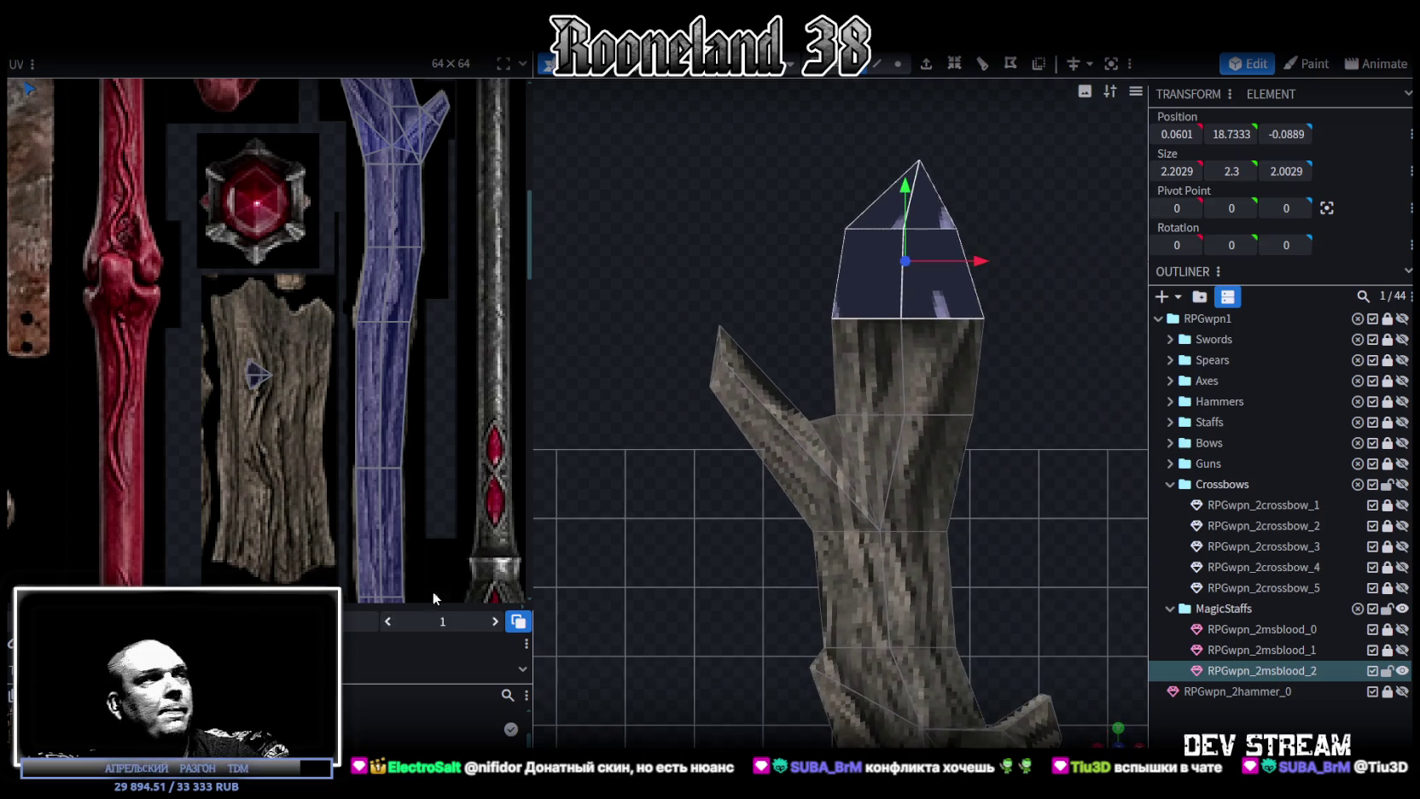
# Place the first tip face's UV onto the wooden plank area of the texture.
pyautogui.scroll(-5, 239, 402)
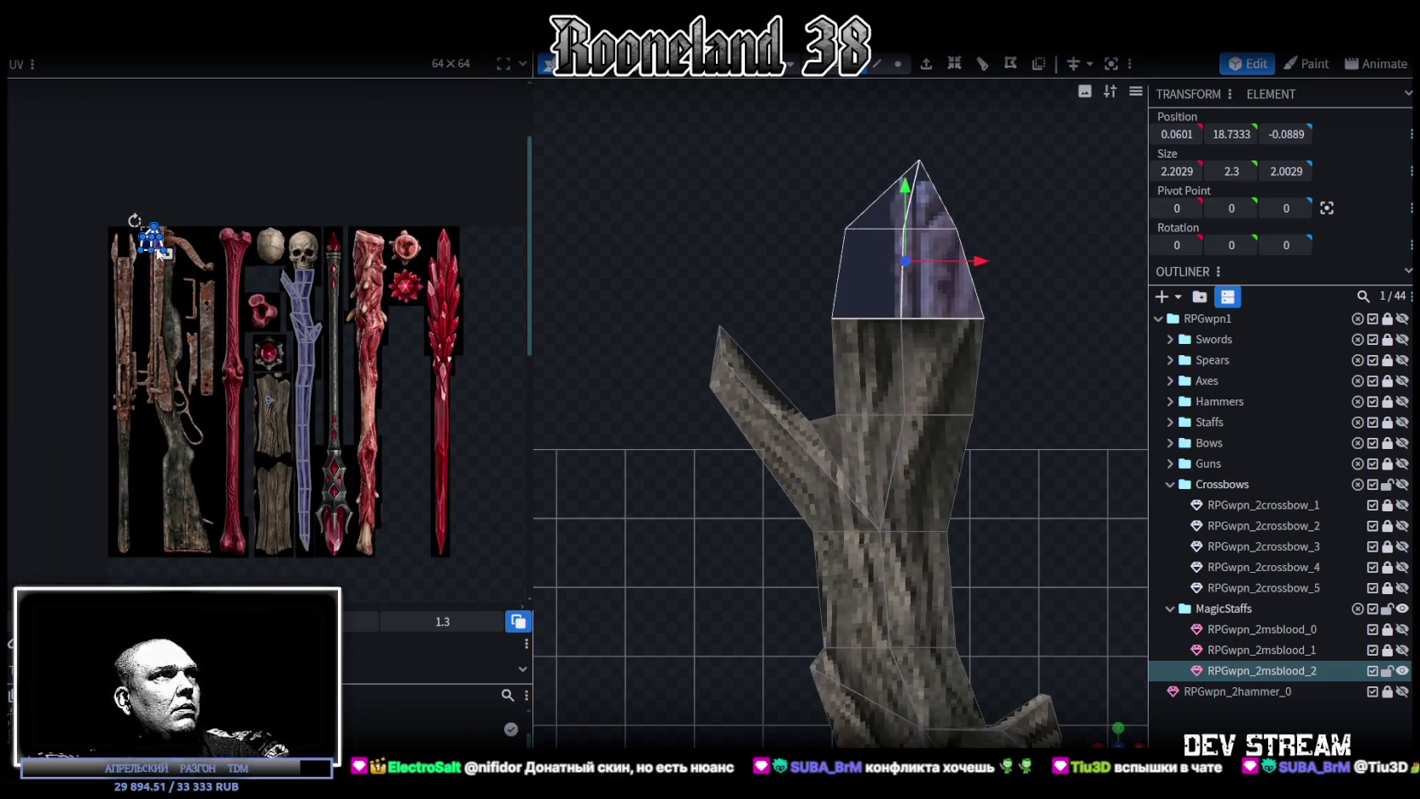
pyautogui.moveTo(162, 249)
pyautogui.mouseDown()
pyautogui.moveTo(276, 431)
pyautogui.moveTo(267, 468)
pyautogui.moveTo(277, 449)
pyautogui.mouseUp()
pyautogui.scroll(5, 277, 431)
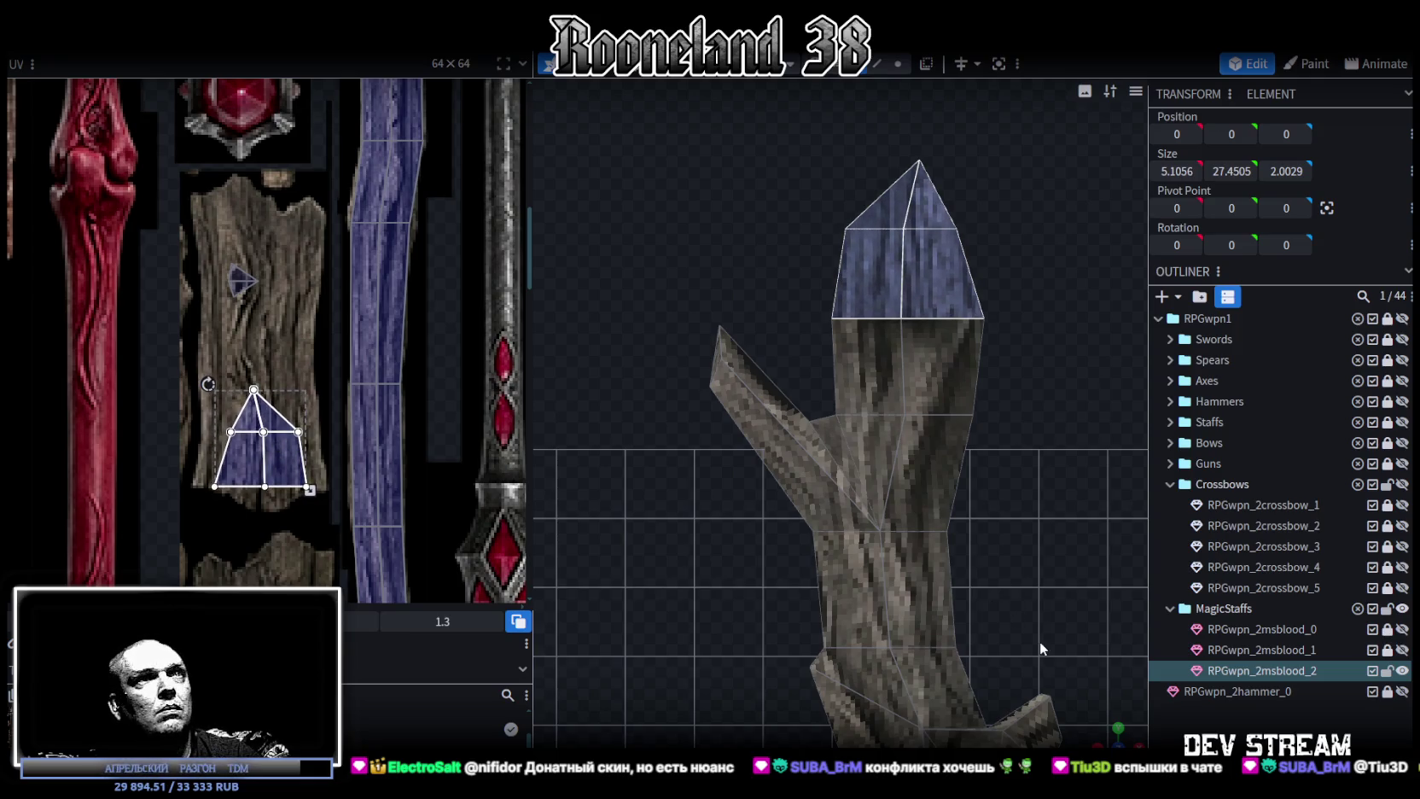
# Move another tip face's UV down onto the lower wood, flip it vertically and shrink it to fit the plank.
pyautogui.click(1014, 503)
pyautogui.scroll(-2, 1014, 503)
pyautogui.moveTo(1109, 735)
pyautogui.mouseDown()
pyautogui.moveTo(811, 528)
pyautogui.moveTo(897, 559)
pyautogui.mouseUp()
pyautogui.click(816, 322)
pyautogui.scroll(-3, 287, 285)
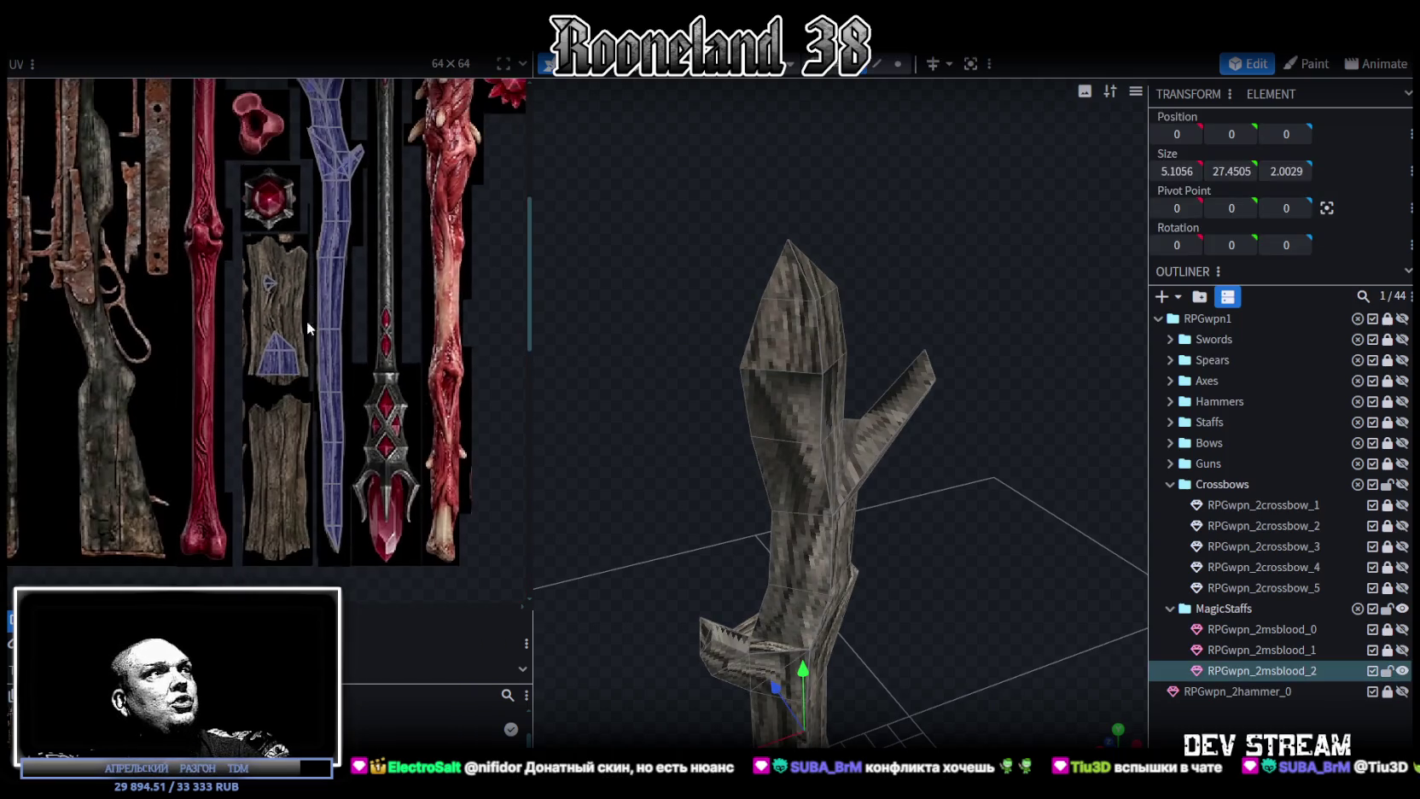
pyautogui.scroll(2, 324, 243)
pyautogui.click(323, 264)
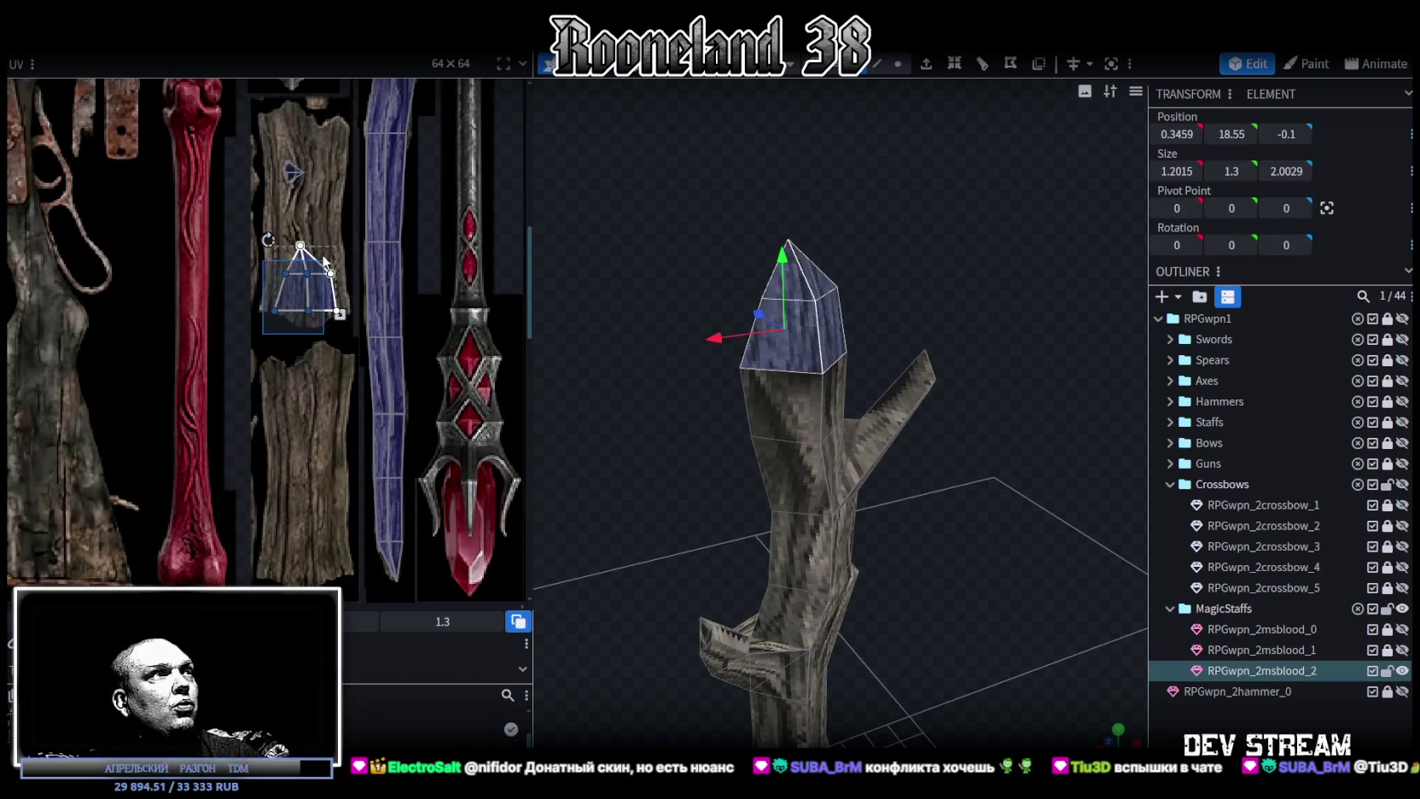
pyautogui.click(339, 247)
pyautogui.scroll(-3, 334, 189)
pyautogui.moveTo(325, 182)
pyautogui.mouseDown()
pyautogui.moveTo(333, 405)
pyautogui.moveTo(330, 370)
pyautogui.mouseUp()
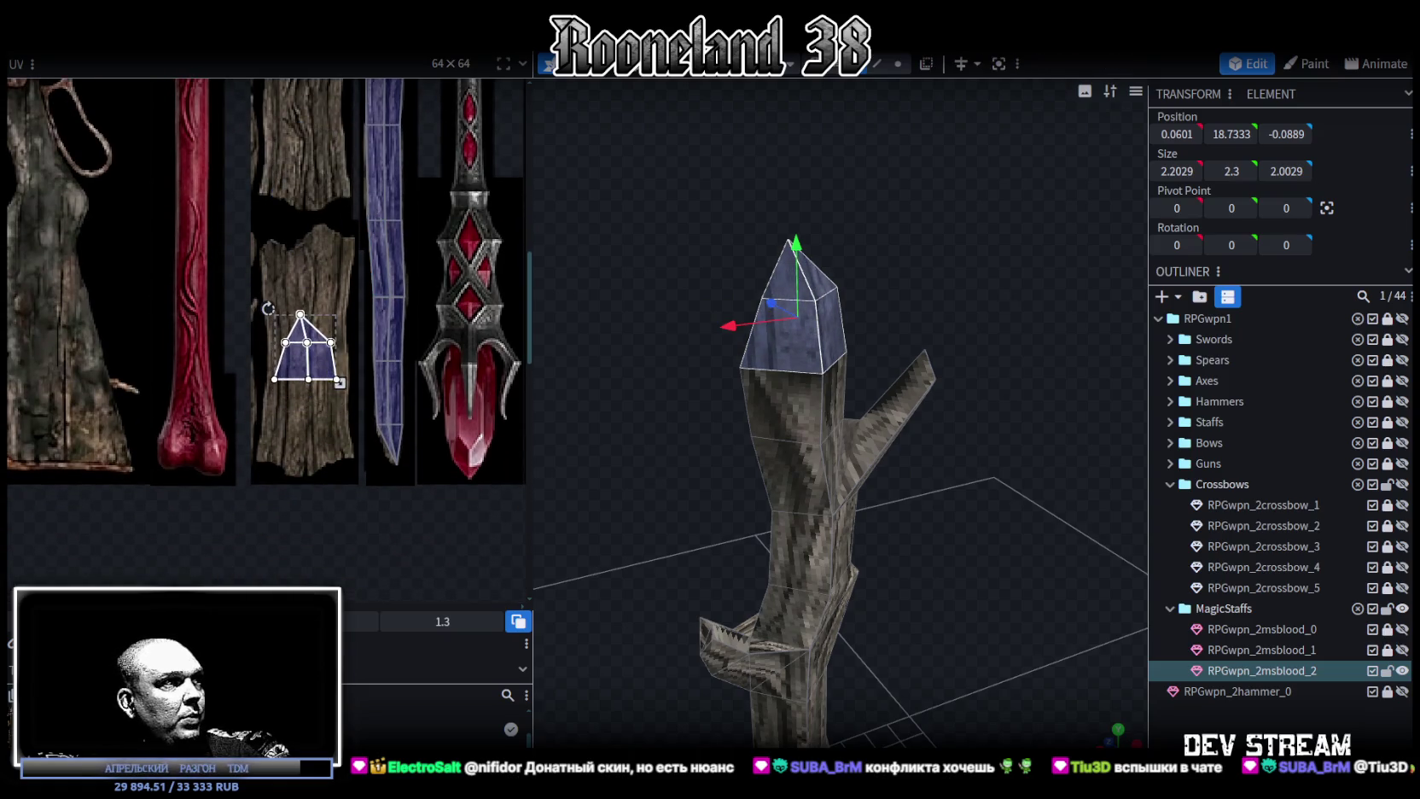
pyautogui.click(305, 326)
pyautogui.keyDown('ctrl'); pyautogui.scroll(3, 288, 257); pyautogui.keyUp('ctrl')
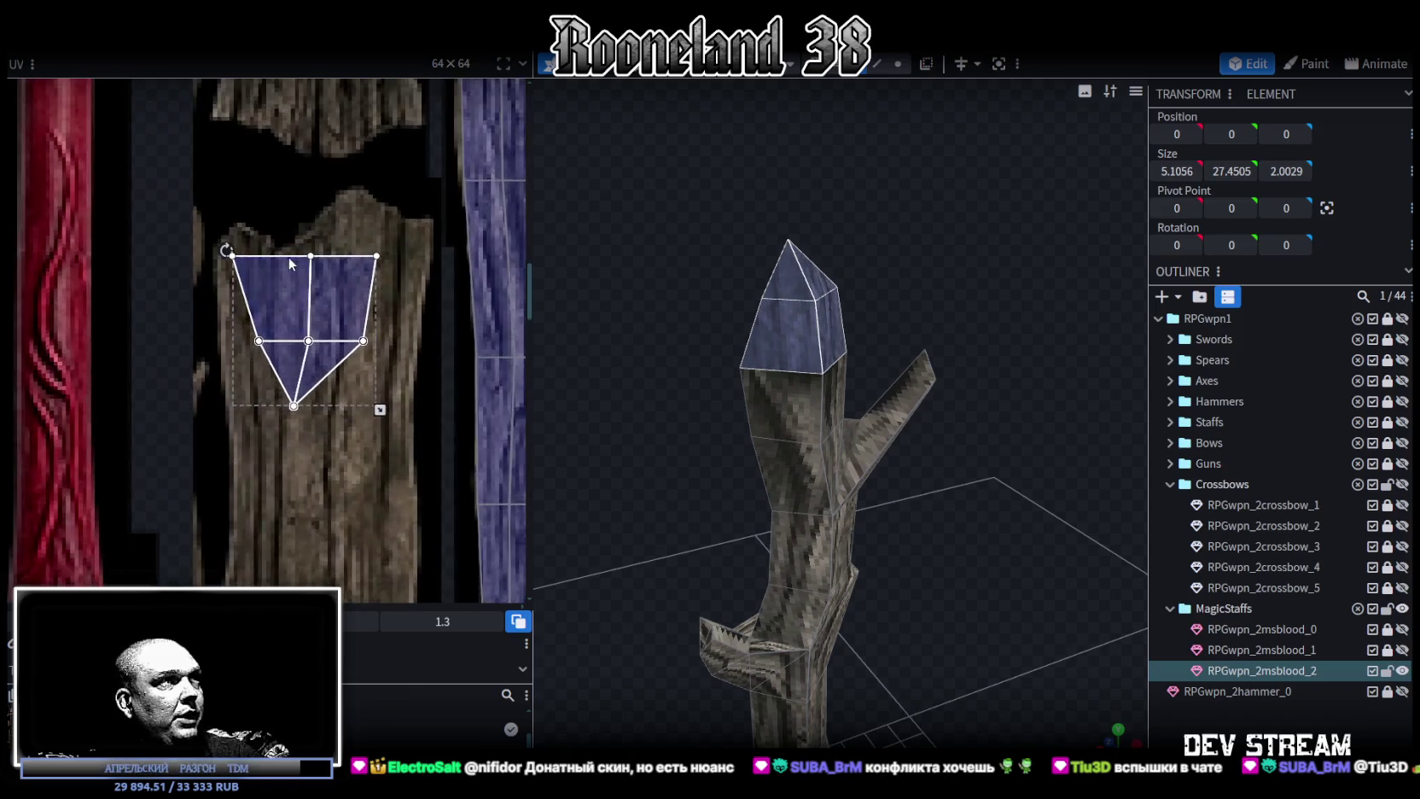
pyautogui.keyDown('ctrl'); pyautogui.scroll(1, 288, 257); pyautogui.keyUp('ctrl')
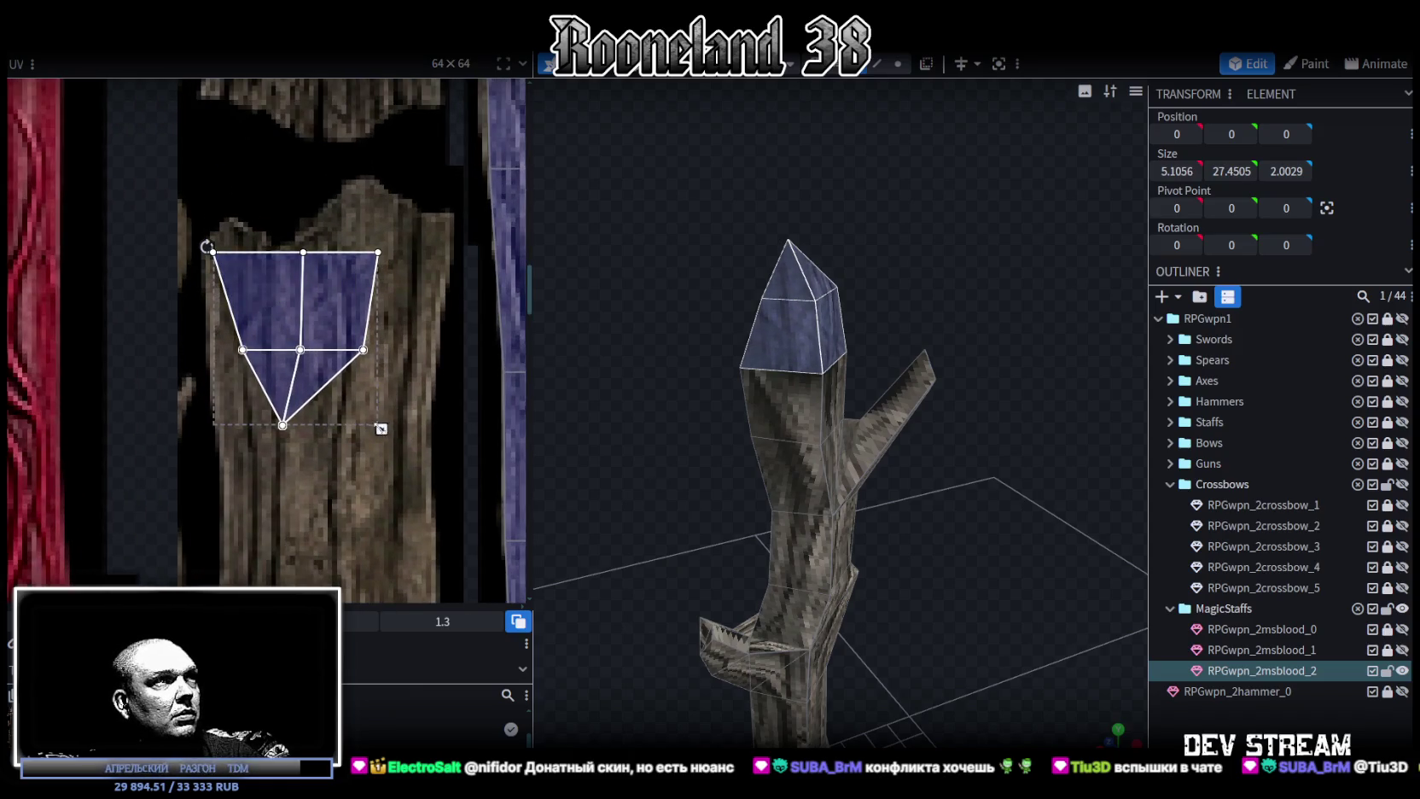
pyautogui.moveTo(381, 428); pyautogui.dragTo(346, 414)
# Lower the top edge of the UV for the face just below the tip slightly.
pyautogui.click(945, 505)
pyautogui.moveTo(945, 505)
pyautogui.mouseDown()
pyautogui.moveTo(846, 456)
pyautogui.moveTo(563, 514)
pyautogui.moveTo(857, 480)
pyautogui.mouseUp()
pyautogui.click(782, 345)
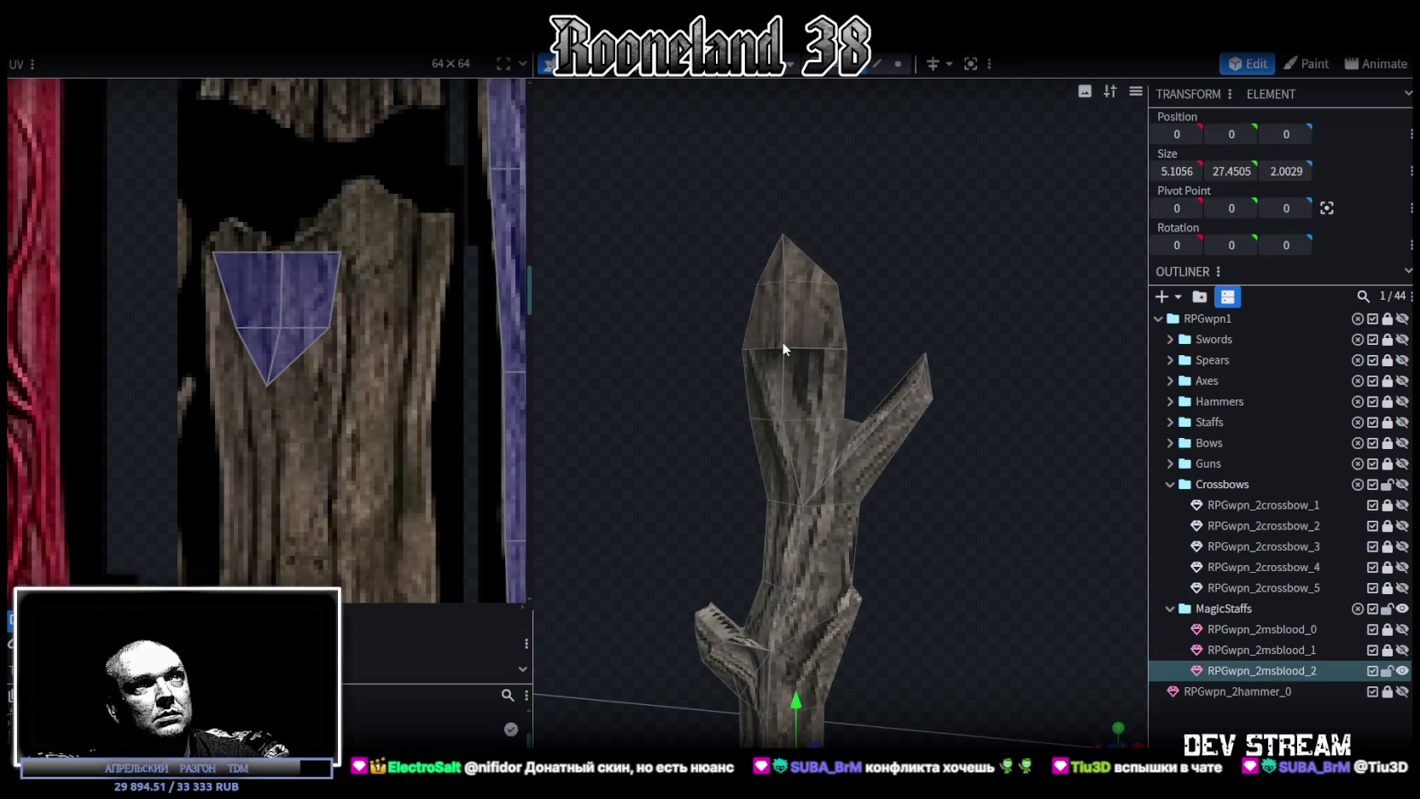
pyautogui.keyDown('ctrl'); pyautogui.scroll(-2, 449, 226); pyautogui.keyUp('ctrl')
pyautogui.scroll(3, 346, 283)
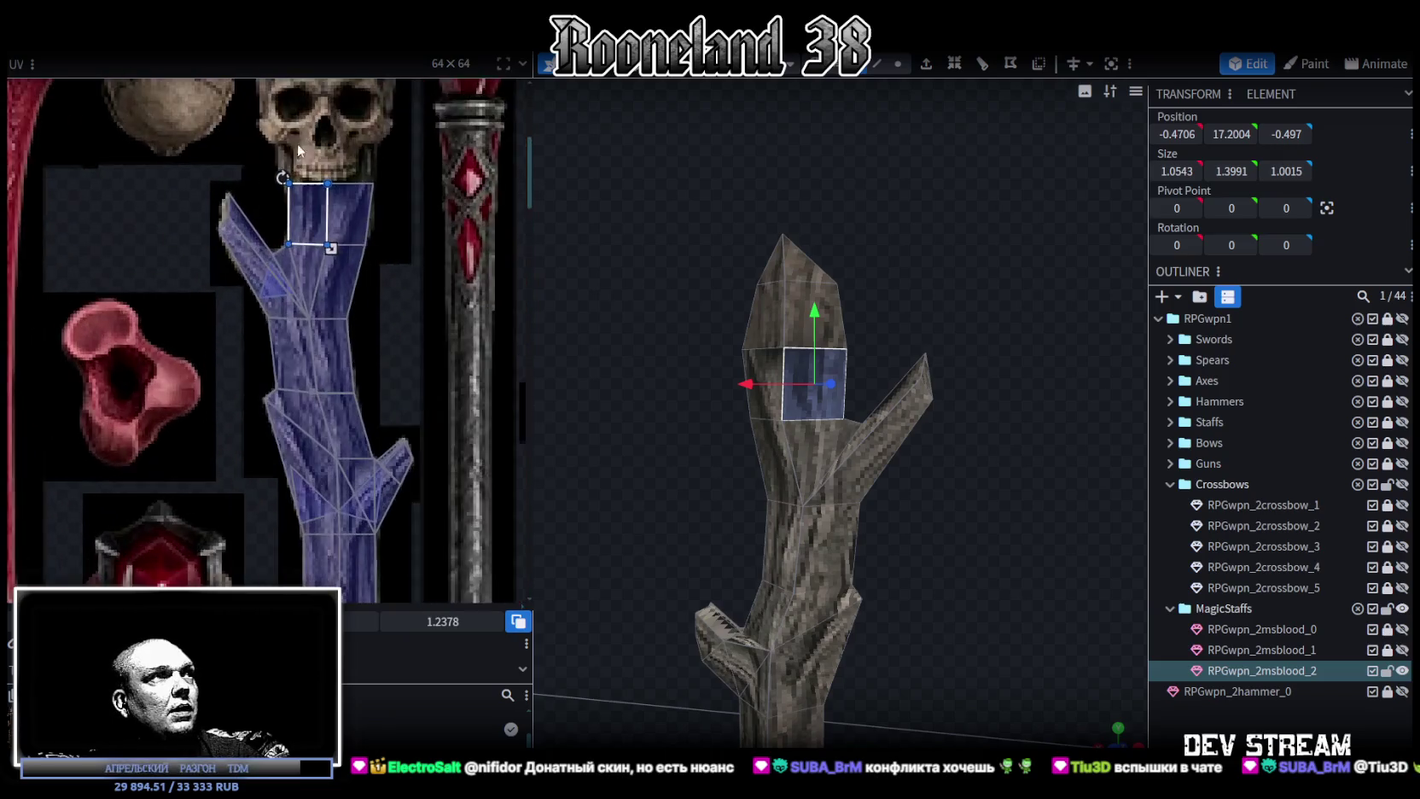
pyautogui.scroll(3, 297, 148)
pyautogui.moveTo(228, 228); pyautogui.dragTo(470, 290)
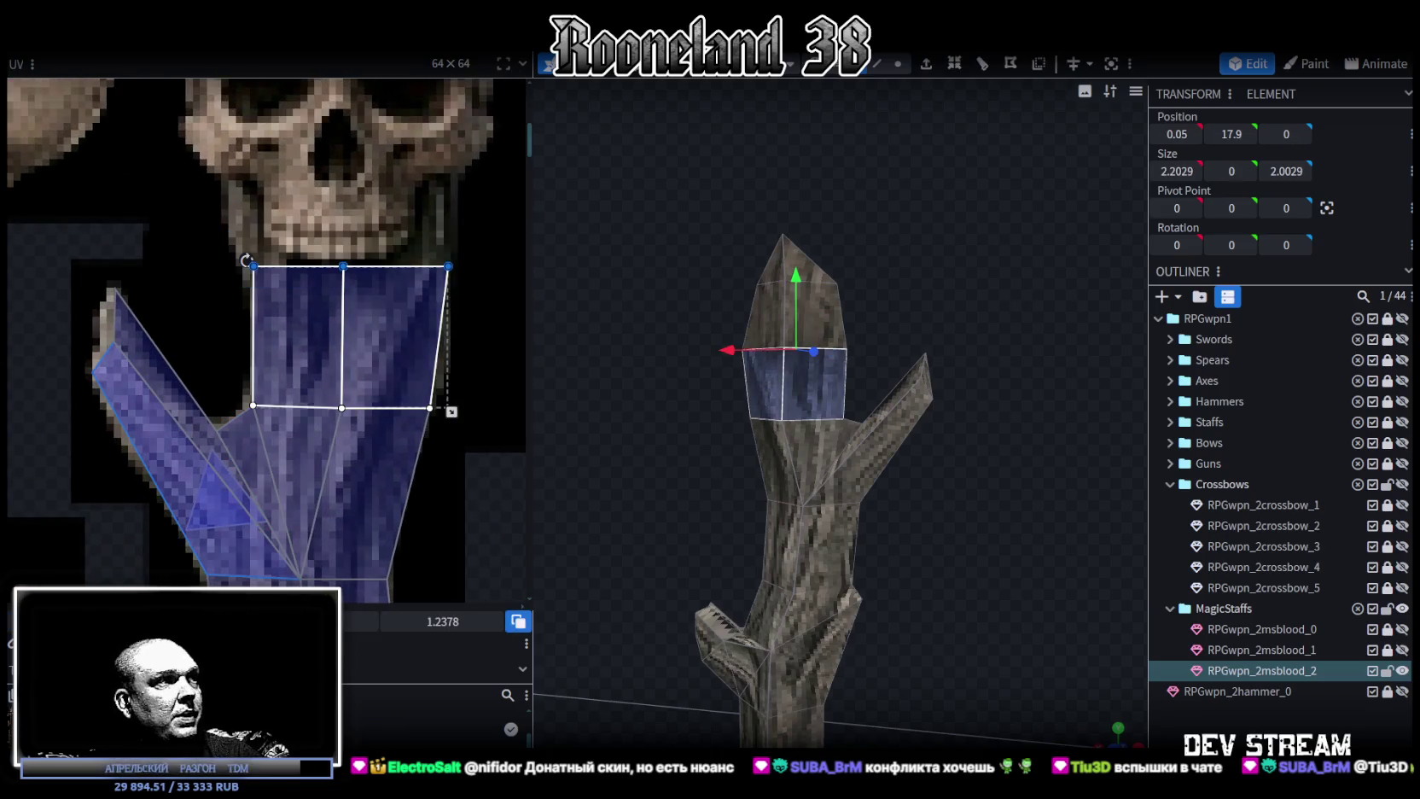
pyautogui.moveTo(350, 265); pyautogui.dragTo(343, 294)
# View the staff from a new angle and select a tip face to check its bark mapping.
pyautogui.click(988, 471)
pyautogui.moveTo(988, 471)
pyautogui.mouseDown()
pyautogui.moveTo(618, 502)
pyautogui.moveTo(931, 259)
pyautogui.mouseUp()
pyautogui.click(906, 270)
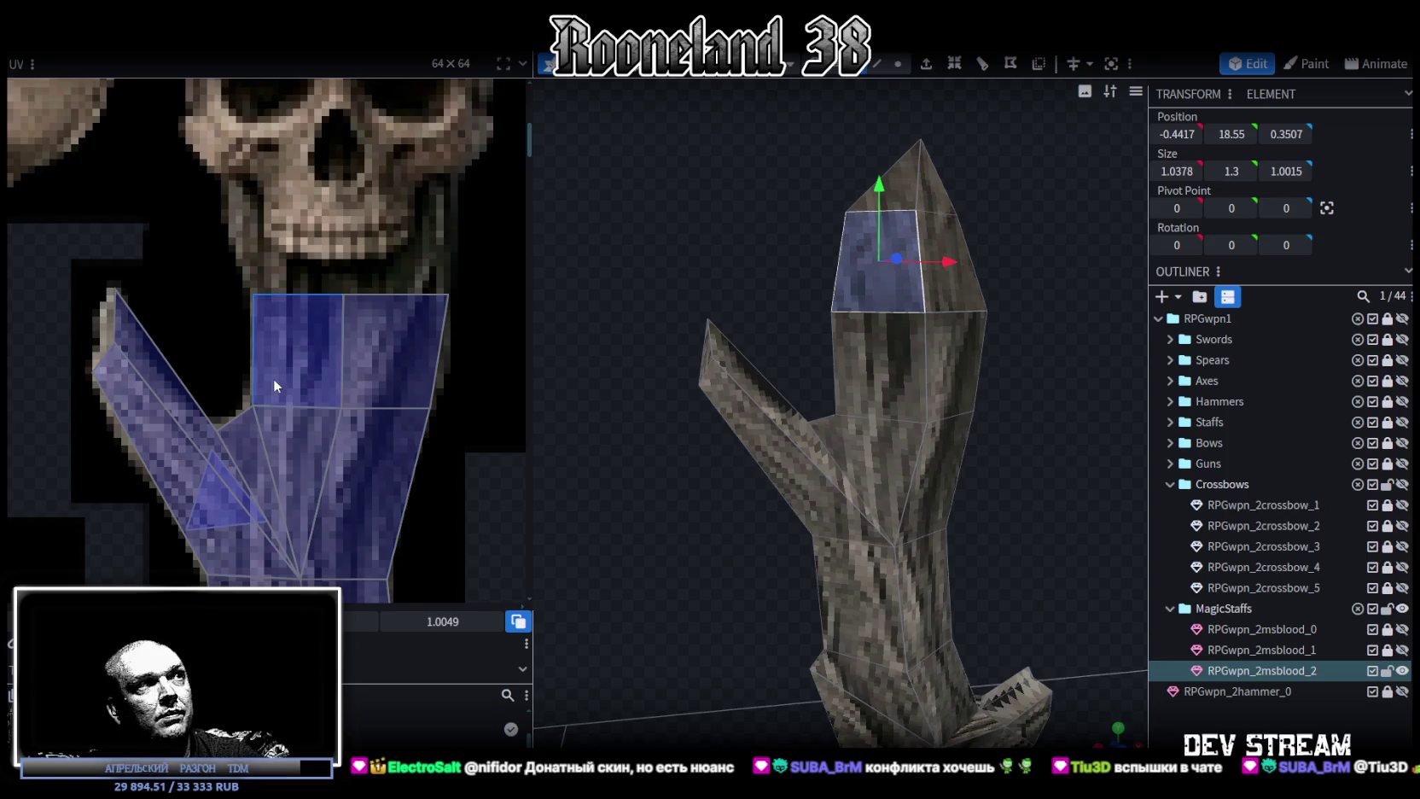
pyautogui.scroll(-3, 266, 375)
pyautogui.scroll(-2, 290, 367)
pyautogui.scroll(-2, 877, 424)
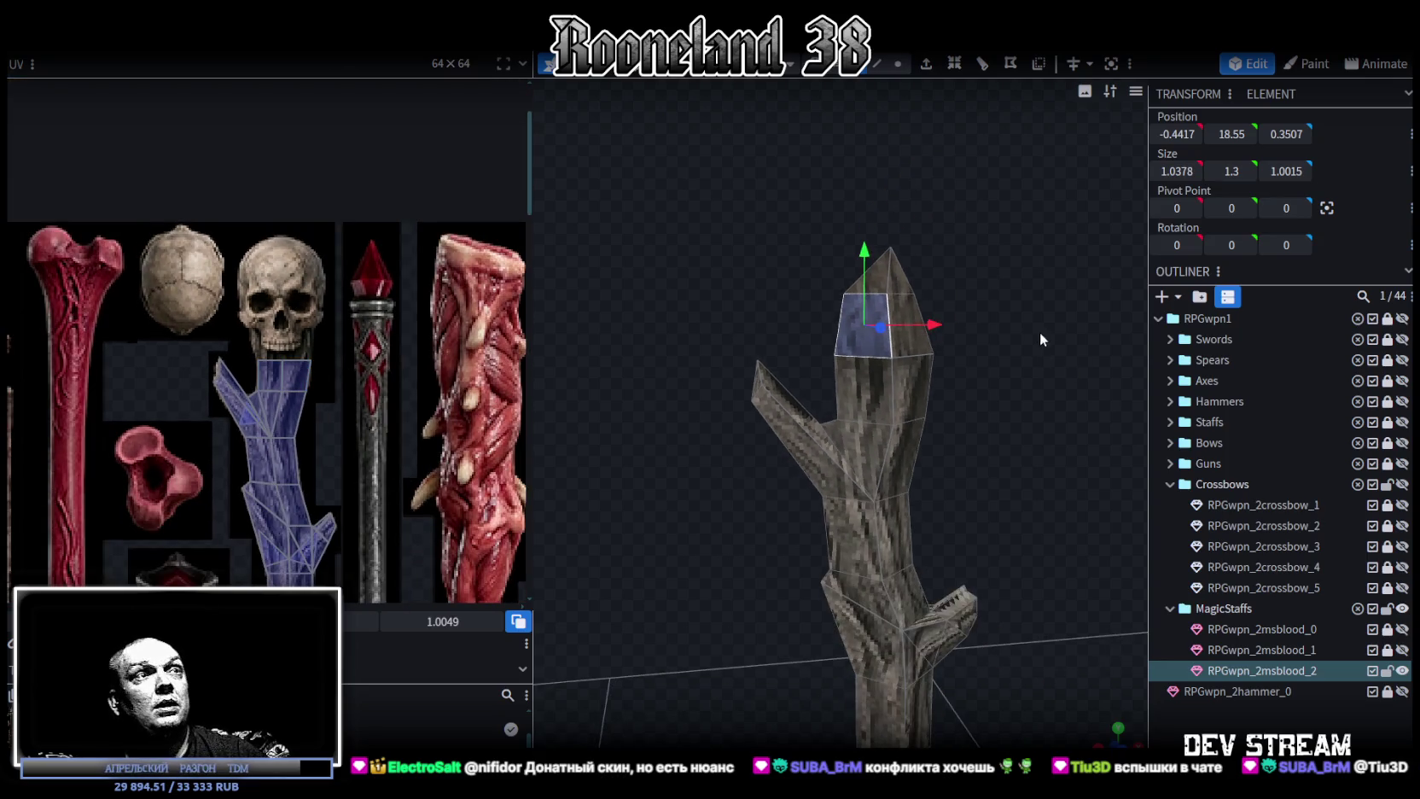
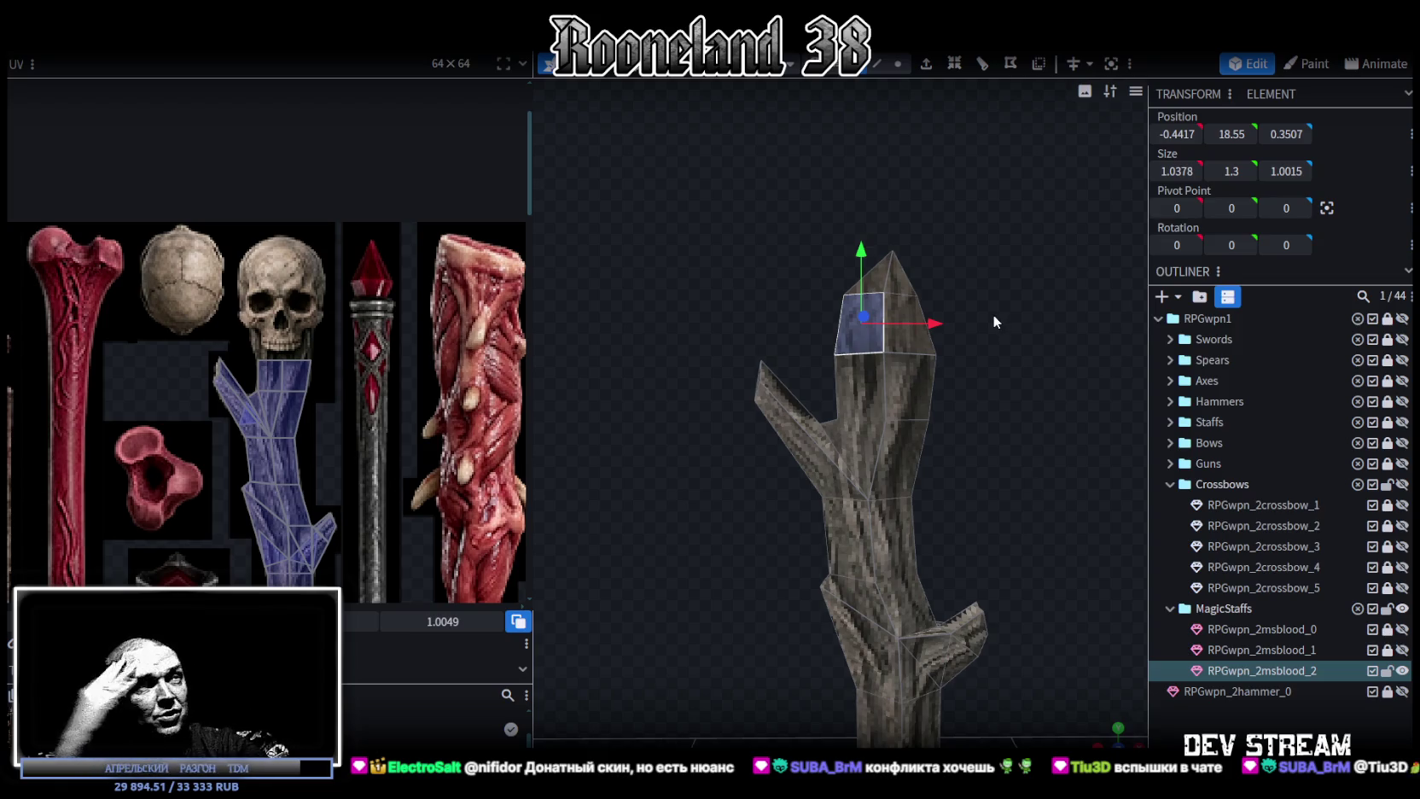
# Move the staff tip's top vertices 0.2 along X into a narrower point.
pyautogui.moveTo(993, 314)
pyautogui.mouseDown()
pyautogui.moveTo(1009, 338)
pyautogui.moveTo(980, 439)
pyautogui.moveTo(1098, 418)
pyautogui.moveTo(996, 461)
pyautogui.moveTo(964, 401)
pyautogui.mouseUp()
pyautogui.click(897, 65)
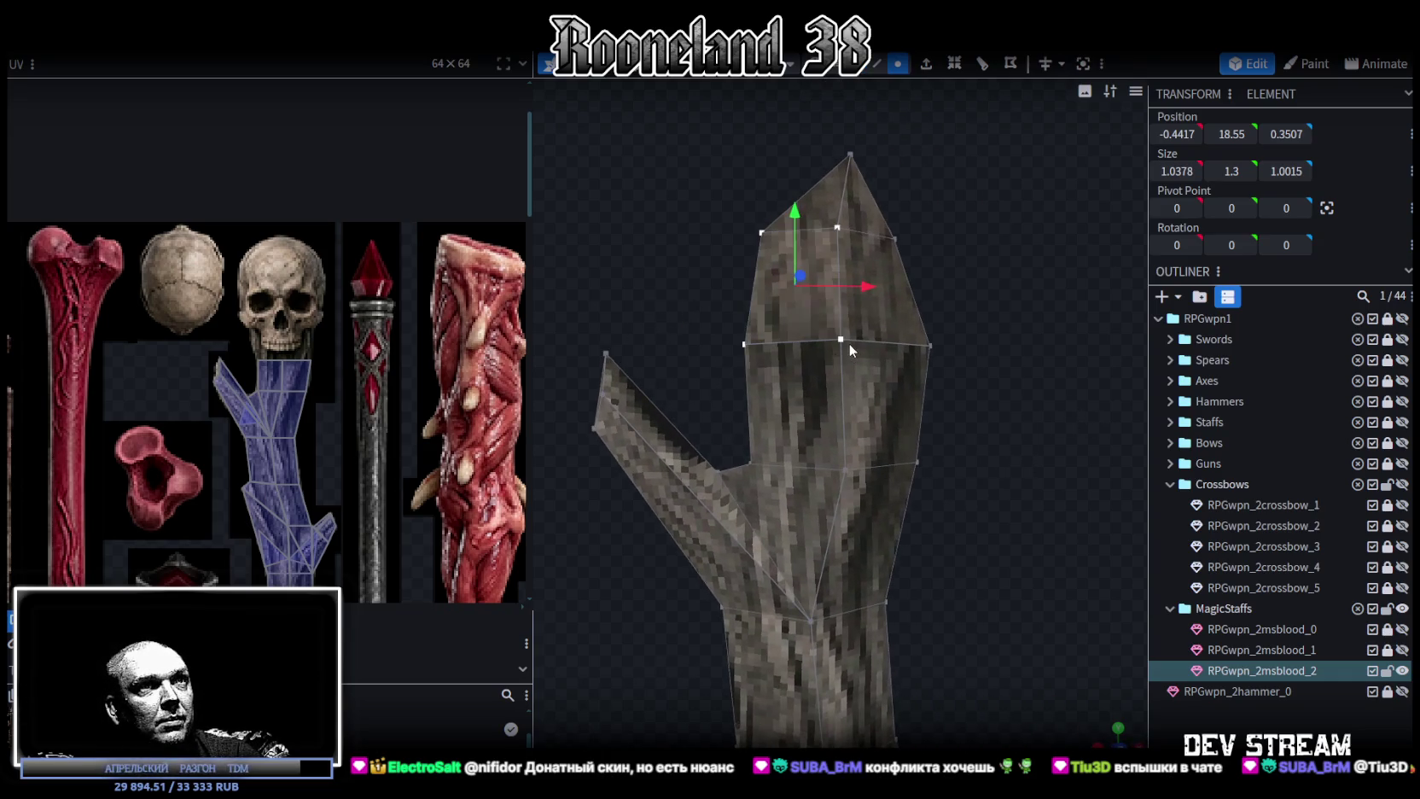
pyautogui.click(848, 343)
pyautogui.moveTo(701, 281); pyautogui.dragTo(975, 299)
pyautogui.keyDown('shift'); pyautogui.click(824, 351); pyautogui.keyUp('shift')
pyautogui.moveTo(831, 341); pyautogui.dragTo(766, 338)
pyautogui.moveTo(872, 325)
pyautogui.mouseDown()
pyautogui.moveTo(650, 270)
pyautogui.moveTo(761, 343)
pyautogui.moveTo(825, 348)
pyautogui.mouseUp()
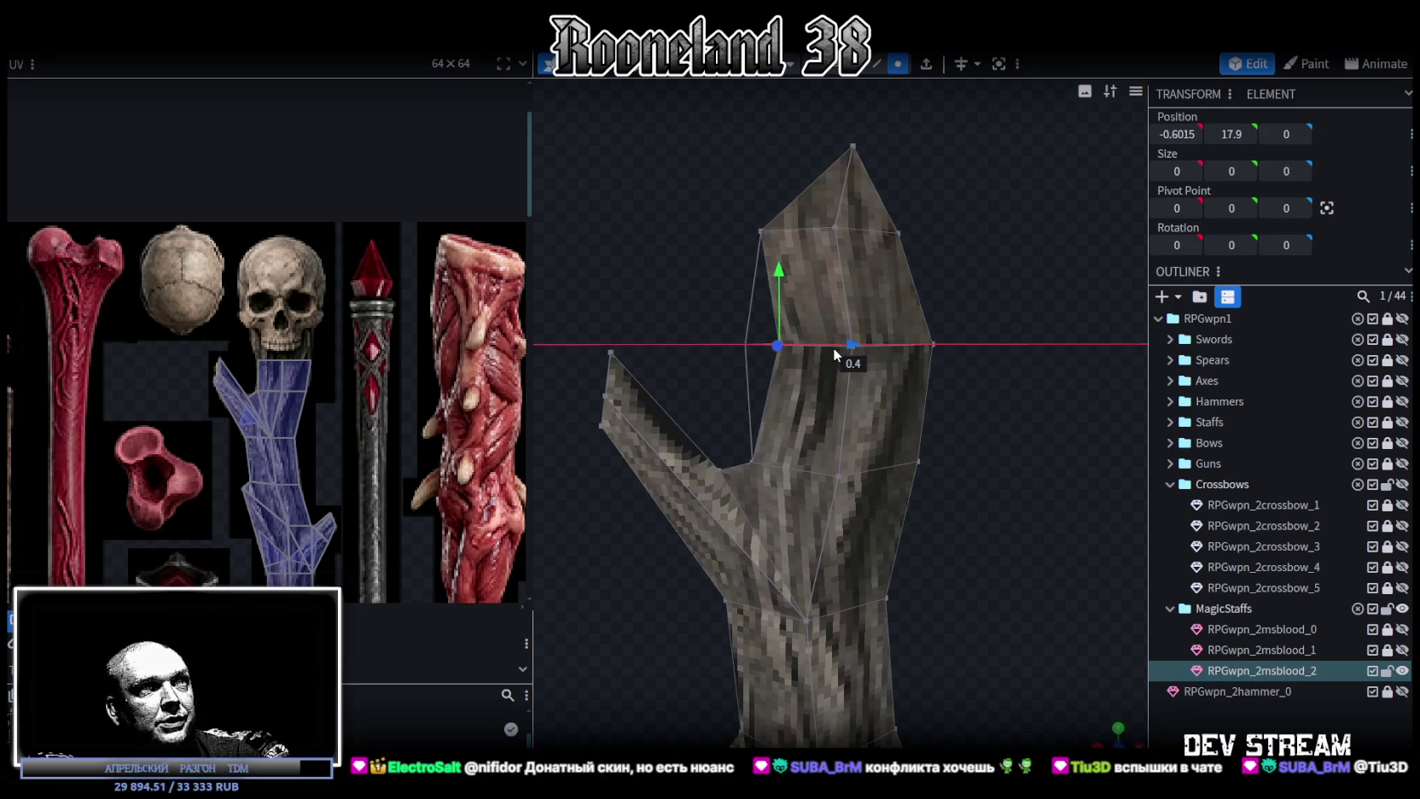
pyautogui.moveTo(723, 198)
pyautogui.keyDown('ctrl'); pyautogui.mouseDown()
pyautogui.moveTo(844, 253)
pyautogui.moveTo(898, 230)
pyautogui.mouseUp(); pyautogui.keyUp('ctrl')
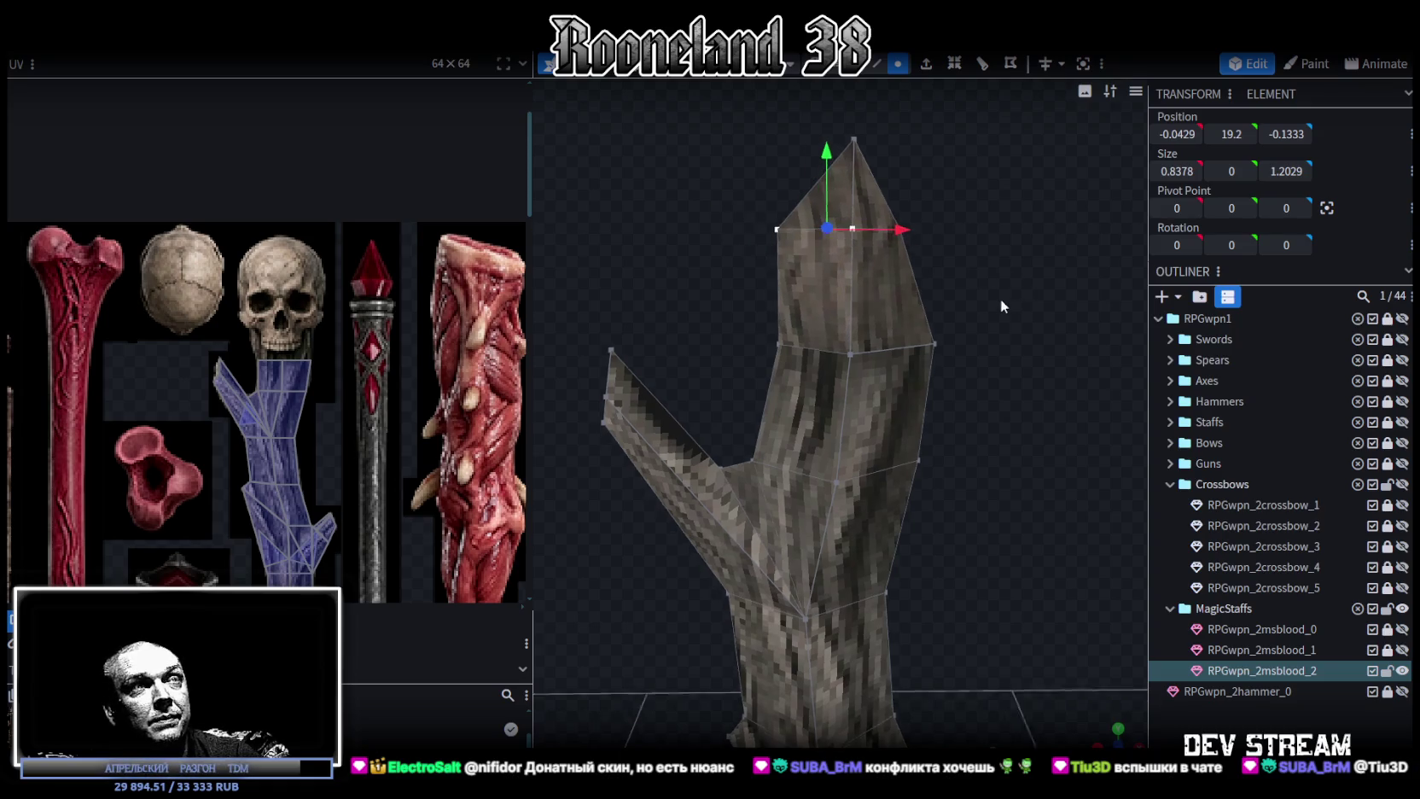
# Zoom out around the staff and box-select the middle vertices of the shaft.
pyautogui.scroll(-2, 1005, 303)
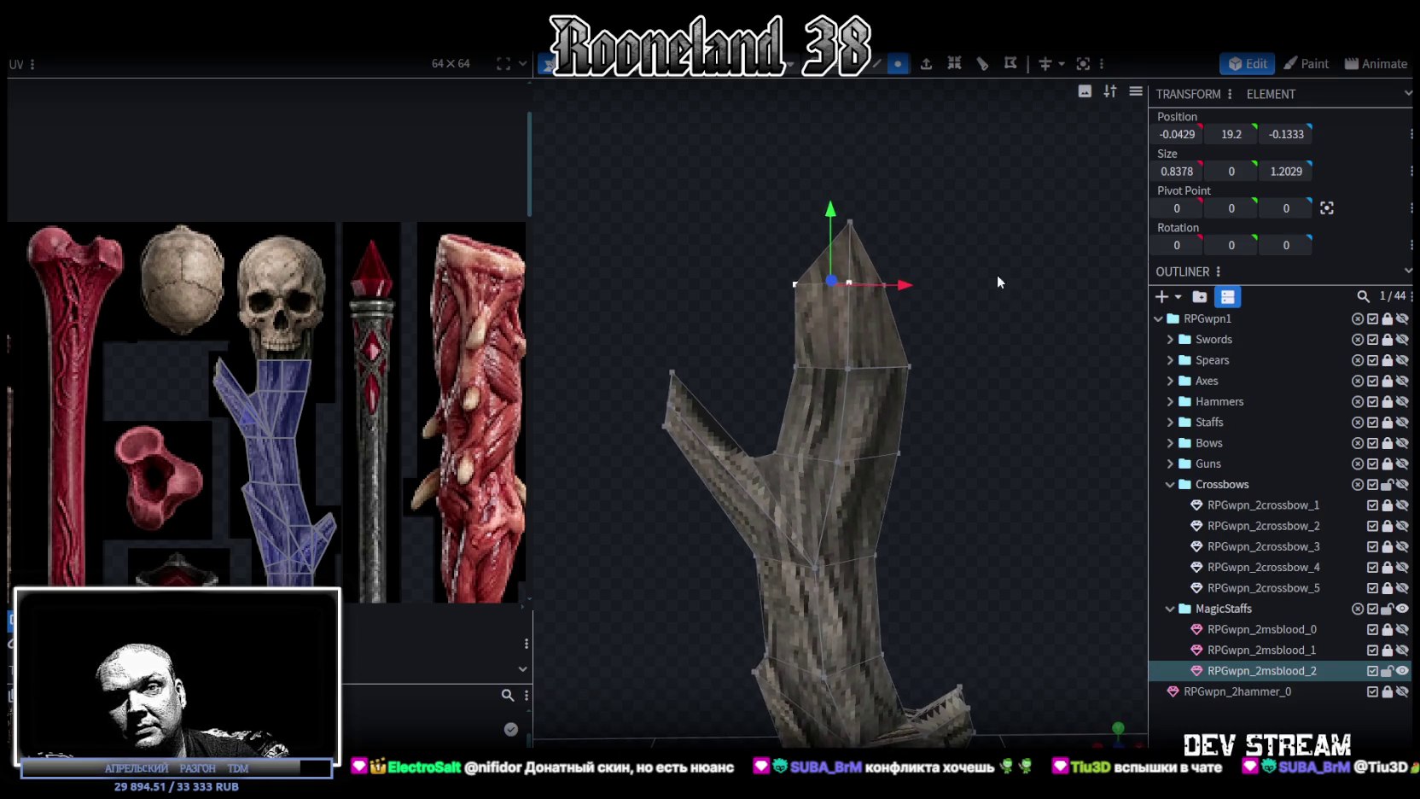
pyautogui.scroll(-2, 917, 418)
pyautogui.scroll(-2, 902, 475)
pyautogui.scroll(-2, 904, 375)
pyautogui.scroll(3, 865, 445)
pyautogui.moveTo(919, 460); pyautogui.dragTo(640, 449)
pyautogui.moveTo(799, 348); pyautogui.dragTo(1011, 522)
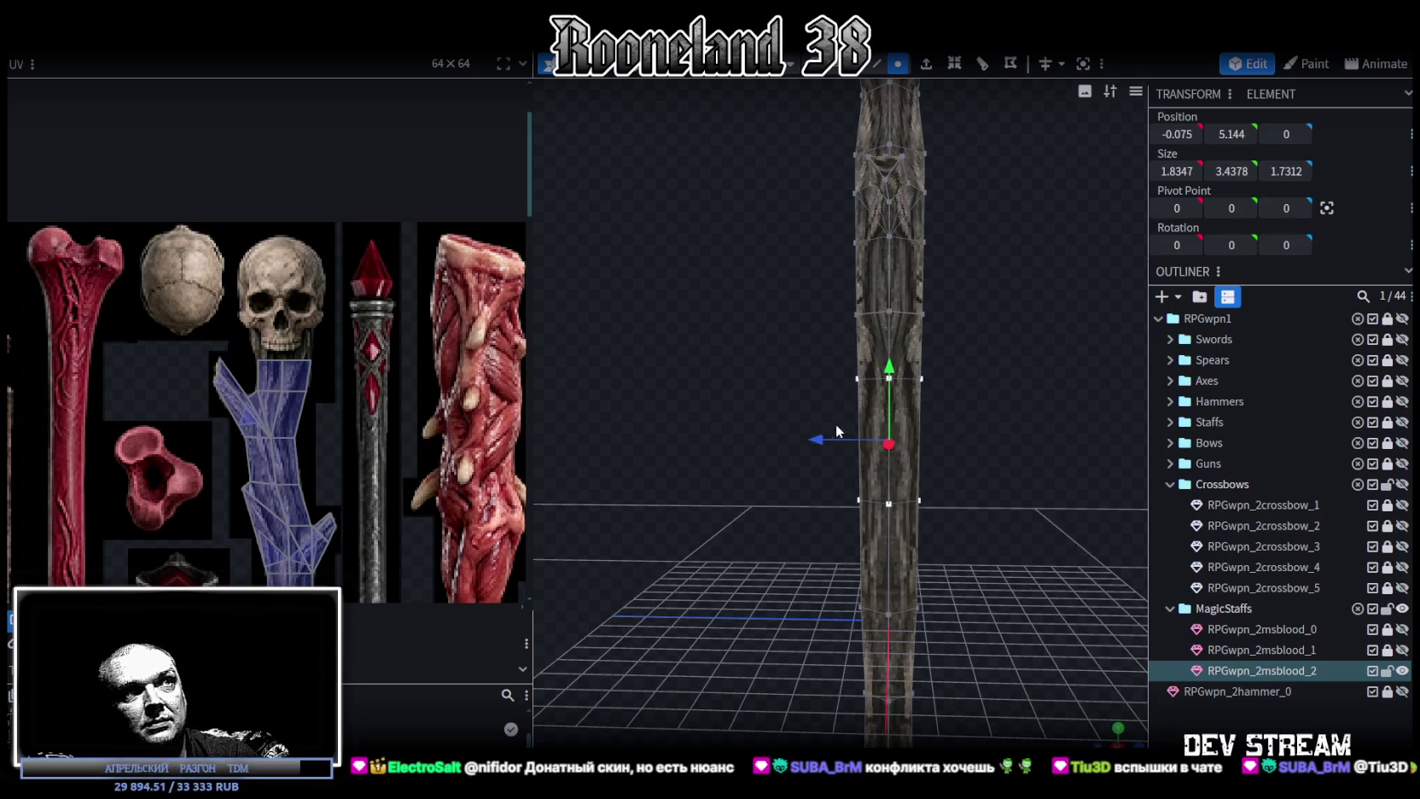
# Push the selected shaft vertices 0.2 on Z, then offset a middle band -0.1 on Z and 0.2 on X.
pyautogui.moveTo(813, 436); pyautogui.dragTo(953, 524)
pyautogui.moveTo(809, 499)
pyautogui.mouseDown()
pyautogui.moveTo(895, 482)
pyautogui.moveTo(813, 424)
pyautogui.mouseUp()
pyautogui.moveTo(786, 372); pyautogui.dragTo(936, 441)
pyautogui.moveTo(798, 419)
pyautogui.mouseDown()
pyautogui.moveTo(804, 511)
pyautogui.moveTo(937, 489)
pyautogui.moveTo(783, 428)
pyautogui.moveTo(950, 473)
pyautogui.moveTo(840, 499)
pyautogui.moveTo(930, 478)
pyautogui.moveTo(903, 472)
pyautogui.mouseUp()
pyautogui.moveTo(810, 465)
pyautogui.mouseDown()
pyautogui.moveTo(710, 458)
pyautogui.moveTo(832, 402)
pyautogui.mouseUp()
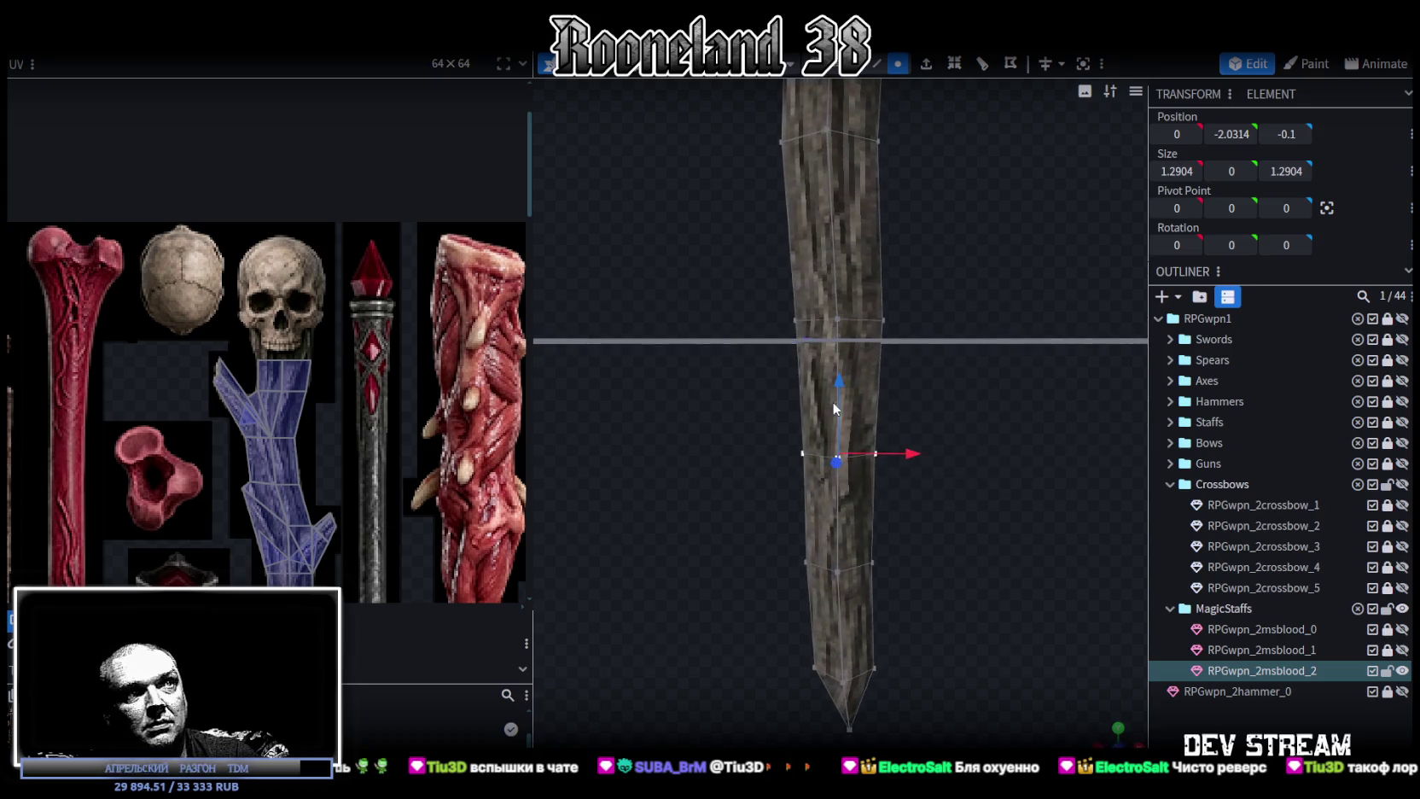
pyautogui.moveTo(901, 461); pyautogui.dragTo(915, 453)
# Select only the lower row of shaft vertices and shift it along Z.
pyautogui.moveTo(969, 410); pyautogui.dragTo(766, 432)
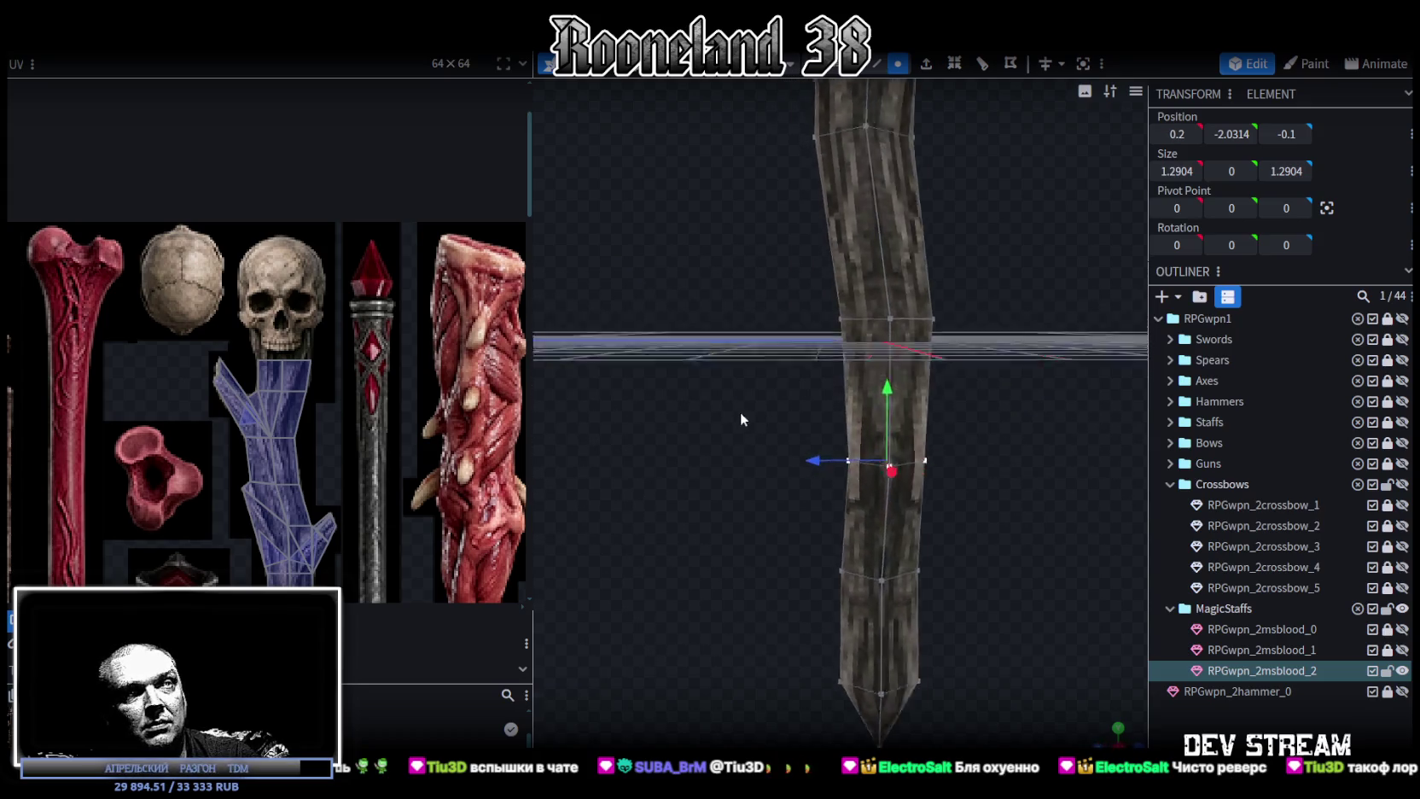
pyautogui.moveTo(827, 471); pyautogui.dragTo(950, 443)
pyautogui.moveTo(892, 341)
pyautogui.keyDown('ctrl'); pyautogui.mouseDown()
pyautogui.moveTo(754, 428)
pyautogui.moveTo(950, 417)
pyautogui.moveTo(970, 500)
pyautogui.moveTo(937, 373)
pyautogui.mouseUp(); pyautogui.keyUp('ctrl')
pyautogui.moveTo(715, 348)
pyautogui.keyDown('ctrl'); pyautogui.mouseDown()
pyautogui.moveTo(973, 432)
pyautogui.moveTo(910, 529)
pyautogui.moveTo(749, 505)
pyautogui.moveTo(860, 370)
pyautogui.moveTo(853, 335)
pyautogui.moveTo(907, 507)
pyautogui.moveTo(765, 486)
pyautogui.moveTo(863, 396)
pyautogui.mouseUp(); pyautogui.keyUp('ctrl')
pyautogui.click(766, 499)
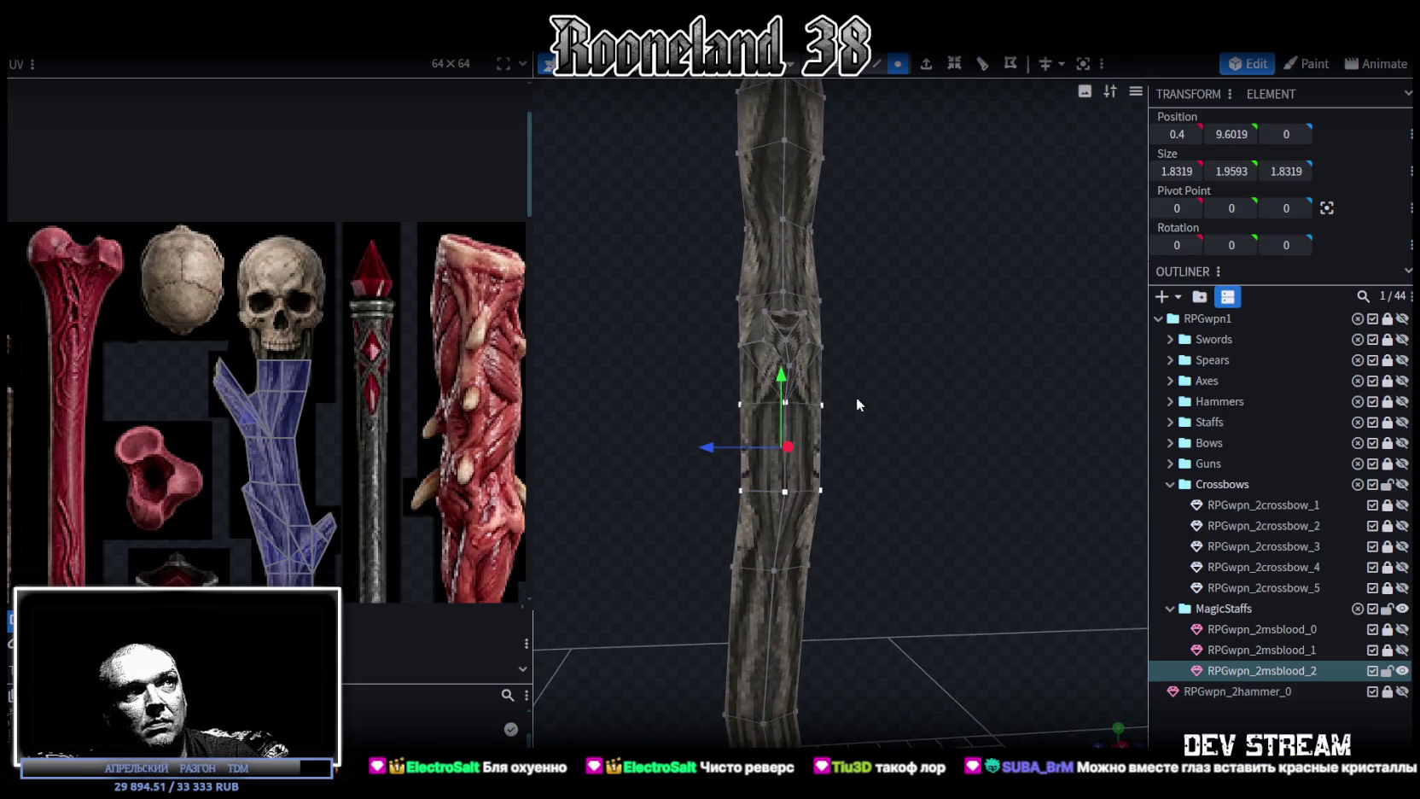
pyautogui.moveTo(712, 446); pyautogui.dragTo(886, 516)
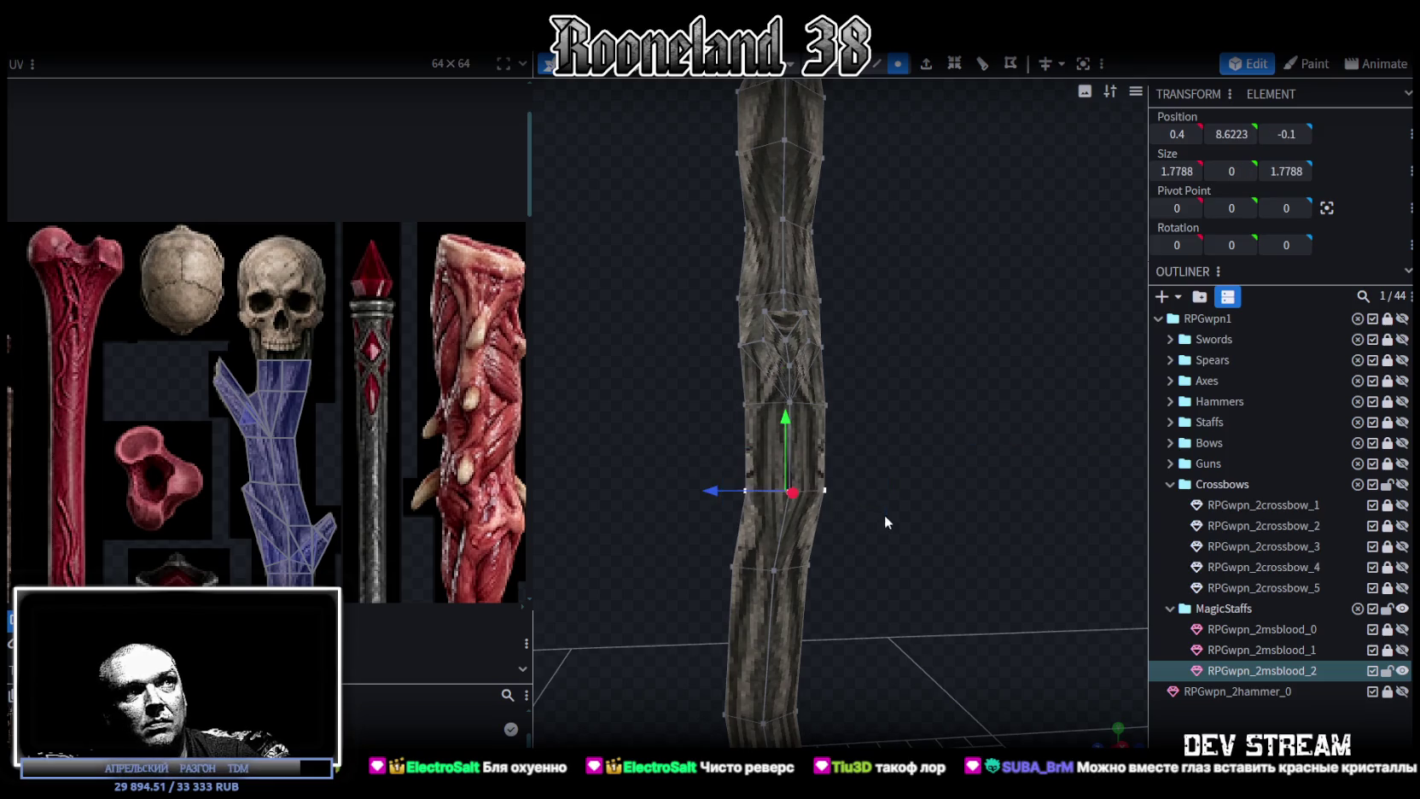
pyautogui.moveTo(708, 494)
pyautogui.mouseDown()
pyautogui.moveTo(890, 380)
pyautogui.moveTo(976, 519)
pyautogui.moveTo(987, 457)
pyautogui.moveTo(738, 467)
pyautogui.mouseUp()
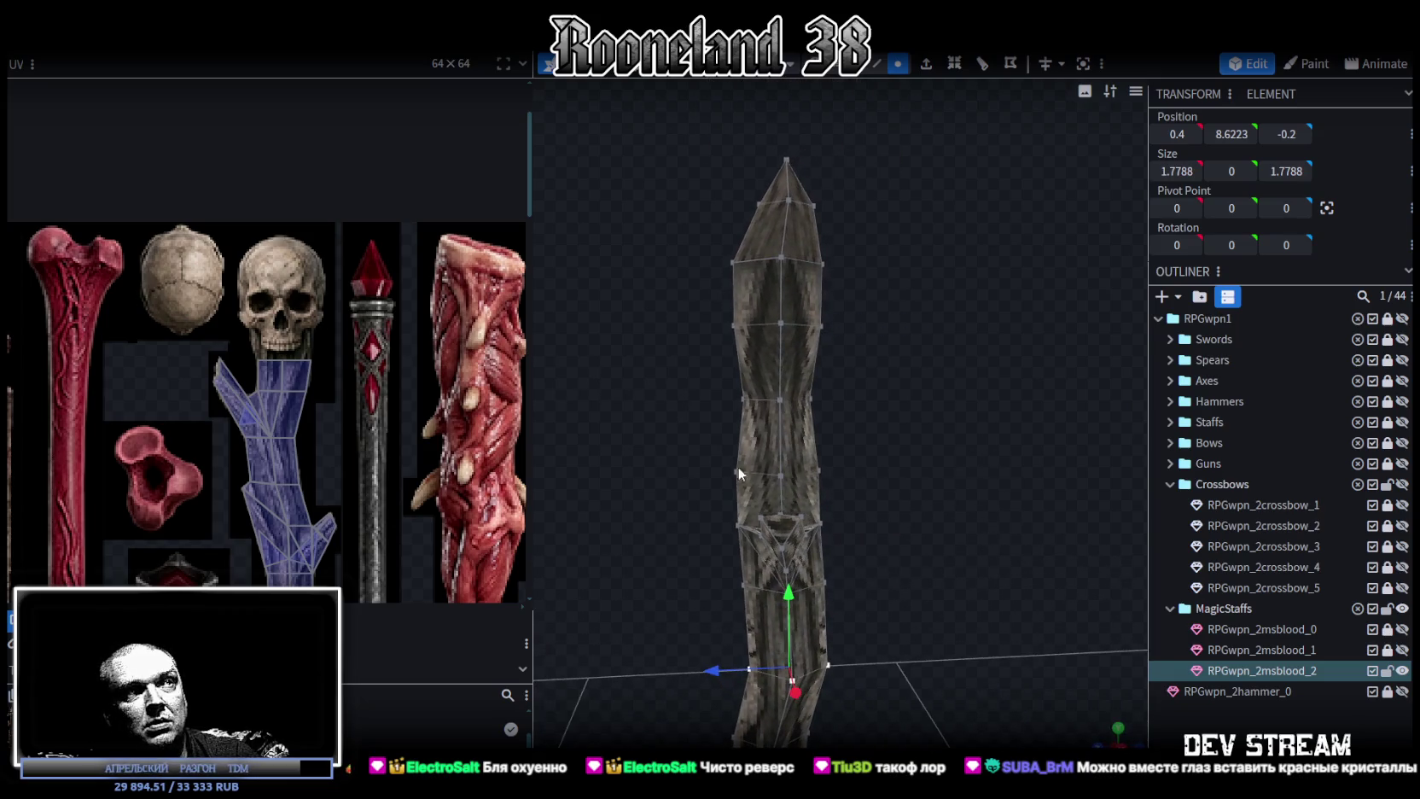
# Pull a left-edge shaft vertex inward and push a right-edge vertex outward along Z.
pyautogui.click(736, 472)
pyautogui.moveTo(674, 500); pyautogui.dragTo(684, 499)
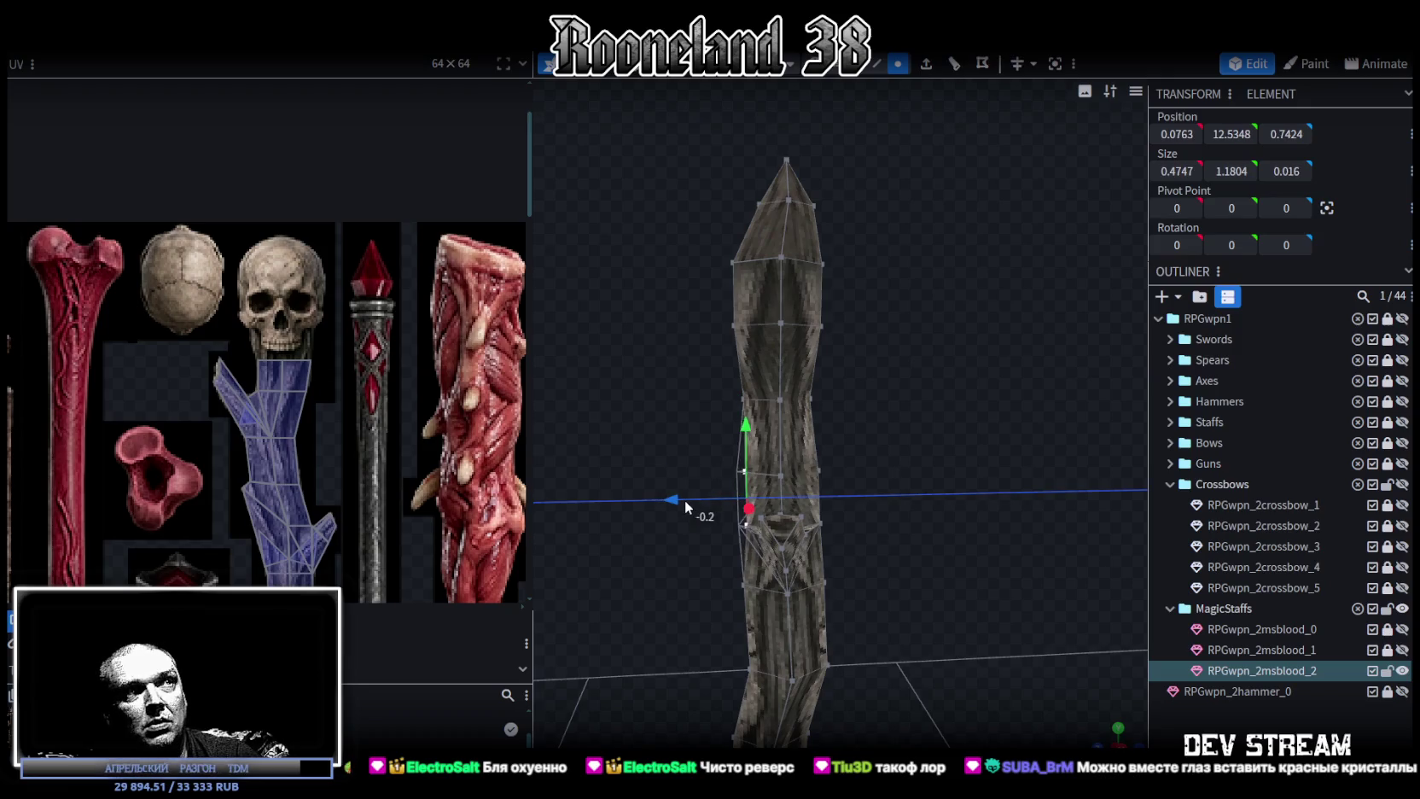
pyautogui.scroll(3, 935, 500)
pyautogui.click(813, 480)
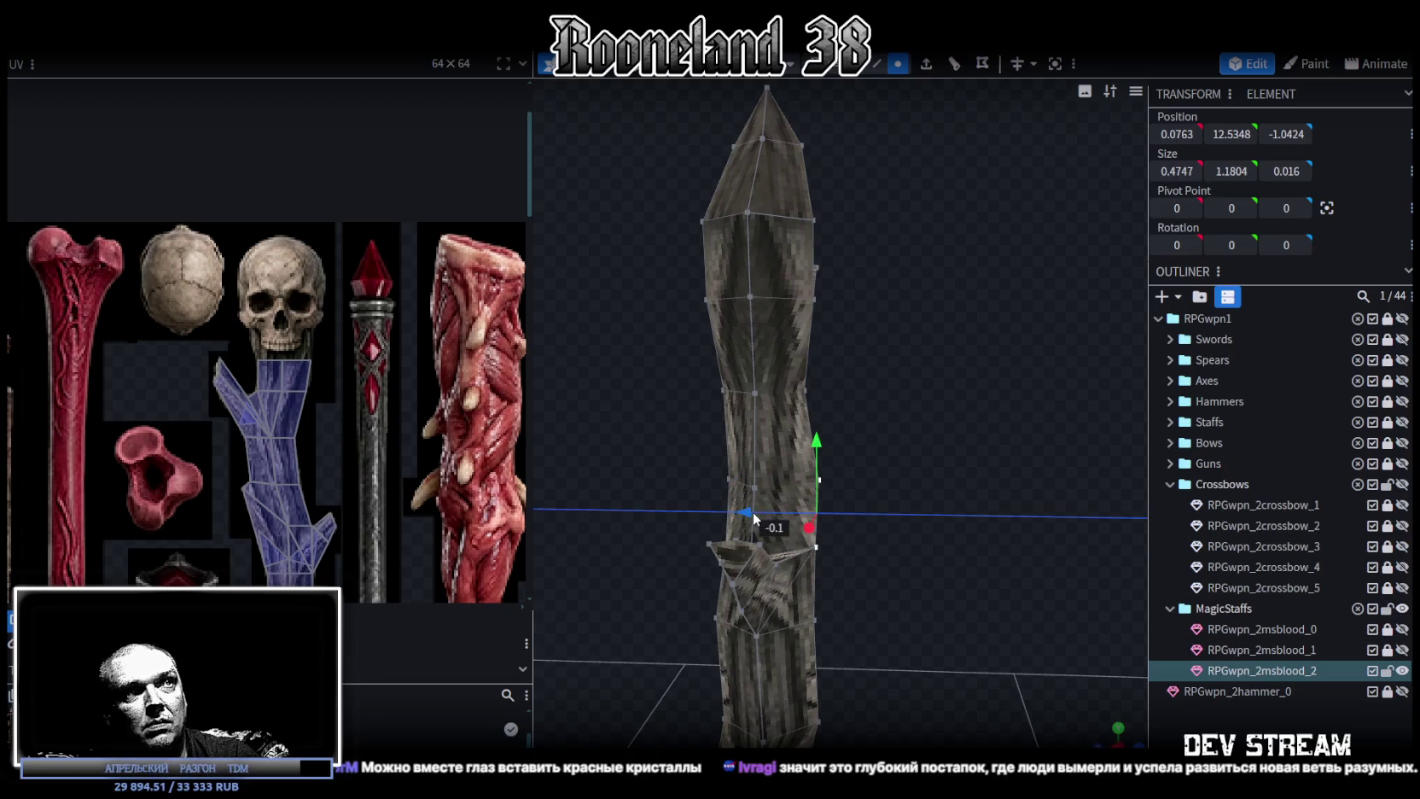
pyautogui.moveTo(746, 516); pyautogui.dragTo(936, 424)
# Shift the row of right-edge shaft vertices along Z and save the project.
pyautogui.moveTo(898, 377); pyautogui.dragTo(904, 424)
pyautogui.keyDown('ctrl'); pyautogui.moveTo(902, 294); pyautogui.dragTo(848, 395); pyautogui.keyUp('ctrl')
pyautogui.moveTo(796, 356)
pyautogui.mouseDown()
pyautogui.moveTo(776, 352)
pyautogui.moveTo(964, 482)
pyautogui.moveTo(993, 550)
pyautogui.moveTo(746, 604)
pyautogui.moveTo(970, 479)
pyautogui.moveTo(885, 443)
pyautogui.mouseUp()
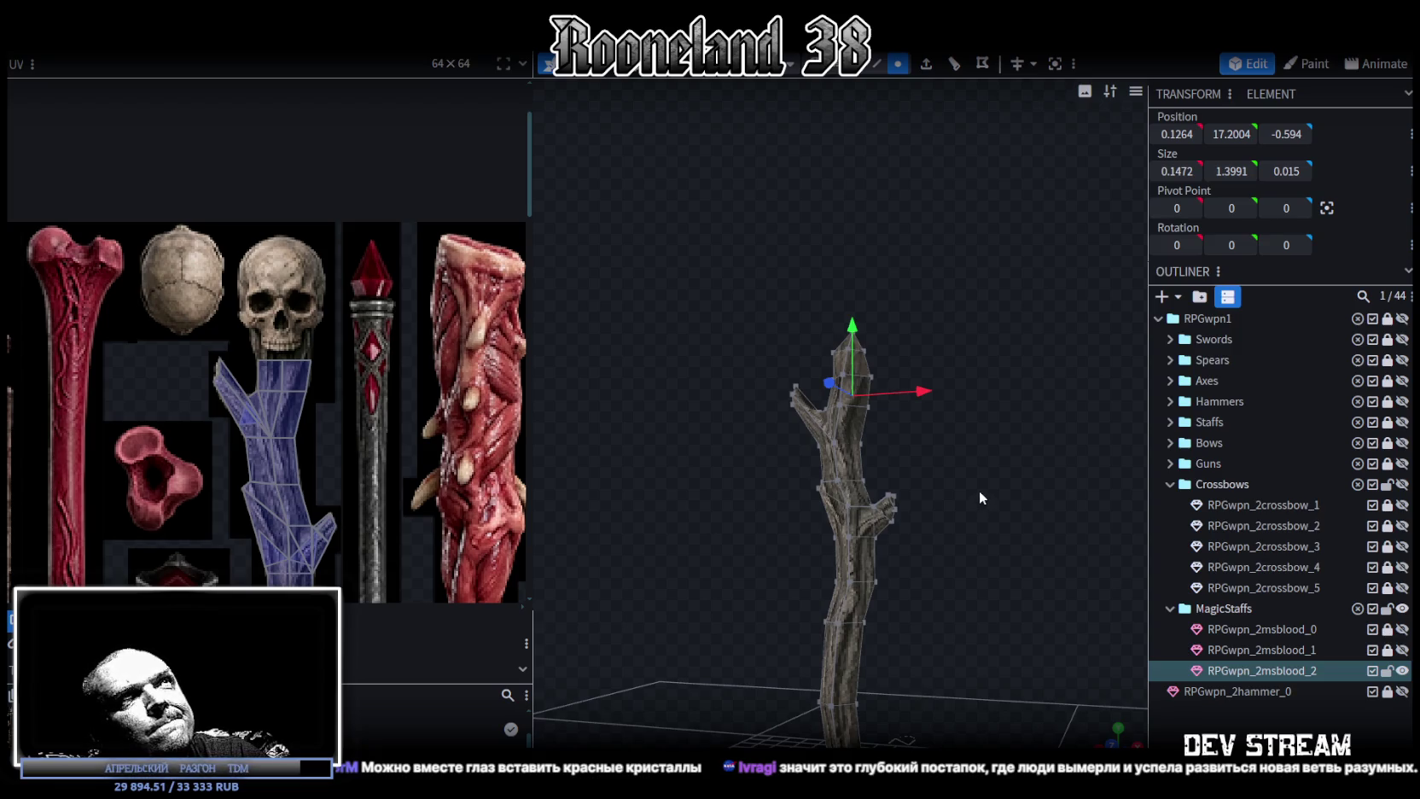
pyautogui.hotkey('ctrl', 's')
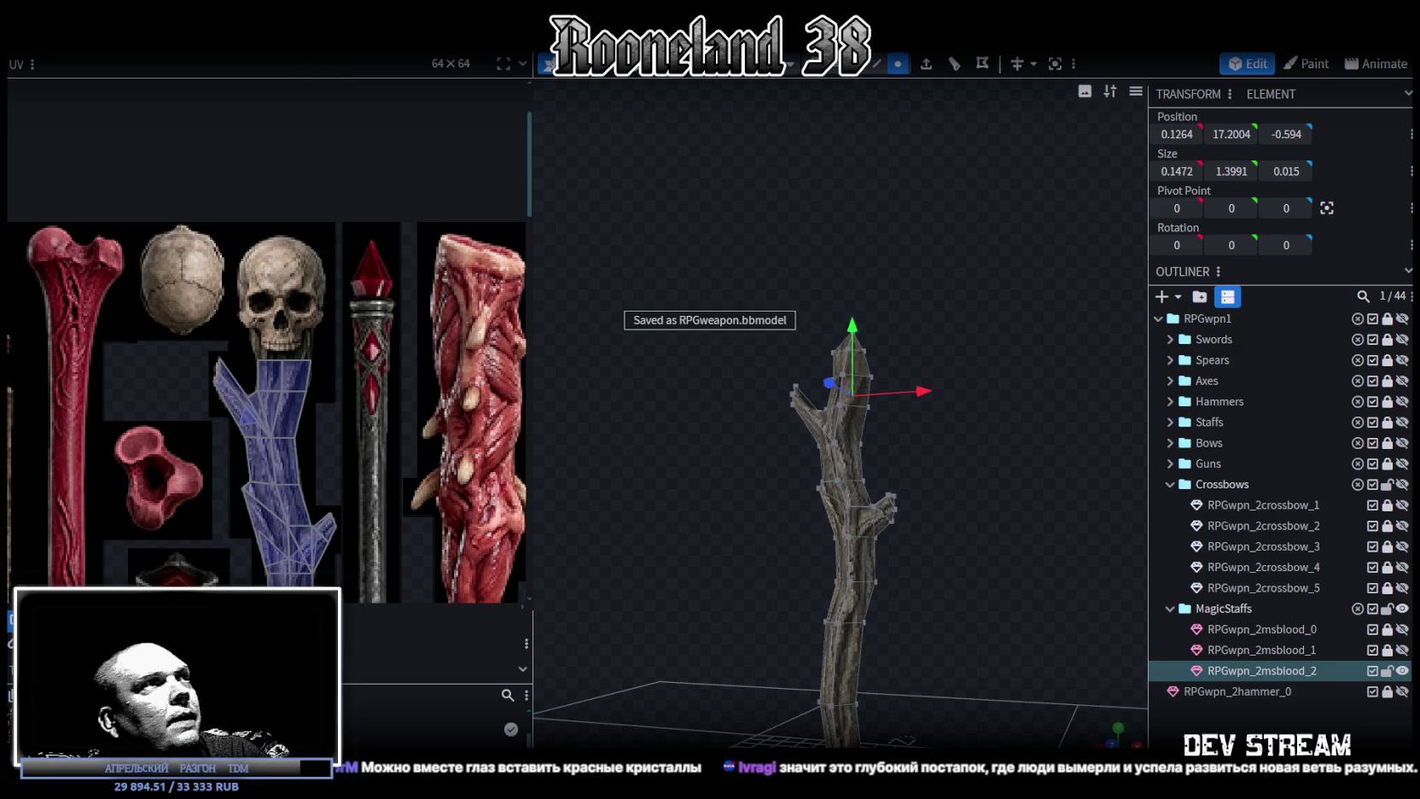
# Close the staff project, check the Unity editor, then return to Blockbench.
pyautogui.hotkey('ctrl', 'w')
pyautogui.hotkey('alt', 'Tab')
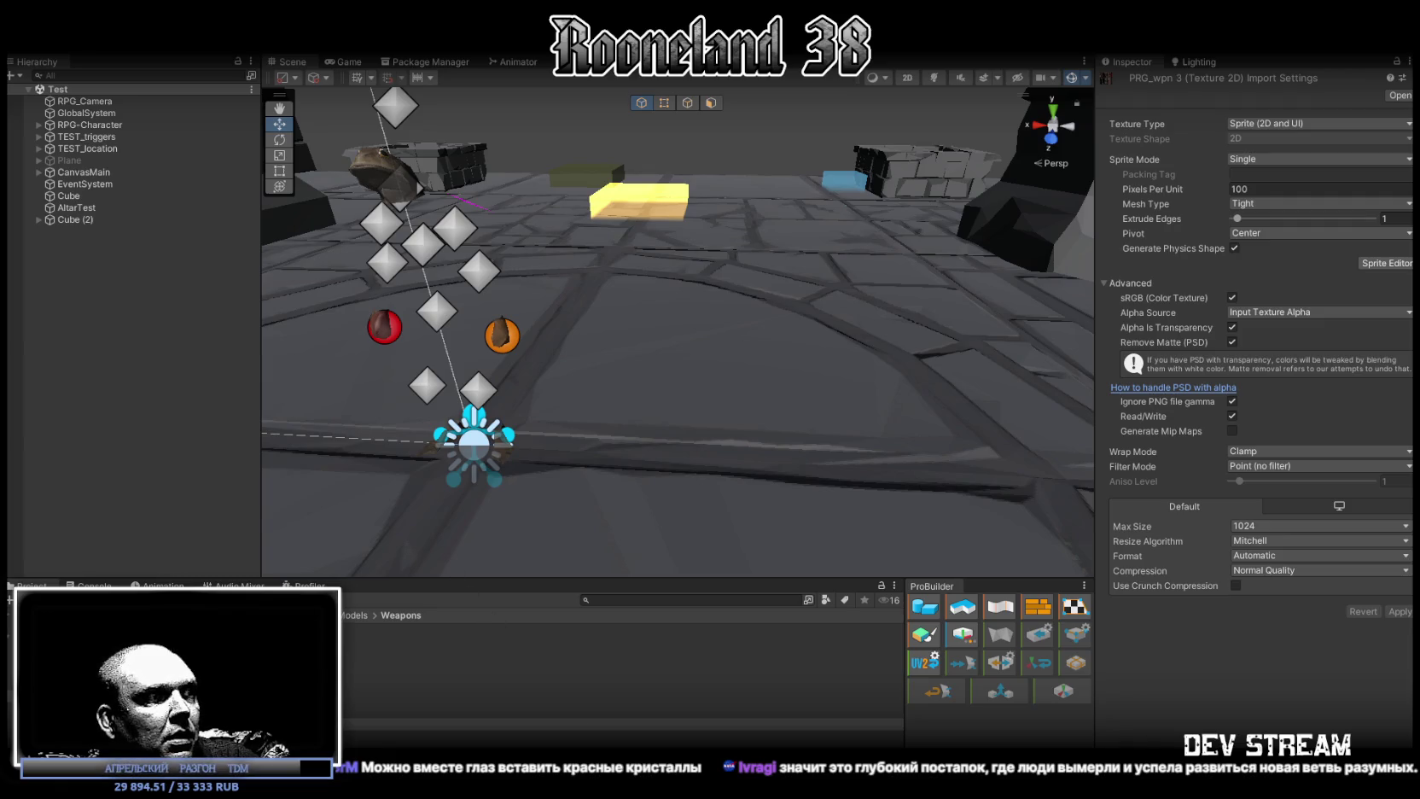
pyautogui.hotkey('alt', 'Tab')
# Save the head model and inspect the chin area from the front and side.
pyautogui.scroll(3, 840, 496)
pyautogui.scroll(-2, 810, 436)
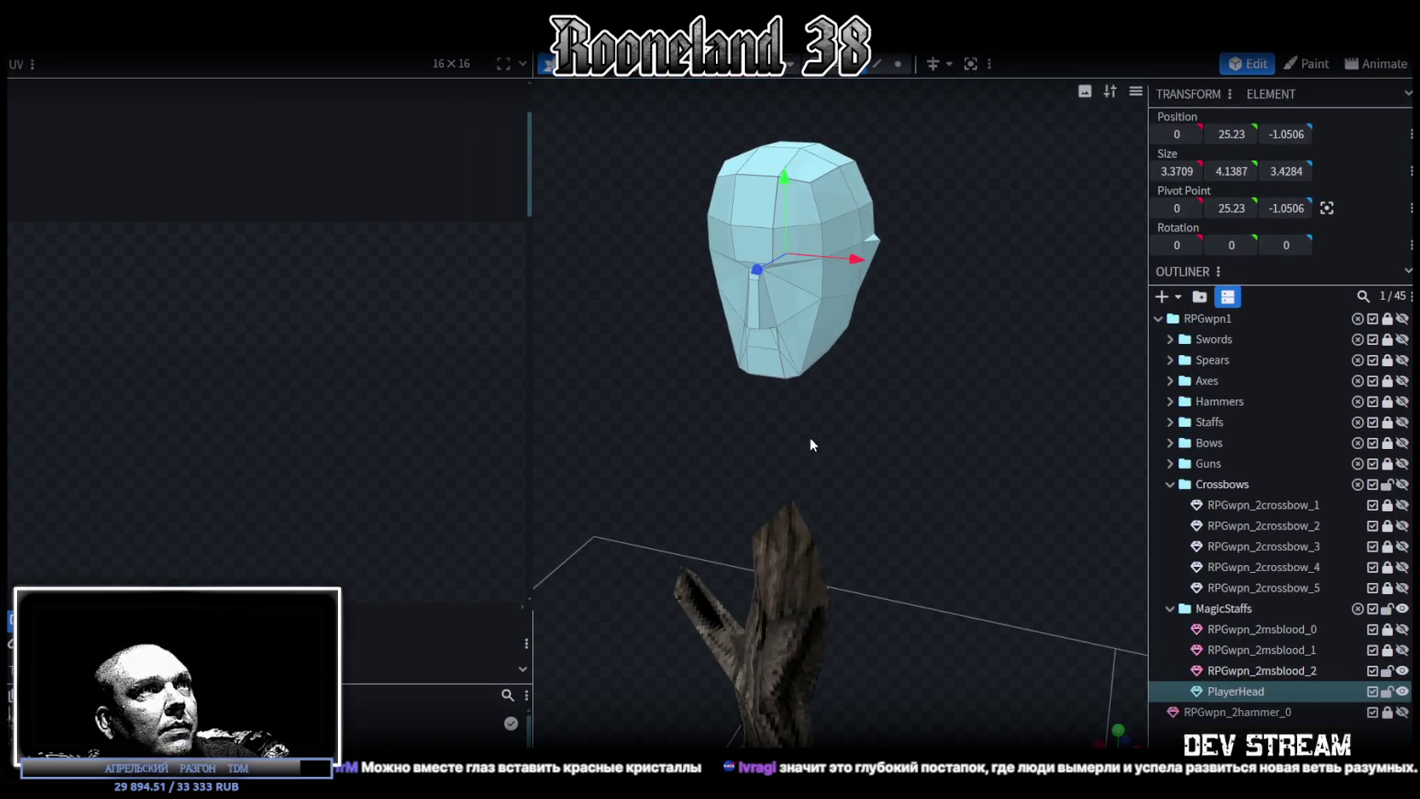
pyautogui.hotkey('ctrl', 's')
pyautogui.moveTo(809, 436); pyautogui.dragTo(798, 413)
pyautogui.scroll(2, 887, 490)
pyautogui.scroll(2, 879, 454)
pyautogui.scroll(-1, 853, 461)
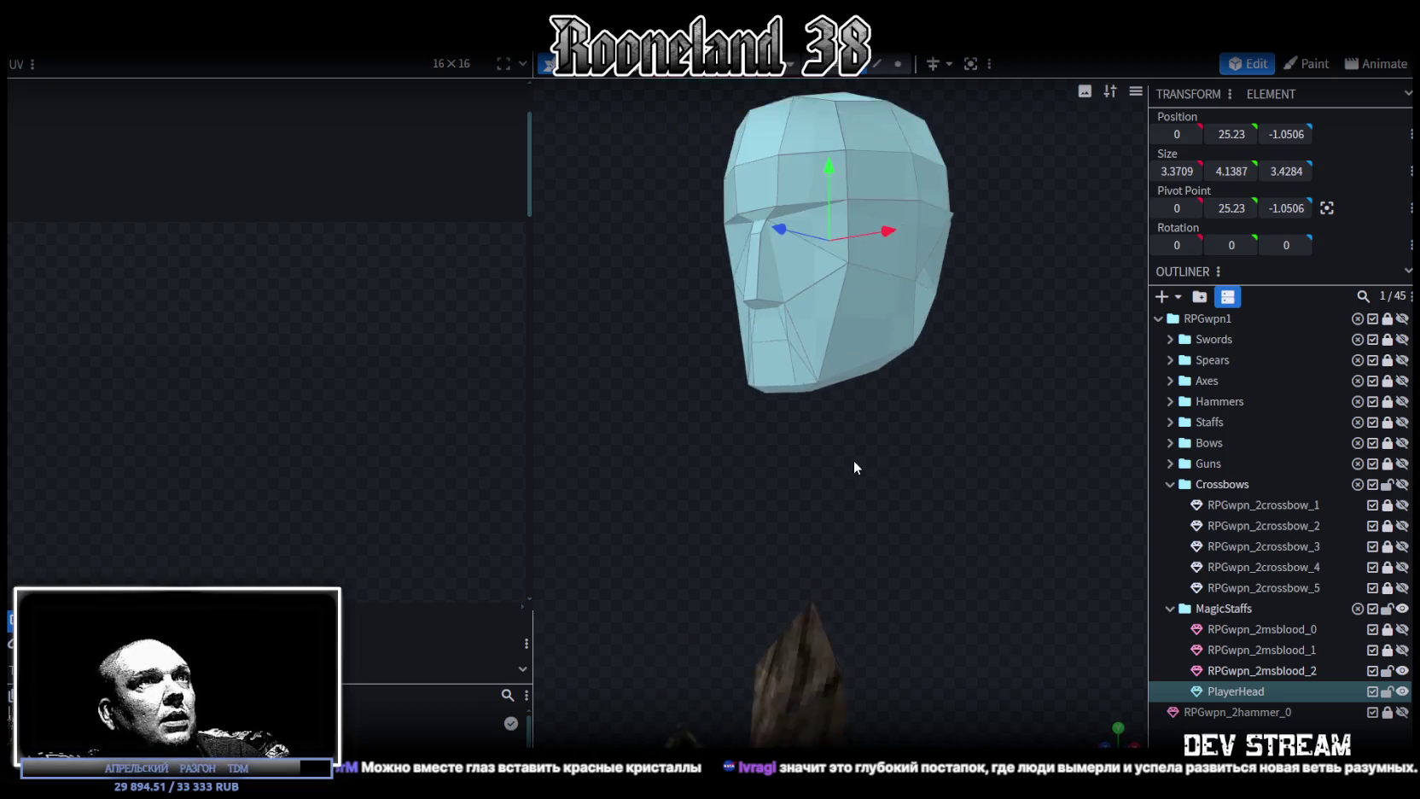
pyautogui.moveTo(853, 467); pyautogui.dragTo(858, 462)
pyautogui.click(784, 357)
pyautogui.moveTo(785, 357)
pyautogui.mouseDown()
pyautogui.moveTo(768, 446)
pyautogui.moveTo(834, 467)
pyautogui.moveTo(857, 450)
pyautogui.moveTo(826, 405)
pyautogui.moveTo(835, 378)
pyautogui.moveTo(870, 428)
pyautogui.moveTo(899, 438)
pyautogui.moveTo(851, 456)
pyautogui.mouseUp()
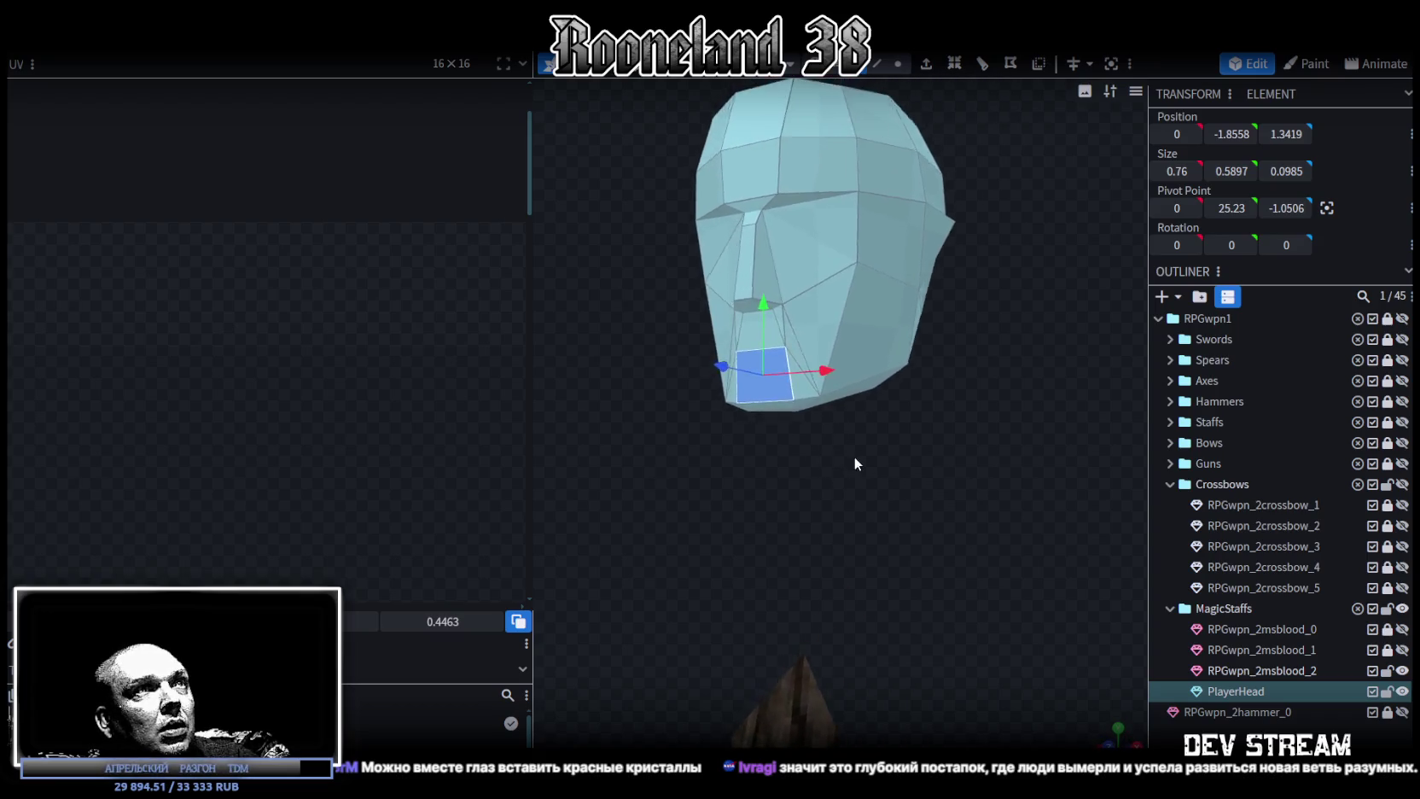
pyautogui.scroll(3, 850, 462)
# Shift the face under the nose along X and accept merging the duplicated vertices.
pyautogui.click(898, 63)
pyautogui.moveTo(880, 515)
pyautogui.mouseDown()
pyautogui.moveTo(896, 504)
pyautogui.moveTo(840, 589)
pyautogui.moveTo(790, 587)
pyautogui.moveTo(887, 476)
pyautogui.mouseUp()
pyautogui.moveTo(887, 330); pyautogui.dragTo(848, 212)
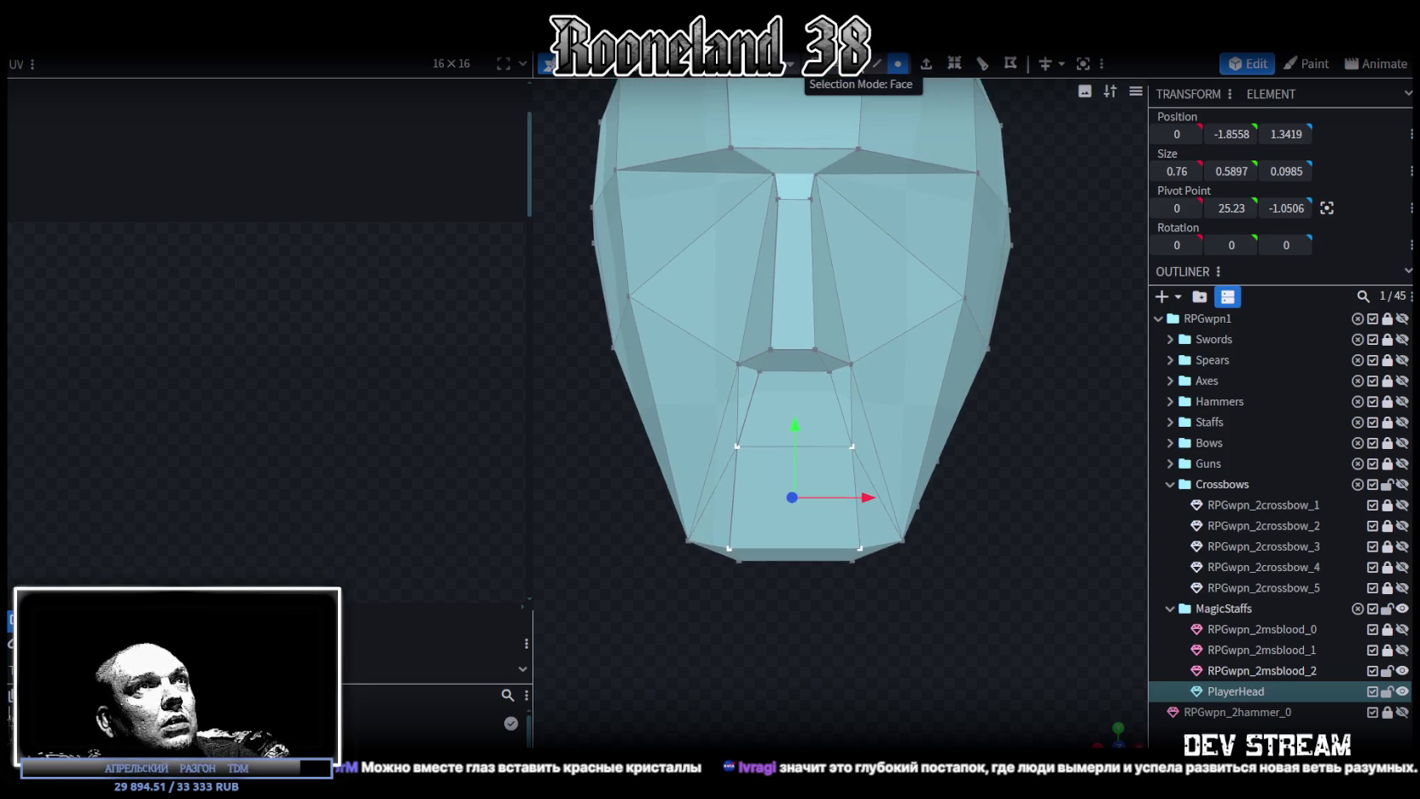
pyautogui.click(858, 63)
pyautogui.click(793, 273)
pyautogui.moveTo(851, 281); pyautogui.dragTo(754, 279)
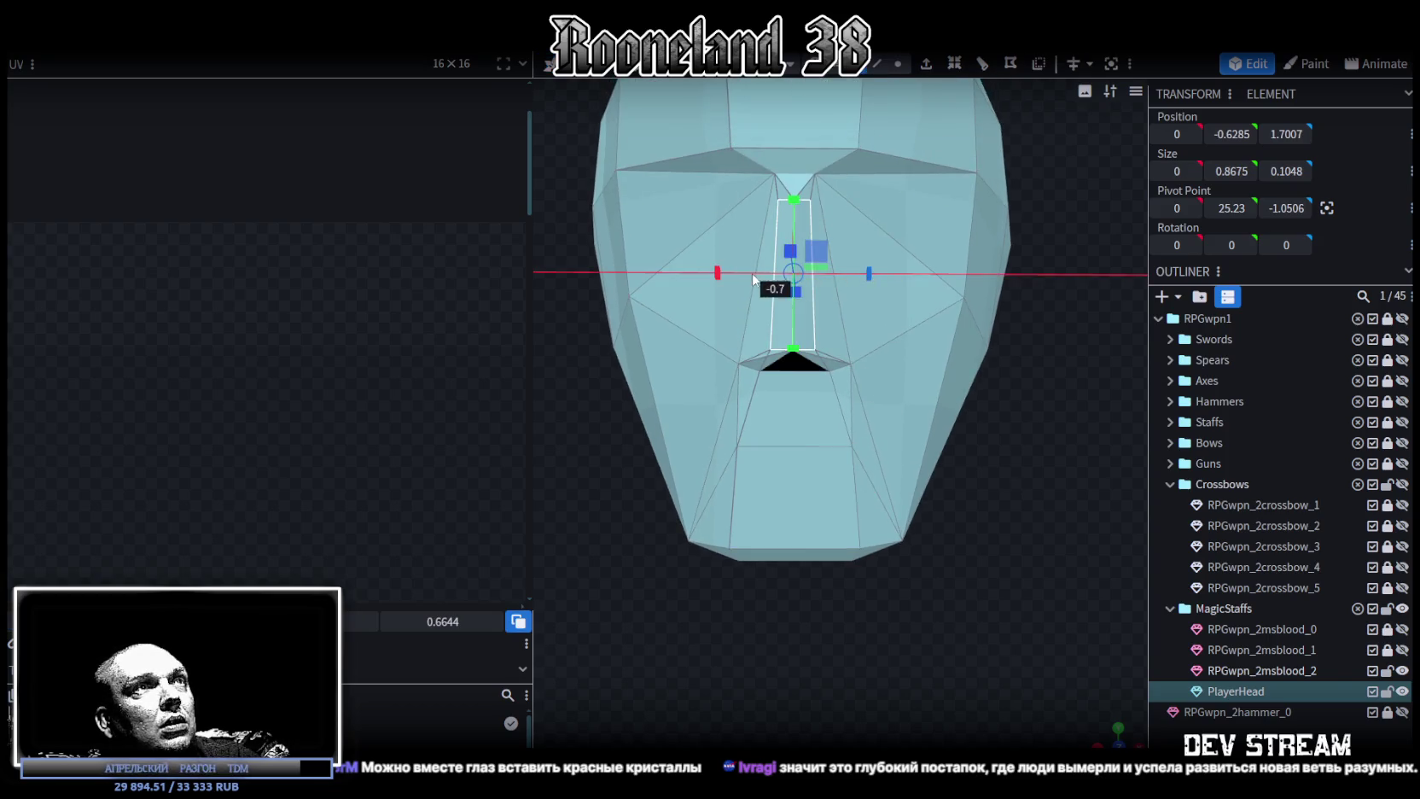
pyautogui.click(736, 177)
pyautogui.moveTo(936, 461); pyautogui.dragTo(959, 419)
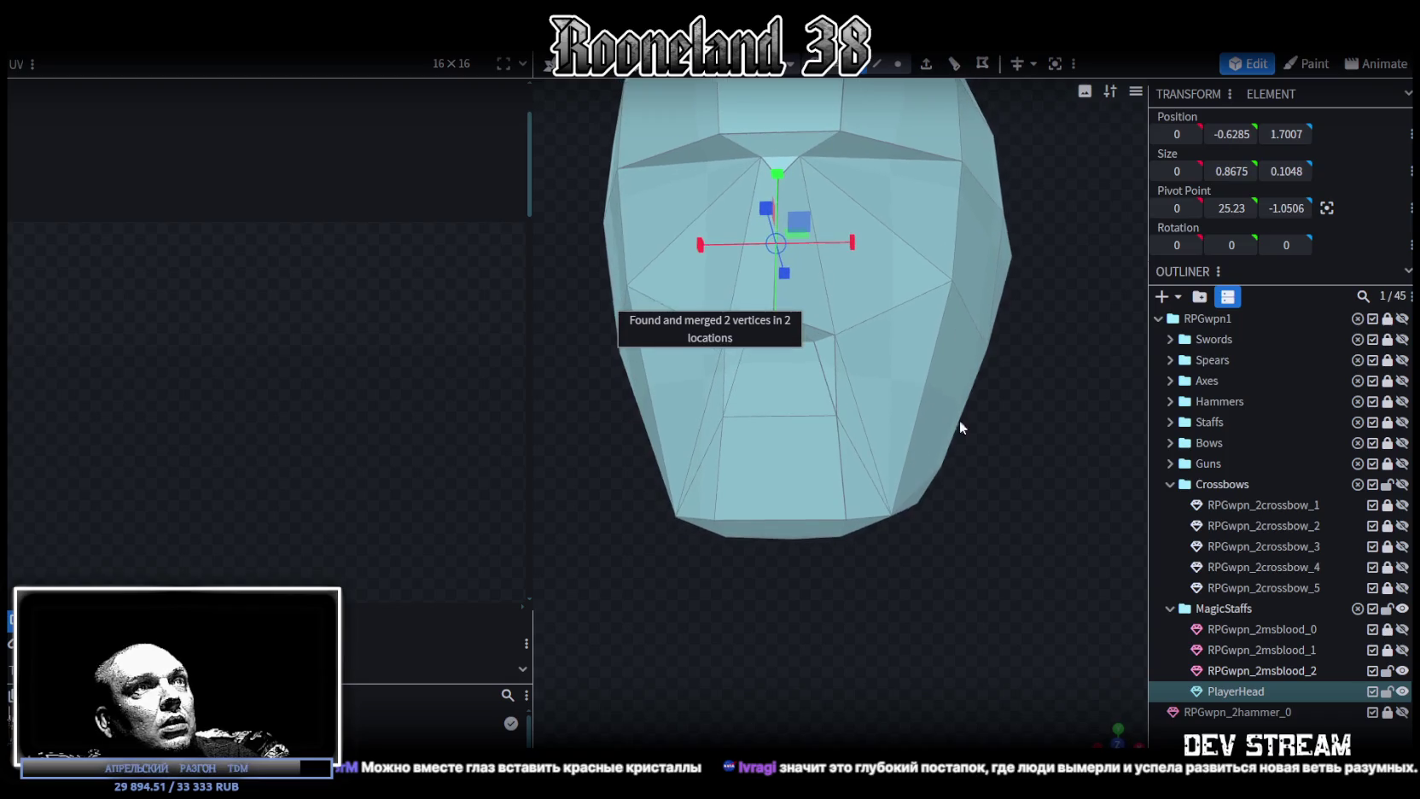
# Merge the central mouth vertex pair and the left mouth-corner pair with Merge All.
pyautogui.click(897, 64)
pyautogui.scroll(2, 874, 299)
pyautogui.click(808, 324)
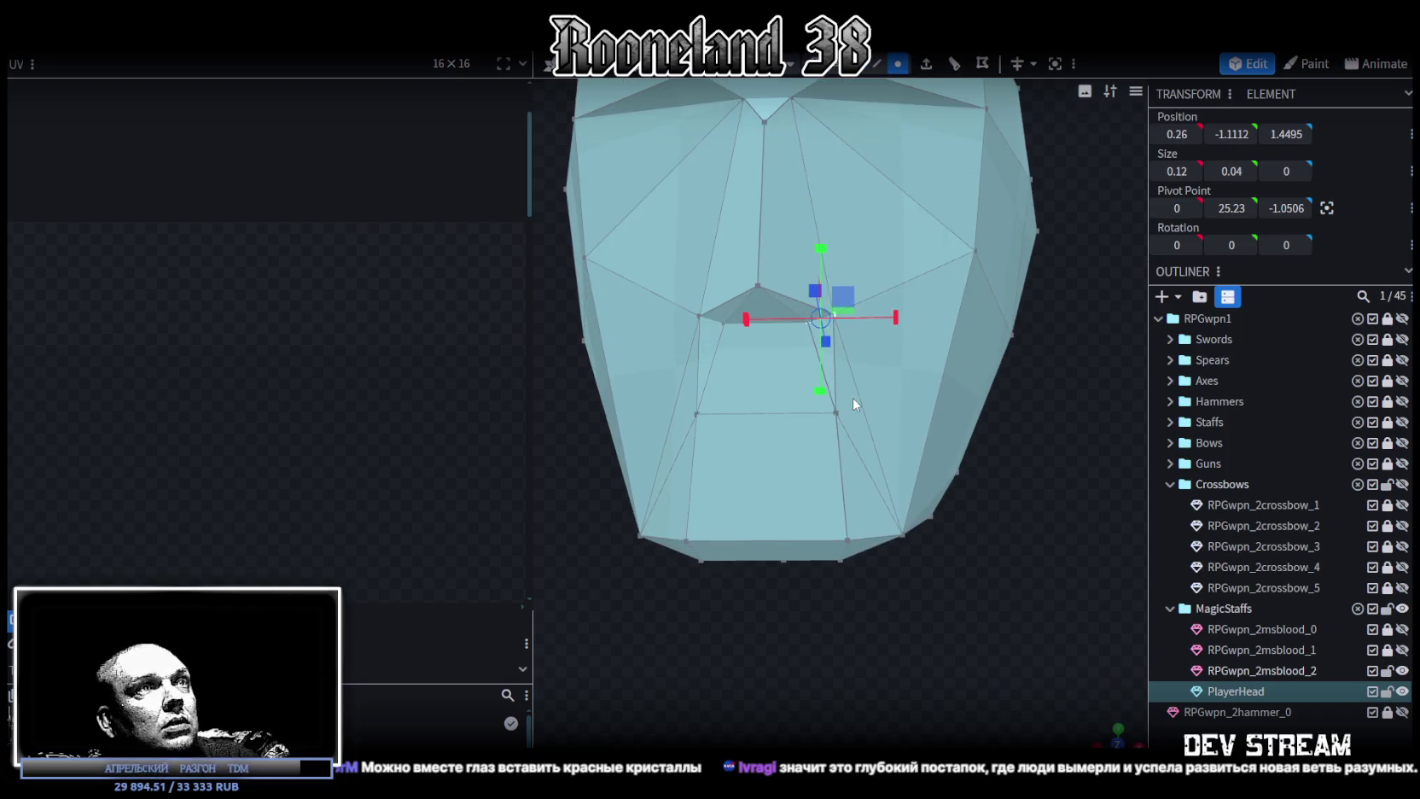
pyautogui.keyDown('shift'); pyautogui.click(835, 412); pyautogui.keyUp('shift')
pyautogui.rightClick(836, 412)
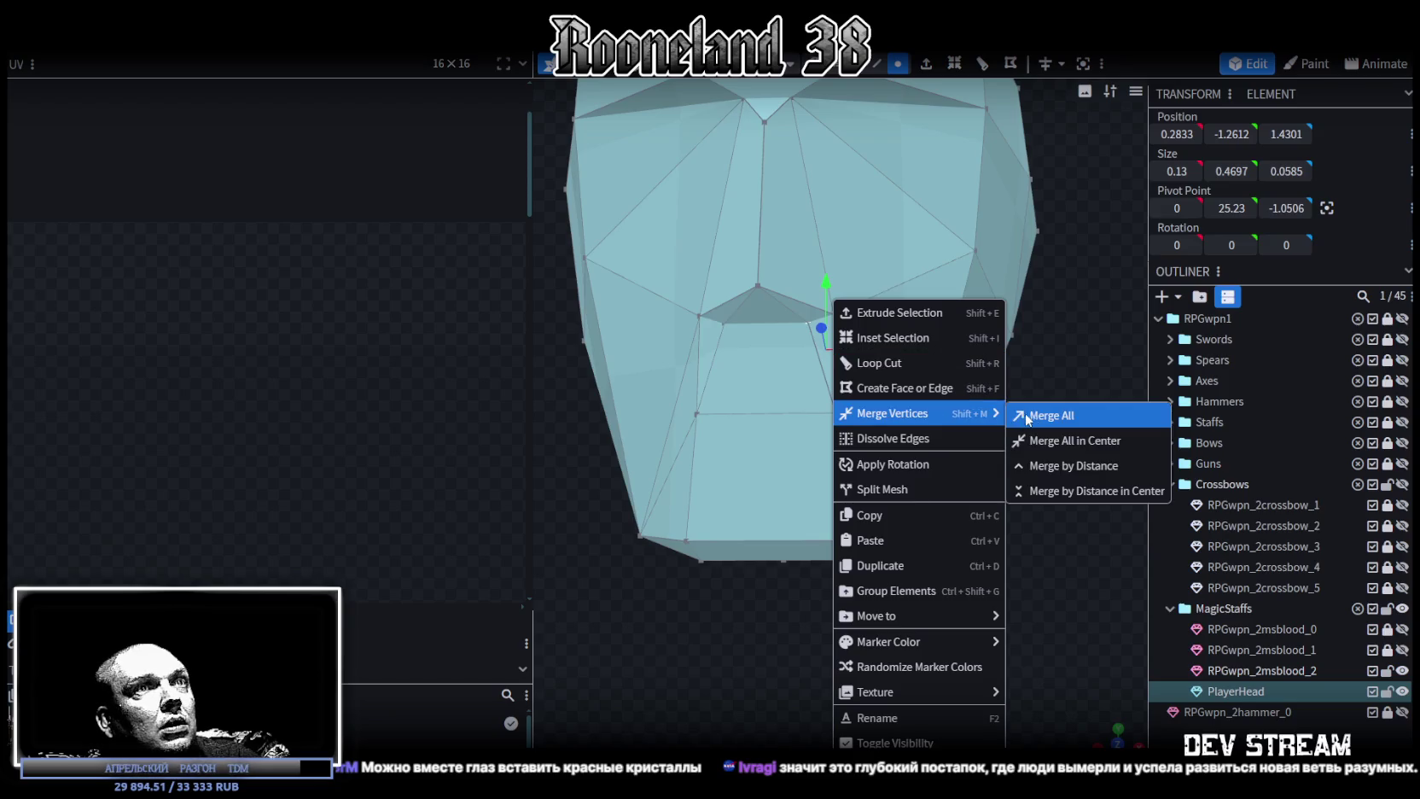
pyautogui.click(1028, 417)
pyautogui.click(698, 316)
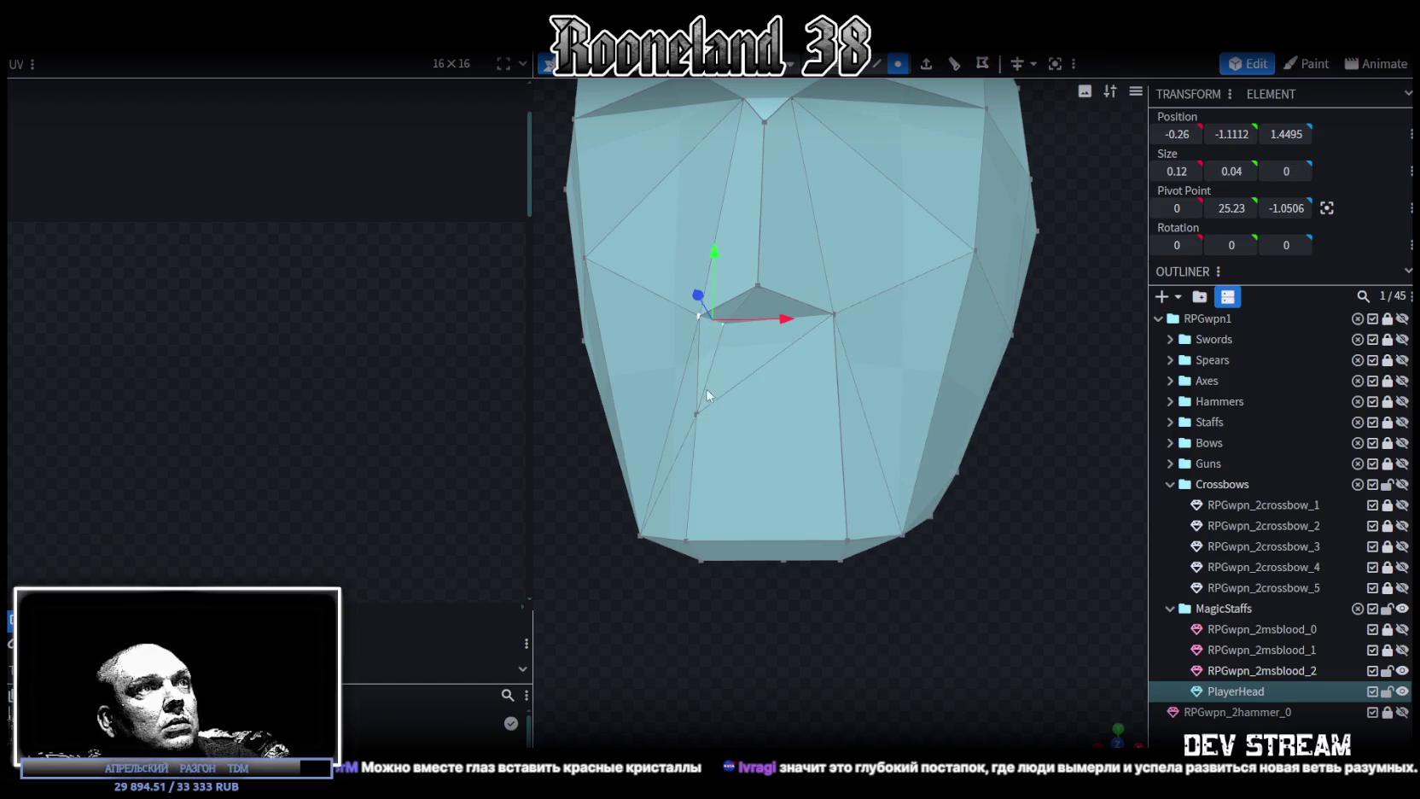
pyautogui.keyDown('shift'); pyautogui.click(694, 415); pyautogui.keyUp('shift')
pyautogui.rightClick(693, 416)
pyautogui.click(906, 414)
pyautogui.moveTo(954, 575); pyautogui.dragTo(832, 515)
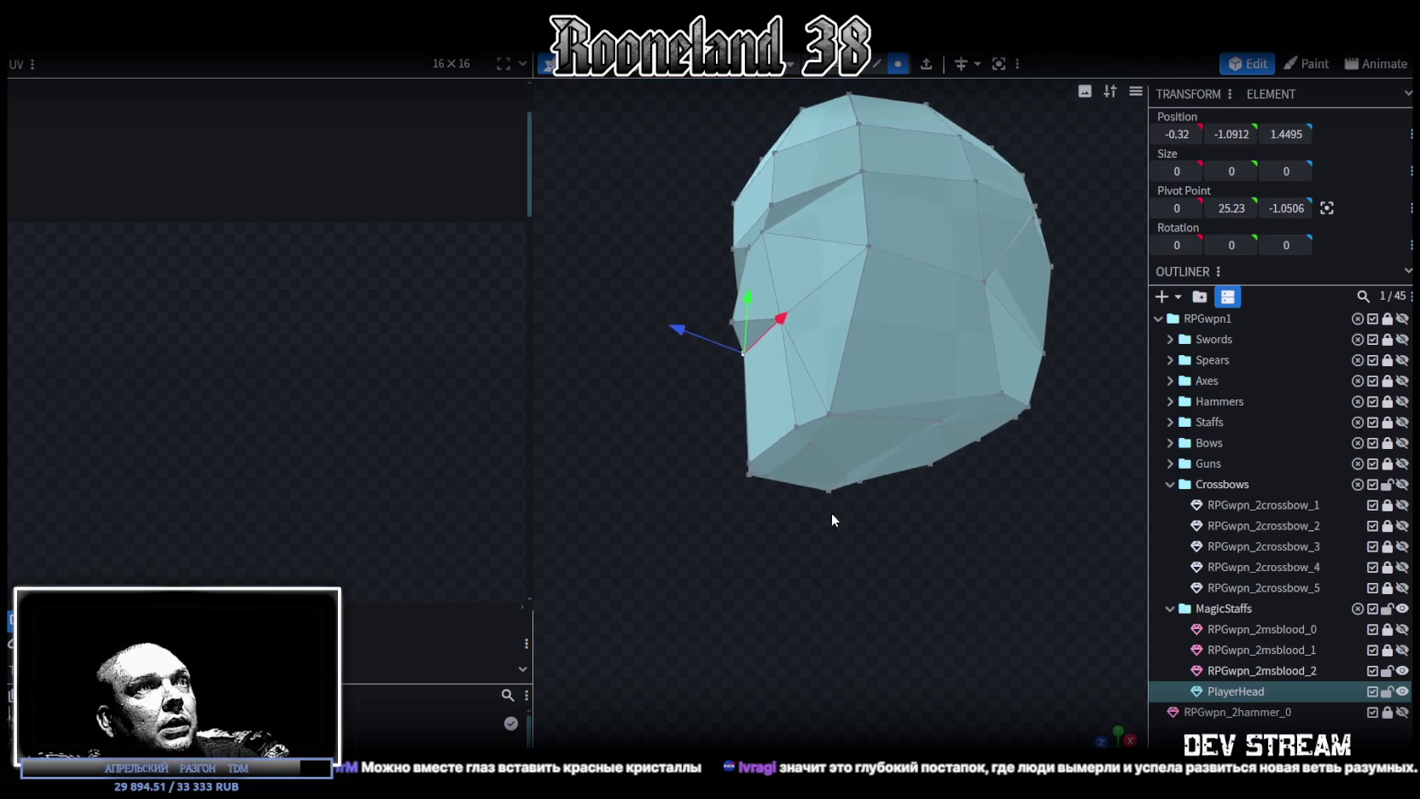
# Merge the stray jaw vertex pair and the two lower jaw vertices into single points.
pyautogui.scroll(3, 826, 514)
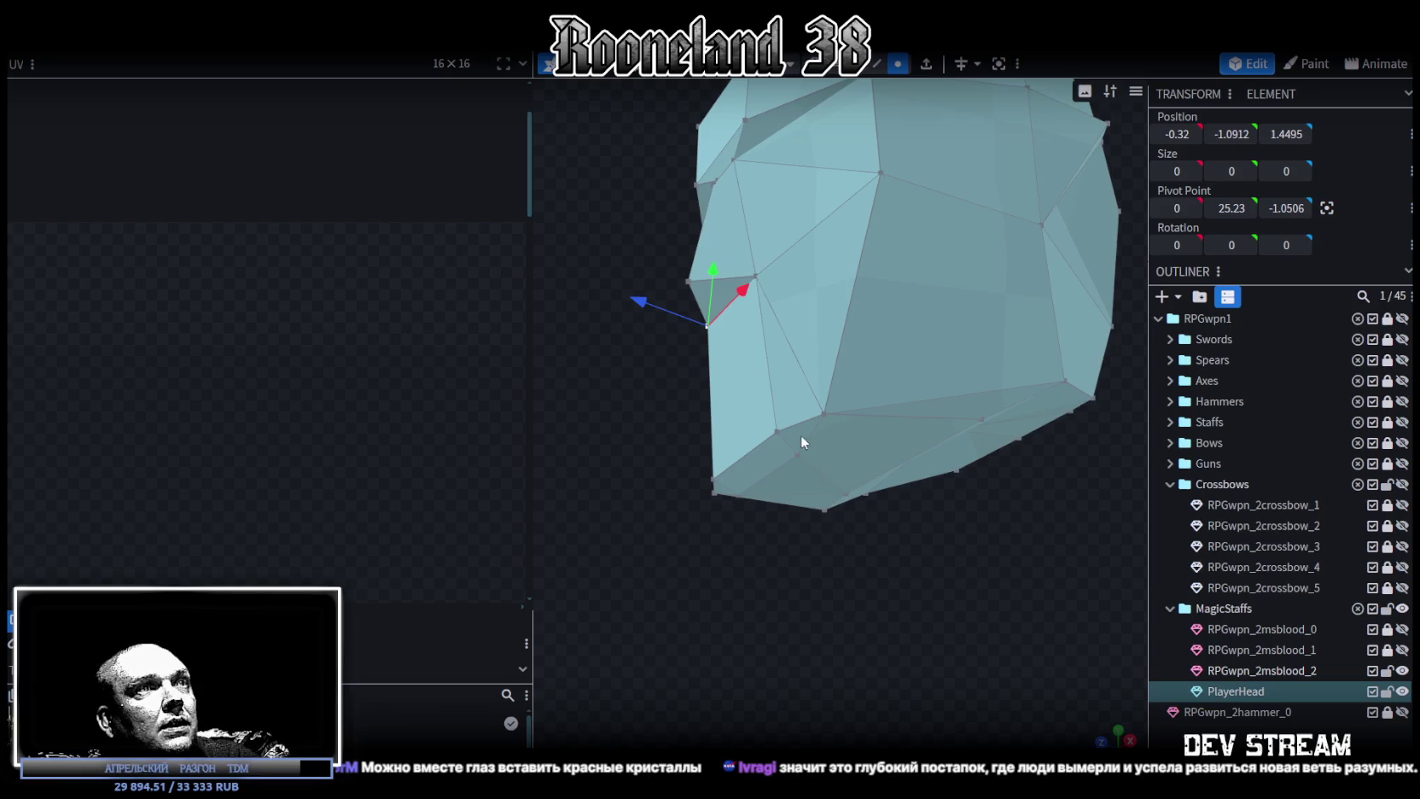
pyautogui.click(822, 415)
pyautogui.keyDown('shift'); pyautogui.click(777, 431); pyautogui.keyUp('shift')
pyautogui.rightClick(778, 424)
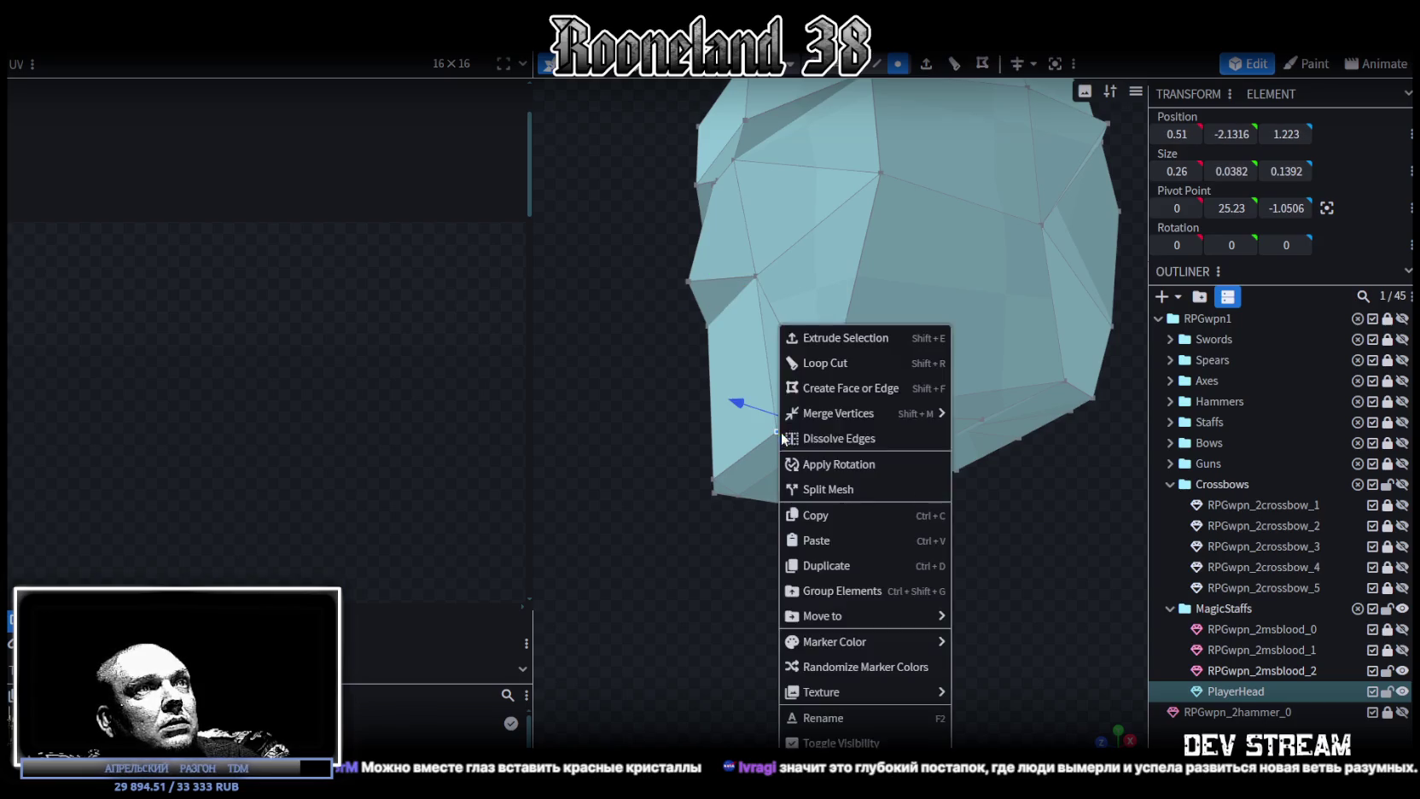
pyautogui.click(981, 414)
pyautogui.moveTo(794, 577); pyautogui.dragTo(915, 593)
pyautogui.click(721, 472)
pyautogui.keyDown('shift'); pyautogui.click(778, 466); pyautogui.keyUp('shift')
pyautogui.rightClick(776, 466)
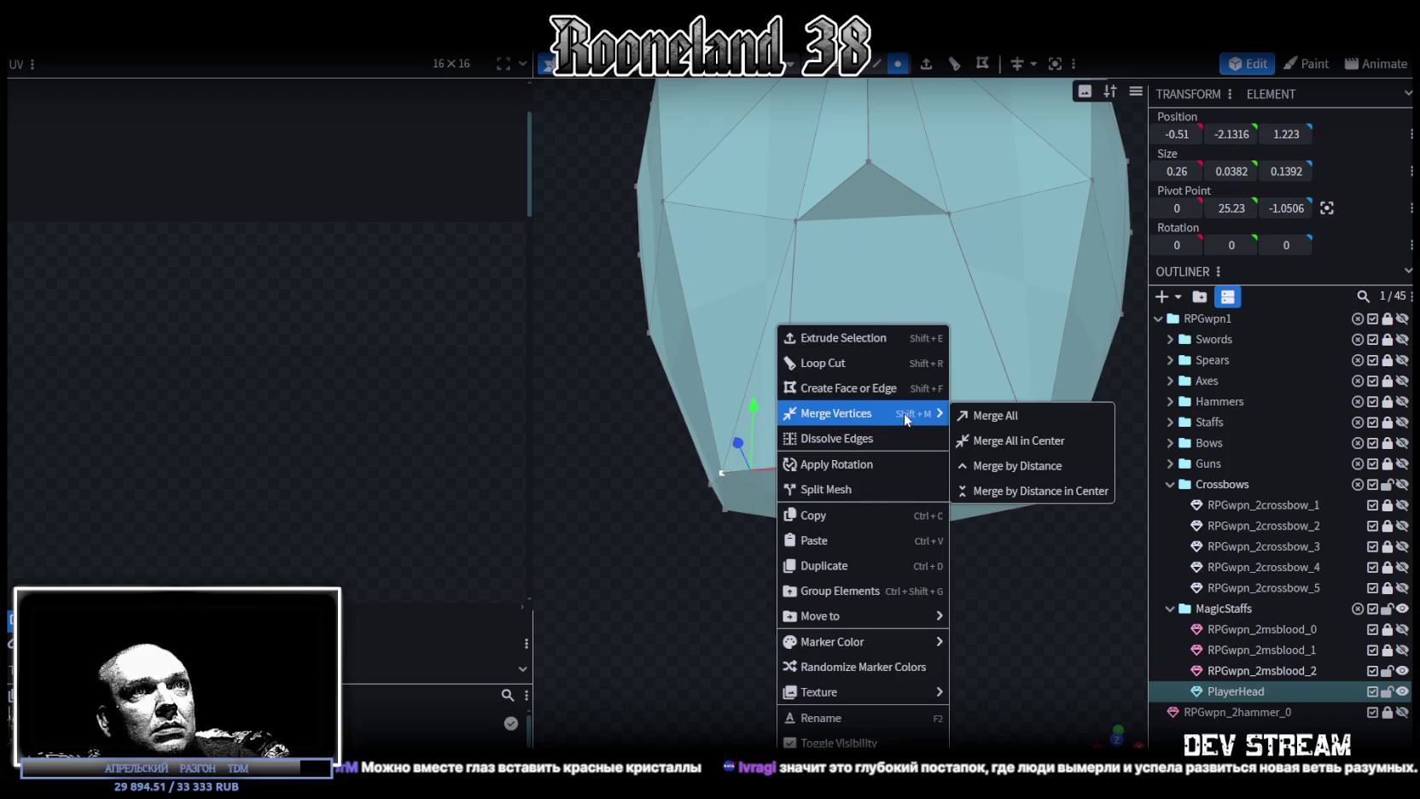
pyautogui.click(973, 415)
pyautogui.moveTo(939, 614); pyautogui.dragTo(850, 455)
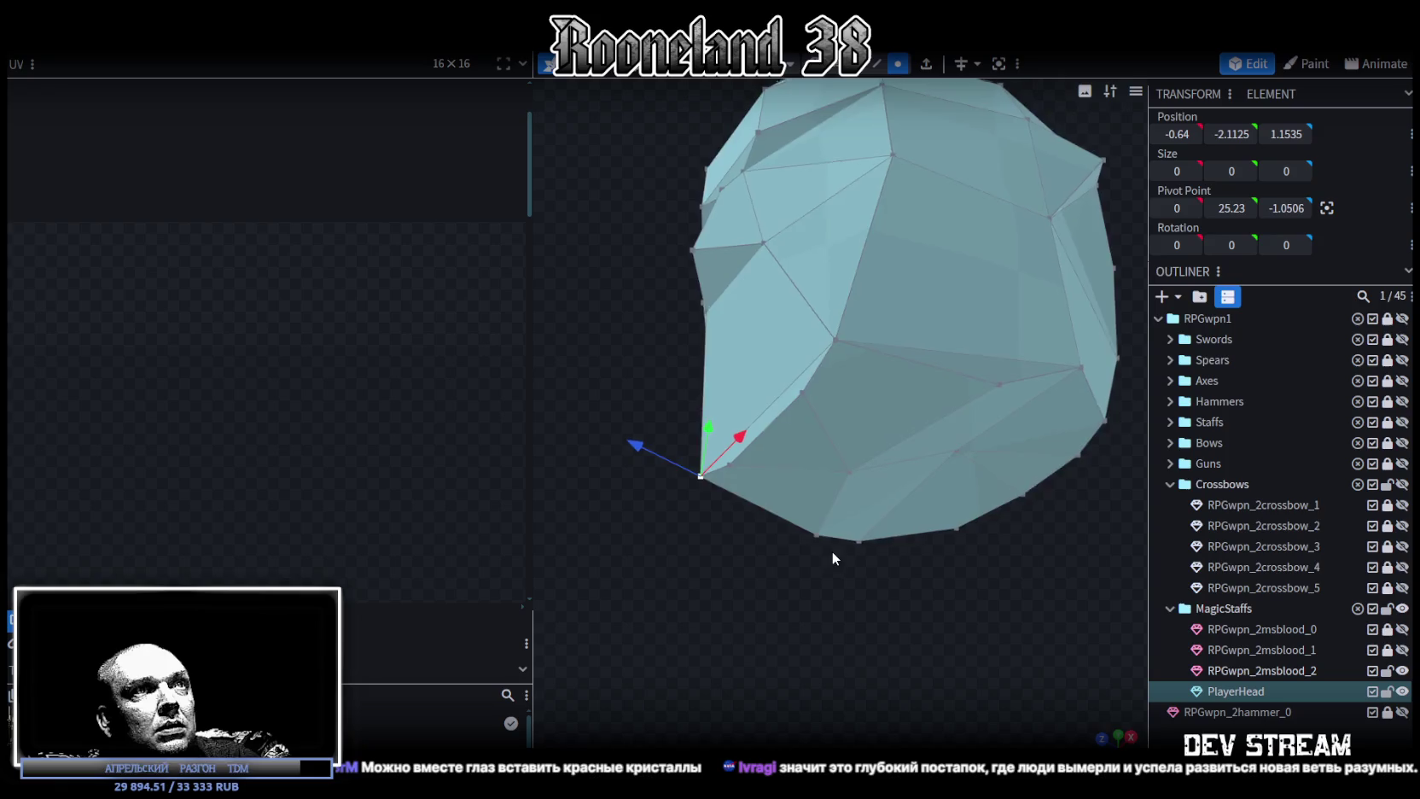
# Merge three more jaw vertex pairs, including the mirrored one on the opposite side.
pyautogui.click(843, 458)
pyautogui.keyDown('shift'); pyautogui.click(772, 363); pyautogui.keyUp('shift')
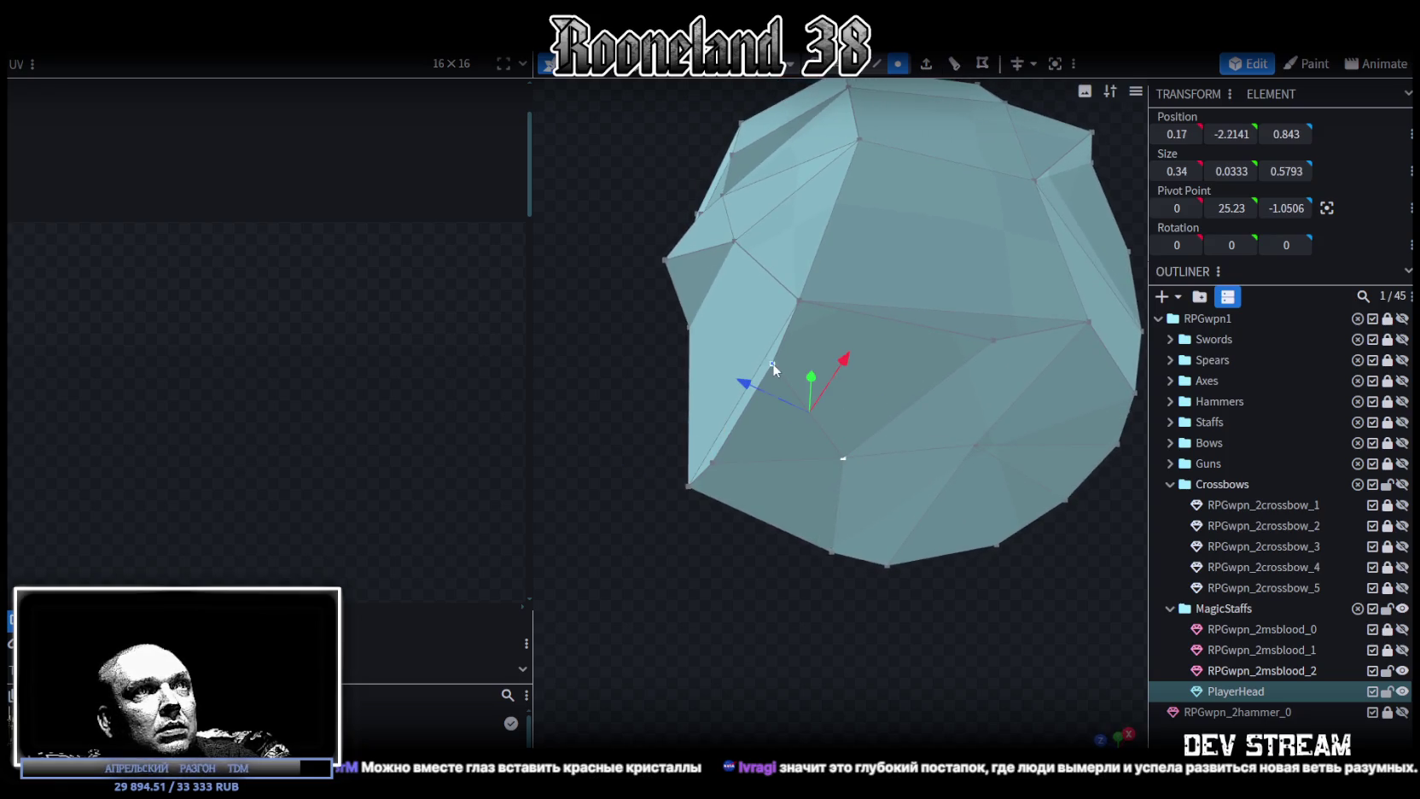
pyautogui.rightClick(709, 459)
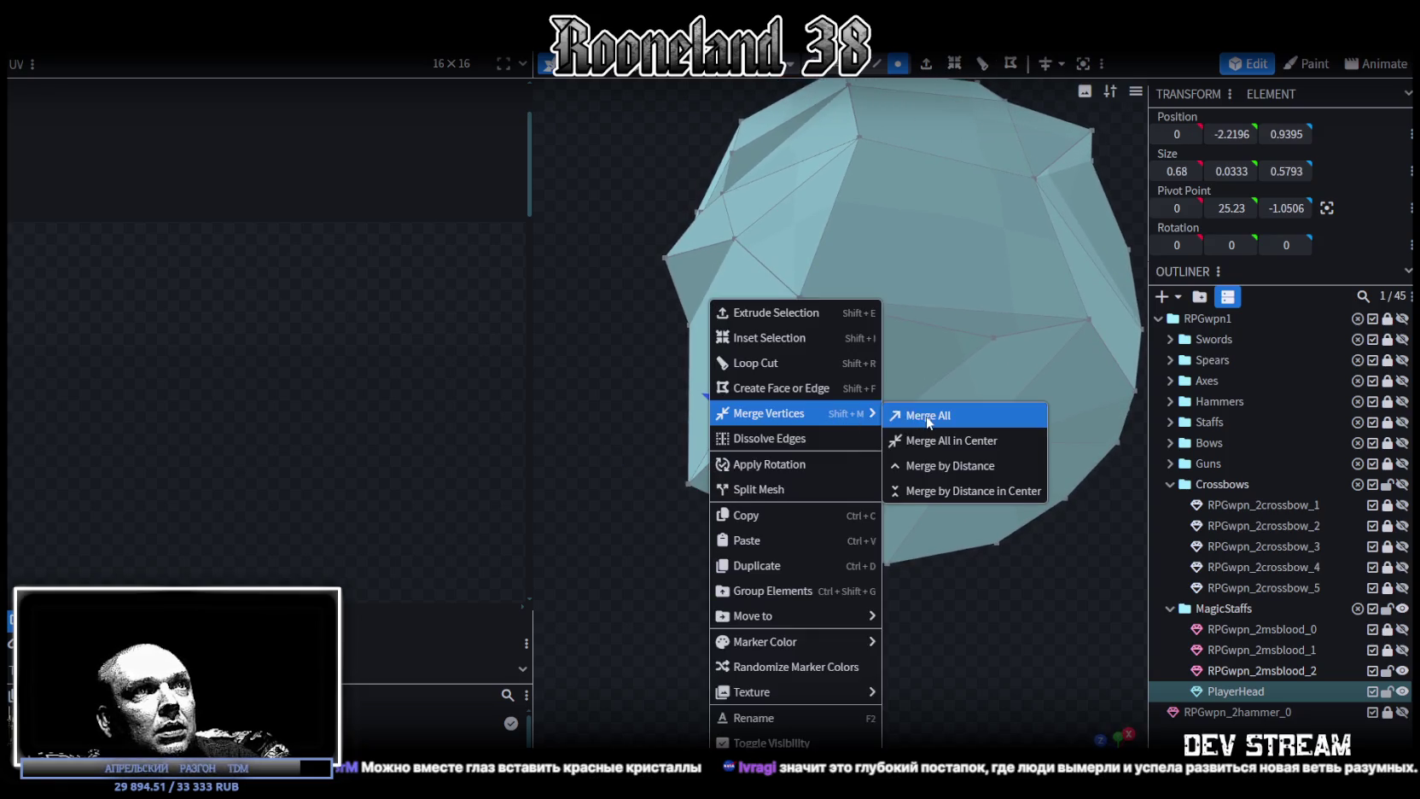
pyautogui.click(905, 412)
pyautogui.moveTo(855, 609)
pyautogui.mouseDown()
pyautogui.moveTo(819, 633)
pyautogui.moveTo(837, 618)
pyautogui.moveTo(912, 309)
pyautogui.mouseUp()
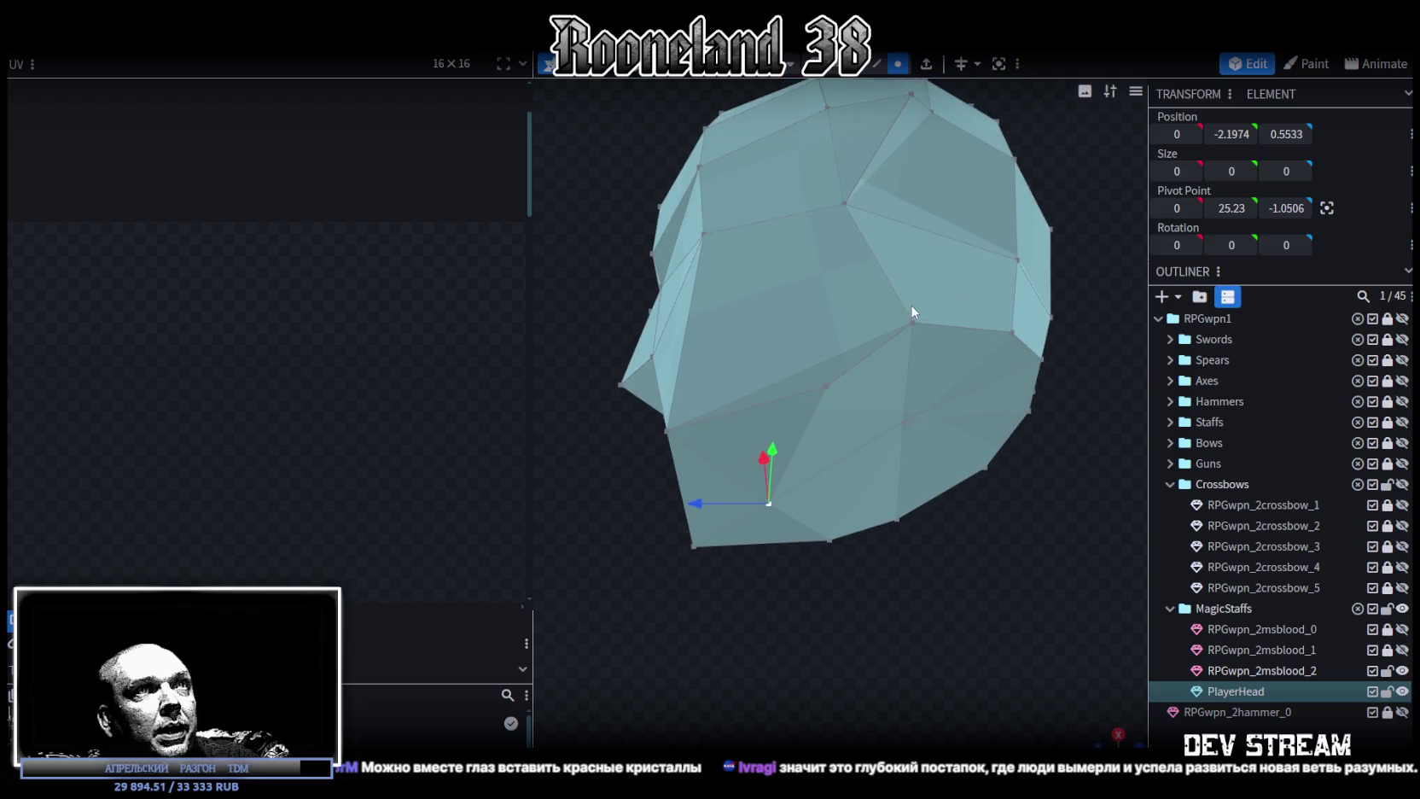
pyautogui.click(666, 431)
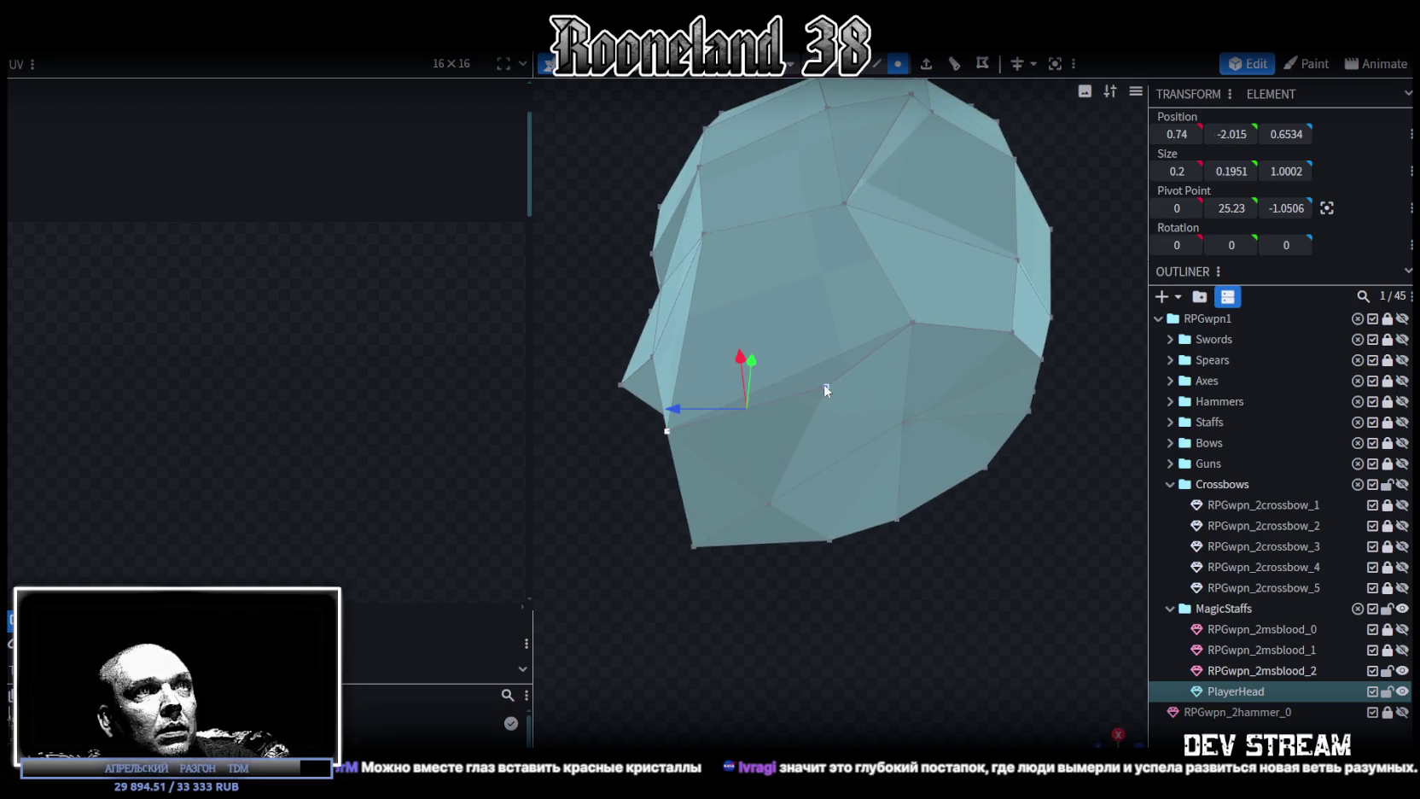
pyautogui.rightClick(824, 382)
pyautogui.click(1023, 415)
pyautogui.moveTo(759, 624)
pyautogui.mouseDown()
pyautogui.moveTo(654, 584)
pyautogui.moveTo(920, 588)
pyautogui.moveTo(621, 668)
pyautogui.mouseUp()
pyautogui.click(953, 449)
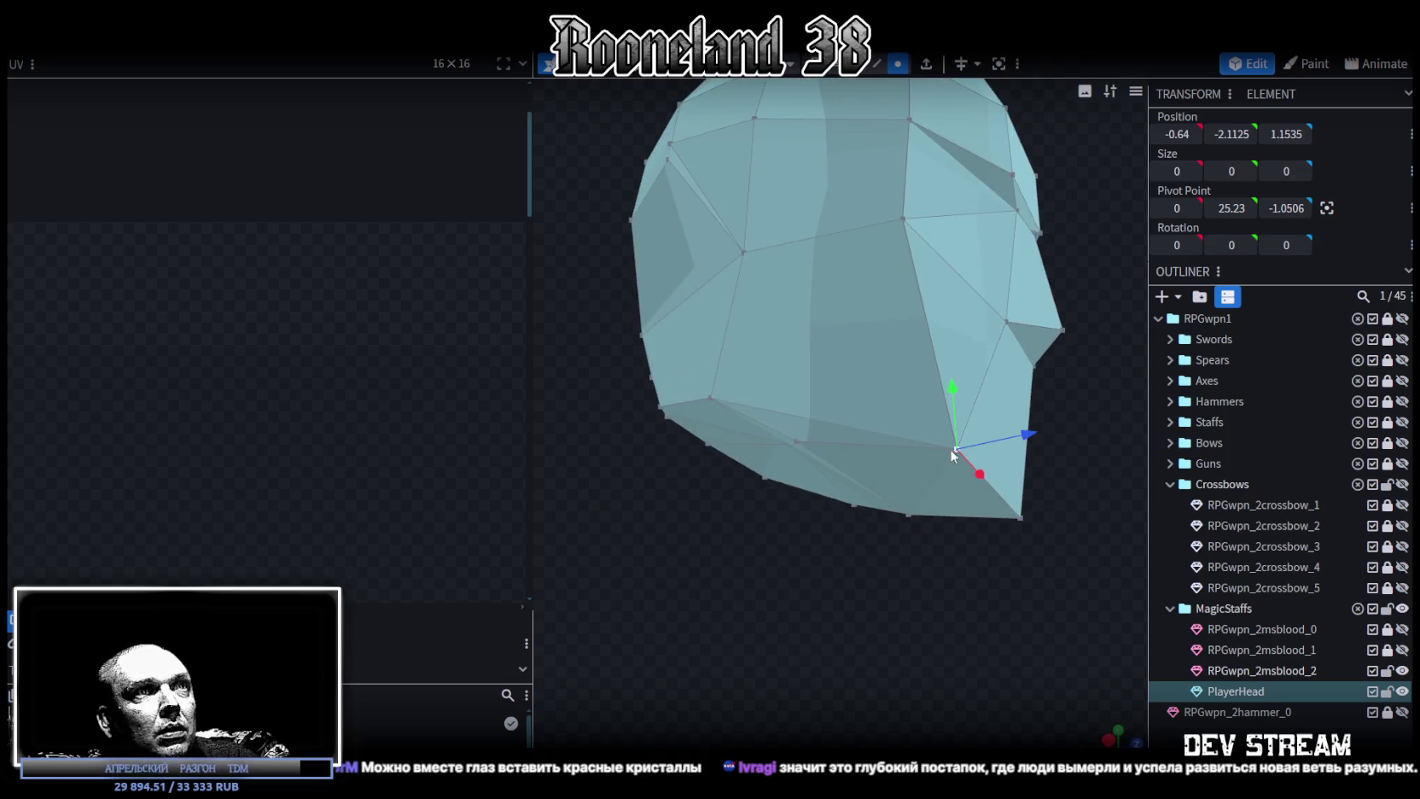
pyautogui.rightClick(803, 439)
pyautogui.click(1006, 413)
pyautogui.moveTo(939, 459)
pyautogui.mouseDown()
pyautogui.moveTo(857, 573)
pyautogui.moveTo(728, 582)
pyautogui.moveTo(743, 611)
pyautogui.moveTo(838, 621)
pyautogui.moveTo(854, 649)
pyautogui.moveTo(877, 653)
pyautogui.mouseUp()
# In face mode, select the centre strip of faces running up the head's front and over its top.
pyautogui.click(855, 63)
pyautogui.click(806, 491)
pyautogui.keyDown('shift'); pyautogui.click(809, 455); pyautogui.keyUp('shift')
pyautogui.keyDown('shift'); pyautogui.click(810, 398); pyautogui.keyUp('shift')
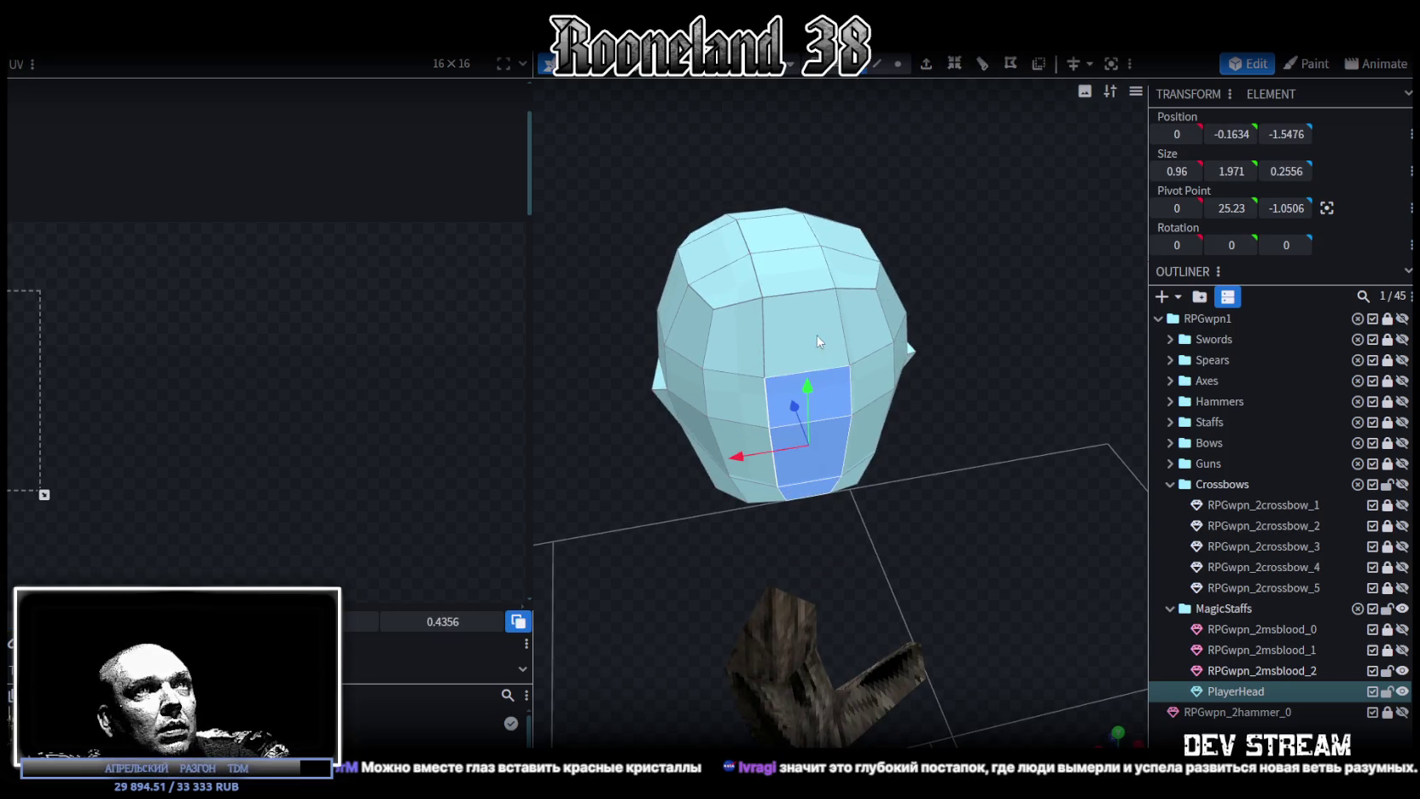
pyautogui.keyDown('shift'); pyautogui.click(818, 333); pyautogui.keyUp('shift')
pyautogui.keyDown('shift'); pyautogui.click(793, 269); pyautogui.keyUp('shift')
pyautogui.keyDown('shift'); pyautogui.click(785, 231); pyautogui.keyUp('shift')
pyautogui.moveTo(690, 527)
pyautogui.mouseDown()
pyautogui.moveTo(1037, 532)
pyautogui.moveTo(955, 469)
pyautogui.moveTo(1098, 404)
pyautogui.moveTo(1064, 459)
pyautogui.moveTo(1067, 510)
pyautogui.moveTo(961, 369)
pyautogui.mouseUp()
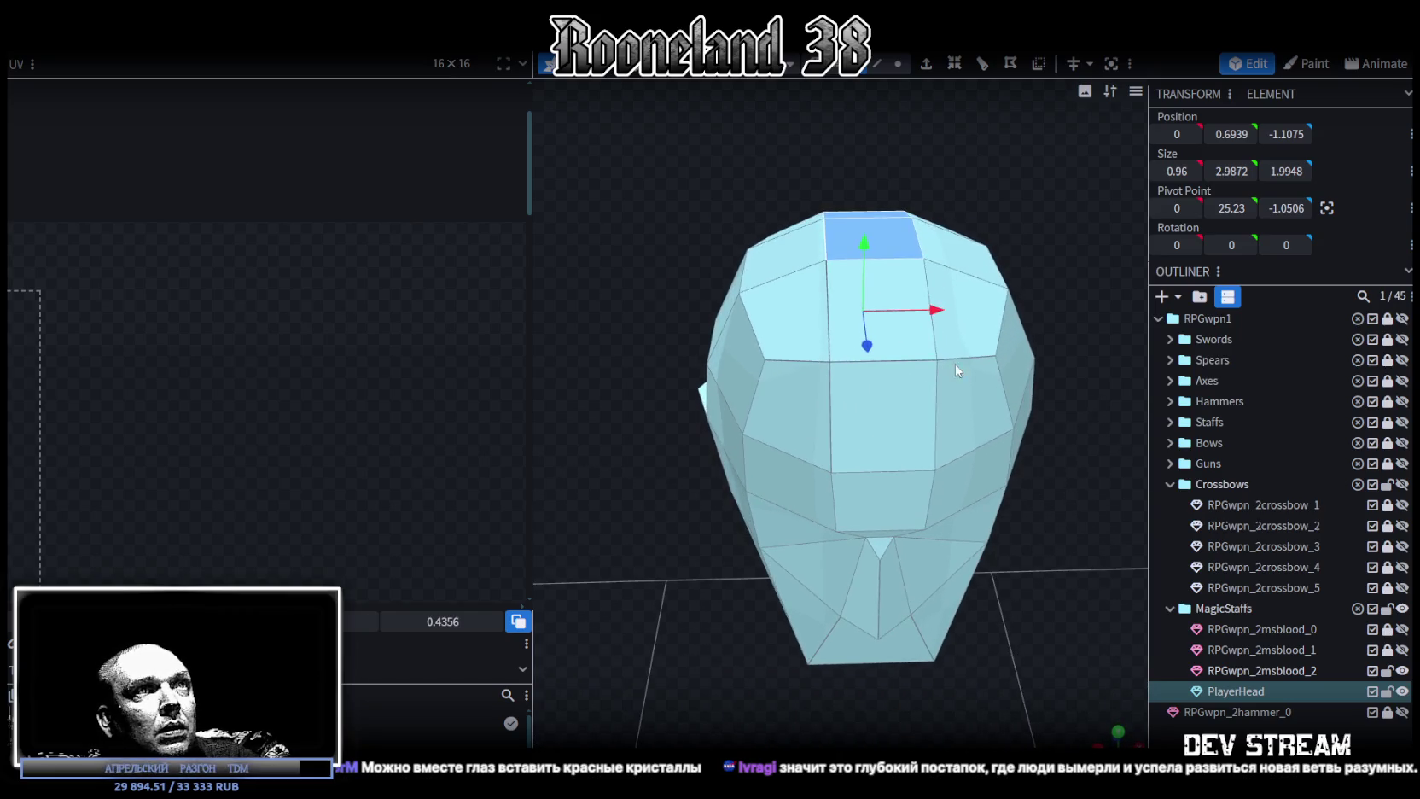
pyautogui.keyDown('shift'); pyautogui.click(892, 295); pyautogui.keyUp('shift')
pyautogui.moveTo(883, 504)
pyautogui.mouseDown()
pyautogui.moveTo(1072, 416)
pyautogui.moveTo(931, 377)
pyautogui.moveTo(1079, 416)
pyautogui.mouseUp()
pyautogui.keyDown('shift'); pyautogui.click(894, 369); pyautogui.keyUp('shift')
# Scale the selected faces to zero width on X into a seam and accept merging the overlapping vertices.
pyautogui.press('s')
pyautogui.moveTo(941, 349); pyautogui.dragTo(661, 335)
pyautogui.click(701, 186)
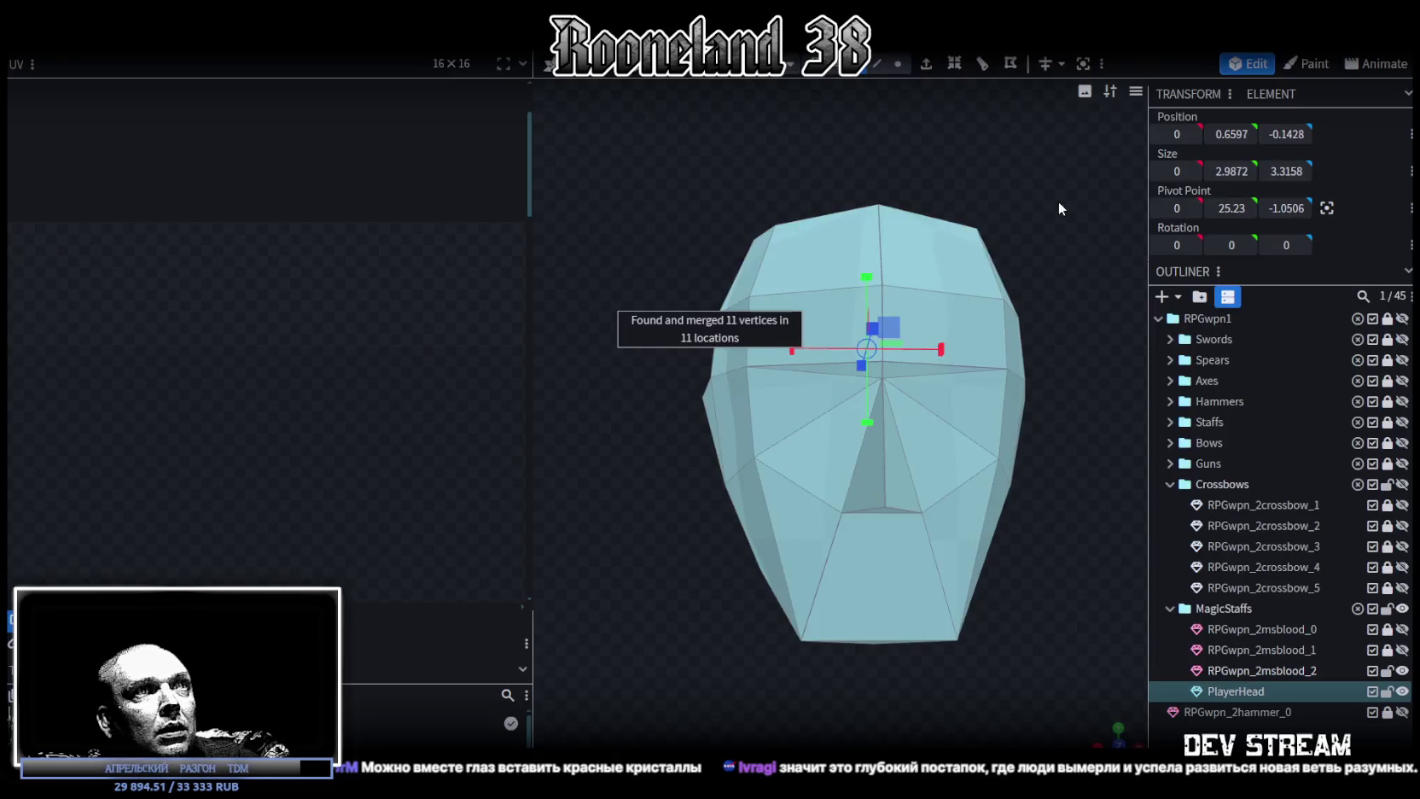
pyautogui.moveTo(1058, 200); pyautogui.dragTo(1024, 220)
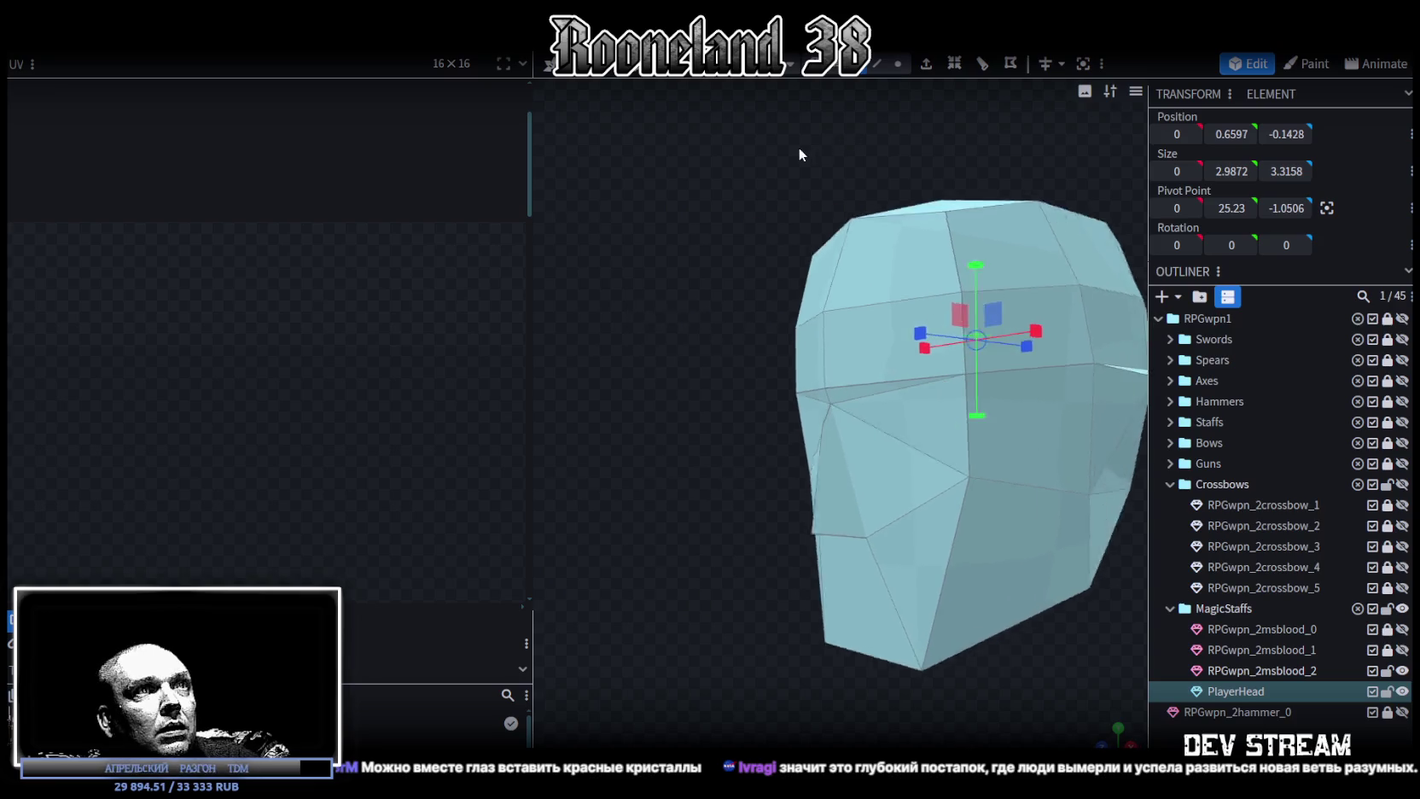
pyautogui.scroll(5, 785, 156)
# Back in vertex mode, merge the two loose vertices beside the new seam.
pyautogui.click(897, 63)
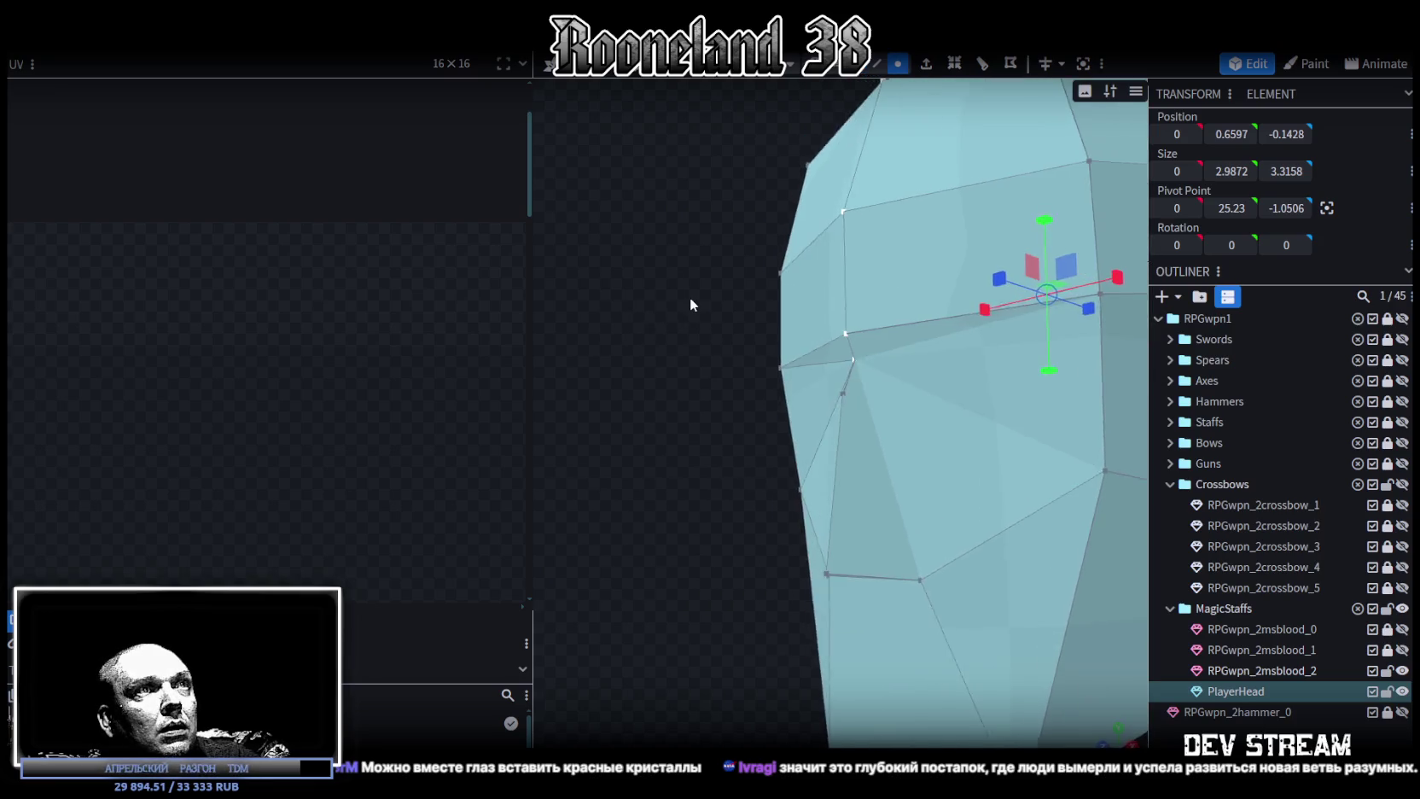
pyautogui.moveTo(690, 297); pyautogui.dragTo(842, 358)
pyautogui.click(848, 299)
pyautogui.keyDown('shift'); pyautogui.click(859, 340); pyautogui.keyUp('shift')
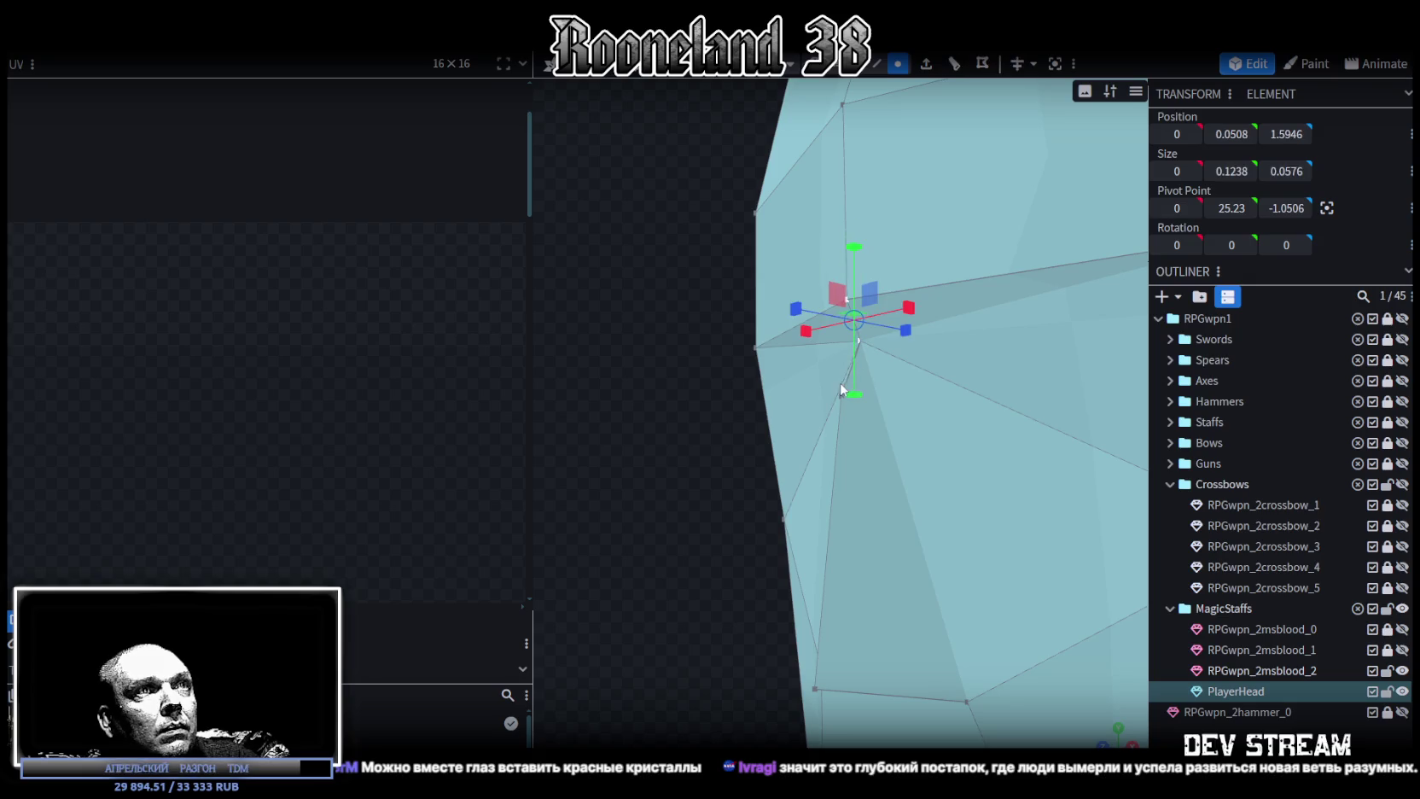
pyautogui.rightClick(809, 358)
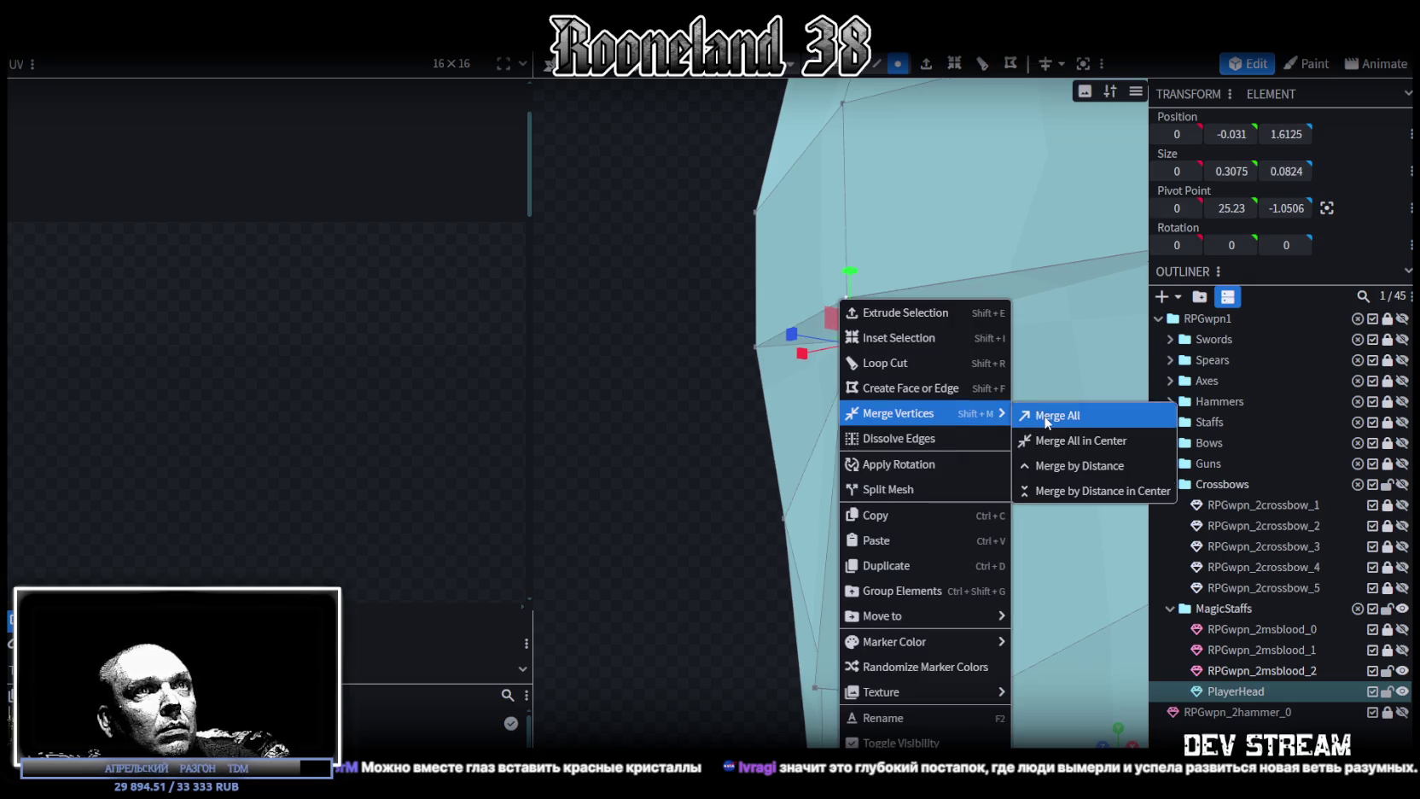
pyautogui.click(1058, 414)
pyautogui.scroll(-3, 716, 384)
# Slide the stray vertex near the jaw onto its neighbouring vertex.
pyautogui.moveTo(821, 381)
pyautogui.mouseDown()
pyautogui.moveTo(772, 360)
pyautogui.moveTo(921, 555)
pyautogui.mouseUp()
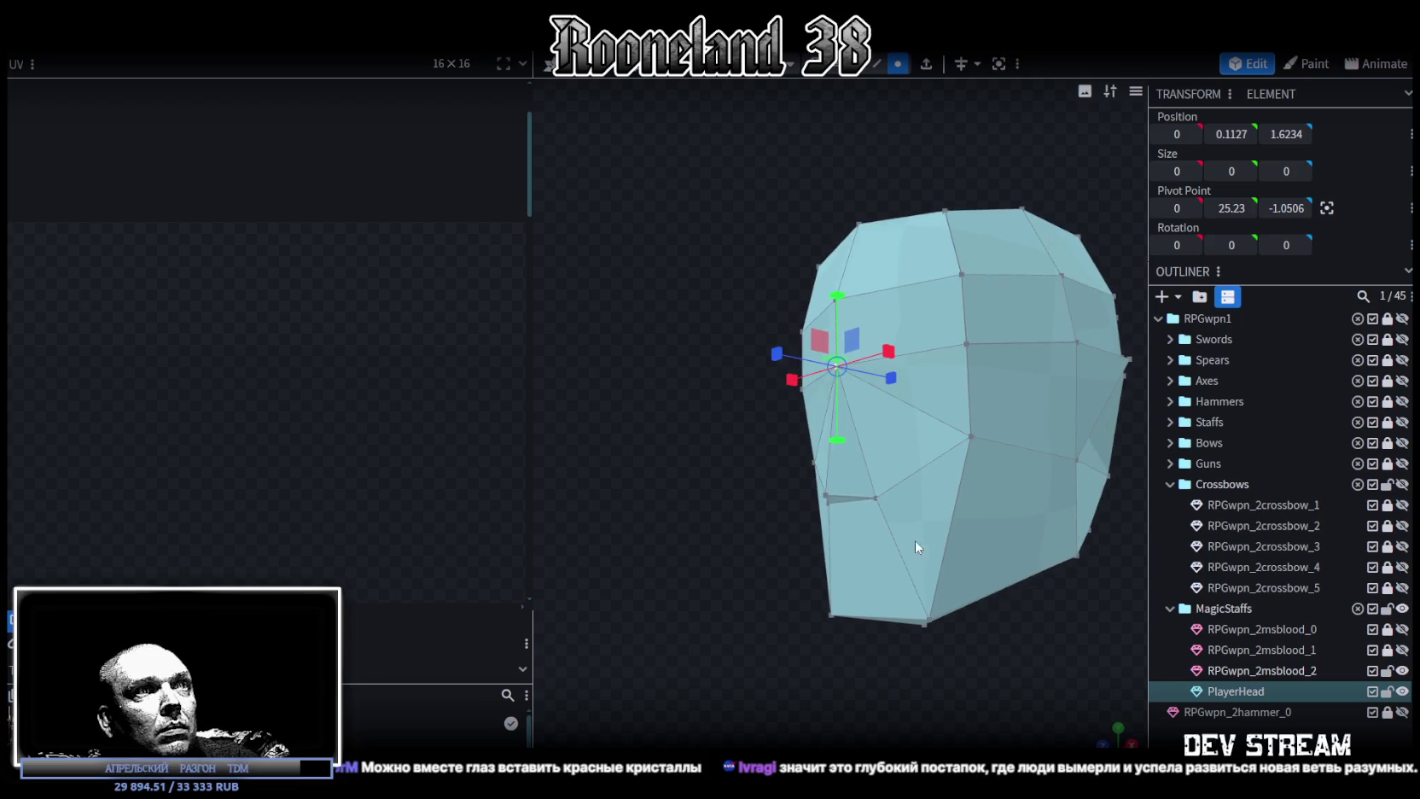
pyautogui.click(828, 494)
pyautogui.moveTo(785, 492); pyautogui.dragTo(892, 433)
pyautogui.scroll(-3, 718, 482)
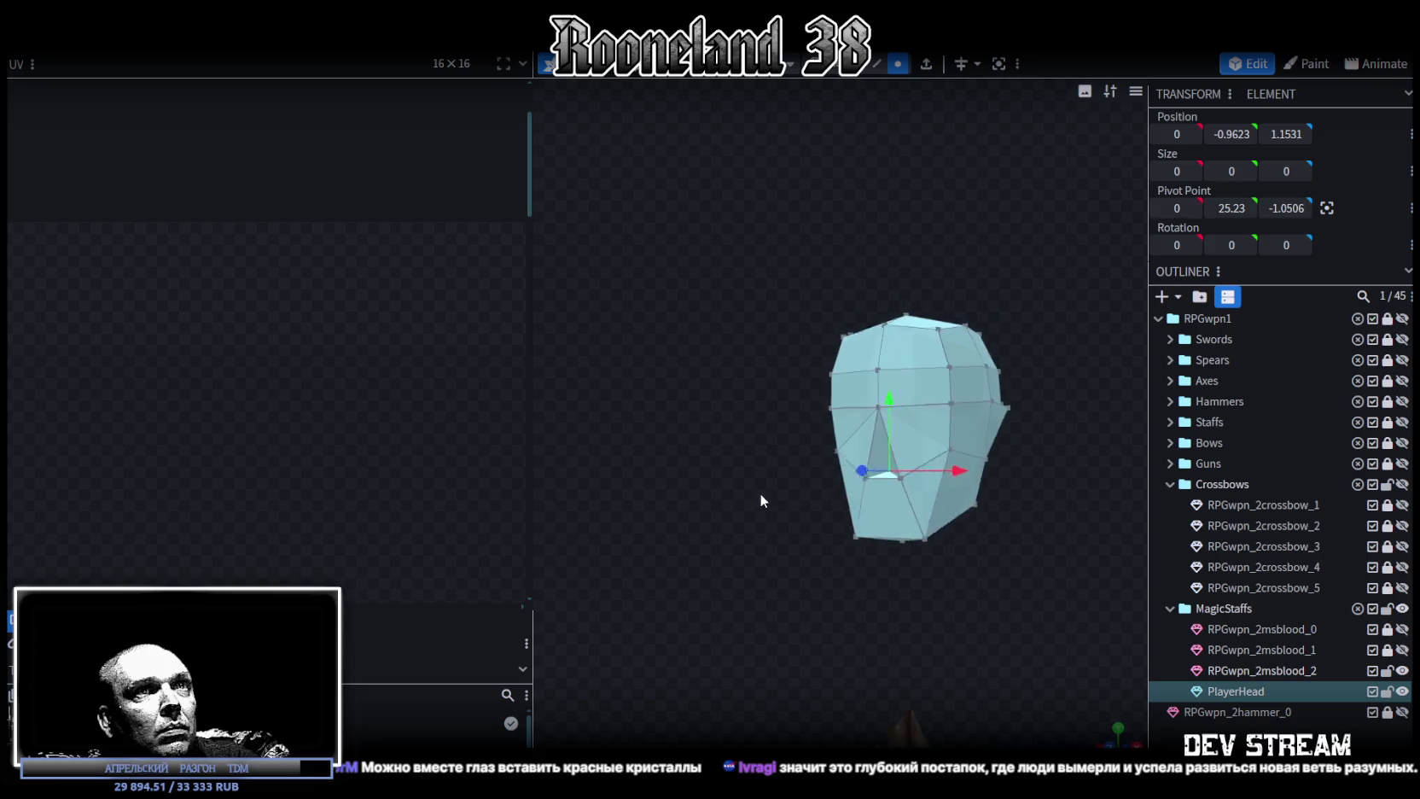
pyautogui.moveTo(1007, 486); pyautogui.dragTo(865, 492)
pyautogui.scroll(2, 865, 493)
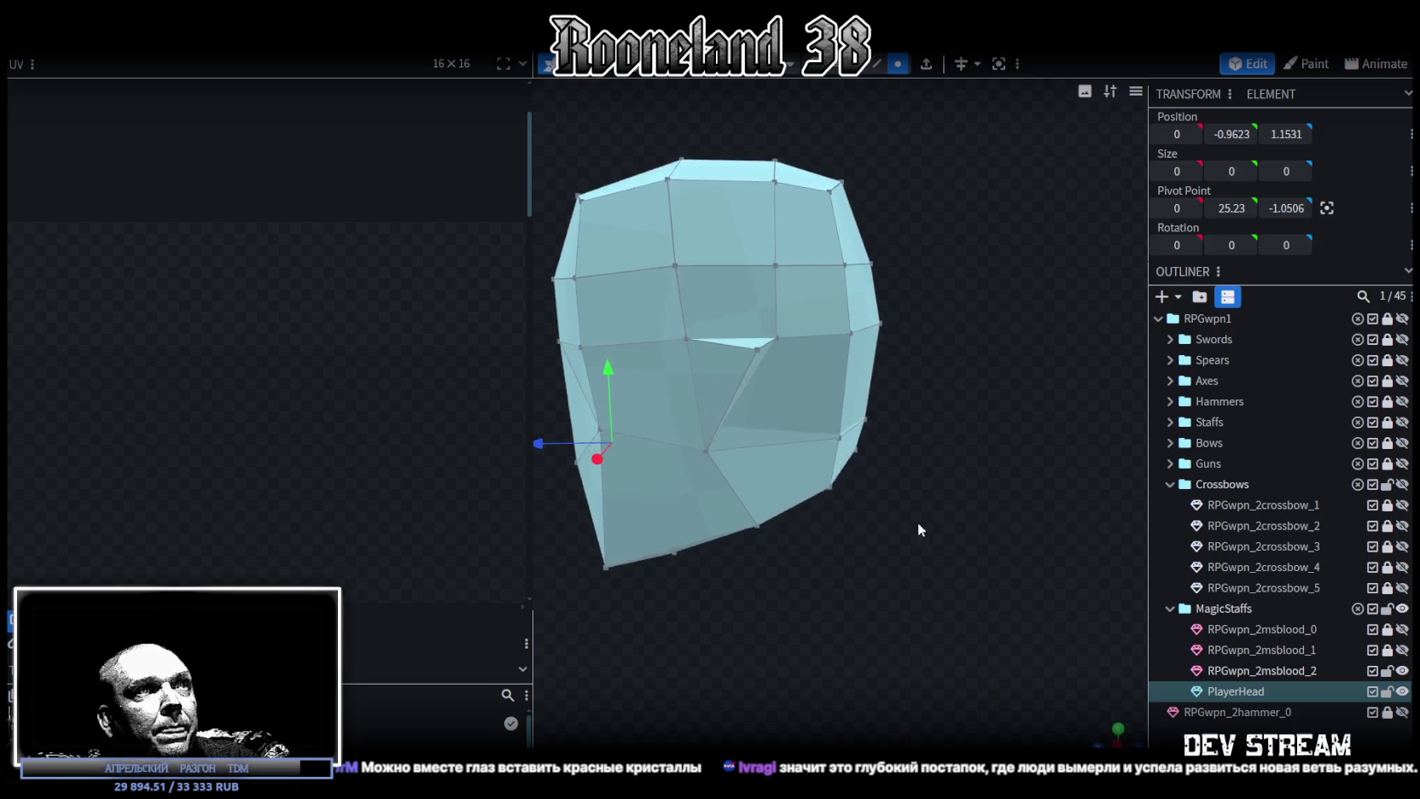
pyautogui.scroll(2, 917, 521)
pyautogui.scroll(2, 926, 482)
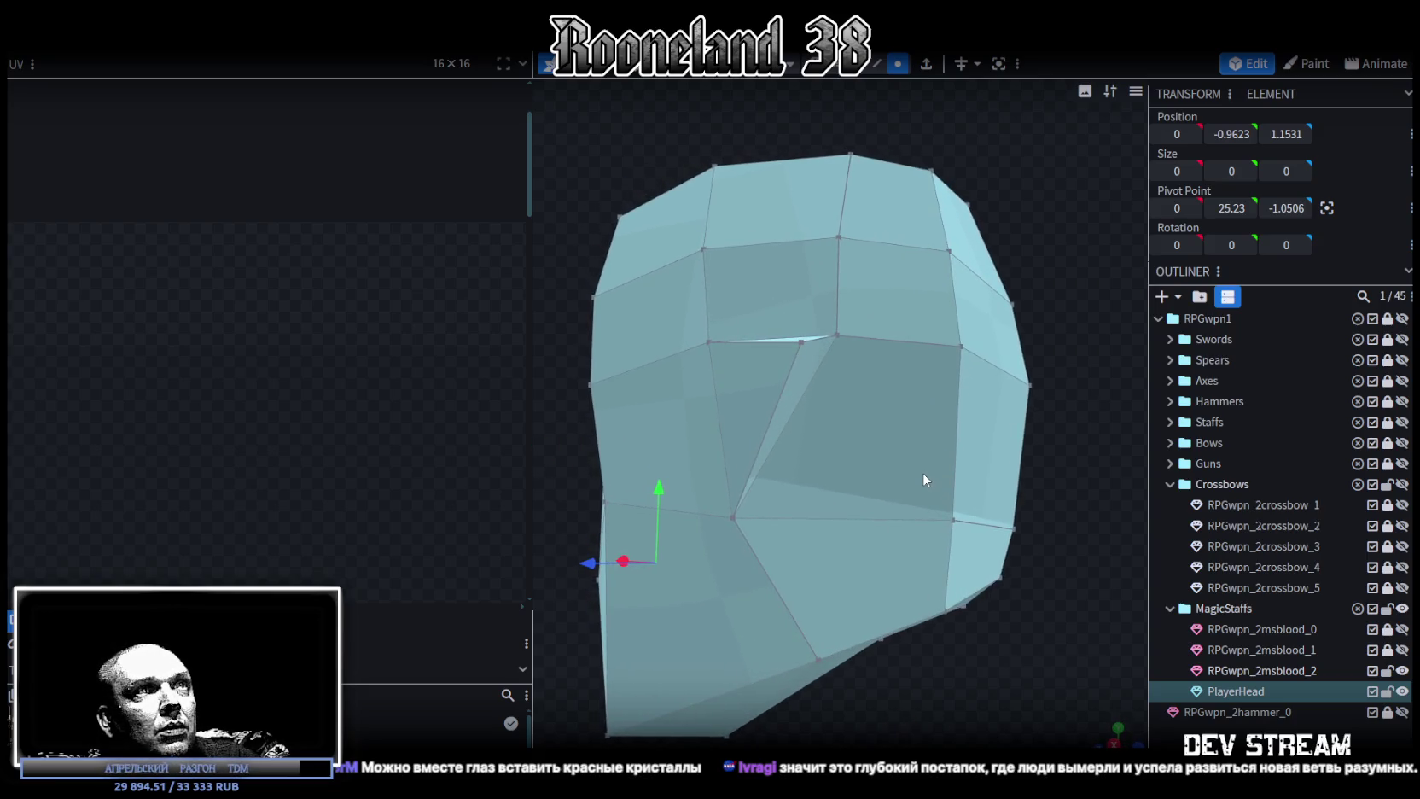
pyautogui.scroll(2, 923, 474)
pyautogui.moveTo(959, 524); pyautogui.dragTo(836, 443)
# Merge the two vertices on opposite edges of the slit.
pyautogui.click(683, 326)
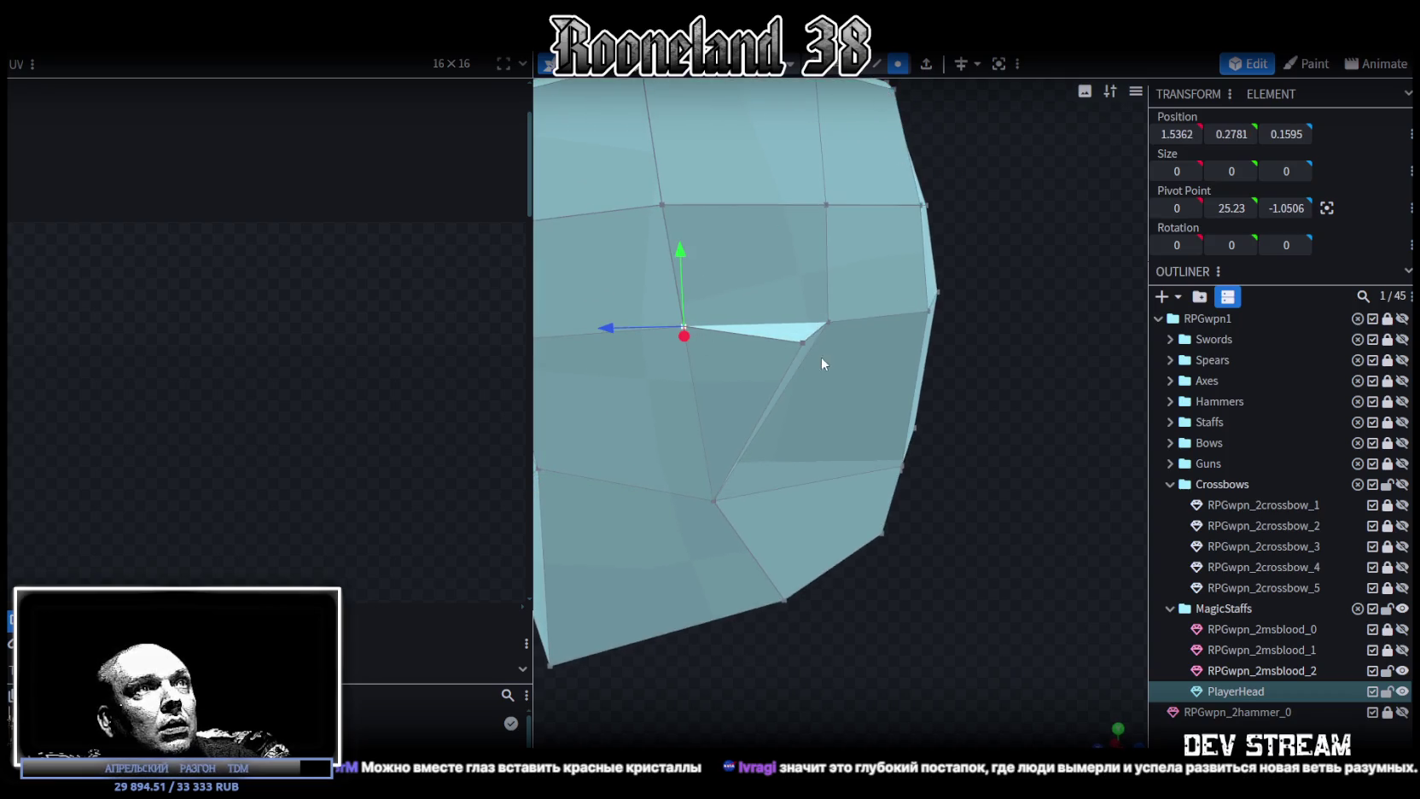
pyautogui.keyDown('shift'); pyautogui.click(803, 343); pyautogui.keyUp('shift')
pyautogui.rightClick(803, 342)
pyautogui.click(1024, 416)
pyautogui.moveTo(1058, 351)
pyautogui.mouseDown()
pyautogui.moveTo(961, 332)
pyautogui.moveTo(1015, 323)
pyautogui.moveTo(1004, 262)
pyautogui.moveTo(1021, 421)
pyautogui.mouseUp()
# Move the chin edge forward and up, leaving its vertices at Y -1.6408 and Z 1.1534.
pyautogui.click(914, 417)
pyautogui.moveTo(946, 500)
pyautogui.mouseDown()
pyautogui.moveTo(991, 599)
pyautogui.moveTo(818, 418)
pyautogui.moveTo(800, 429)
pyautogui.mouseUp()
pyautogui.moveTo(835, 357)
pyautogui.mouseDown()
pyautogui.moveTo(864, 471)
pyautogui.moveTo(676, 578)
pyautogui.moveTo(820, 483)
pyautogui.moveTo(759, 580)
pyautogui.mouseUp()
pyautogui.moveTo(659, 555); pyautogui.dragTo(842, 461)
pyautogui.moveTo(745, 415); pyautogui.dragTo(742, 399)
pyautogui.moveTo(698, 577)
pyautogui.mouseDown()
pyautogui.moveTo(894, 559)
pyautogui.moveTo(793, 577)
pyautogui.moveTo(798, 451)
pyautogui.moveTo(755, 388)
pyautogui.mouseUp()
pyautogui.moveTo(760, 512)
pyautogui.mouseDown()
pyautogui.moveTo(737, 554)
pyautogui.moveTo(699, 463)
pyautogui.moveTo(657, 455)
pyautogui.moveTo(860, 605)
pyautogui.moveTo(887, 576)
pyautogui.moveTo(925, 611)
pyautogui.moveTo(729, 586)
pyautogui.moveTo(812, 579)
pyautogui.mouseUp()
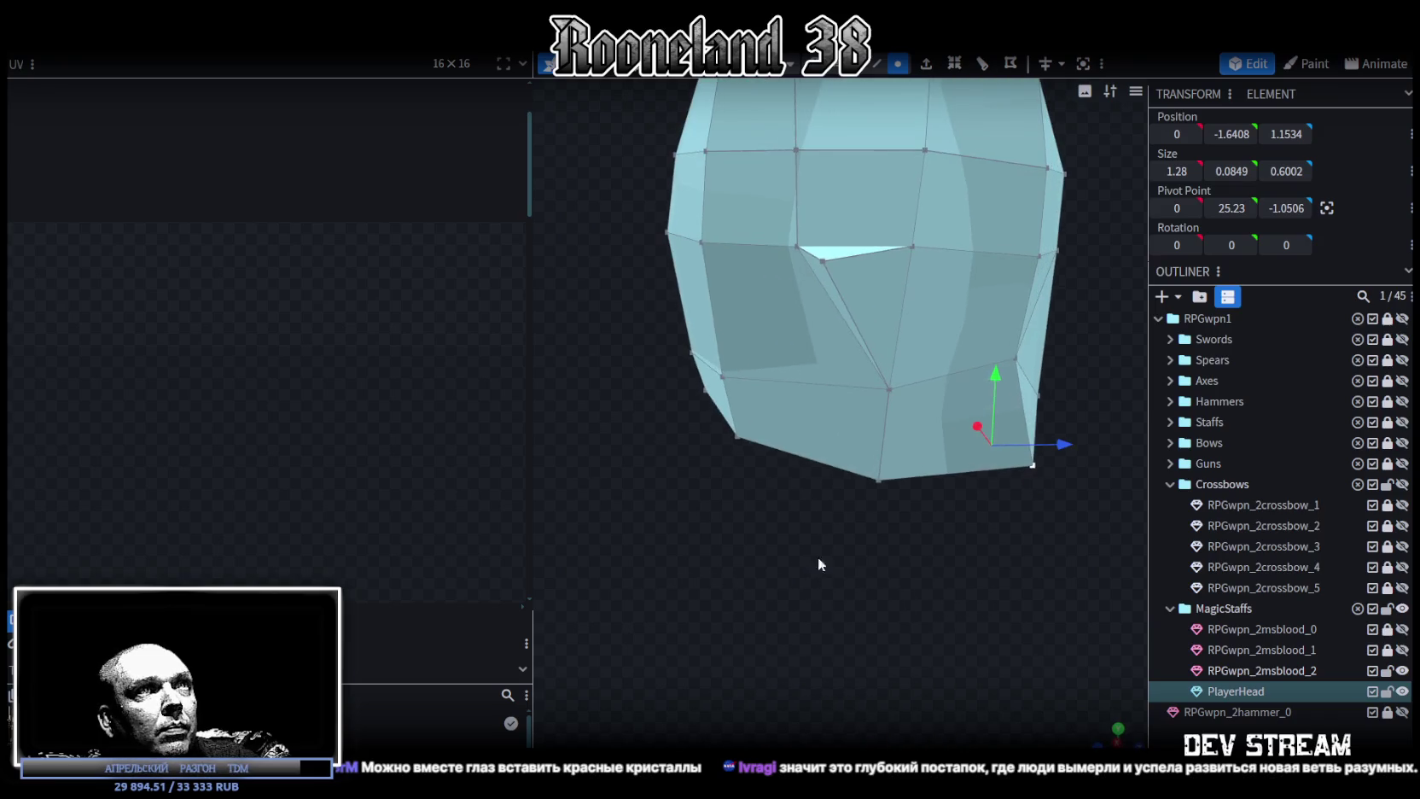
# Merge the last pair of vertices bordering the slit to close it.
pyautogui.click(911, 246)
pyautogui.keyDown('shift'); pyautogui.click(823, 260); pyautogui.keyUp('shift')
pyautogui.rightClick(826, 261)
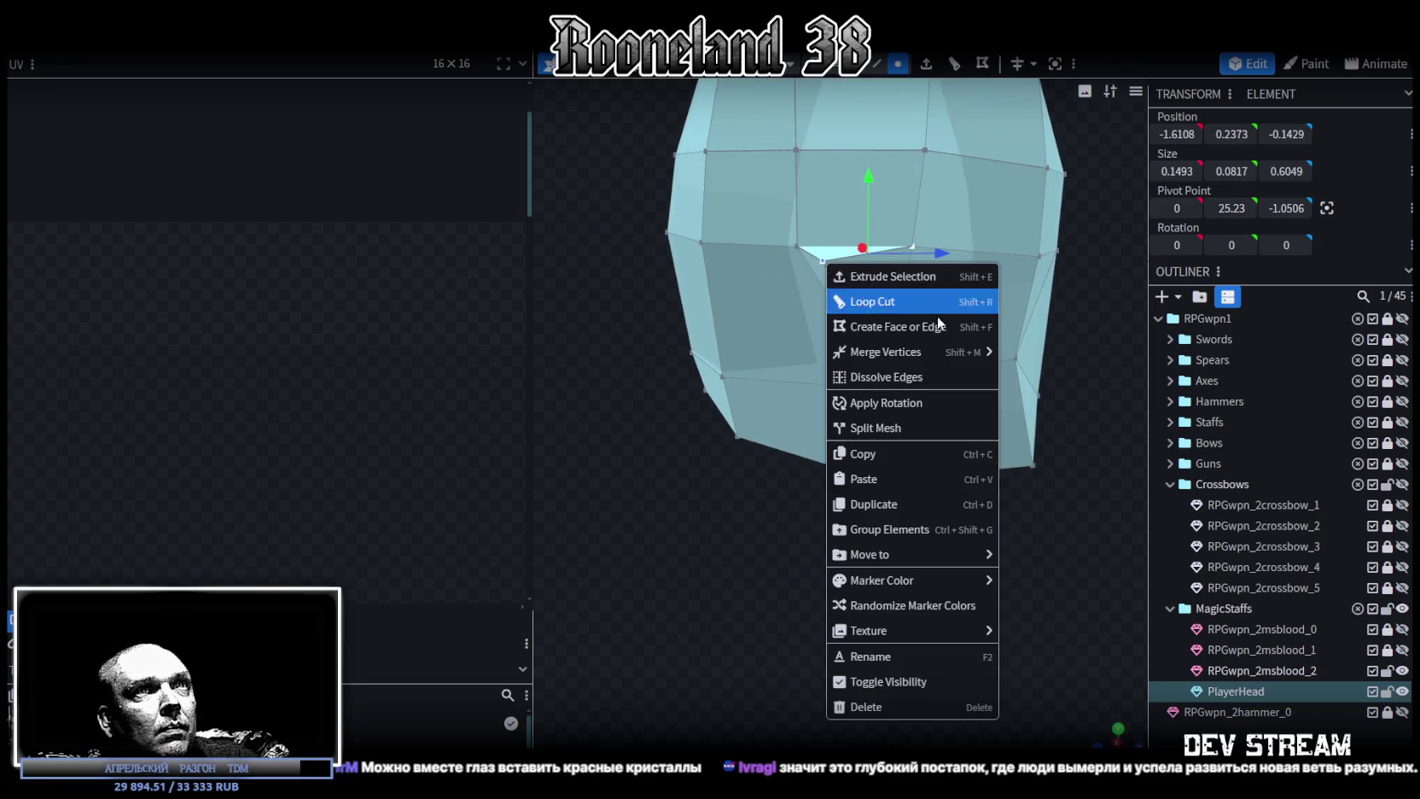
pyautogui.click(1026, 355)
pyautogui.scroll(-3, 817, 537)
pyautogui.moveTo(904, 501)
pyautogui.mouseDown()
pyautogui.moveTo(927, 453)
pyautogui.moveTo(841, 459)
pyautogui.moveTo(903, 505)
pyautogui.moveTo(817, 490)
pyautogui.moveTo(805, 505)
pyautogui.moveTo(824, 587)
pyautogui.mouseUp()
pyautogui.click(776, 355)
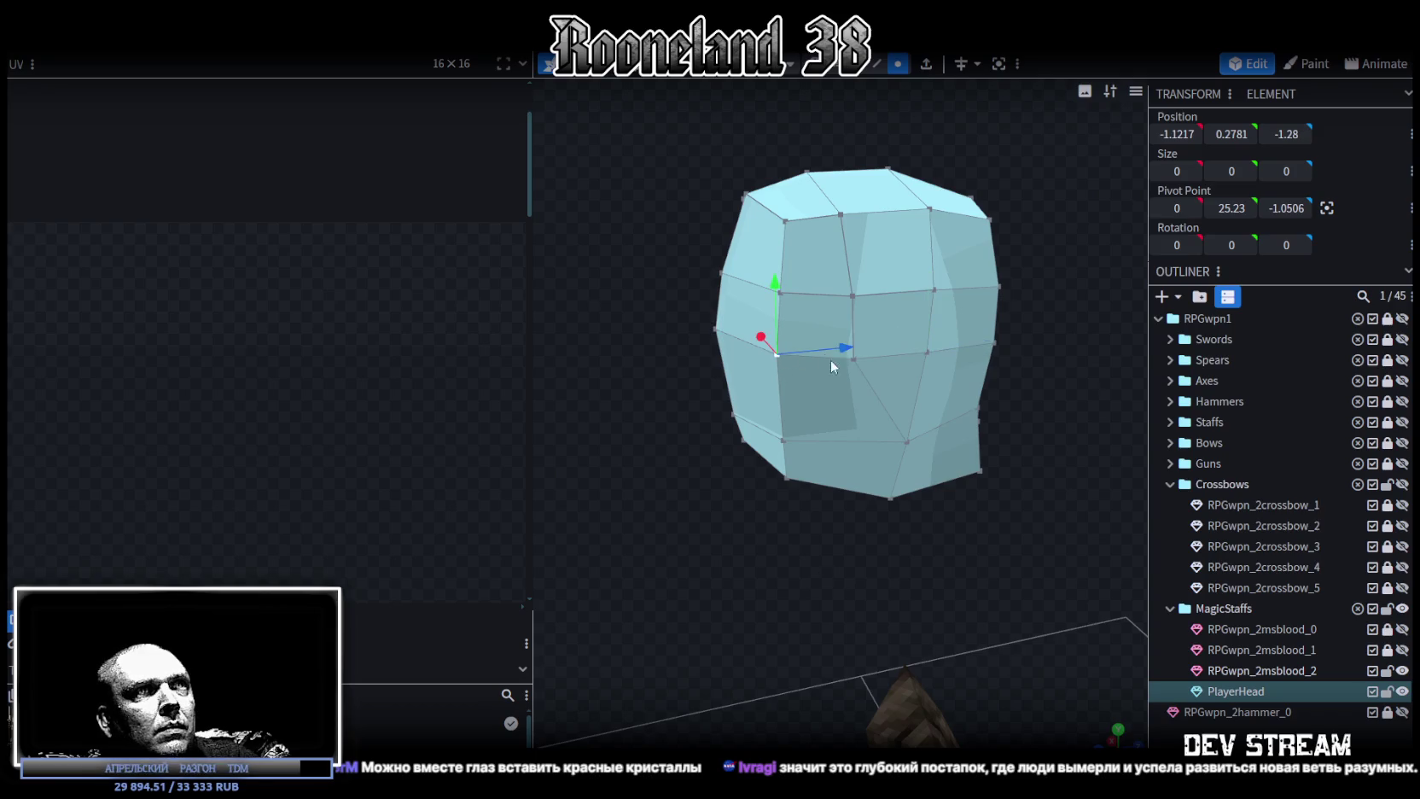
# Merge the side vertex into its neighbour, then merge the vertex just above it.
pyautogui.rightClick(850, 360)
pyautogui.click(1031, 413)
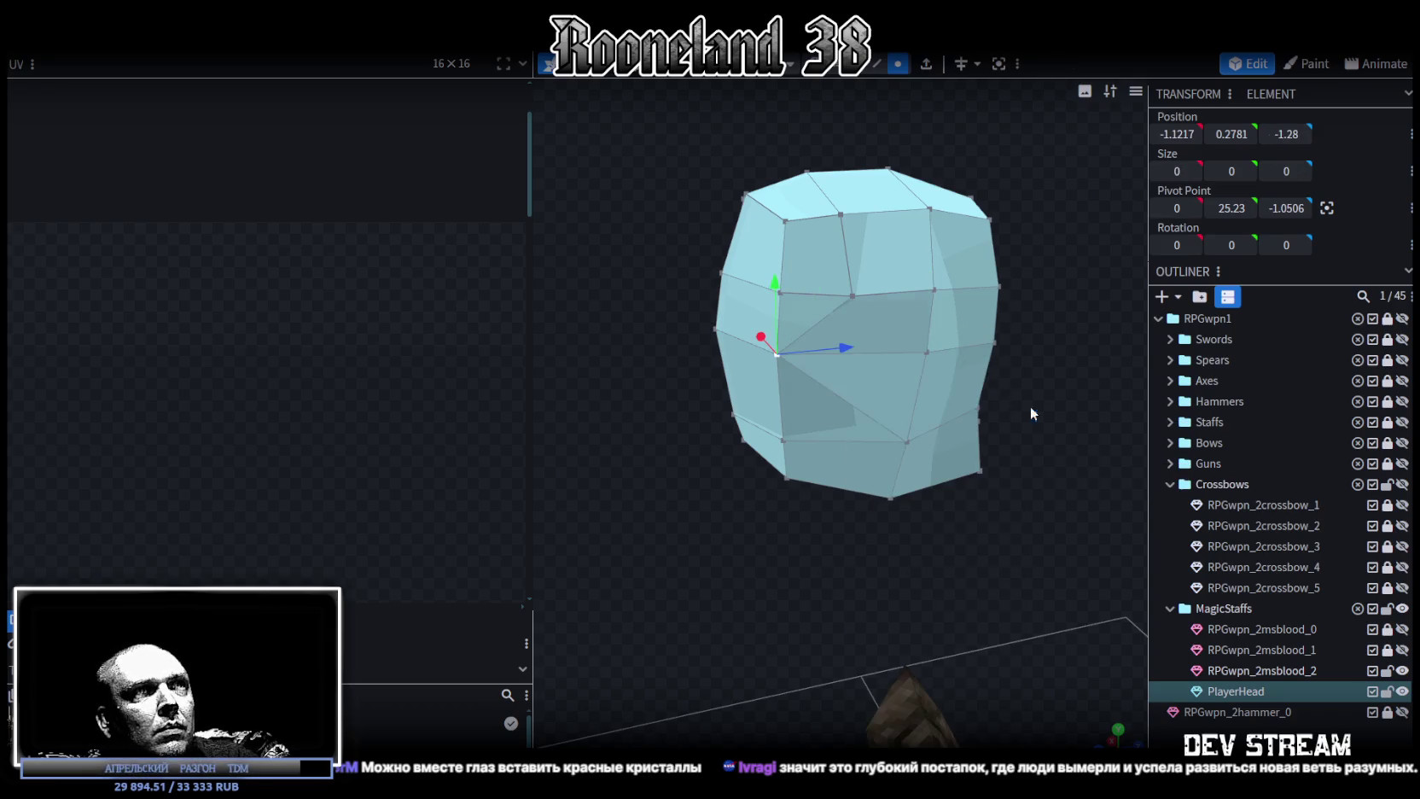
pyautogui.click(778, 292)
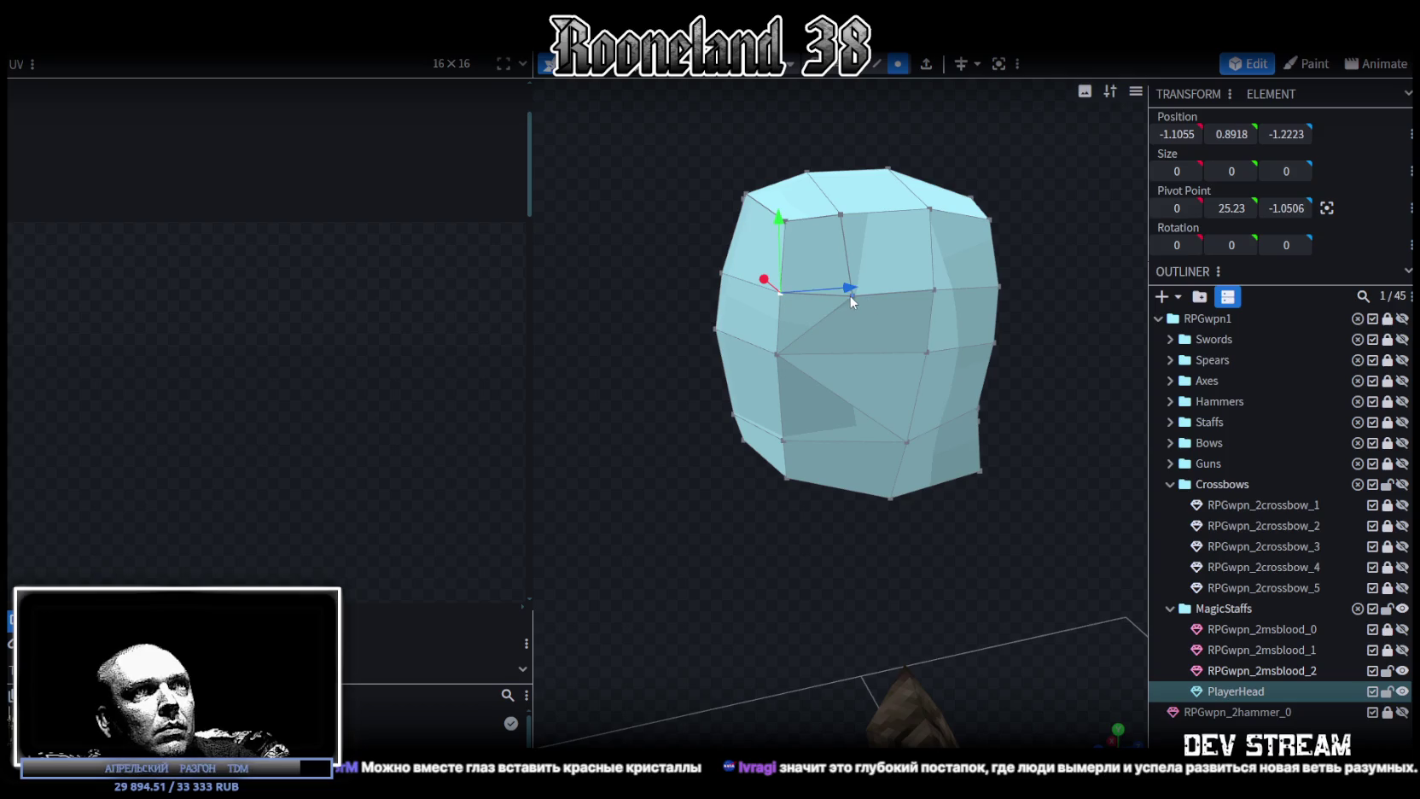
pyautogui.moveTo(844, 315)
pyautogui.mouseDown()
pyautogui.moveTo(696, 481)
pyautogui.moveTo(740, 471)
pyautogui.mouseUp()
pyautogui.scroll(3, 700, 495)
pyautogui.moveTo(662, 518); pyautogui.dragTo(721, 525)
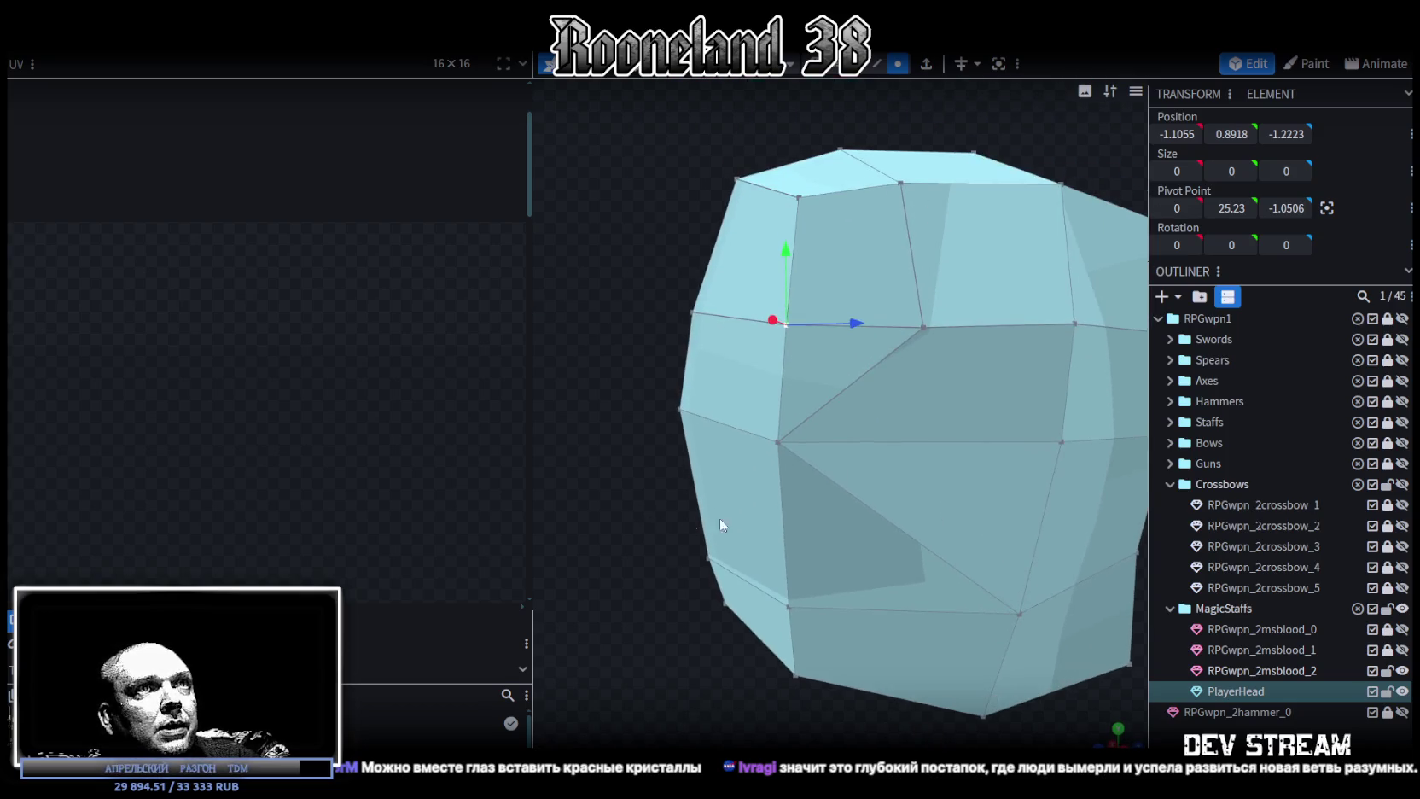
pyautogui.keyDown('shift'); pyautogui.click(923, 326); pyautogui.keyUp('shift')
pyautogui.rightClick(921, 328)
pyautogui.click(1127, 416)
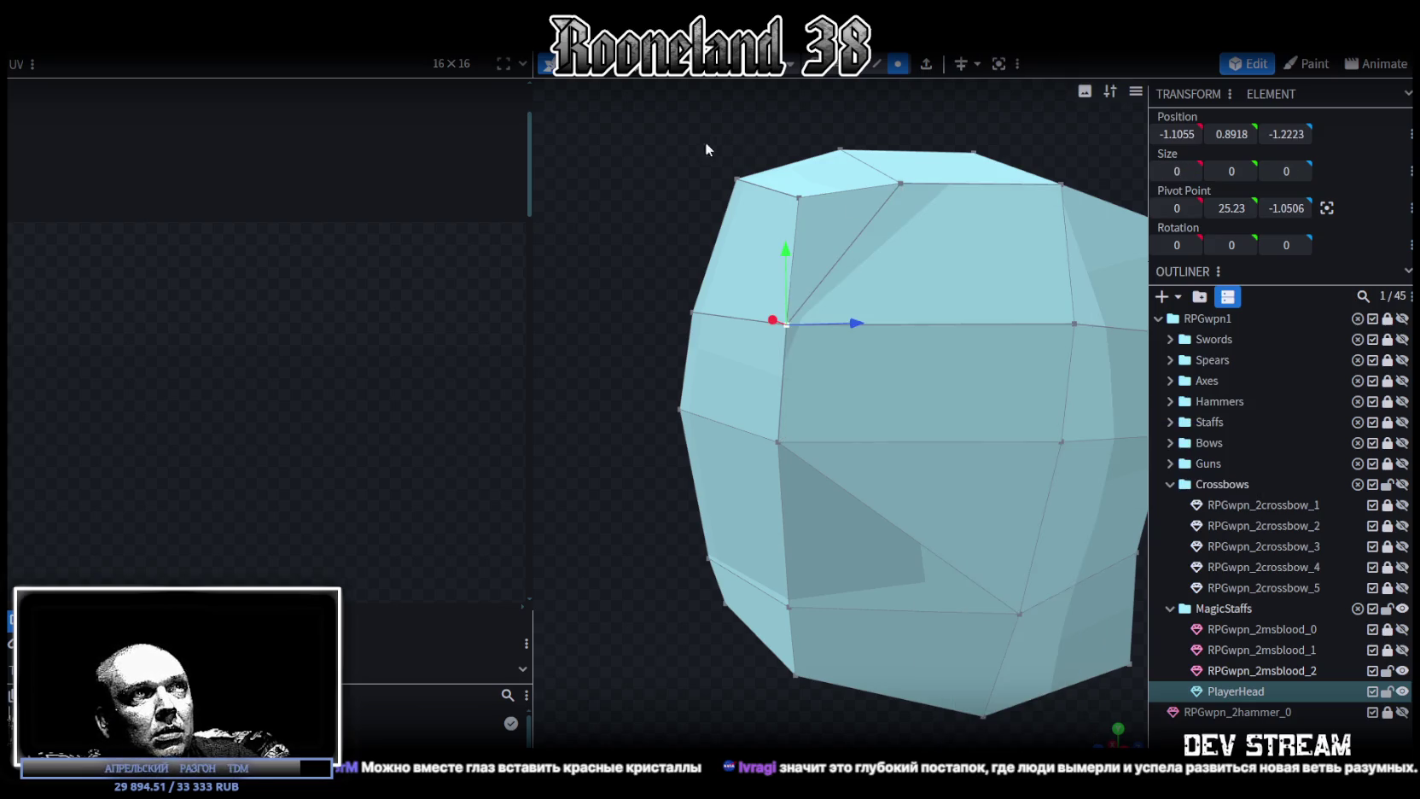
# Merge two top-edge vertices with Merge All, then fold another top vertex into them.
pyautogui.moveTo(715, 145); pyautogui.dragTo(719, 201)
pyautogui.click(792, 322)
pyautogui.keyDown('shift'); pyautogui.click(902, 317); pyautogui.keyUp('shift')
pyautogui.rightClick(906, 322)
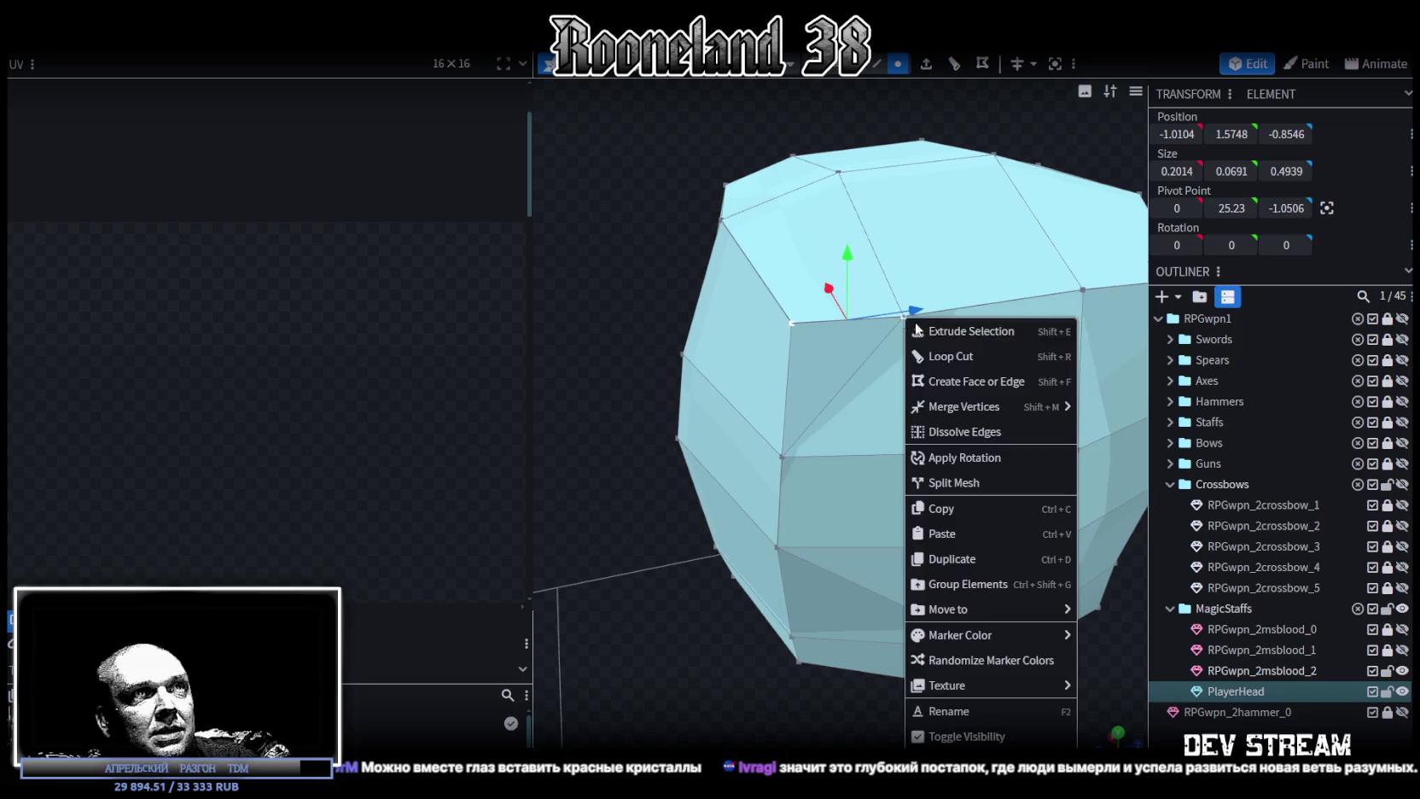
pyautogui.moveTo(962, 406)
pyautogui.click(1126, 408)
pyautogui.click(721, 218)
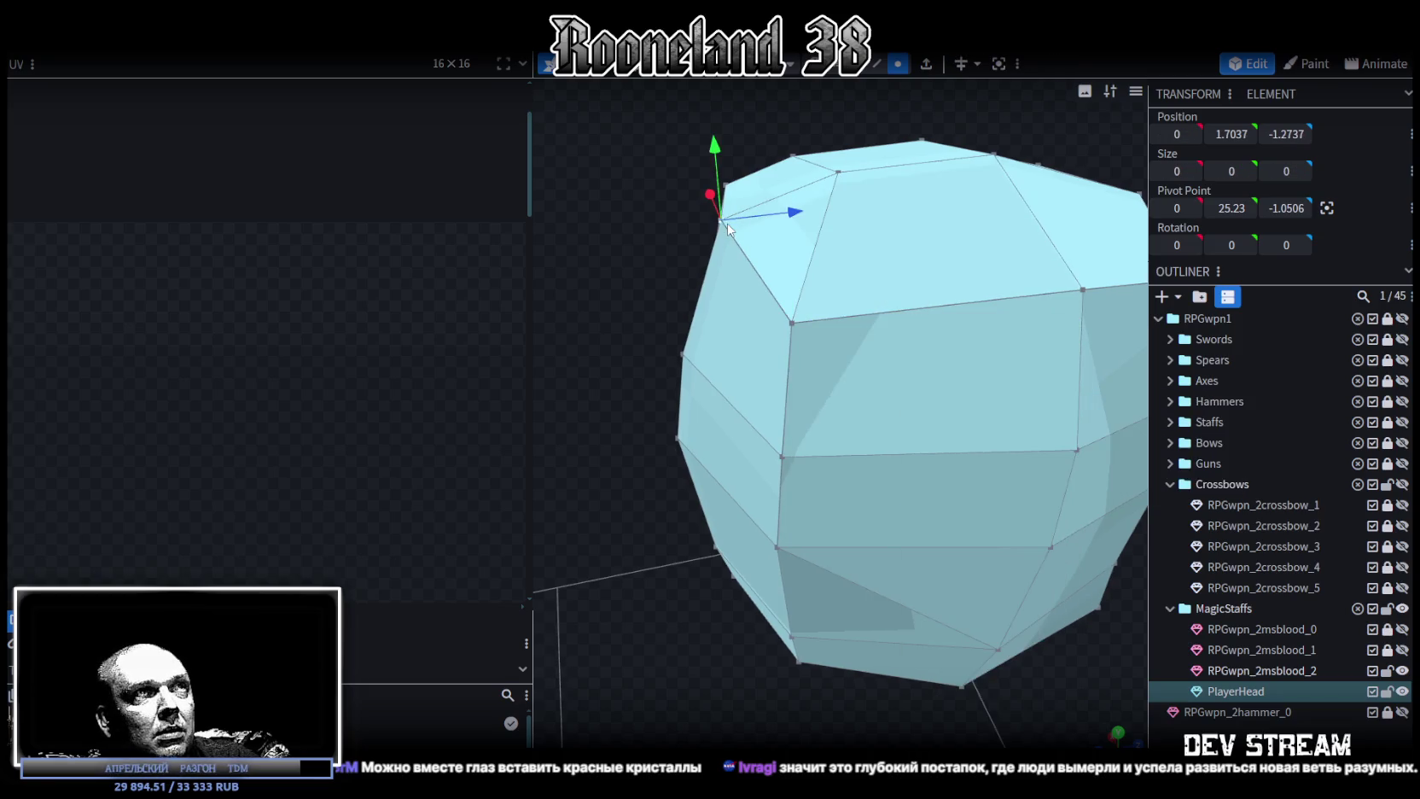
pyautogui.keyDown('shift'); pyautogui.click(835, 173); pyautogui.keyUp('shift')
pyautogui.rightClick(833, 175)
pyautogui.click(1062, 259)
# Merge another pair of neighbouring top-edge vertices into one, then clear the selection.
pyautogui.moveTo(766, 321)
pyautogui.mouseDown()
pyautogui.moveTo(770, 397)
pyautogui.moveTo(1018, 402)
pyautogui.mouseUp()
pyautogui.click(883, 367)
pyautogui.keyDown('shift'); pyautogui.click(771, 360); pyautogui.keyUp('shift')
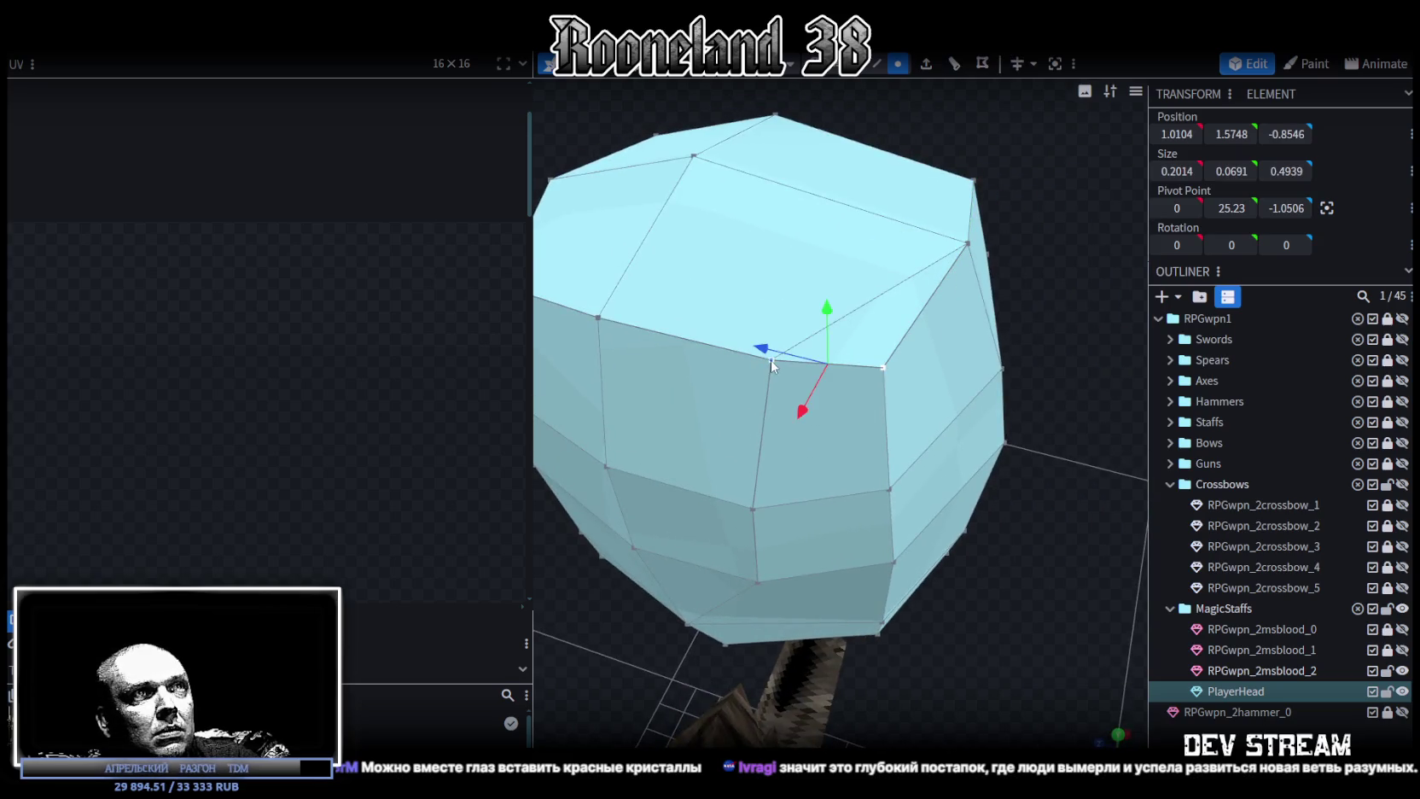
pyautogui.rightClick(771, 365)
pyautogui.click(974, 419)
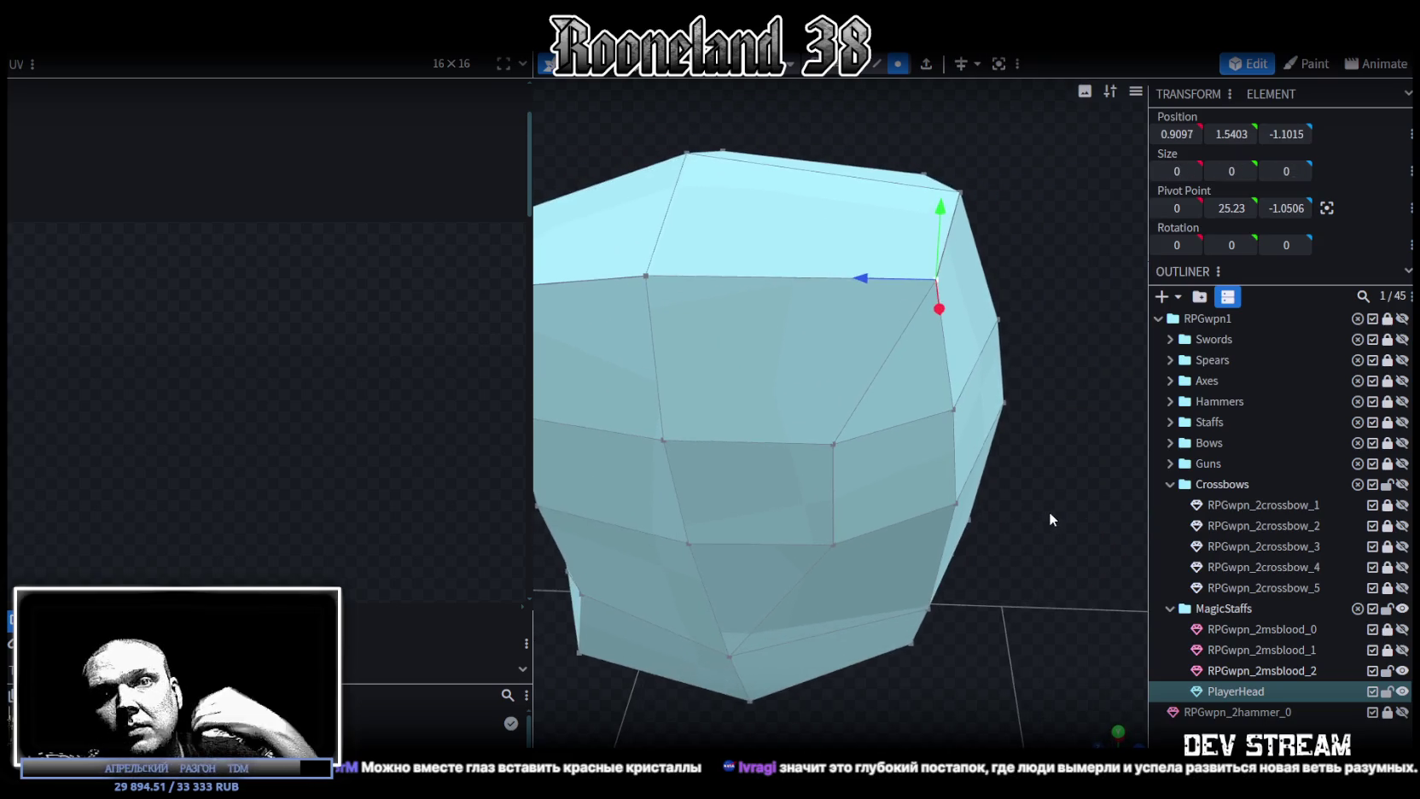
pyautogui.click(971, 499)
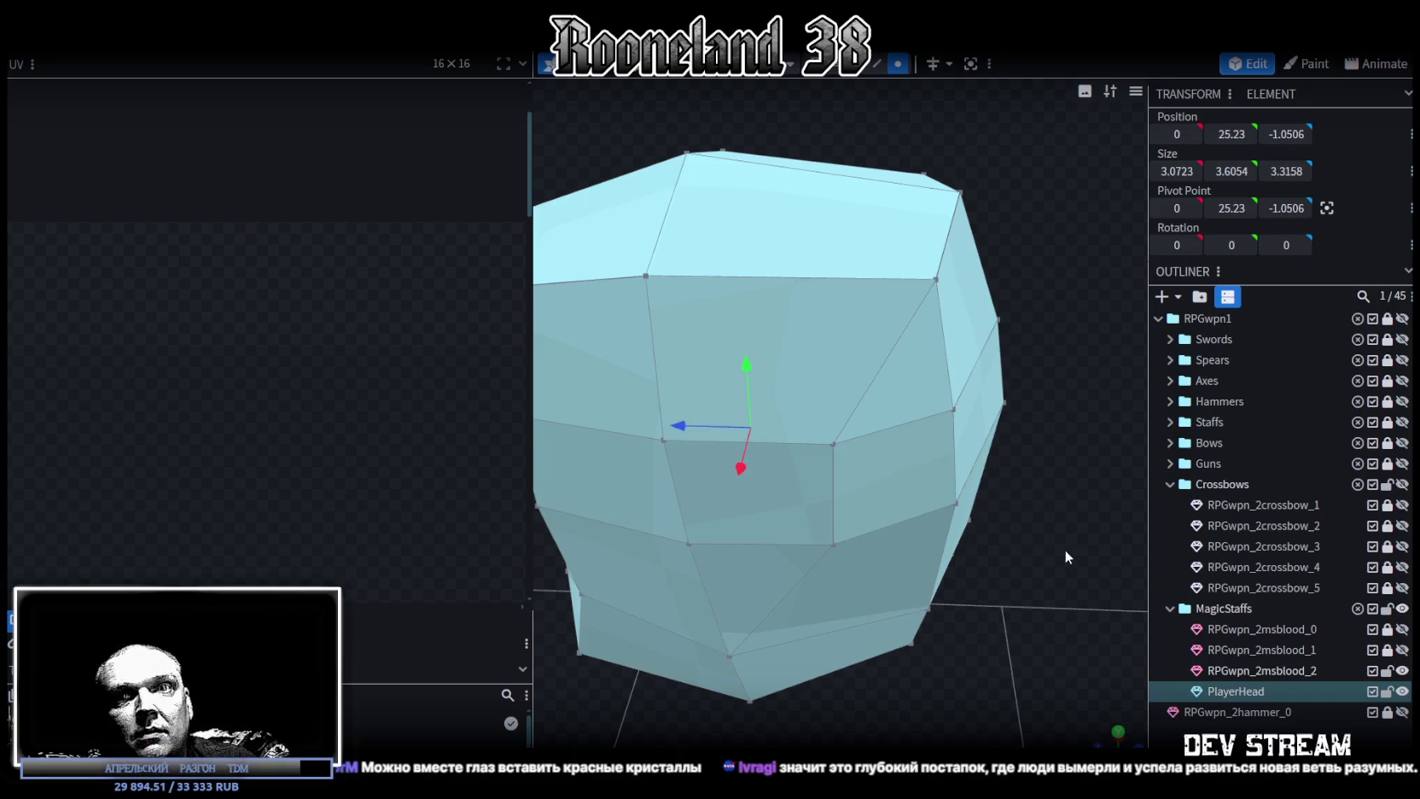
# From a lower angle, merge the selected vertices on the head's front face.
pyautogui.scroll(-2, 965, 509)
pyautogui.moveTo(965, 509)
pyautogui.mouseDown()
pyautogui.moveTo(967, 488)
pyautogui.moveTo(981, 516)
pyautogui.mouseUp()
pyautogui.scroll(5, 984, 539)
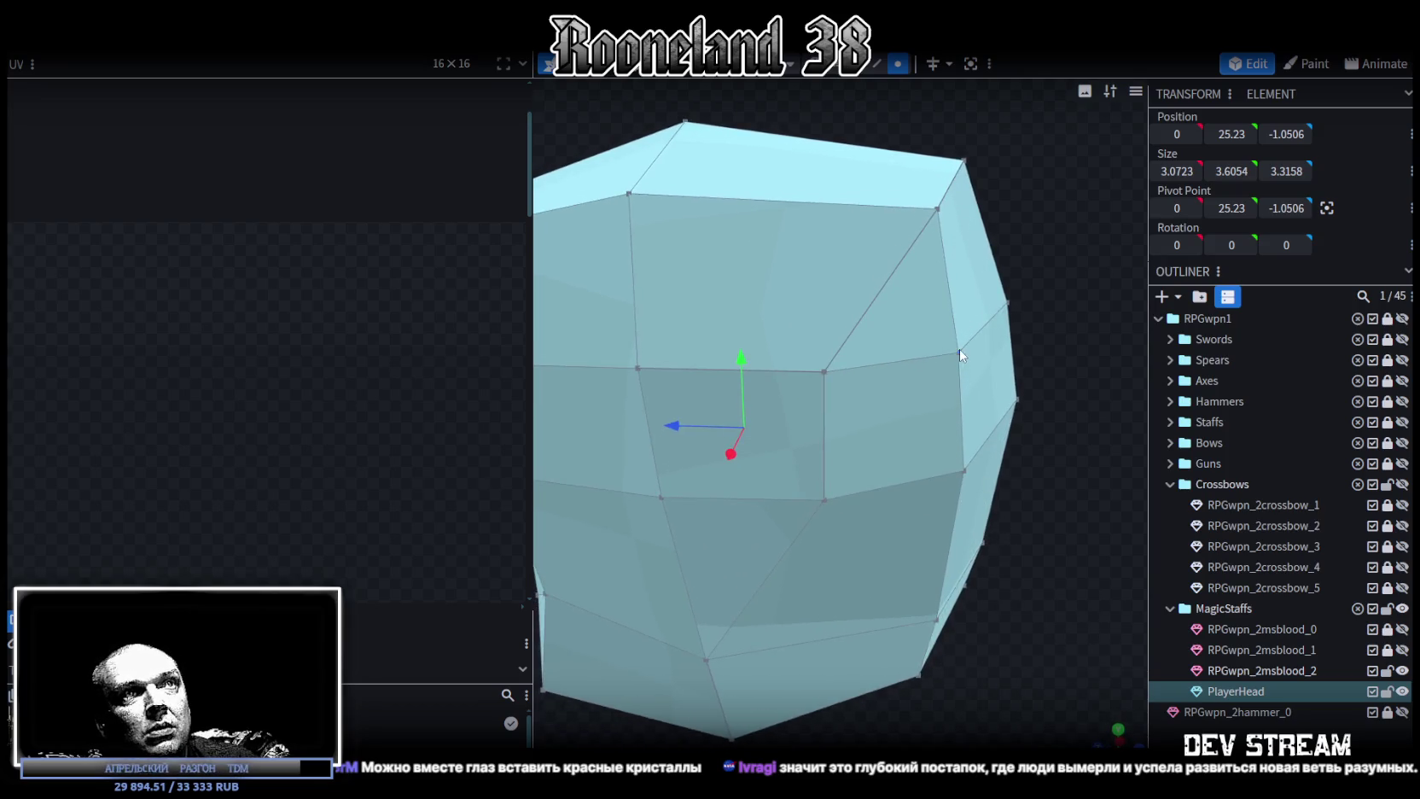
pyautogui.click(823, 372)
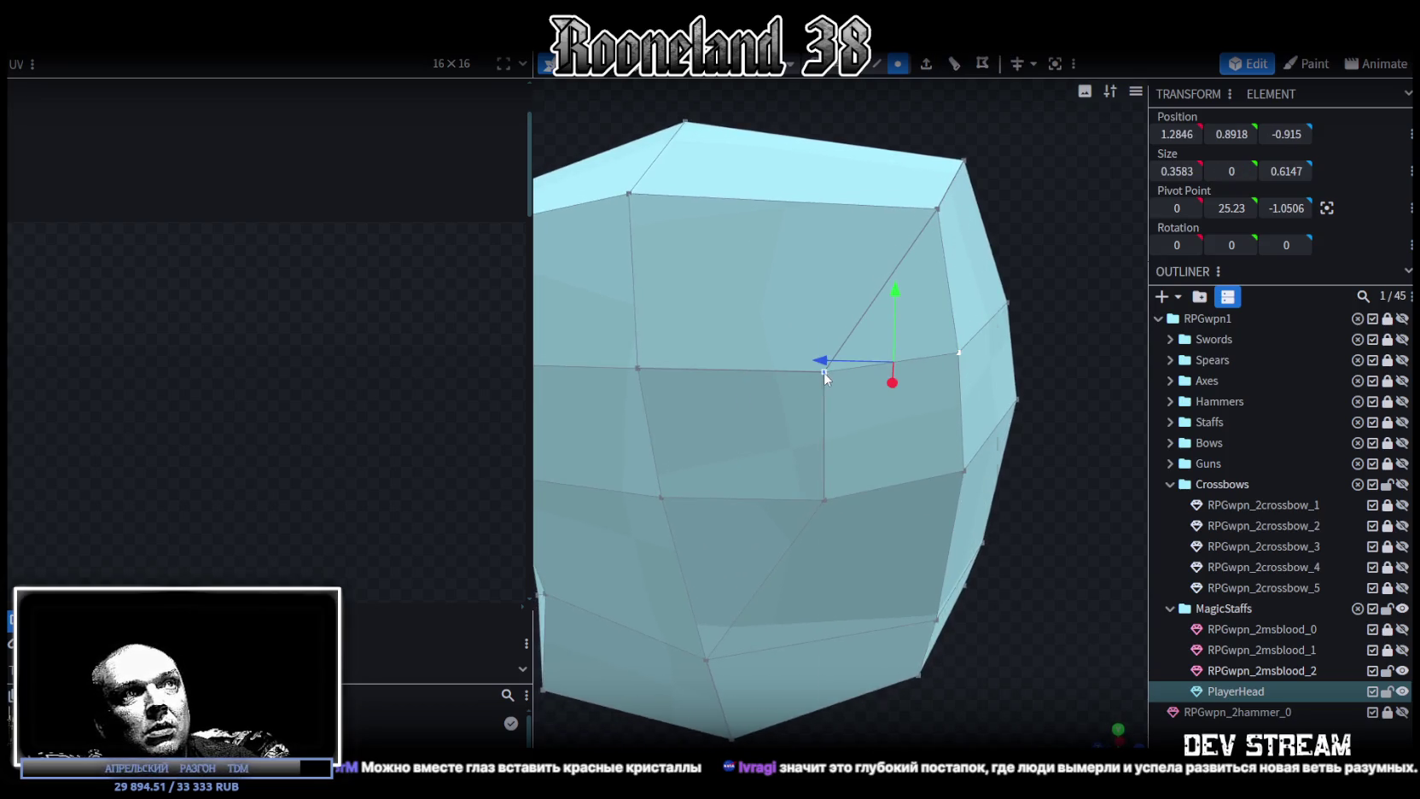
pyautogui.rightClick(823, 372)
pyautogui.click(1056, 421)
# Merge two more vertices into one and return to an axis-aligned overview.
pyautogui.moveTo(1090, 540)
pyautogui.mouseDown()
pyautogui.moveTo(707, 508)
pyautogui.moveTo(1057, 517)
pyautogui.mouseUp()
pyautogui.click(918, 442)
pyautogui.keyDown('shift'); pyautogui.click(760, 451); pyautogui.keyUp('shift')
pyautogui.rightClick(754, 450)
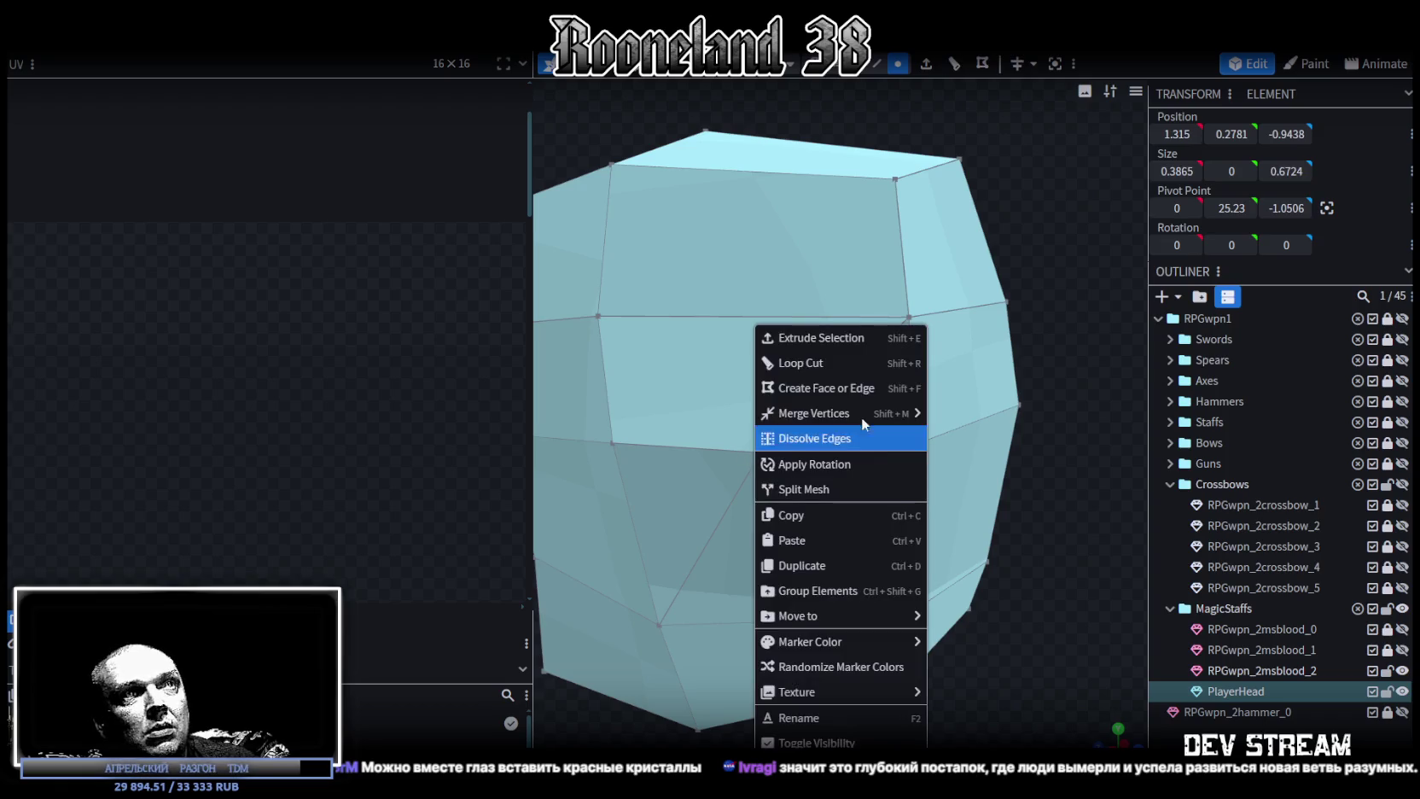
pyautogui.moveTo(821, 413)
pyautogui.click(960, 412)
pyautogui.moveTo(1018, 560)
pyautogui.mouseDown()
pyautogui.moveTo(877, 568)
pyautogui.moveTo(907, 646)
pyautogui.moveTo(1053, 595)
pyautogui.moveTo(1088, 742)
pyautogui.mouseUp()
pyautogui.click(1117, 728)
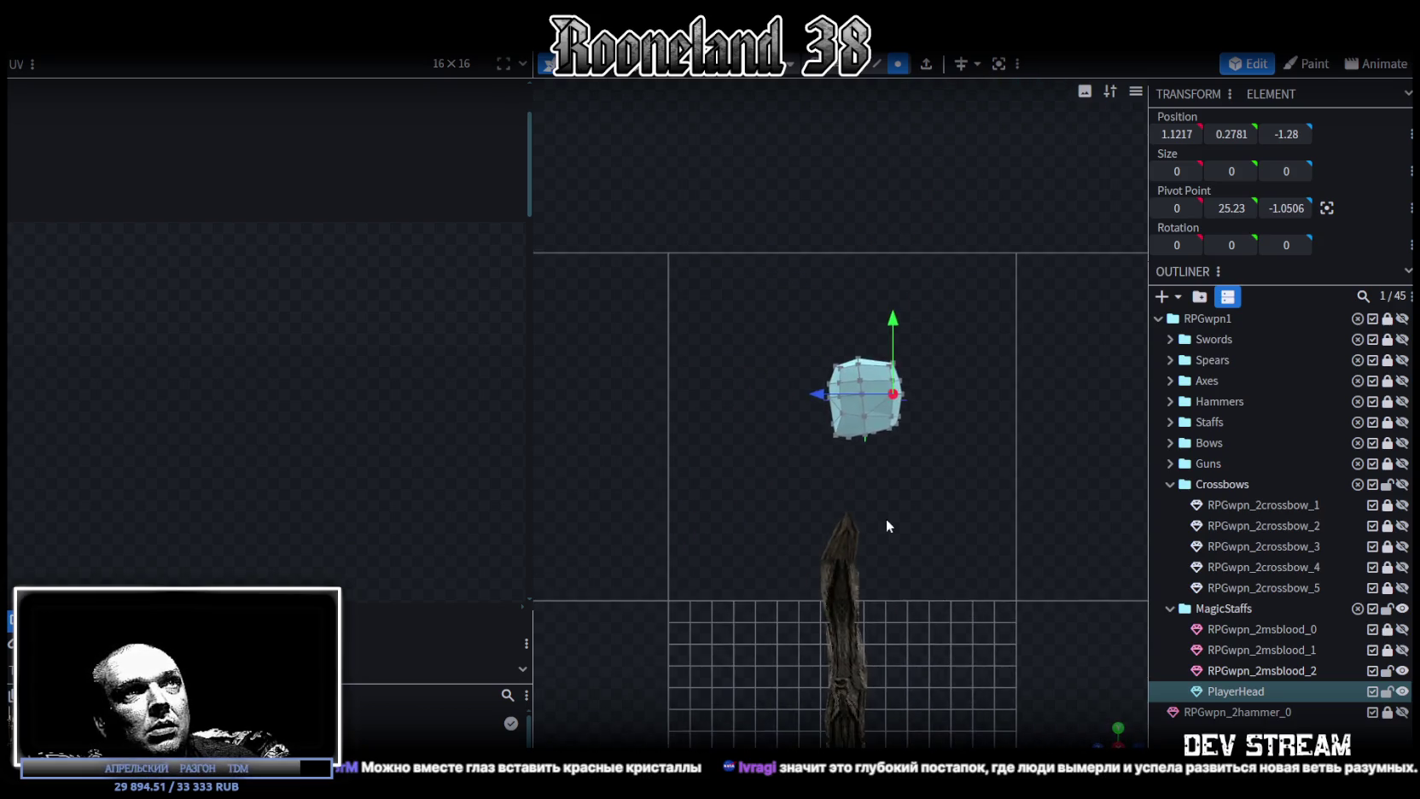
# Box-select the head's centre vertex column and set its Position Z to 0.
pyautogui.scroll(5, 884, 358)
pyautogui.moveTo(877, 138)
pyautogui.mouseDown()
pyautogui.moveTo(968, 480)
pyautogui.moveTo(882, 121)
pyautogui.mouseUp()
pyautogui.moveTo(866, 320); pyautogui.dragTo(883, 321)
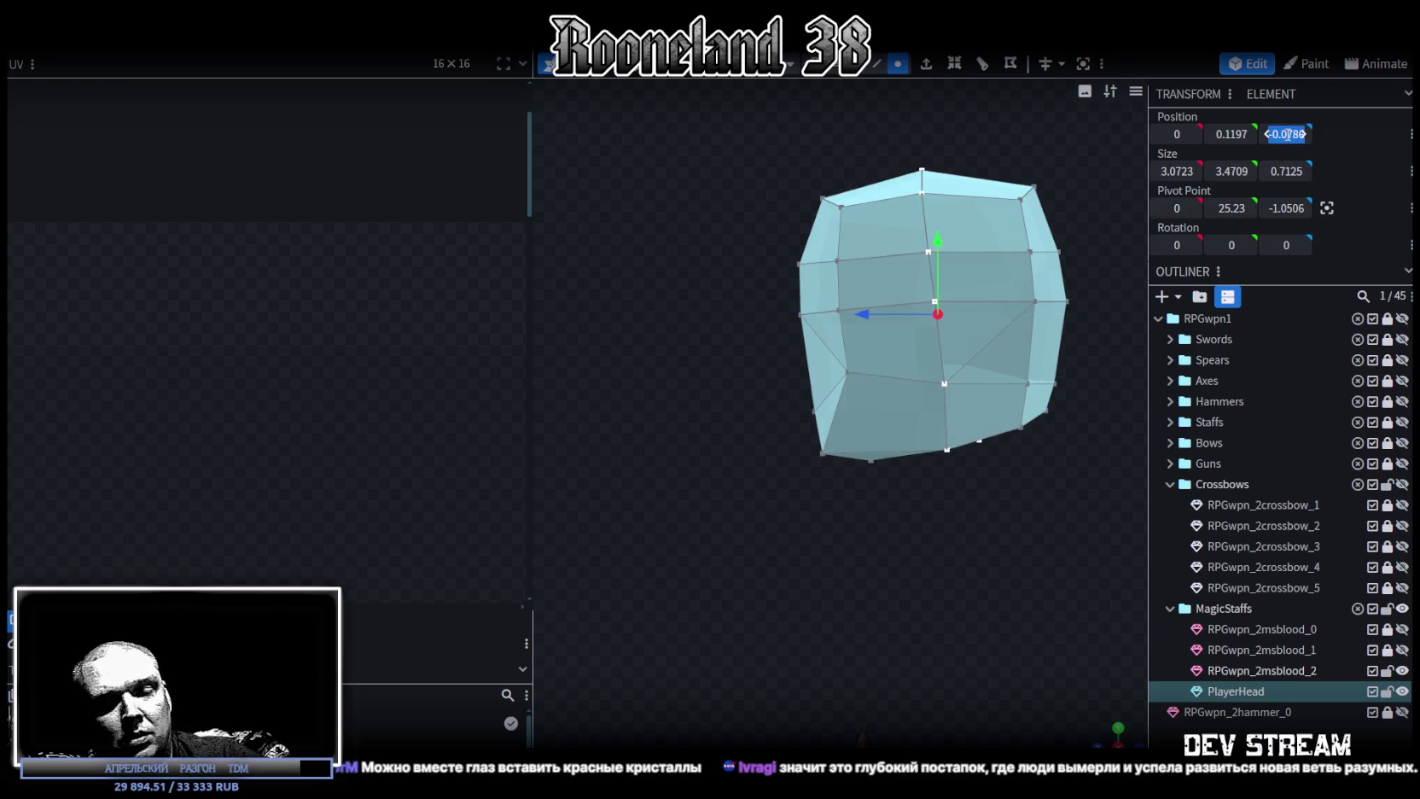
pyautogui.write('0')
pyautogui.press('Return')
pyautogui.moveTo(1048, 458); pyautogui.dragTo(976, 510, button='right')
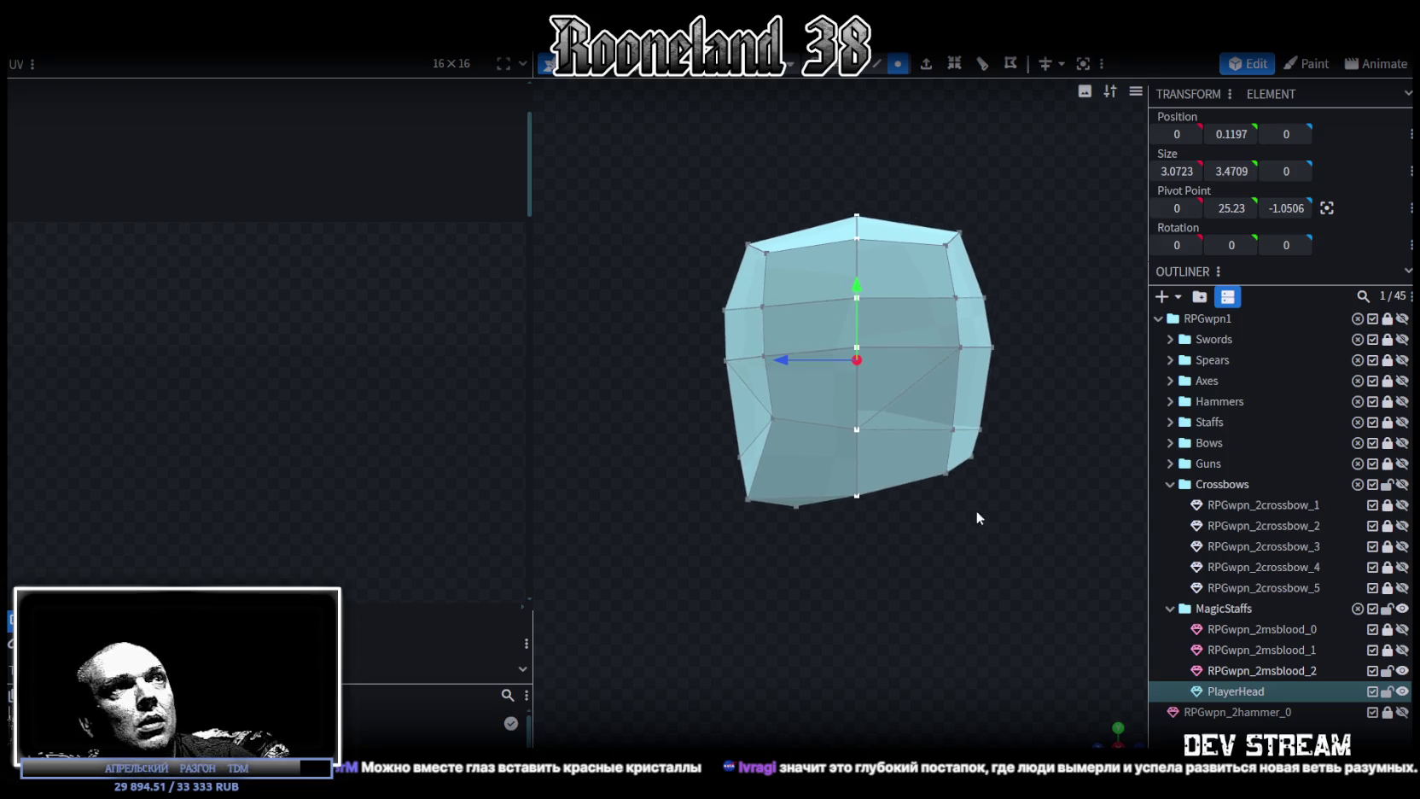
pyautogui.moveTo(1071, 720)
pyautogui.mouseDown()
pyautogui.moveTo(1082, 715)
pyautogui.moveTo(977, 558)
pyautogui.moveTo(737, 484)
pyautogui.moveTo(618, 510)
pyautogui.moveTo(995, 529)
pyautogui.moveTo(946, 549)
pyautogui.moveTo(997, 533)
pyautogui.moveTo(983, 560)
pyautogui.moveTo(909, 355)
pyautogui.moveTo(1025, 328)
pyautogui.moveTo(1025, 344)
pyautogui.mouseUp()
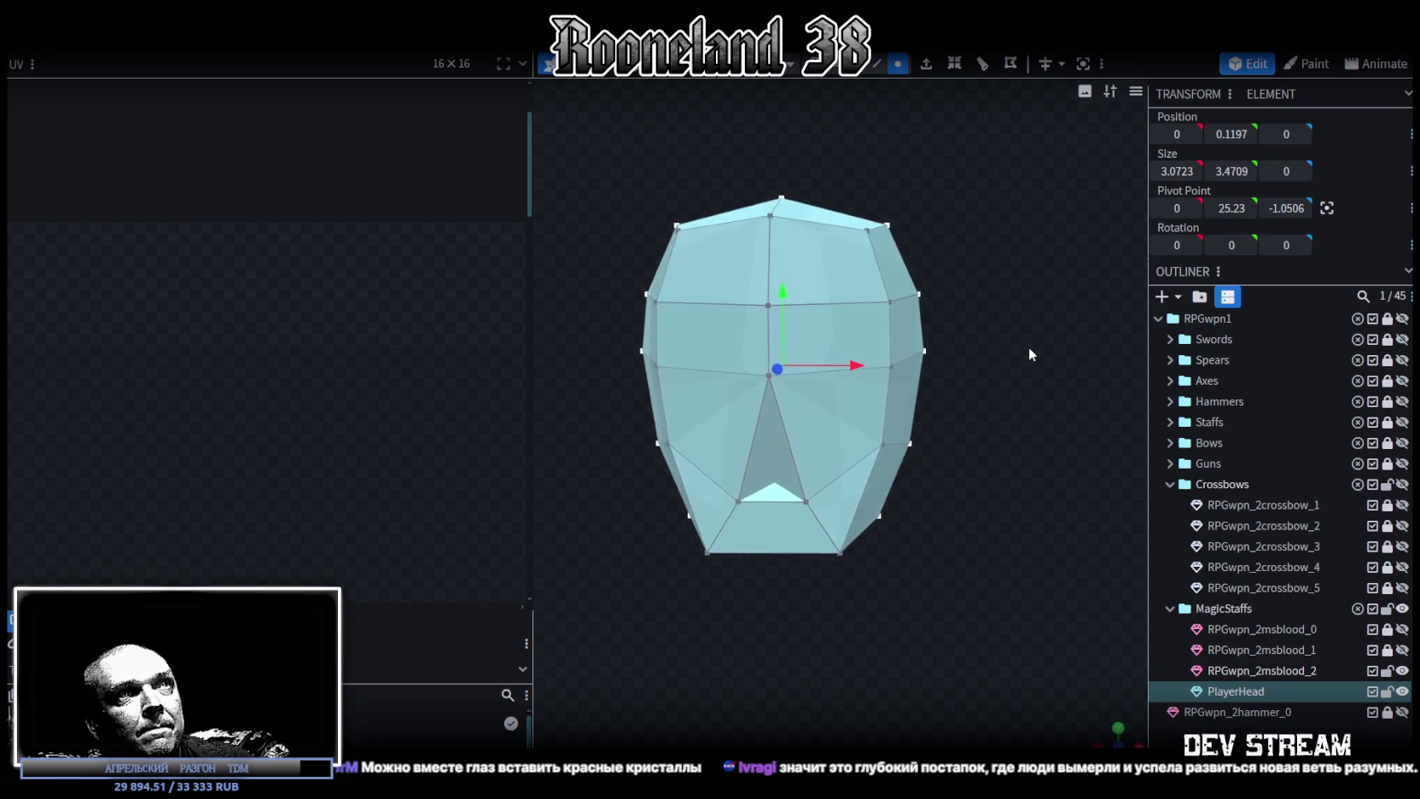
pyautogui.scroll(-2, 1030, 343)
# Lower the vertices along the top of the head by 0.2.
pyautogui.moveTo(623, 185); pyautogui.dragTo(961, 280)
pyautogui.moveTo(808, 188)
pyautogui.mouseDown()
pyautogui.moveTo(788, 205)
pyautogui.moveTo(903, 307)
pyautogui.moveTo(807, 302)
pyautogui.mouseUp()
pyautogui.scroll(1, 887, 270)
pyautogui.scroll(2, 1011, 306)
# Move the two nose-base vertices 0.2 forward and 0.3 down, then scale them inward to 1.6993.
pyautogui.moveTo(1011, 305); pyautogui.dragTo(905, 384)
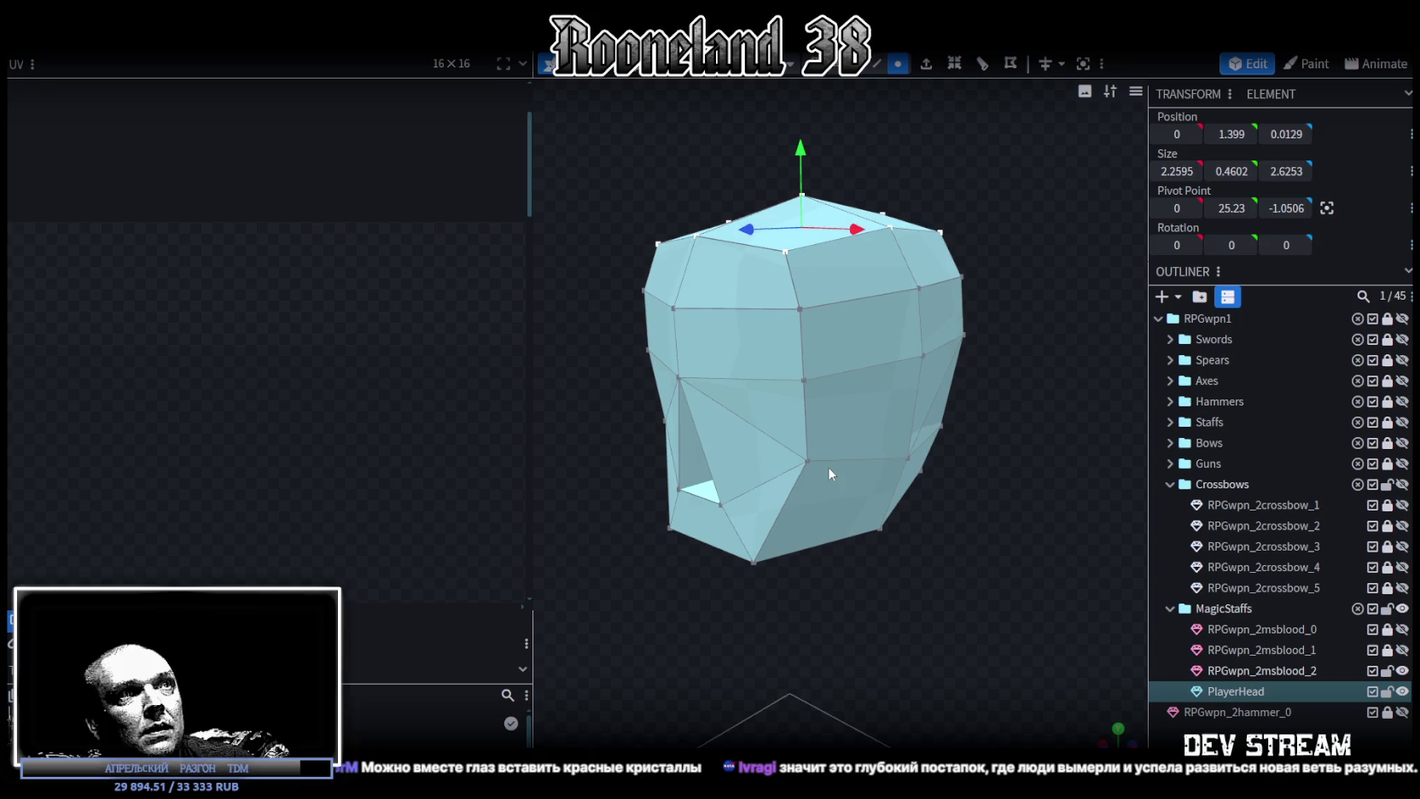
pyautogui.click(814, 471)
pyautogui.moveTo(803, 538); pyautogui.dragTo(639, 452)
pyautogui.keyDown('shift'); pyautogui.click(647, 443); pyautogui.keyUp('shift')
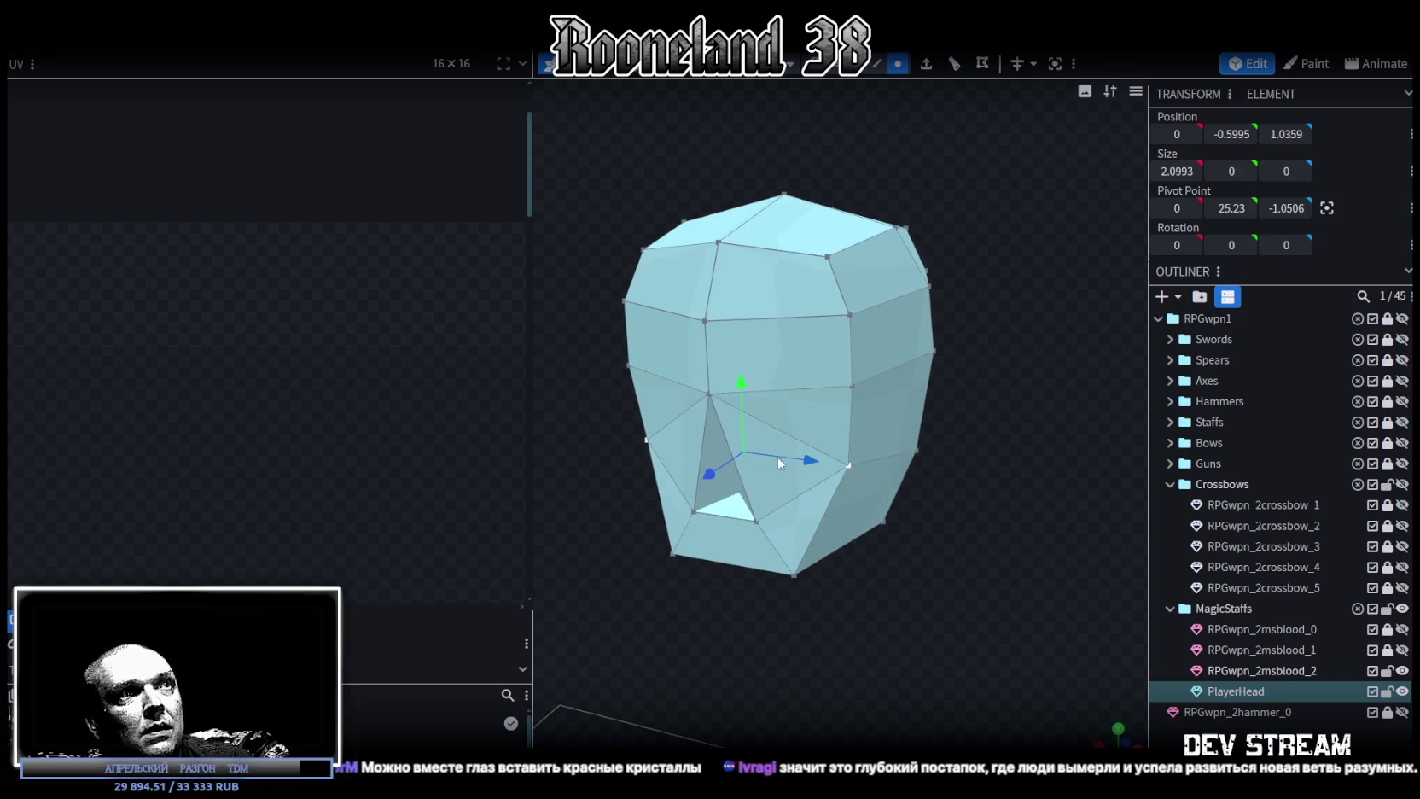
pyautogui.moveTo(715, 477); pyautogui.dragTo(723, 497)
pyautogui.moveTo(807, 579); pyautogui.dragTo(950, 579)
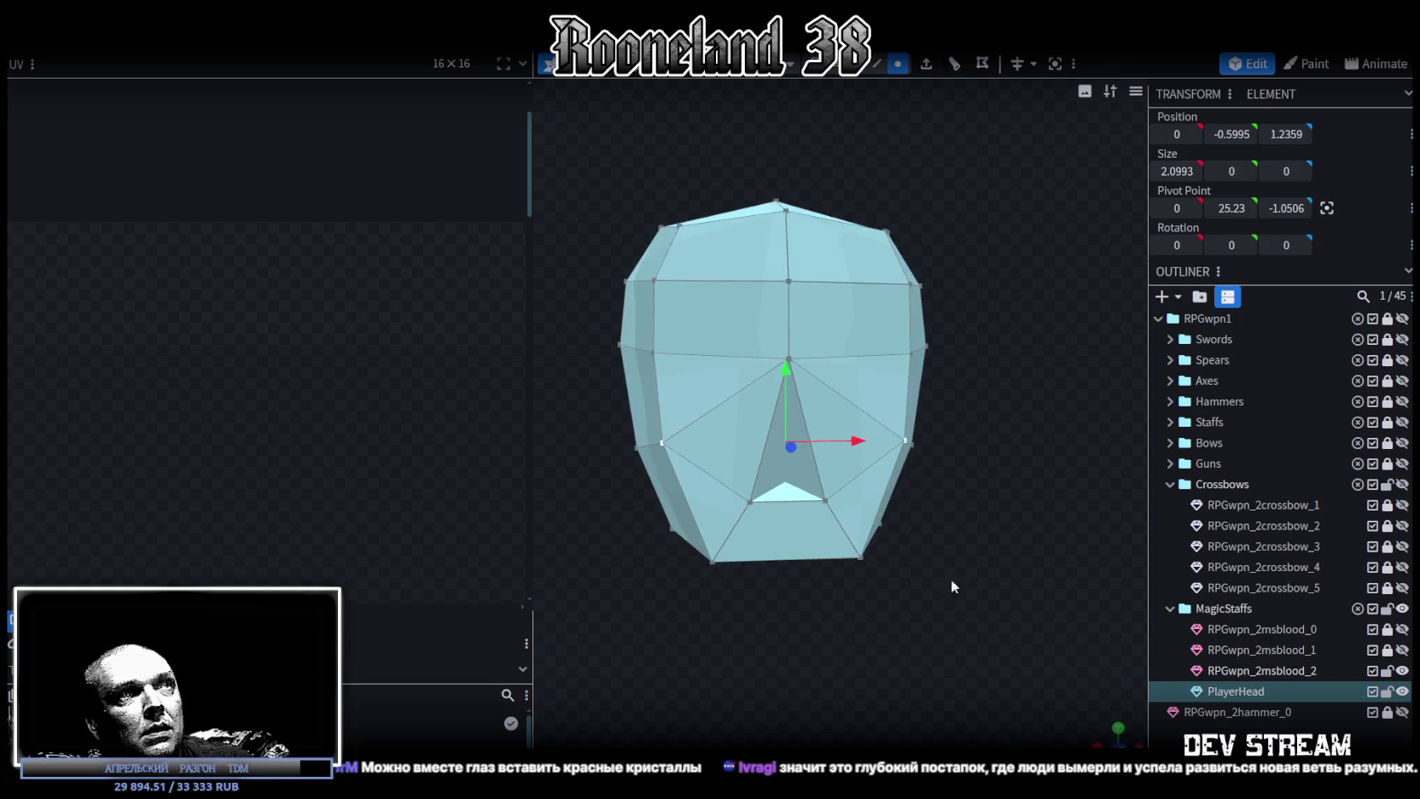
pyautogui.moveTo(798, 380); pyautogui.dragTo(787, 405)
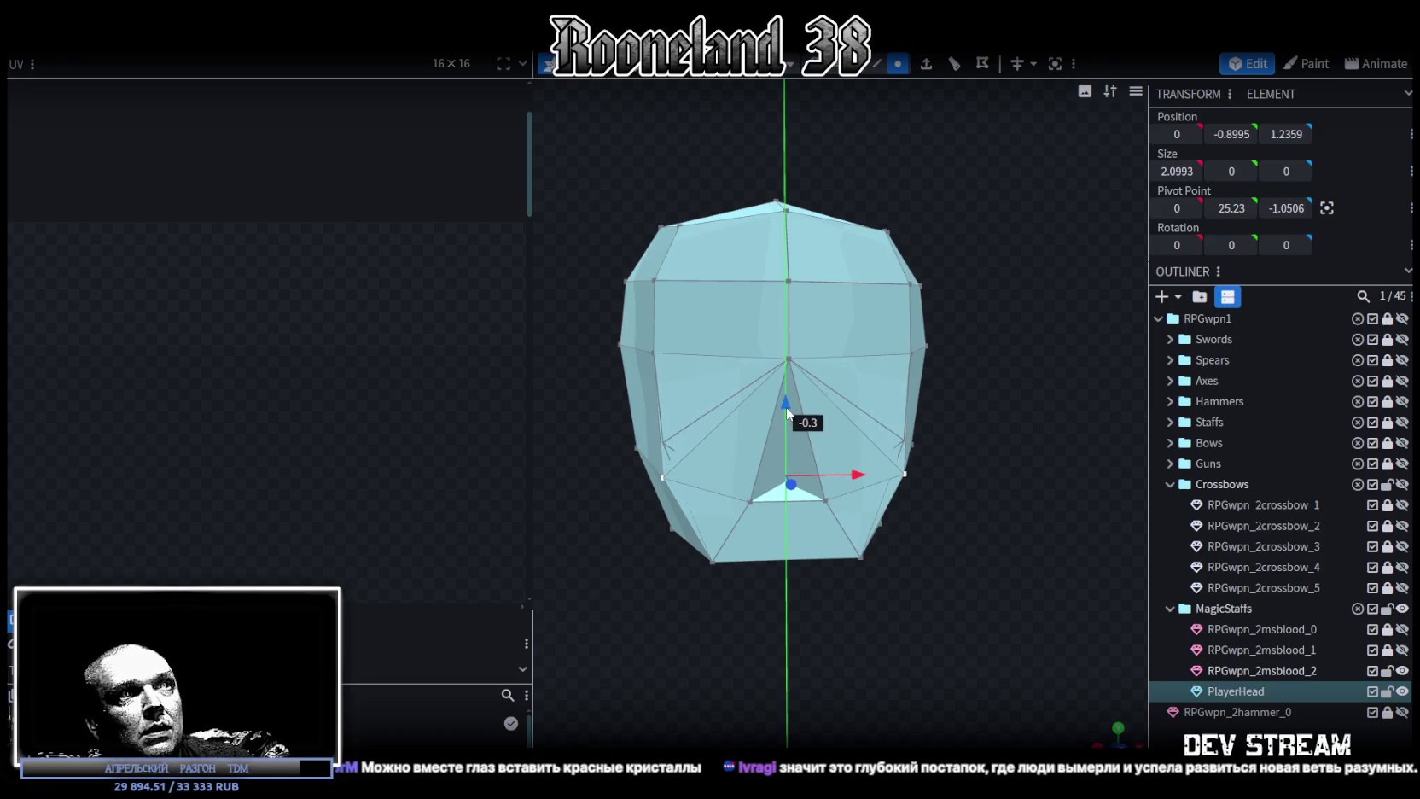
pyautogui.press('s')
pyautogui.moveTo(883, 470); pyautogui.dragTo(845, 484)
pyautogui.moveTo(938, 503); pyautogui.dragTo(971, 555)
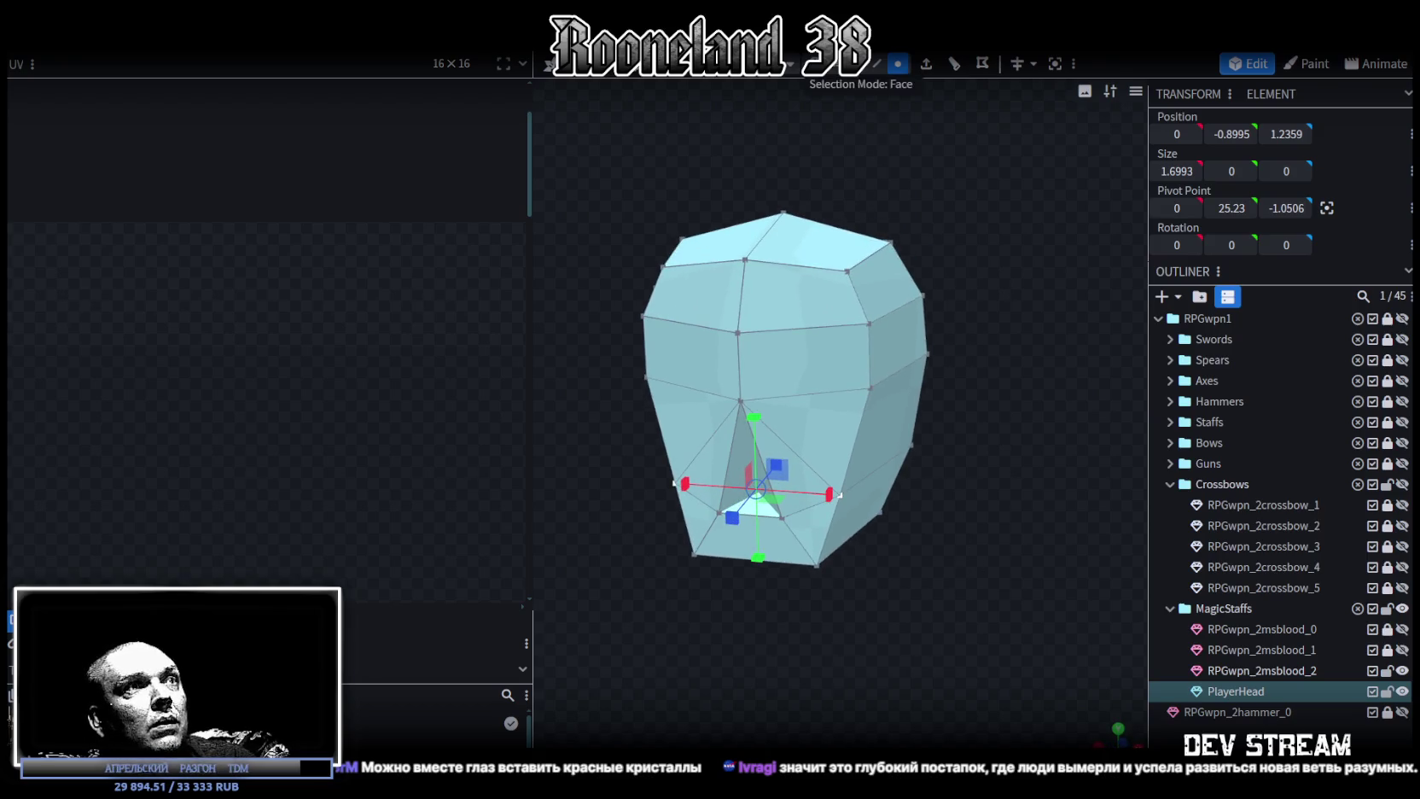
# In face mode, raise the nose triangle face by 0.3.
pyautogui.click(898, 63)
pyautogui.click(740, 521)
pyautogui.press('v')
pyautogui.moveTo(741, 476)
pyautogui.mouseDown()
pyautogui.moveTo(736, 440)
pyautogui.moveTo(737, 453)
pyautogui.mouseUp()
pyautogui.moveTo(853, 460); pyautogui.dragTo(617, 465)
pyautogui.moveTo(879, 597)
pyautogui.mouseDown()
pyautogui.moveTo(902, 610)
pyautogui.moveTo(775, 629)
pyautogui.moveTo(816, 625)
pyautogui.moveTo(937, 204)
pyautogui.mouseUp()
# Select three faces on the side of the head and delete them.
pyautogui.click(731, 393)
pyautogui.moveTo(950, 423); pyautogui.dragTo(823, 410)
pyautogui.click(883, 446)
pyautogui.keyDown('shift'); pyautogui.click(862, 461); pyautogui.keyUp('shift')
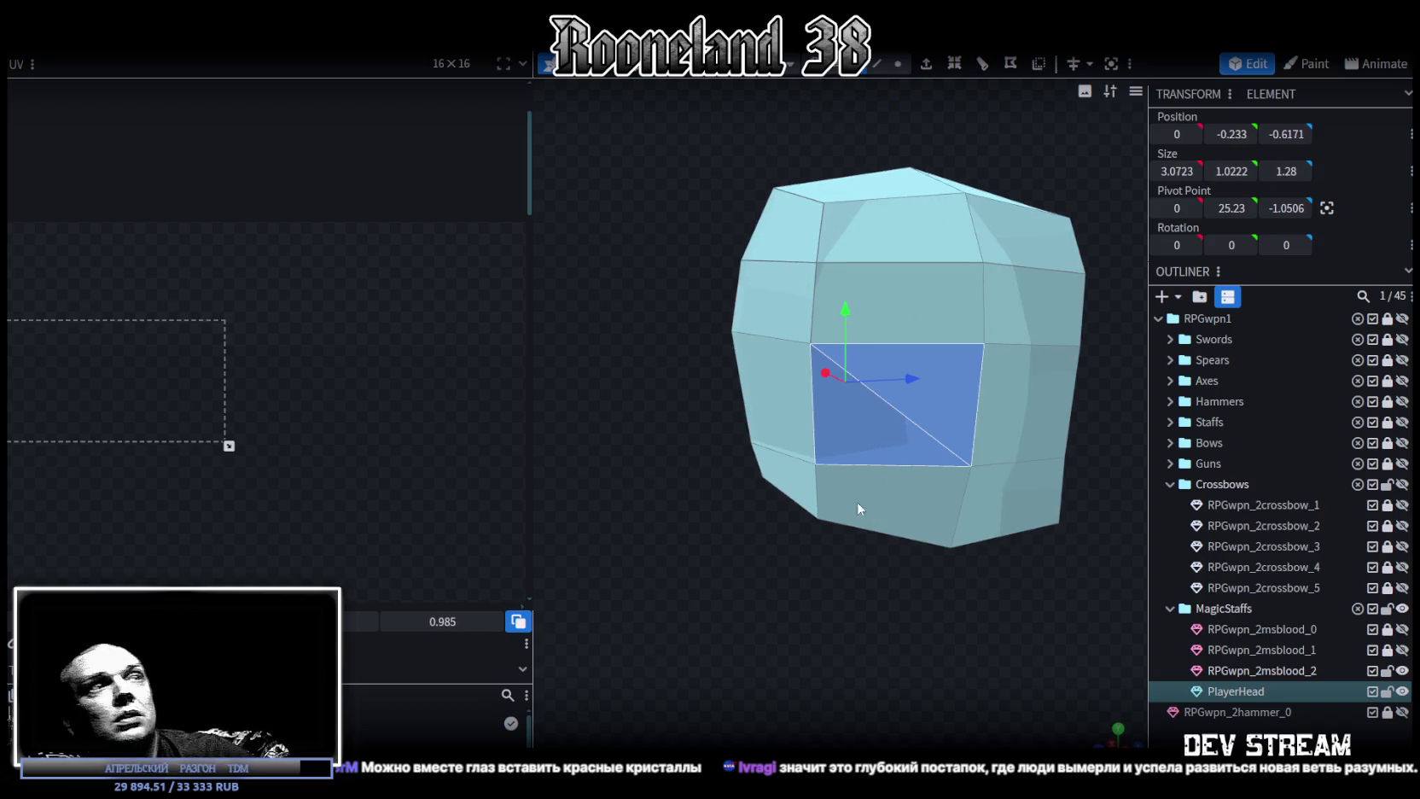
pyautogui.press('Delete')
pyautogui.moveTo(727, 587); pyautogui.dragTo(1114, 581)
# In edge mode, select the hole's edges and fill it with one new face using F.
pyautogui.click(876, 64)
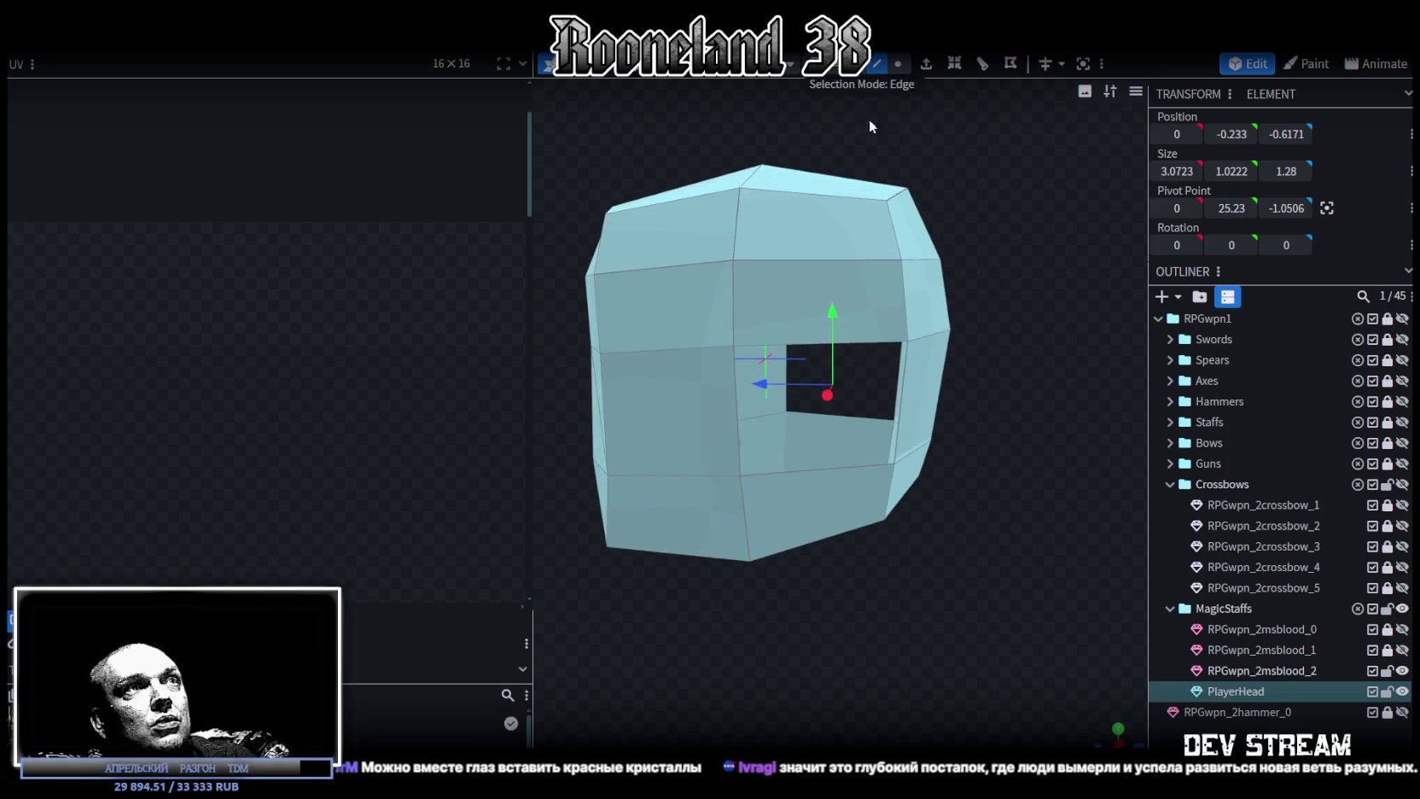
pyautogui.moveTo(869, 339)
pyautogui.mouseDown()
pyautogui.moveTo(998, 536)
pyautogui.moveTo(817, 512)
pyautogui.mouseUp()
pyautogui.click(817, 512)
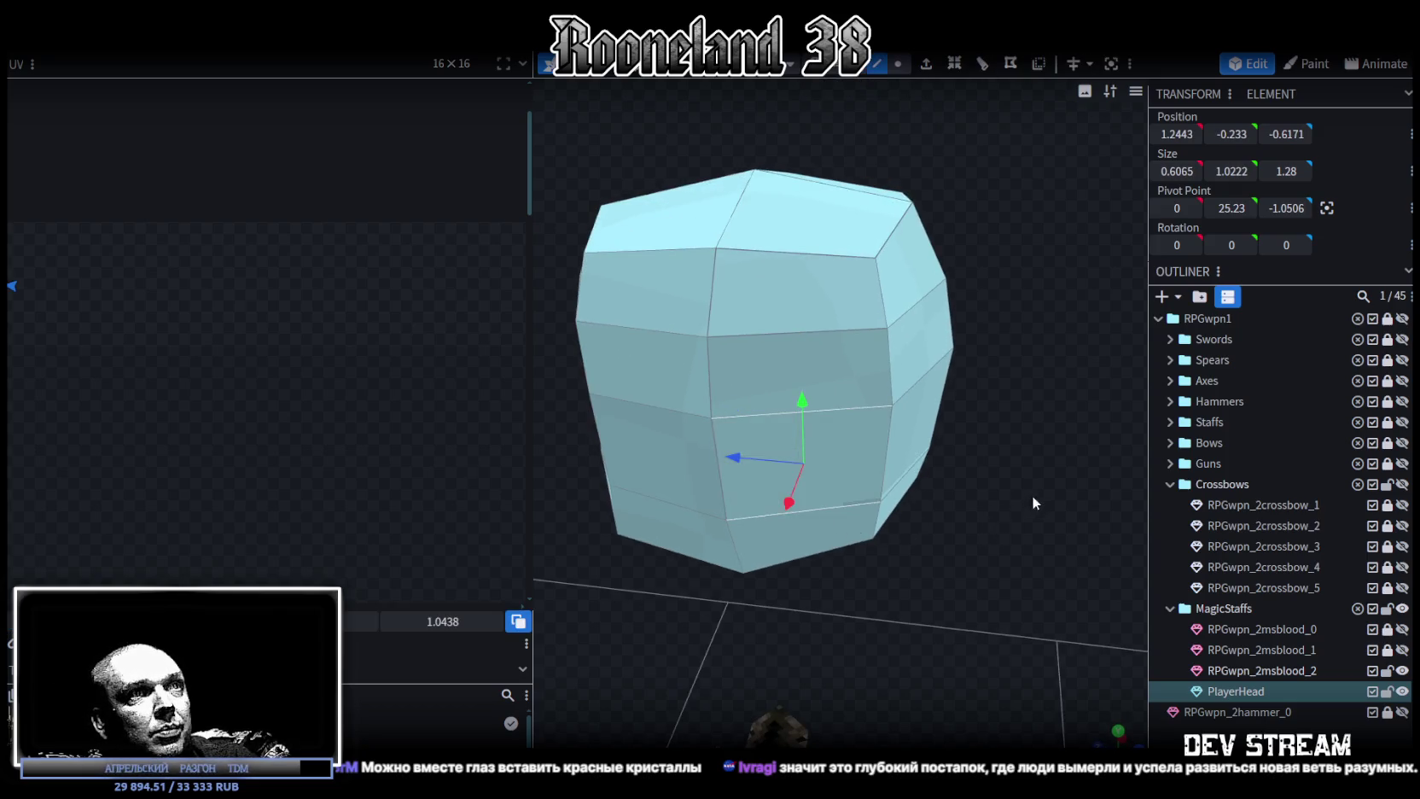
pyautogui.moveTo(1032, 500)
pyautogui.mouseDown()
pyautogui.moveTo(760, 466)
pyautogui.moveTo(969, 372)
pyautogui.mouseUp()
pyautogui.click(942, 413)
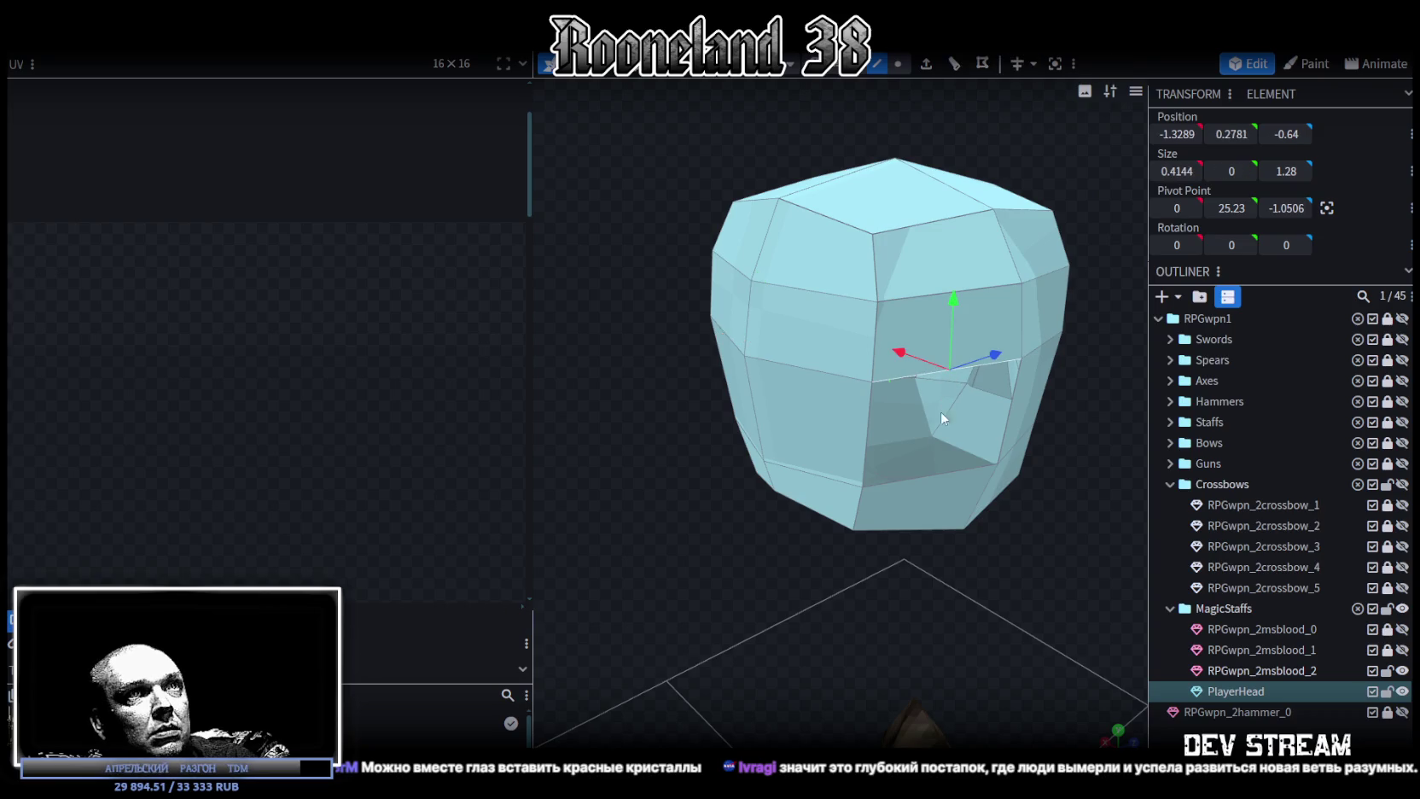
pyautogui.keyDown('shift'); pyautogui.click(910, 475); pyautogui.keyUp('shift')
pyautogui.press('f')
pyautogui.moveTo(1077, 549)
pyautogui.mouseDown()
pyautogui.moveTo(905, 492)
pyautogui.moveTo(862, 388)
pyautogui.moveTo(768, 456)
pyautogui.moveTo(768, 505)
pyautogui.moveTo(810, 518)
pyautogui.moveTo(668, 594)
pyautogui.moveTo(795, 499)
pyautogui.moveTo(790, 453)
pyautogui.moveTo(840, 495)
pyautogui.mouseUp()
# Orbit back to a centred front view and select a face of the head.
pyautogui.scroll(3, 790, 452)
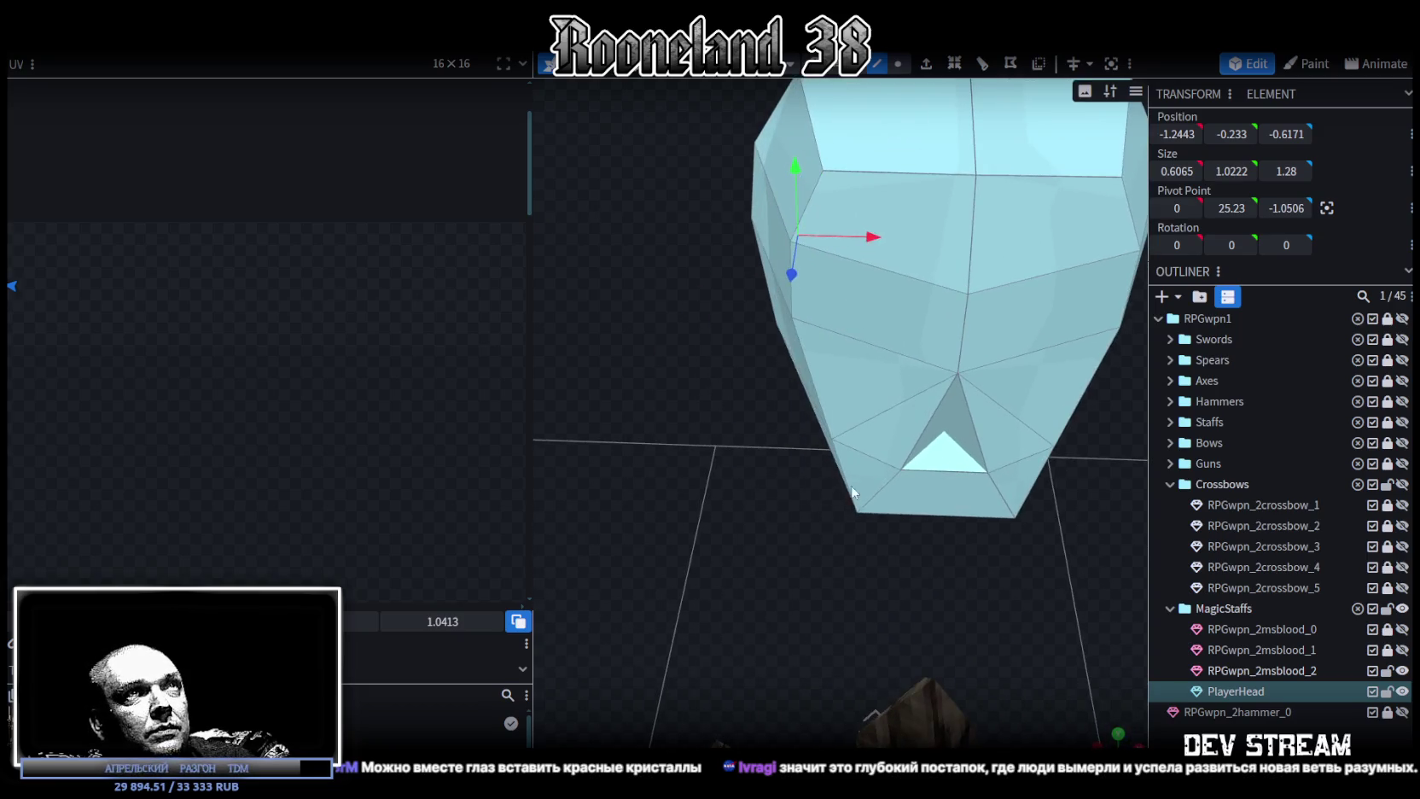
pyautogui.scroll(-3, 931, 437)
pyautogui.scroll(-2, 968, 372)
pyautogui.moveTo(968, 372); pyautogui.dragTo(1061, 411)
pyautogui.click(947, 327)
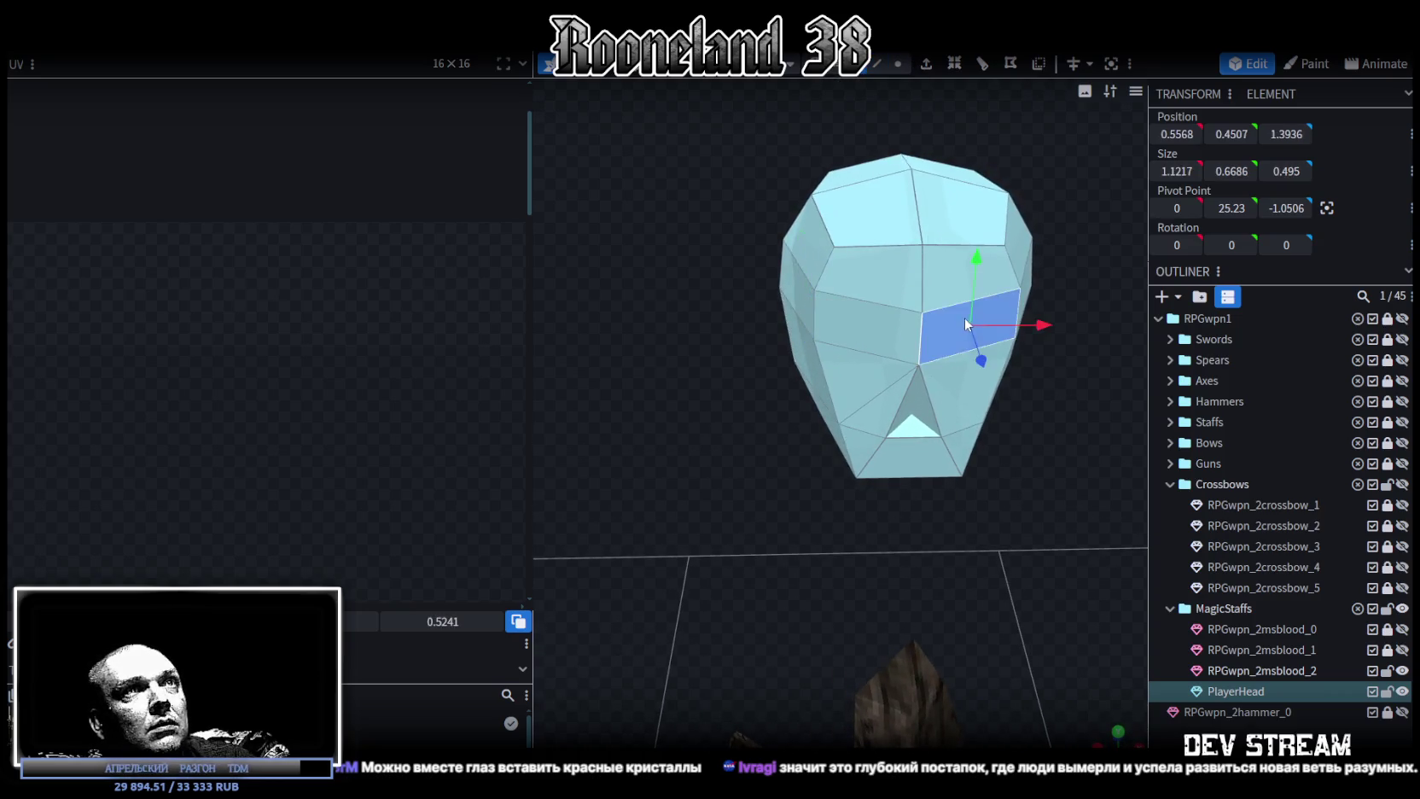
# Apply the PRG_wpn3.png weapon texture to the whole head mesh.
pyautogui.doubleClick(924, 261)
pyautogui.rightClick(924, 261)
pyautogui.moveTo(966, 691)
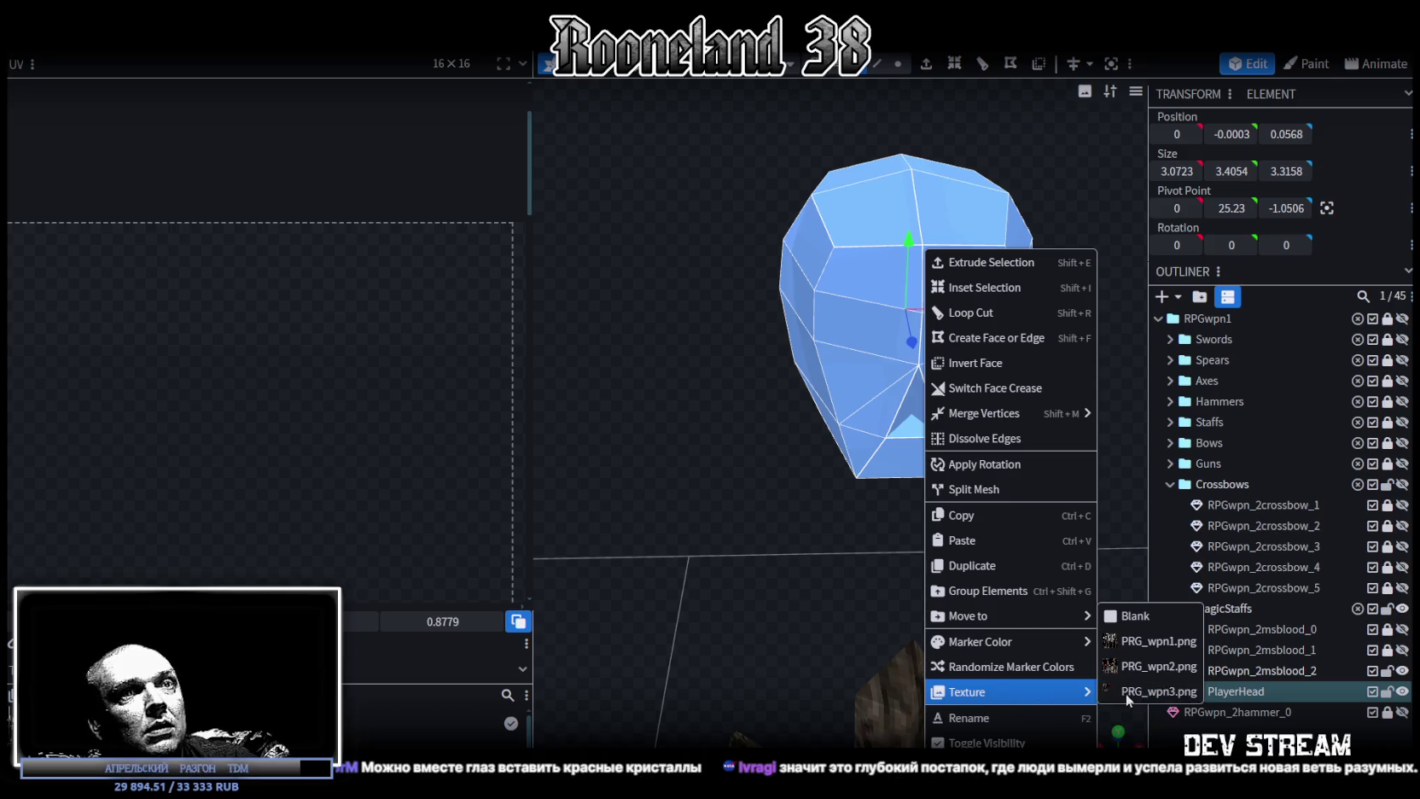
pyautogui.click(1128, 689)
# Shrink the head's UV island and move it over the skull-face picture on the atlas.
pyautogui.moveTo(1129, 688); pyautogui.dragTo(981, 489)
pyautogui.moveTo(1024, 602); pyautogui.dragTo(1065, 646, button='right')
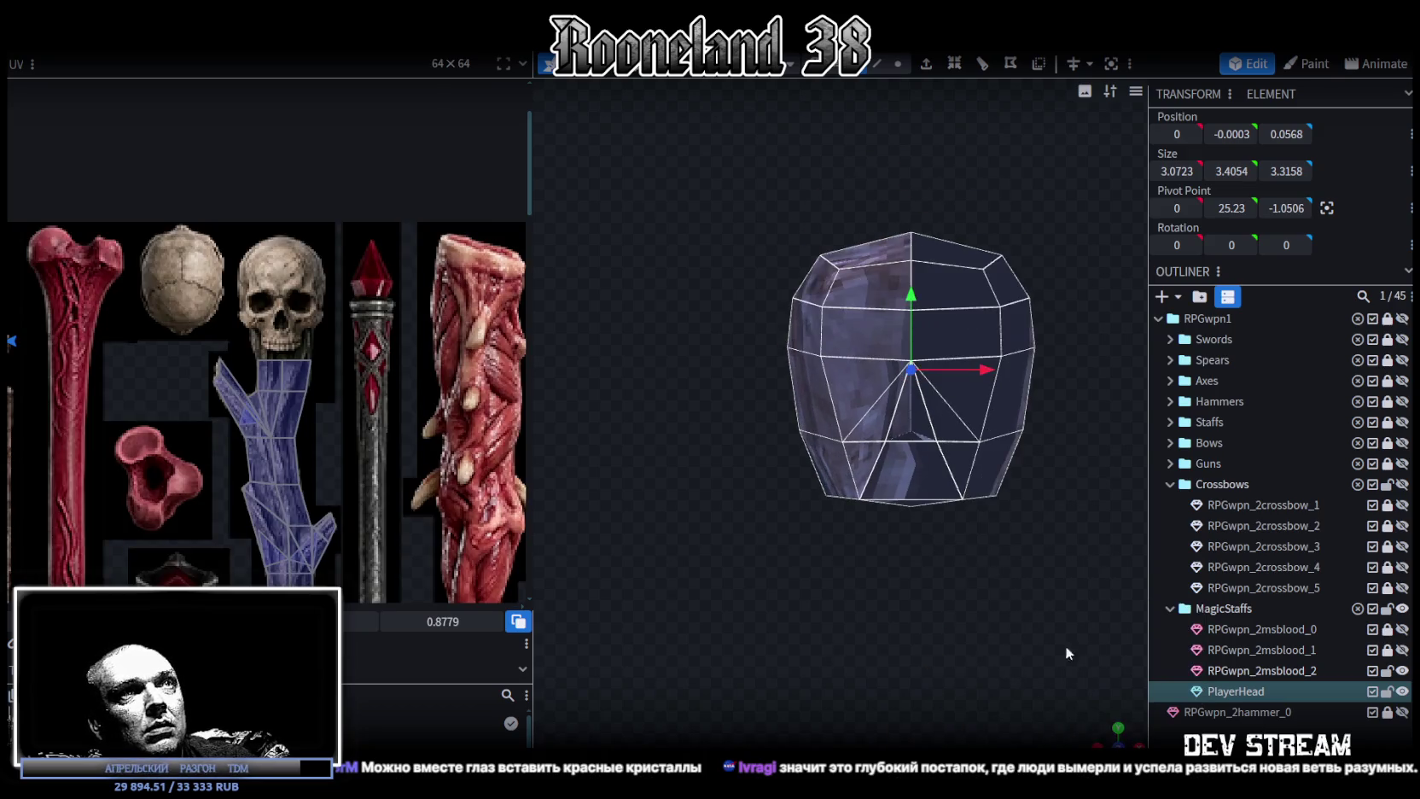
pyautogui.scroll(-2, 1045, 666)
pyautogui.scroll(-1, 324, 465)
pyautogui.keyDown('ctrl'); pyautogui.scroll(-3, 316, 451); pyautogui.keyUp('ctrl')
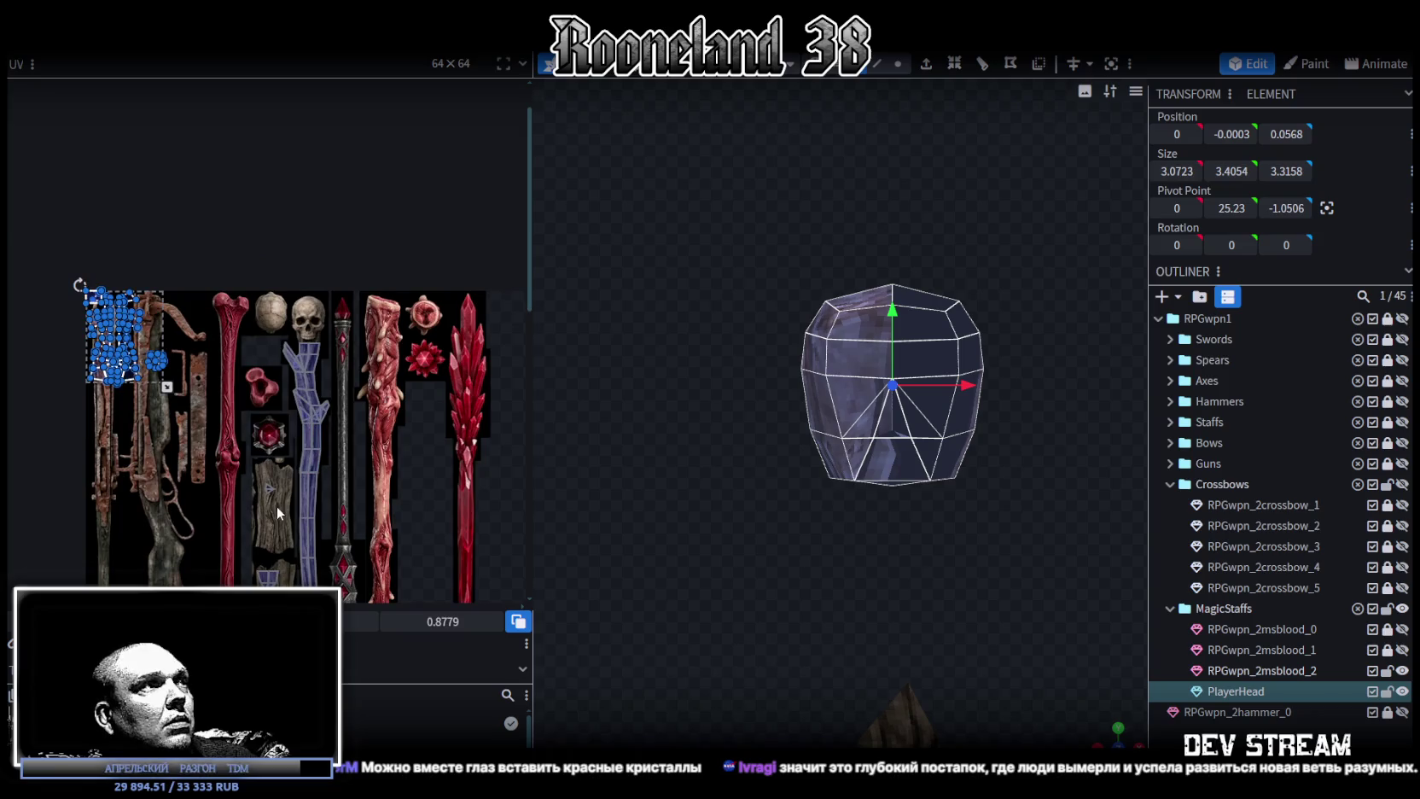
pyautogui.moveTo(167, 386)
pyautogui.mouseDown()
pyautogui.moveTo(155, 366)
pyautogui.moveTo(408, 382)
pyautogui.mouseUp()
pyautogui.keyDown('ctrl'); pyautogui.scroll(3, 116, 302); pyautogui.keyUp('ctrl')
pyautogui.keyDown('ctrl'); pyautogui.scroll(2, 116, 302); pyautogui.keyUp('ctrl')
pyautogui.moveTo(407, 382); pyautogui.dragTo(102, 422, button='middle')
pyautogui.moveTo(68, 388)
pyautogui.mouseDown()
pyautogui.moveTo(196, 345)
pyautogui.moveTo(415, 348)
pyautogui.mouseUp()
pyautogui.keyDown('ctrl'); pyautogui.scroll(3, 441, 346); pyautogui.keyUp('ctrl')
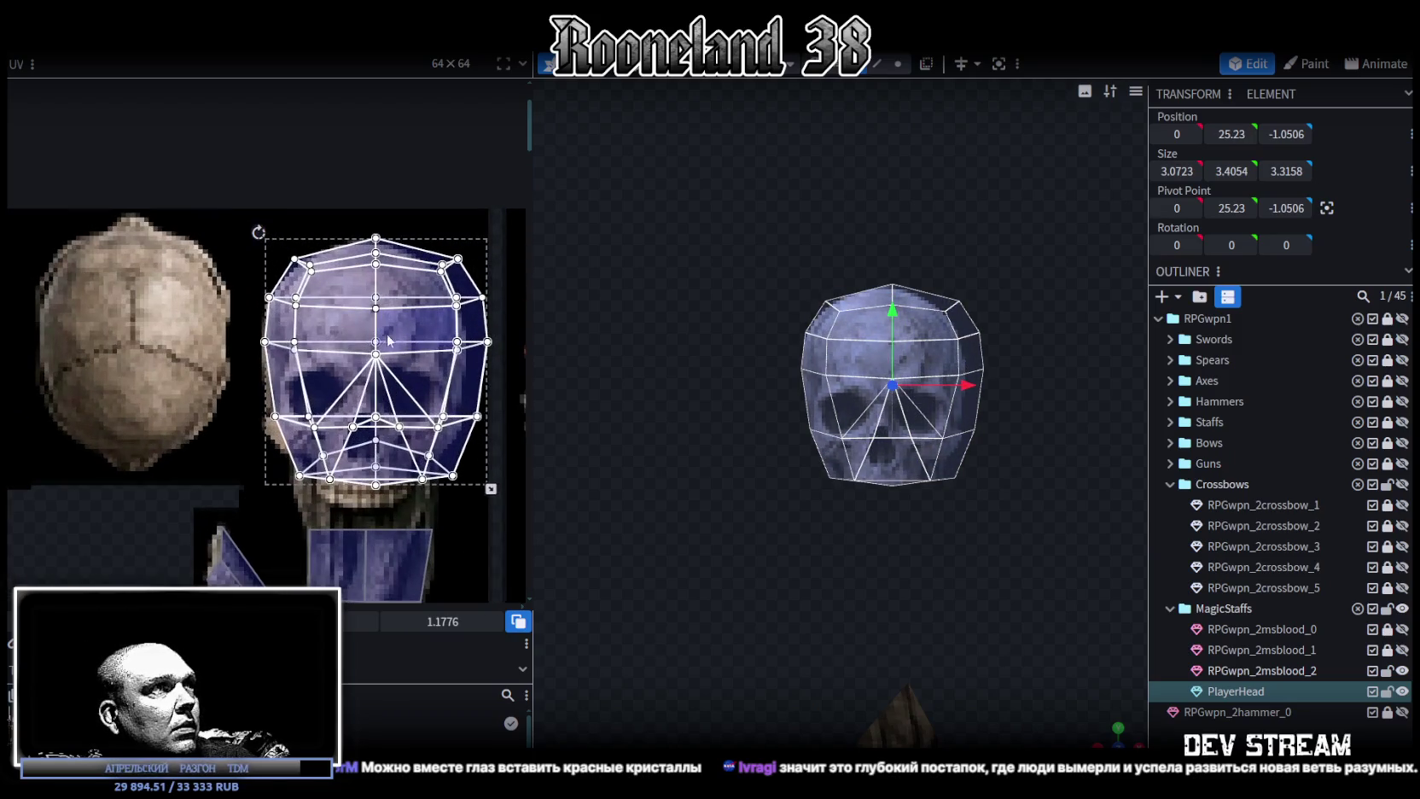
pyautogui.moveTo(333, 370); pyautogui.dragTo(332, 382)
pyautogui.moveTo(490, 503); pyautogui.dragTo(464, 487)
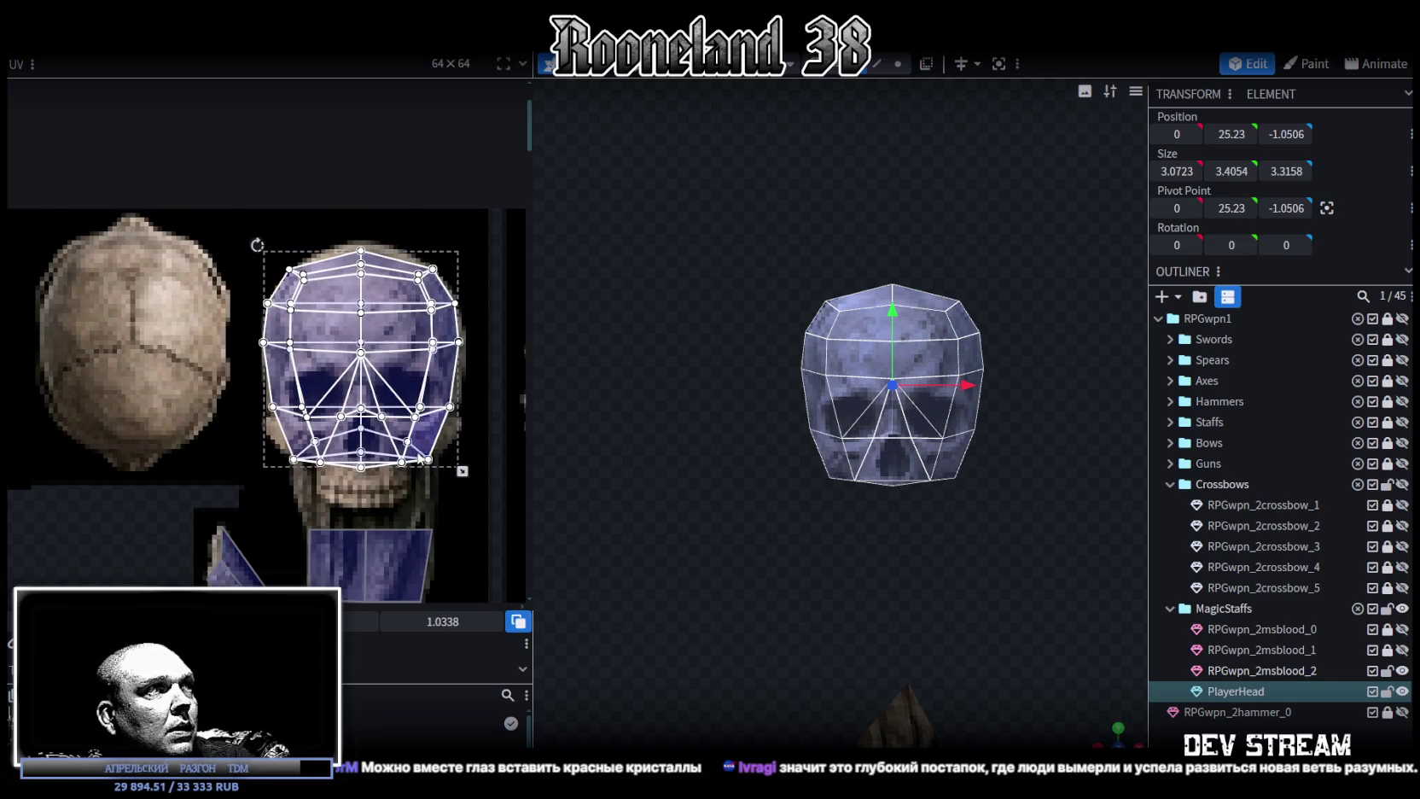
pyautogui.scroll(2, 401, 448)
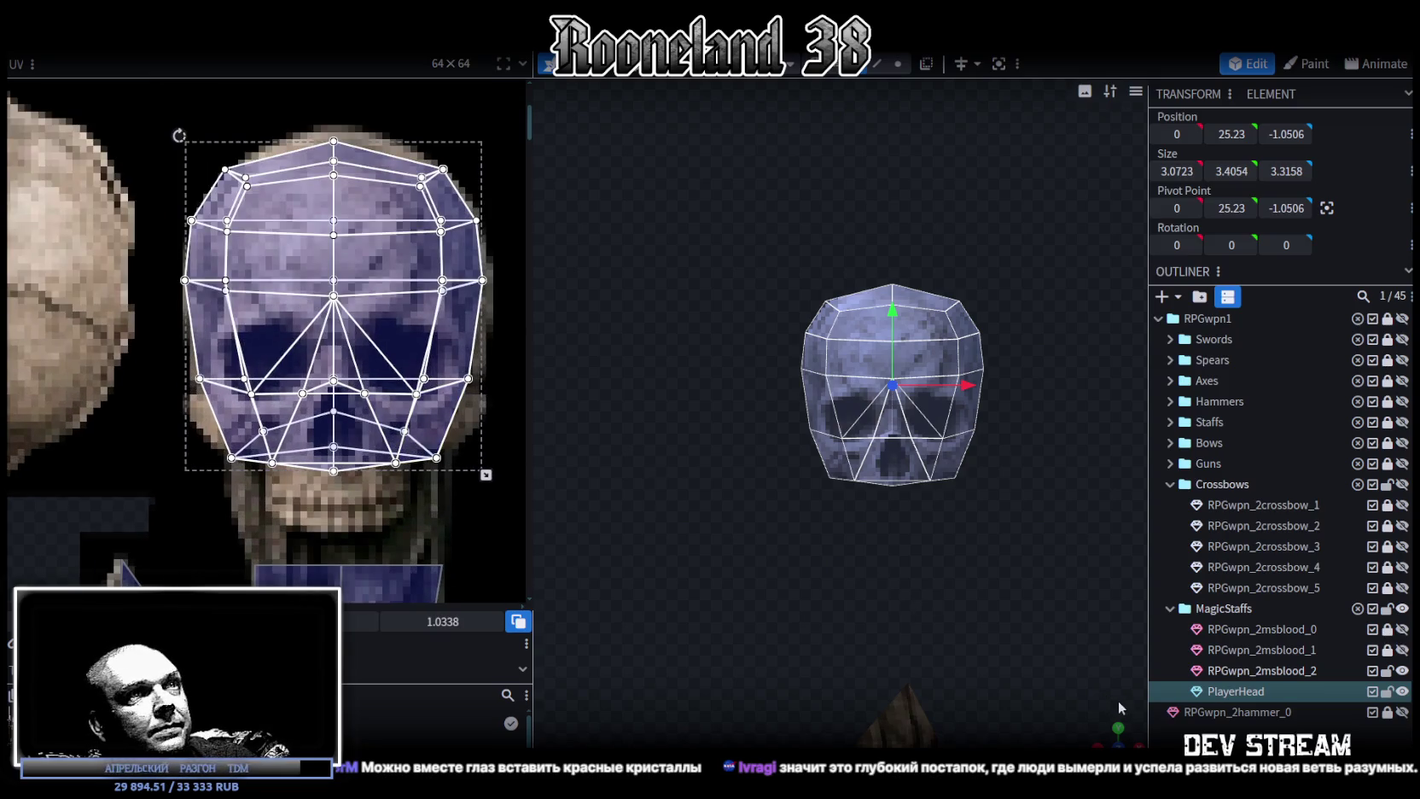
# Inspect the textured skull and centre the view on its nose face.
pyautogui.moveTo(1114, 727)
pyautogui.mouseDown()
pyautogui.moveTo(898, 491)
pyautogui.moveTo(906, 559)
pyautogui.moveTo(879, 514)
pyautogui.moveTo(901, 549)
pyautogui.moveTo(807, 557)
pyautogui.moveTo(888, 562)
pyautogui.moveTo(592, 556)
pyautogui.mouseUp()
pyautogui.scroll(5, 931, 493)
pyautogui.click(798, 413)
pyautogui.press('KP_Decimal')
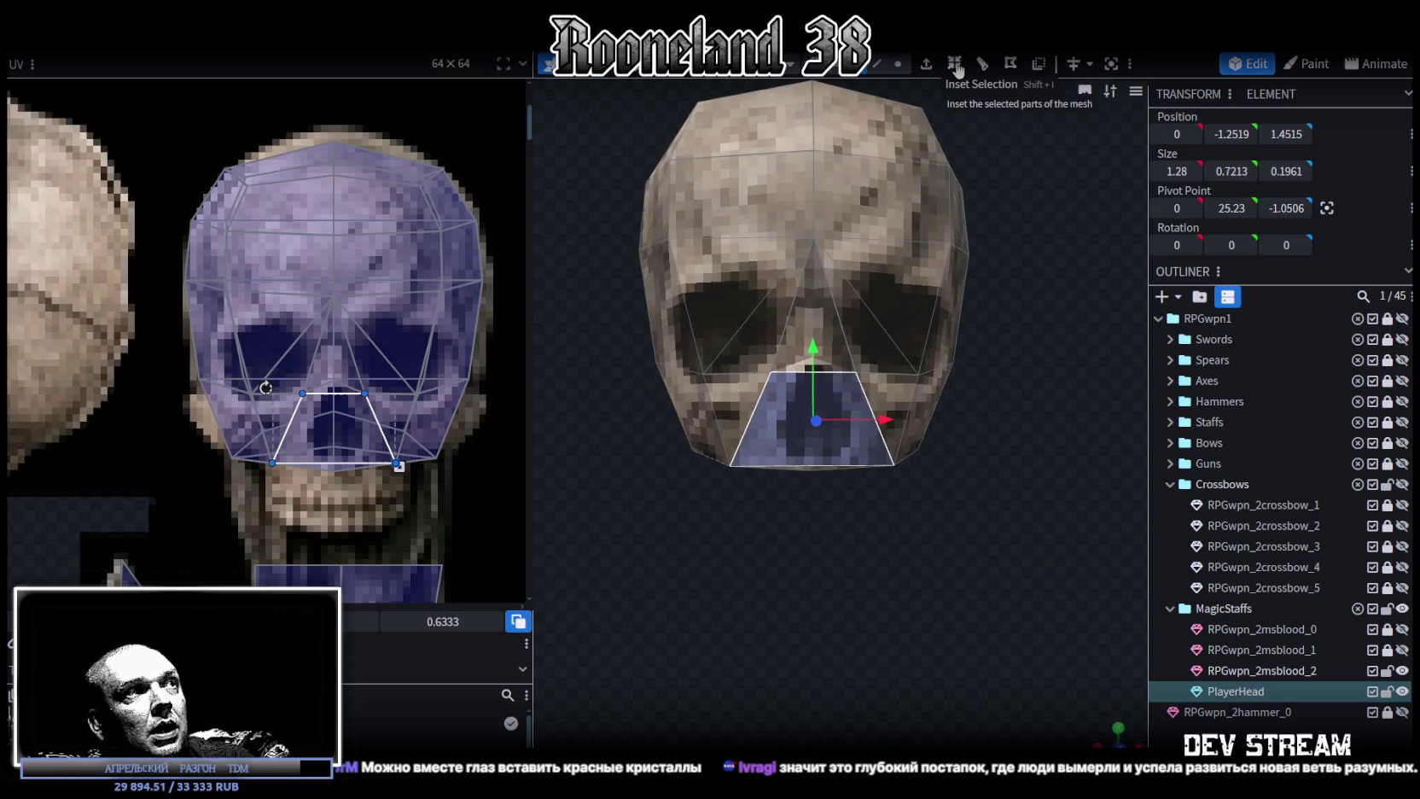
# Merge the vertex at the nose bottom with a vertex on the lower face.
pyautogui.moveTo(896, 522)
pyautogui.mouseDown()
pyautogui.moveTo(835, 533)
pyautogui.moveTo(899, 552)
pyautogui.moveTo(914, 449)
pyautogui.moveTo(914, 508)
pyautogui.moveTo(917, 494)
pyautogui.mouseUp()
pyautogui.scroll(2, 835, 533)
pyautogui.click(898, 63)
pyautogui.scroll(2, 860, 136)
pyautogui.moveTo(949, 539); pyautogui.dragTo(953, 573)
pyautogui.scroll(-1, 958, 563)
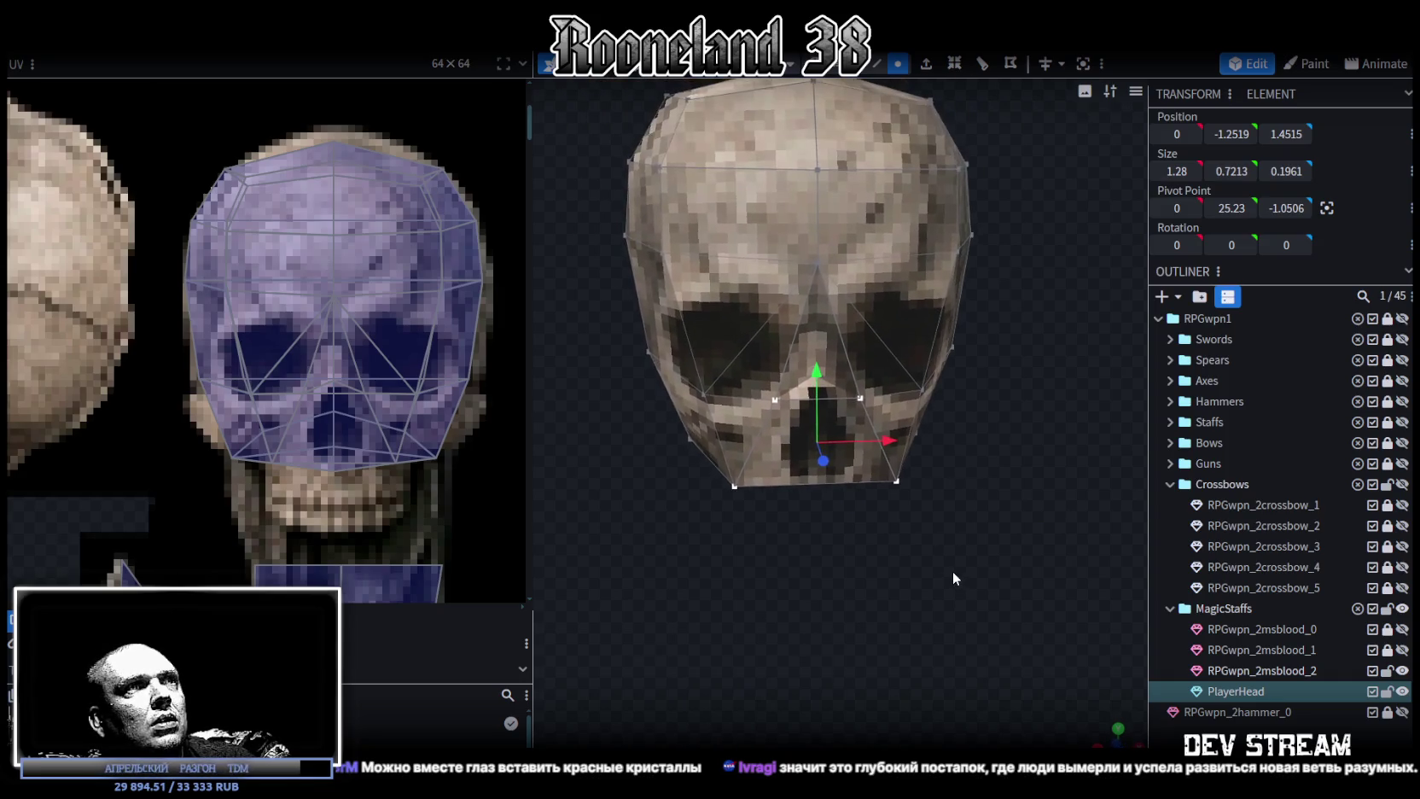
pyautogui.scroll(1, 834, 500)
pyautogui.click(681, 389)
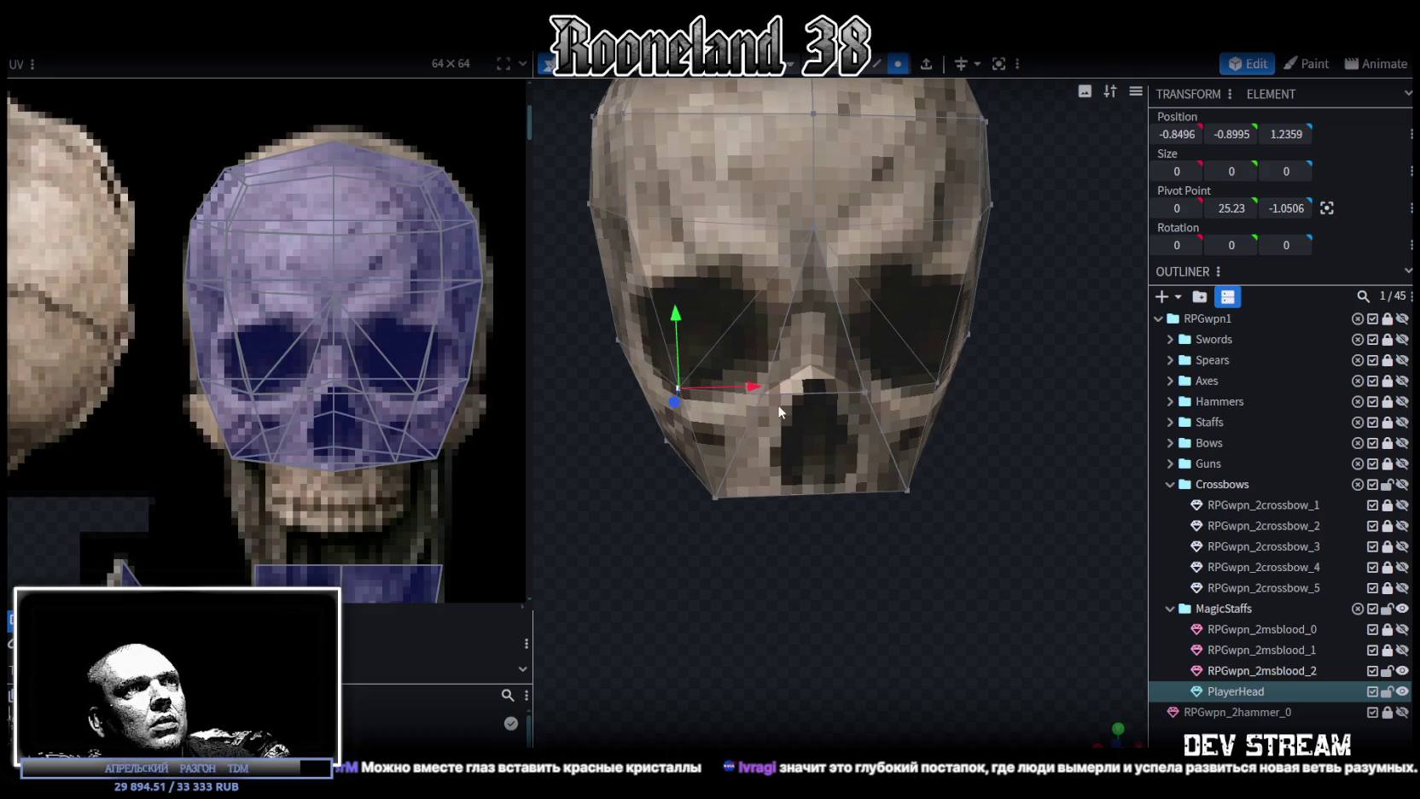
pyautogui.moveTo(932, 592)
pyautogui.mouseDown()
pyautogui.moveTo(768, 604)
pyautogui.moveTo(933, 623)
pyautogui.moveTo(902, 653)
pyautogui.moveTo(989, 657)
pyautogui.moveTo(993, 608)
pyautogui.moveTo(940, 599)
pyautogui.moveTo(874, 544)
pyautogui.mouseUp()
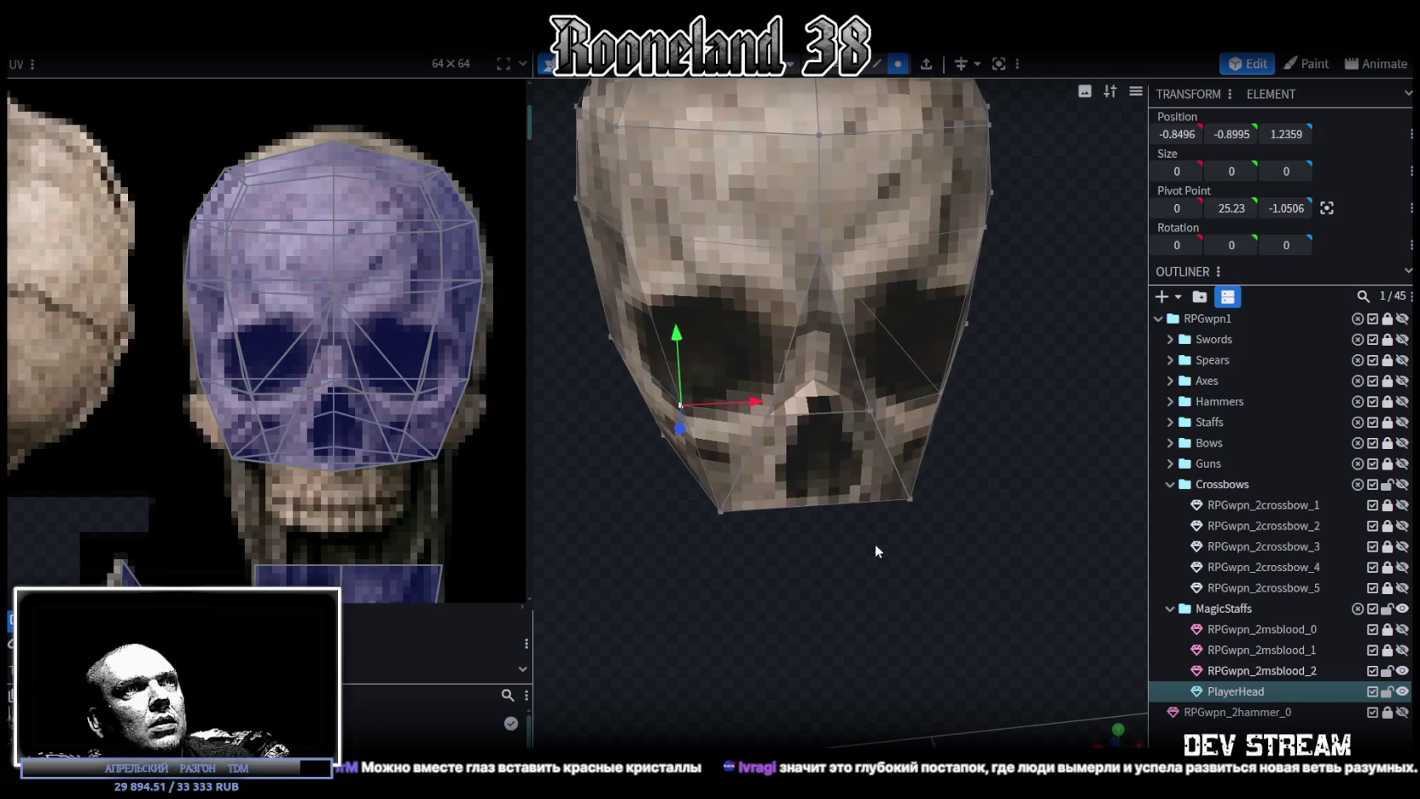
pyautogui.click(768, 416)
pyautogui.rightClick(813, 377)
pyautogui.moveTo(873, 413)
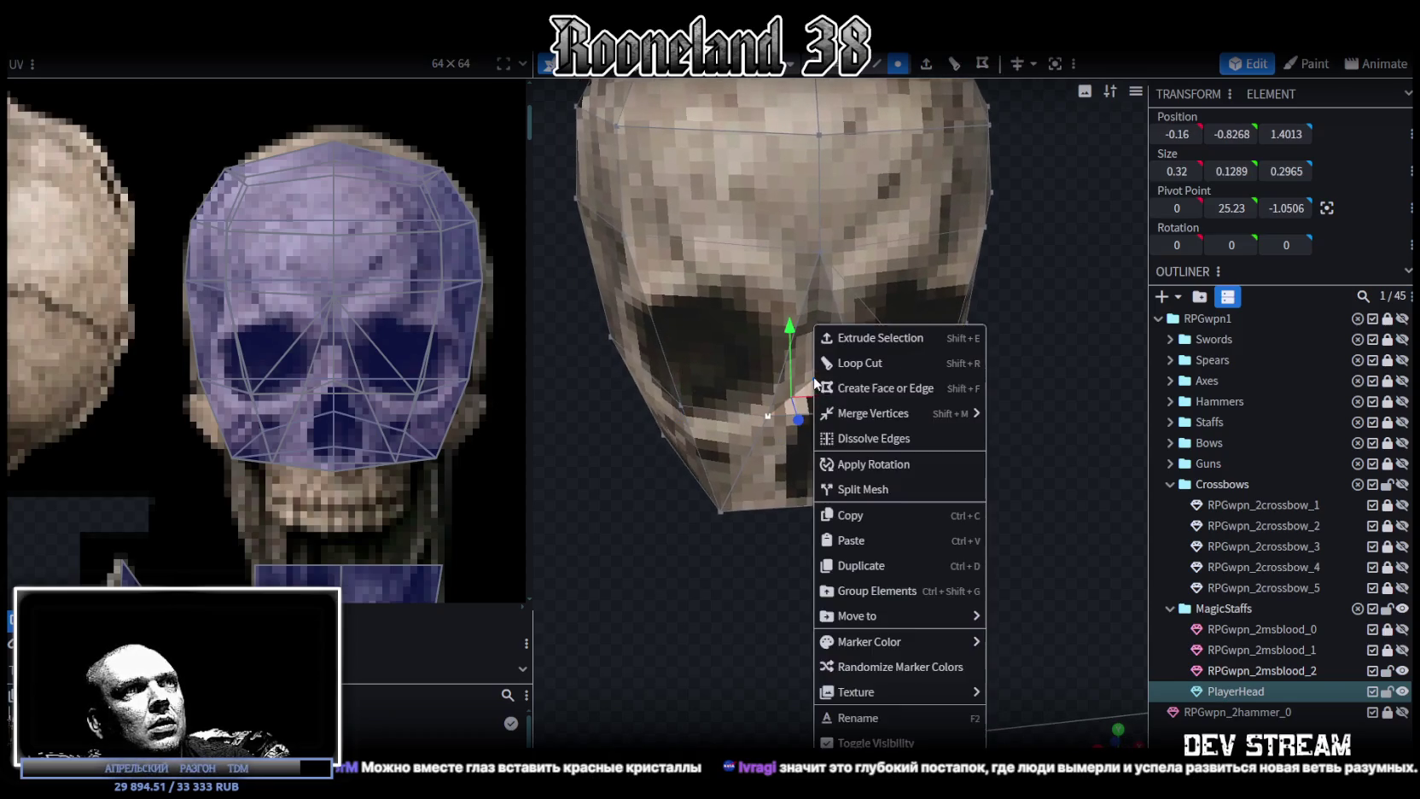
pyautogui.click(1007, 414)
# Delete the faces filling the left and right eye sockets.
pyautogui.moveTo(1006, 424); pyautogui.dragTo(904, 510)
pyautogui.scroll(-5, 930, 482)
pyautogui.moveTo(964, 458); pyautogui.dragTo(984, 454)
pyautogui.scroll(3, 989, 470)
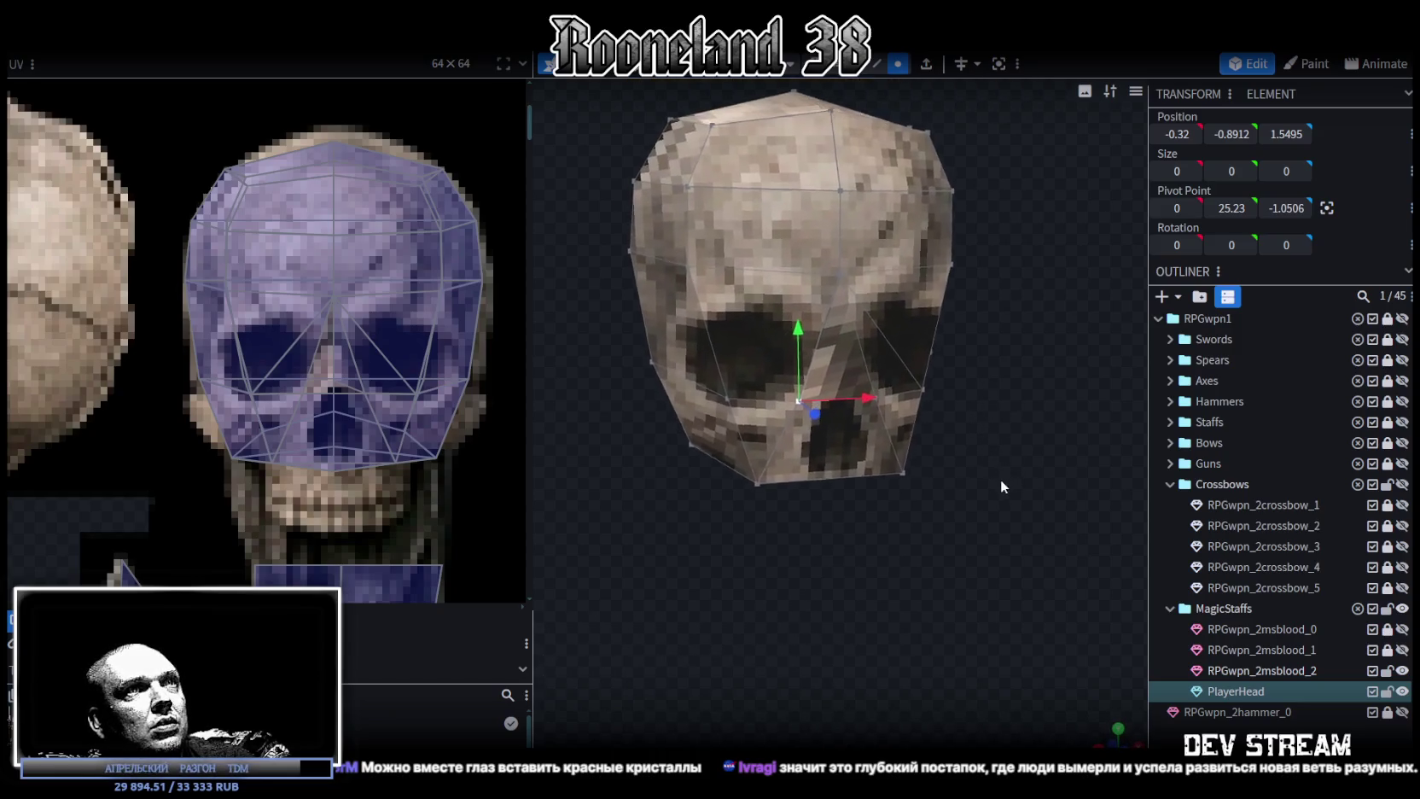
pyautogui.click(766, 384)
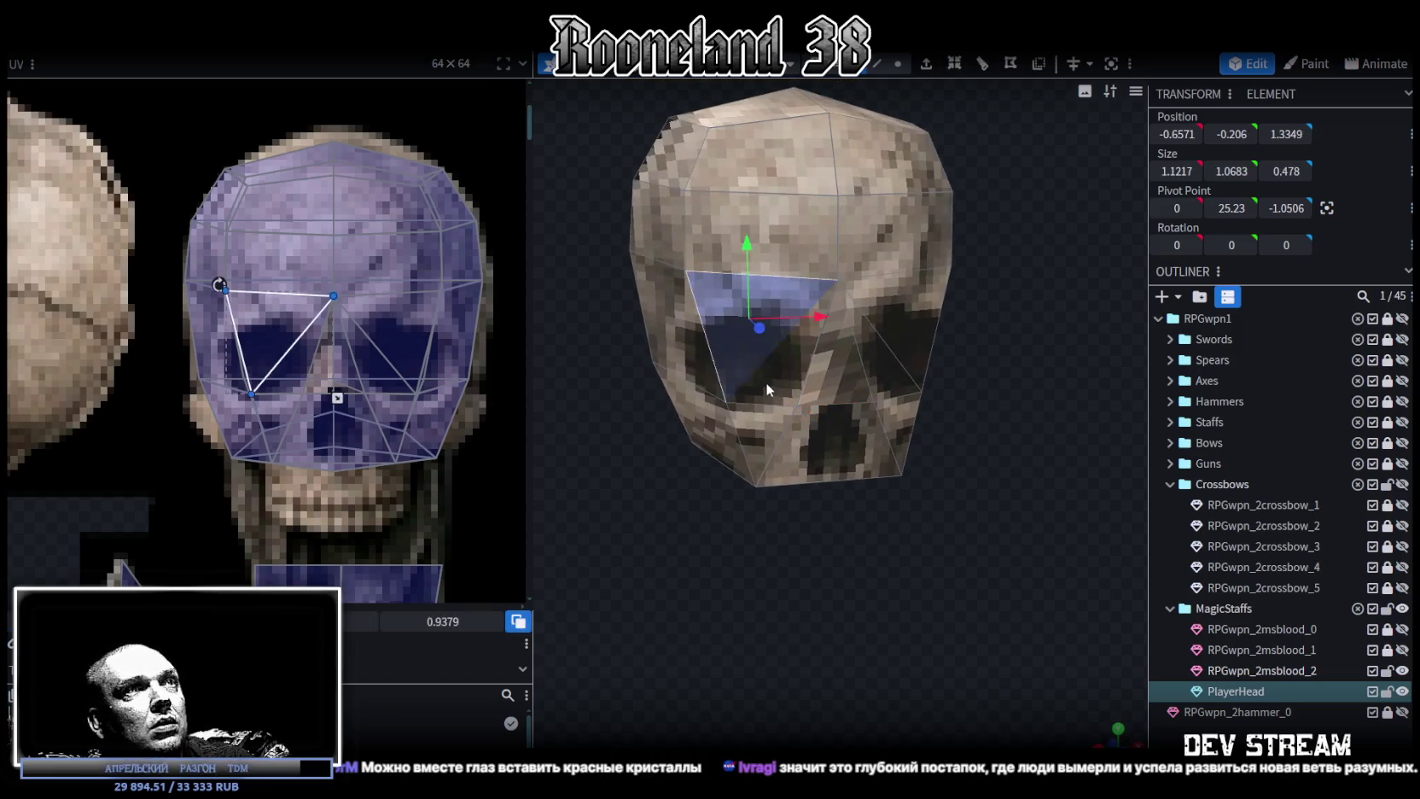
pyautogui.keyDown('shift'); pyautogui.click(909, 326); pyautogui.keyUp('shift')
pyautogui.moveTo(893, 378); pyautogui.dragTo(969, 449)
pyautogui.click(844, 547)
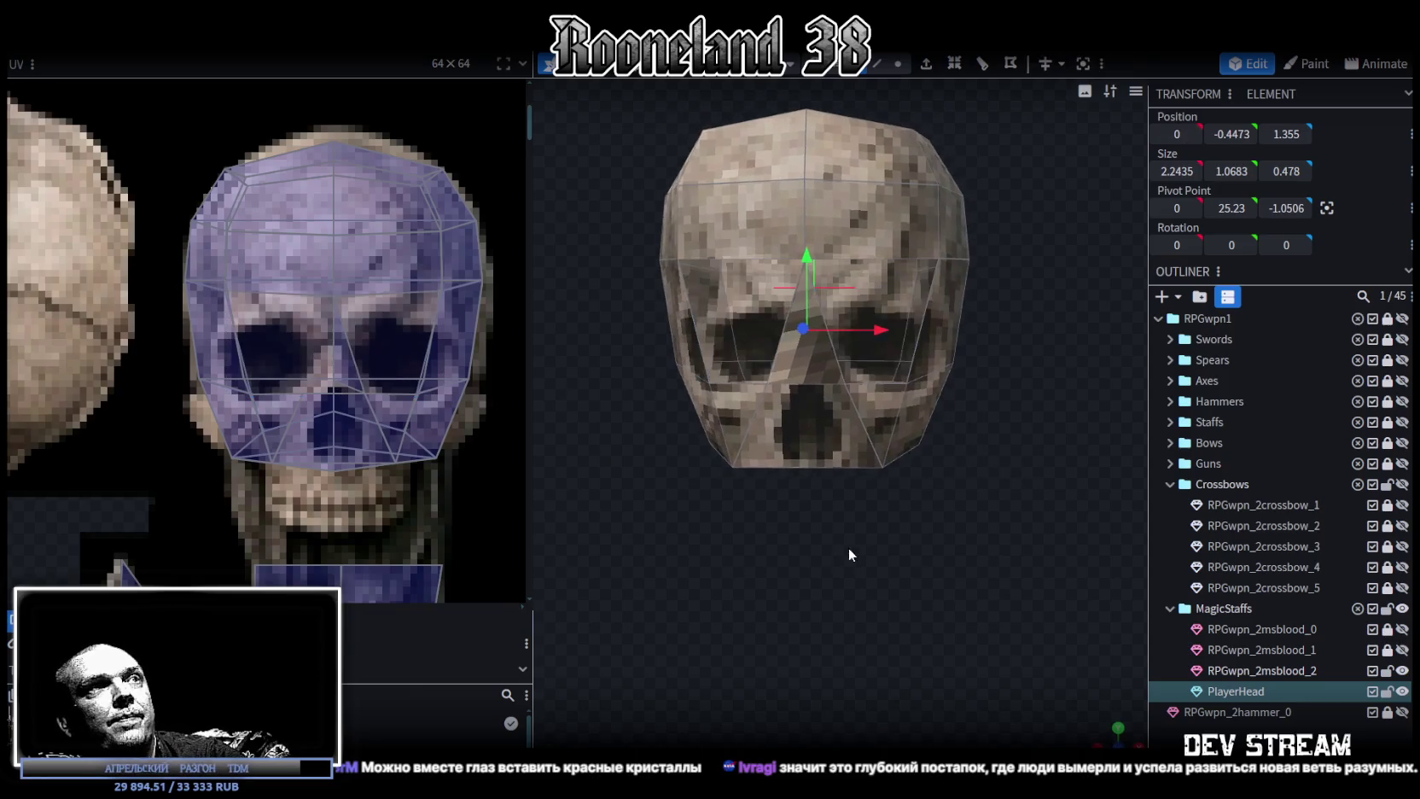
pyautogui.moveTo(847, 556); pyautogui.dragTo(869, 584)
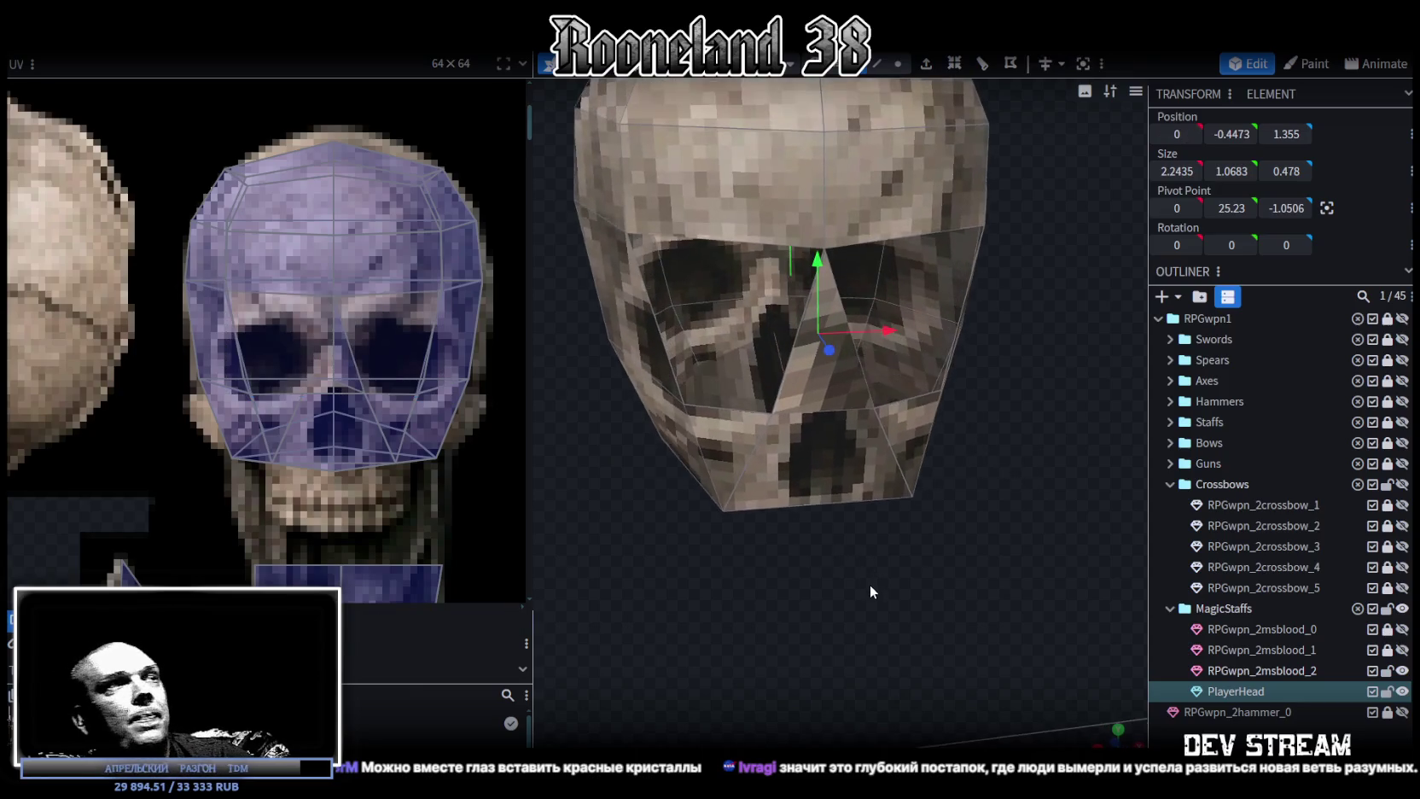
pyautogui.click(729, 254)
pyautogui.press('Delete')
pyautogui.click(907, 403)
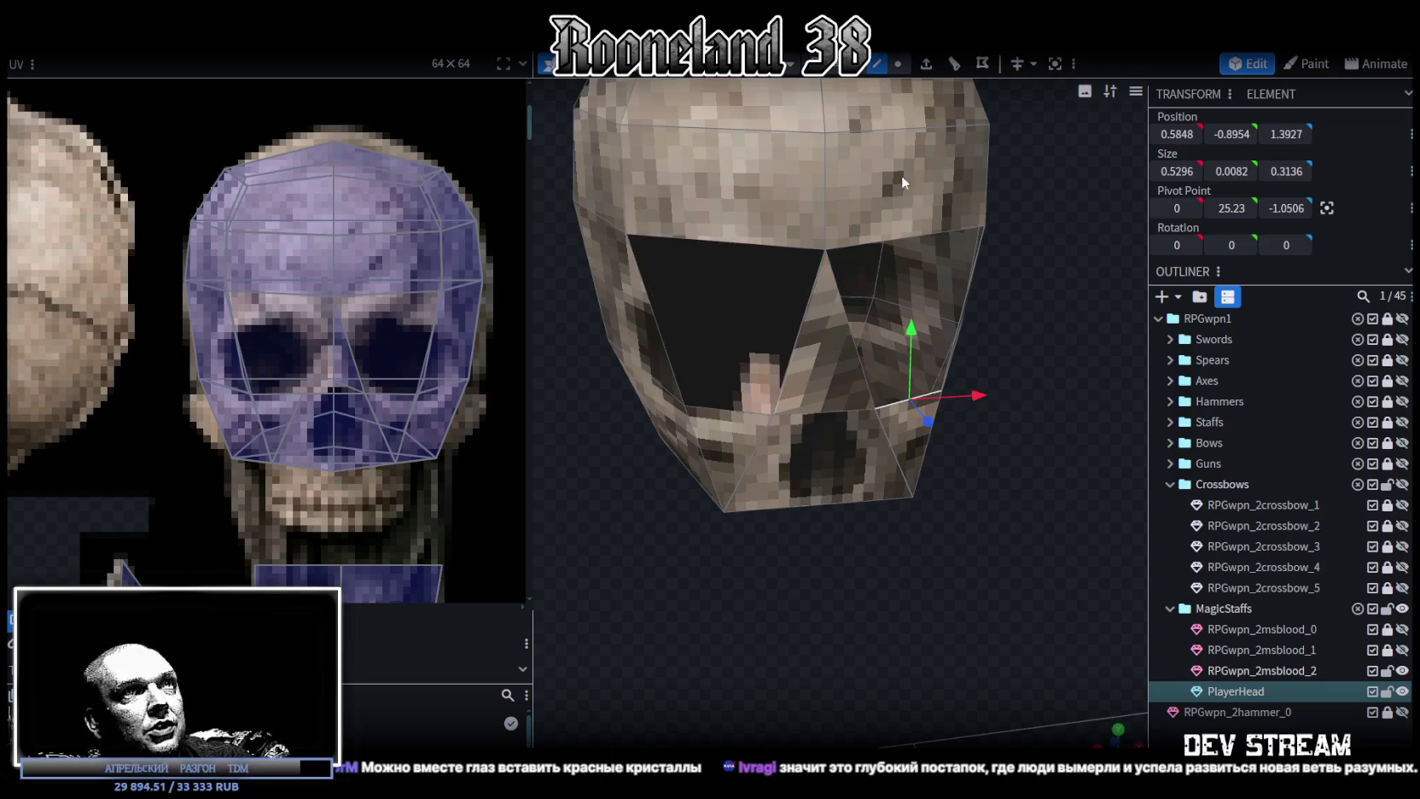
pyautogui.press('Delete')
pyautogui.scroll(-5, 808, 550)
# Select the right jaw triangle face and extrude it outward.
pyautogui.moveTo(807, 550)
pyautogui.mouseDown()
pyautogui.moveTo(743, 520)
pyautogui.moveTo(901, 509)
pyautogui.moveTo(848, 484)
pyautogui.moveTo(954, 527)
pyautogui.moveTo(1009, 521)
pyautogui.moveTo(843, 550)
pyautogui.moveTo(926, 507)
pyautogui.mouseUp()
pyautogui.scroll(2, 926, 507)
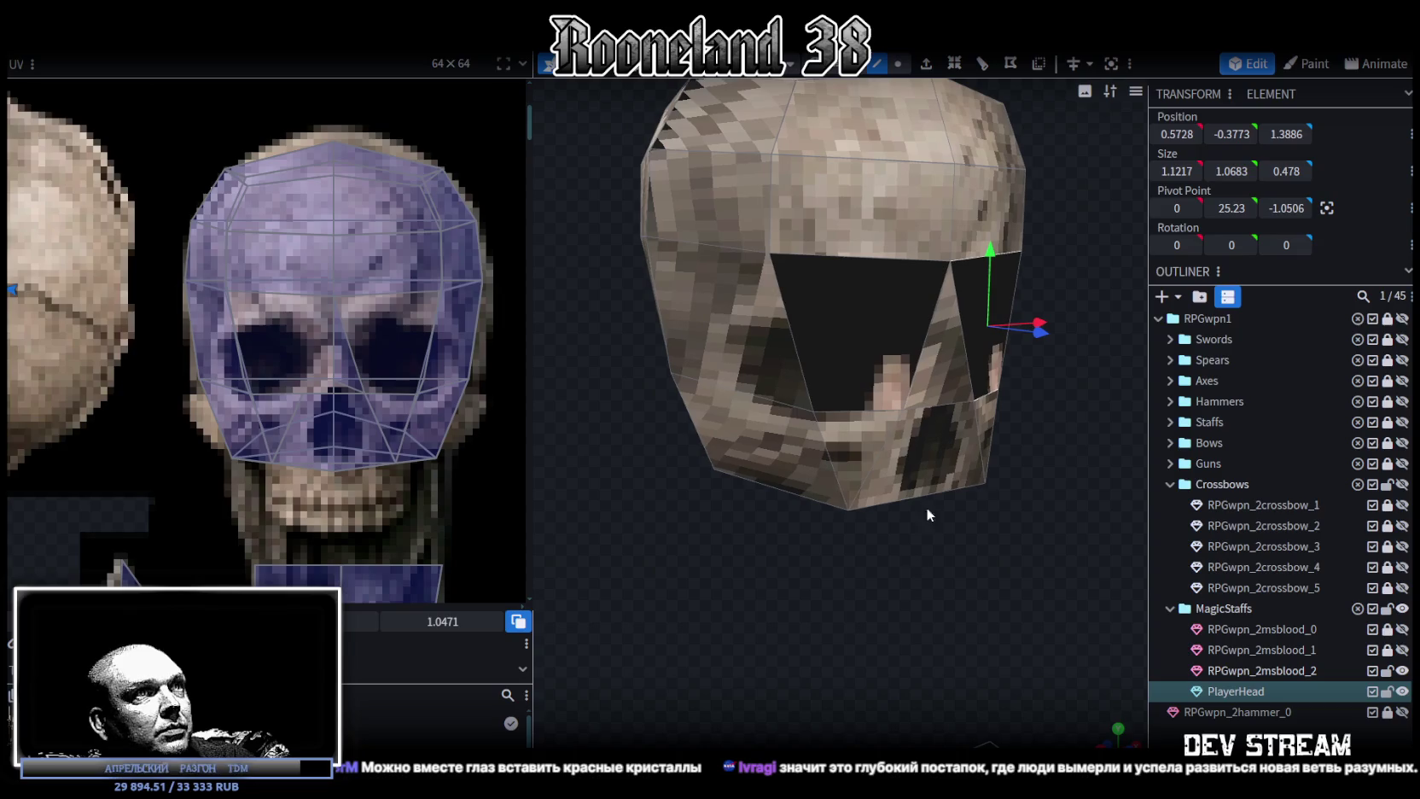
pyautogui.click(897, 67)
pyautogui.click(813, 413)
pyautogui.moveTo(813, 413); pyautogui.dragTo(785, 589)
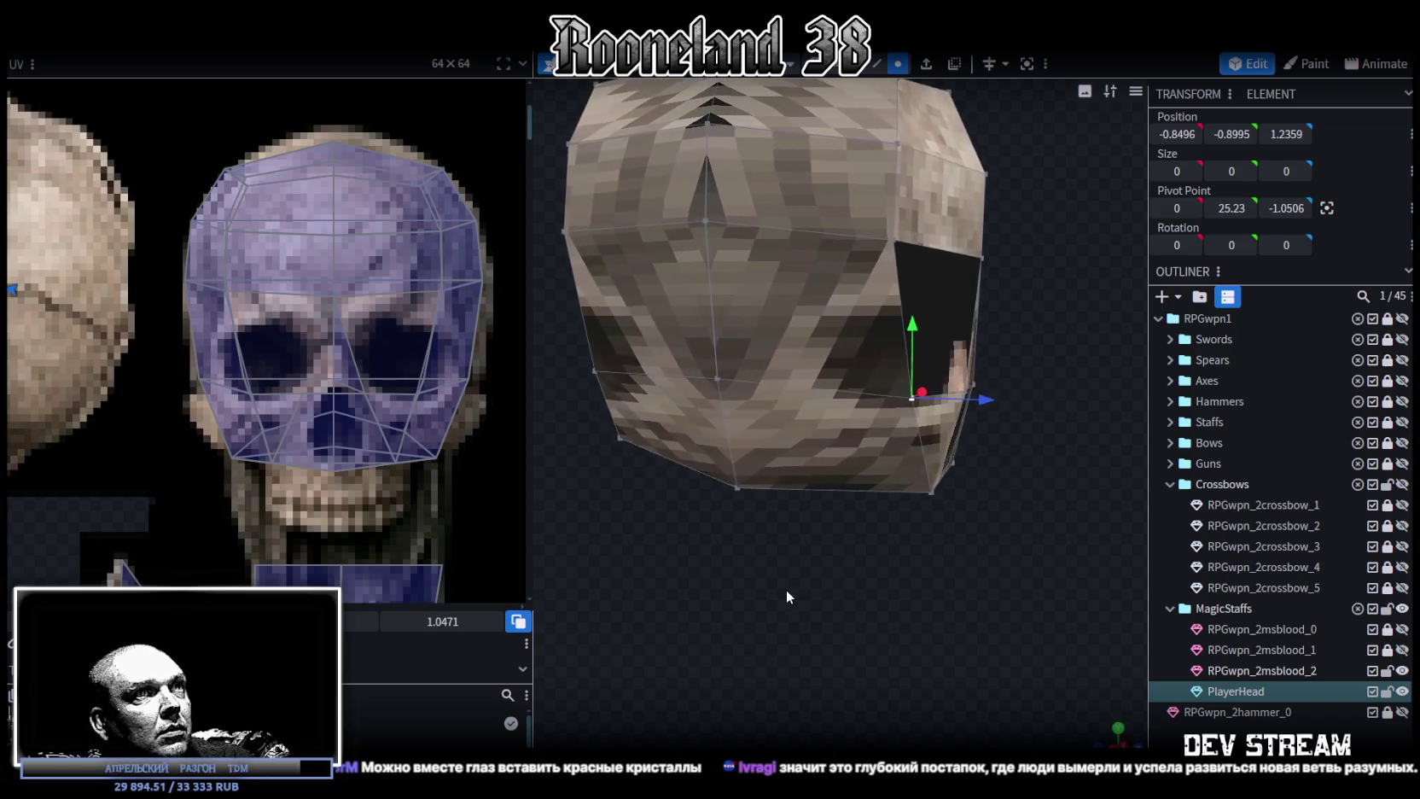
pyautogui.click(748, 505)
pyautogui.moveTo(737, 488)
pyautogui.mouseDown()
pyautogui.moveTo(807, 561)
pyautogui.moveTo(945, 453)
pyautogui.mouseUp()
pyautogui.click(851, 414)
pyautogui.click(1015, 490)
pyautogui.moveTo(935, 601); pyautogui.dragTo(915, 138)
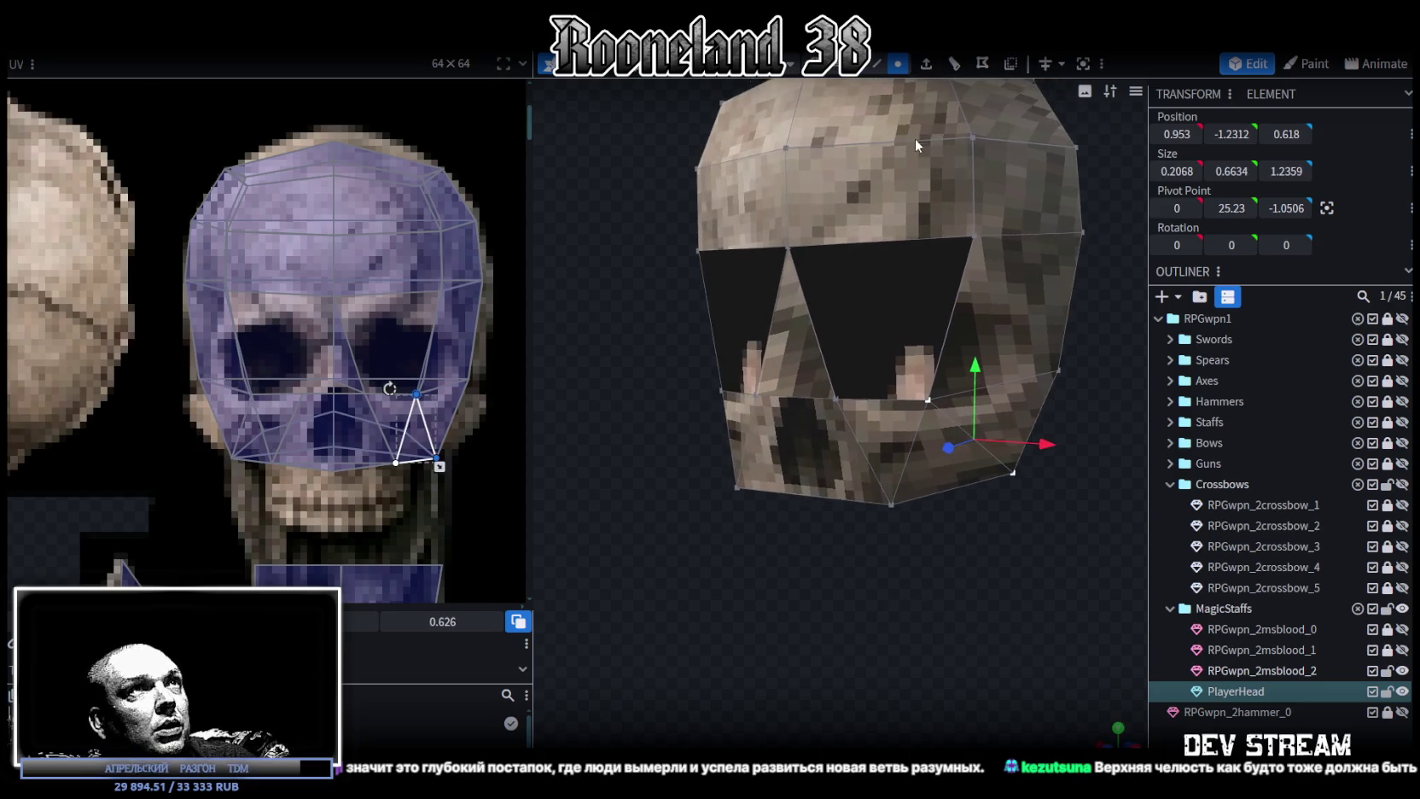
pyautogui.click(870, 67)
pyautogui.click(933, 474)
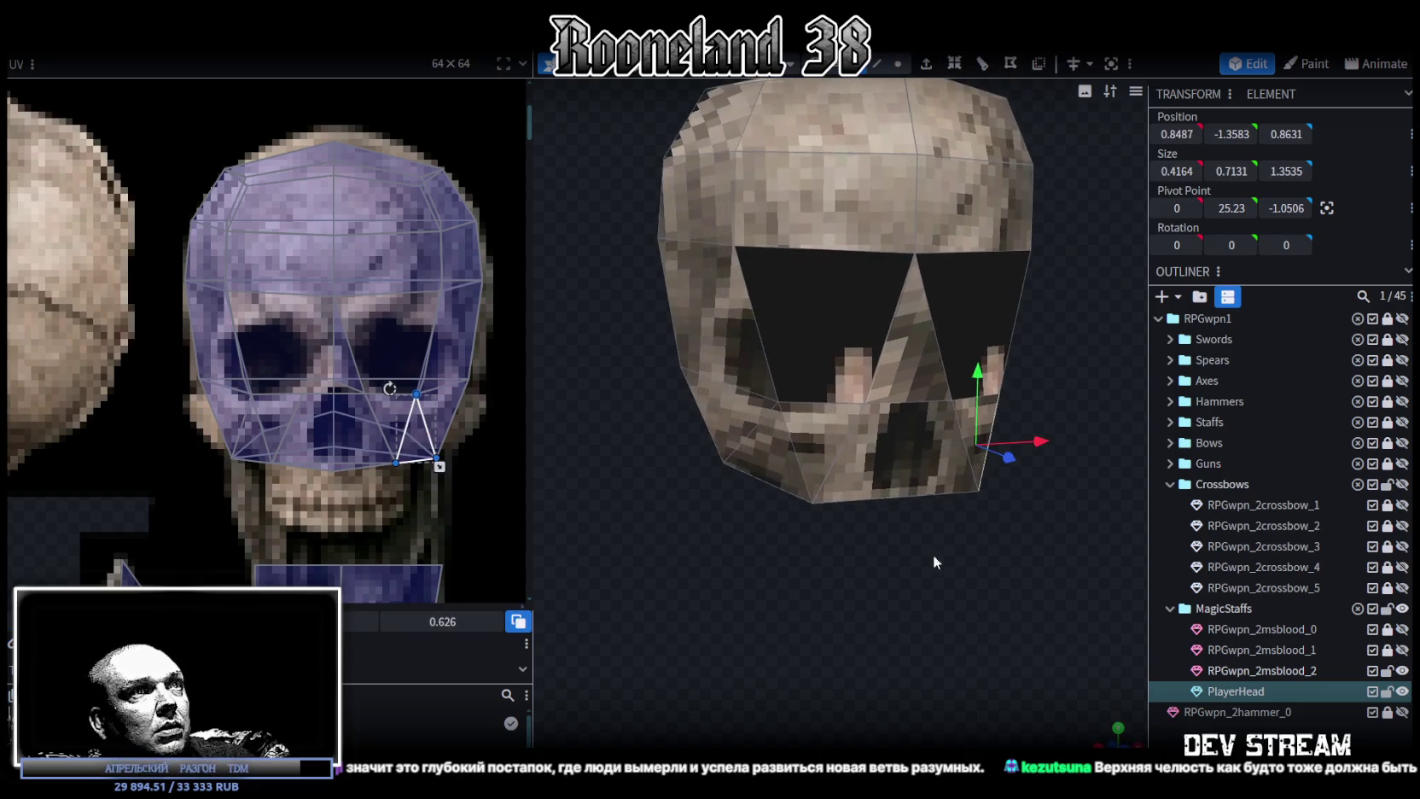
pyautogui.moveTo(953, 479); pyautogui.dragTo(995, 383)
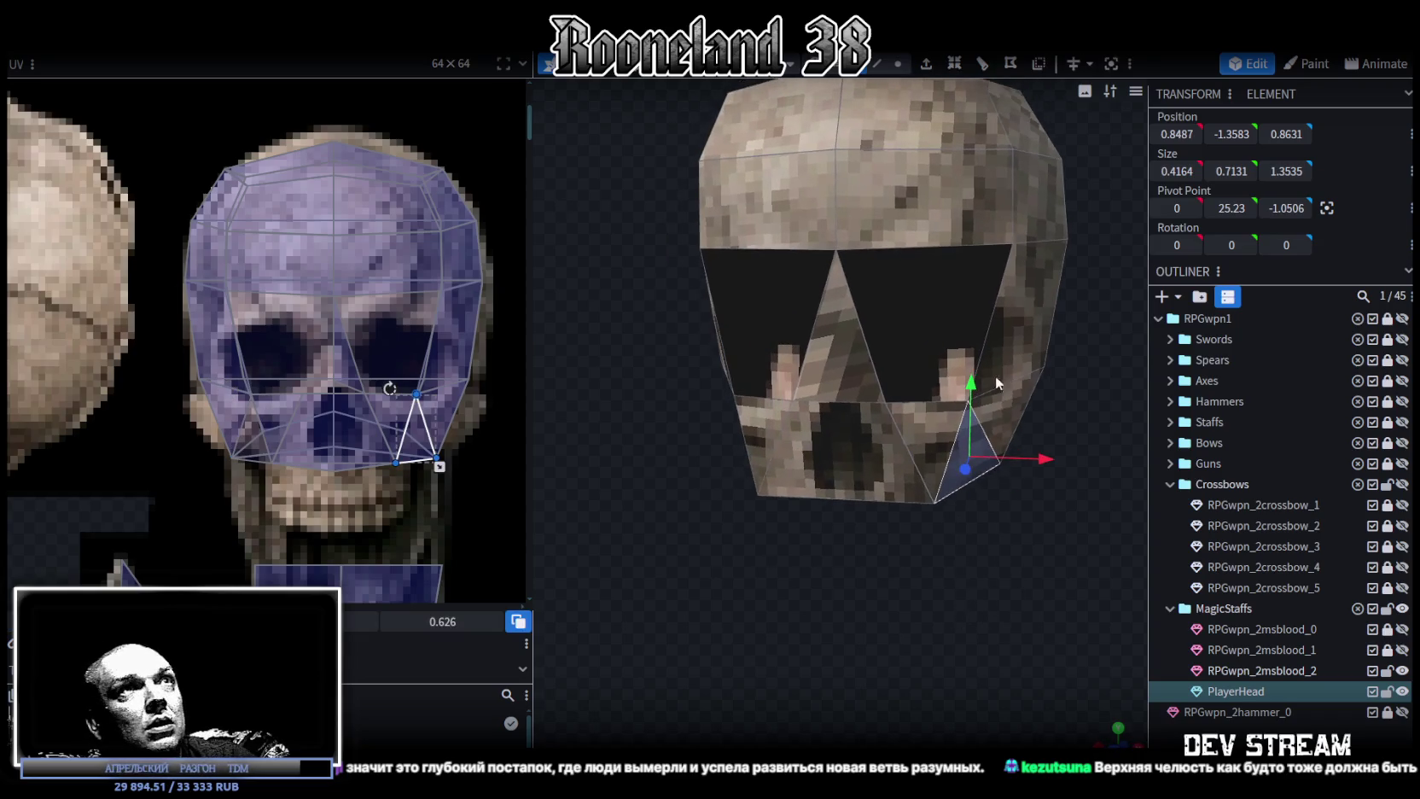
pyautogui.click(935, 74)
# Shorten the jaw face extrusion to 0.5.
pyautogui.moveTo(1014, 498); pyautogui.dragTo(889, 571)
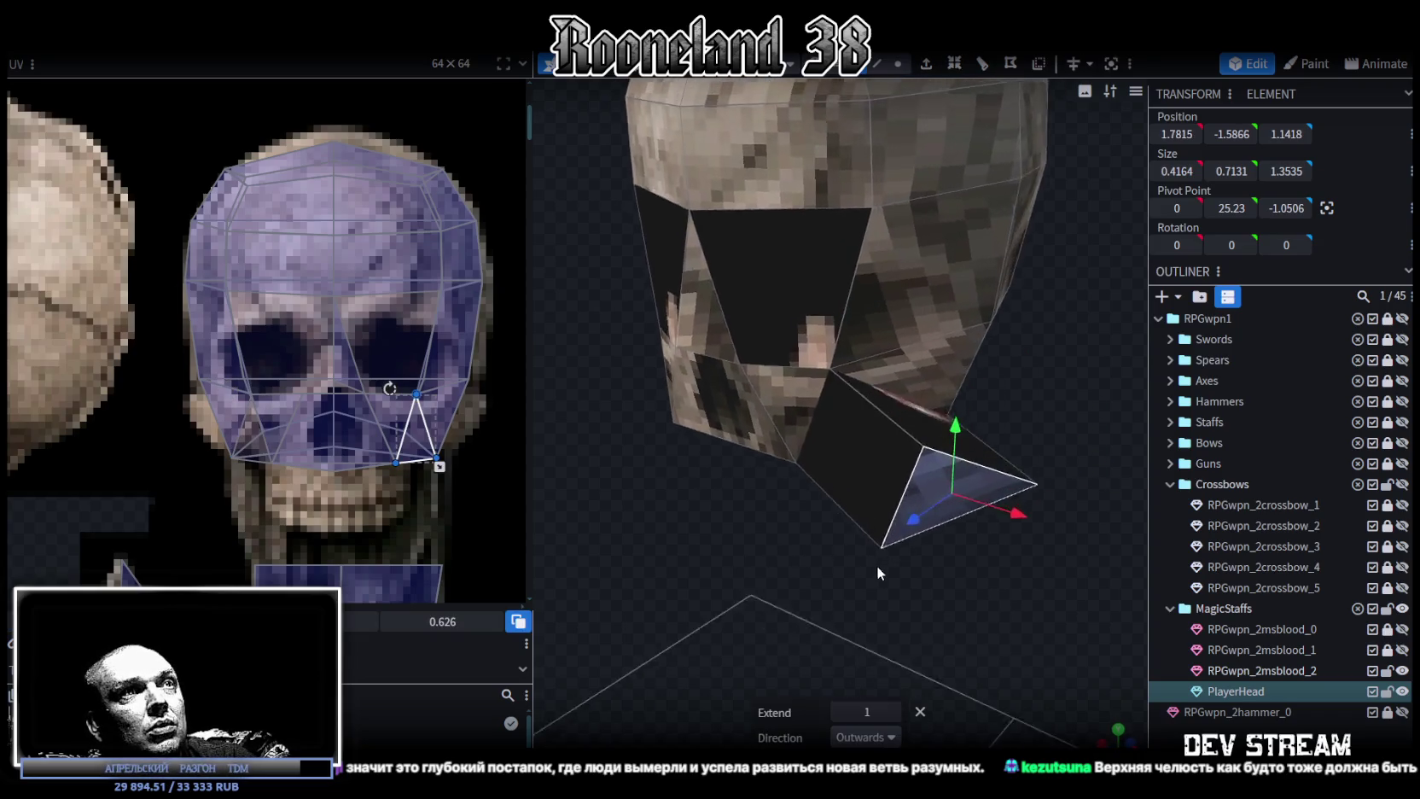
pyautogui.click(838, 710)
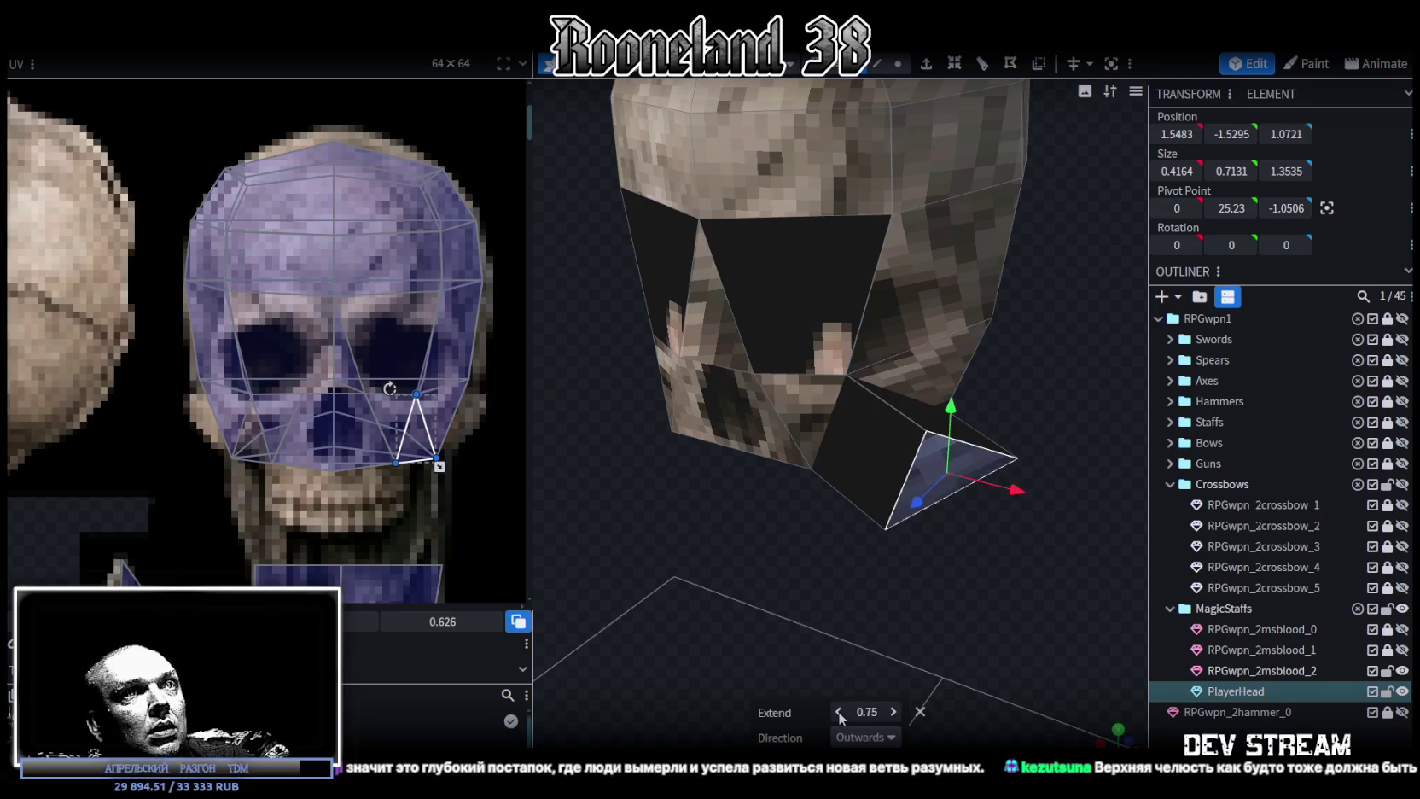
pyautogui.click(838, 711)
# Merge the wedge's two outer vertices at their centre and shift the point 0.2.
pyautogui.moveTo(975, 535); pyautogui.dragTo(921, 74)
pyautogui.click(898, 63)
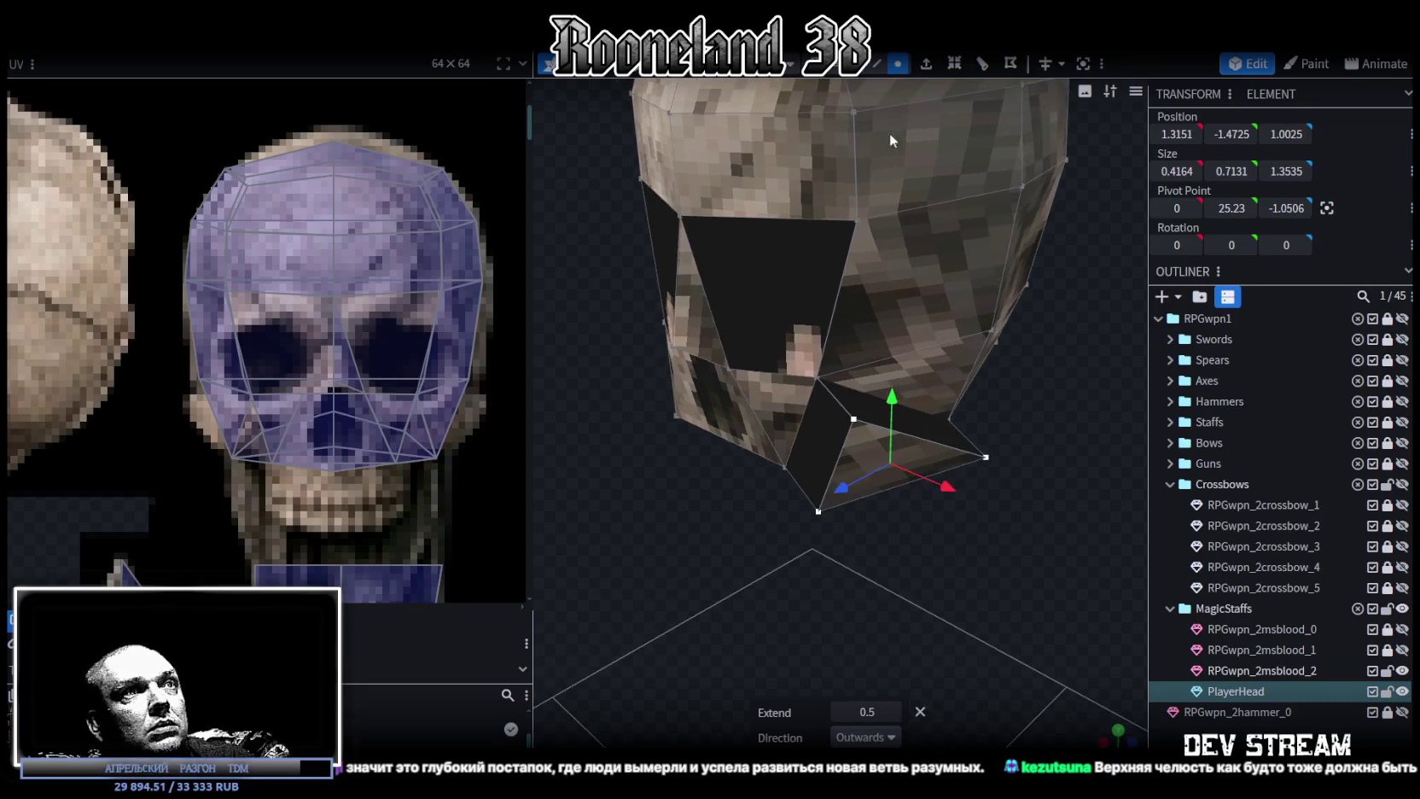
pyautogui.click(821, 510)
pyautogui.keyDown('shift'); pyautogui.click(854, 420); pyautogui.keyUp('shift')
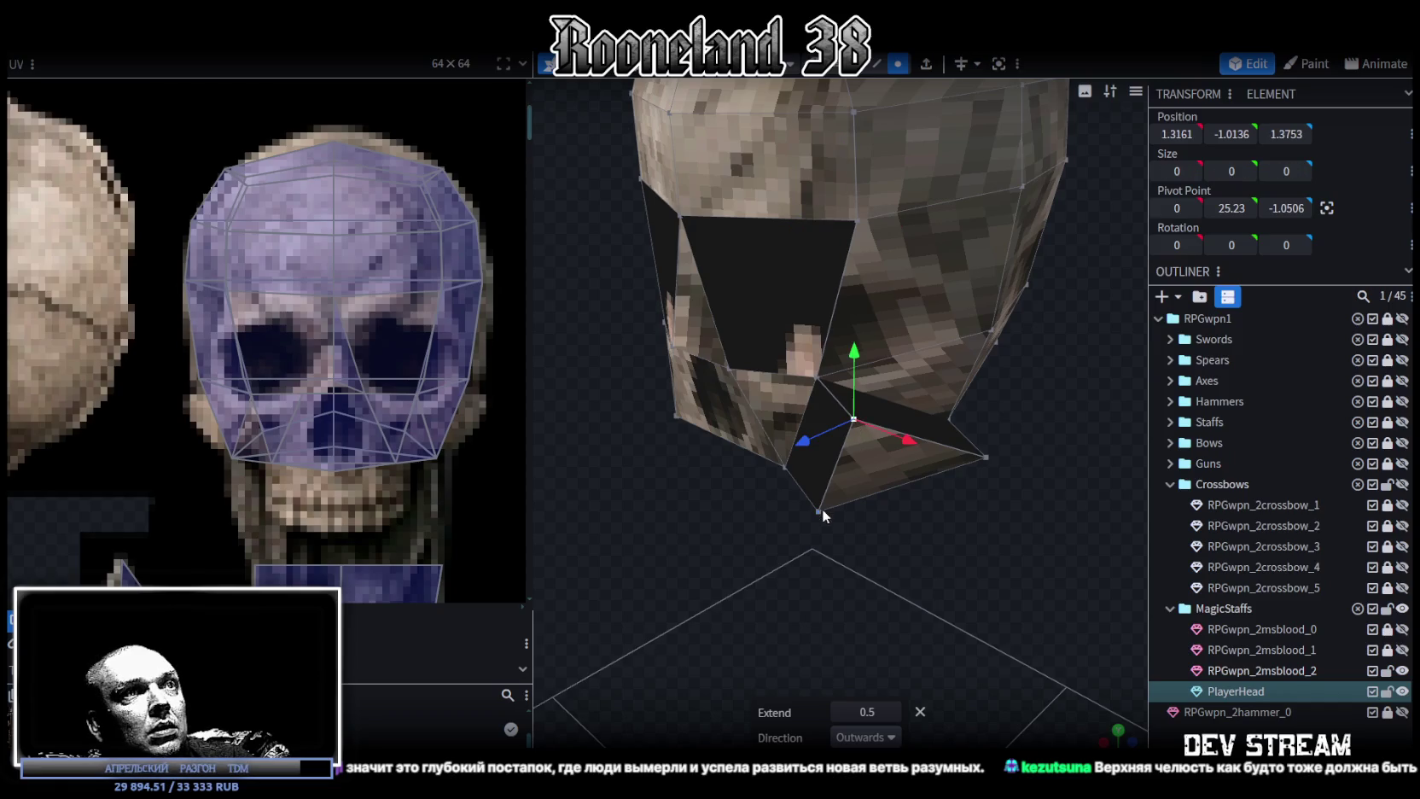
pyautogui.rightClick(982, 461)
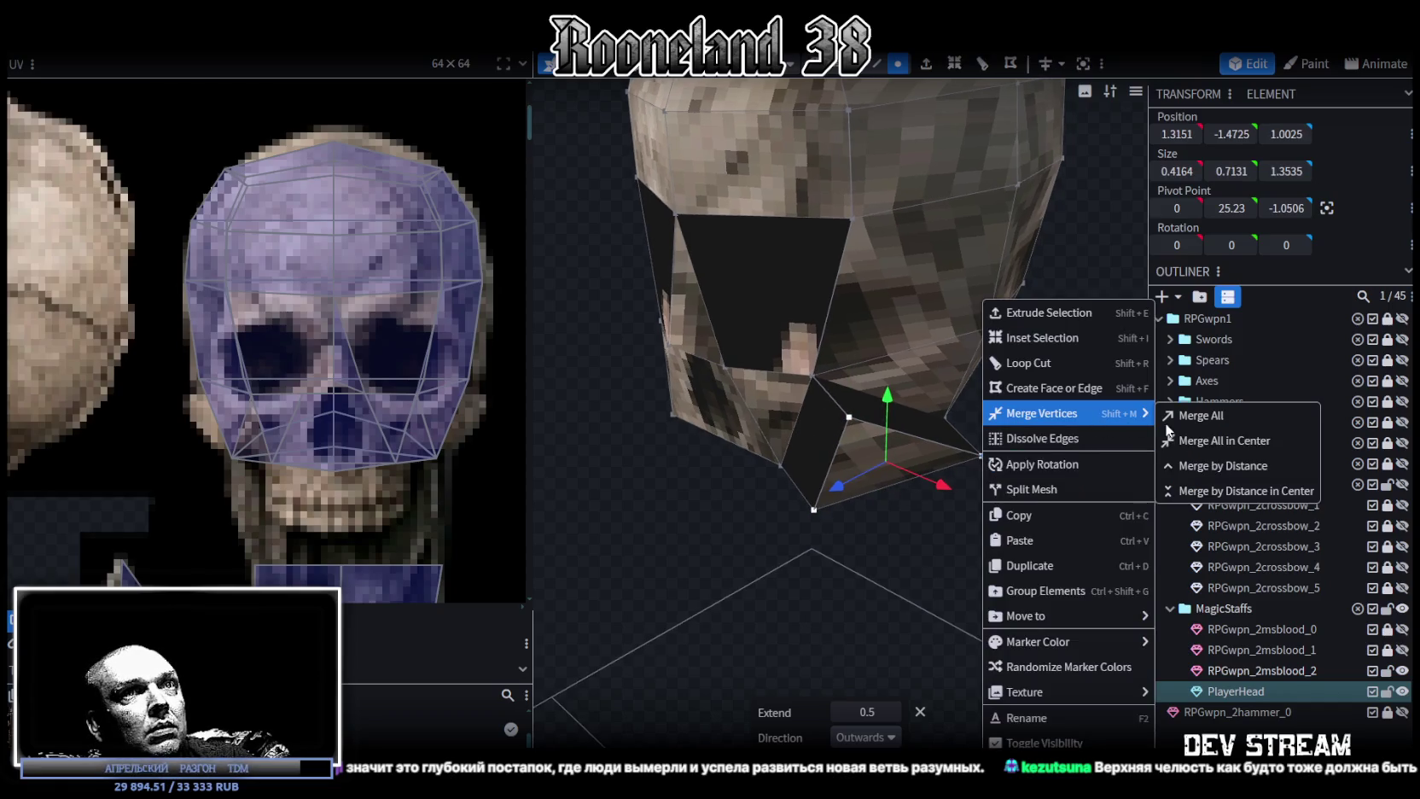
pyautogui.click(1246, 440)
pyautogui.moveTo(1030, 474)
pyautogui.mouseDown()
pyautogui.moveTo(841, 548)
pyautogui.moveTo(959, 484)
pyautogui.moveTo(918, 524)
pyautogui.moveTo(947, 492)
pyautogui.mouseUp()
pyautogui.moveTo(935, 369); pyautogui.dragTo(936, 399)
pyautogui.moveTo(1002, 484)
pyautogui.mouseDown()
pyautogui.moveTo(957, 474)
pyautogui.moveTo(939, 509)
pyautogui.moveTo(671, 485)
pyautogui.moveTo(1016, 521)
pyautogui.moveTo(990, 395)
pyautogui.moveTo(1047, 422)
pyautogui.moveTo(909, 514)
pyautogui.moveTo(1001, 478)
pyautogui.moveTo(913, 456)
pyautogui.moveTo(988, 512)
pyautogui.moveTo(884, 490)
pyautogui.moveTo(838, 402)
pyautogui.moveTo(715, 422)
pyautogui.moveTo(904, 435)
pyautogui.moveTo(1022, 465)
pyautogui.moveTo(1025, 518)
pyautogui.moveTo(996, 551)
pyautogui.mouseUp()
pyautogui.click(912, 456)
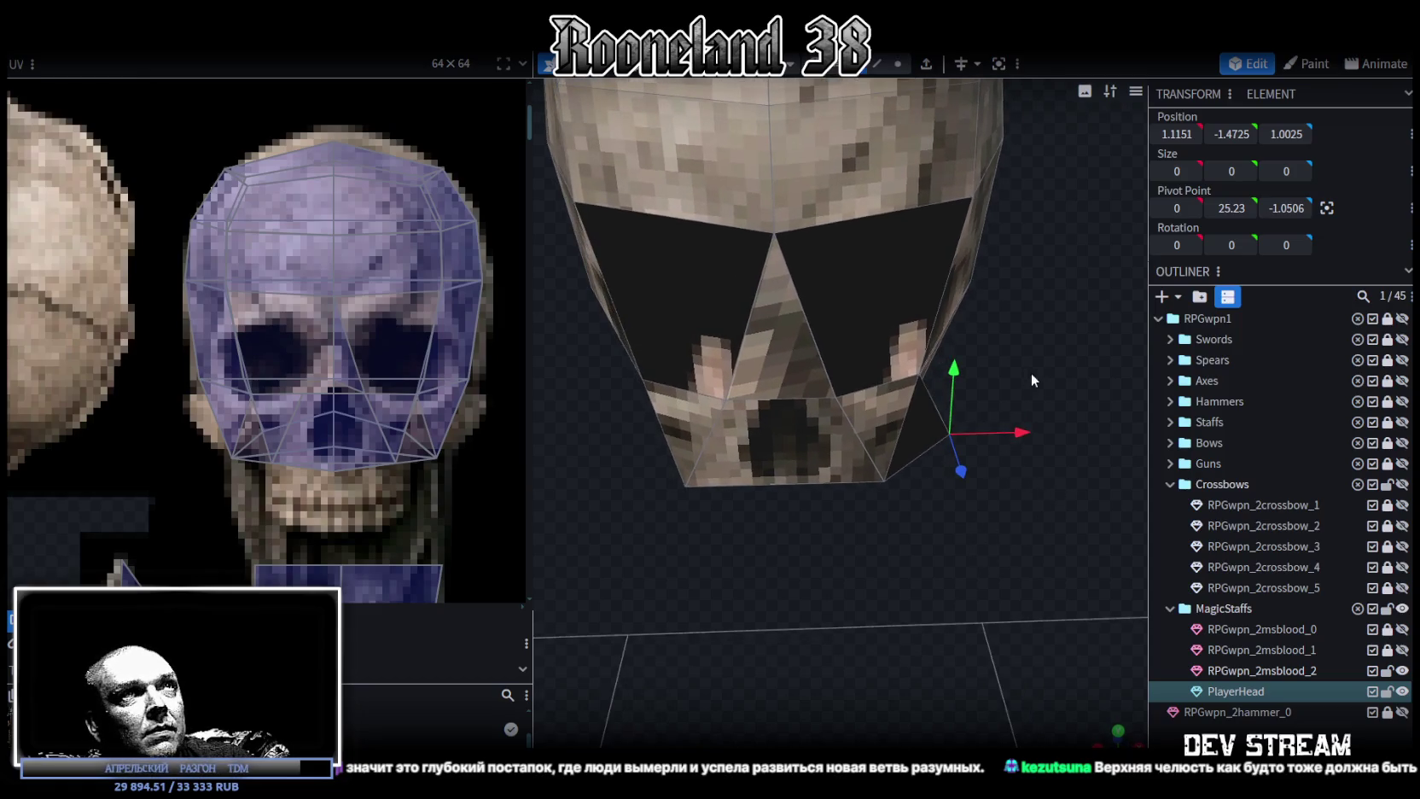
pyautogui.moveTo(1024, 374); pyautogui.dragTo(934, 444)
# Copy and paste the cheekbone wedge, flip it on X, and merge its overlapping vertices.
pyautogui.hotkey('ctrl', 'c')
pyautogui.hotkey('ctrl', 'v')
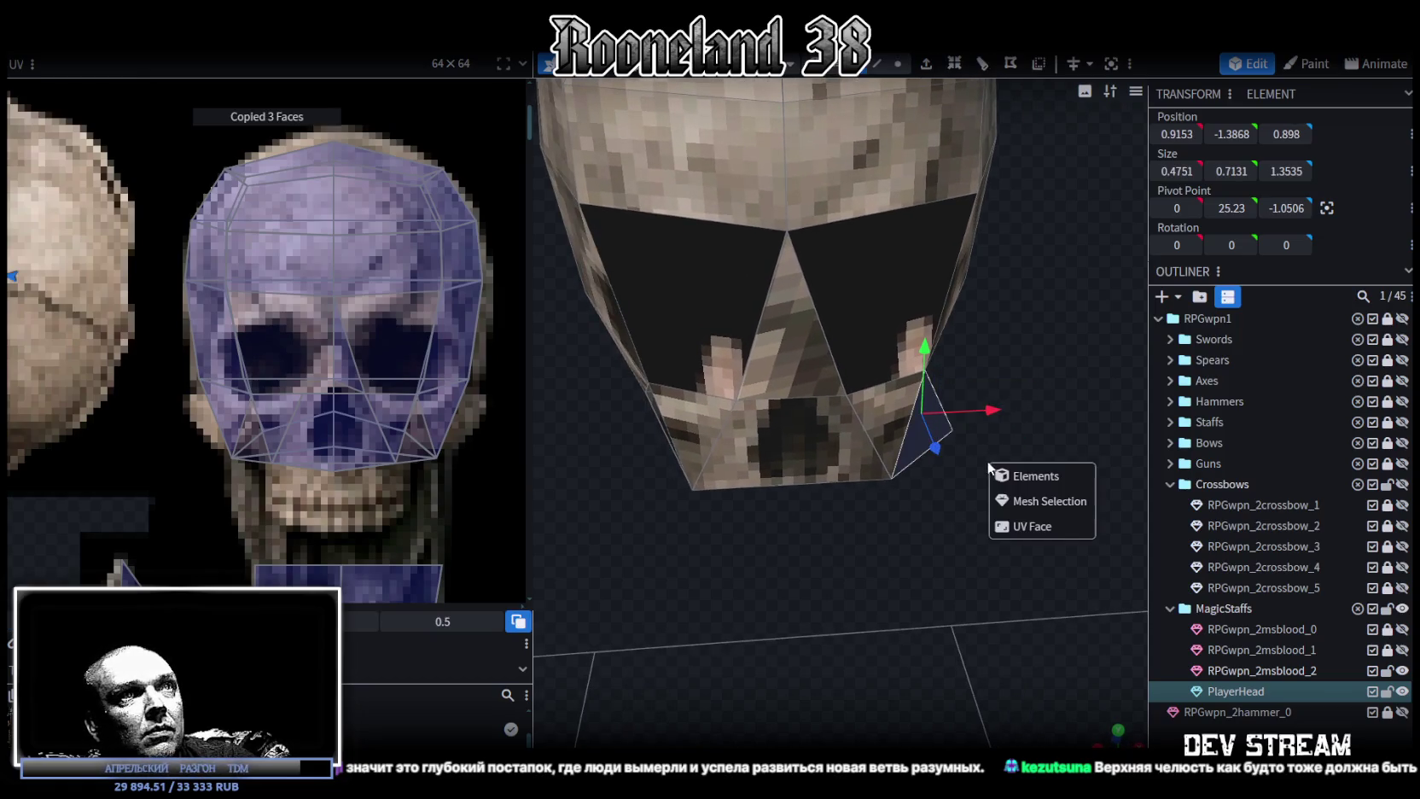
pyautogui.rightClick(242, 85)
pyautogui.moveTo(208, 85)
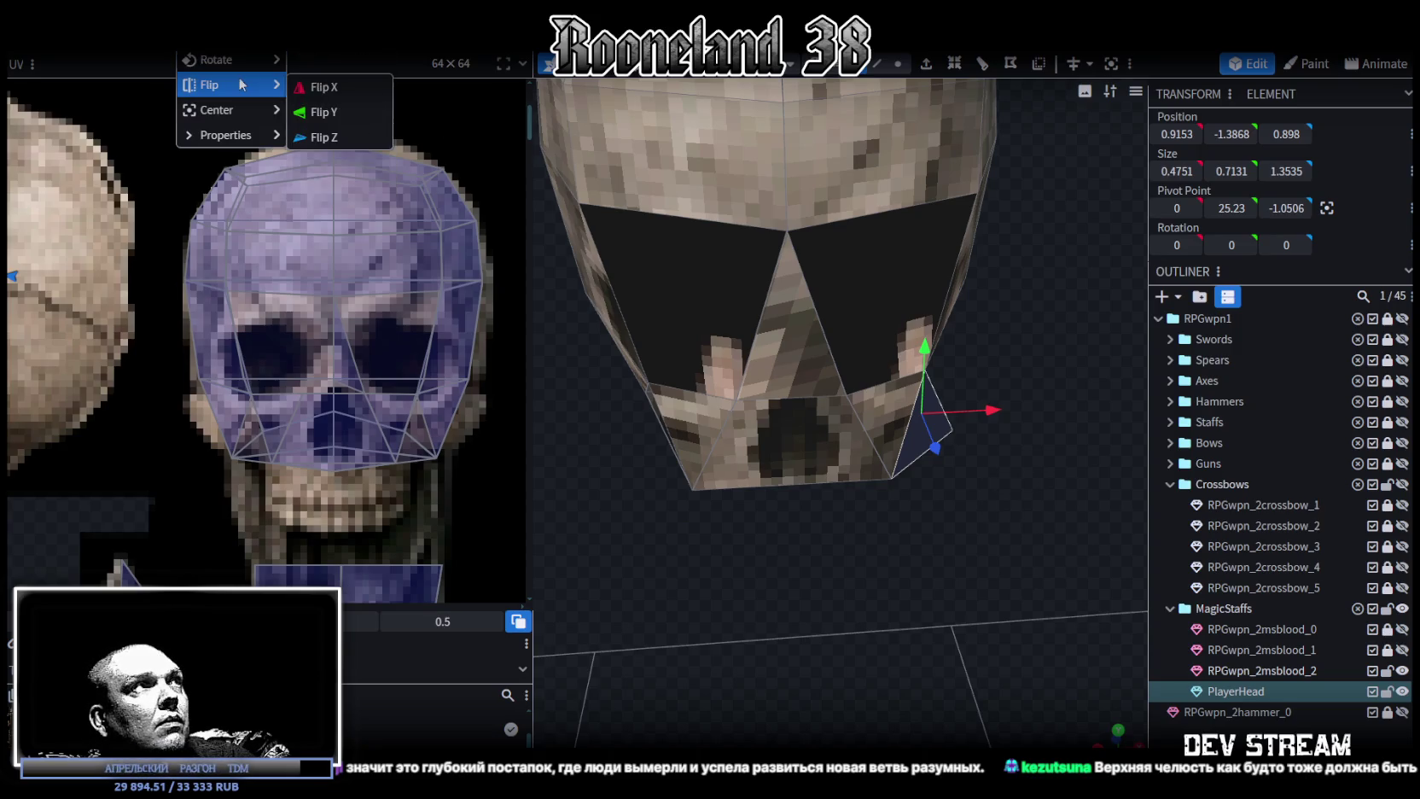
pyautogui.click(323, 87)
pyautogui.click(695, 182)
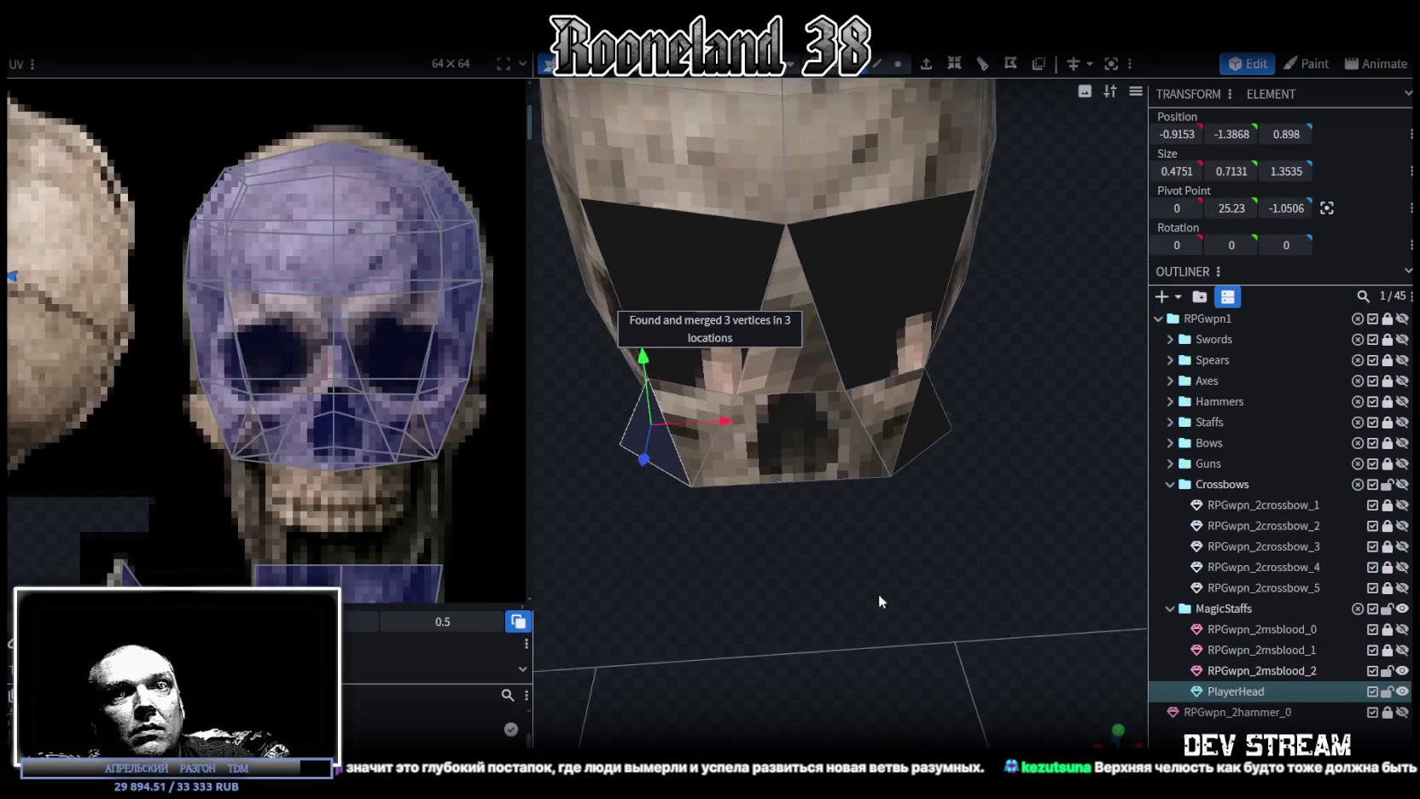
pyautogui.moveTo(863, 544); pyautogui.dragTo(840, 511)
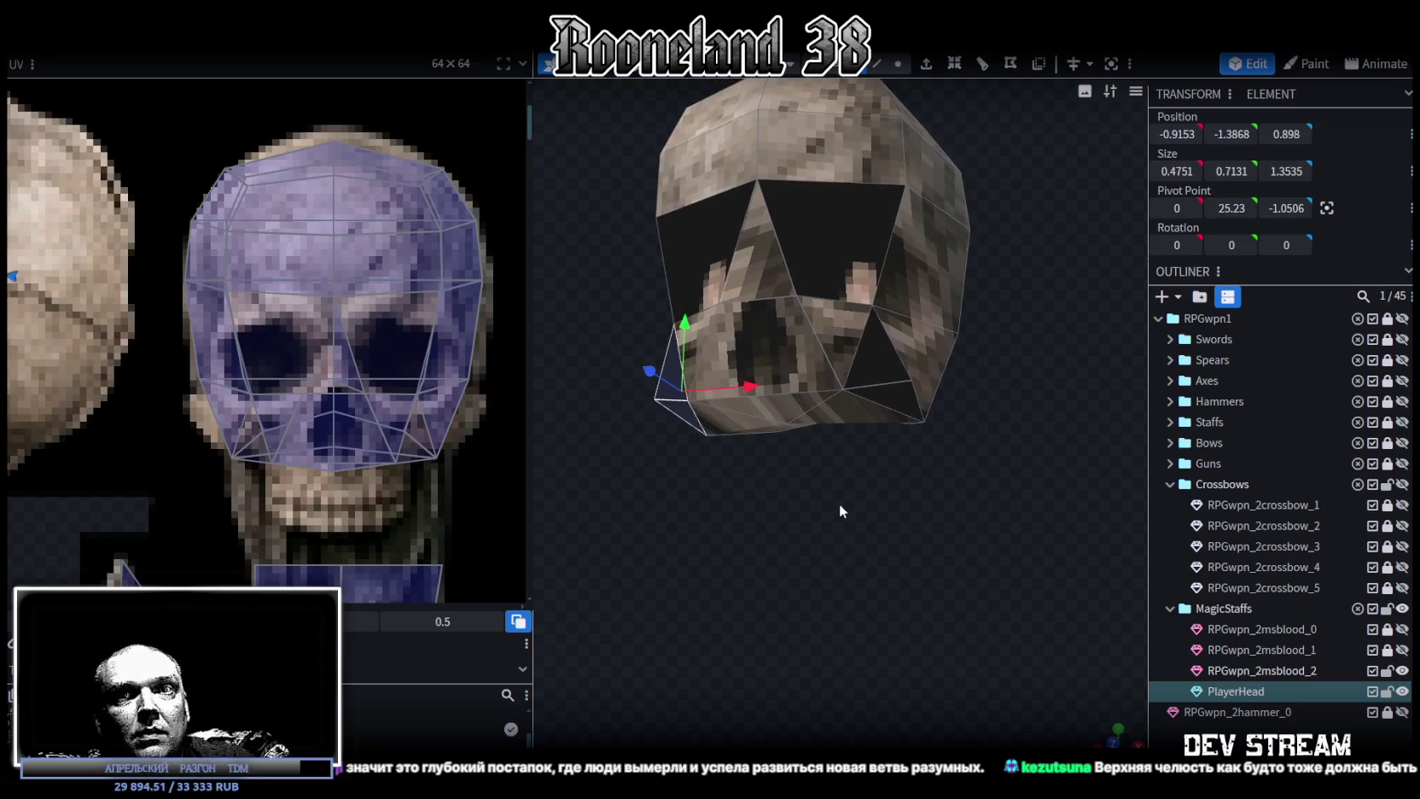
pyautogui.moveTo(911, 566)
pyautogui.mouseDown()
pyautogui.moveTo(905, 495)
pyautogui.moveTo(894, 550)
pyautogui.moveTo(851, 584)
pyautogui.moveTo(878, 598)
pyautogui.mouseUp()
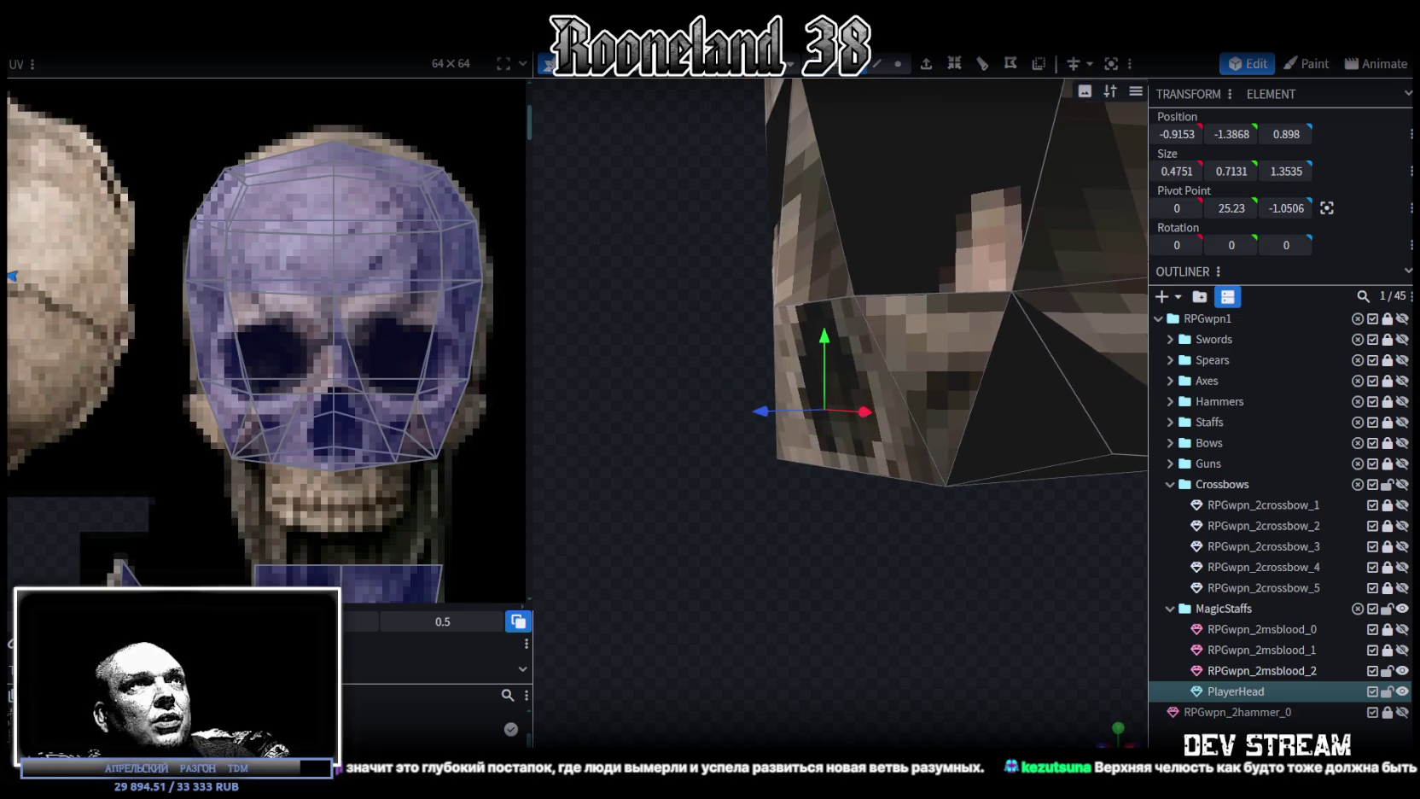
# Move a jaw edge slightly back along Z.
pyautogui.click(881, 69)
pyautogui.click(817, 299)
pyautogui.moveTo(804, 535); pyautogui.dragTo(757, 481)
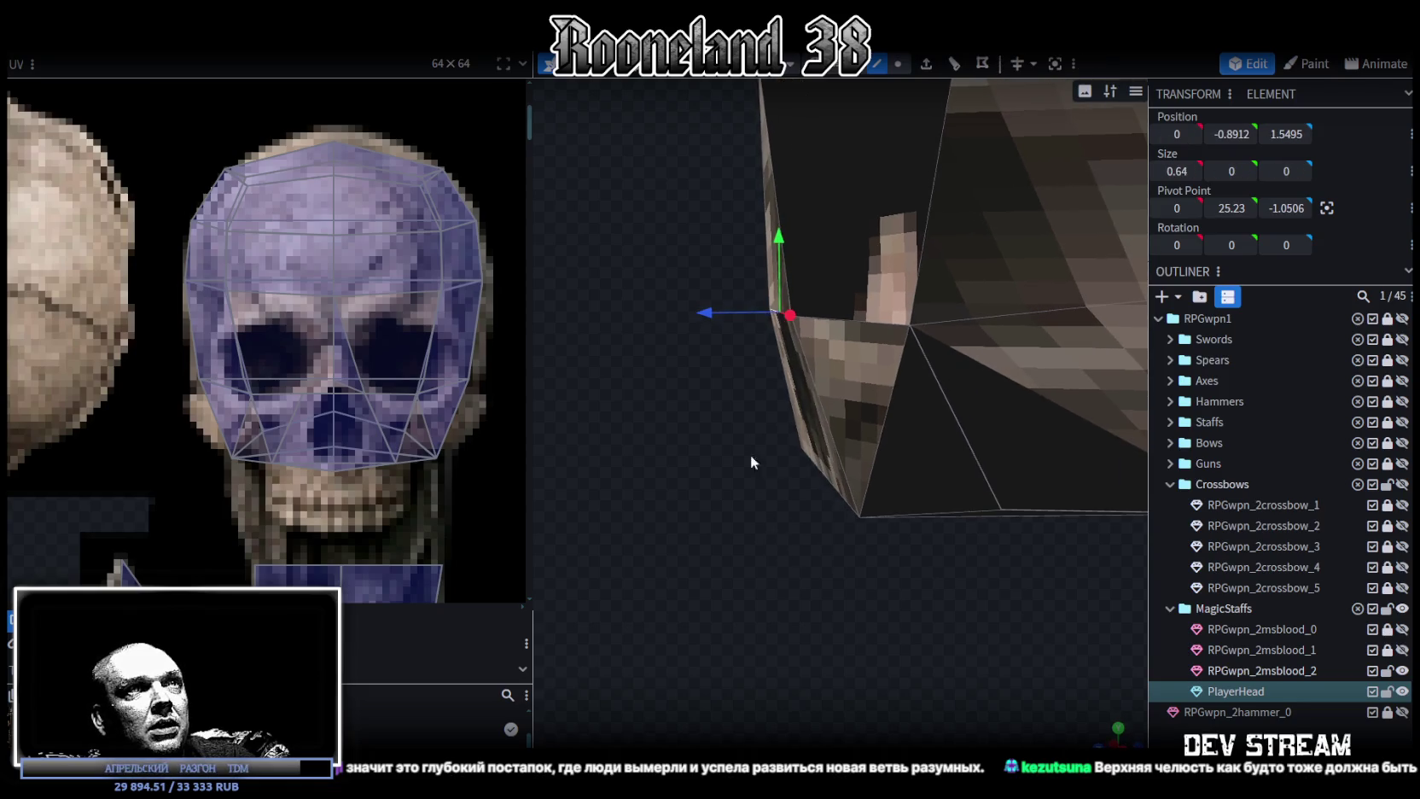
pyautogui.moveTo(714, 325)
pyautogui.mouseDown()
pyautogui.moveTo(794, 444)
pyautogui.moveTo(841, 425)
pyautogui.moveTo(746, 422)
pyautogui.moveTo(741, 368)
pyautogui.moveTo(912, 292)
pyautogui.moveTo(931, 296)
pyautogui.moveTo(933, 448)
pyautogui.moveTo(904, 487)
pyautogui.moveTo(858, 410)
pyautogui.moveTo(846, 221)
pyautogui.mouseUp()
# Extrude the skull's bottom edge downward into a narrowed neck strip.
pyautogui.moveTo(807, 273); pyautogui.dragTo(855, 529)
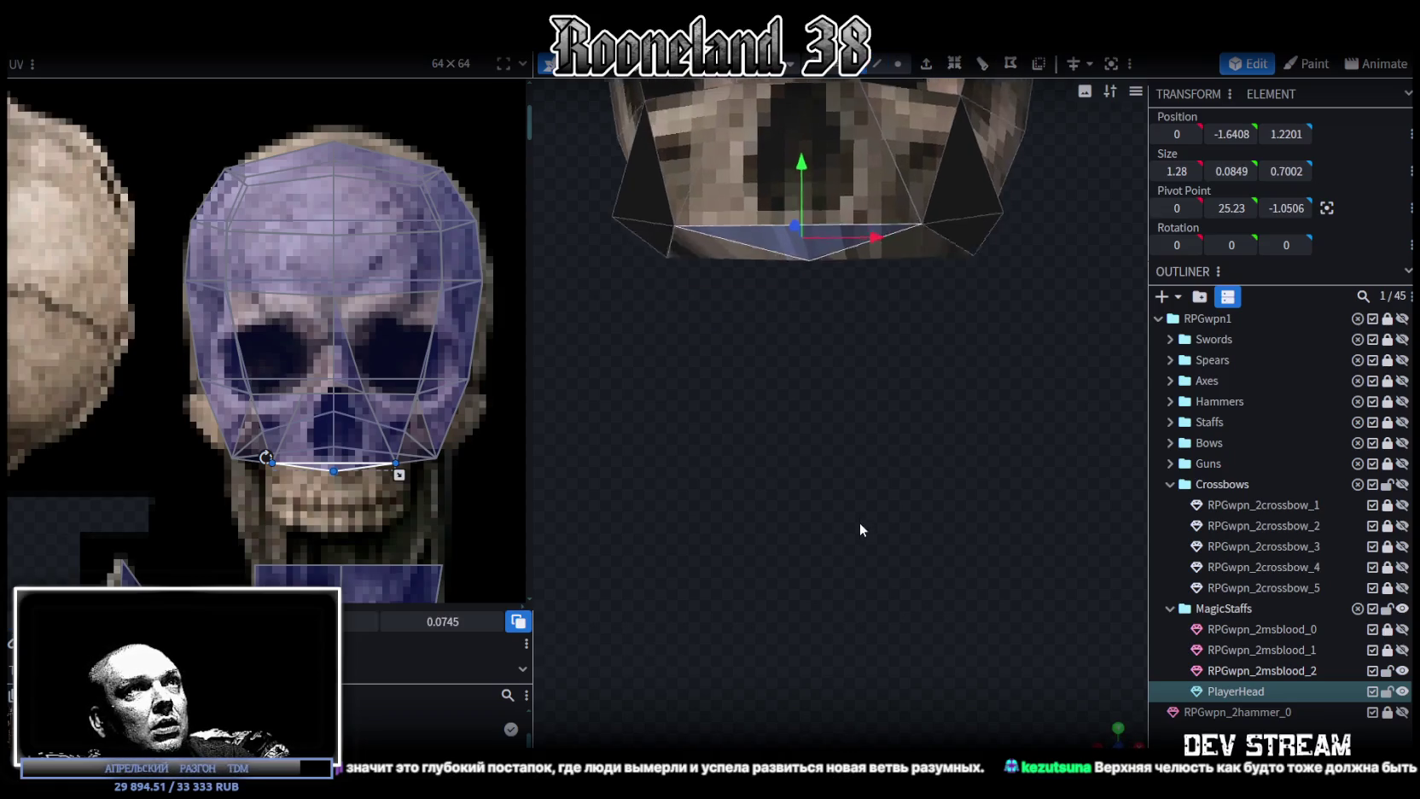
pyautogui.press('e')
pyautogui.moveTo(959, 183)
pyautogui.mouseDown()
pyautogui.moveTo(957, 412)
pyautogui.moveTo(975, 433)
pyautogui.moveTo(883, 530)
pyautogui.moveTo(802, 478)
pyautogui.moveTo(810, 491)
pyautogui.mouseUp()
pyautogui.moveTo(967, 459)
pyautogui.mouseDown()
pyautogui.moveTo(832, 386)
pyautogui.moveTo(875, 380)
pyautogui.moveTo(931, 343)
pyautogui.moveTo(824, 352)
pyautogui.mouseUp()
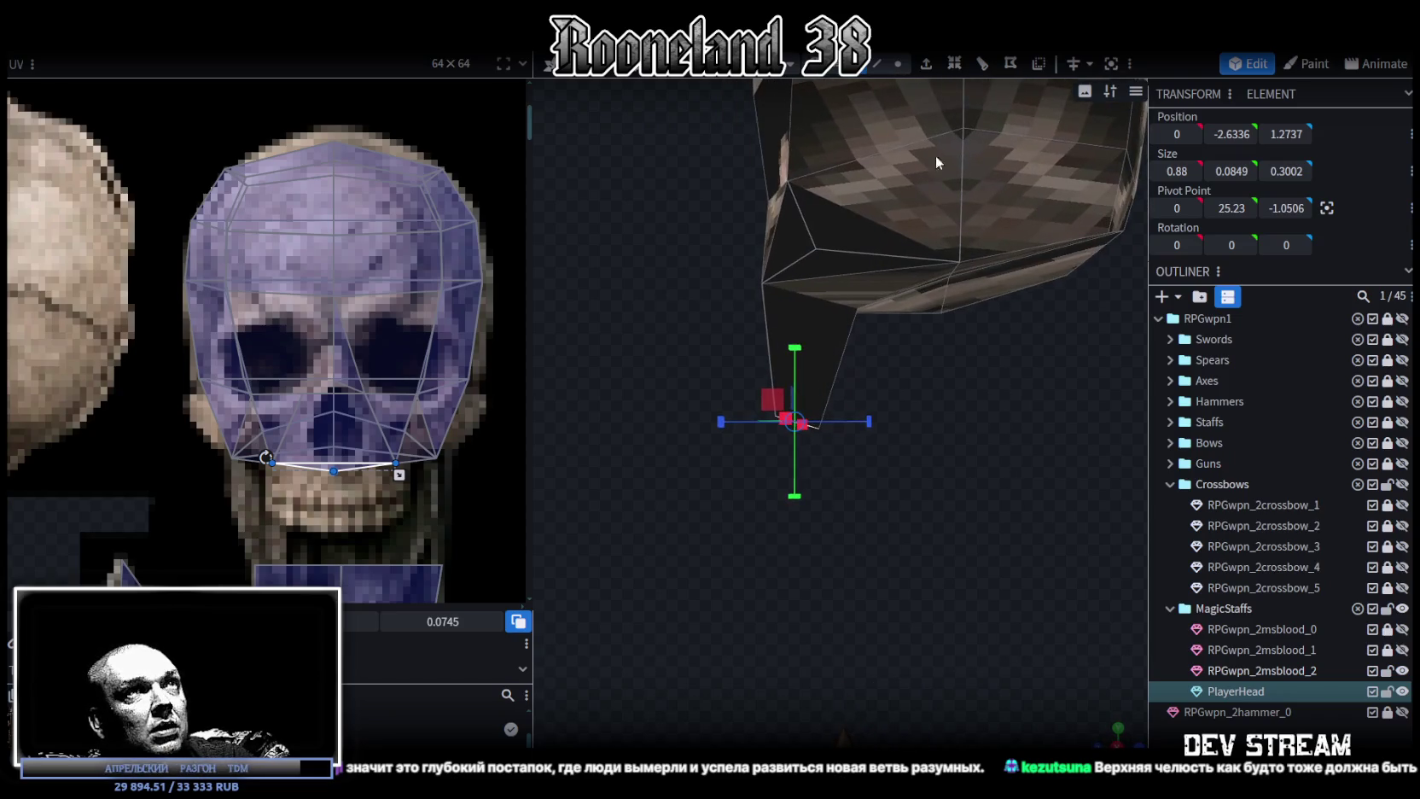
# Merge the neck strip's two corner vertices into one and move it 0.2 vertically.
pyautogui.click(897, 63)
pyautogui.moveTo(949, 417); pyautogui.dragTo(880, 305)
pyautogui.click(862, 298)
pyautogui.keyDown('shift'); pyautogui.click(815, 437); pyautogui.keyUp('shift')
pyautogui.rightClick(819, 325)
pyautogui.click(1021, 415)
pyautogui.moveTo(959, 426)
pyautogui.mouseDown()
pyautogui.moveTo(945, 455)
pyautogui.moveTo(791, 466)
pyautogui.moveTo(927, 484)
pyautogui.mouseUp()
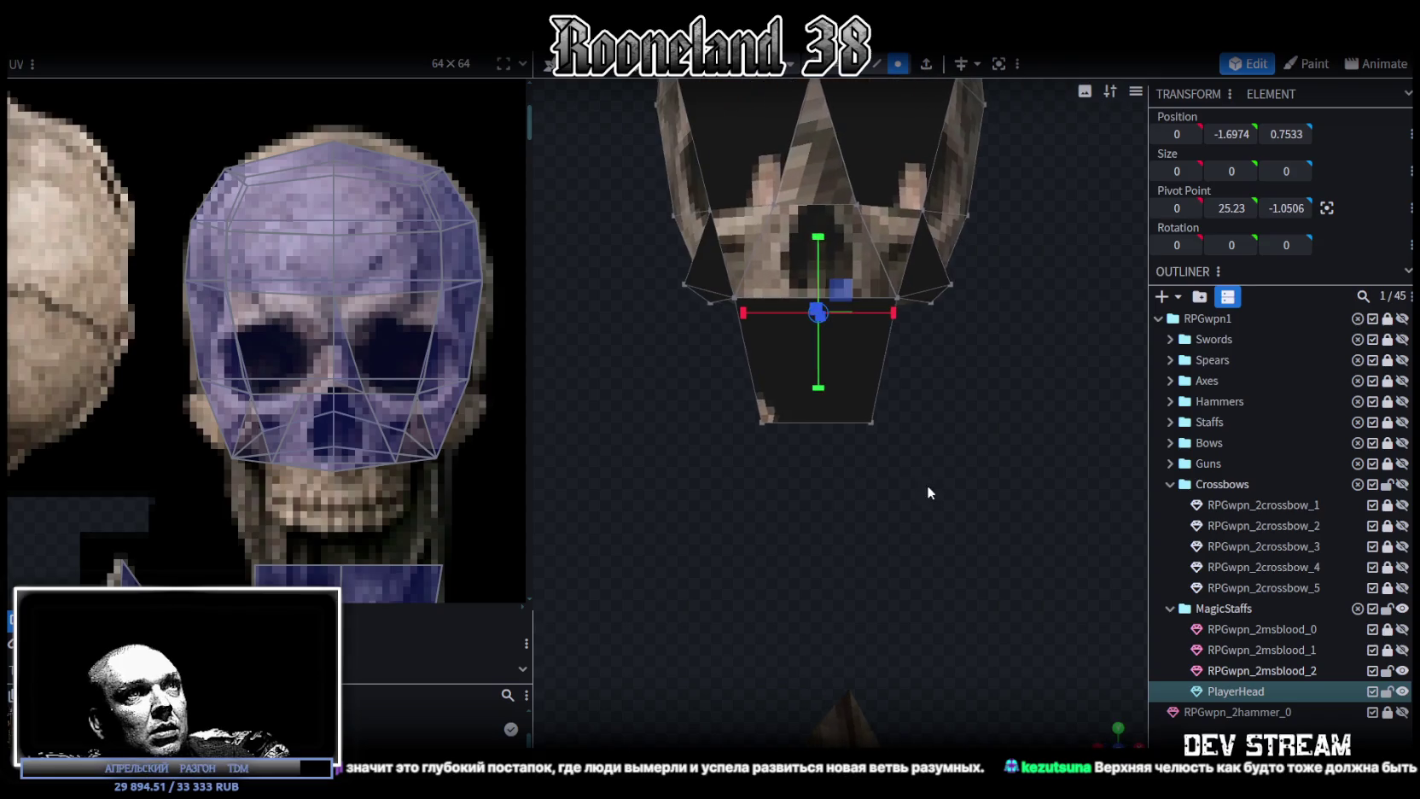
pyautogui.moveTo(690, 441)
pyautogui.mouseDown()
pyautogui.moveTo(934, 397)
pyautogui.moveTo(840, 388)
pyautogui.moveTo(840, 306)
pyautogui.moveTo(932, 424)
pyautogui.moveTo(955, 417)
pyautogui.mouseUp()
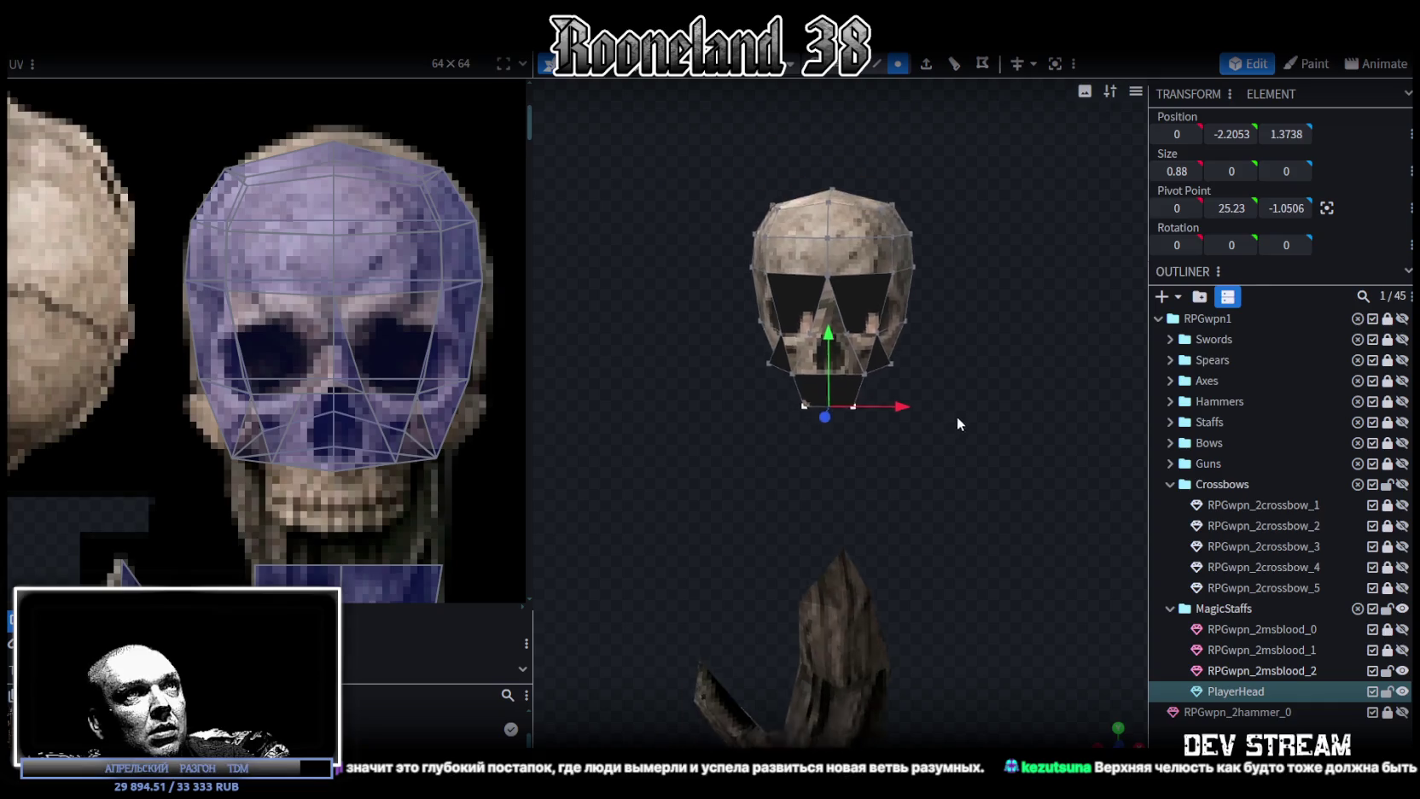
# Reposition the left and right cheek face UVs on the skull texture.
pyautogui.moveTo(688, 189); pyautogui.dragTo(941, 405)
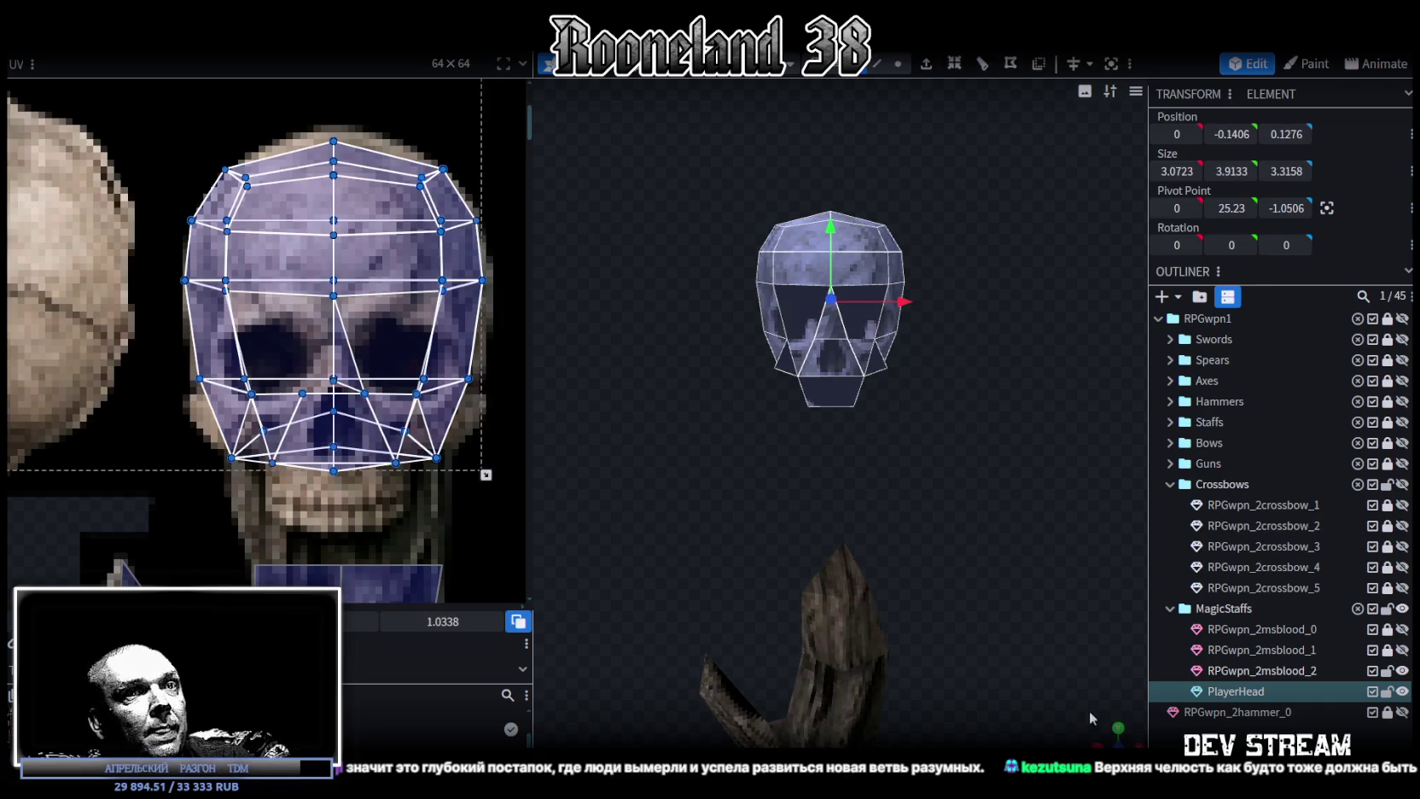
pyautogui.moveTo(988, 557); pyautogui.dragTo(1039, 657, button='right')
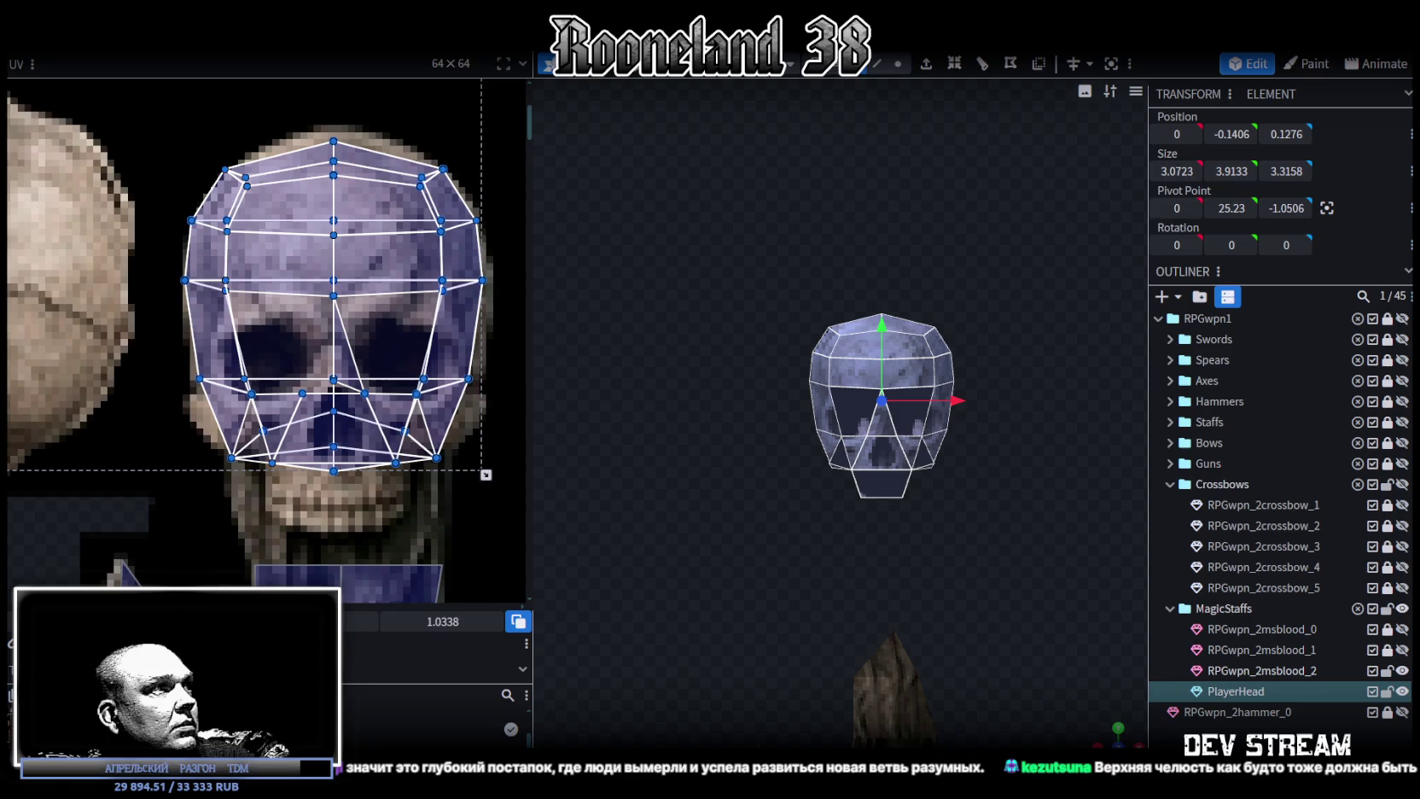
pyautogui.scroll(-3, 308, 372)
pyautogui.scroll(1, 308, 373)
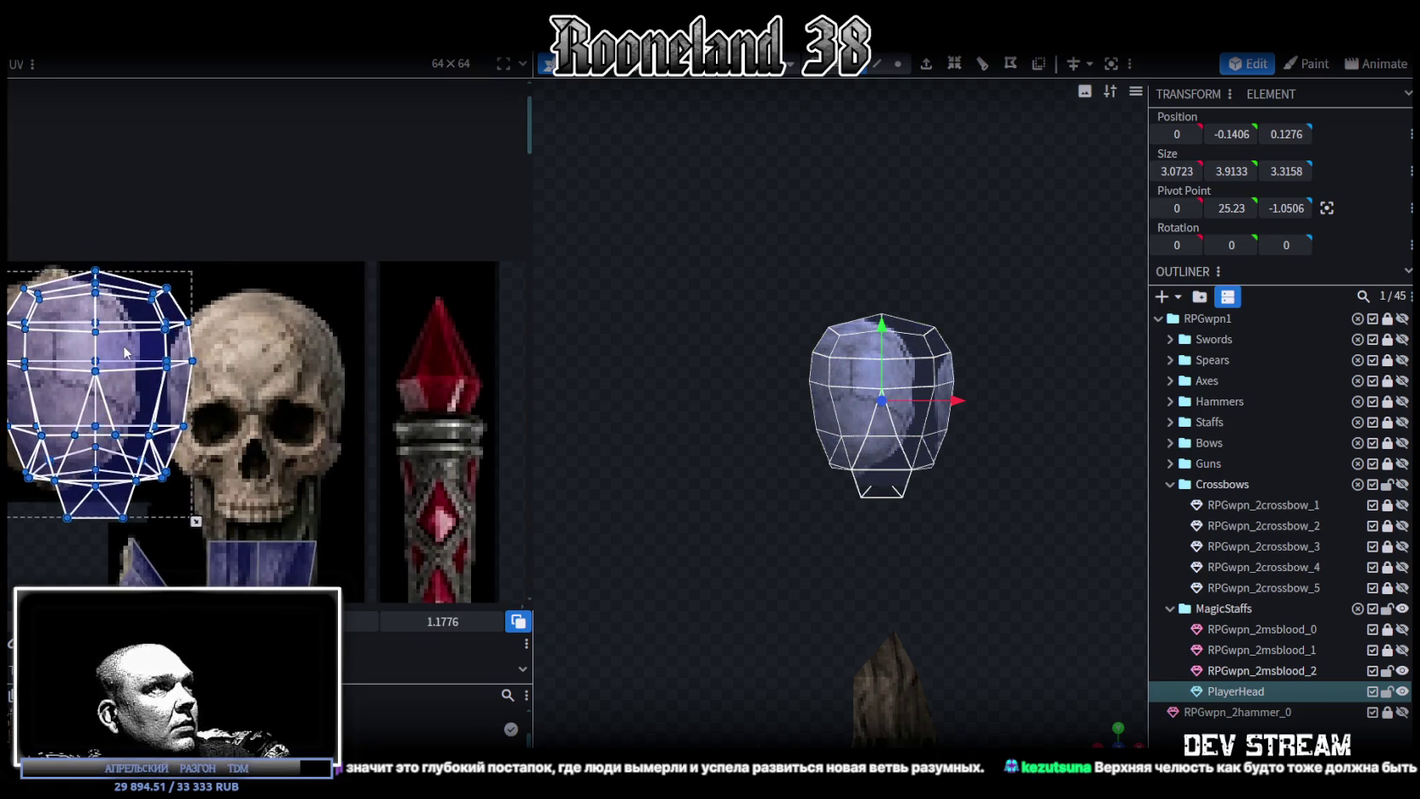
pyautogui.scroll(1, 308, 373)
pyautogui.scroll(2, 292, 362)
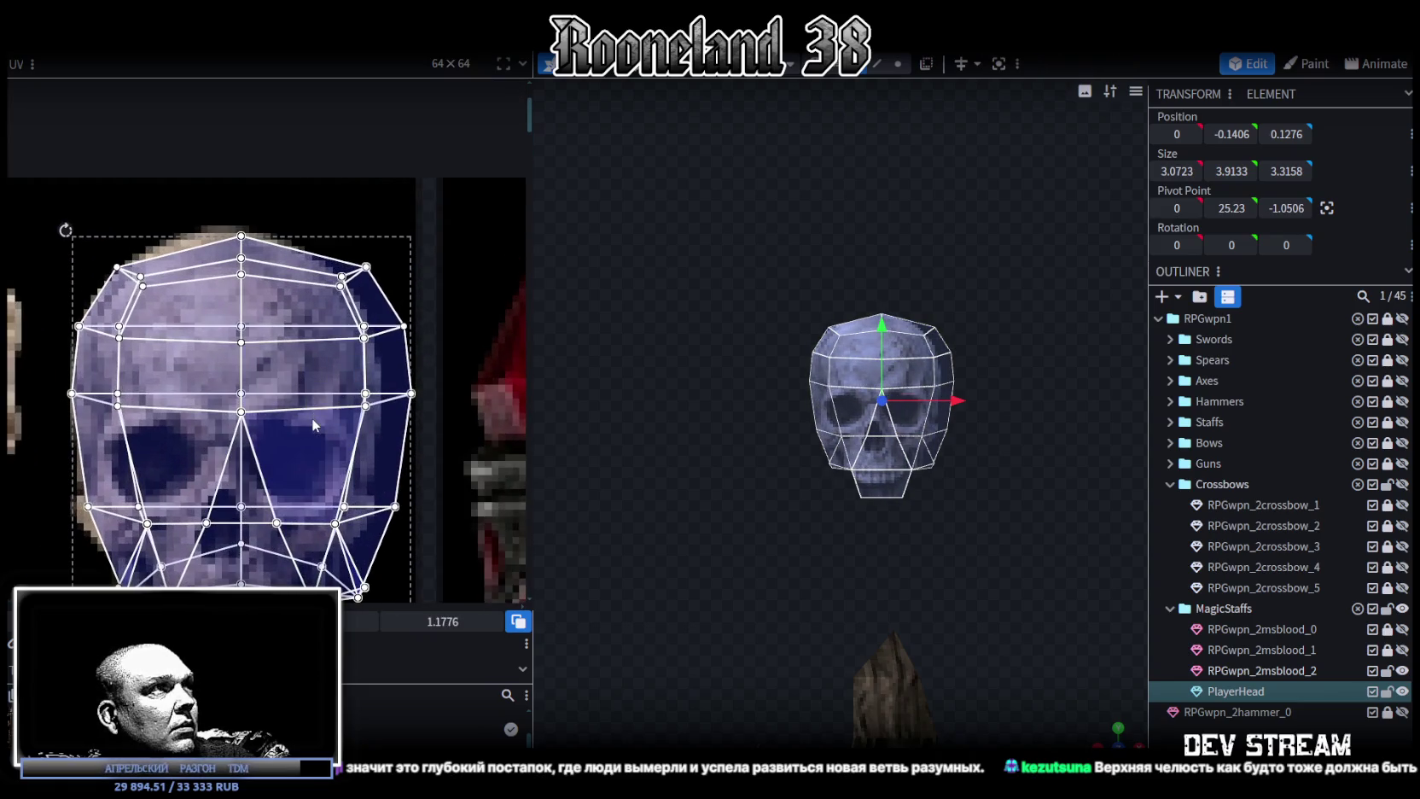
pyautogui.scroll(2, 313, 417)
pyautogui.click(67, 451)
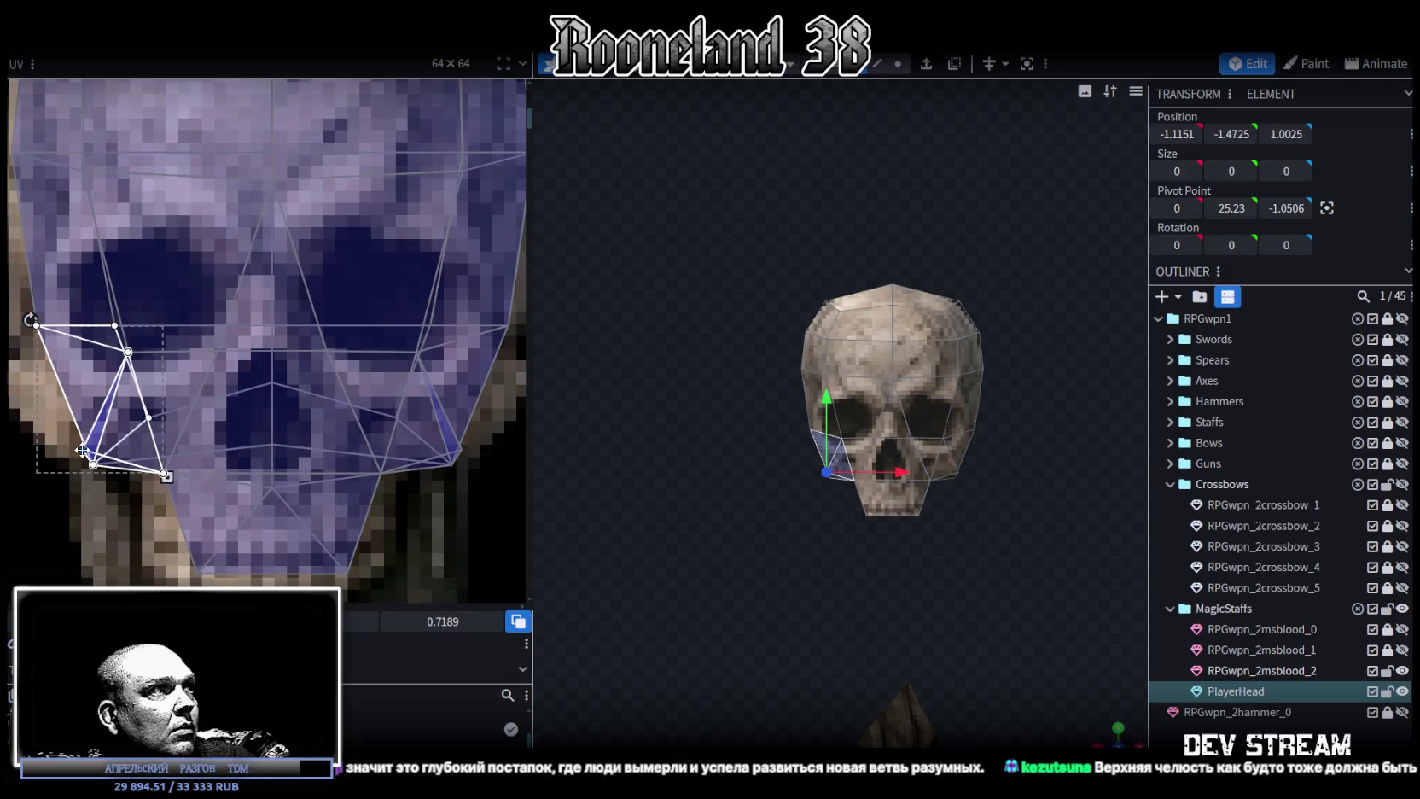
pyautogui.scroll(-2, 145, 463)
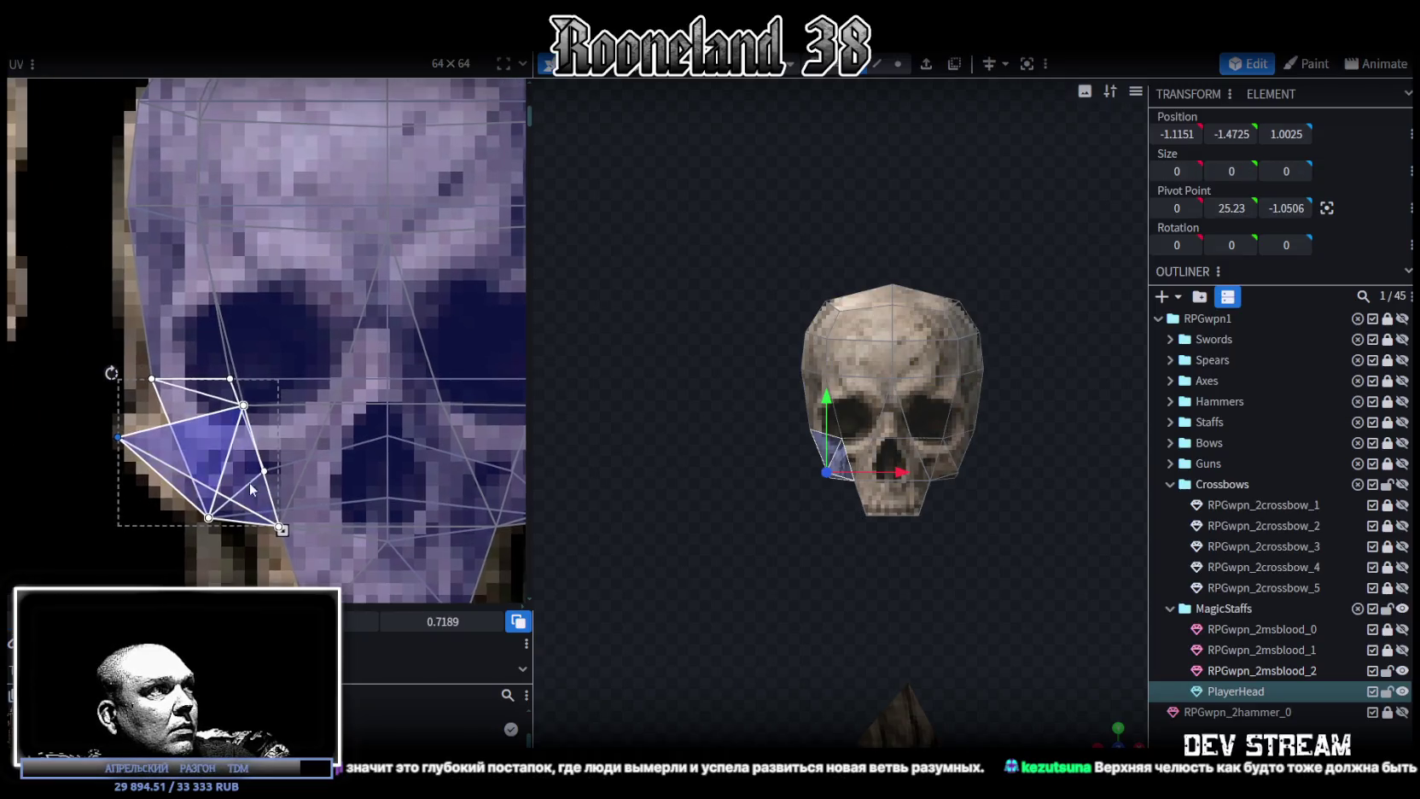
pyautogui.moveTo(137, 348)
pyautogui.mouseDown()
pyautogui.moveTo(177, 413)
pyautogui.moveTo(144, 391)
pyautogui.mouseUp()
pyautogui.hscroll(3, 256, 440)
pyautogui.click(473, 377)
pyautogui.moveTo(470, 390); pyautogui.dragTo(476, 390)
pyautogui.scroll(-5, 209, 186)
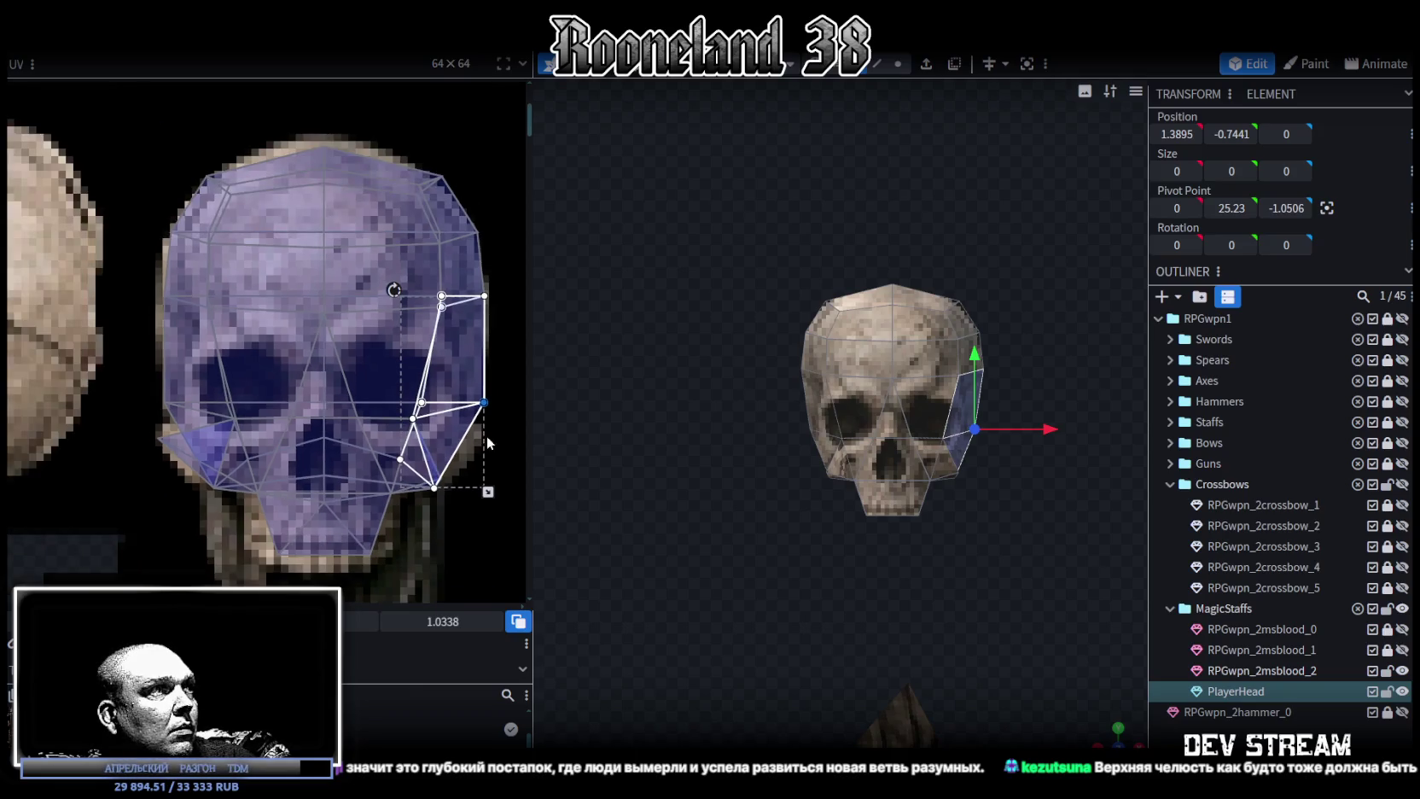
# Select all skull faces and shrink the UV layout slightly.
pyautogui.click(191, 200)
pyautogui.hotkey('ctrl', 'a')
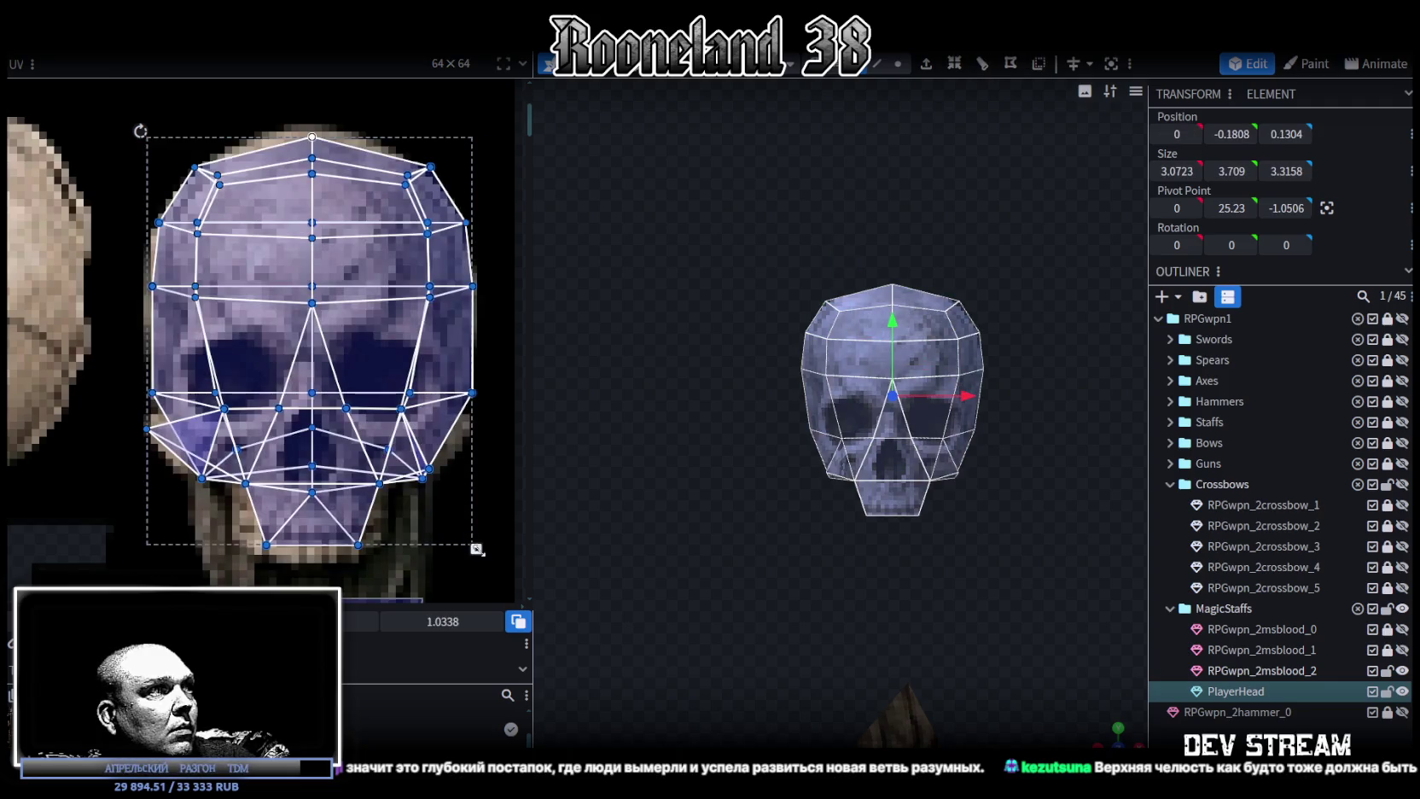
pyautogui.moveTo(476, 548); pyautogui.dragTo(468, 546)
# Nudge the left and right jaw-corner UV points to fit the skull picture.
pyautogui.click(324, 461)
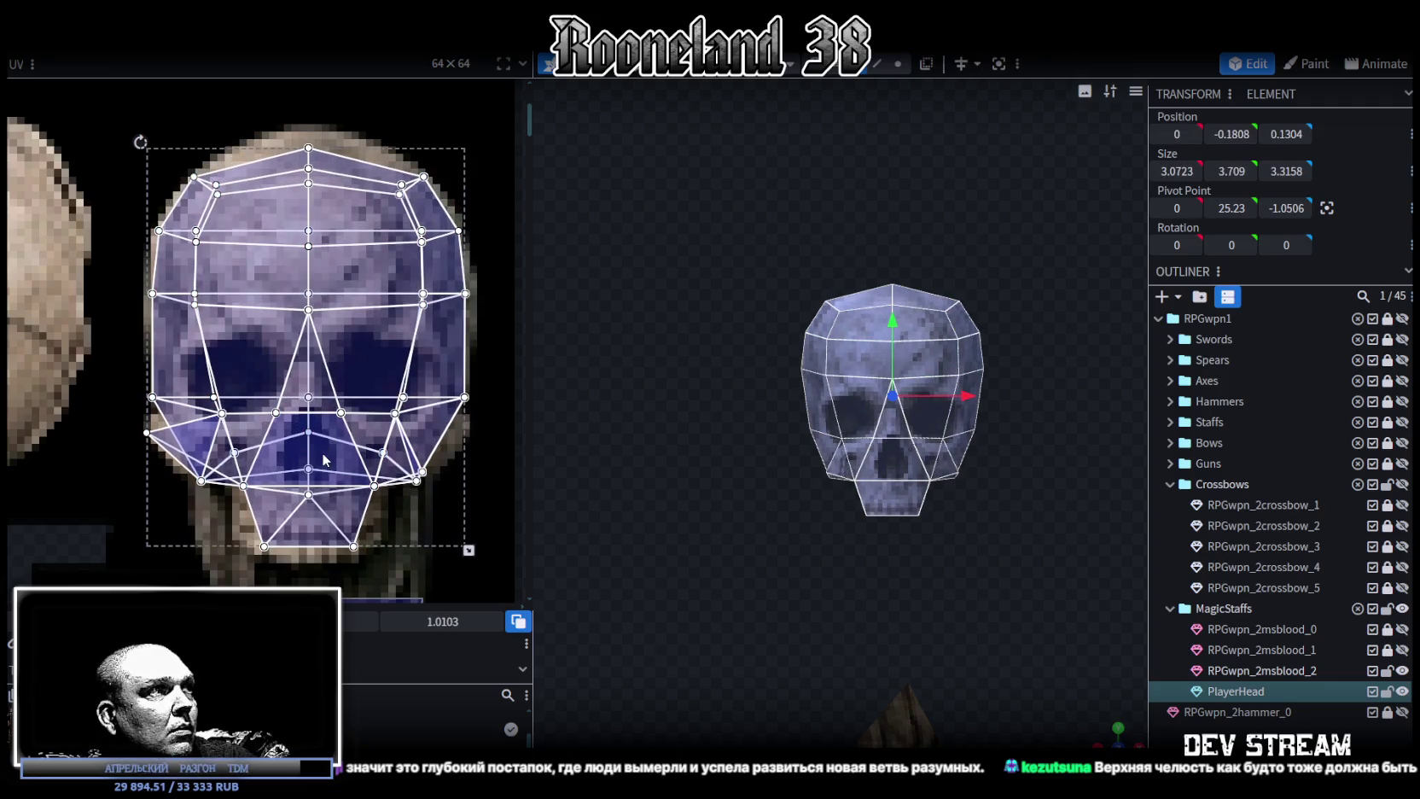
pyautogui.click(158, 435)
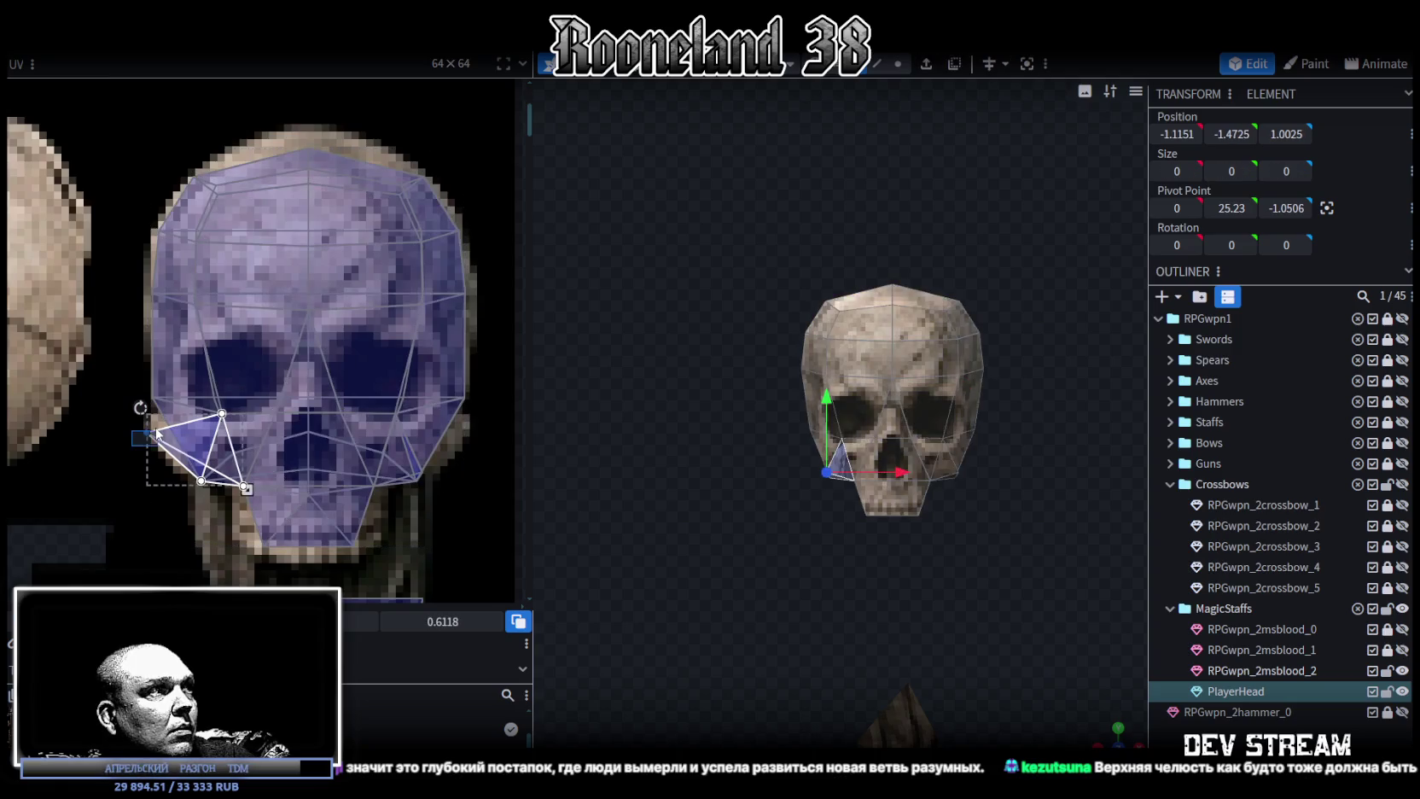
pyautogui.scroll(2, 148, 433)
pyautogui.moveTo(153, 424); pyautogui.dragTo(158, 419)
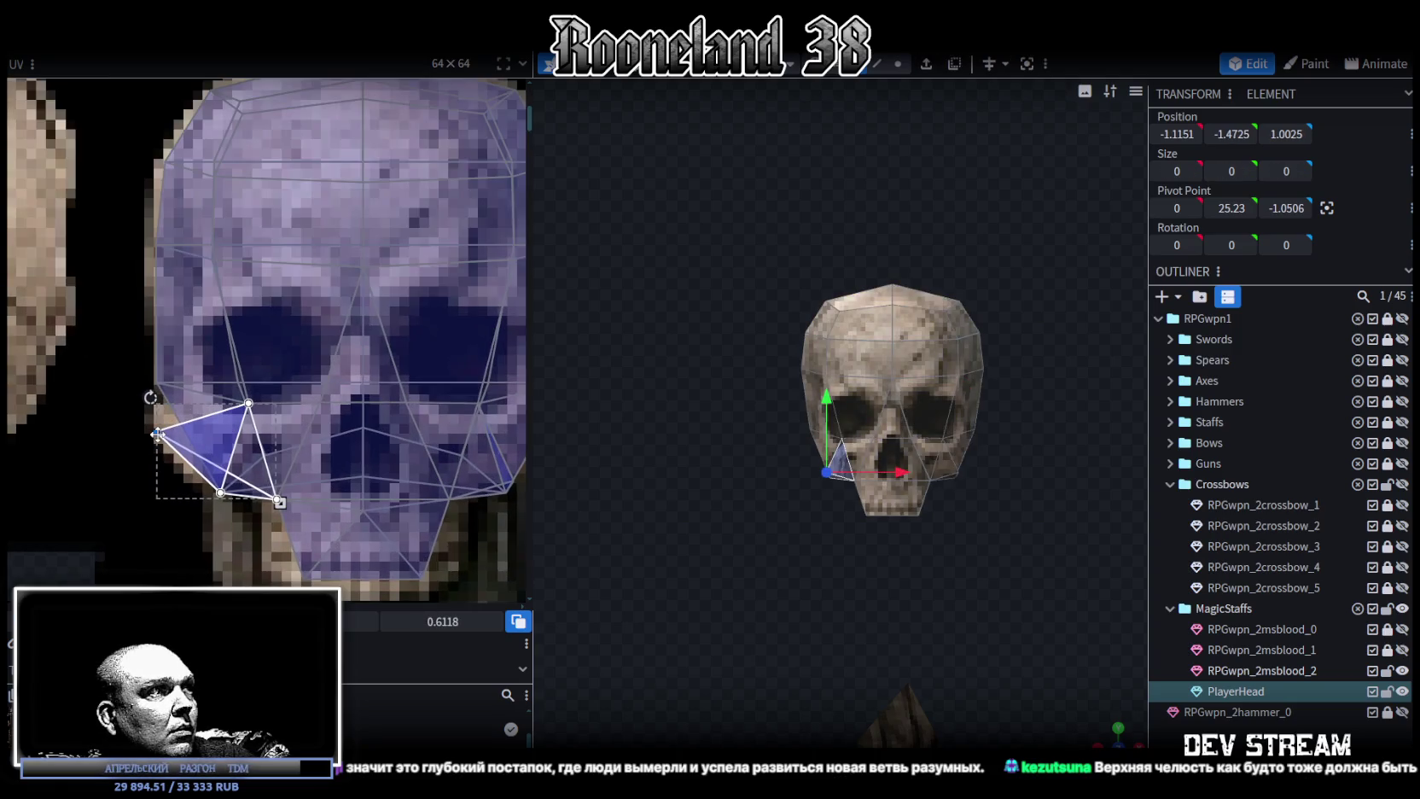
pyautogui.scroll(-2, 319, 449)
pyautogui.scroll(2, 308, 418)
pyautogui.scroll(2, 358, 439)
pyautogui.click(339, 433)
pyautogui.click(343, 434)
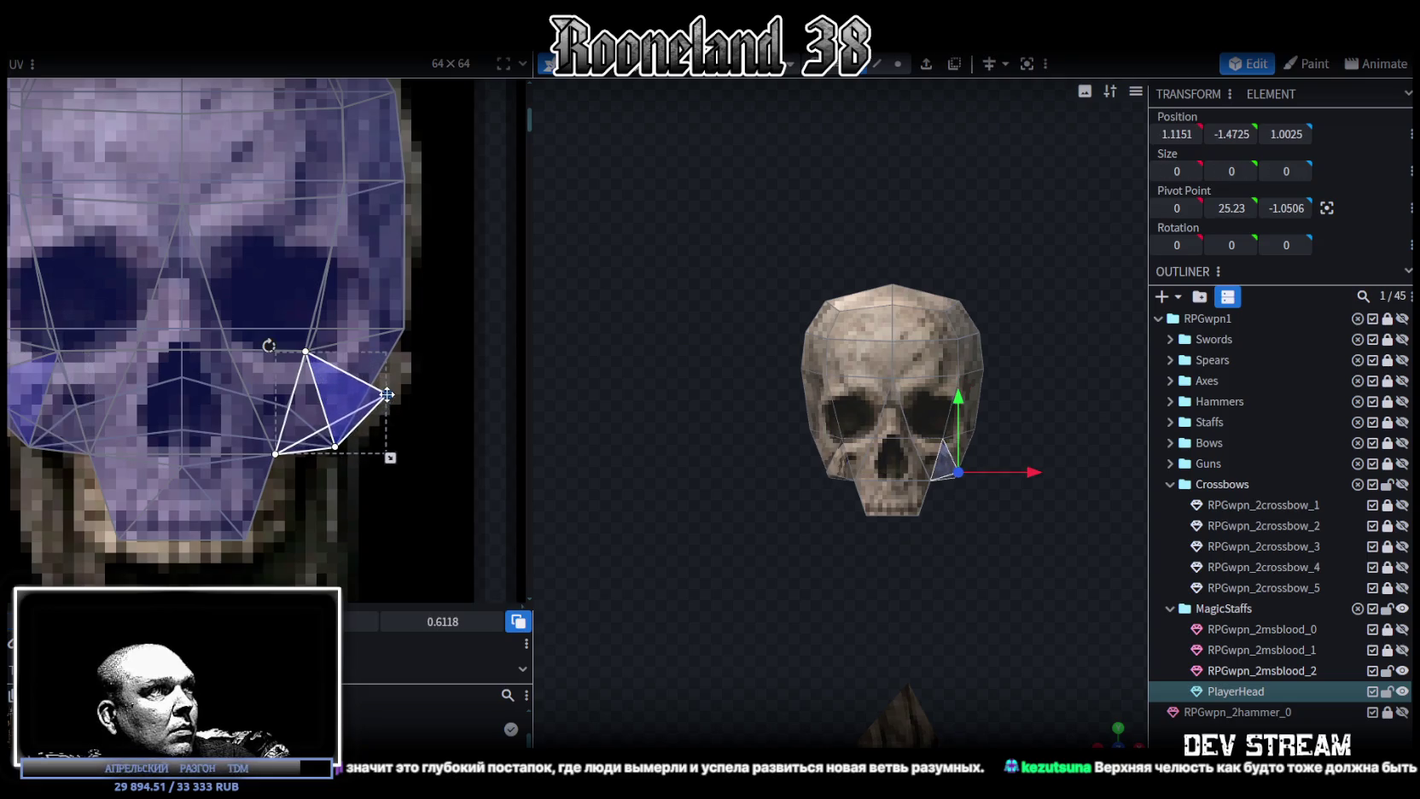
pyautogui.scroll(-2, 389, 397)
pyautogui.scroll(2, 403, 402)
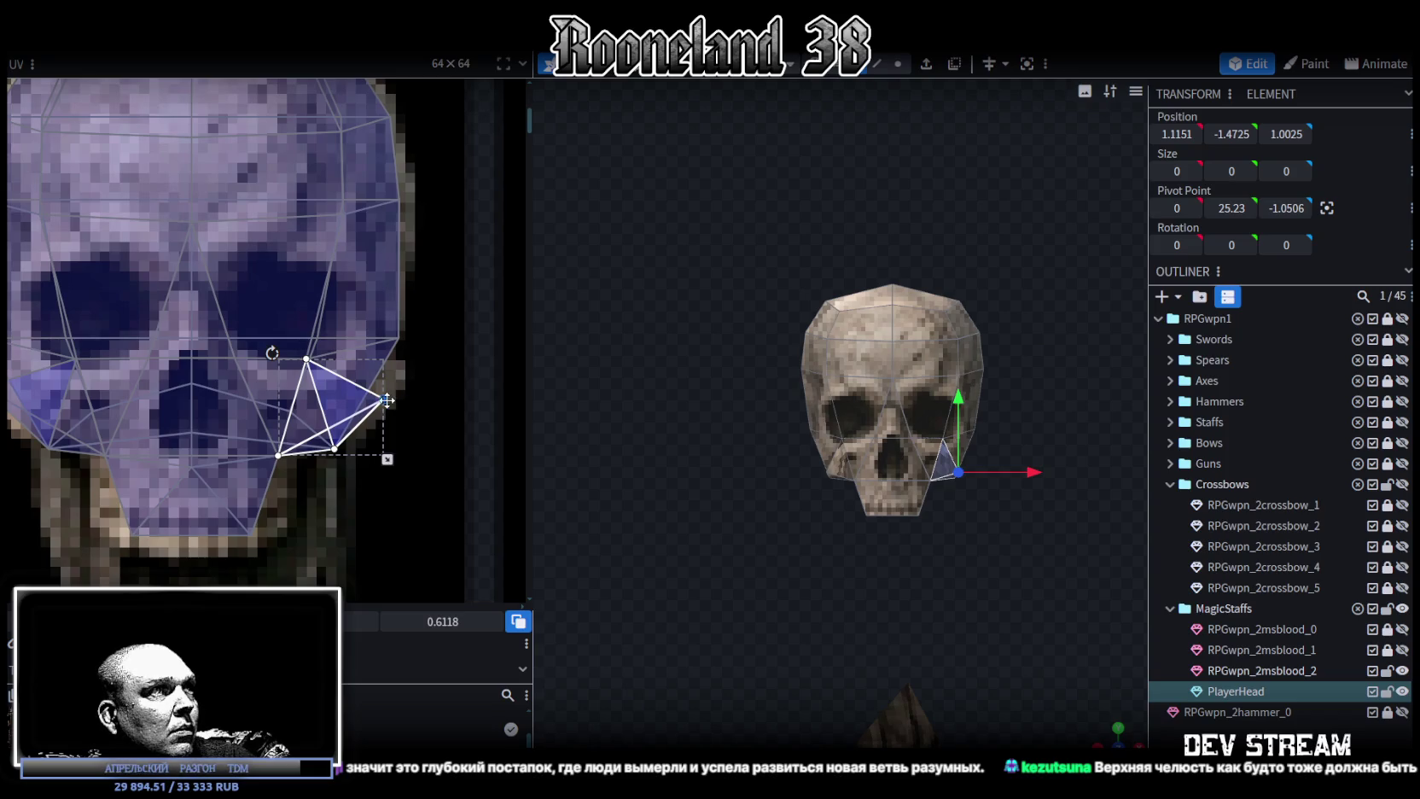
pyautogui.scroll(-2, 395, 395)
pyautogui.scroll(1, 866, 554)
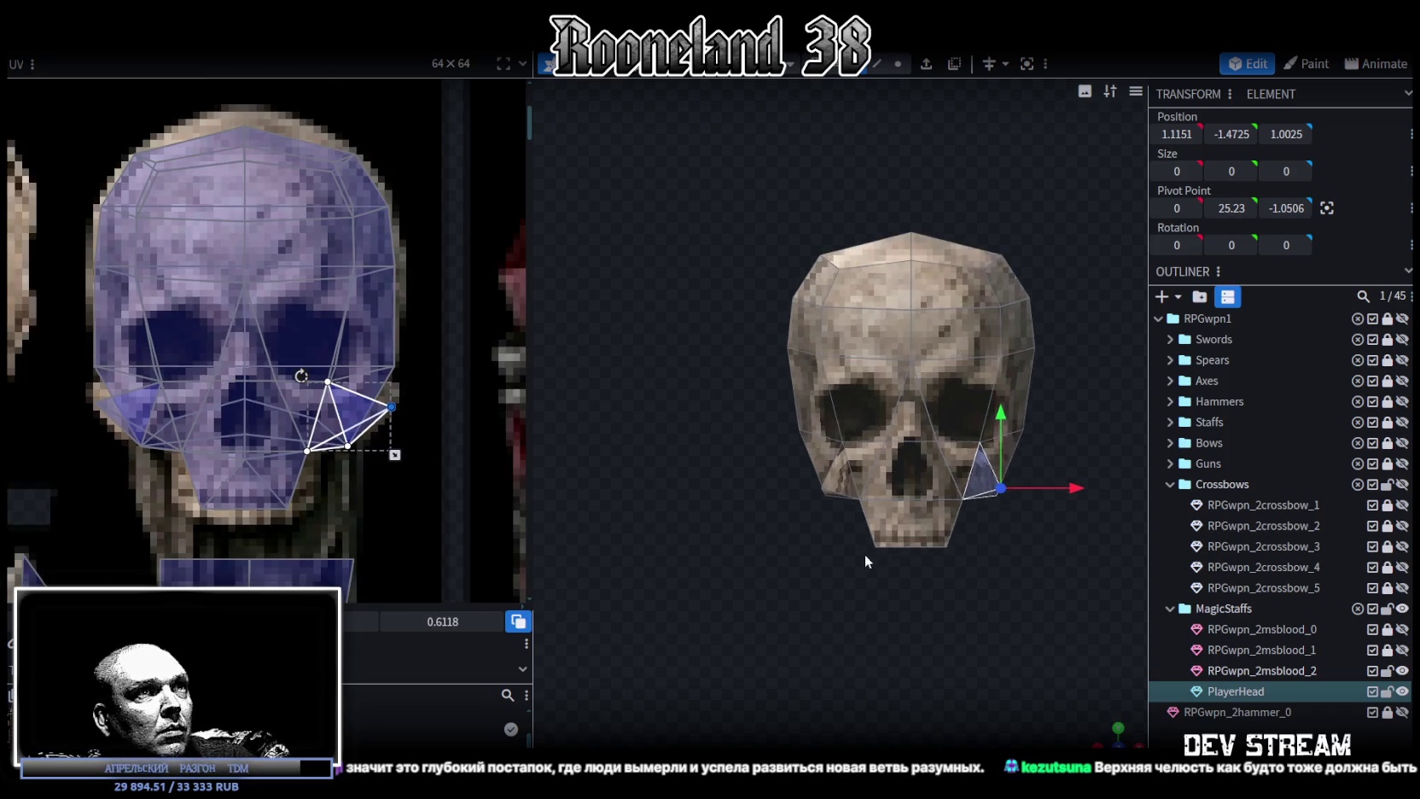
pyautogui.scroll(2, 728, 554)
pyautogui.scroll(1, 728, 554)
pyautogui.click(897, 64)
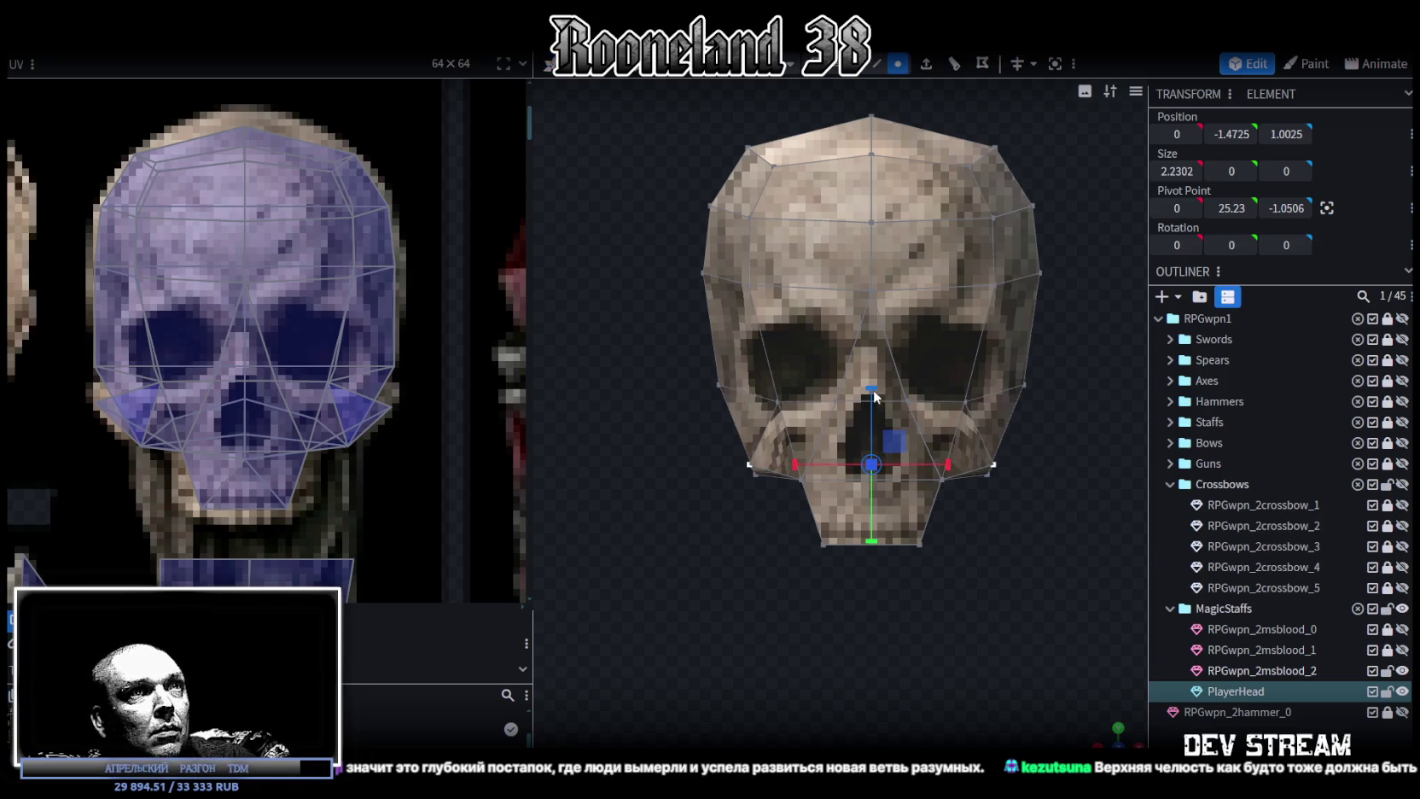
# Raise the cheekbone vertices by 0.4 and spread them 0.2 wider sideways.
pyautogui.moveTo(870, 390); pyautogui.dragTo(866, 354)
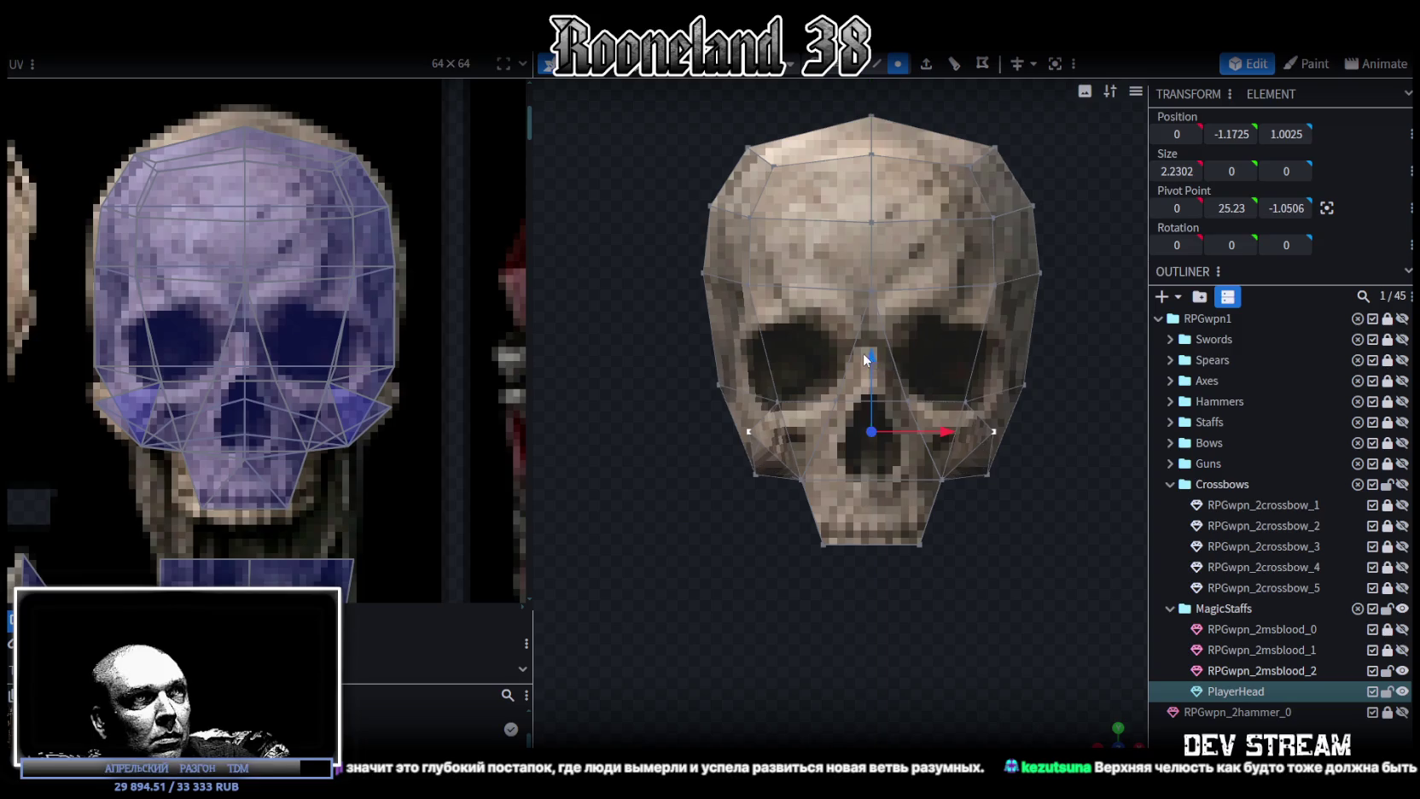
pyautogui.moveTo(965, 431); pyautogui.dragTo(967, 432)
pyautogui.moveTo(1136, 735)
pyautogui.mouseDown()
pyautogui.moveTo(881, 600)
pyautogui.moveTo(917, 621)
pyautogui.mouseUp()
pyautogui.scroll(-2, 917, 620)
pyautogui.scroll(-1, 916, 621)
pyautogui.scroll(-3, 253, 467)
pyautogui.moveTo(577, 498)
pyautogui.mouseDown()
pyautogui.moveTo(840, 647)
pyautogui.moveTo(929, 239)
pyautogui.mouseUp()
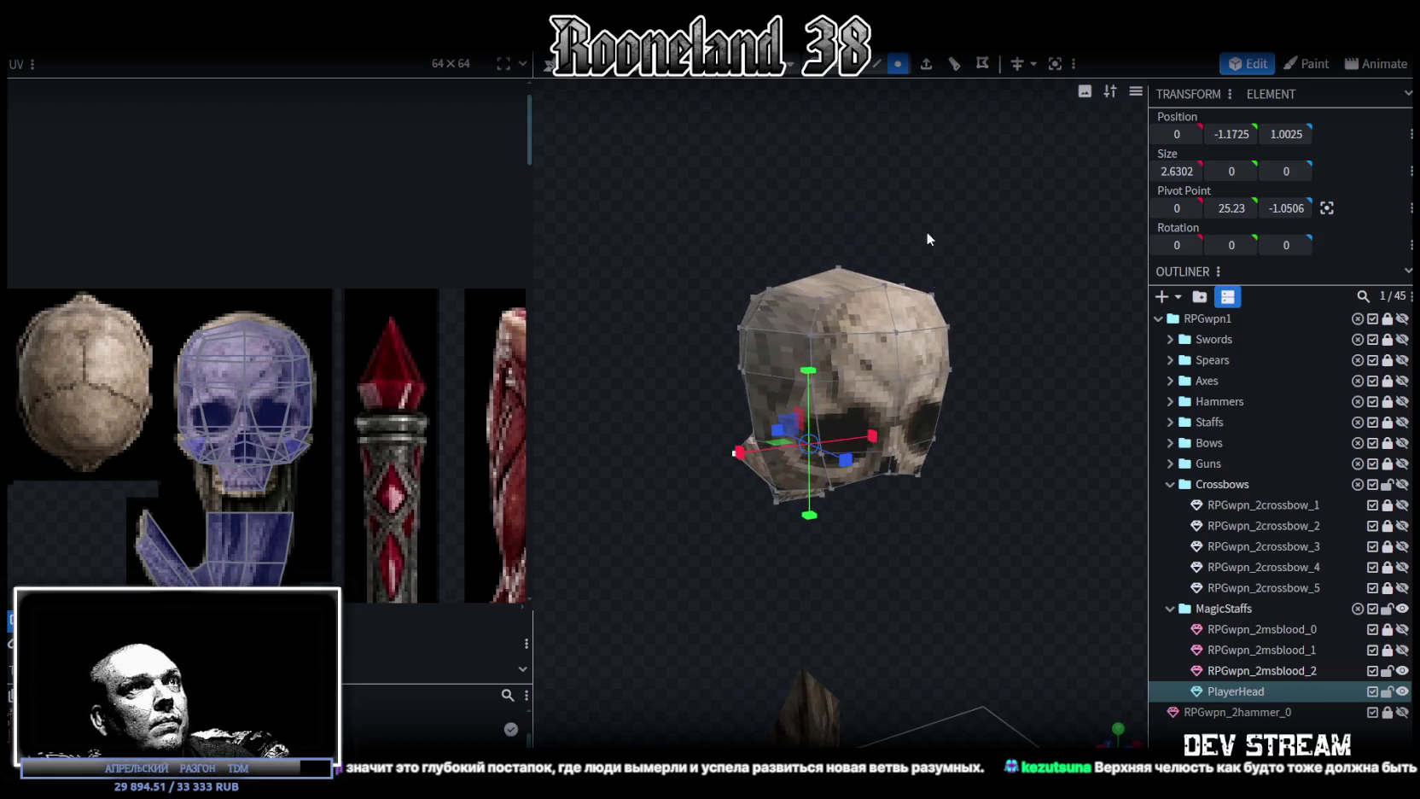
# Select the skull's upper front faces and move their UV island onto the beige cranium texture.
pyautogui.click(860, 340)
pyautogui.moveTo(862, 341)
pyautogui.mouseDown()
pyautogui.moveTo(982, 439)
pyautogui.moveTo(854, 340)
pyautogui.mouseUp()
pyautogui.keyDown('shift'); pyautogui.click(892, 285); pyautogui.keyUp('shift')
pyautogui.keyDown('shift'); pyautogui.click(819, 307); pyautogui.keyUp('shift')
pyautogui.keyDown('shift'); pyautogui.click(862, 376); pyautogui.keyUp('shift')
pyautogui.keyDown('shift'); pyautogui.click(895, 374); pyautogui.keyUp('shift')
pyautogui.keyDown('shift'); pyautogui.click(821, 431); pyautogui.keyUp('shift')
pyautogui.scroll(2, 260, 385)
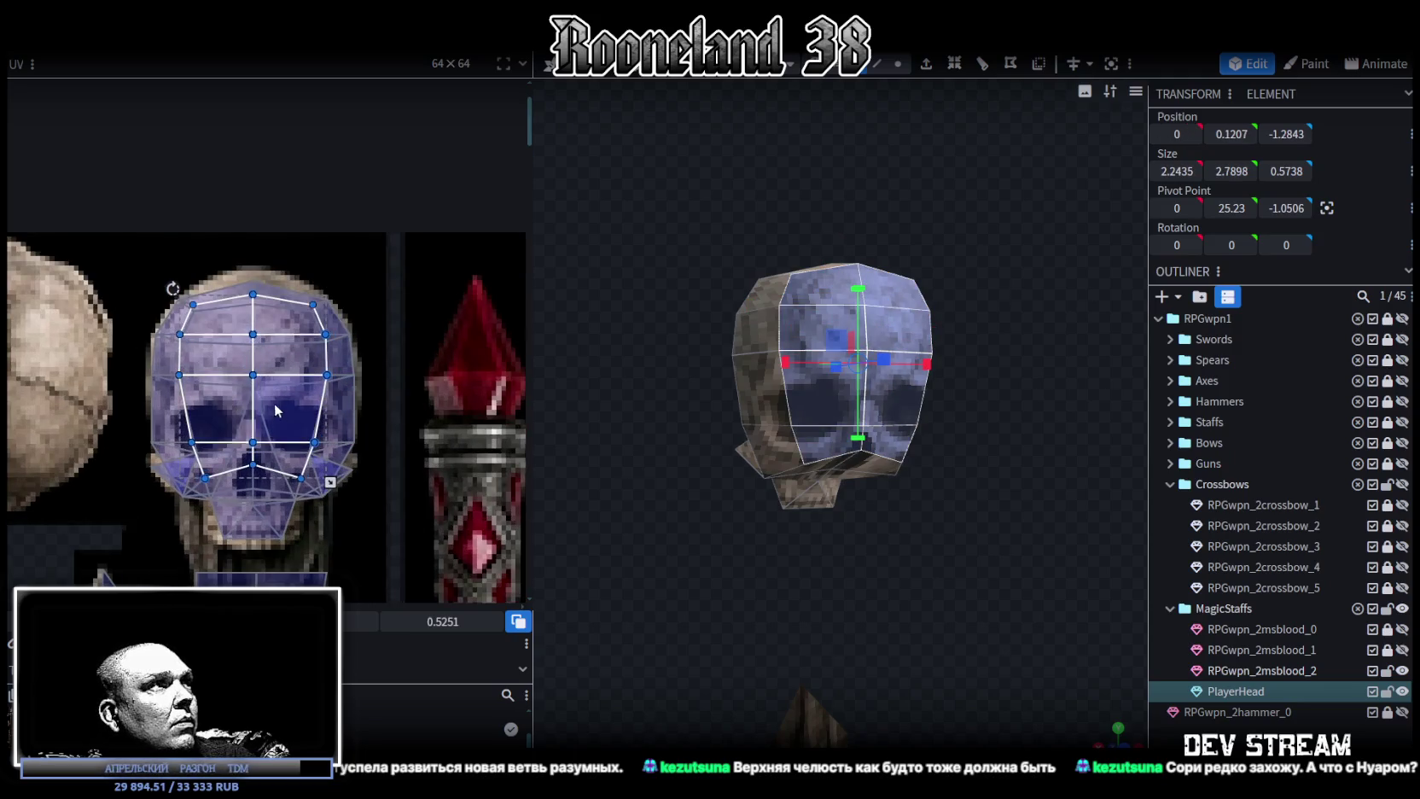
pyautogui.moveTo(256, 380); pyautogui.dragTo(85, 379)
pyautogui.moveTo(86, 379); pyautogui.dragTo(238, 376, button='middle')
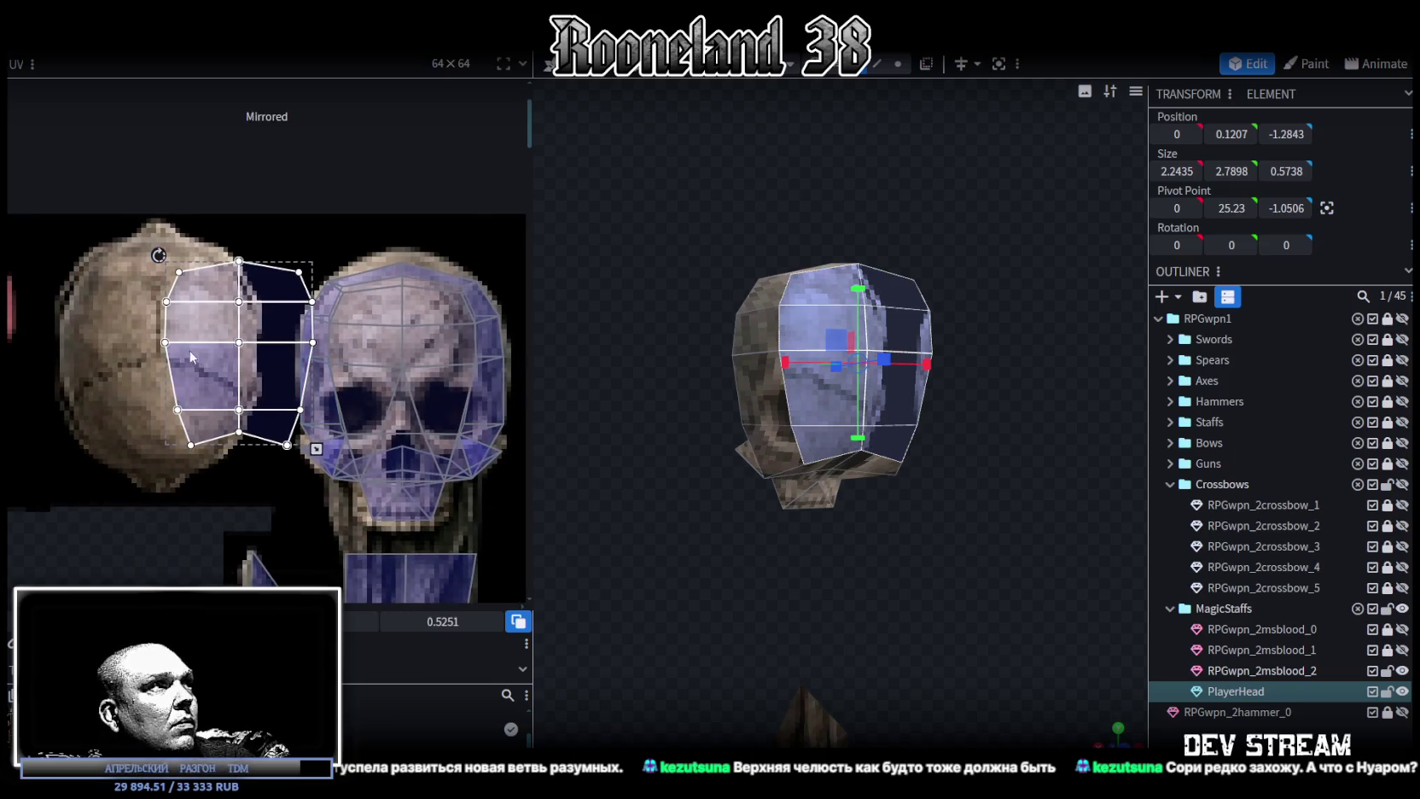
pyautogui.moveTo(290, 429)
pyautogui.mouseDown()
pyautogui.moveTo(201, 416)
pyautogui.moveTo(249, 447)
pyautogui.moveTo(191, 421)
pyautogui.mouseUp()
pyautogui.moveTo(734, 577)
pyautogui.mouseDown()
pyautogui.moveTo(771, 577)
pyautogui.moveTo(835, 611)
pyautogui.moveTo(892, 559)
pyautogui.moveTo(903, 590)
pyautogui.moveTo(838, 537)
pyautogui.mouseUp()
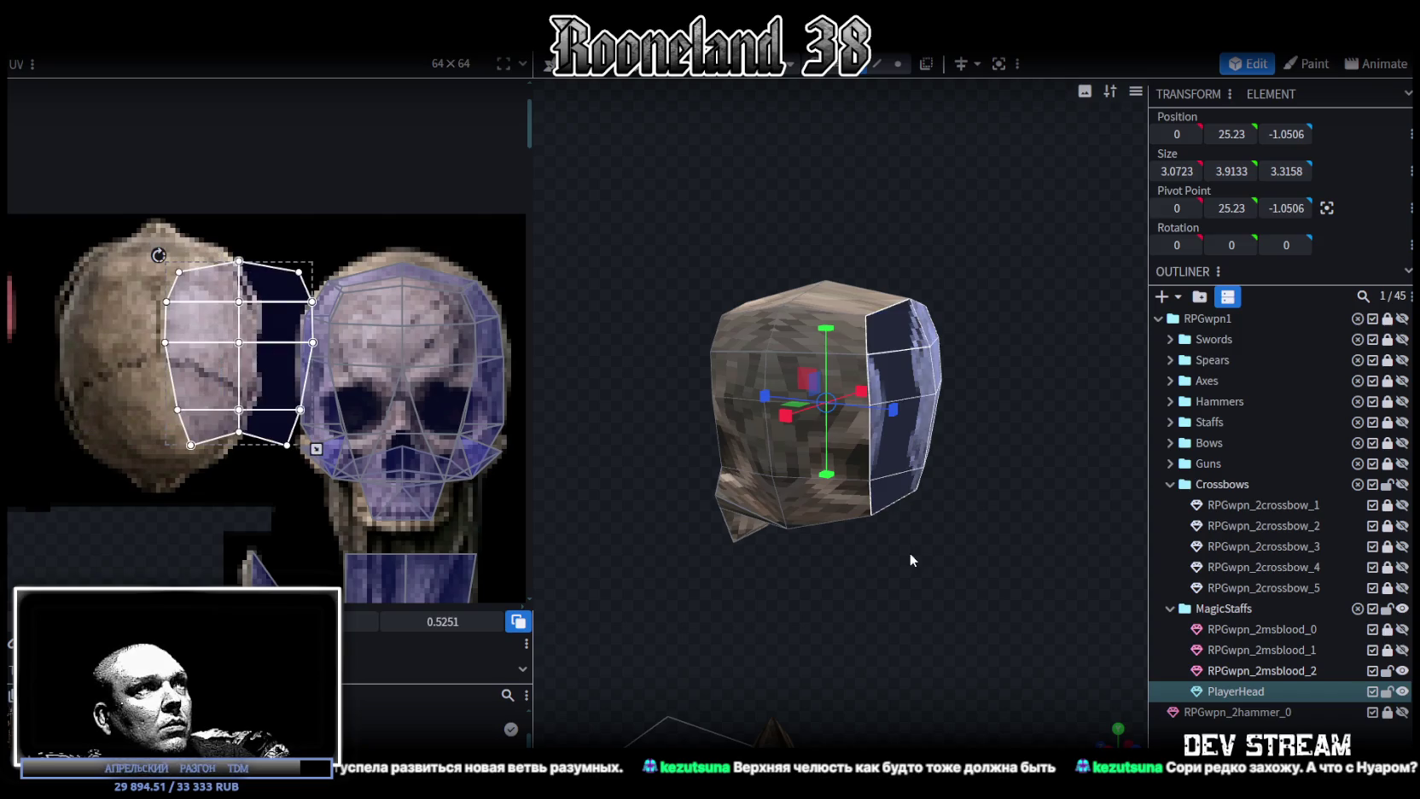
# Select the head's upper faces and fit their UV island onto the cranium texture, scaled down.
pyautogui.moveTo(913, 557)
pyautogui.mouseDown()
pyautogui.moveTo(976, 548)
pyautogui.moveTo(1015, 454)
pyautogui.mouseUp()
pyautogui.moveTo(1016, 226)
pyautogui.keyDown('ctrl'); pyautogui.mouseDown()
pyautogui.moveTo(901, 468)
pyautogui.moveTo(996, 670)
pyautogui.moveTo(1001, 650)
pyautogui.mouseUp(); pyautogui.keyUp('ctrl')
pyautogui.moveTo(387, 405)
pyautogui.mouseDown()
pyautogui.moveTo(176, 386)
pyautogui.moveTo(126, 366)
pyautogui.mouseUp()
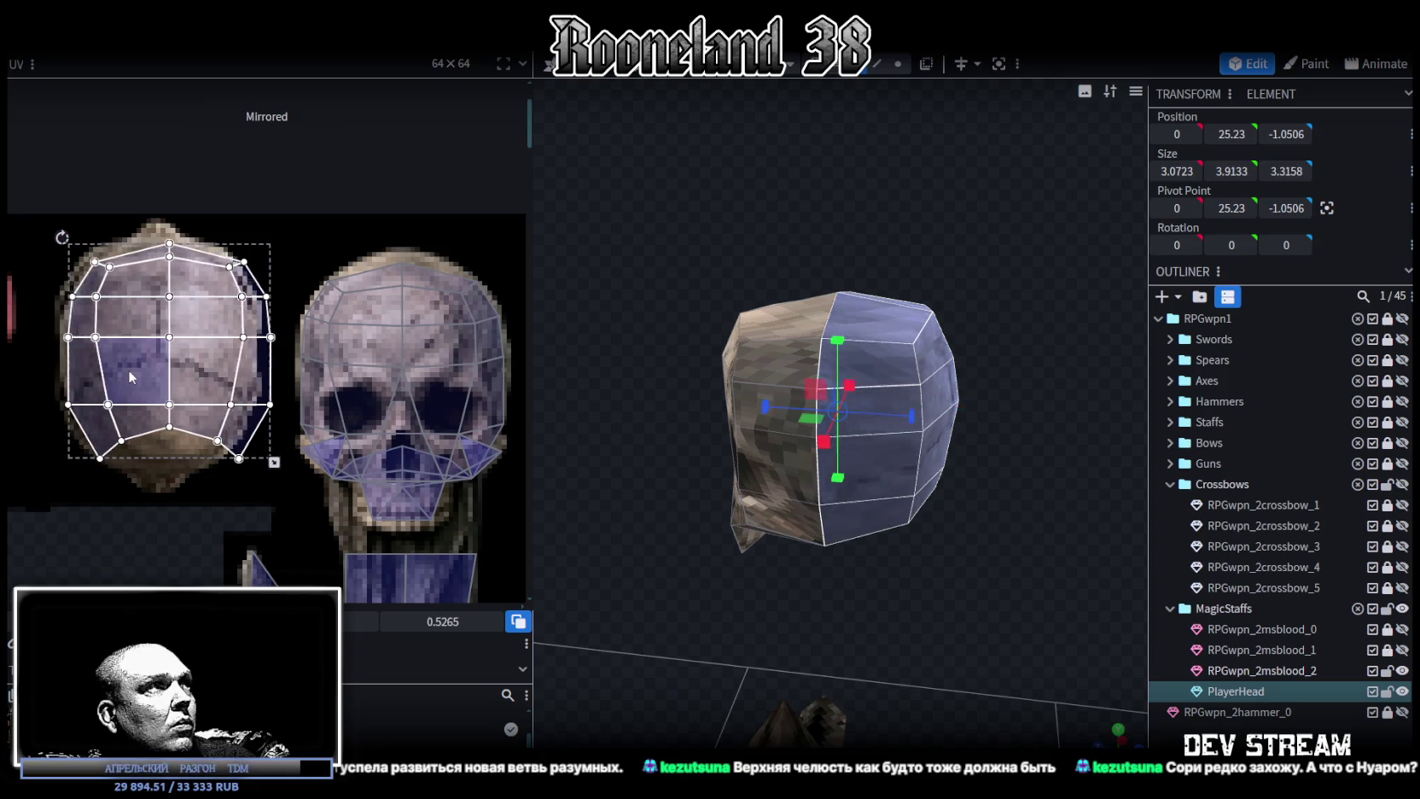
pyautogui.moveTo(270, 459); pyautogui.dragTo(251, 446)
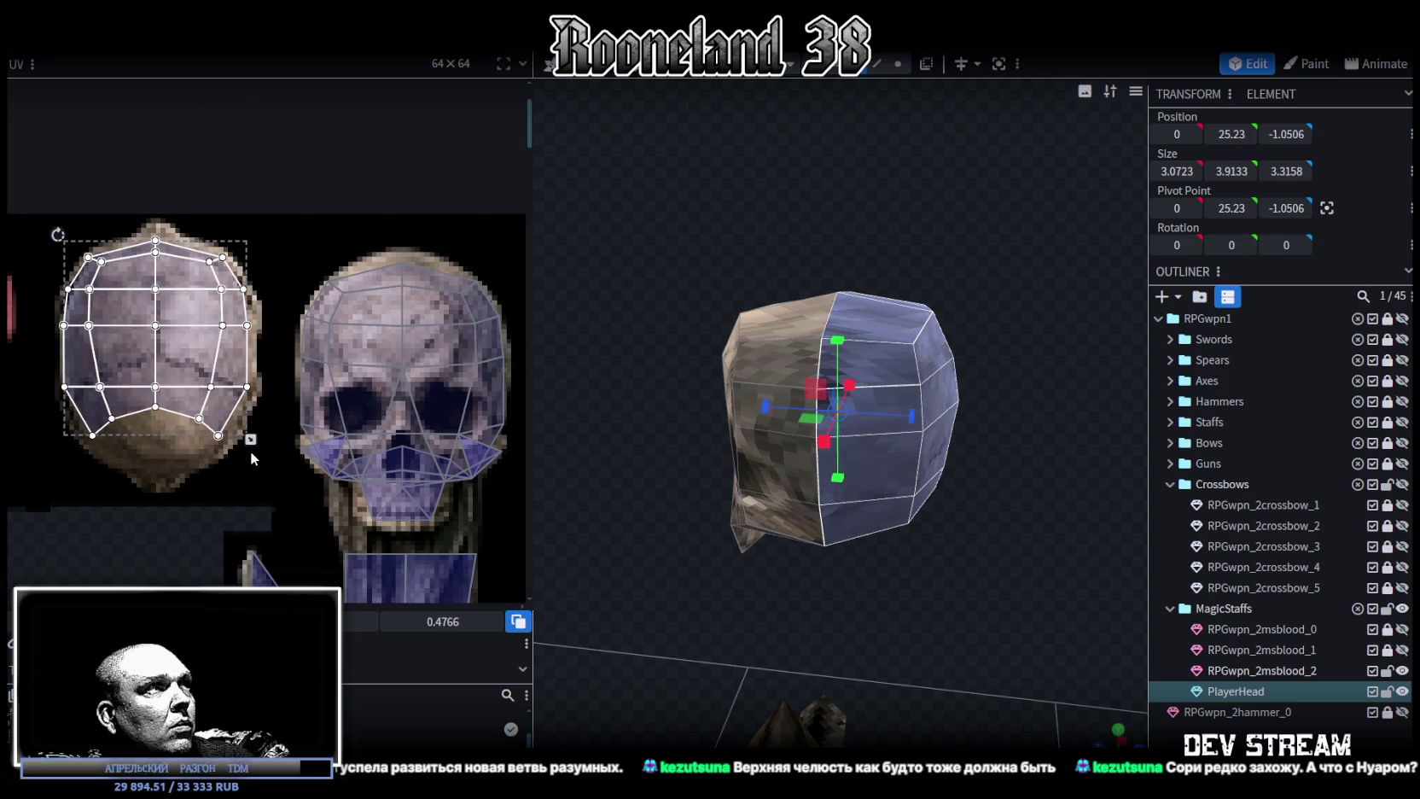
pyautogui.moveTo(229, 367); pyautogui.dragTo(227, 368)
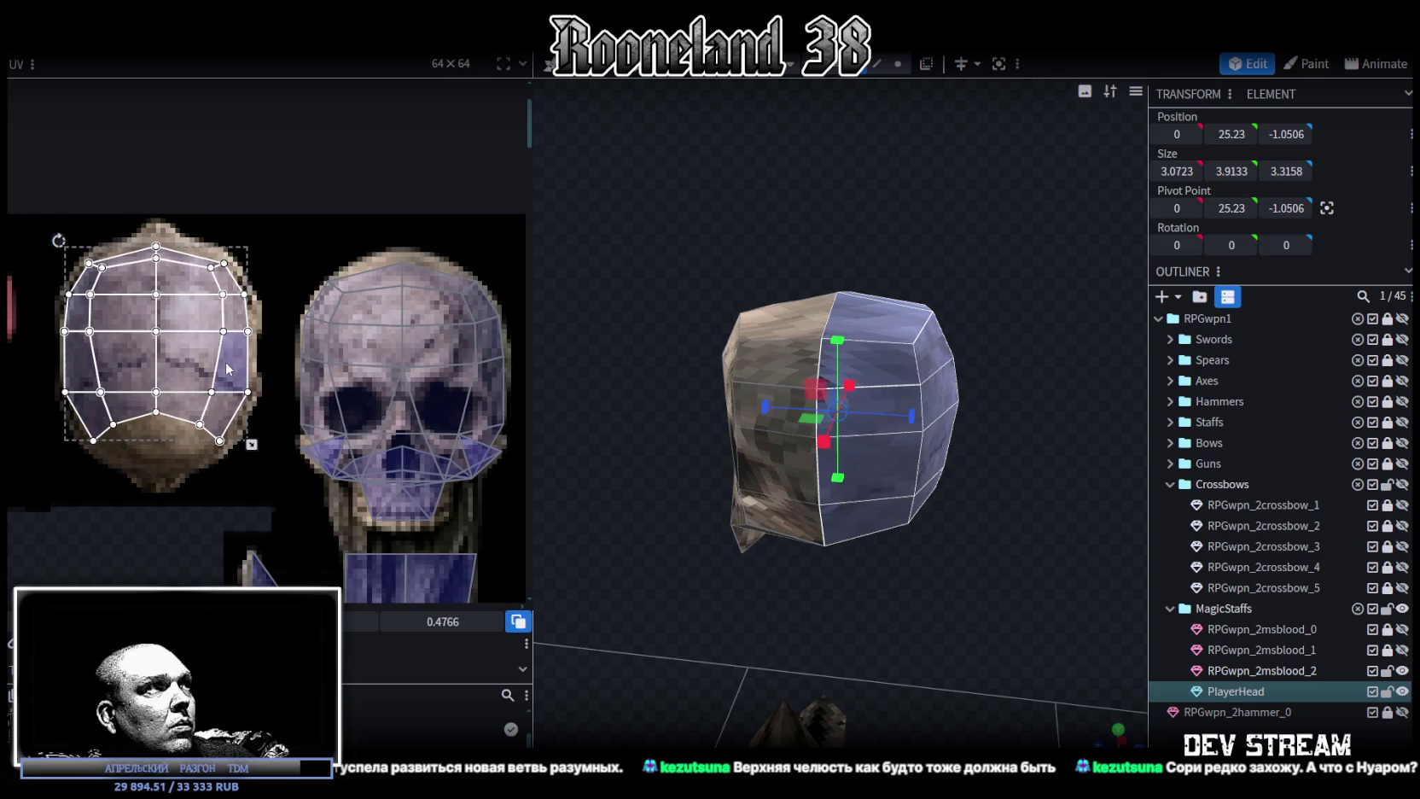
# Select the lower jaw faces on both sides of the skull.
pyautogui.click(1003, 648)
pyautogui.moveTo(1003, 648)
pyautogui.mouseDown()
pyautogui.moveTo(987, 546)
pyautogui.moveTo(945, 468)
pyautogui.moveTo(845, 418)
pyautogui.mouseUp()
pyautogui.click(876, 430)
pyautogui.keyDown('shift'); pyautogui.click(785, 466); pyautogui.keyUp('shift')
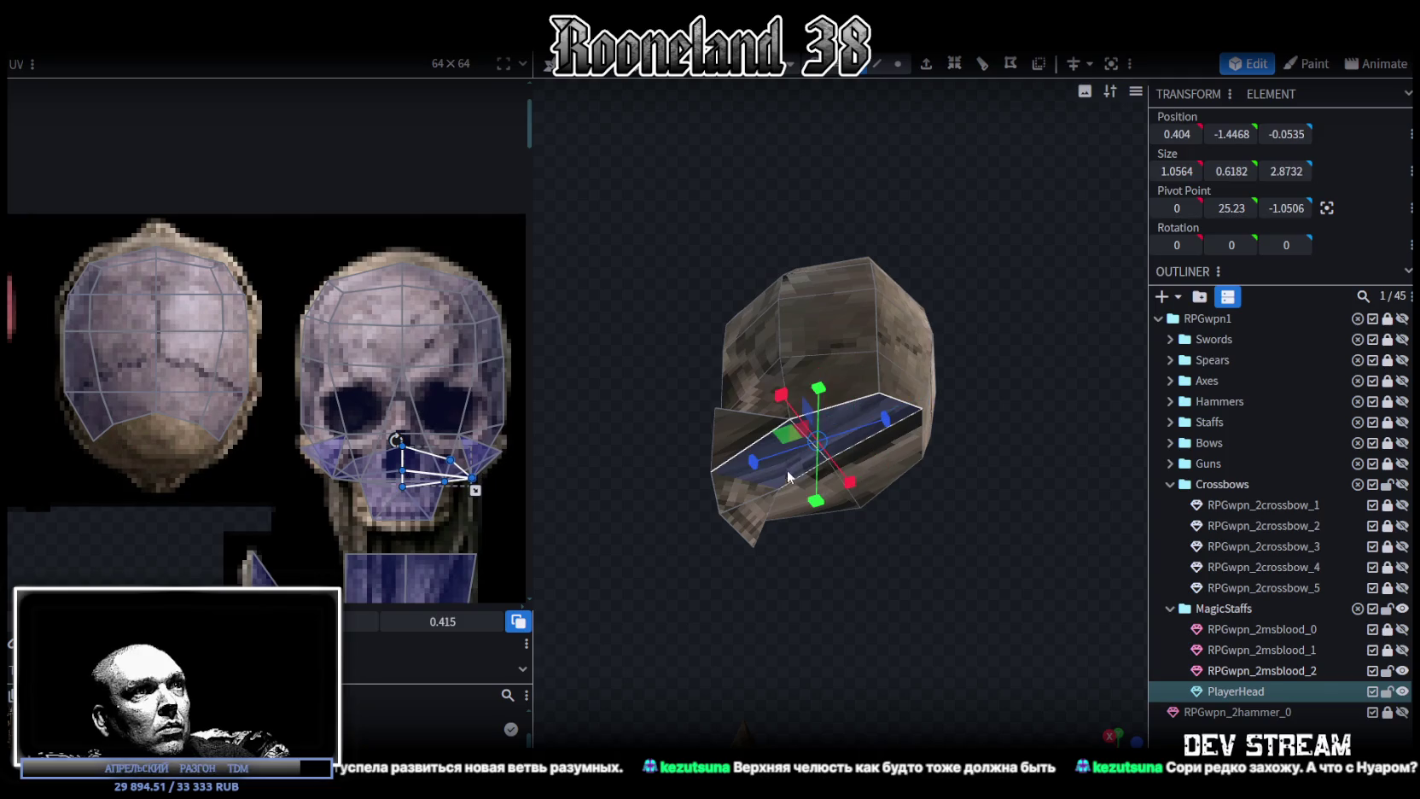
pyautogui.keyDown('shift'); pyautogui.click(757, 484); pyautogui.keyUp('shift')
pyautogui.keyDown('shift'); pyautogui.click(851, 488); pyautogui.keyUp('shift')
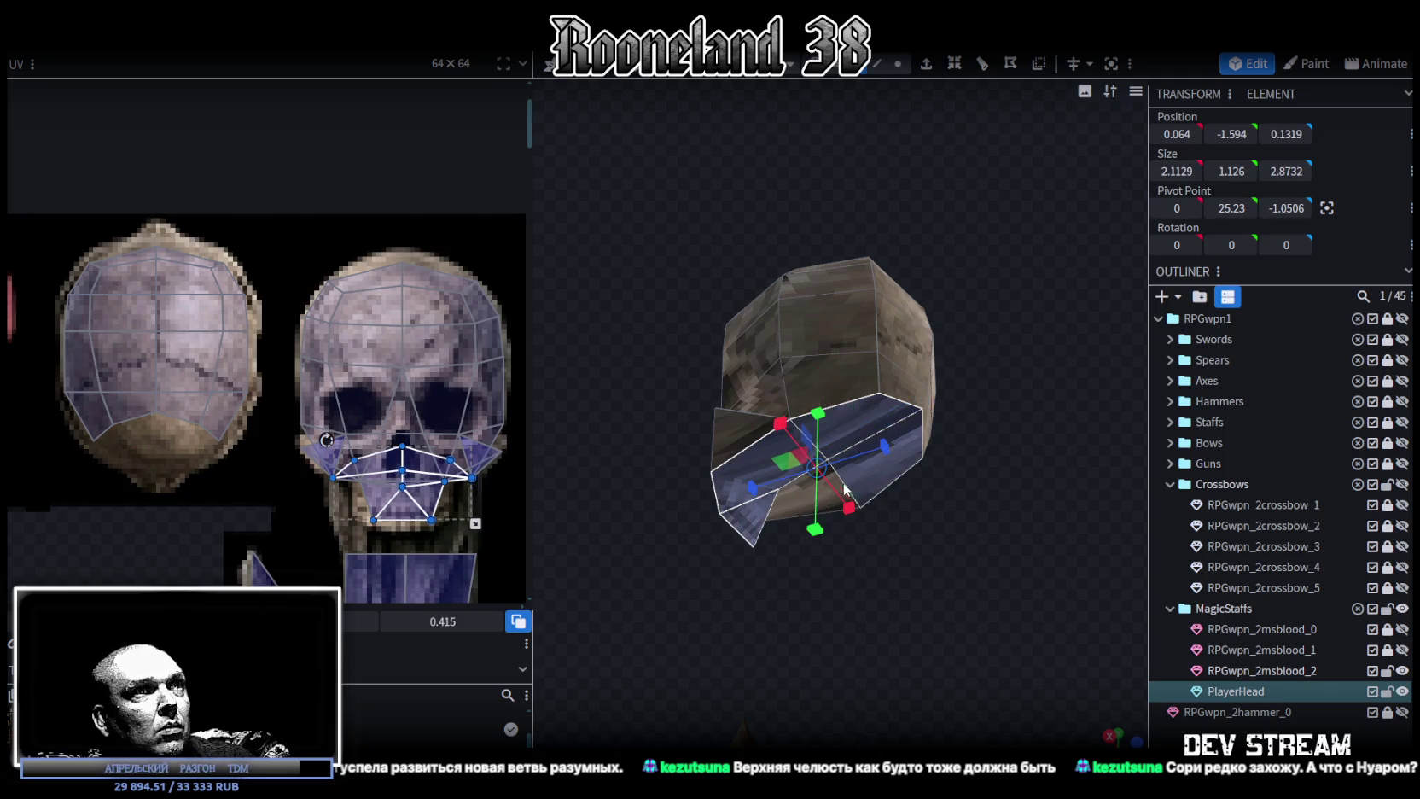
pyautogui.moveTo(793, 494)
pyautogui.mouseDown()
pyautogui.moveTo(769, 585)
pyautogui.moveTo(945, 571)
pyautogui.mouseUp()
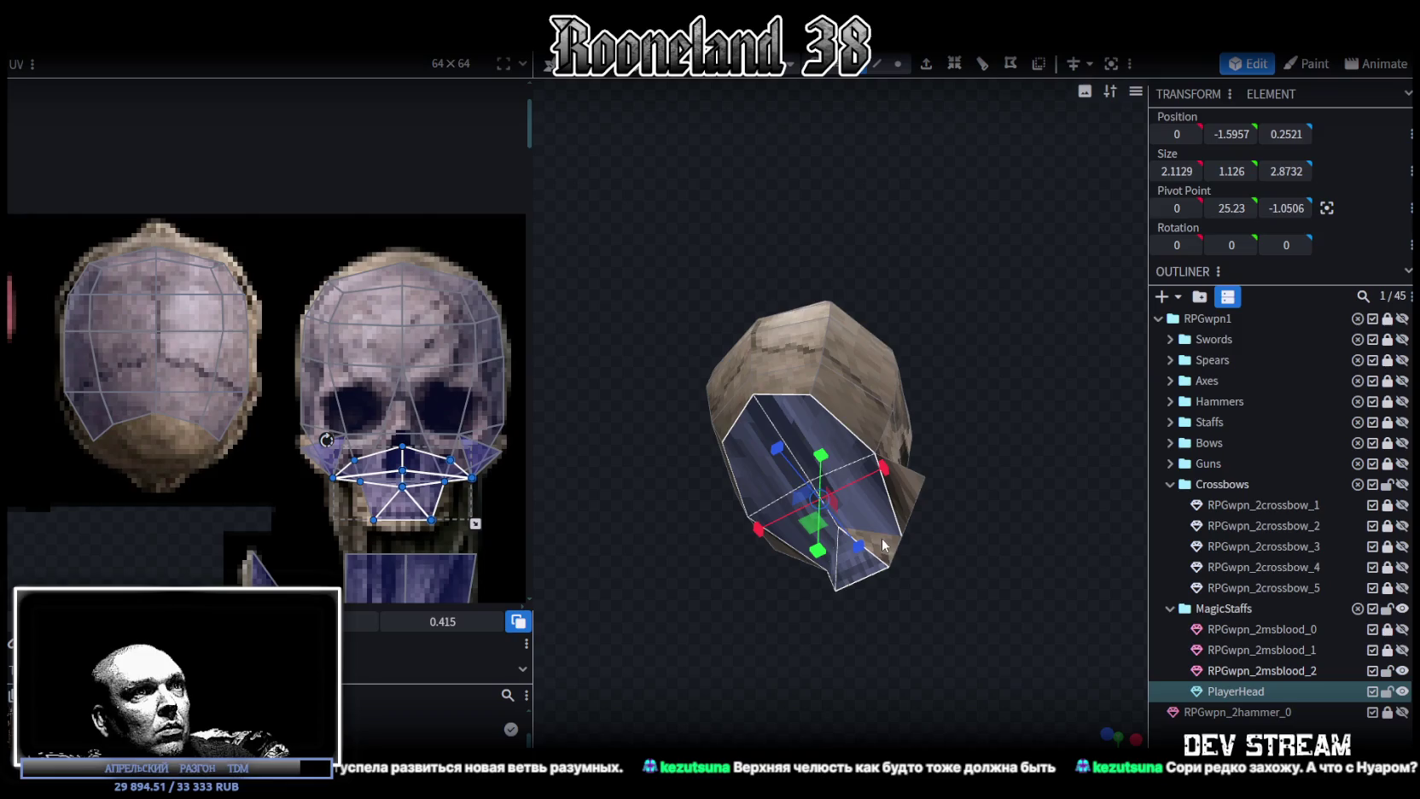
pyautogui.moveTo(997, 532); pyautogui.dragTo(695, 639)
pyautogui.moveTo(684, 649)
pyautogui.mouseDown()
pyautogui.moveTo(650, 634)
pyautogui.moveTo(683, 604)
pyautogui.moveTo(638, 637)
pyautogui.moveTo(823, 672)
pyautogui.moveTo(700, 651)
pyautogui.moveTo(794, 506)
pyautogui.moveTo(988, 554)
pyautogui.mouseUp()
pyautogui.keyDown('shift'); pyautogui.click(817, 484); pyautogui.keyUp('shift')
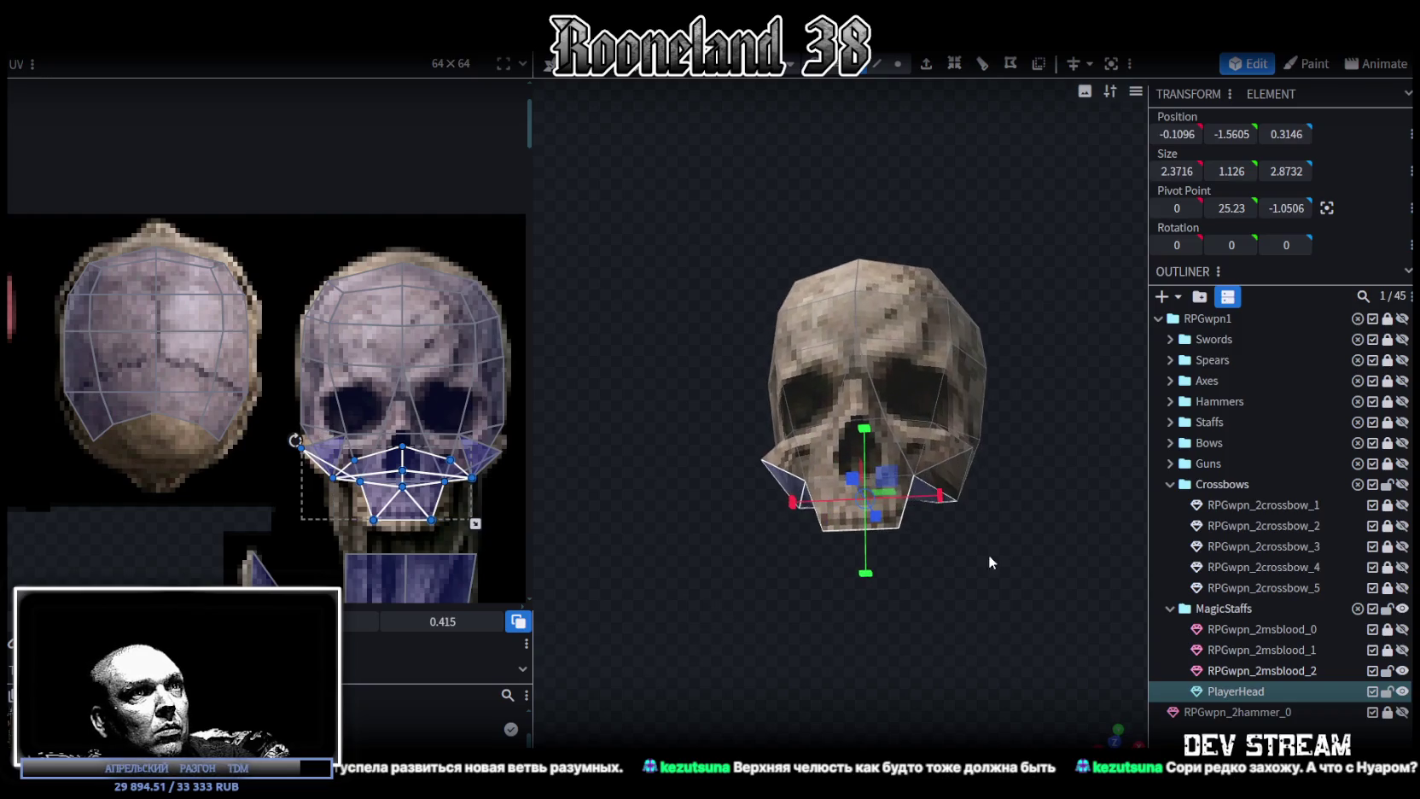
pyautogui.keyDown('shift'); pyautogui.click(956, 477); pyautogui.keyUp('shift')
pyautogui.moveTo(957, 477)
pyautogui.mouseDown()
pyautogui.moveTo(925, 655)
pyautogui.moveTo(957, 598)
pyautogui.moveTo(965, 468)
pyautogui.mouseUp()
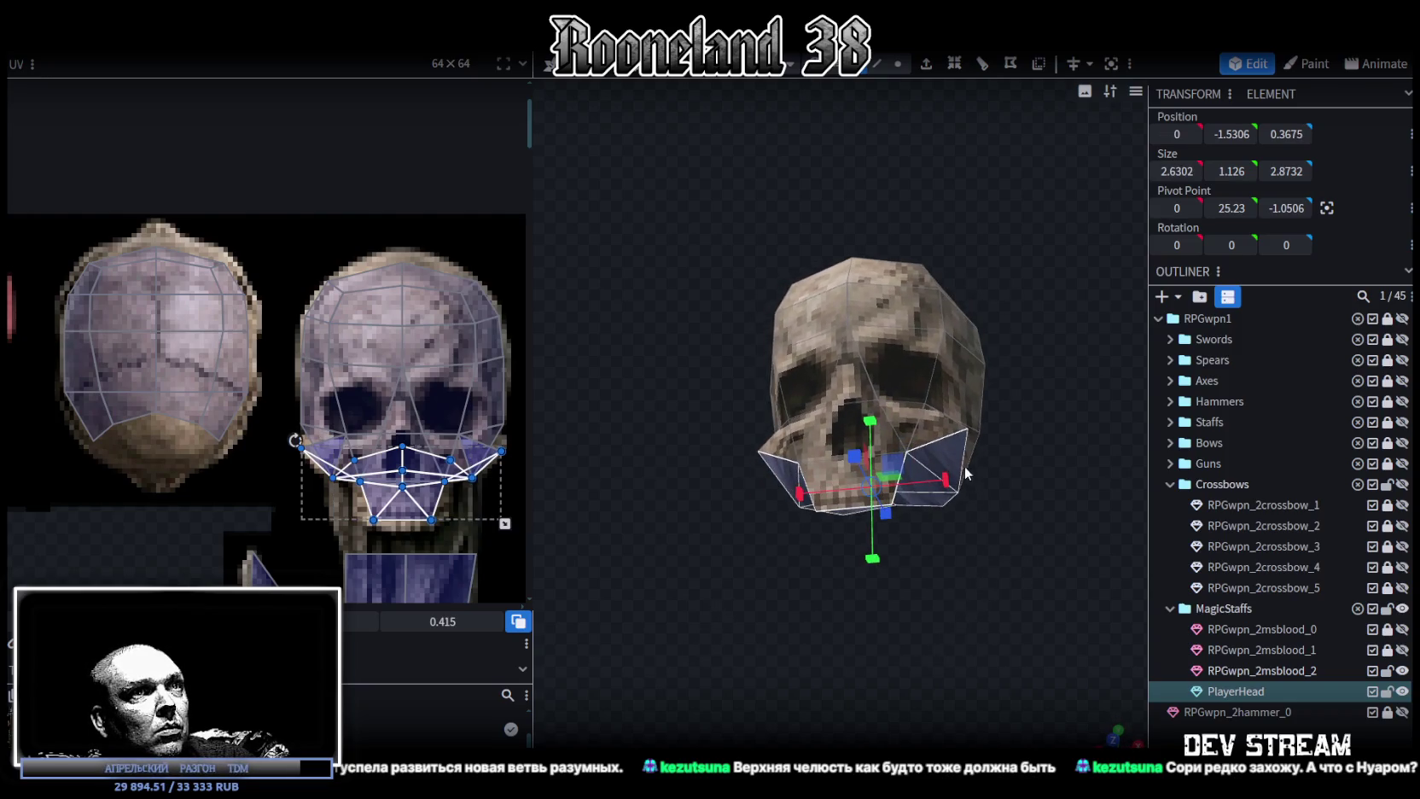
pyautogui.keyDown('shift'); pyautogui.click(965, 468); pyautogui.keyUp('shift')
pyautogui.moveTo(921, 546)
pyautogui.mouseDown()
pyautogui.moveTo(1007, 616)
pyautogui.moveTo(864, 510)
pyautogui.mouseUp()
pyautogui.moveTo(770, 635)
pyautogui.mouseDown()
pyautogui.moveTo(893, 669)
pyautogui.moveTo(687, 663)
pyautogui.moveTo(671, 629)
pyautogui.moveTo(807, 455)
pyautogui.mouseUp()
pyautogui.keyDown('shift'); pyautogui.click(808, 455); pyautogui.keyUp('shift')
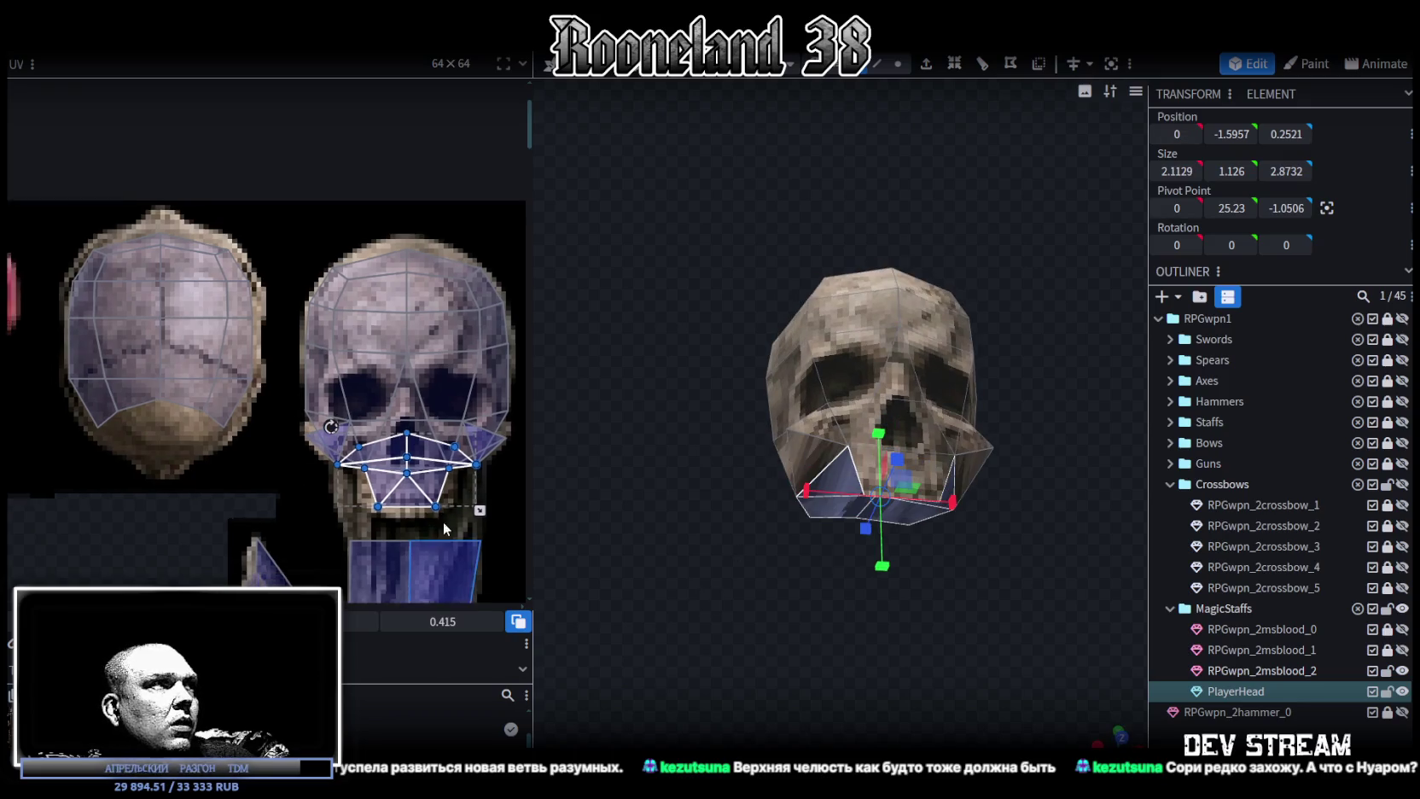
# Move the jaw UVs onto the dark left eye socket, shrink them, and reselect the PlayerHead.
pyautogui.moveTo(438, 528); pyautogui.dragTo(451, 477, button='middle')
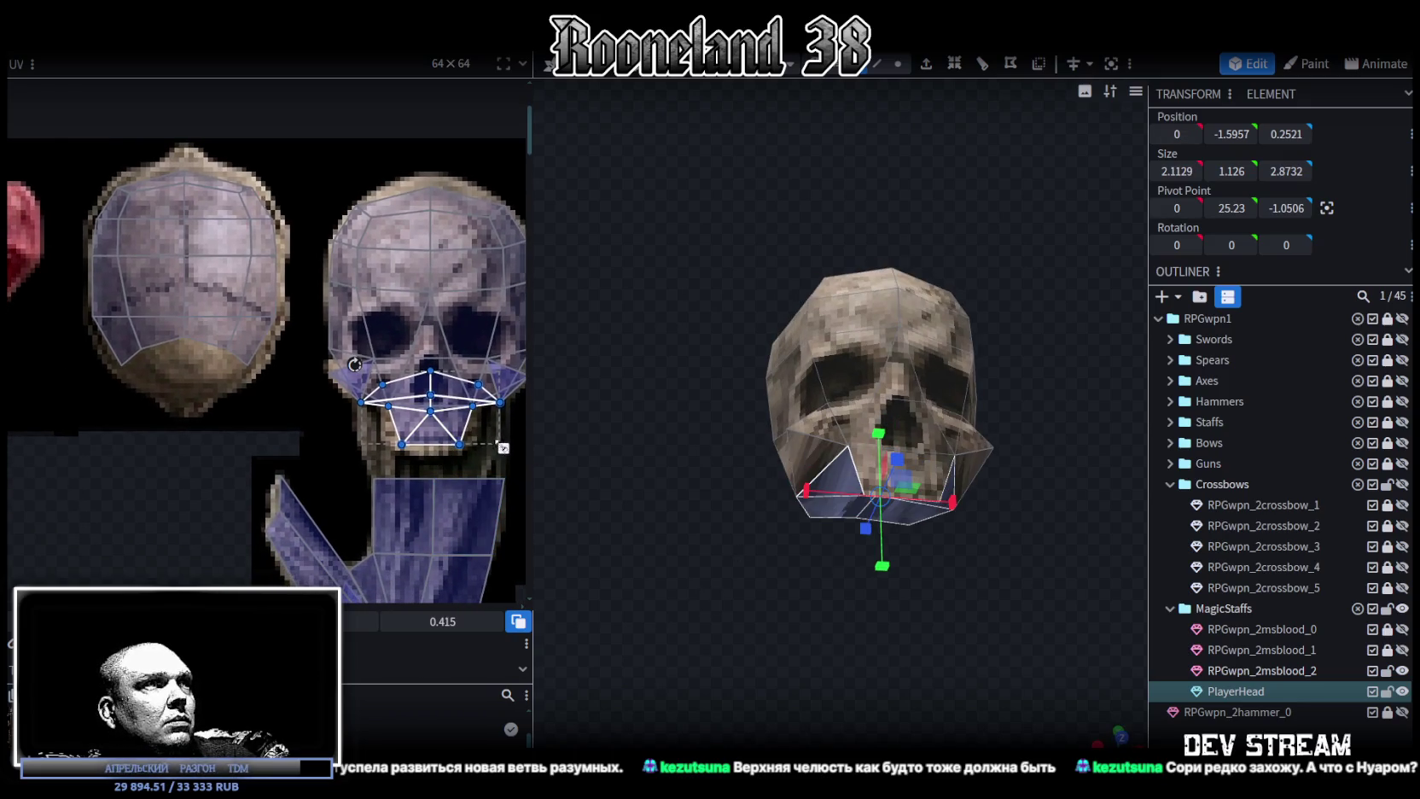
pyautogui.scroll(3, 368, 329)
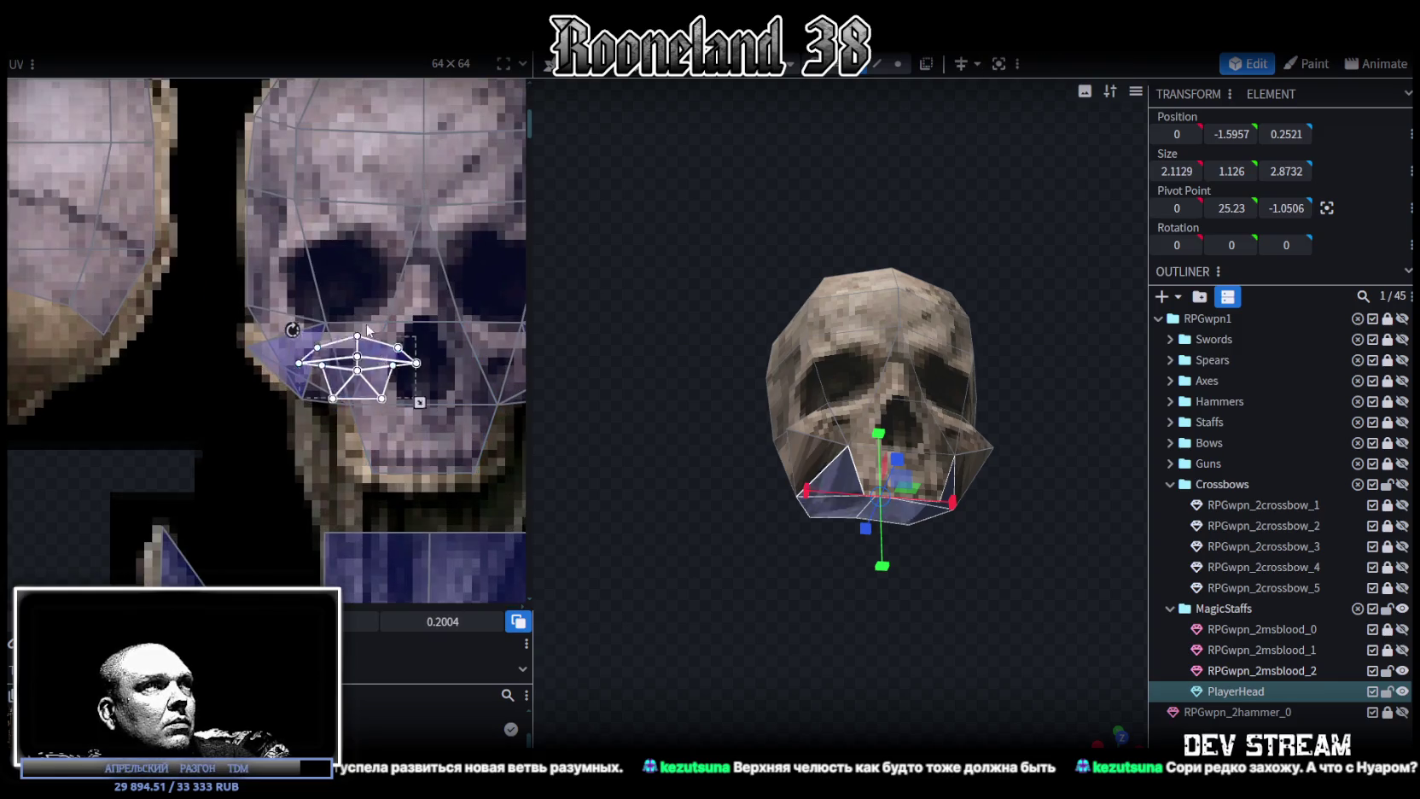
pyautogui.moveTo(368, 329); pyautogui.dragTo(362, 243)
pyautogui.moveTo(413, 315); pyautogui.dragTo(378, 313)
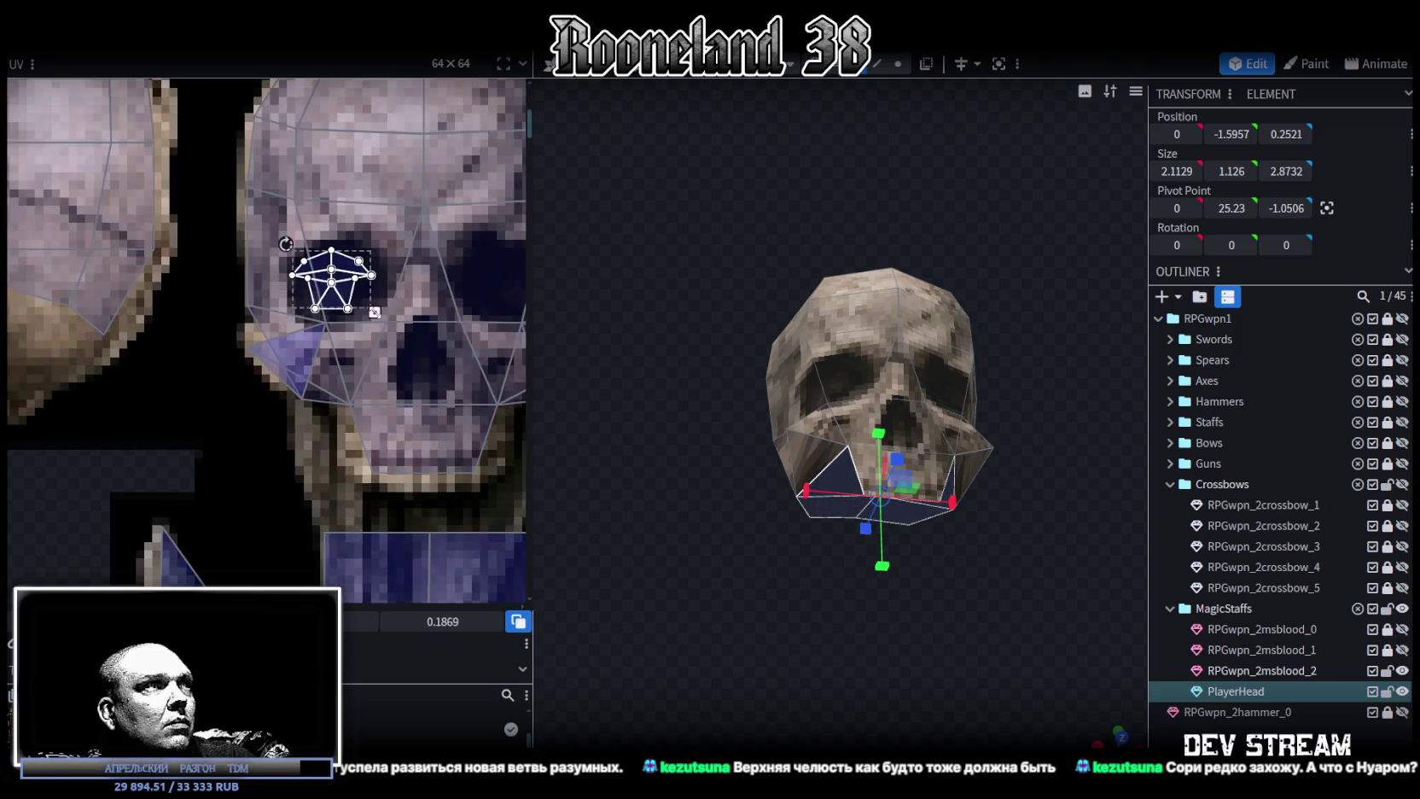
pyautogui.moveTo(925, 721)
pyautogui.mouseDown()
pyautogui.moveTo(1020, 673)
pyautogui.moveTo(876, 604)
pyautogui.mouseUp()
pyautogui.click(876, 604)
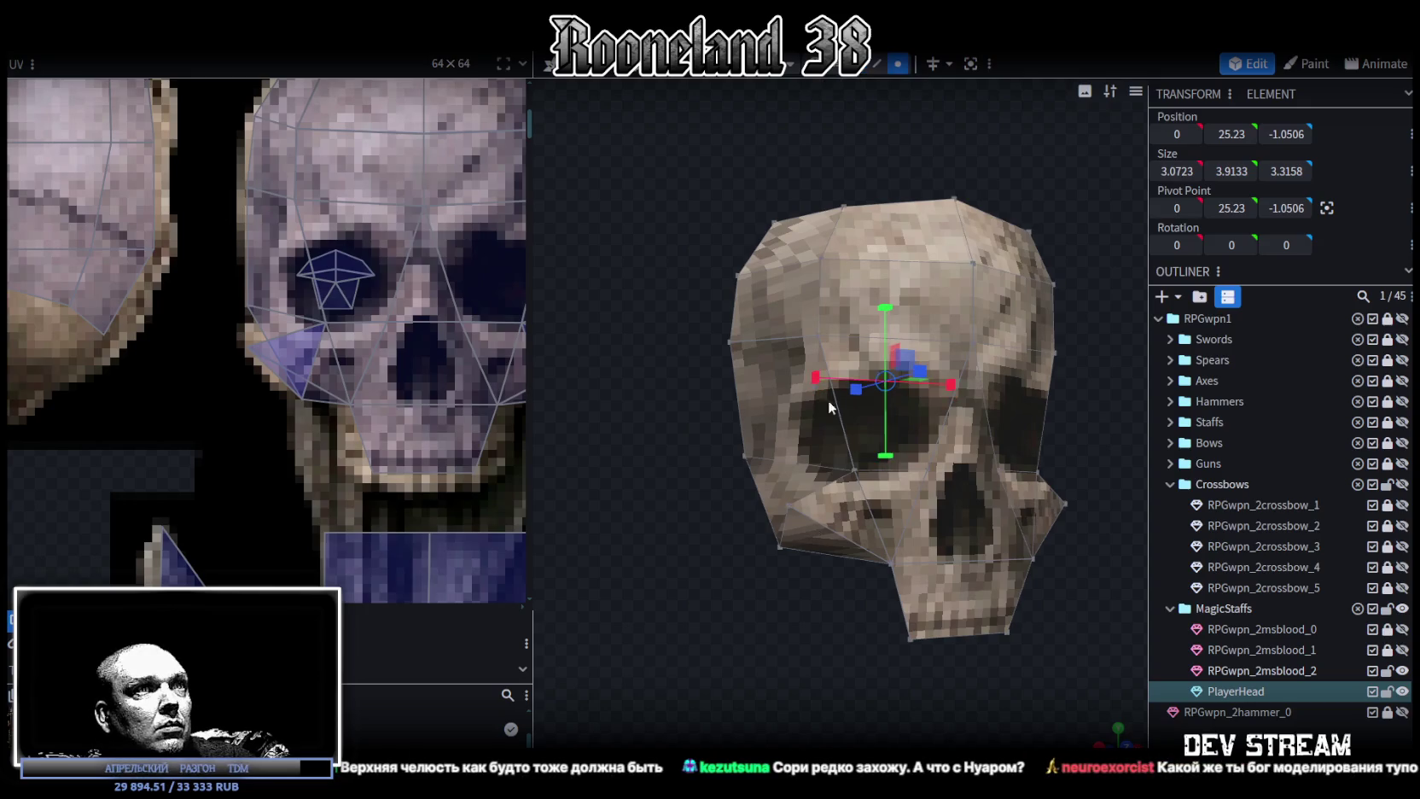
# Select both cheek vertices, lower them by 0.4, then raise them slightly back.
pyautogui.click(787, 516)
pyautogui.moveTo(905, 565)
pyautogui.mouseDown()
pyautogui.moveTo(885, 530)
pyautogui.moveTo(954, 520)
pyautogui.mouseUp()
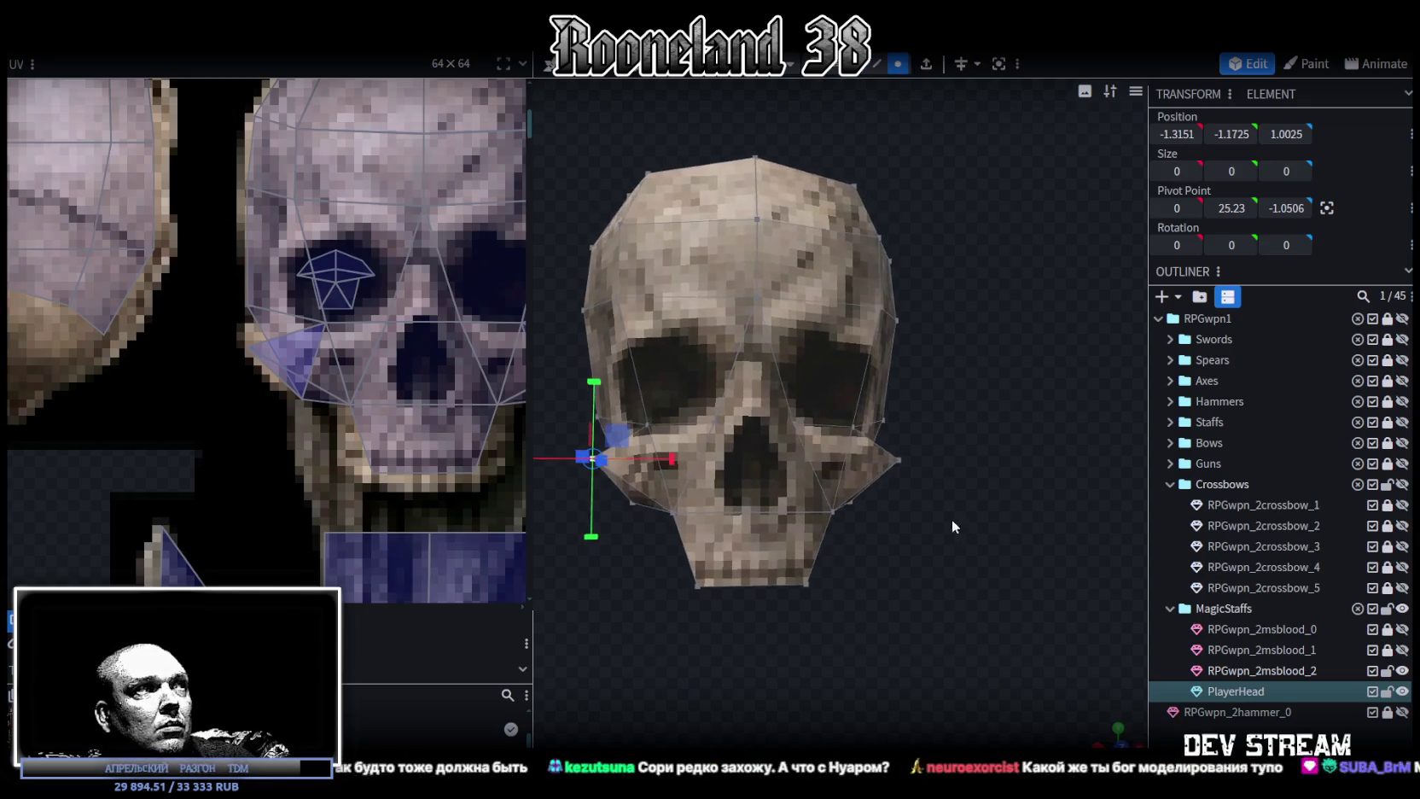
pyautogui.keyDown('shift'); pyautogui.click(899, 460); pyautogui.keyUp('shift')
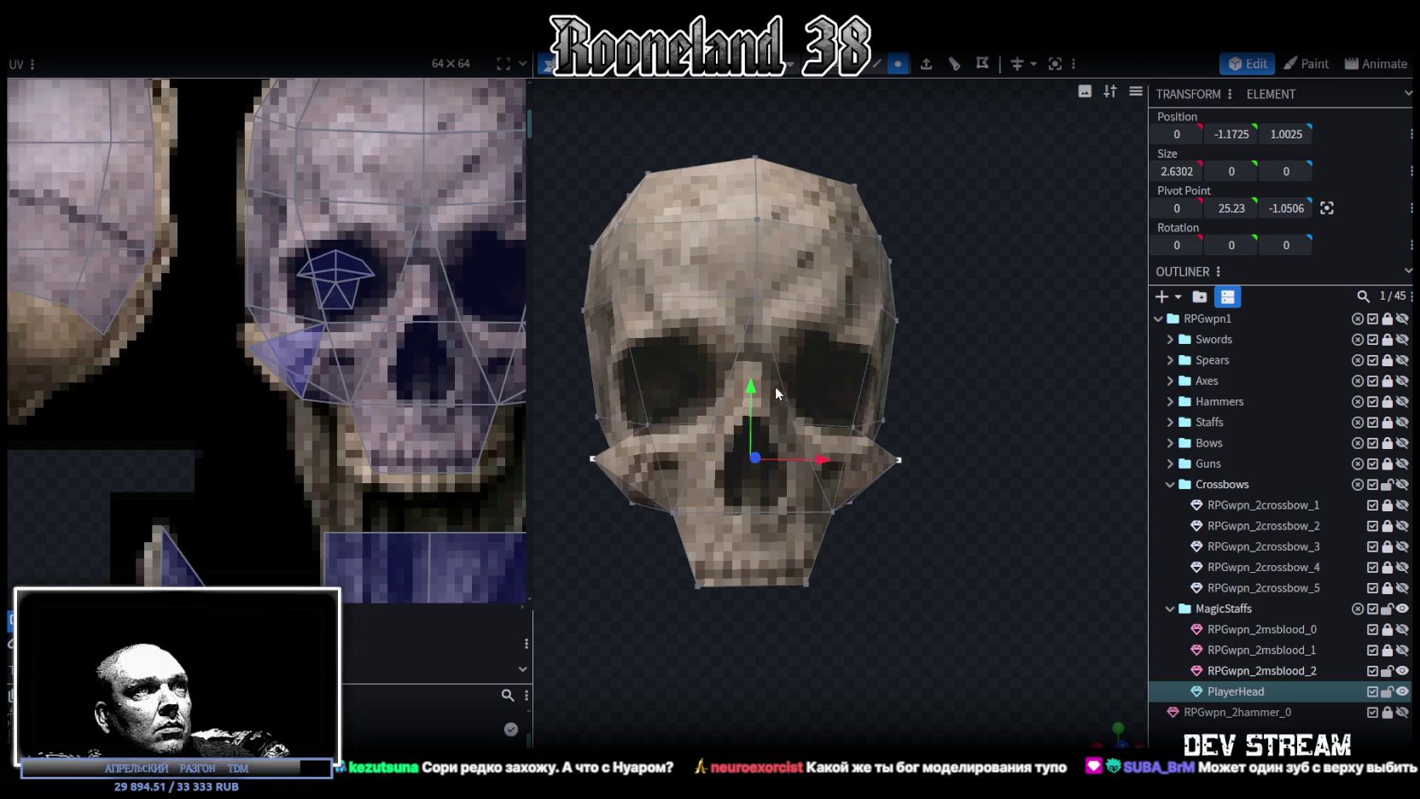
pyautogui.moveTo(750, 385); pyautogui.dragTo(750, 433)
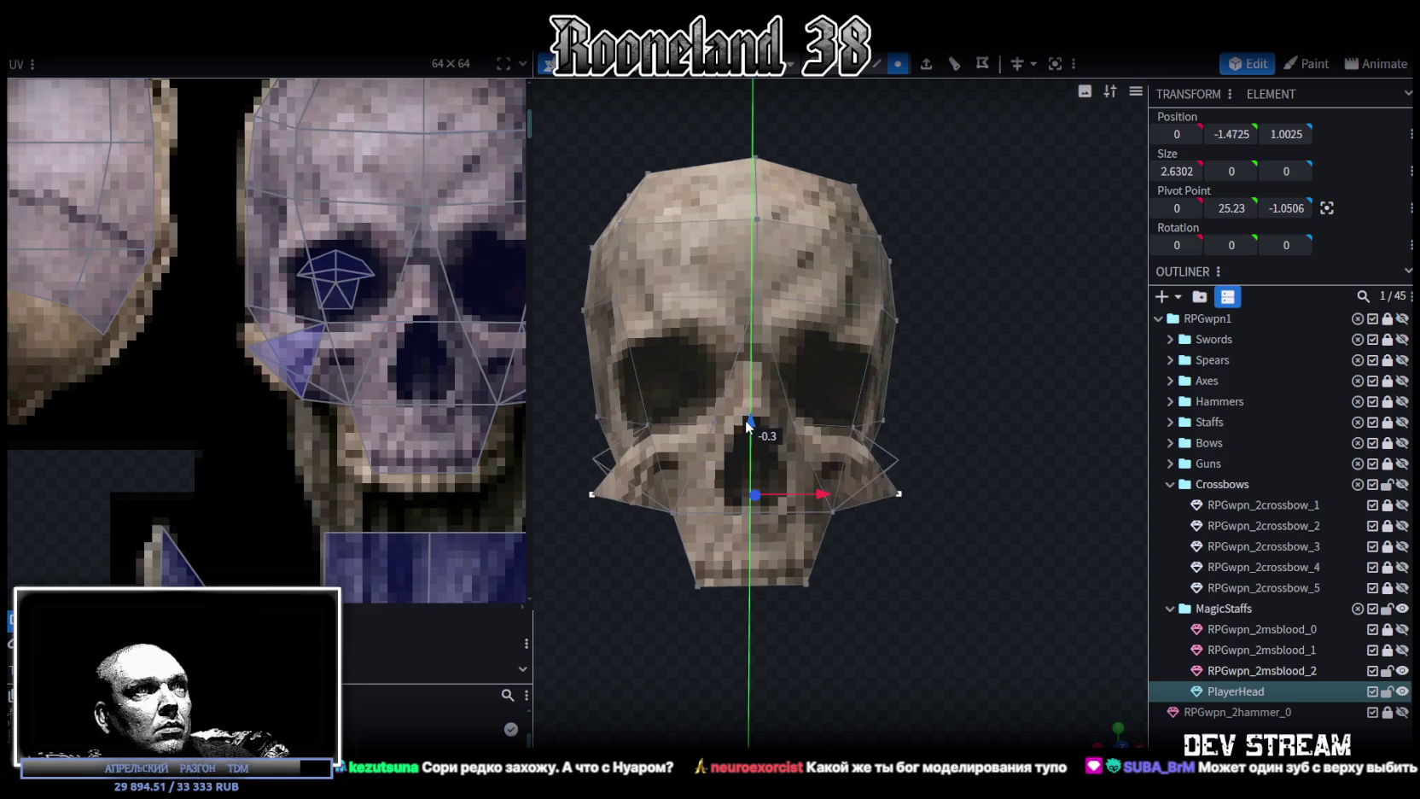
pyautogui.press('s')
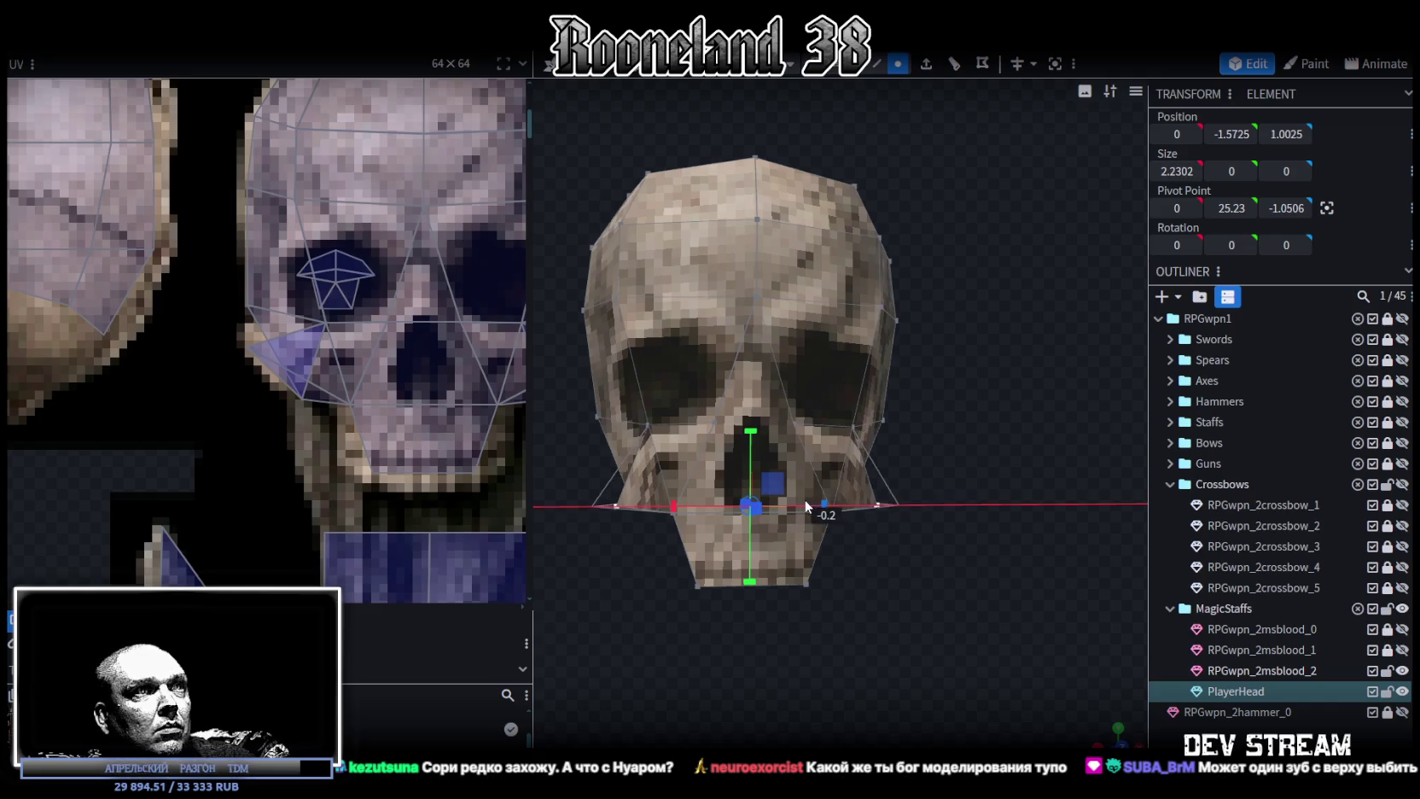
pyautogui.press('v')
pyautogui.moveTo(751, 441); pyautogui.dragTo(752, 418)
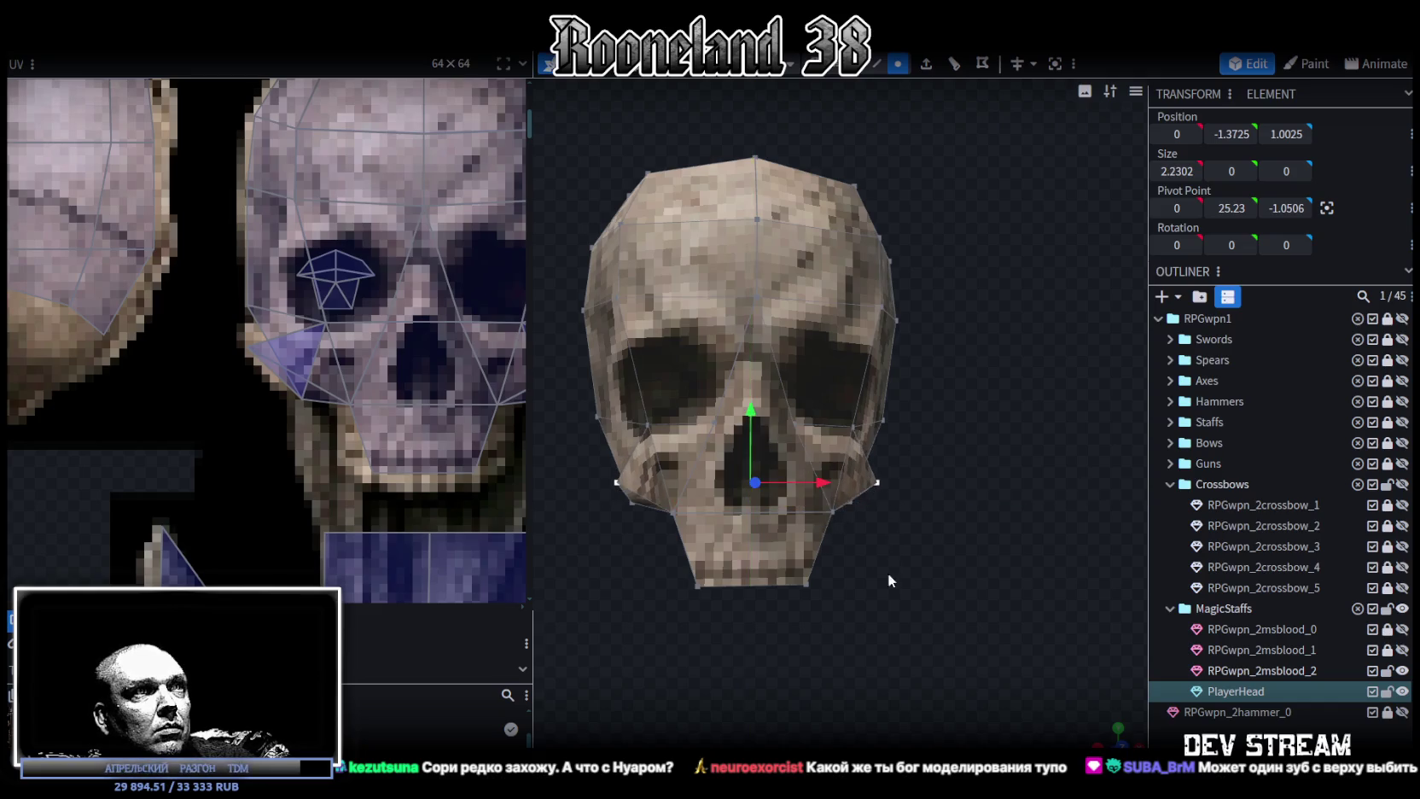
# Reshape the left cheek triangle on the texture and select the matching right cheek triangle.
pyautogui.scroll(2, 189, 350)
pyautogui.scroll(2, 255, 362)
pyautogui.click(294, 340)
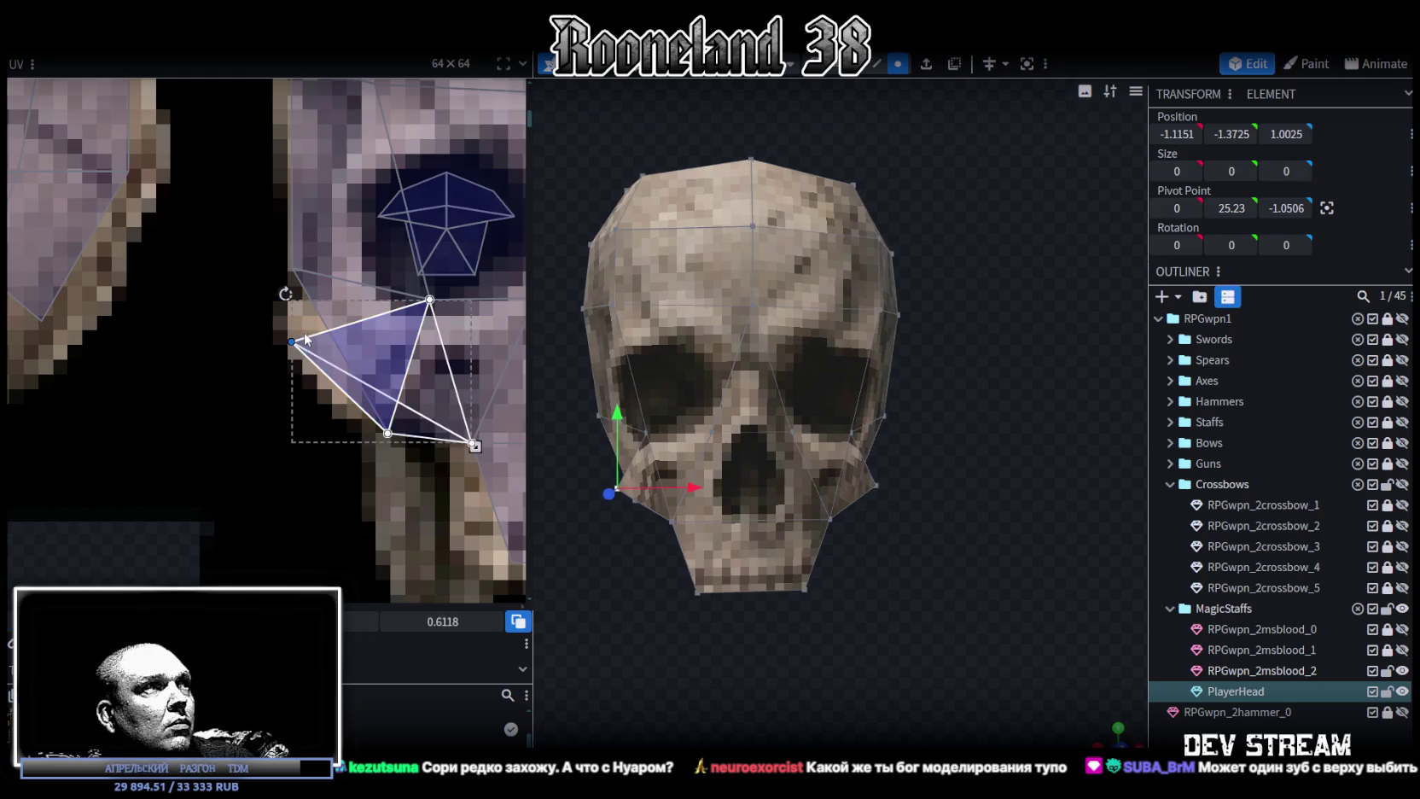
pyautogui.moveTo(291, 341); pyautogui.dragTo(319, 381)
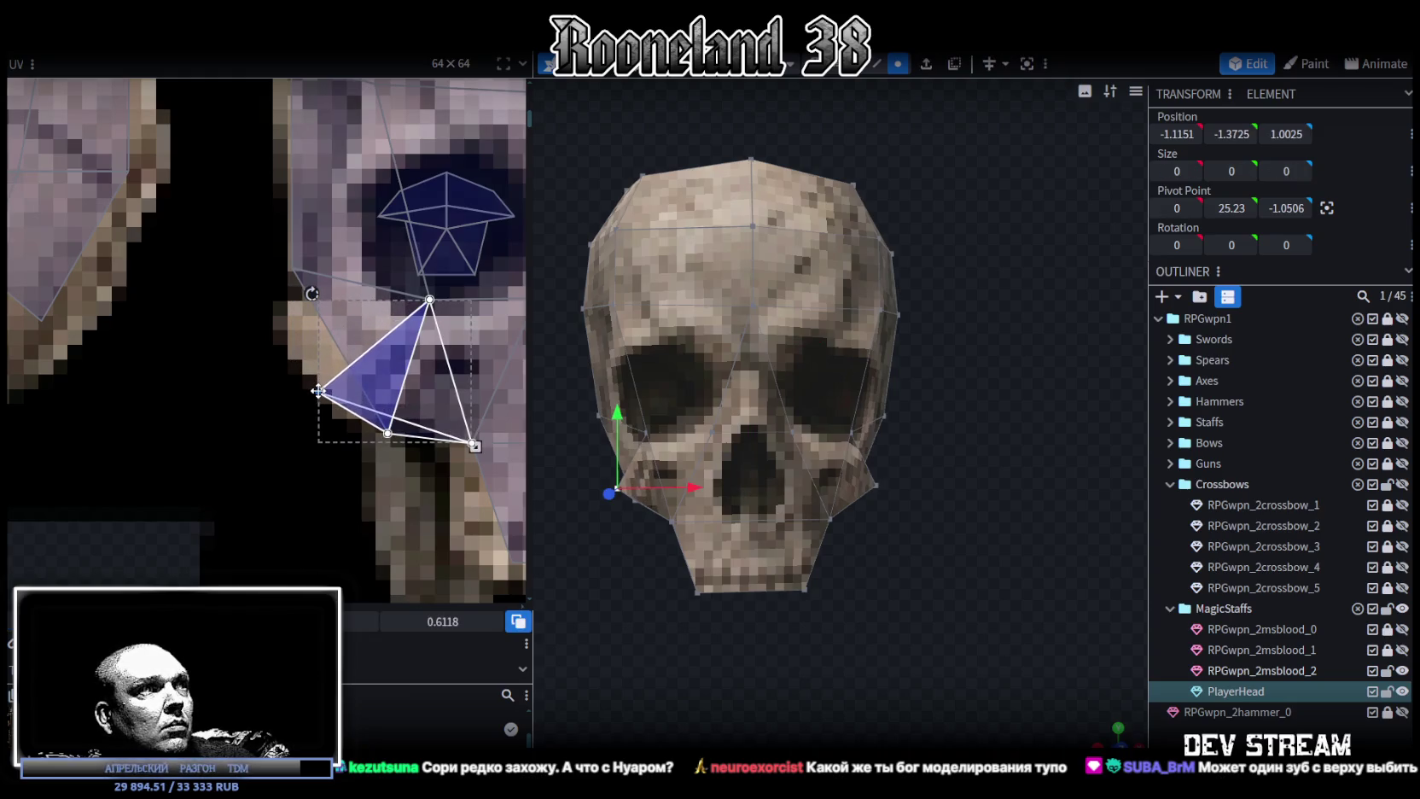
pyautogui.scroll(-1, 341, 392)
pyautogui.scroll(-1, 378, 398)
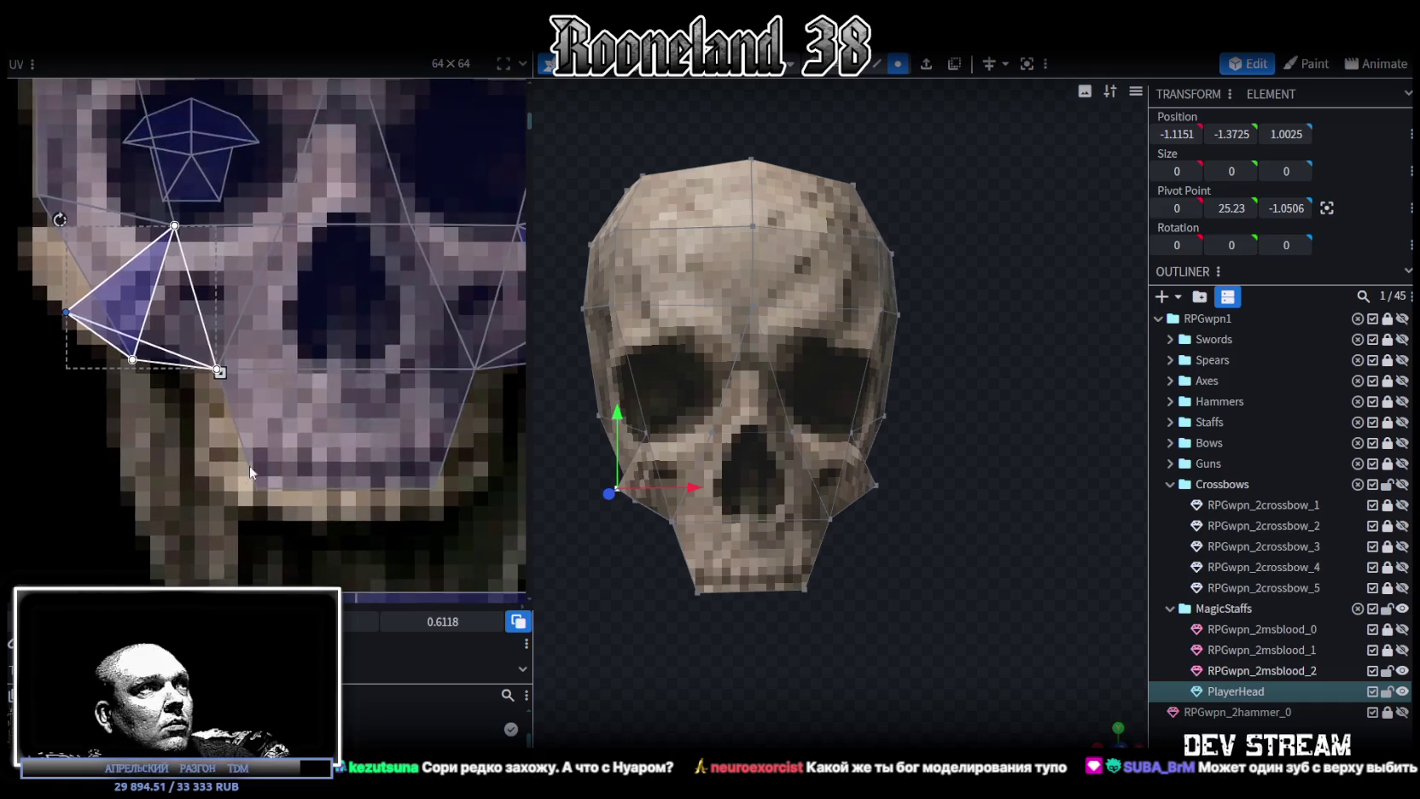
pyautogui.scroll(-2, 401, 403)
pyautogui.scroll(-1, 424, 408)
pyautogui.click(444, 363)
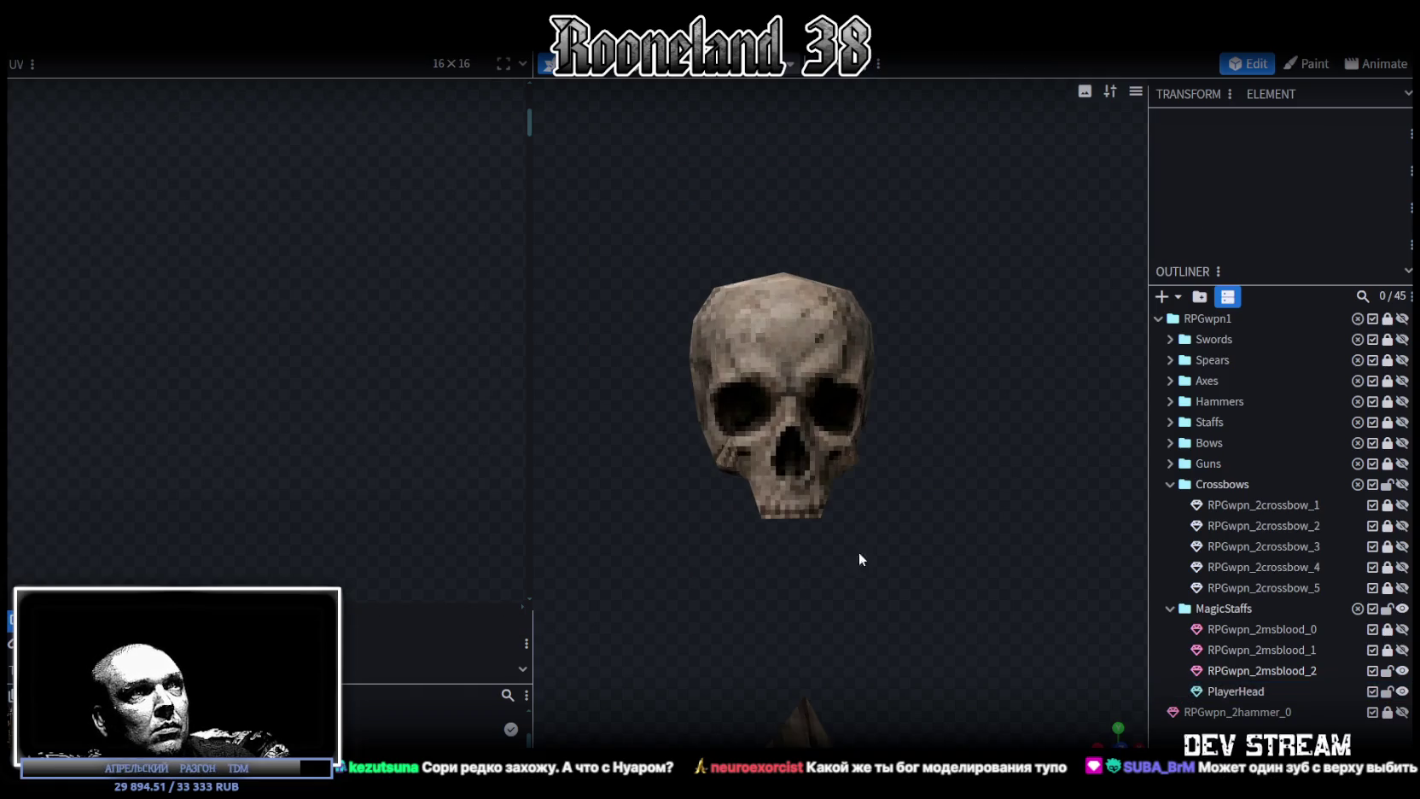
# Widen the left eye-socket mapping and push the right eye-socket mapping outward.
pyautogui.moveTo(858, 551)
pyautogui.mouseDown()
pyautogui.moveTo(867, 422)
pyautogui.moveTo(657, 419)
pyautogui.mouseUp()
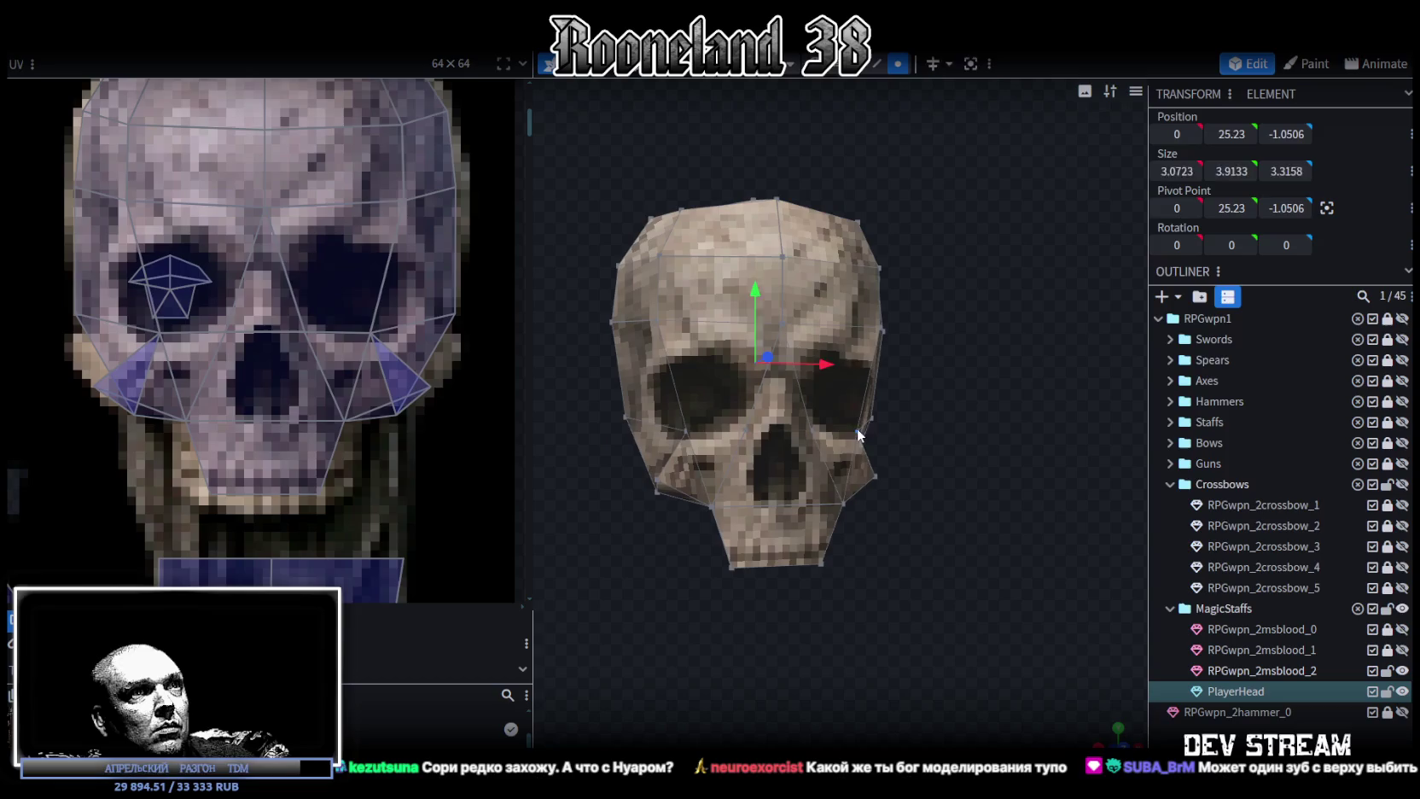
pyautogui.click(862, 433)
pyautogui.moveTo(691, 438); pyautogui.dragTo(957, 555)
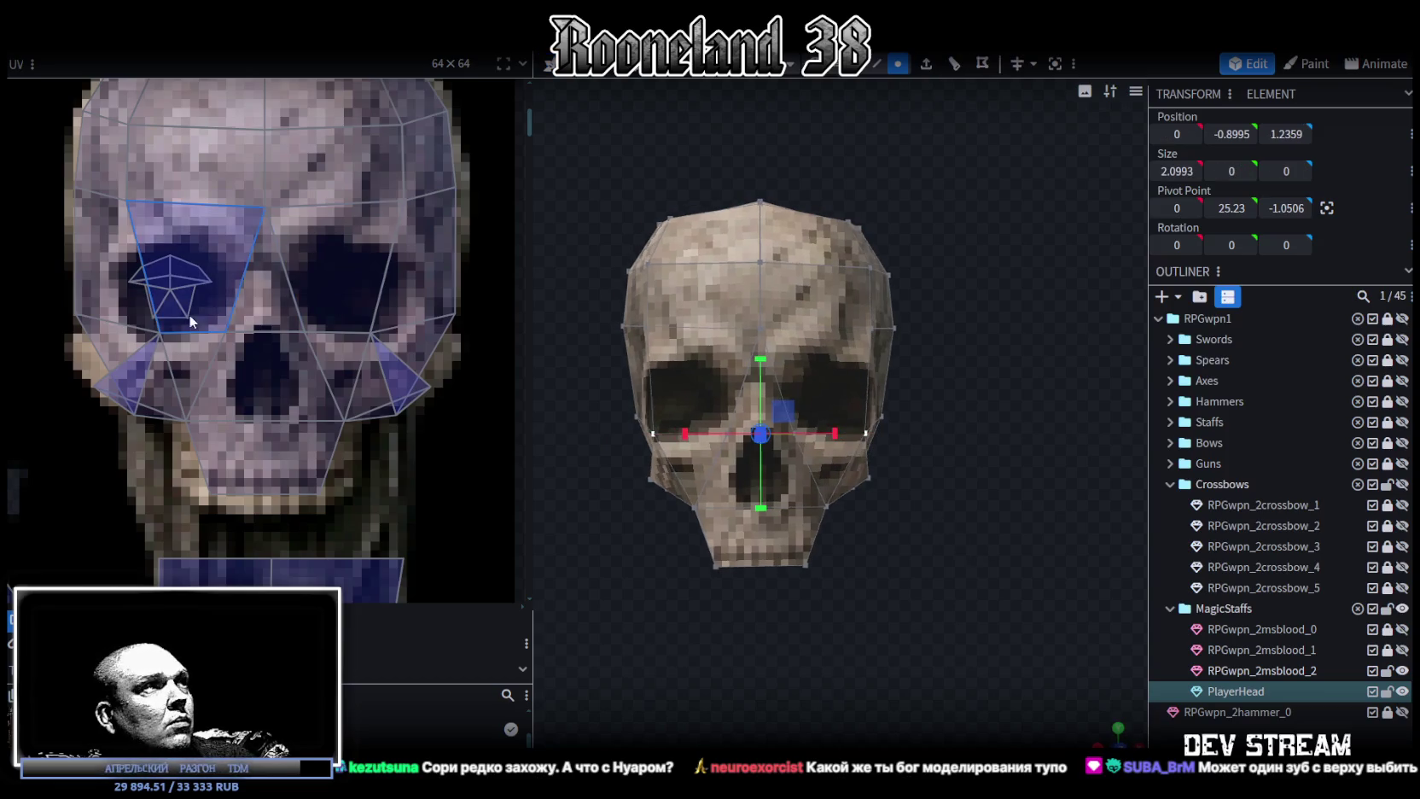
pyautogui.scroll(2, 155, 346)
pyautogui.moveTo(86, 181); pyautogui.dragTo(294, 436)
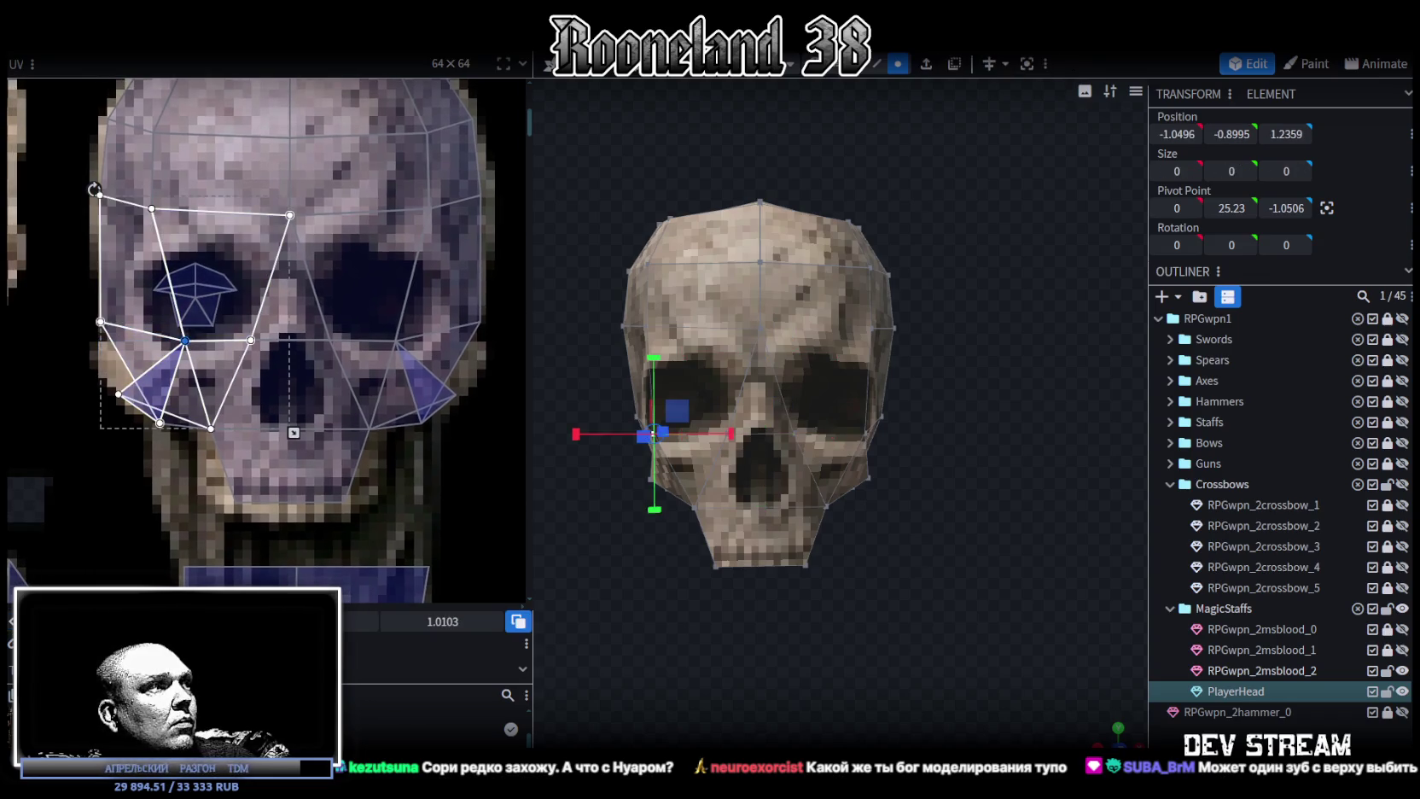
pyautogui.moveTo(185, 340); pyautogui.dragTo(149, 341)
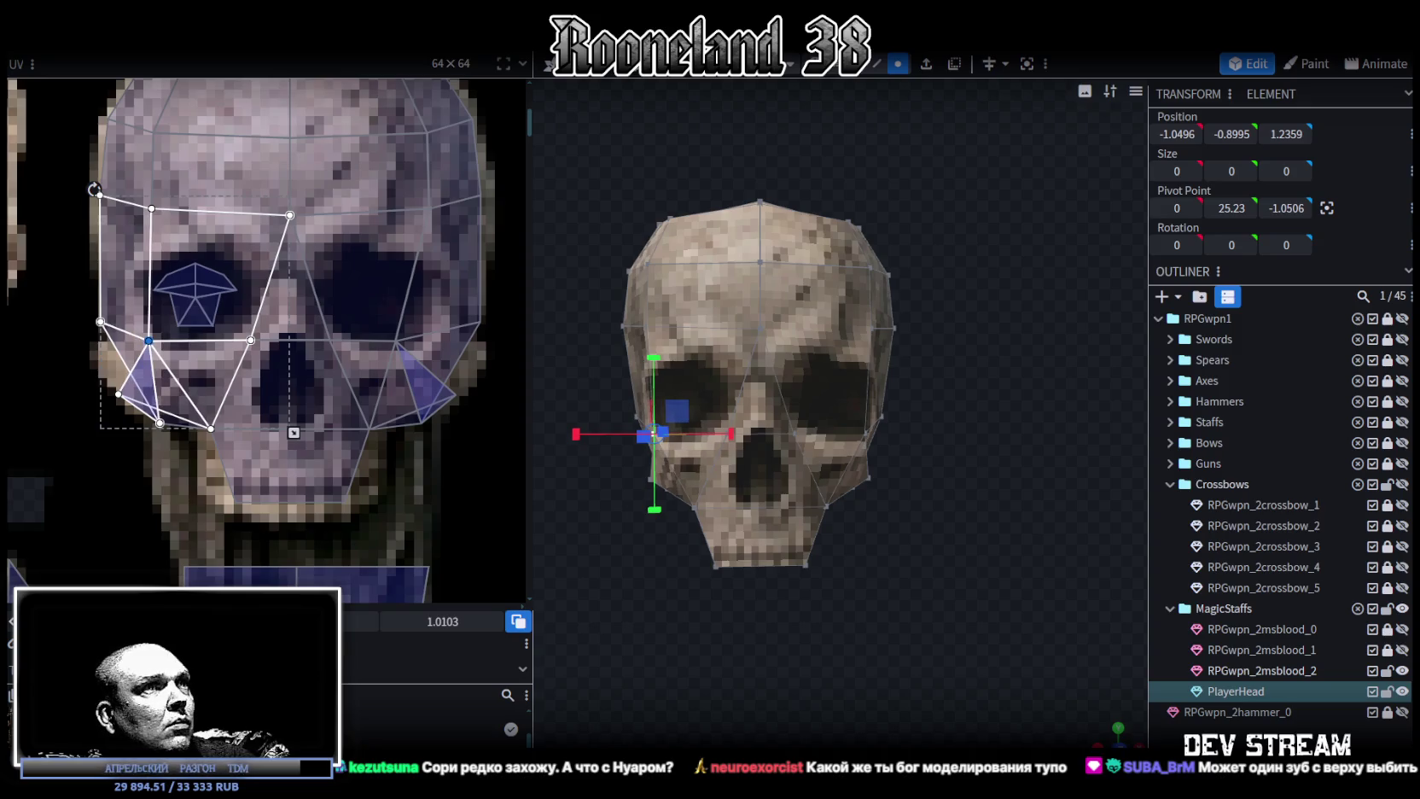
pyautogui.click(436, 350)
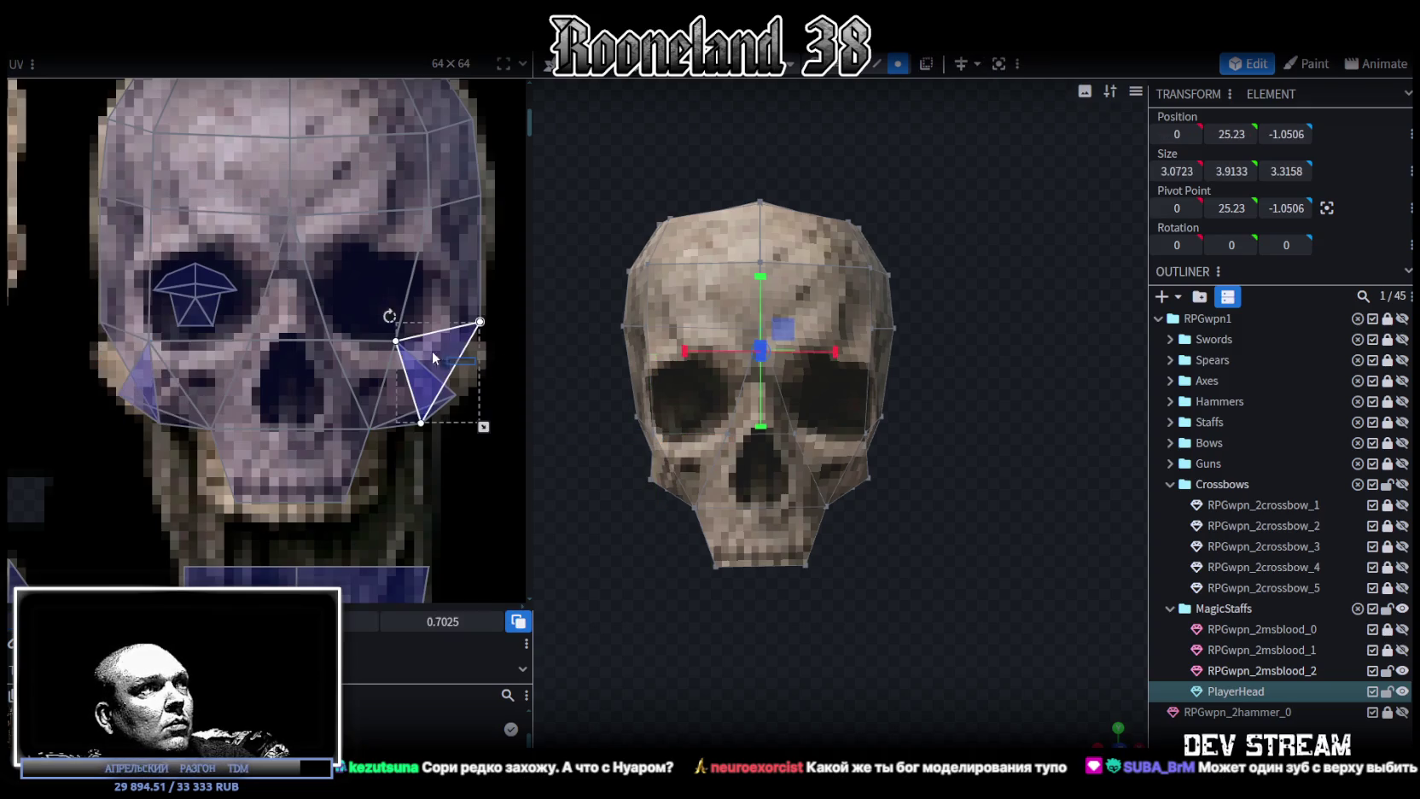
pyautogui.click(394, 341)
pyautogui.moveTo(405, 341); pyautogui.dragTo(422, 340)
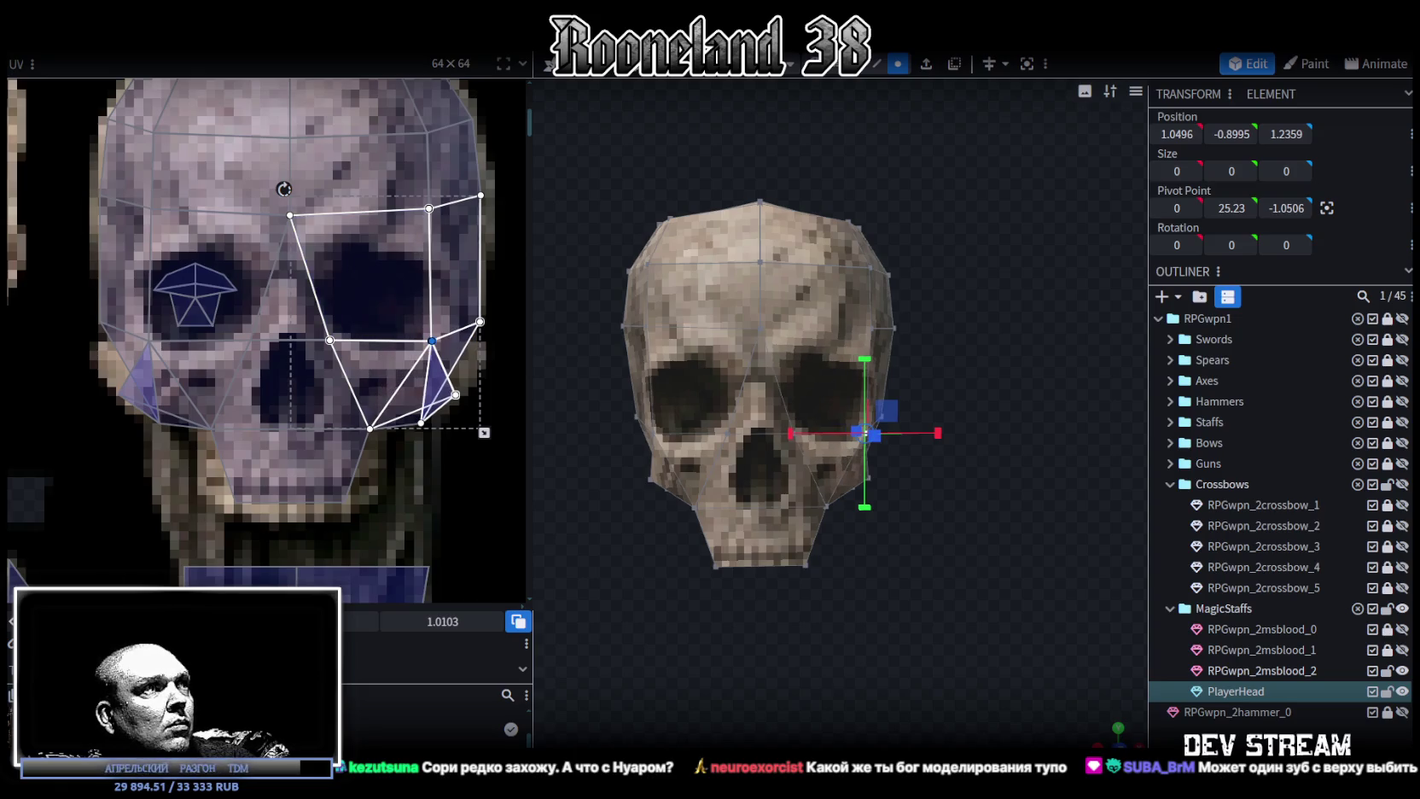
pyautogui.click(998, 613)
pyautogui.moveTo(998, 613)
pyautogui.mouseDown()
pyautogui.moveTo(917, 624)
pyautogui.moveTo(798, 577)
pyautogui.moveTo(966, 588)
pyautogui.moveTo(918, 625)
pyautogui.moveTo(840, 493)
pyautogui.mouseUp()
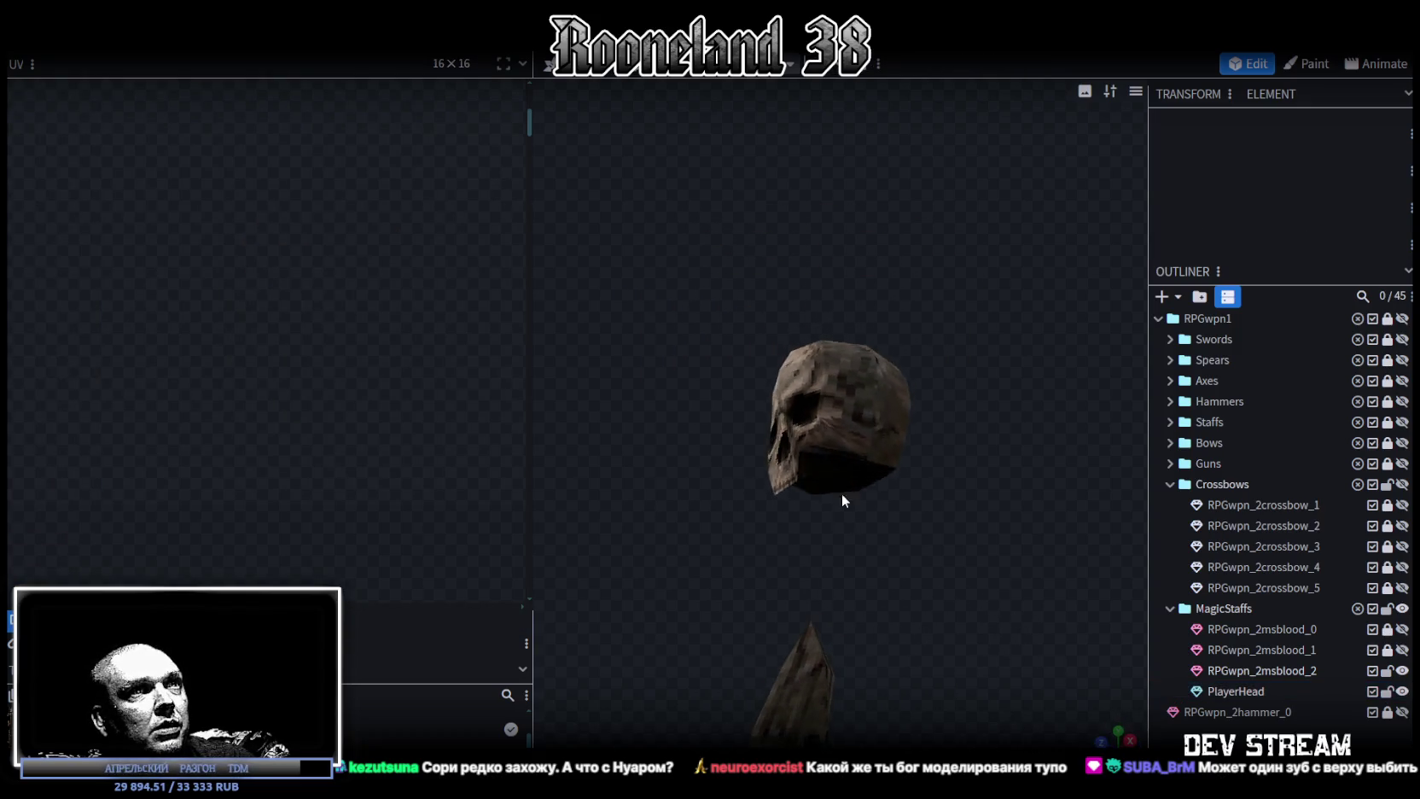
# Select the three top faces of the skull and view them straight from above.
pyautogui.click(847, 465)
pyautogui.moveTo(861, 411)
pyautogui.mouseDown()
pyautogui.moveTo(954, 620)
pyautogui.moveTo(1068, 598)
pyautogui.mouseUp()
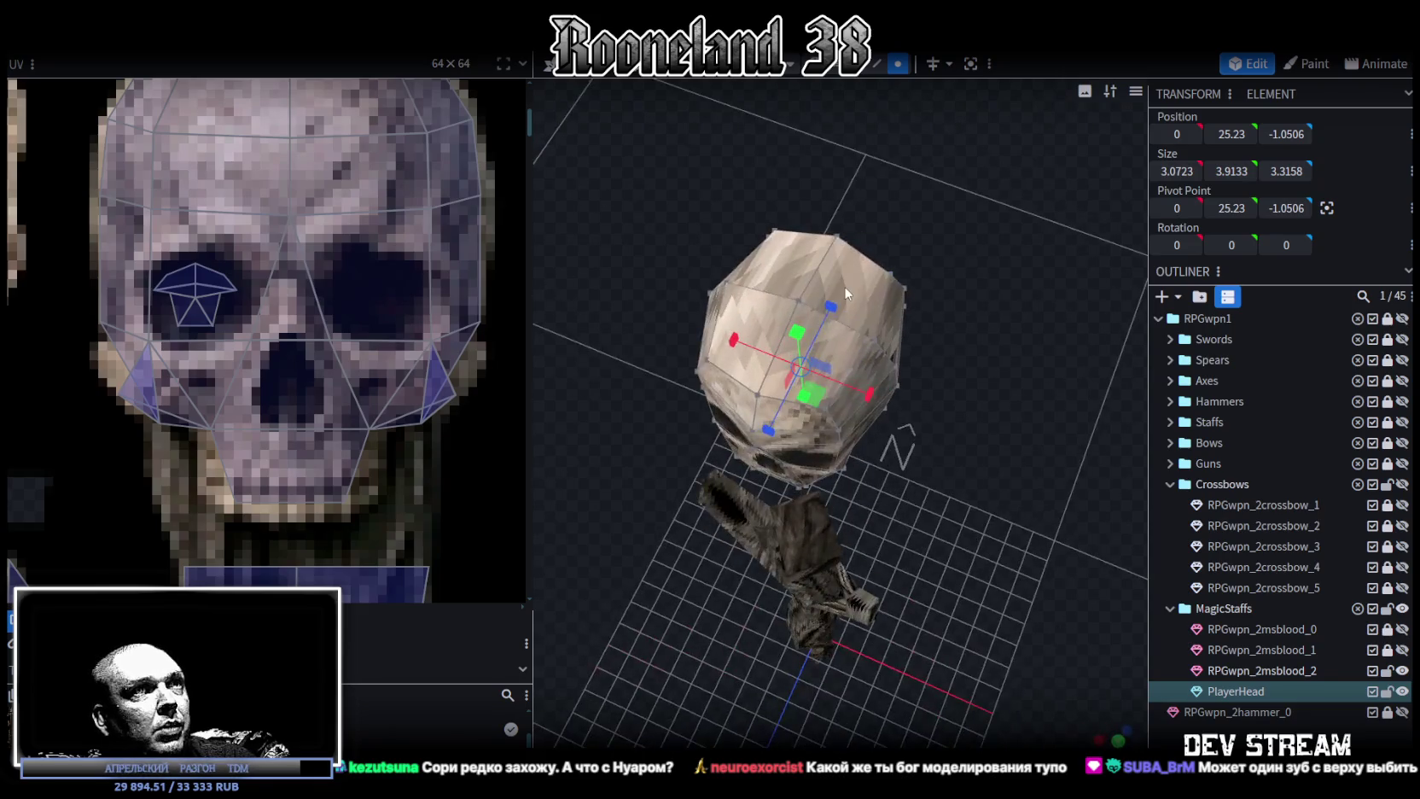
pyautogui.click(857, 310)
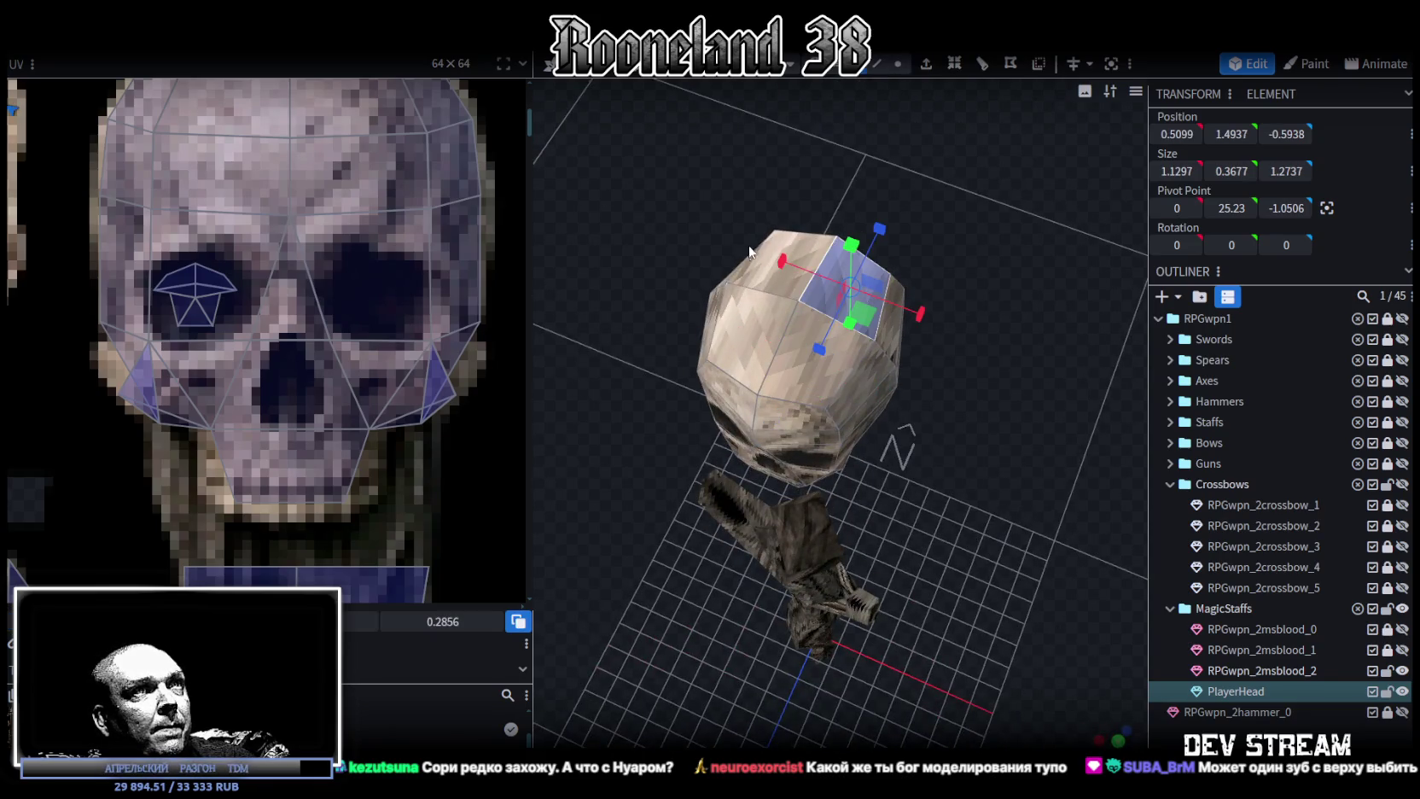
pyautogui.keyDown('shift'); pyautogui.click(762, 289); pyautogui.keyUp('shift')
pyautogui.keyDown('shift'); pyautogui.click(758, 329); pyautogui.keyUp('shift')
pyautogui.press('KP_7')
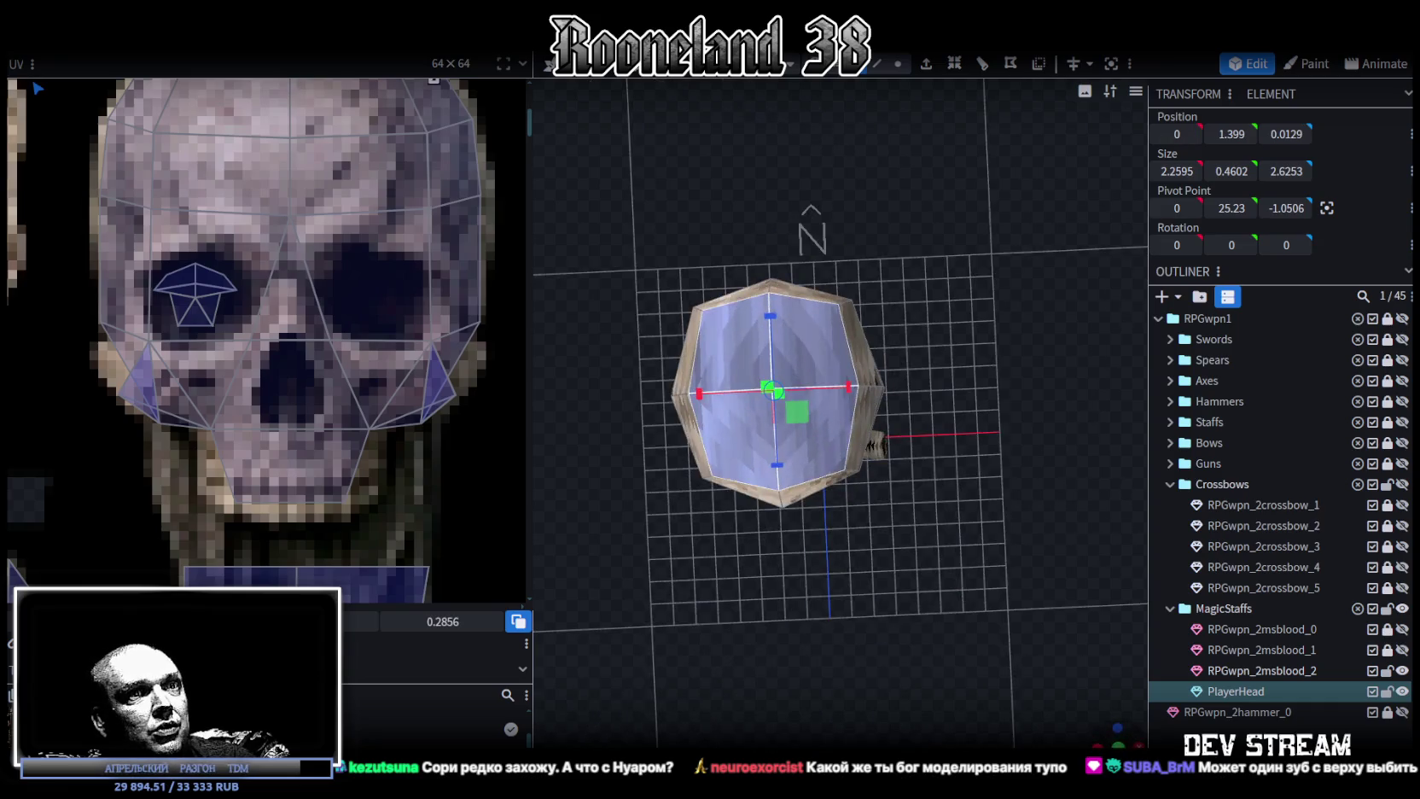
pyautogui.scroll(3, 1123, 738)
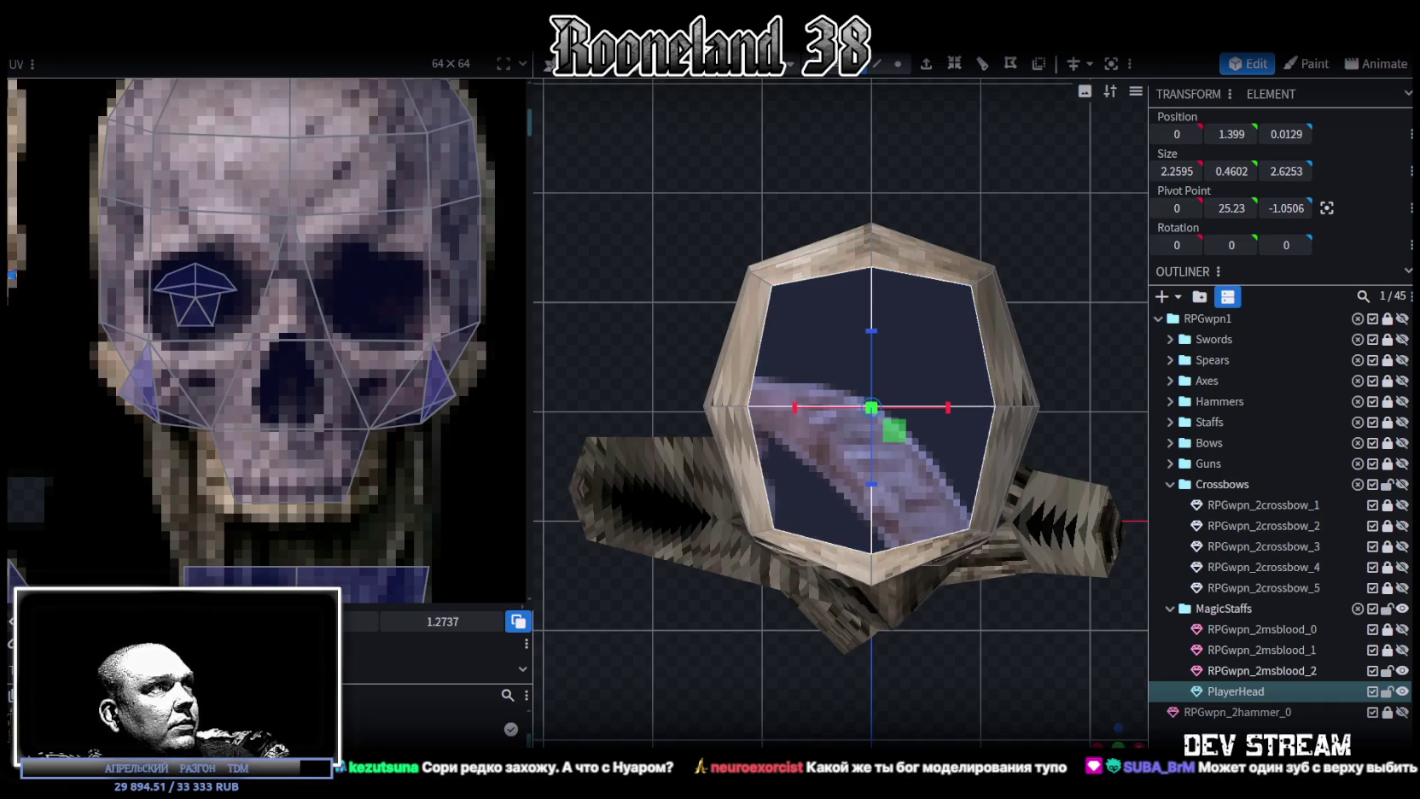
pyautogui.scroll(-2, 34, 354)
pyautogui.scroll(-2, 34, 354)
pyautogui.scroll(-1, 34, 354)
# Move their UVs onto the cracked cranium texture, shrink slightly, and flip it vertically.
pyautogui.moveTo(34, 354); pyautogui.dragTo(341, 368)
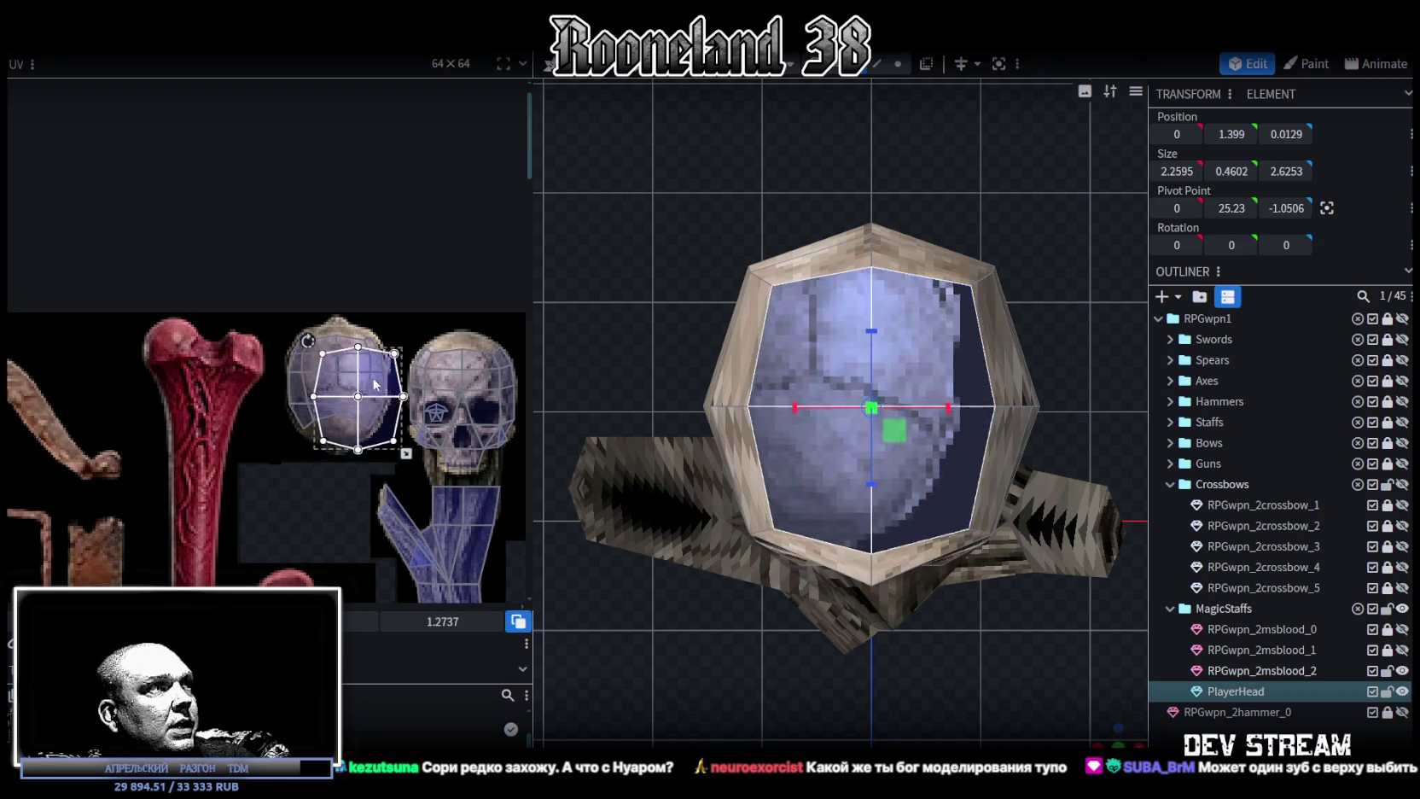
pyautogui.scroll(2, 366, 447)
pyautogui.scroll(2, 360, 455)
pyautogui.moveTo(360, 455); pyautogui.dragTo(365, 455)
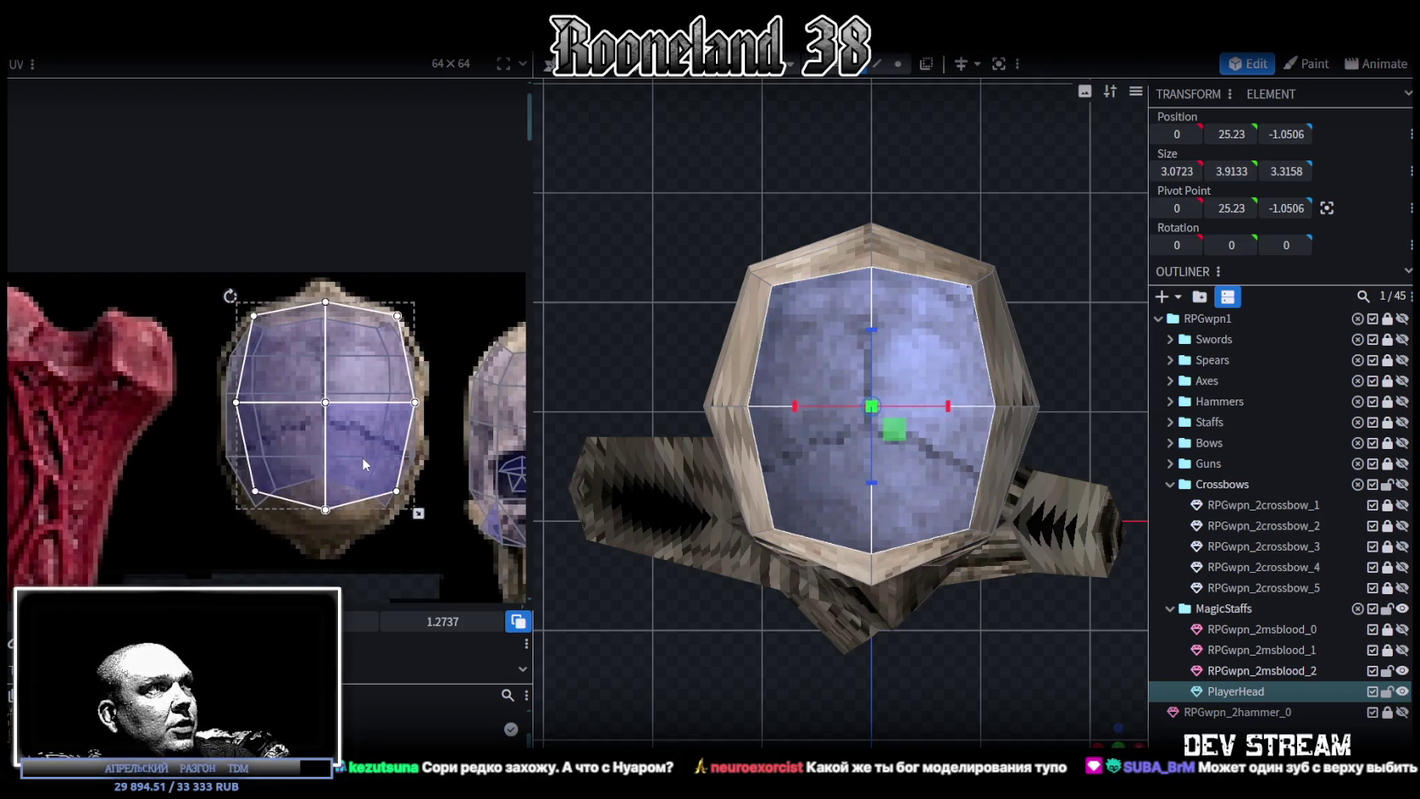
pyautogui.moveTo(418, 513); pyautogui.dragTo(414, 523)
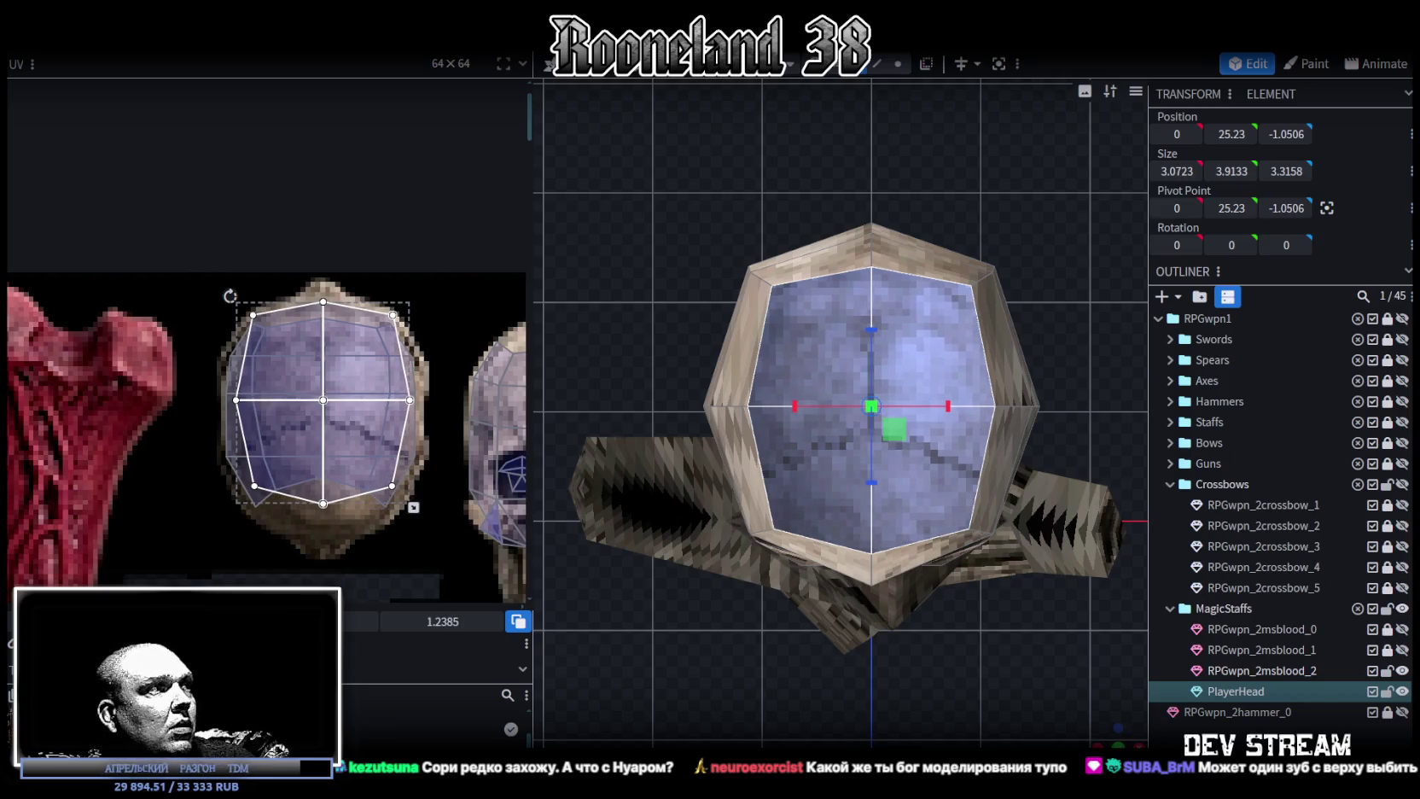
pyautogui.press('m')
pyautogui.click(1089, 731)
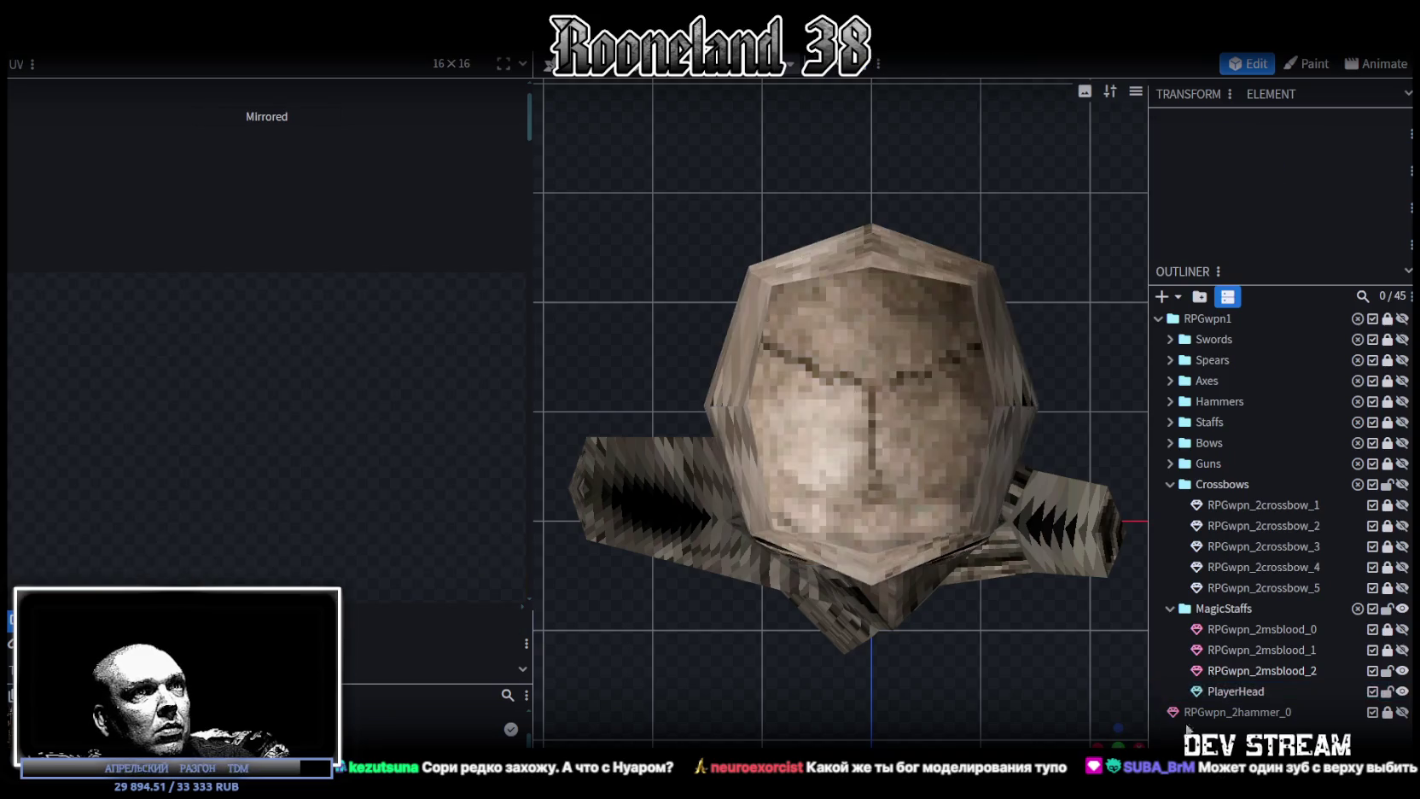
# Select all the skull's vertices and lower them onto the staff, checking from several angles.
pyautogui.scroll(-2, 1090, 731)
pyautogui.moveTo(1103, 731)
pyautogui.mouseDown()
pyautogui.moveTo(1059, 703)
pyautogui.moveTo(871, 488)
pyautogui.moveTo(888, 658)
pyautogui.moveTo(899, 552)
pyautogui.moveTo(791, 529)
pyautogui.moveTo(874, 533)
pyautogui.moveTo(799, 439)
pyautogui.moveTo(783, 522)
pyautogui.moveTo(887, 437)
pyautogui.moveTo(826, 465)
pyautogui.moveTo(839, 521)
pyautogui.moveTo(987, 544)
pyautogui.moveTo(755, 533)
pyautogui.moveTo(917, 460)
pyautogui.moveTo(698, 179)
pyautogui.mouseUp()
pyautogui.click(839, 521)
pyautogui.moveTo(722, 120)
pyautogui.keyDown('ctrl'); pyautogui.mouseDown()
pyautogui.moveTo(905, 314)
pyautogui.moveTo(850, 373)
pyautogui.moveTo(776, 404)
pyautogui.mouseUp(); pyautogui.keyUp('ctrl')
pyautogui.moveTo(775, 404); pyautogui.dragTo(915, 426, button='right')
pyautogui.moveTo(723, 273); pyautogui.dragTo(728, 271)
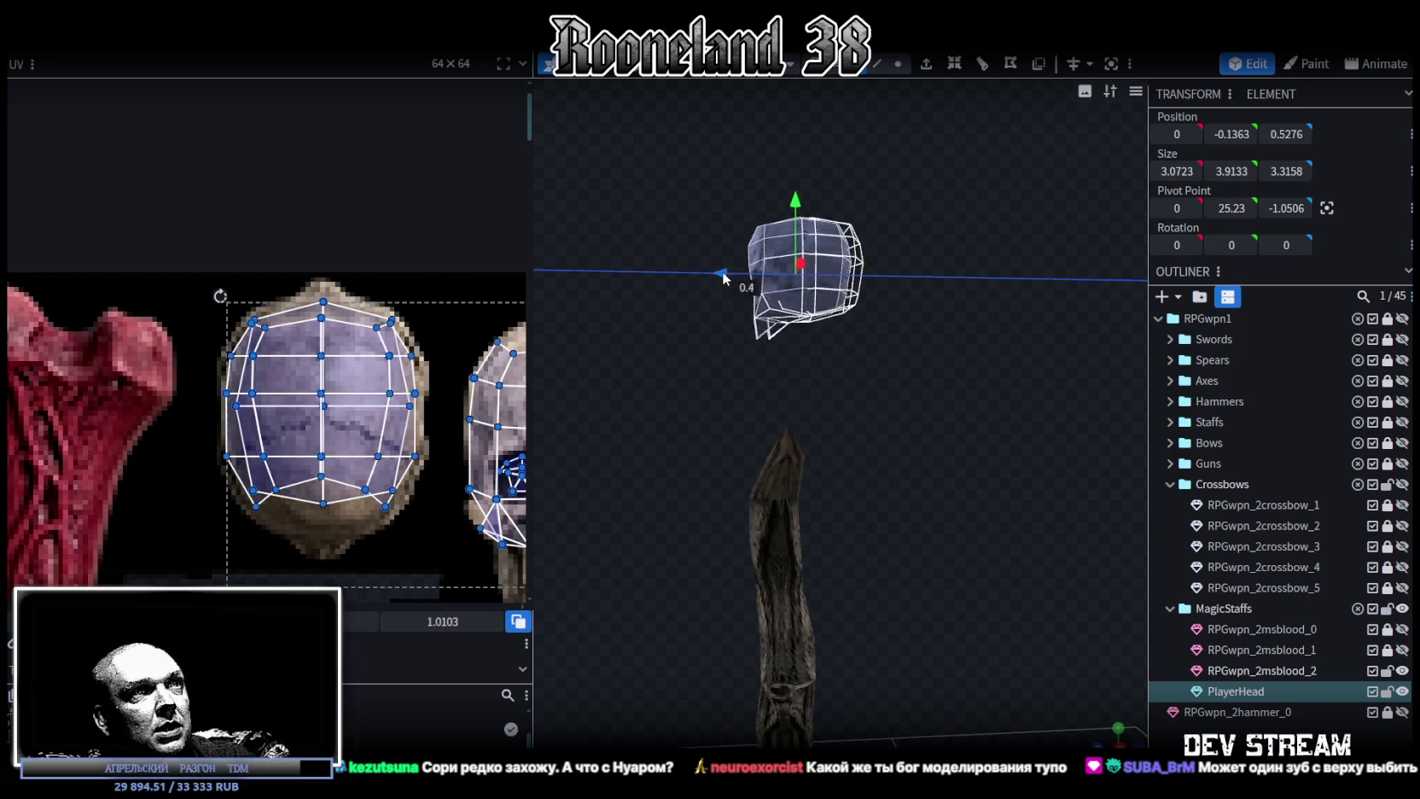
pyautogui.moveTo(776, 209); pyautogui.dragTo(778, 358)
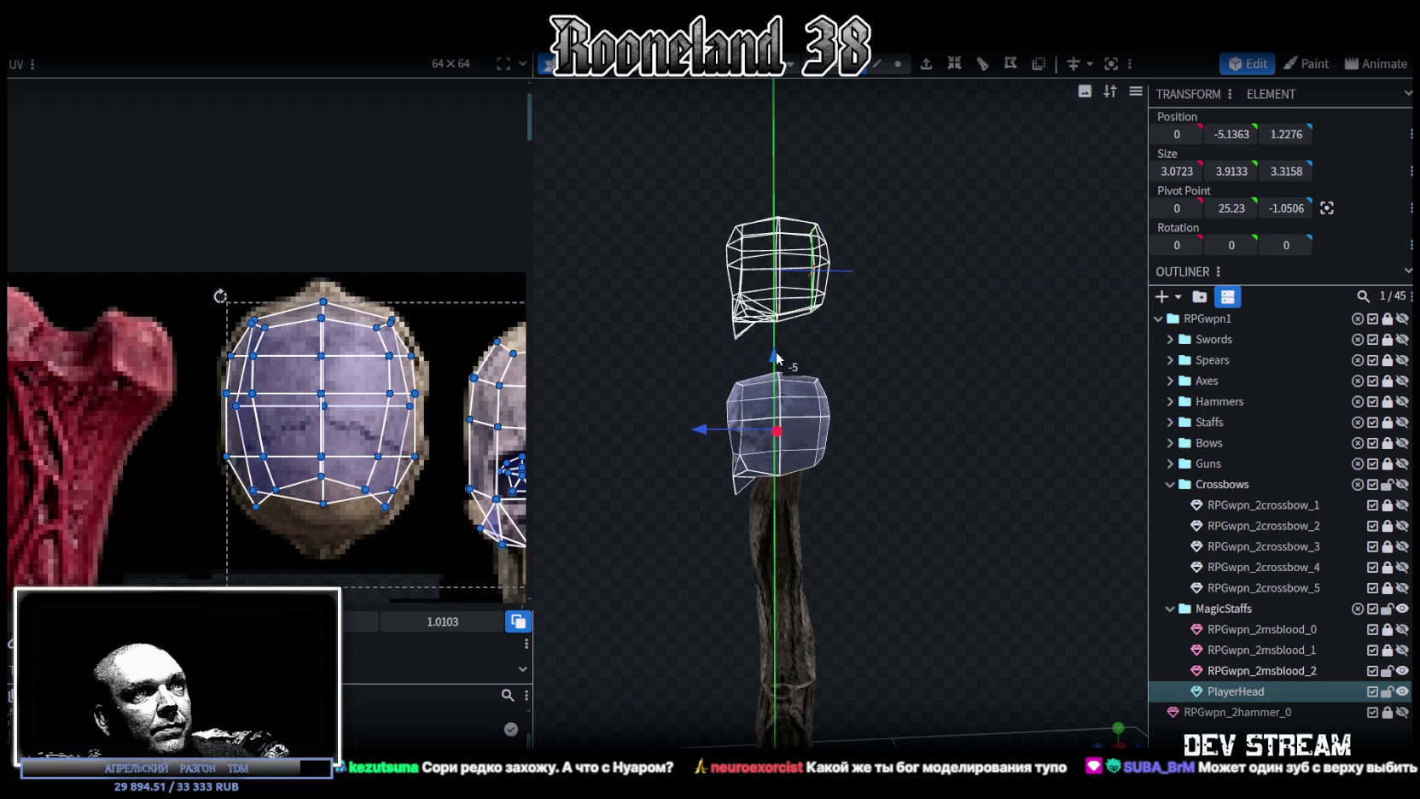
pyautogui.moveTo(618, 402)
pyautogui.mouseDown(button='right')
pyautogui.moveTo(791, 412)
pyautogui.moveTo(698, 328)
pyautogui.mouseUp(button='right')
pyautogui.moveTo(697, 328); pyautogui.dragTo(1016, 363)
pyautogui.moveTo(1016, 363); pyautogui.dragTo(960, 378, button='right')
pyautogui.moveTo(960, 378)
pyautogui.mouseDown()
pyautogui.moveTo(738, 383)
pyautogui.moveTo(827, 412)
pyautogui.moveTo(1075, 398)
pyautogui.mouseUp()
pyautogui.scroll(2, 1076, 398)
pyautogui.moveTo(1076, 399)
pyautogui.mouseDown(button='right')
pyautogui.moveTo(989, 421)
pyautogui.moveTo(1021, 430)
pyautogui.moveTo(989, 416)
pyautogui.mouseUp(button='right')
pyautogui.scroll(-3, 1016, 407)
pyautogui.moveTo(990, 423); pyautogui.dragTo(915, 426)
# Undo the vertex move and lower the whole skull object onto the staff top instead.
pyautogui.hotkey('ctrl', 'z')
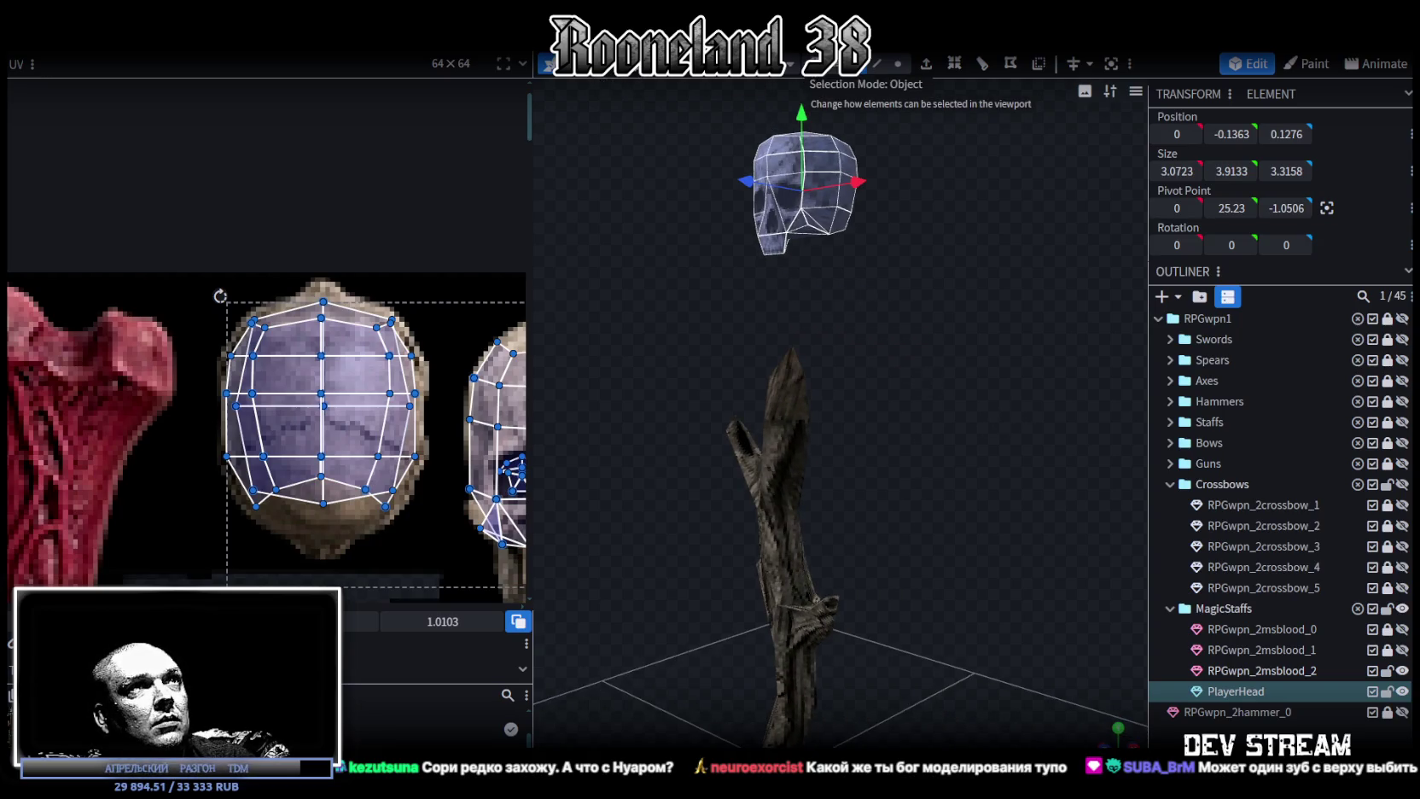
pyautogui.click(811, 144)
pyautogui.moveTo(802, 141)
pyautogui.mouseDown()
pyautogui.moveTo(790, 272)
pyautogui.moveTo(739, 349)
pyautogui.moveTo(644, 287)
pyautogui.moveTo(895, 213)
pyautogui.mouseUp()
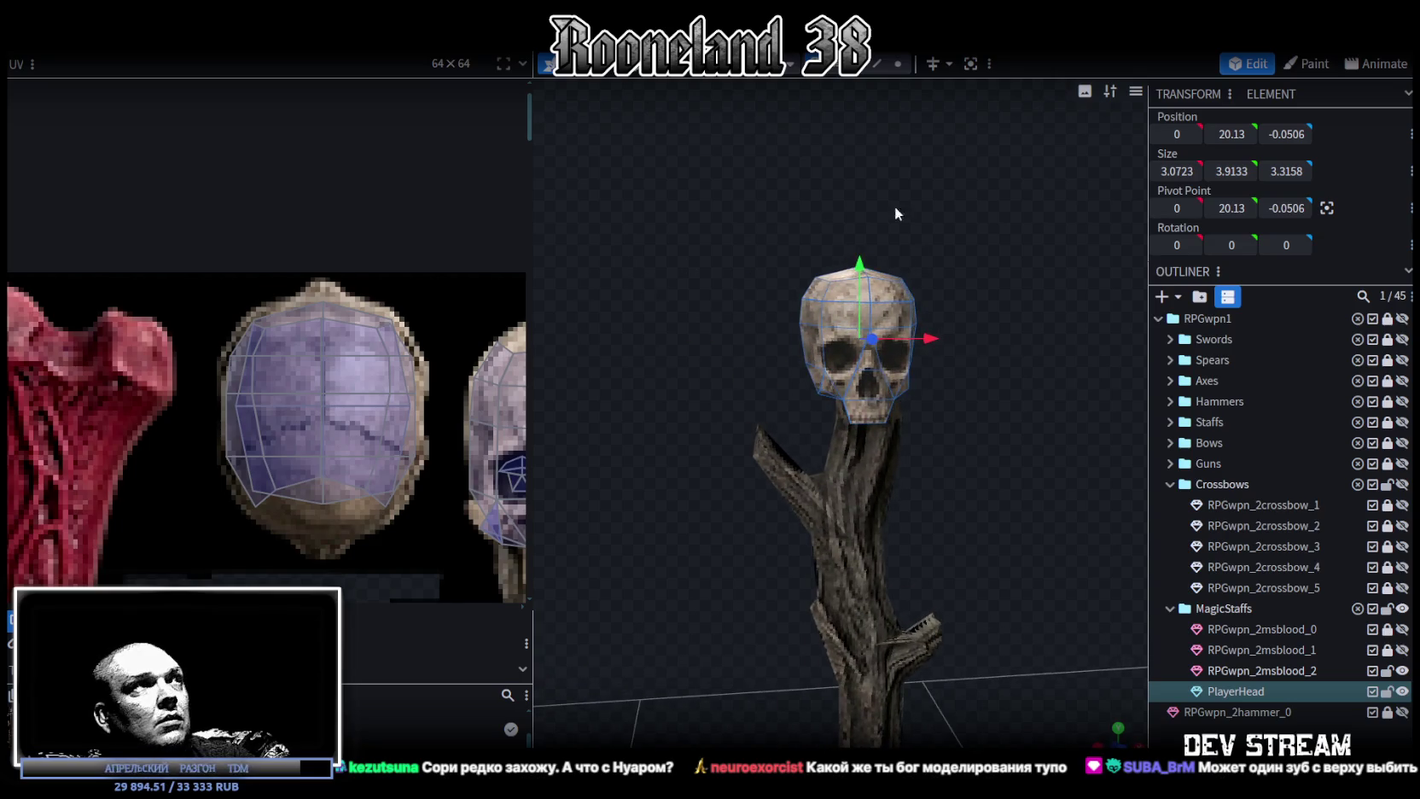
# Scale the skull up to about 1.2 around its element pivot.
pyautogui.click(218, 34)
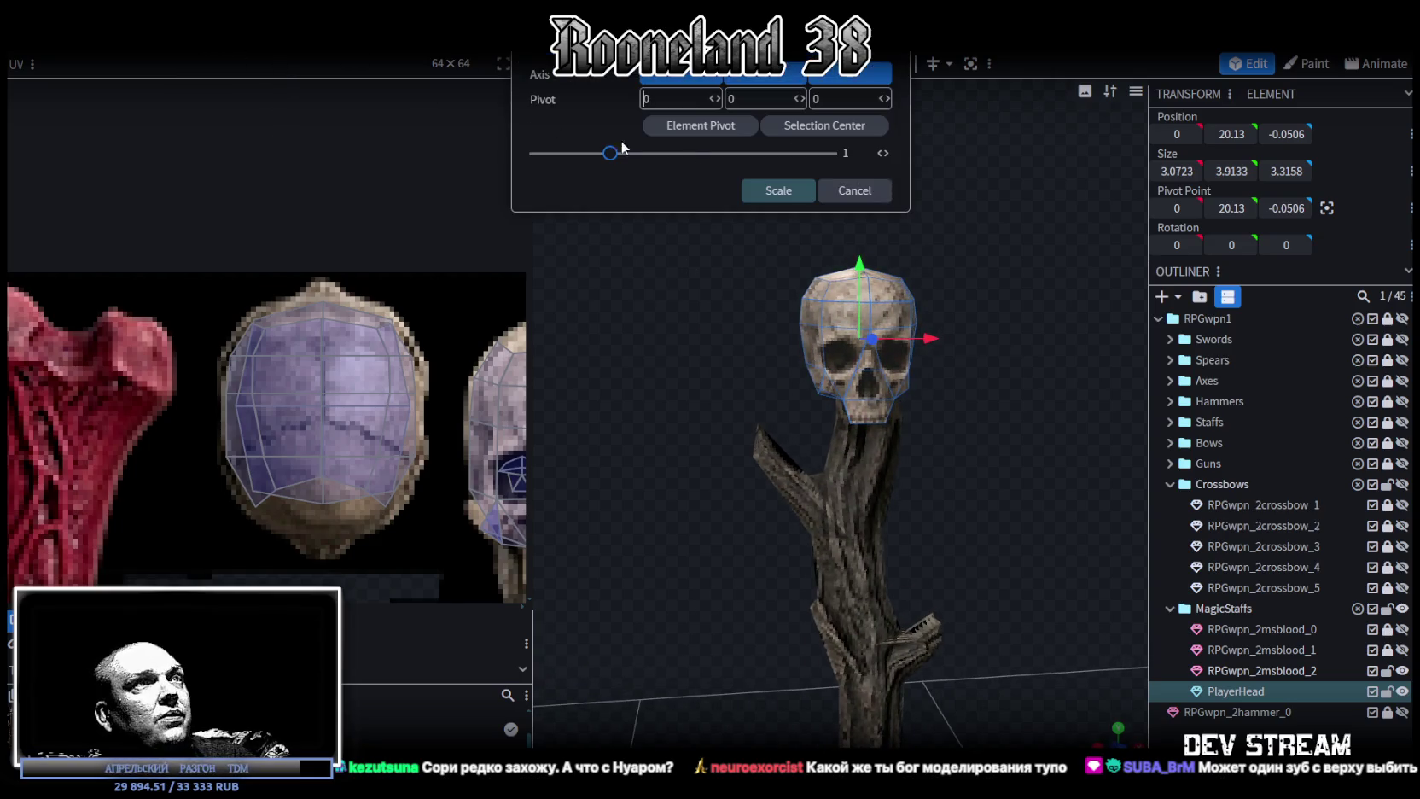
pyautogui.moveTo(610, 160); pyautogui.dragTo(617, 158)
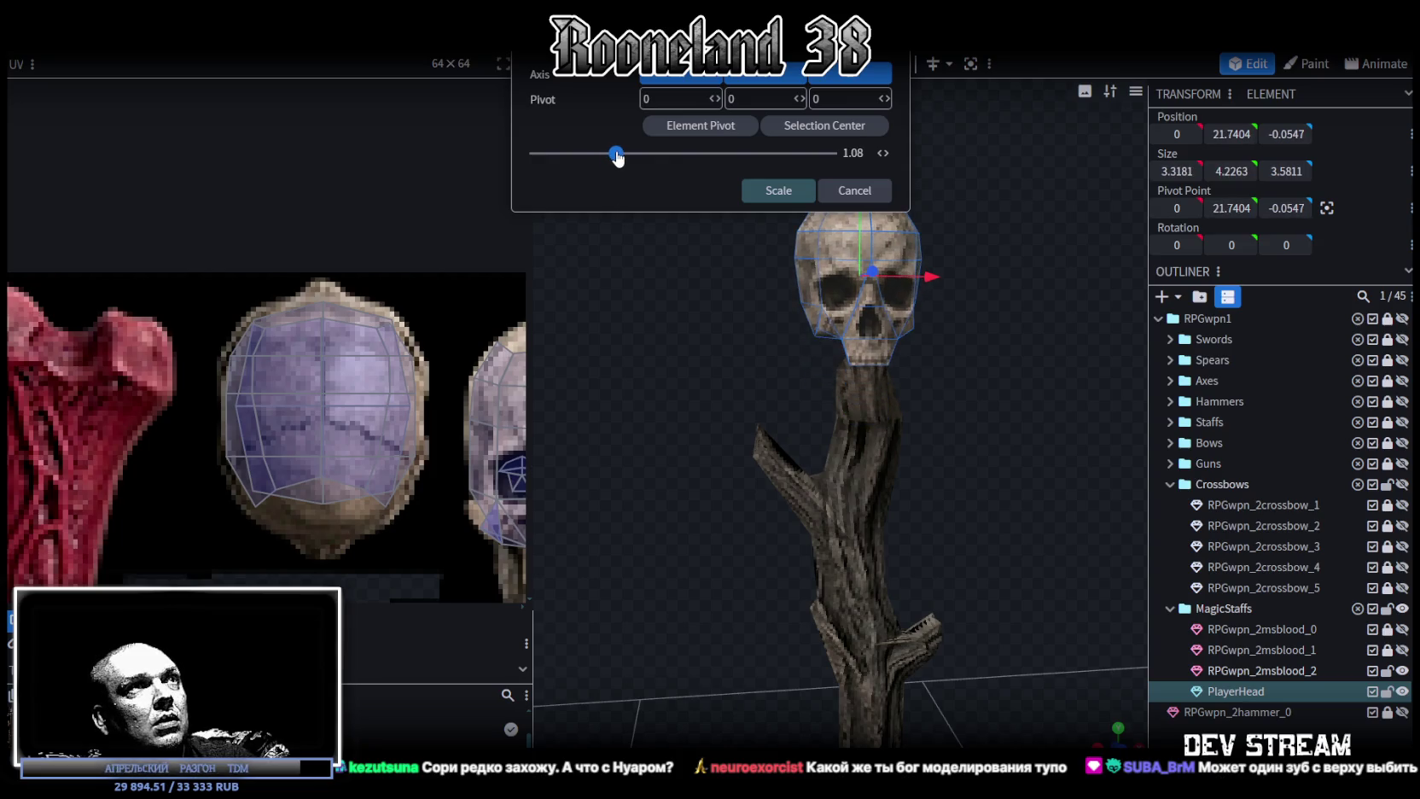
pyautogui.click(686, 134)
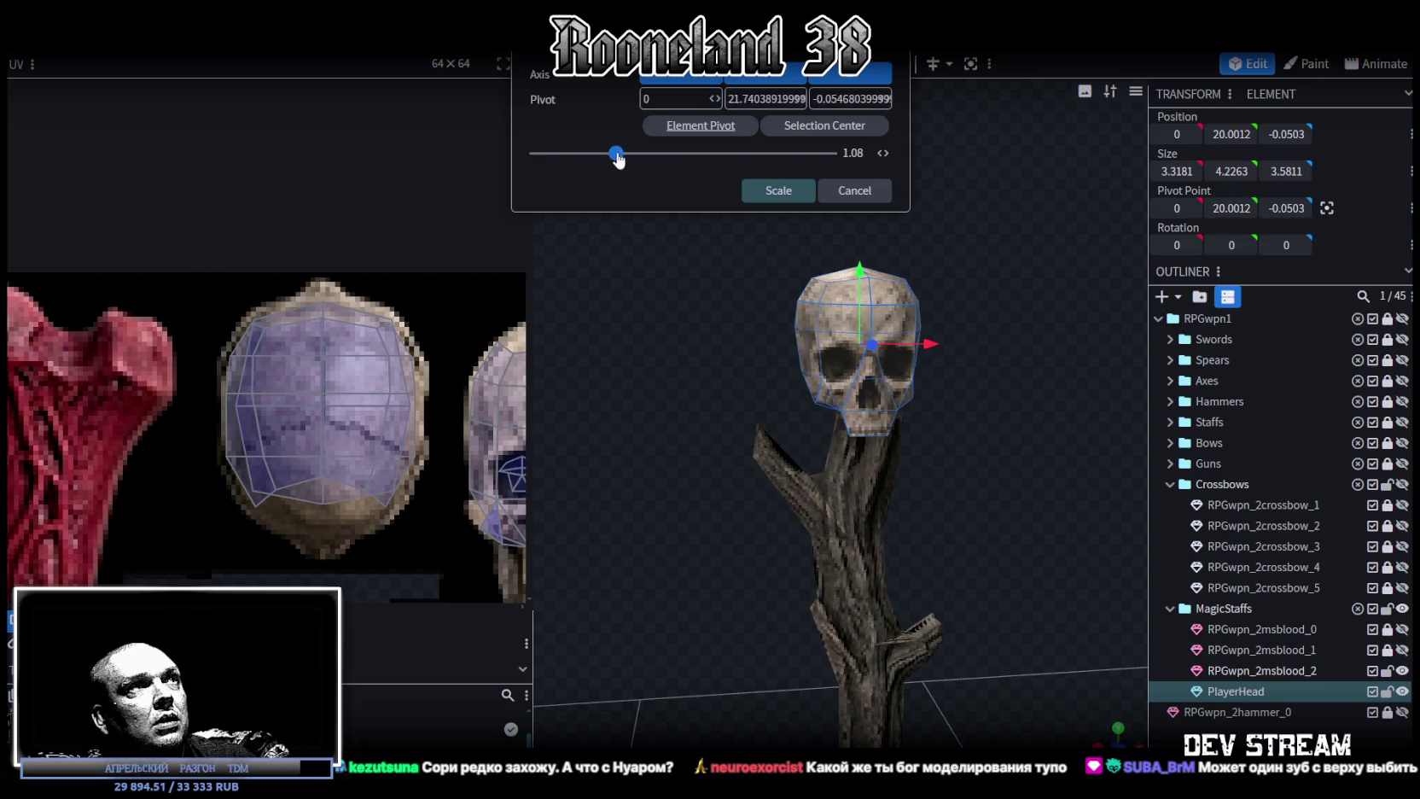
pyautogui.moveTo(618, 161); pyautogui.dragTo(628, 160)
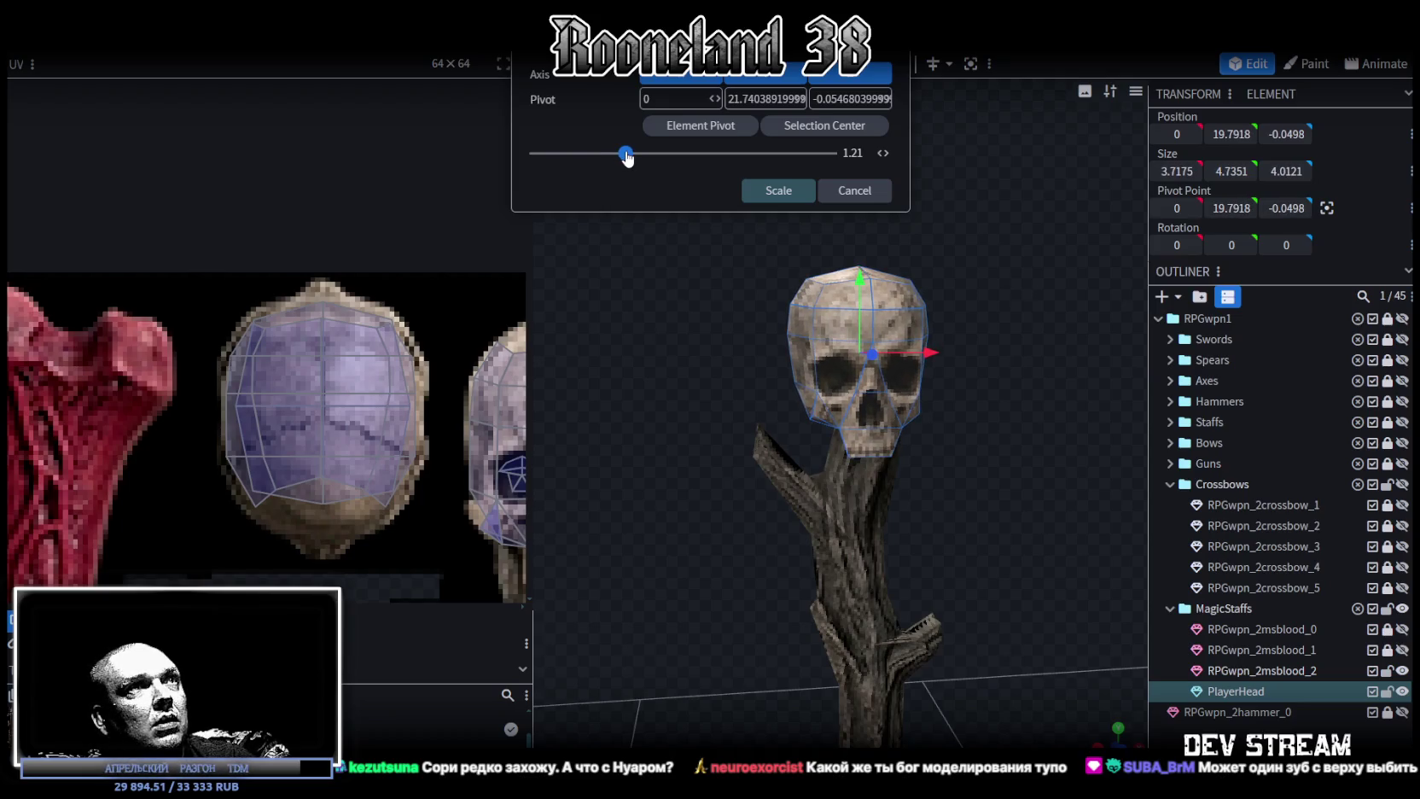
pyautogui.click(778, 190)
# Nudge the skull on Z and Y so it sits centred on the staff tip.
pyautogui.moveTo(803, 214)
pyautogui.mouseDown()
pyautogui.moveTo(1048, 430)
pyautogui.moveTo(921, 352)
pyautogui.moveTo(925, 446)
pyautogui.mouseUp()
pyautogui.moveTo(698, 340)
pyautogui.mouseDown()
pyautogui.moveTo(777, 625)
pyautogui.moveTo(829, 566)
pyautogui.moveTo(787, 581)
pyautogui.moveTo(693, 564)
pyautogui.moveTo(682, 546)
pyautogui.mouseUp()
pyautogui.moveTo(770, 246)
pyautogui.mouseDown()
pyautogui.moveTo(770, 232)
pyautogui.moveTo(747, 347)
pyautogui.moveTo(817, 545)
pyautogui.moveTo(760, 501)
pyautogui.moveTo(722, 532)
pyautogui.moveTo(824, 549)
pyautogui.moveTo(767, 518)
pyautogui.mouseUp()
# Add the staff RPGwpn_2msblood_2 to the selection and select its top texture vertices.
pyautogui.scroll(-2, 397, 447)
pyautogui.scroll(-2, 375, 418)
pyautogui.scroll(5, 355, 391)
pyautogui.keyDown('shift'); pyautogui.click(410, 401); pyautogui.keyUp('shift')
pyautogui.moveTo(510, 400); pyautogui.dragTo(417, 382, button='middle')
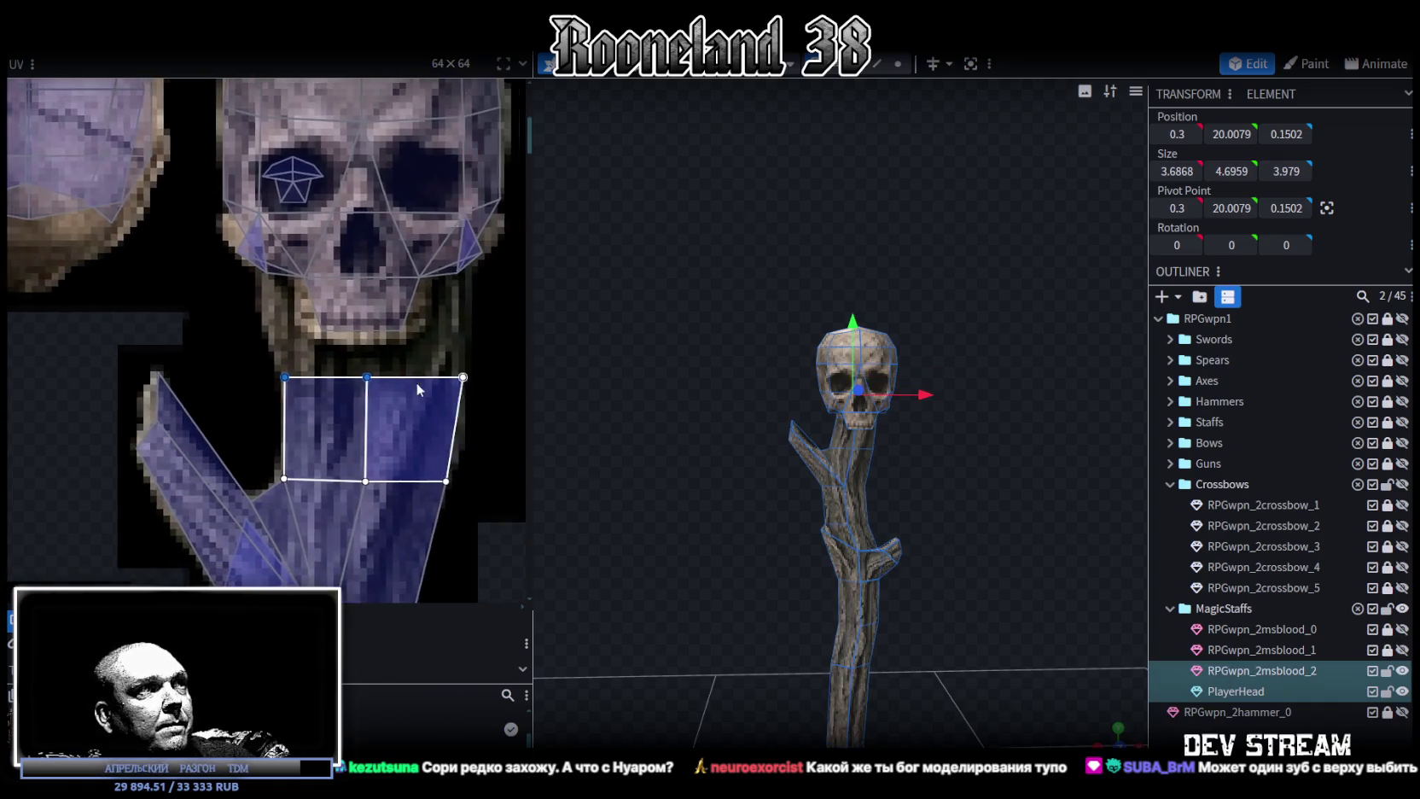
pyautogui.moveTo(240, 358); pyautogui.dragTo(461, 381)
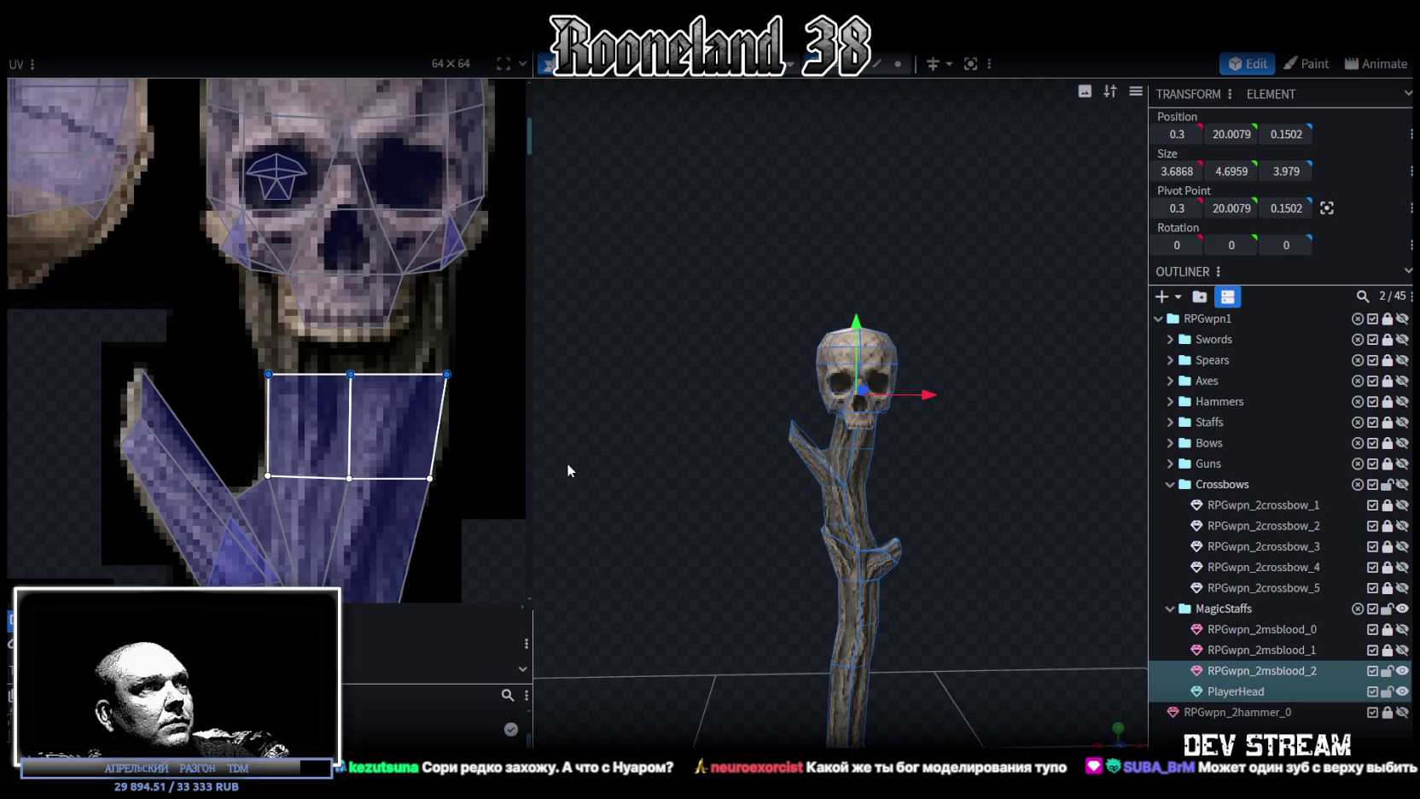
pyautogui.moveTo(532, 460); pyautogui.dragTo(403, 469)
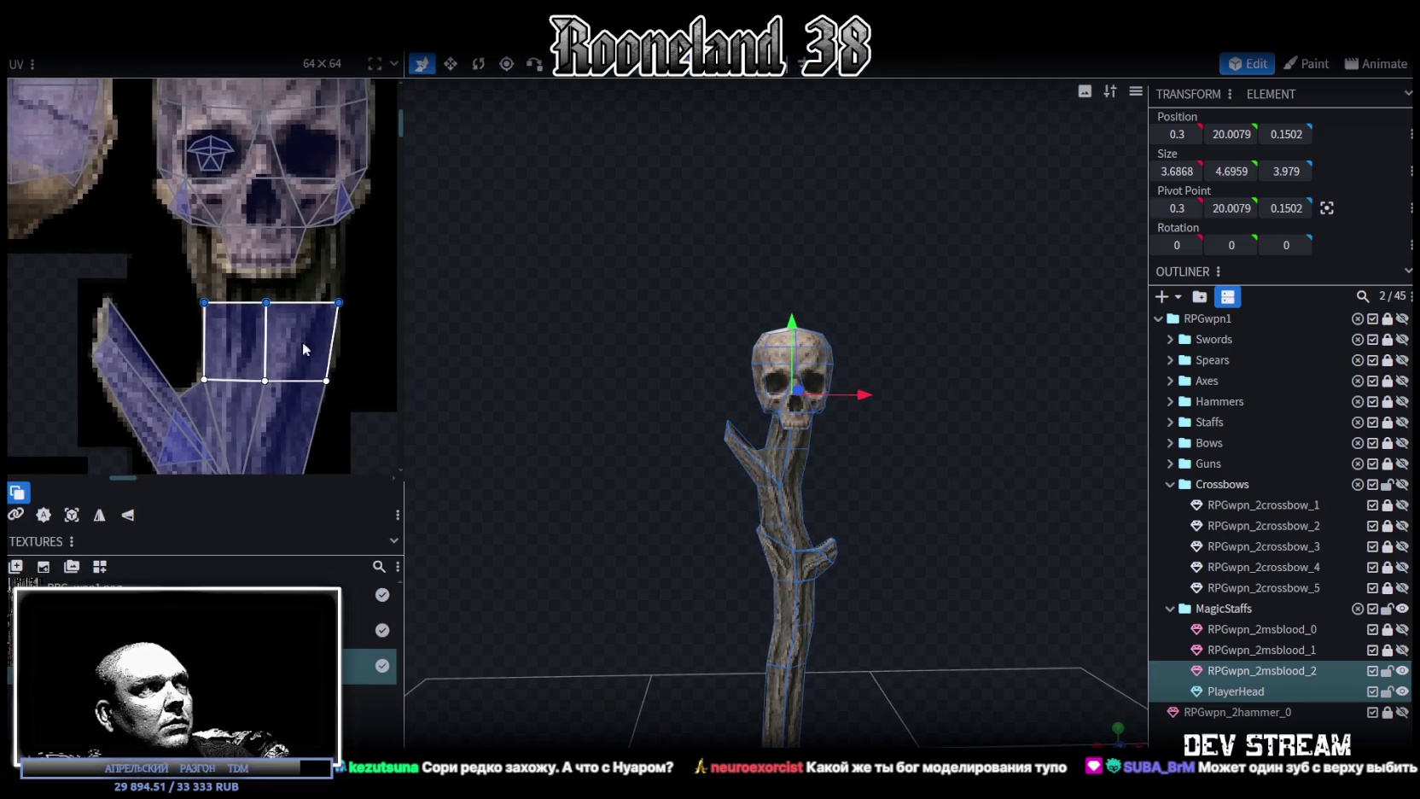
# In face mode, select the top neck face of the staff mesh.
pyautogui.click(736, 424)
pyautogui.click(801, 444)
pyautogui.click(803, 440)
pyautogui.moveTo(162, 244); pyautogui.dragTo(372, 321)
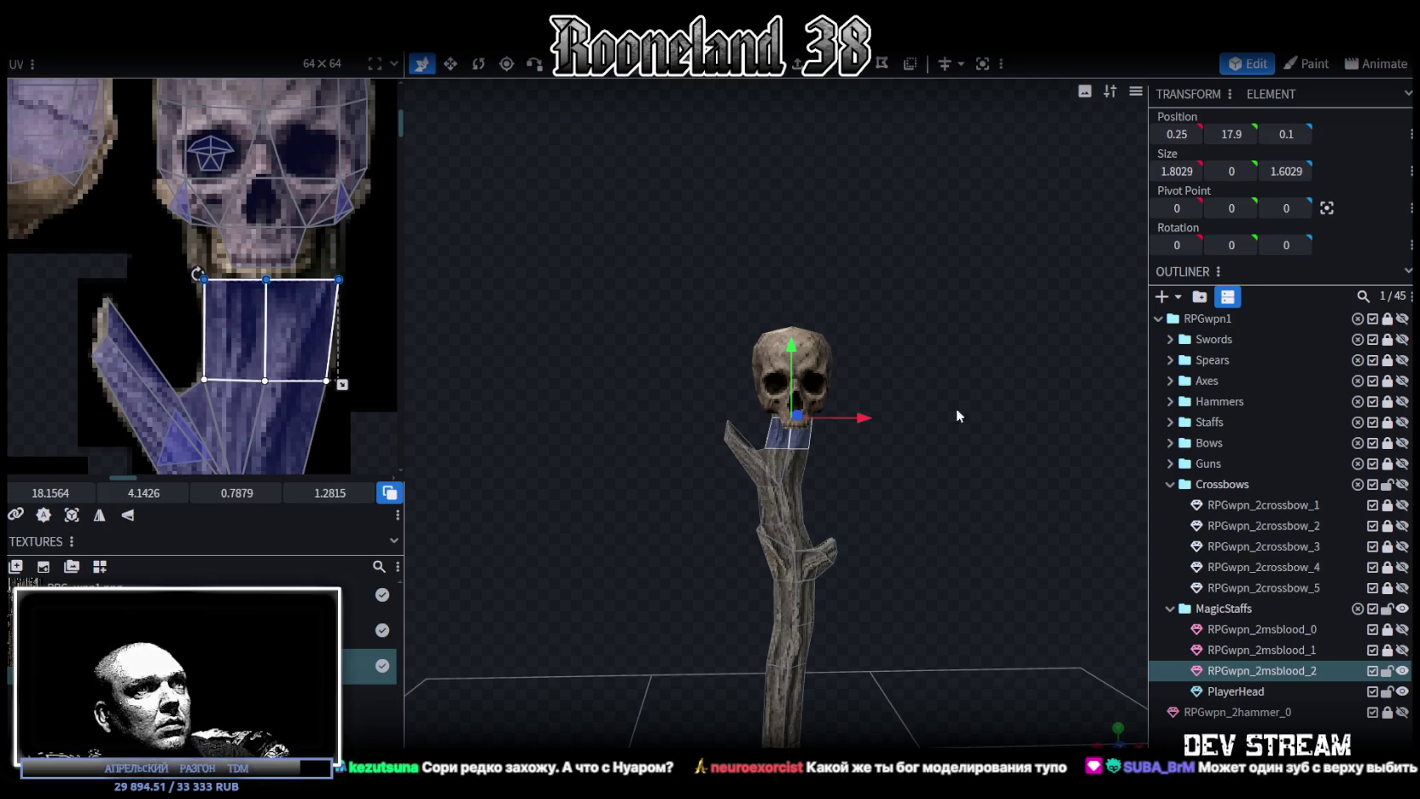
pyautogui.scroll(5, 938, 403)
pyautogui.click(1064, 600)
pyautogui.moveTo(1065, 600); pyautogui.dragTo(1043, 524)
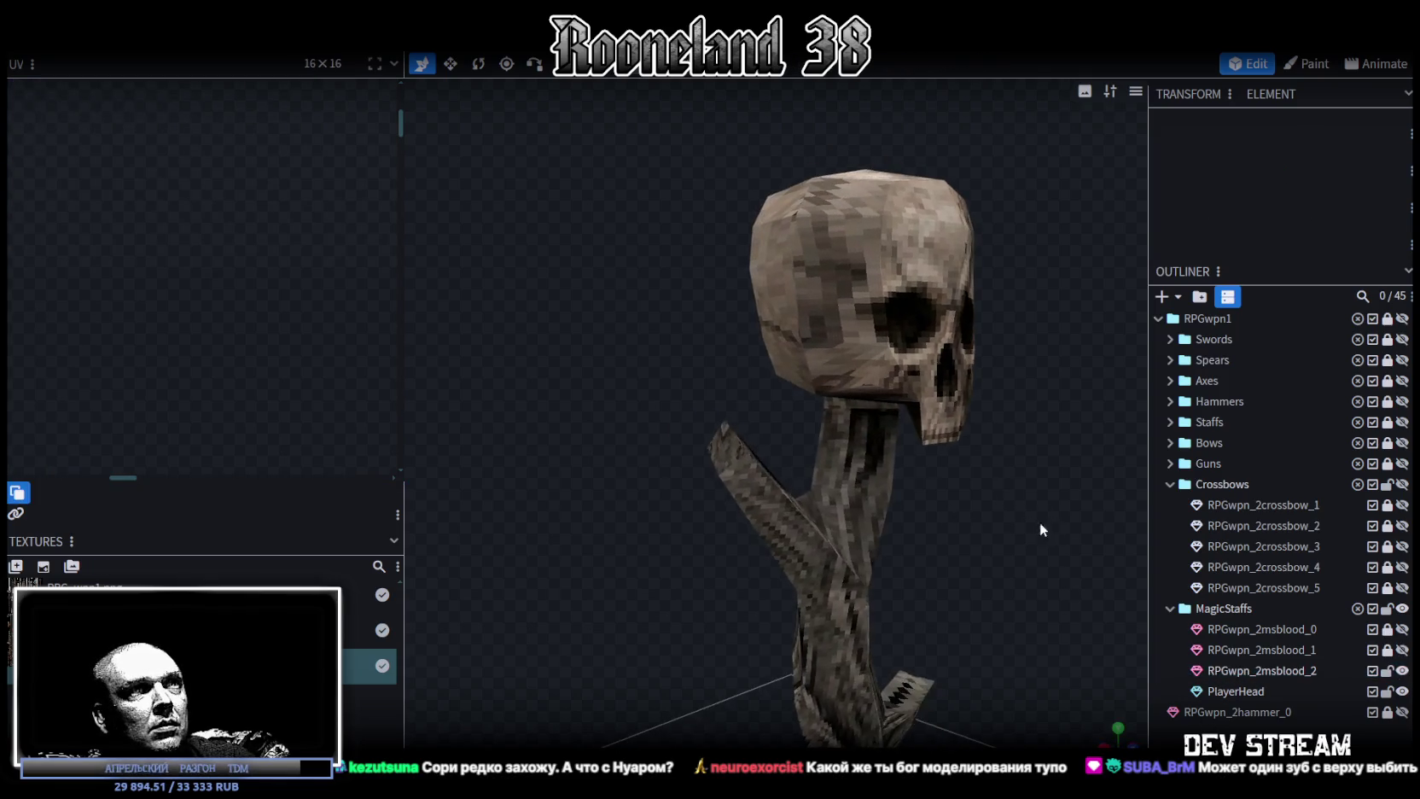
pyautogui.click(849, 407)
pyautogui.click(854, 404)
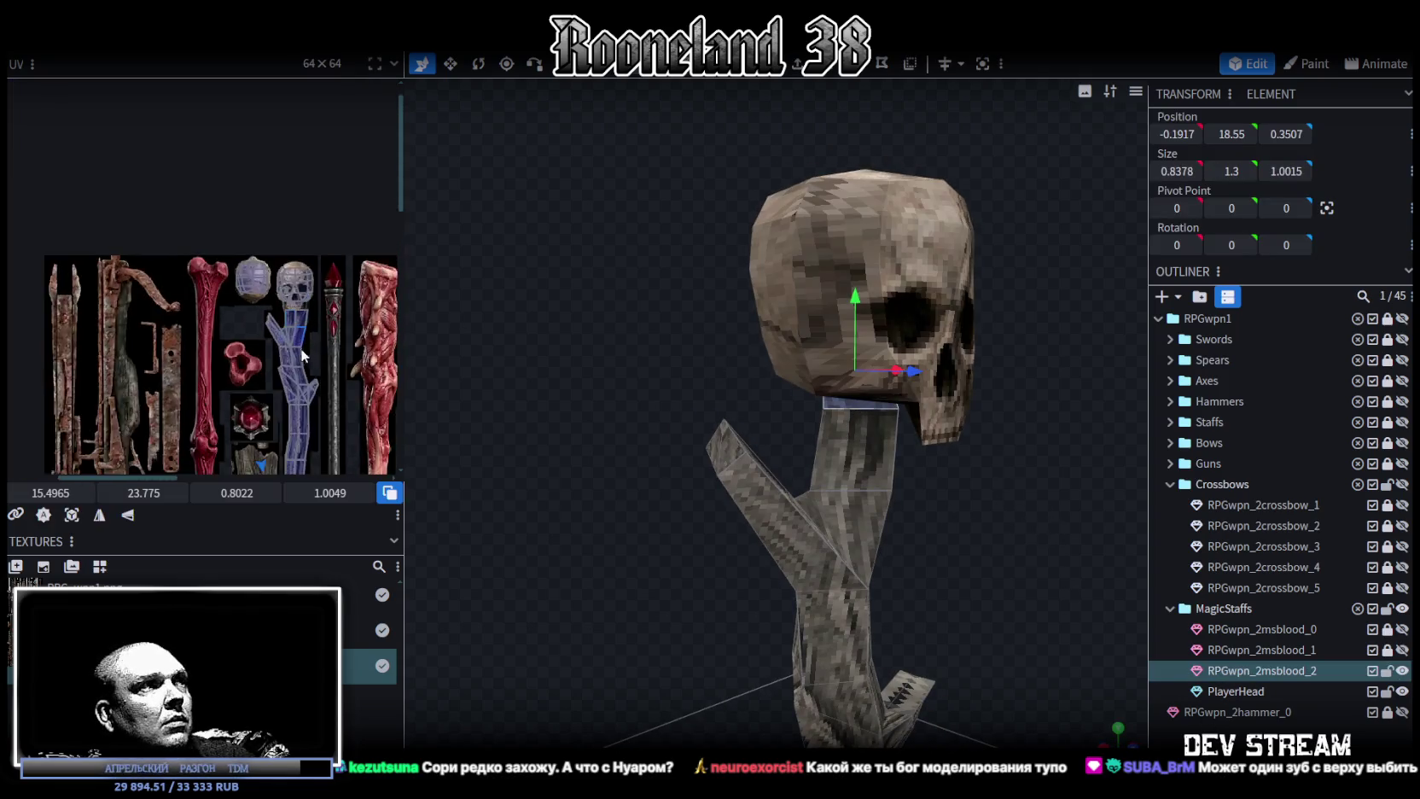
# Move the neck face's UV onto the staff wood near the skull and shrink it to a thin strip.
pyautogui.moveTo(156, 293); pyautogui.dragTo(209, 344)
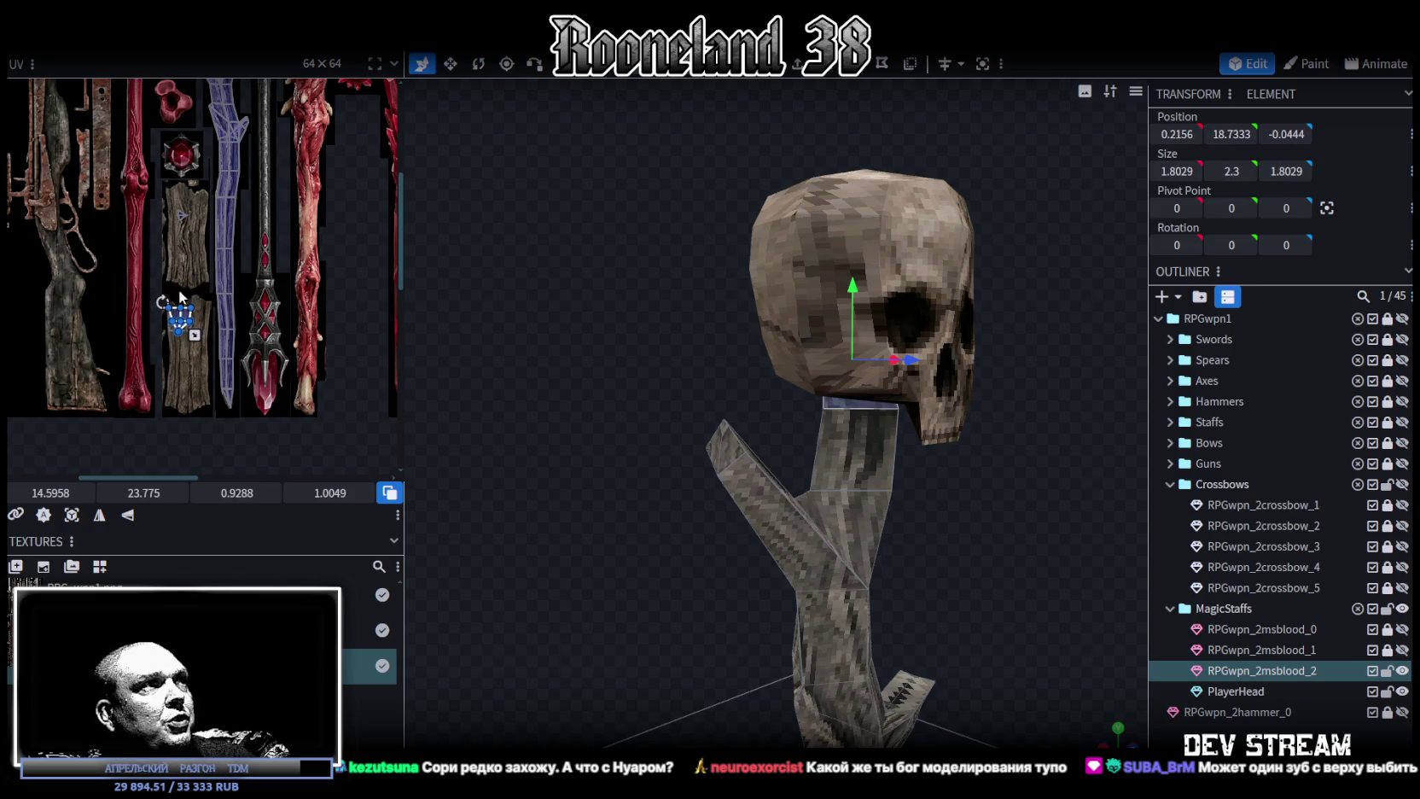
pyautogui.scroll(-2, 177, 305)
pyautogui.scroll(2, 181, 380)
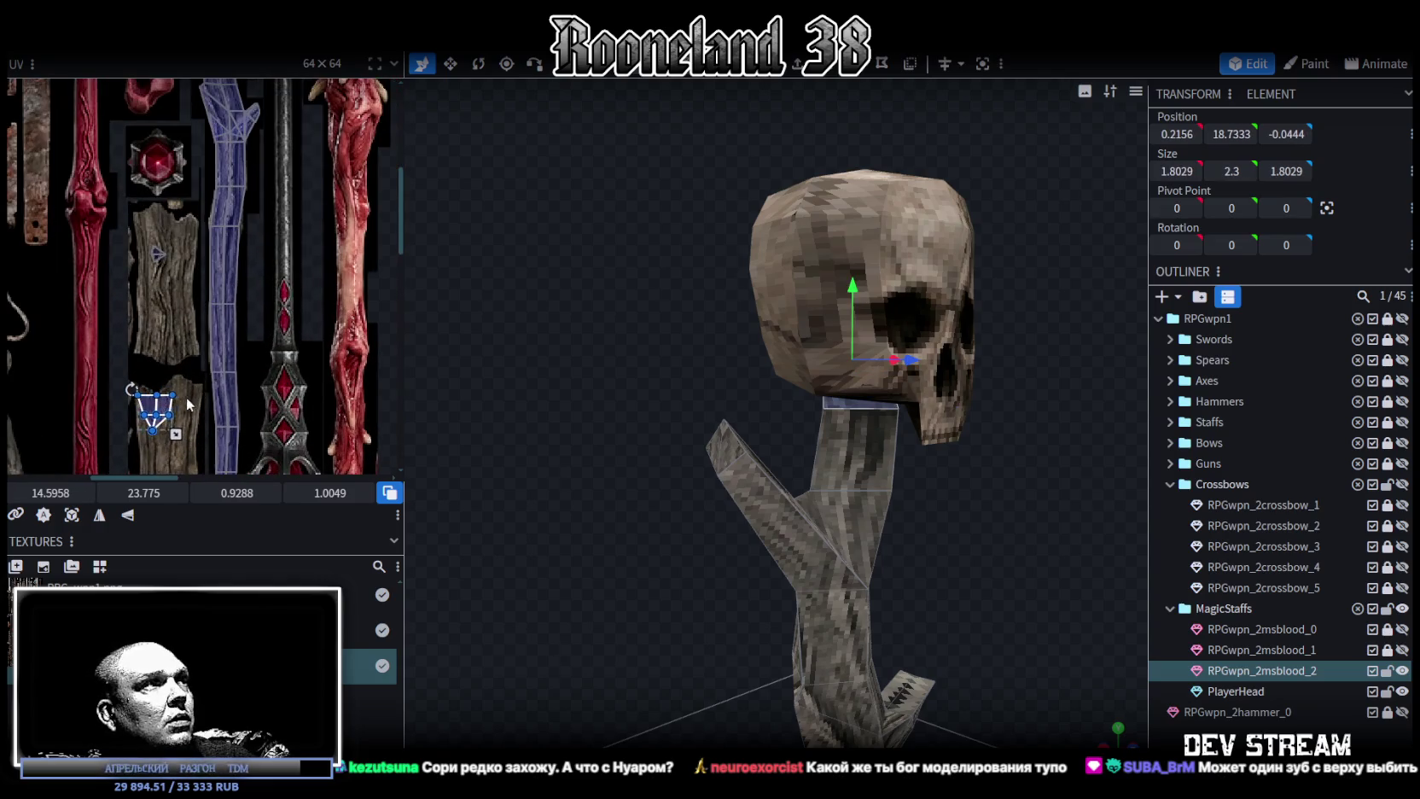
pyautogui.moveTo(162, 408); pyautogui.dragTo(236, 164)
pyautogui.scroll(1, 243, 213)
pyautogui.scroll(2, 249, 273)
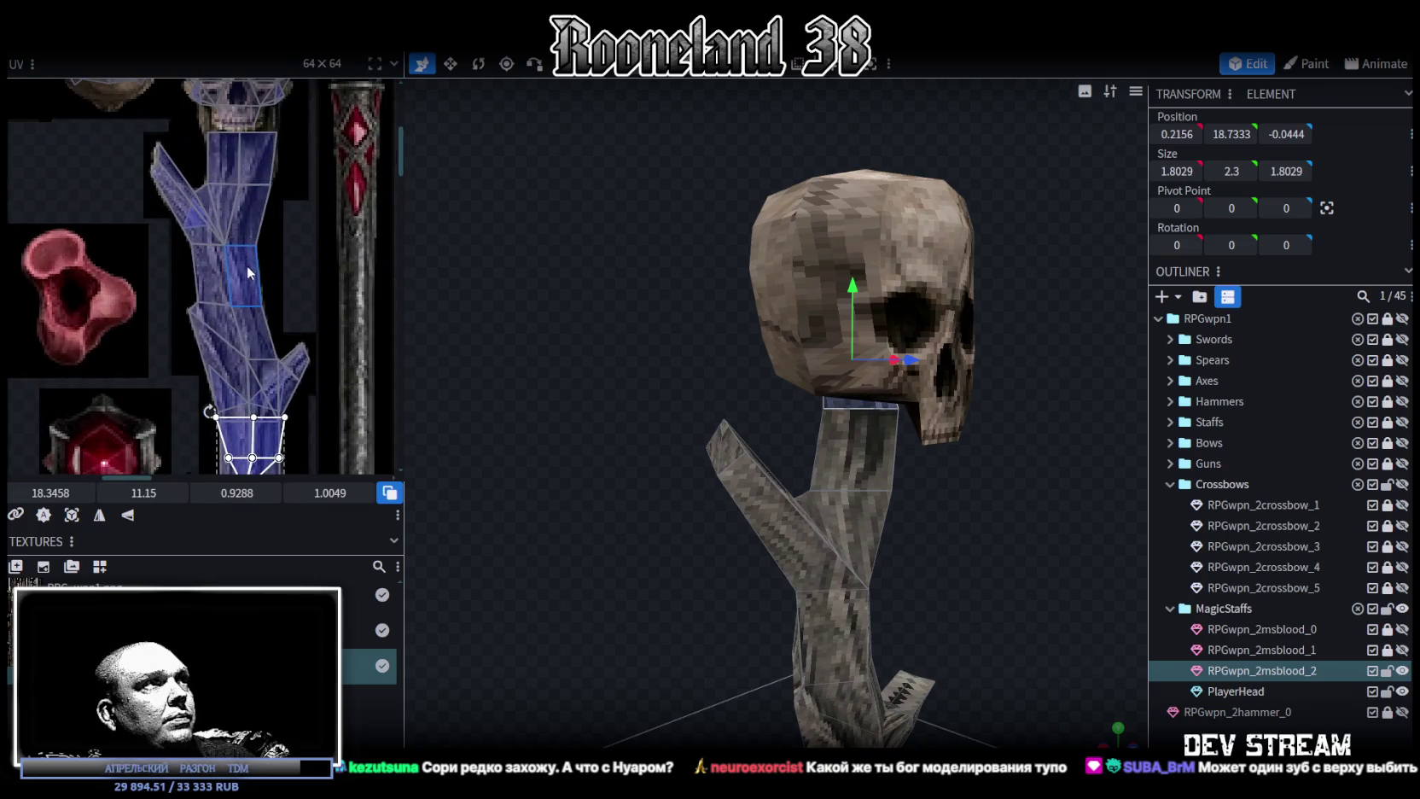
pyautogui.moveTo(266, 429); pyautogui.dragTo(249, 130)
pyautogui.scroll(3, 239, 137)
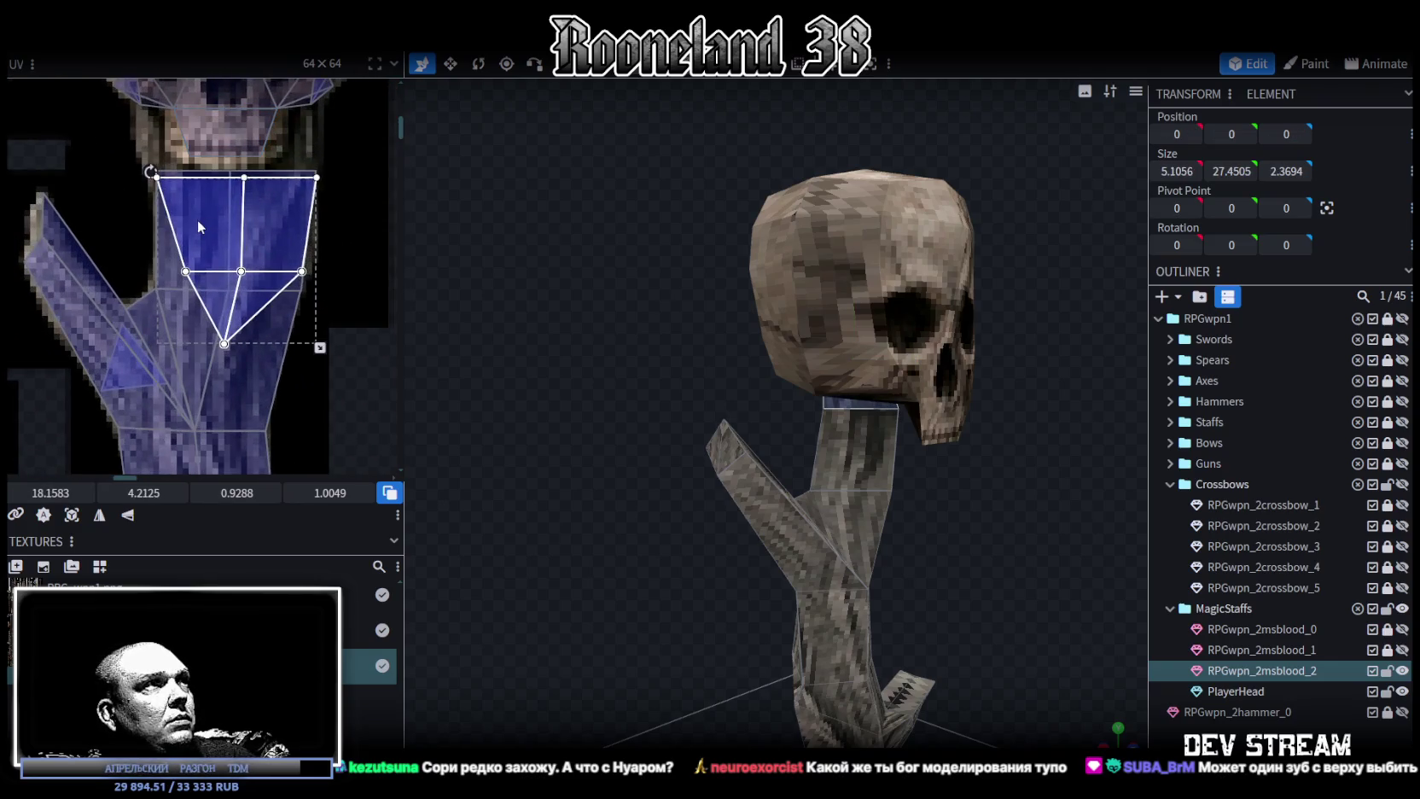
pyautogui.moveTo(195, 215); pyautogui.dragTo(196, 216)
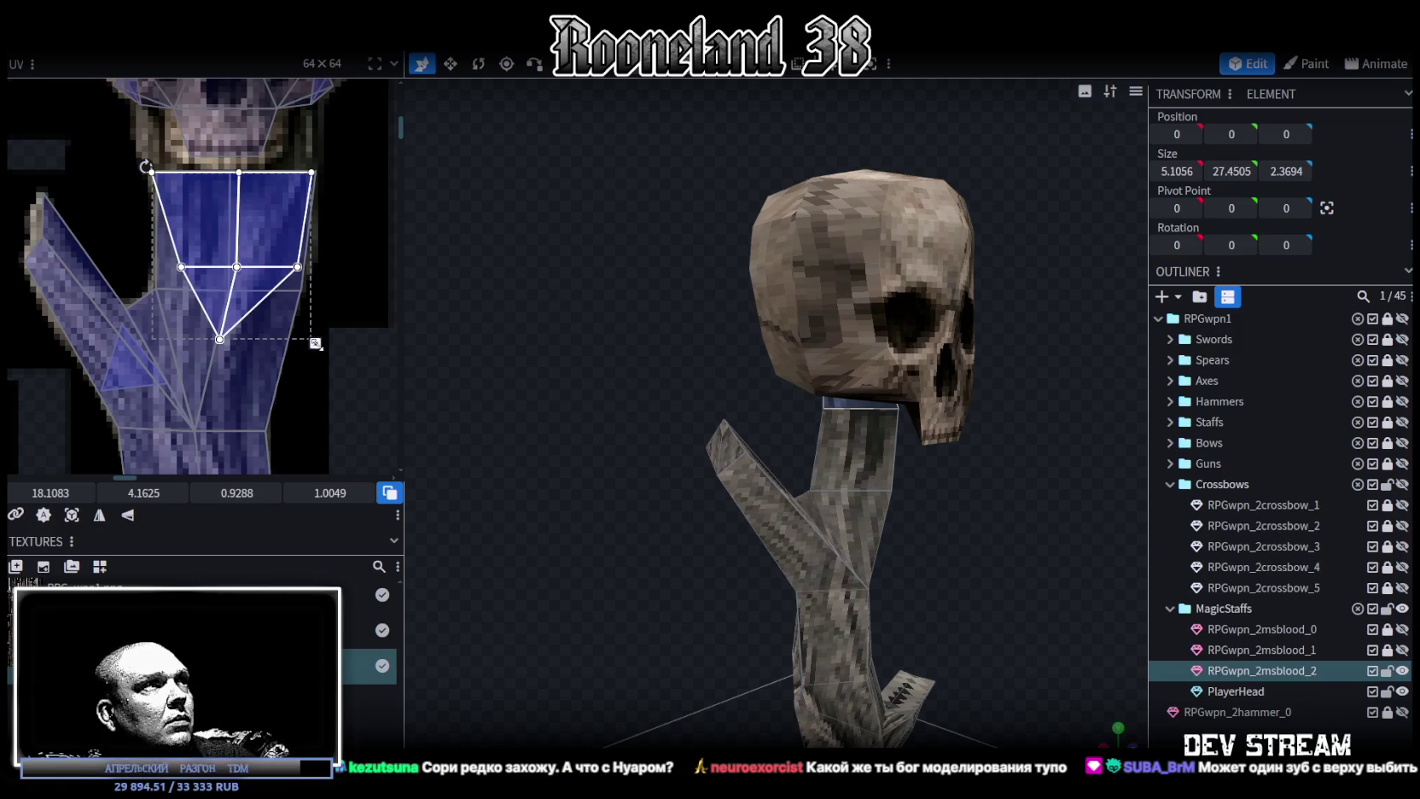
pyautogui.moveTo(315, 343); pyautogui.dragTo(309, 250)
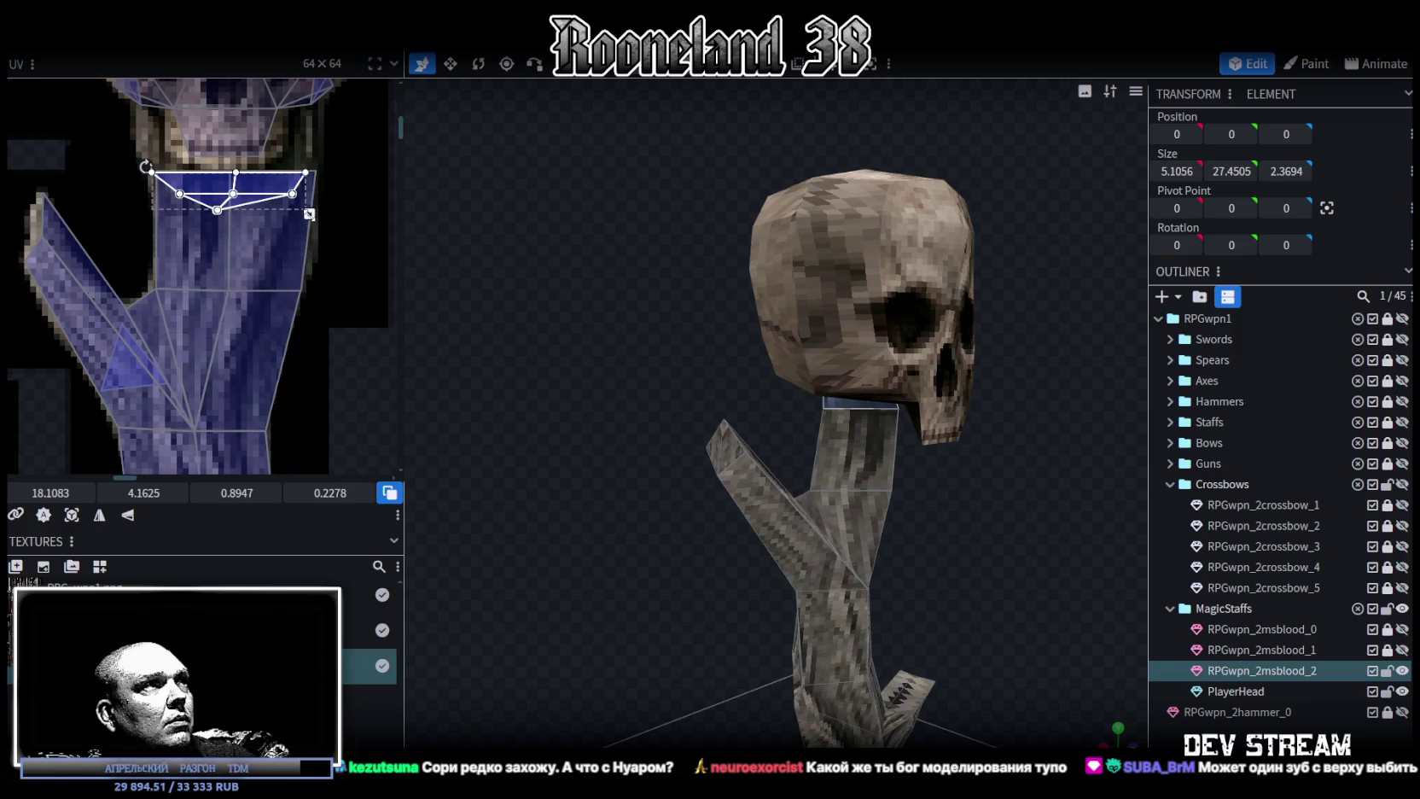
pyautogui.scroll(2, 1111, 548)
# Select the ring of top neck faces and mirror their texture horizontally.
pyautogui.moveTo(1067, 512)
pyautogui.mouseDown()
pyautogui.moveTo(784, 493)
pyautogui.moveTo(626, 518)
pyautogui.moveTo(550, 566)
pyautogui.moveTo(497, 566)
pyautogui.moveTo(750, 548)
pyautogui.moveTo(690, 375)
pyautogui.moveTo(524, 427)
pyautogui.moveTo(841, 392)
pyautogui.mouseUp()
pyautogui.click(689, 382)
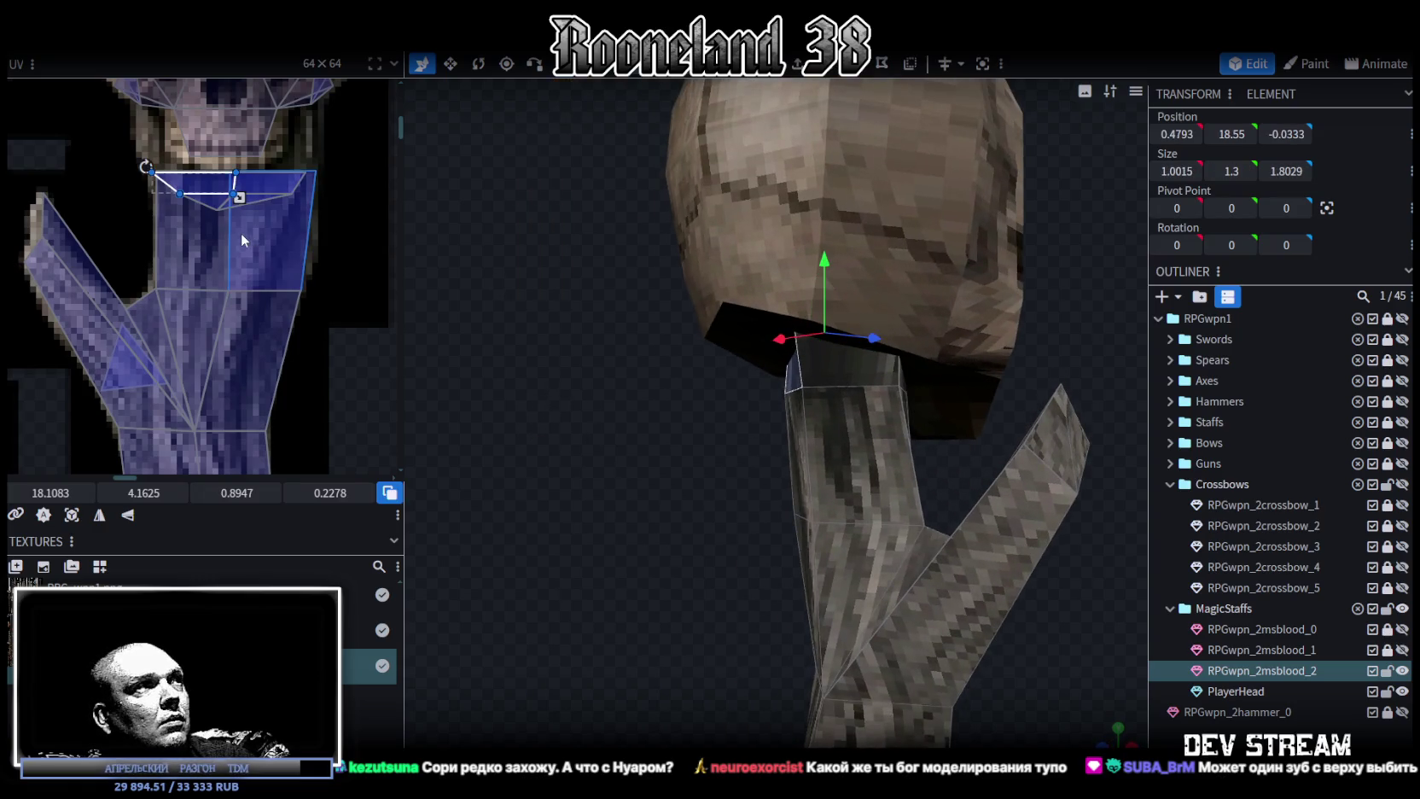
pyautogui.scroll(2, 241, 240)
pyautogui.scroll(1, 239, 229)
pyautogui.keyDown('shift'); pyautogui.click(915, 397); pyautogui.keyUp('shift')
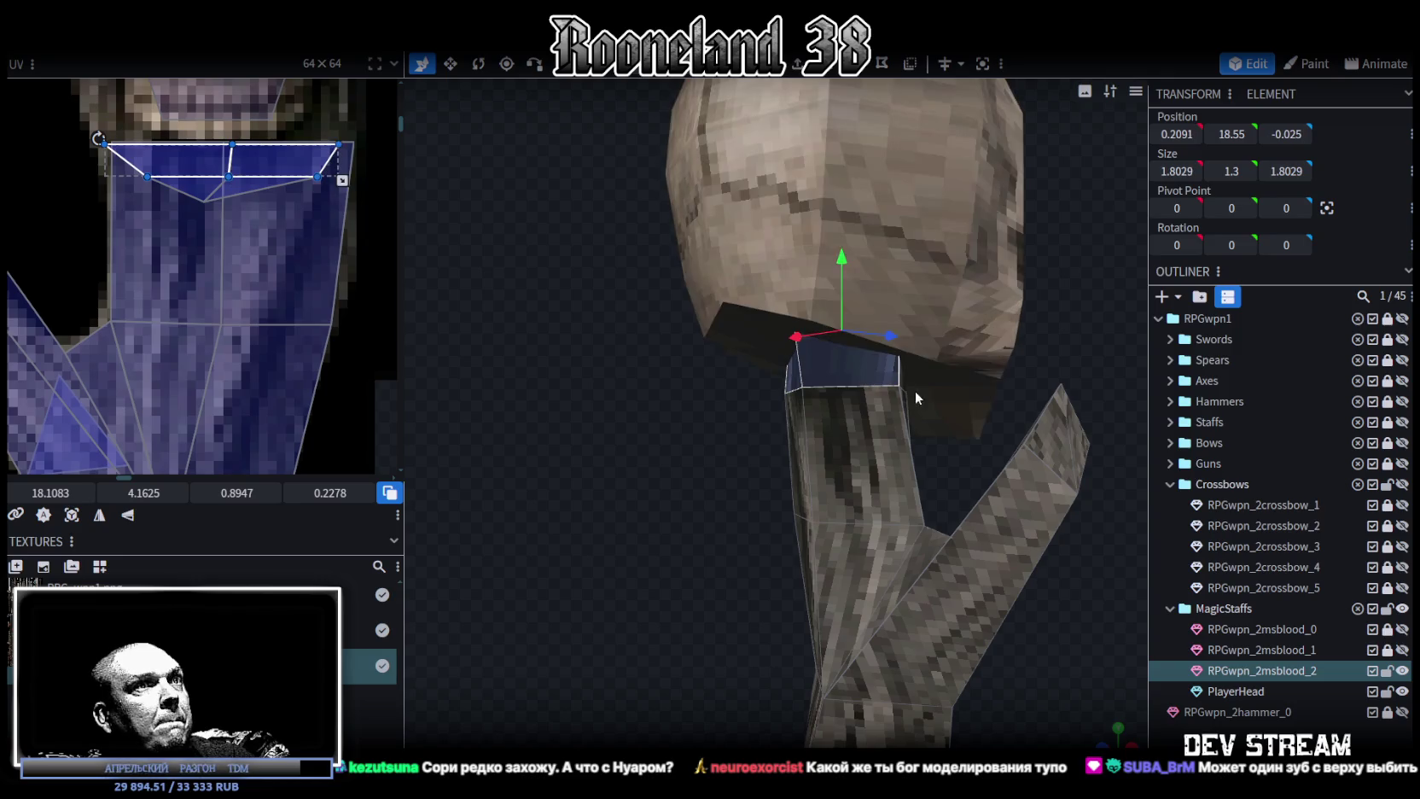
pyautogui.scroll(3, 597, 418)
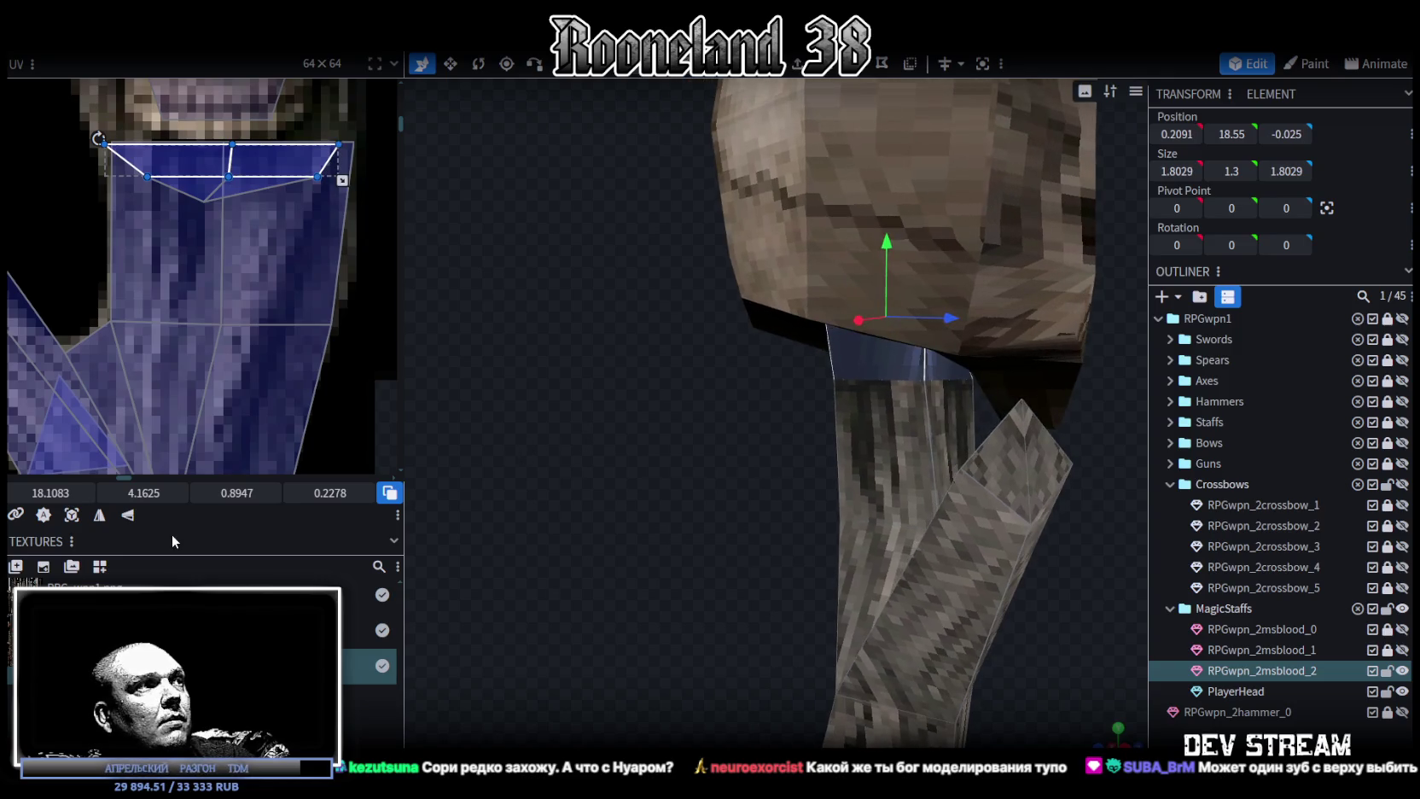
pyautogui.click(98, 516)
# With PlayerHead hidden, add the pointed tip faces, mirror them, and stretch their UV onto the wood.
pyautogui.moveTo(672, 510); pyautogui.dragTo(818, 503)
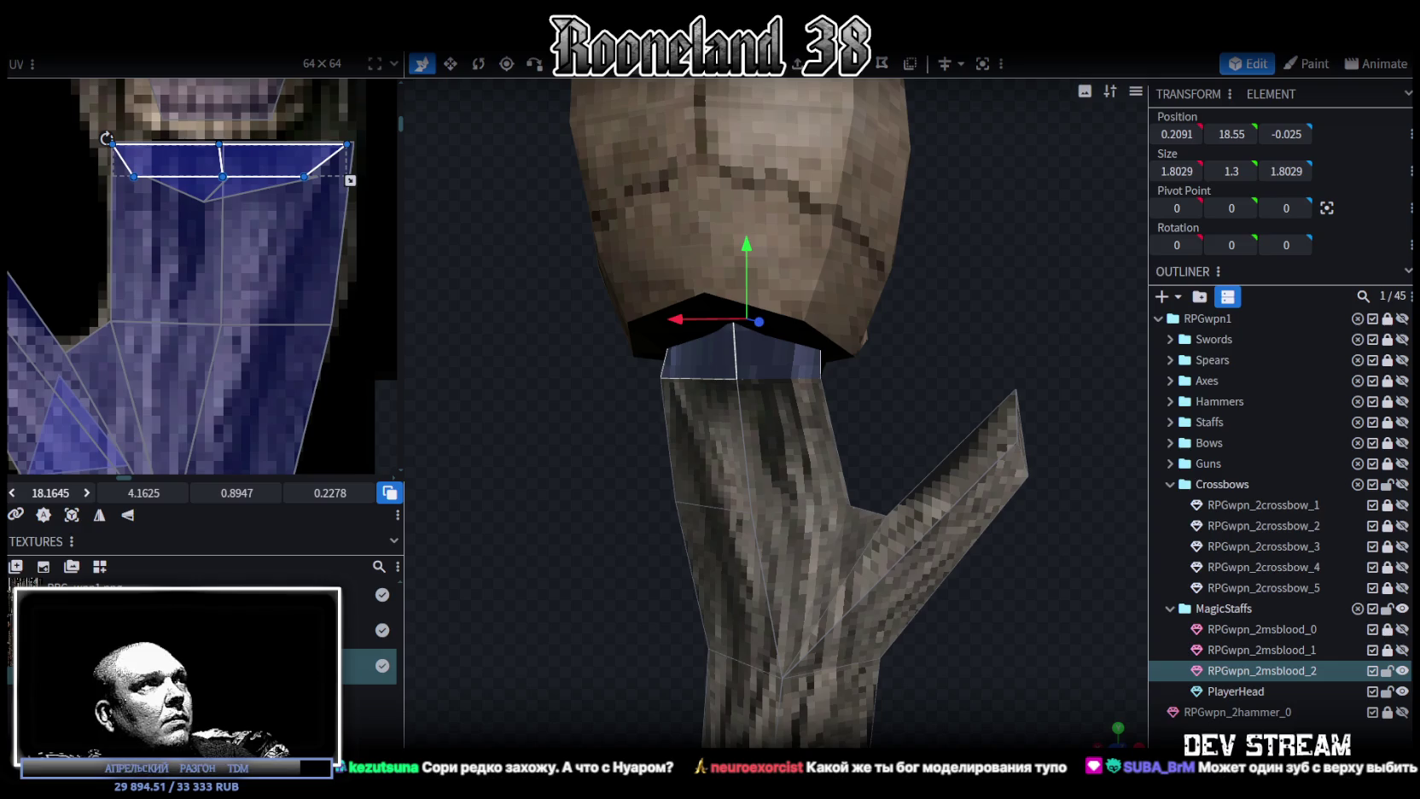
pyautogui.moveTo(517, 490)
pyautogui.mouseDown()
pyautogui.moveTo(599, 463)
pyautogui.moveTo(1099, 588)
pyautogui.mouseUp()
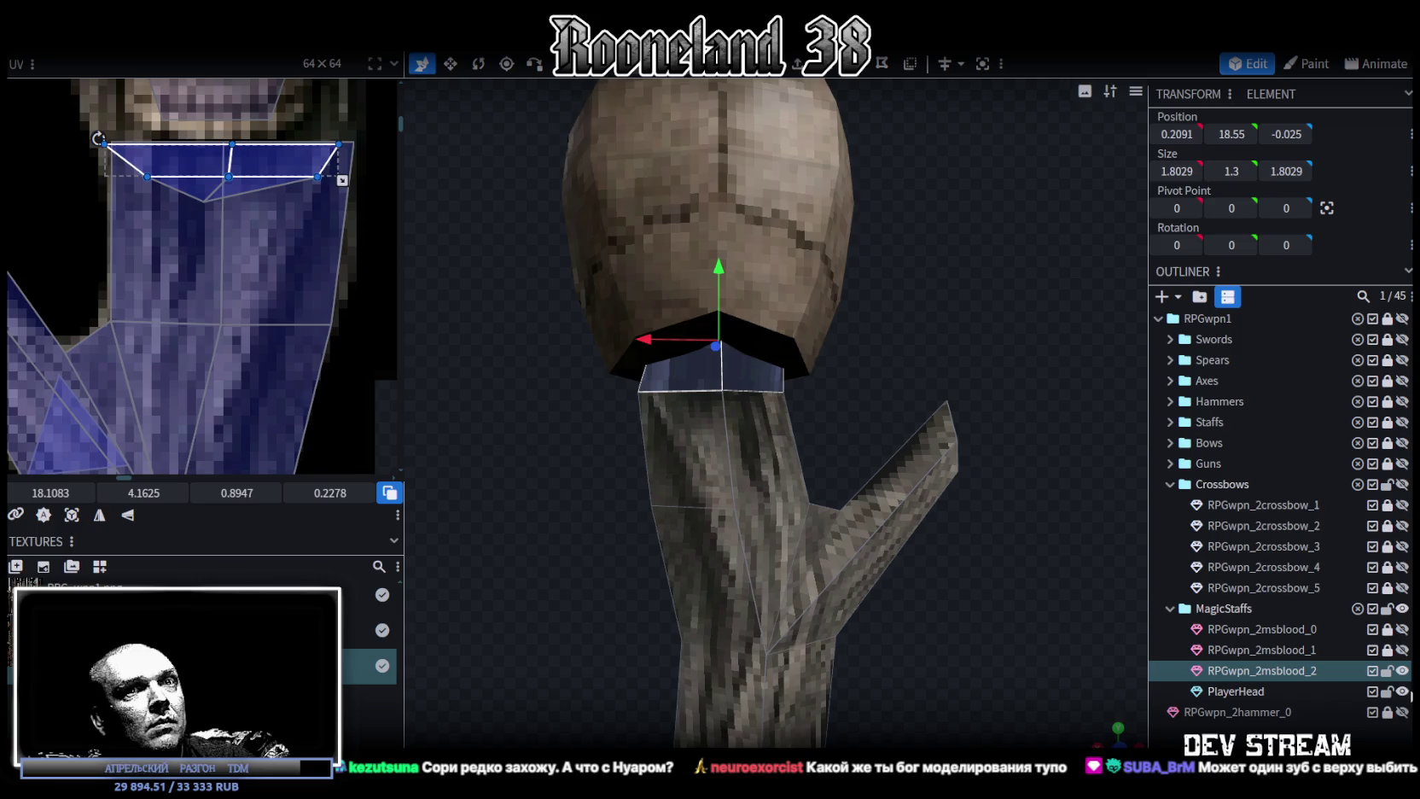
pyautogui.click(1402, 691)
pyautogui.keyDown('shift'); pyautogui.click(677, 246); pyautogui.keyUp('shift')
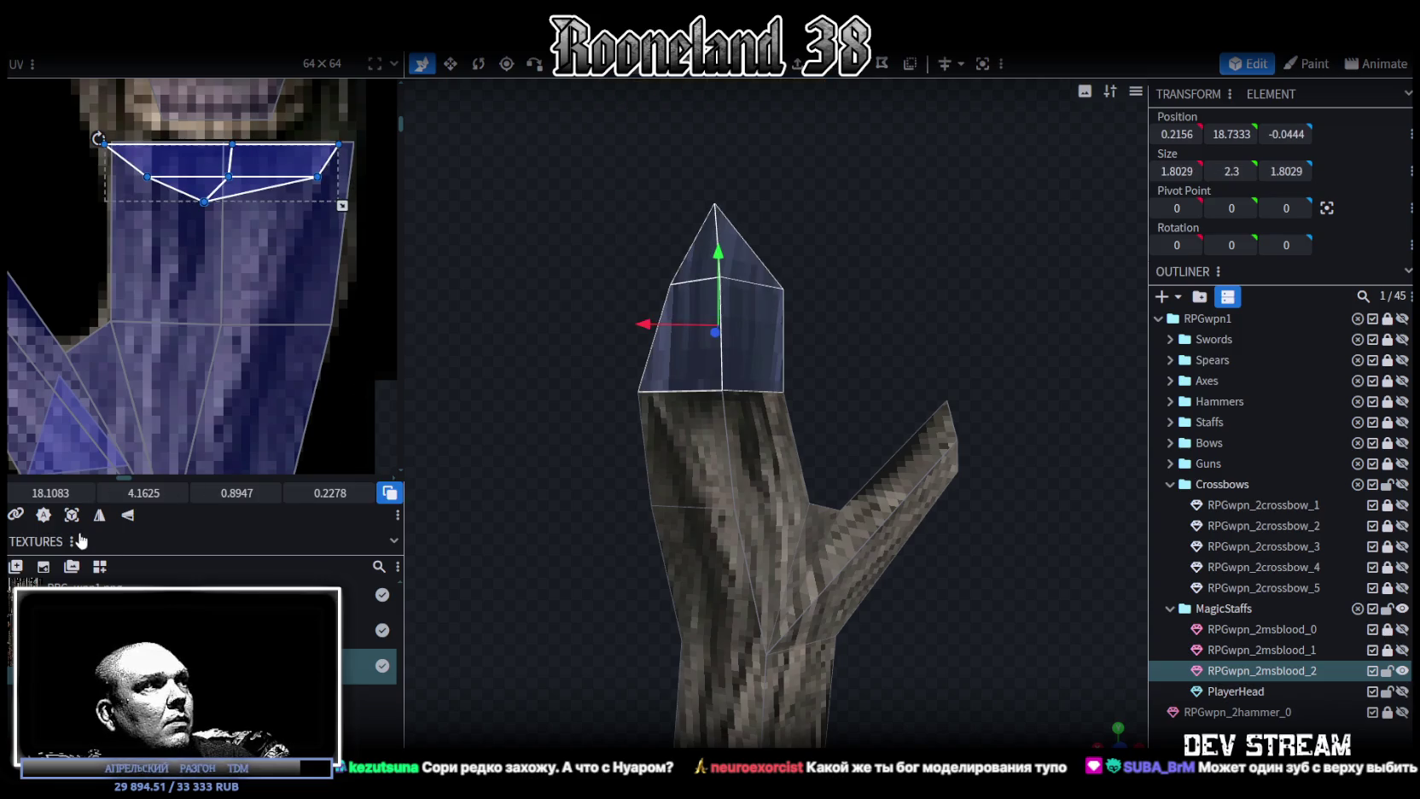
pyautogui.click(99, 517)
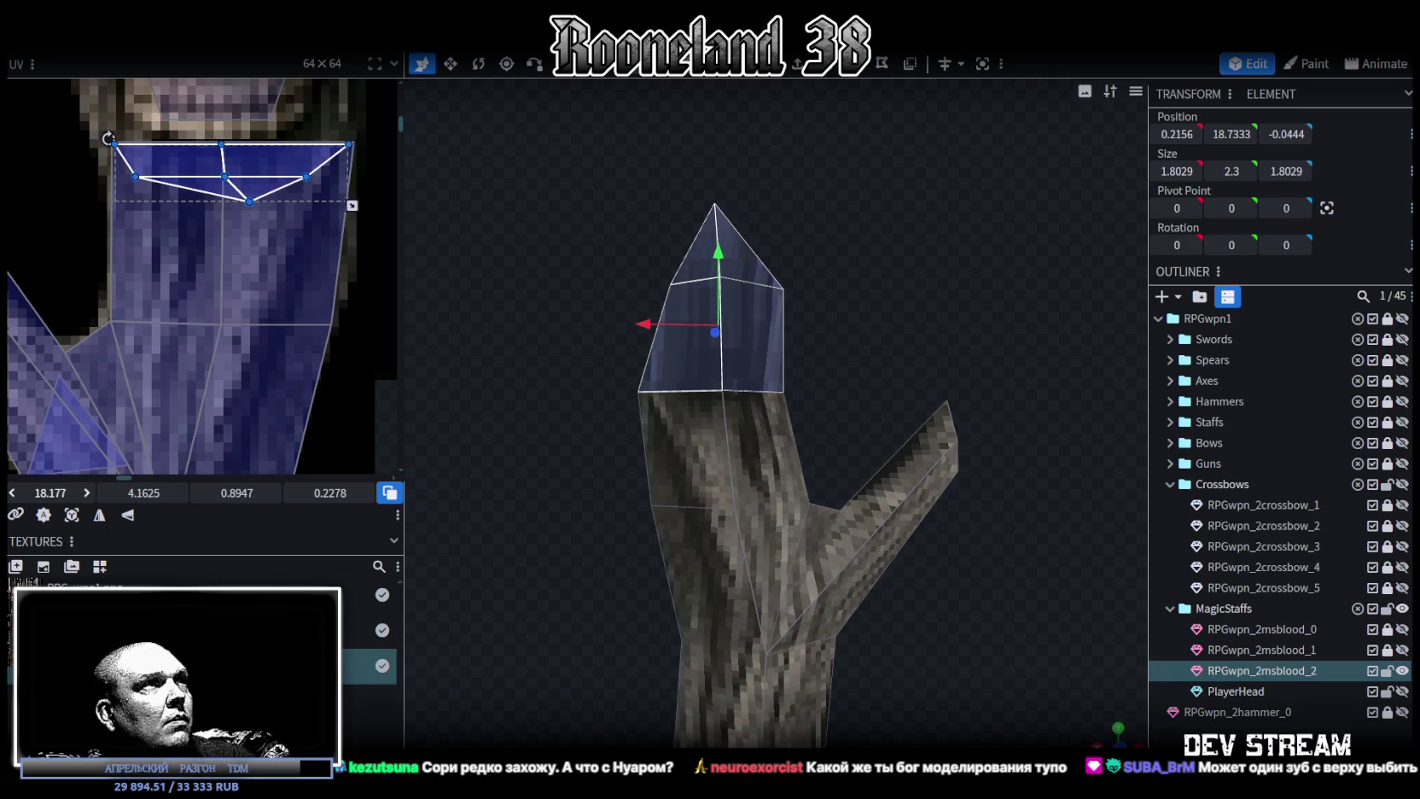
pyautogui.scroll(3, 136, 153)
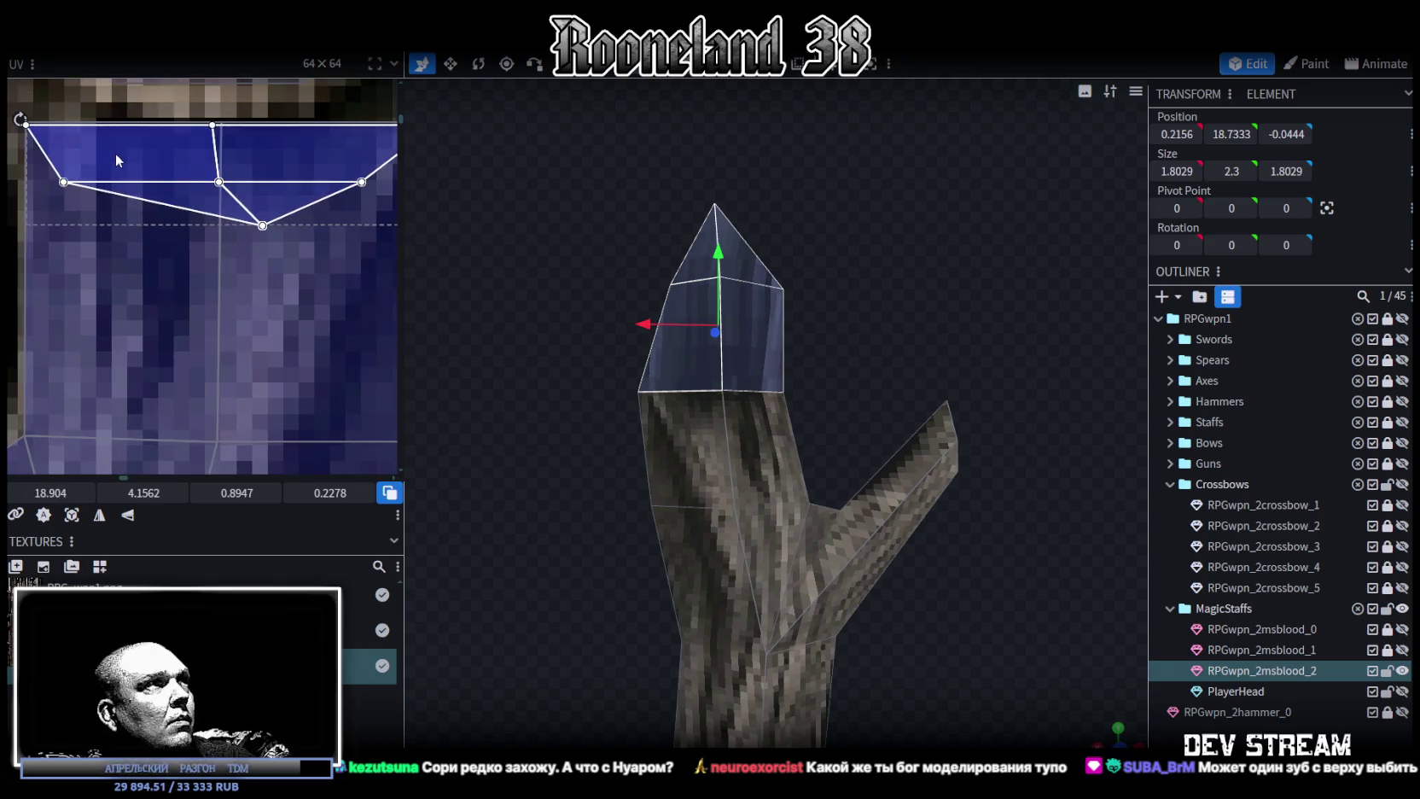
pyautogui.moveTo(116, 150); pyautogui.dragTo(7, 253, button='middle')
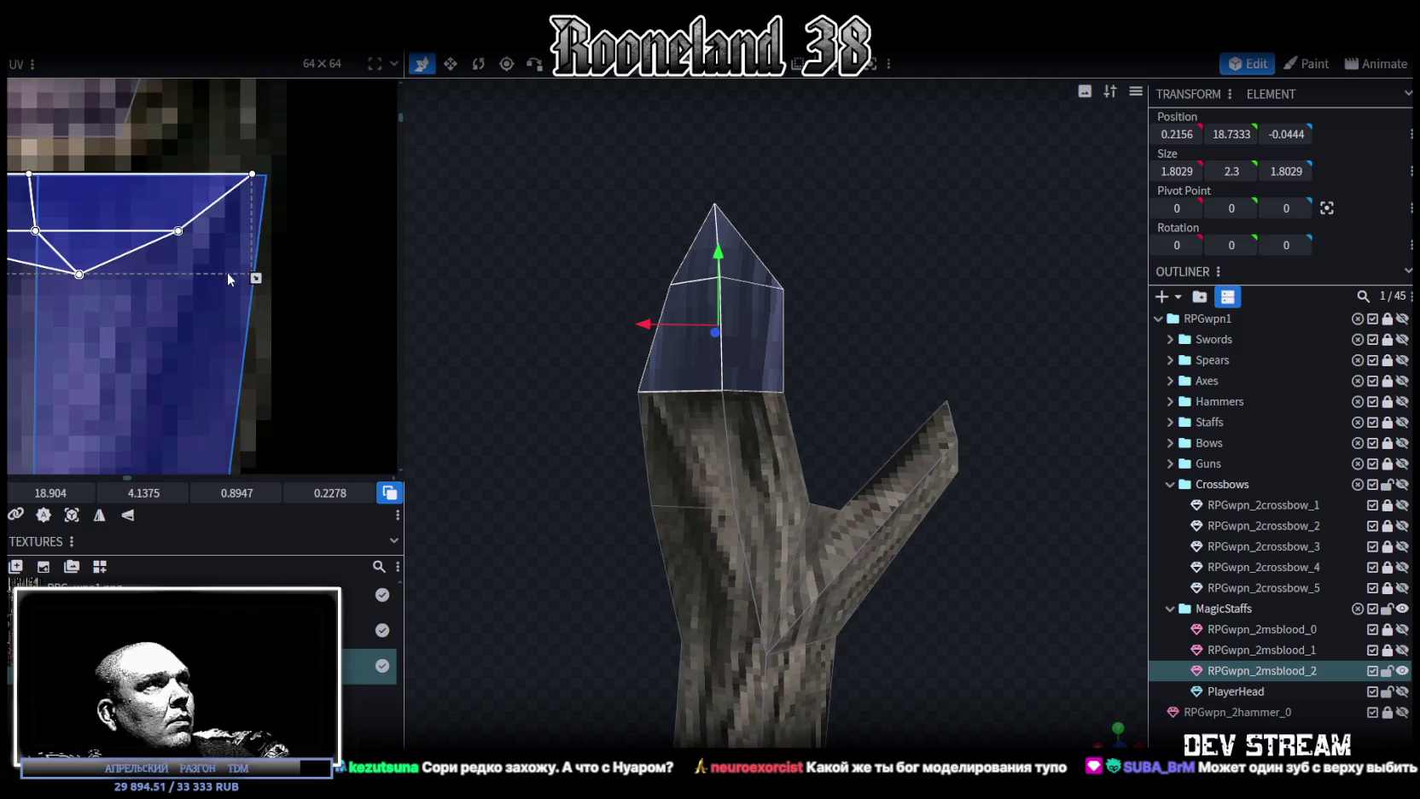
pyautogui.moveTo(267, 272); pyautogui.dragTo(270, 283)
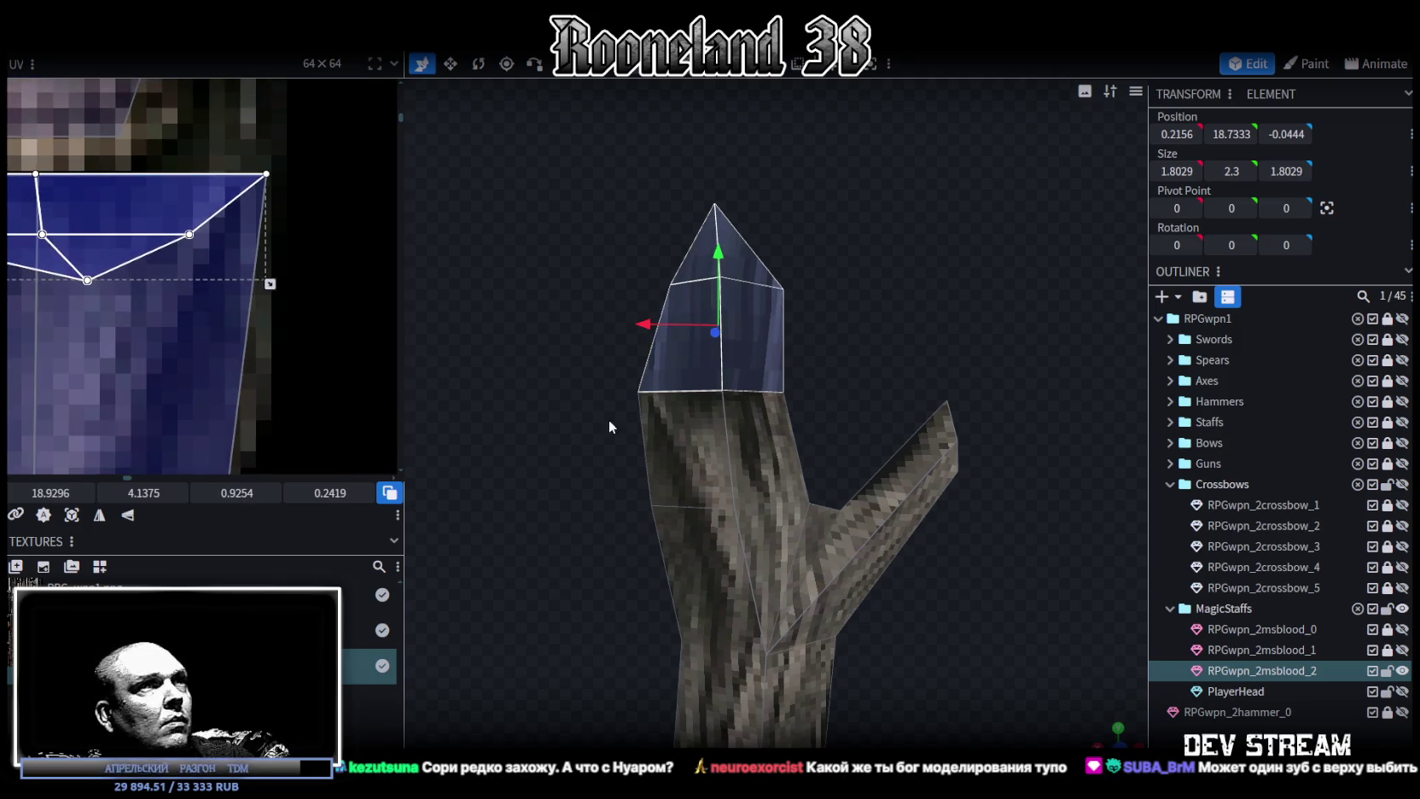
# Clear the selection and show the PlayerHead skull again.
pyautogui.click(1028, 399)
pyautogui.moveTo(1028, 400); pyautogui.dragTo(608, 301)
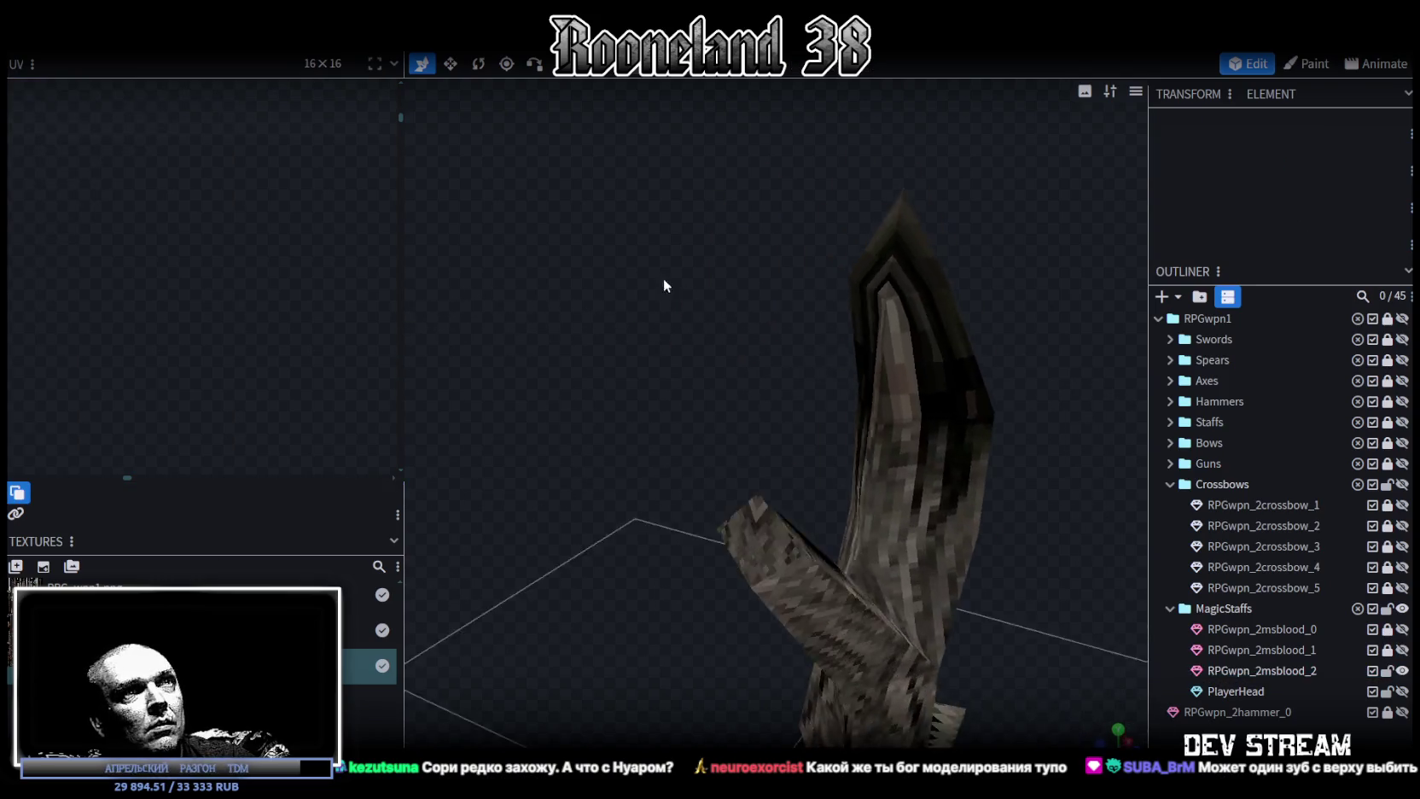
pyautogui.click(1401, 691)
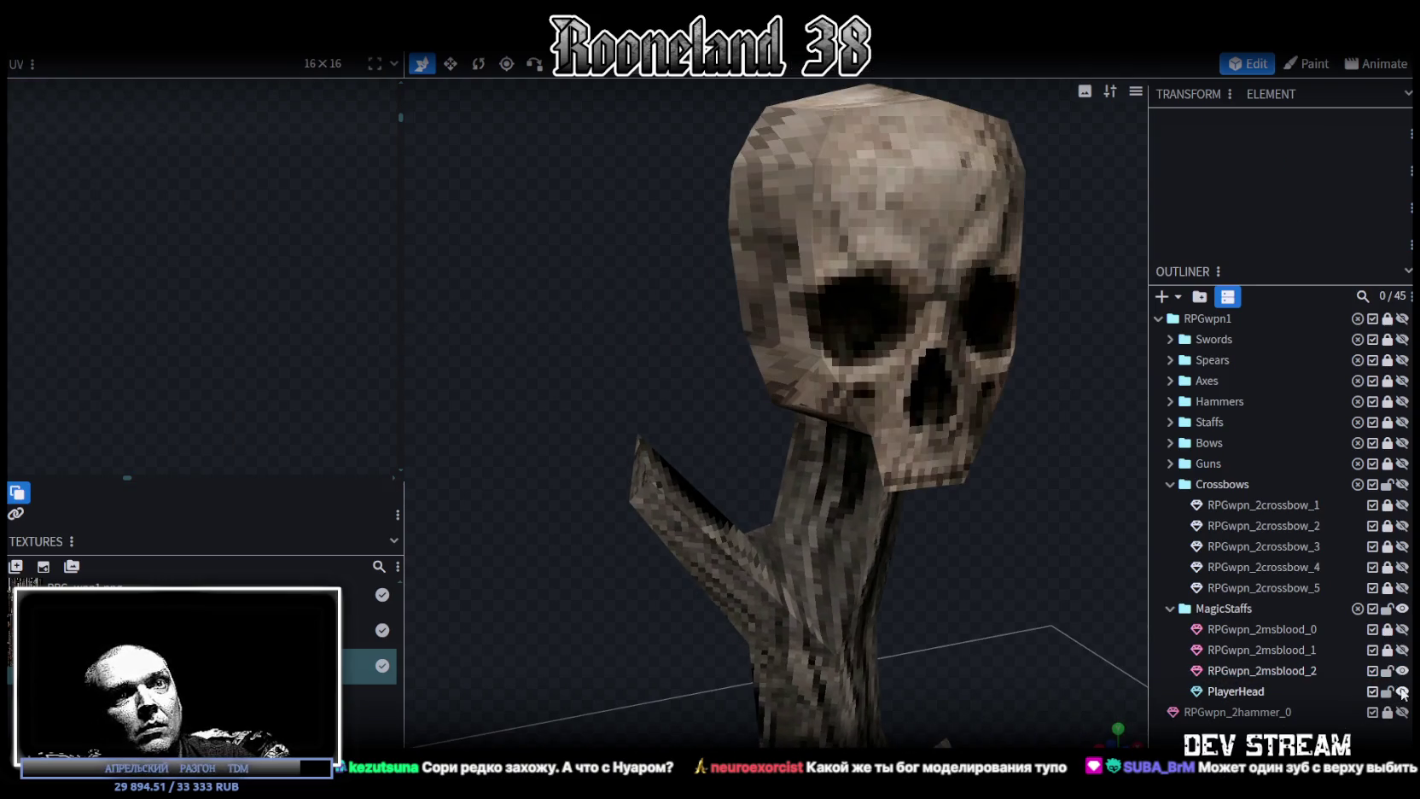
# Merge RPGwpn_2msblood_2 and PlayerHead into one mesh with Merge Meshes.
pyautogui.click(1269, 674)
pyautogui.keyDown('ctrl'); pyautogui.click(1236, 692); pyautogui.keyUp('ctrl')
pyautogui.rightClick(1237, 690)
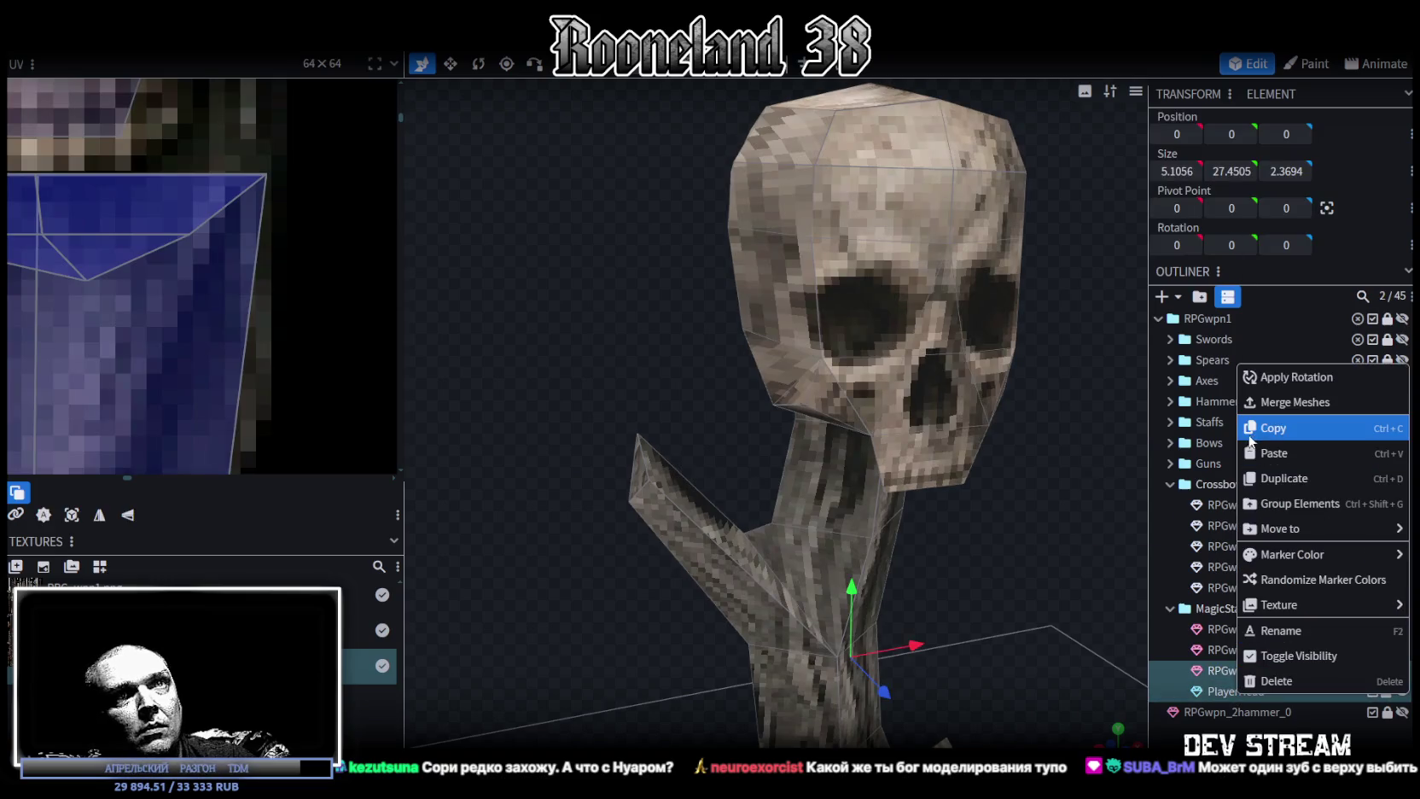
pyautogui.click(1267, 402)
pyautogui.scroll(-3, 864, 518)
pyautogui.scroll(-2, 864, 519)
pyautogui.moveTo(885, 492)
pyautogui.mouseDown()
pyautogui.moveTo(892, 477)
pyautogui.moveTo(885, 588)
pyautogui.mouseUp()
pyautogui.scroll(-2, 217, 271)
pyautogui.scroll(-3, 216, 271)
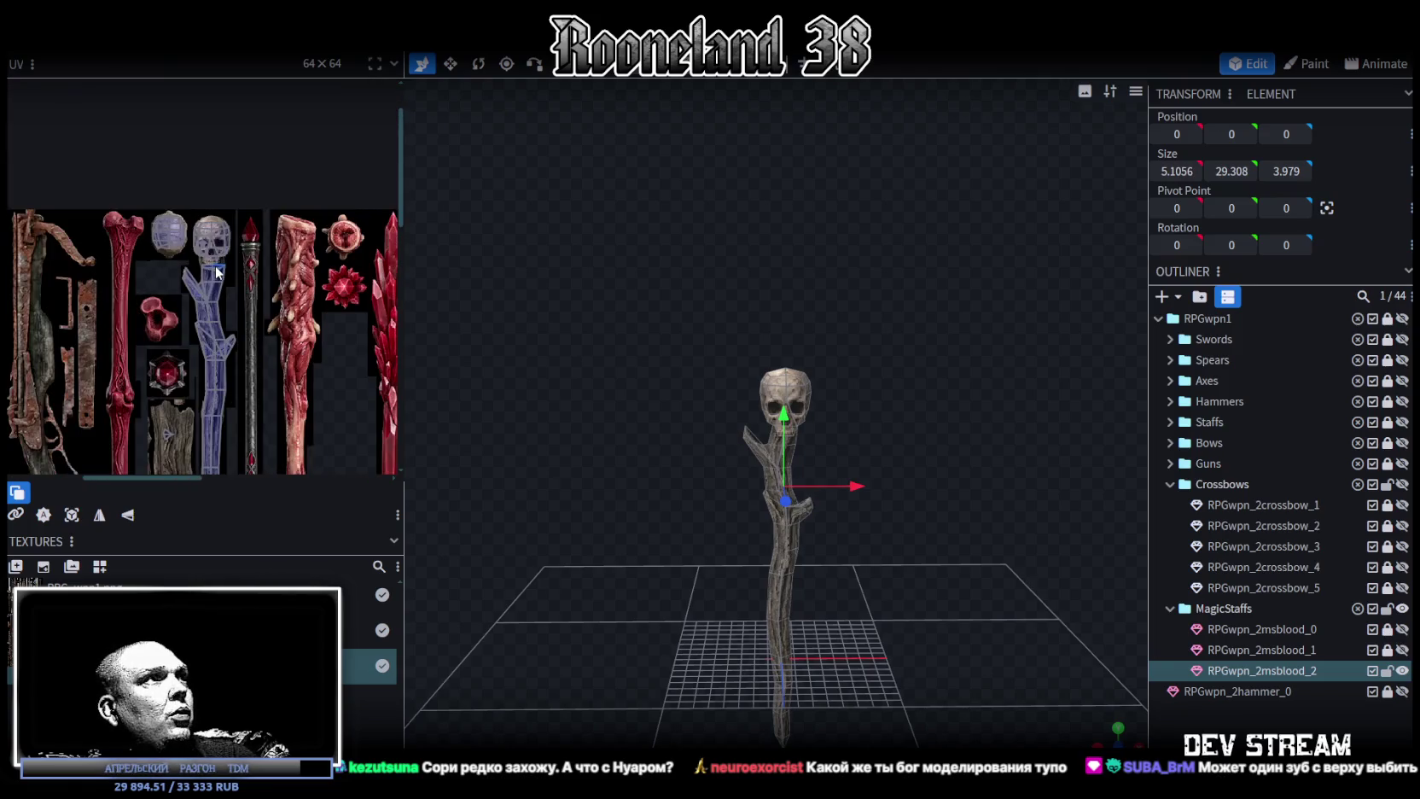
pyautogui.scroll(2, 203, 211)
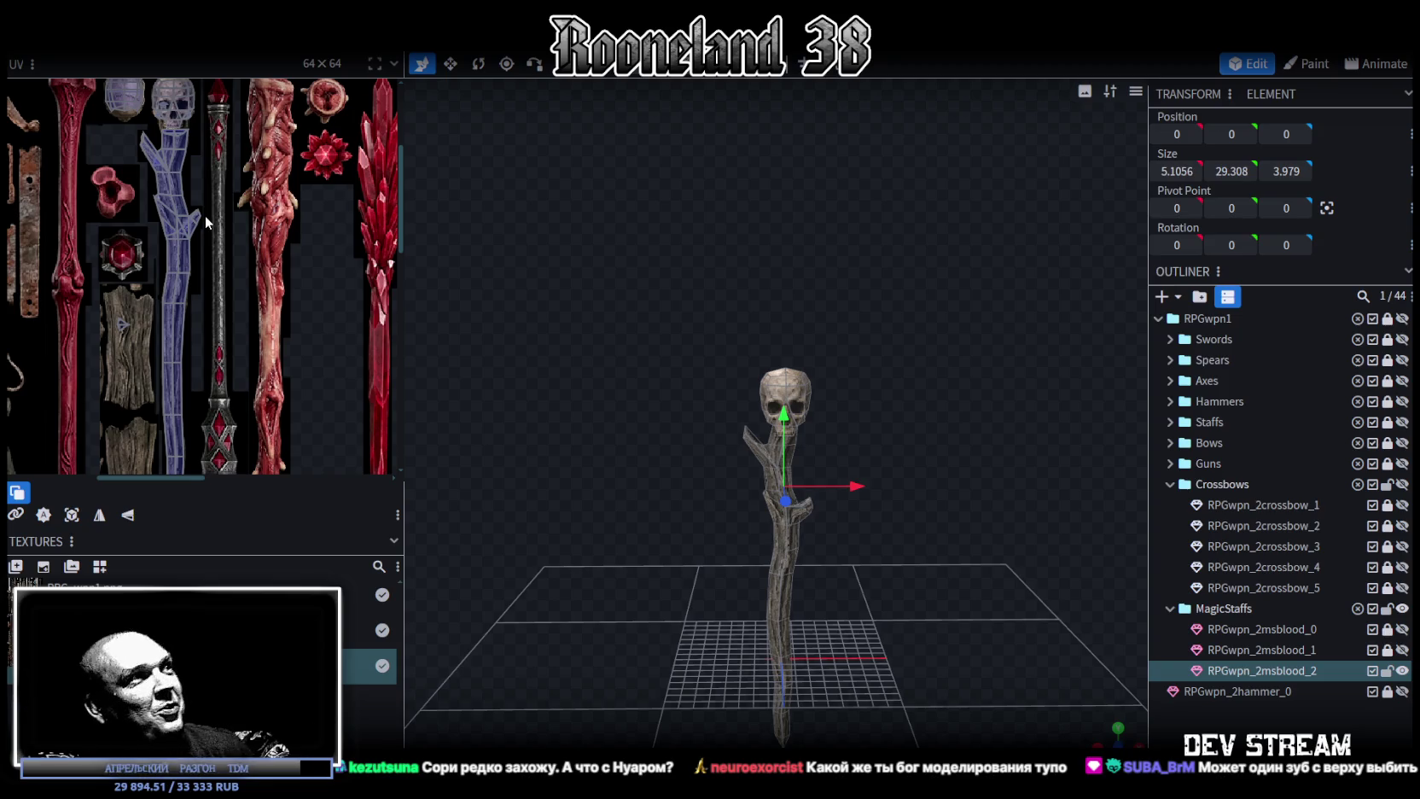
# Widen the UV panel and pan so the whole texture atlas shows.
pyautogui.moveTo(402, 215); pyautogui.dragTo(755, 269)
pyautogui.scroll(-2, 557, 363)
pyautogui.moveTo(557, 363); pyautogui.dragTo(469, 381, button='middle')
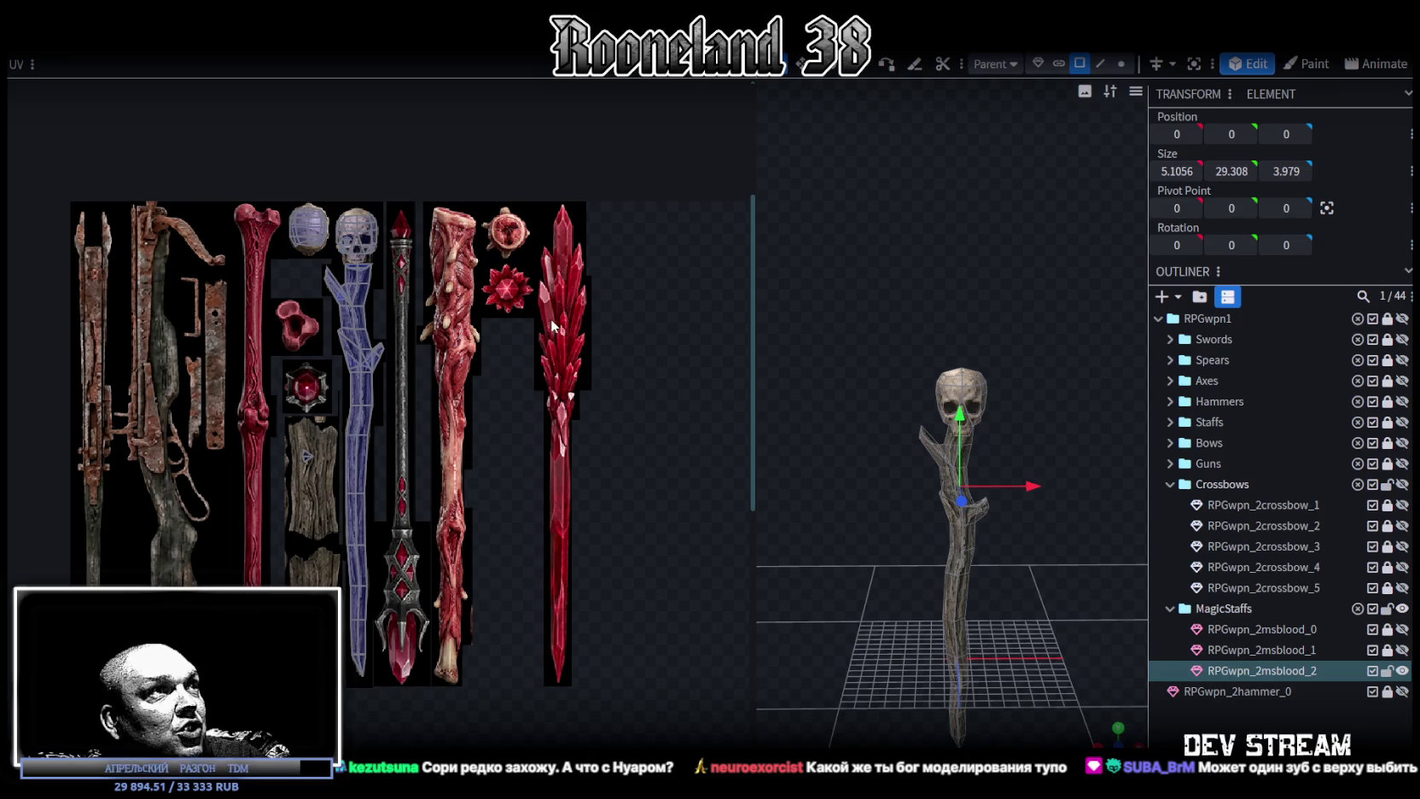
pyautogui.scroll(2, 555, 342)
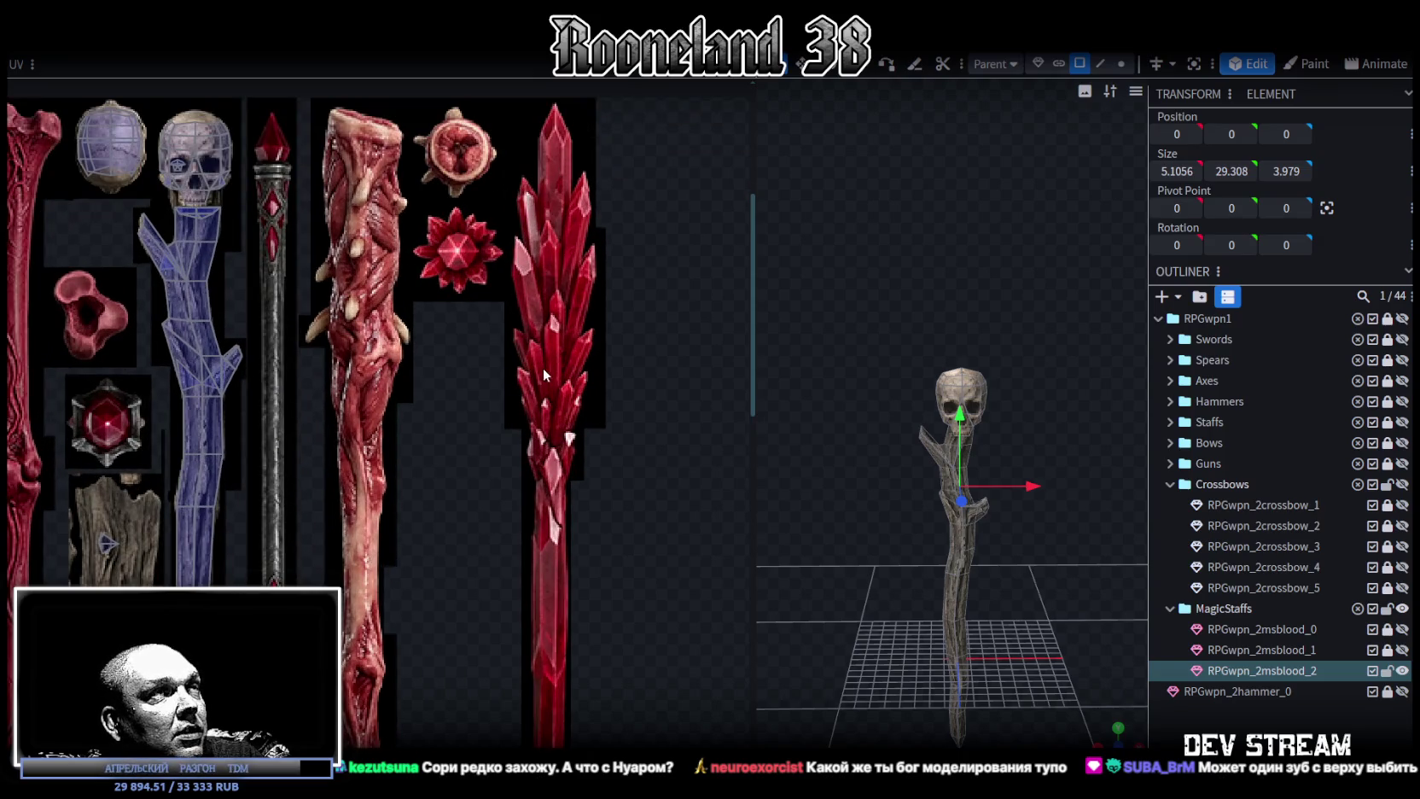
pyautogui.scroll(-3, 488, 458)
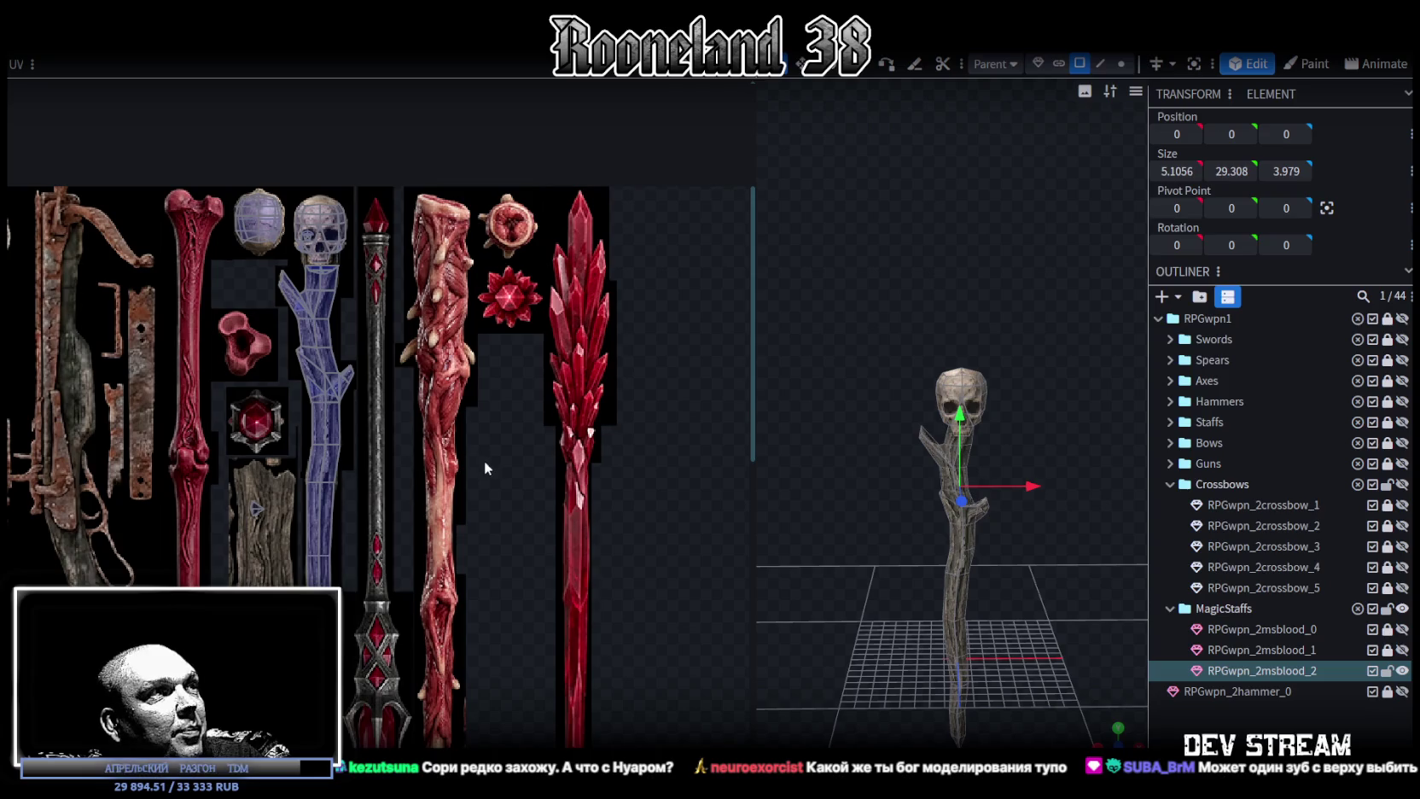
pyautogui.moveTo(484, 468); pyautogui.dragTo(439, 463, button='middle')
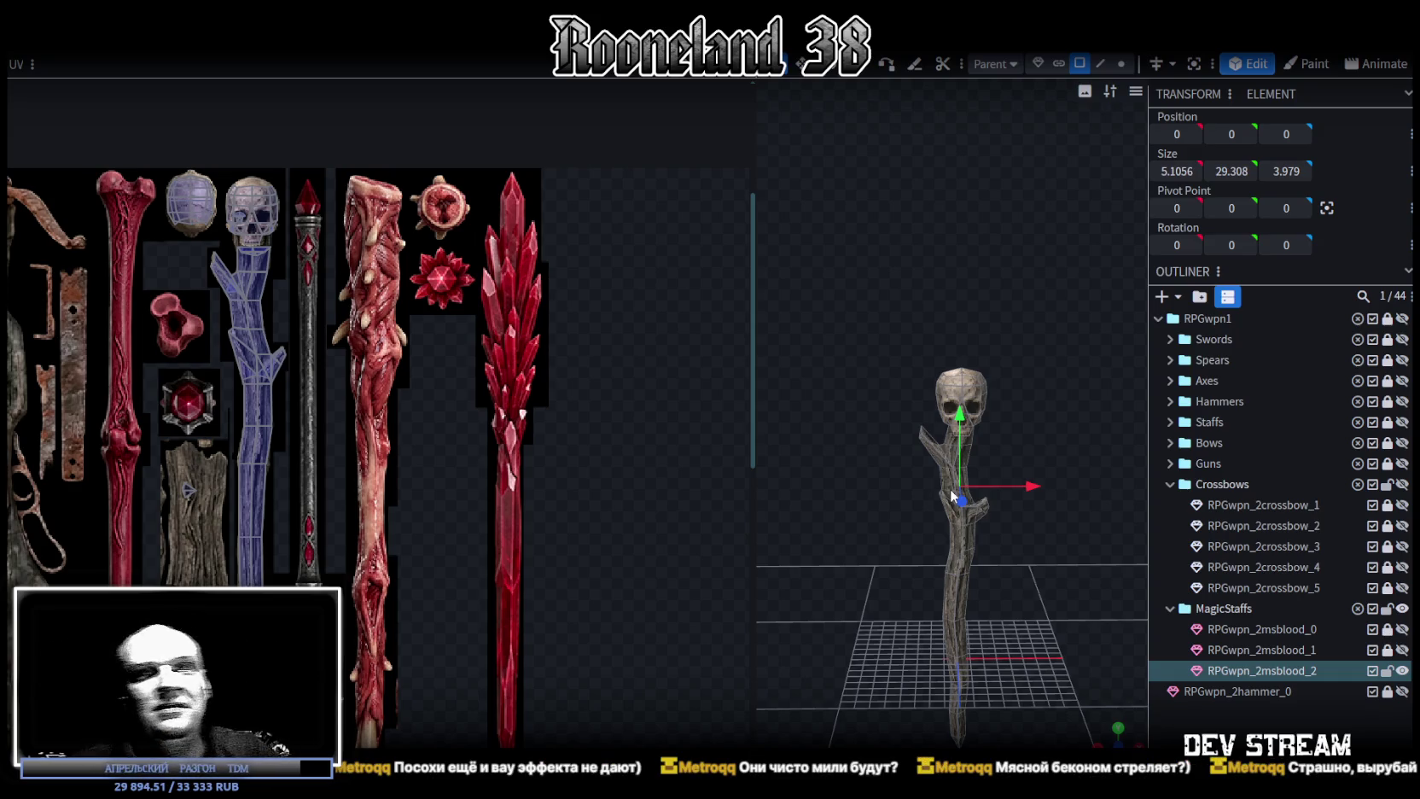
pyautogui.scroll(2, 1028, 428)
pyautogui.scroll(3, 995, 306)
pyautogui.moveTo(995, 305)
pyautogui.mouseDown()
pyautogui.moveTo(842, 324)
pyautogui.moveTo(897, 346)
pyautogui.mouseUp()
pyautogui.moveTo(750, 318); pyautogui.dragTo(373, 325)
pyautogui.scroll(2, 918, 471)
pyautogui.scroll(2, 926, 477)
pyautogui.scroll(3, 927, 483)
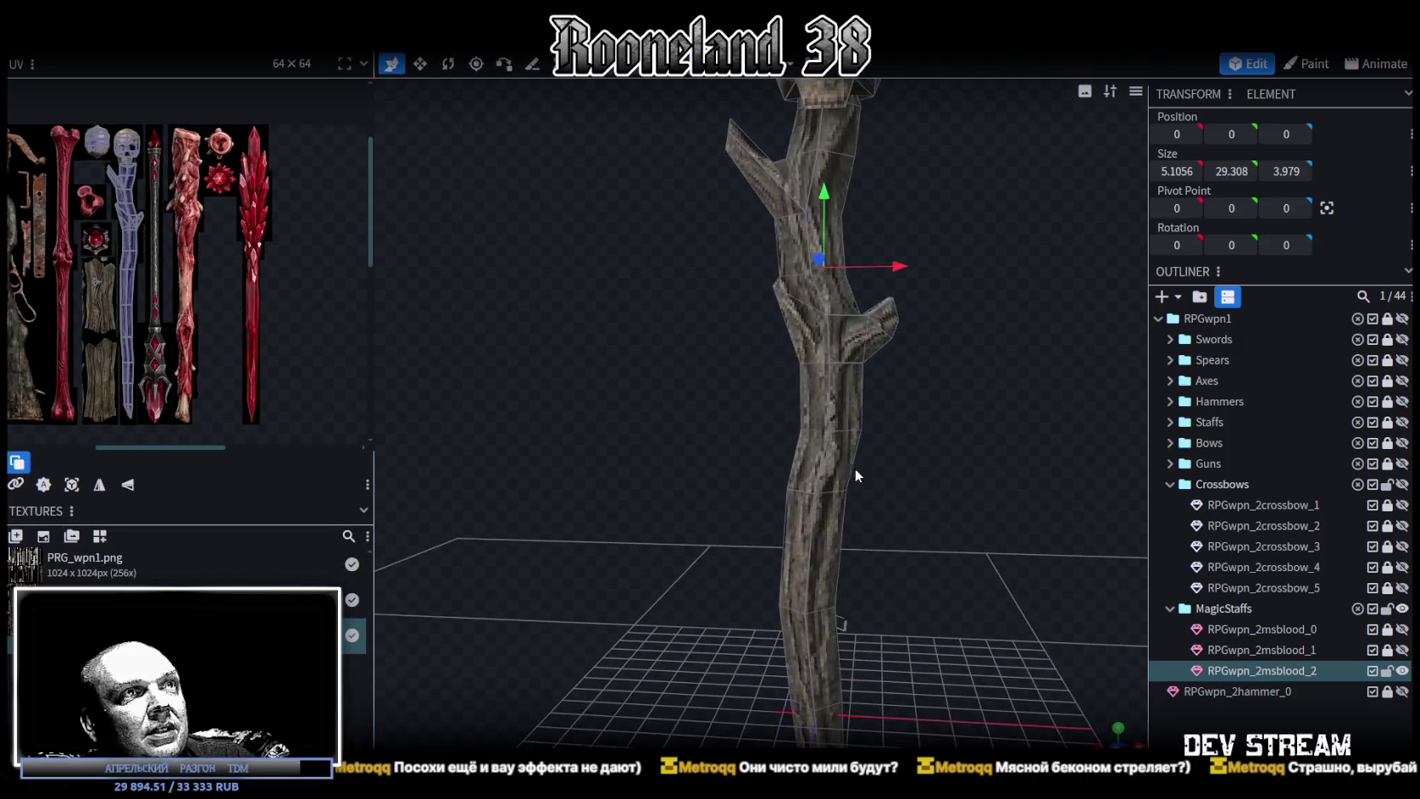
pyautogui.click(853, 468)
pyautogui.moveTo(879, 550)
pyautogui.mouseDown()
pyautogui.moveTo(869, 399)
pyautogui.moveTo(943, 470)
pyautogui.moveTo(835, 376)
pyautogui.moveTo(1001, 432)
pyautogui.mouseUp()
pyautogui.click(876, 403)
pyautogui.press('v')
pyautogui.click(835, 376)
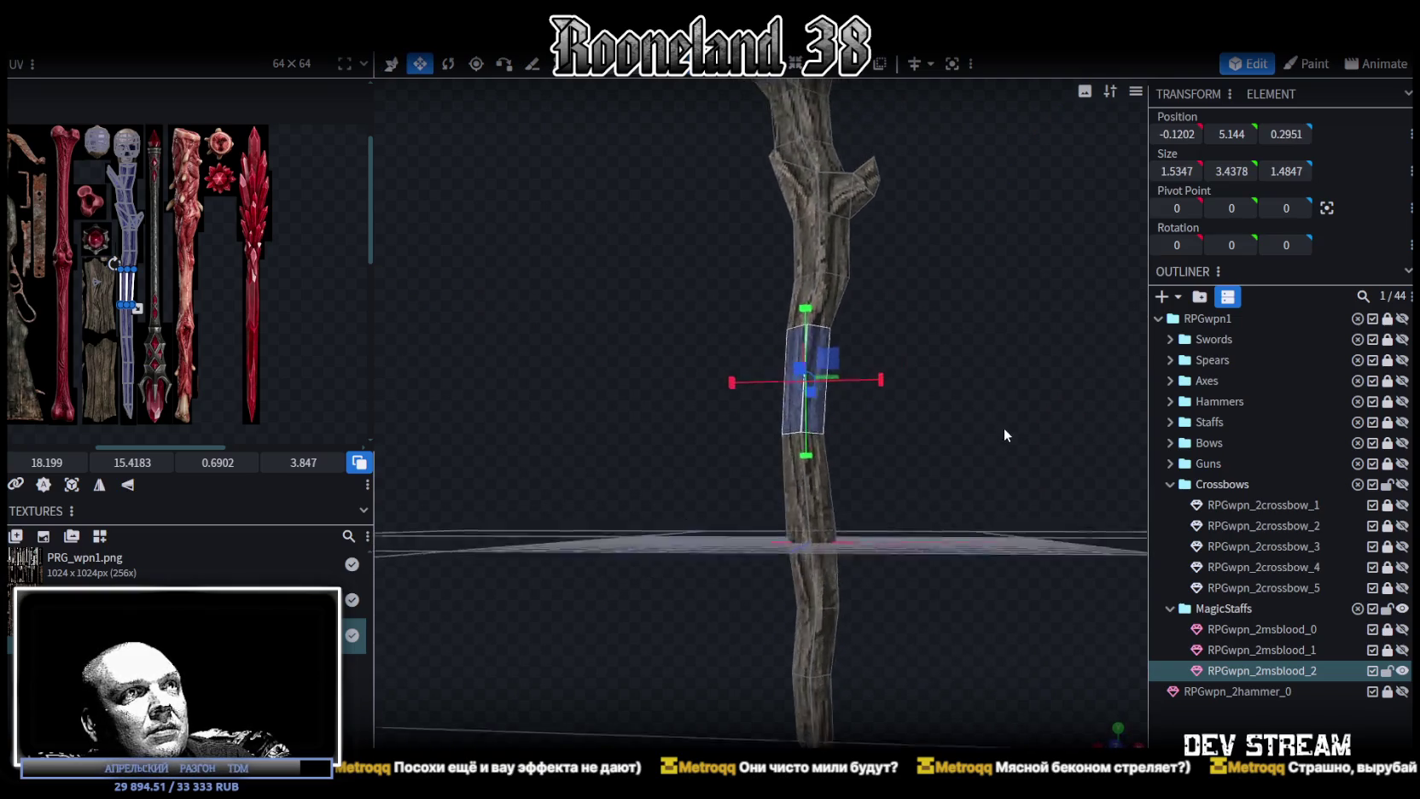
pyautogui.click(800, 534)
pyautogui.moveTo(980, 552)
pyautogui.mouseDown()
pyautogui.moveTo(928, 631)
pyautogui.moveTo(863, 555)
pyautogui.moveTo(953, 598)
pyautogui.mouseUp()
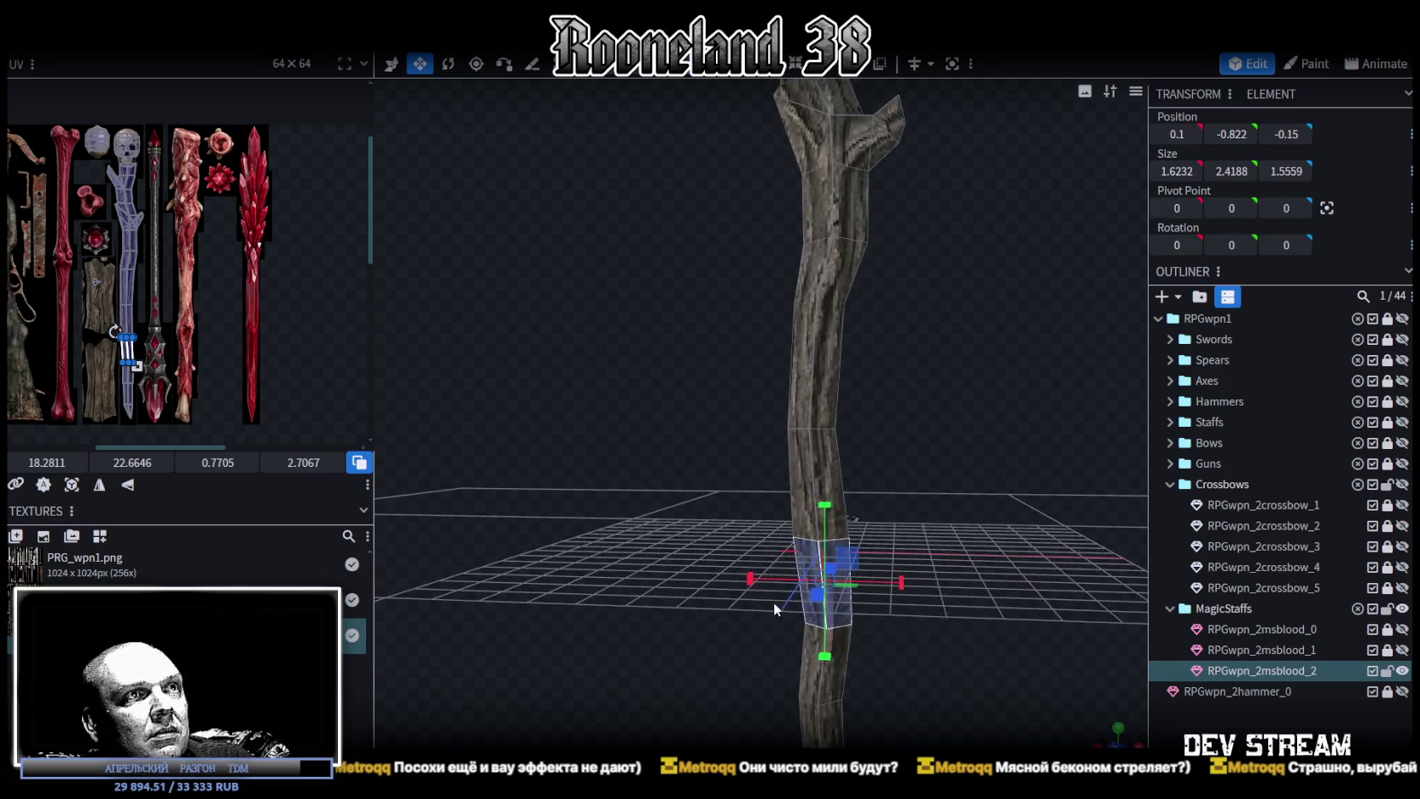
pyautogui.click(819, 639)
pyautogui.moveTo(887, 648)
pyautogui.mouseDown()
pyautogui.moveTo(785, 503)
pyautogui.moveTo(876, 584)
pyautogui.moveTo(896, 508)
pyautogui.moveTo(802, 633)
pyautogui.mouseUp()
pyautogui.click(802, 614)
pyautogui.moveTo(898, 596)
pyautogui.mouseDown()
pyautogui.moveTo(920, 648)
pyautogui.moveTo(896, 660)
pyautogui.moveTo(928, 527)
pyautogui.moveTo(920, 494)
pyautogui.moveTo(865, 512)
pyautogui.moveTo(1161, 602)
pyautogui.mouseUp()
pyautogui.click(1154, 672)
pyautogui.scroll(-3, 935, 382)
pyautogui.moveTo(935, 382); pyautogui.dragTo(901, 466)
pyautogui.scroll(-3, 901, 466)
pyautogui.click(779, 455)
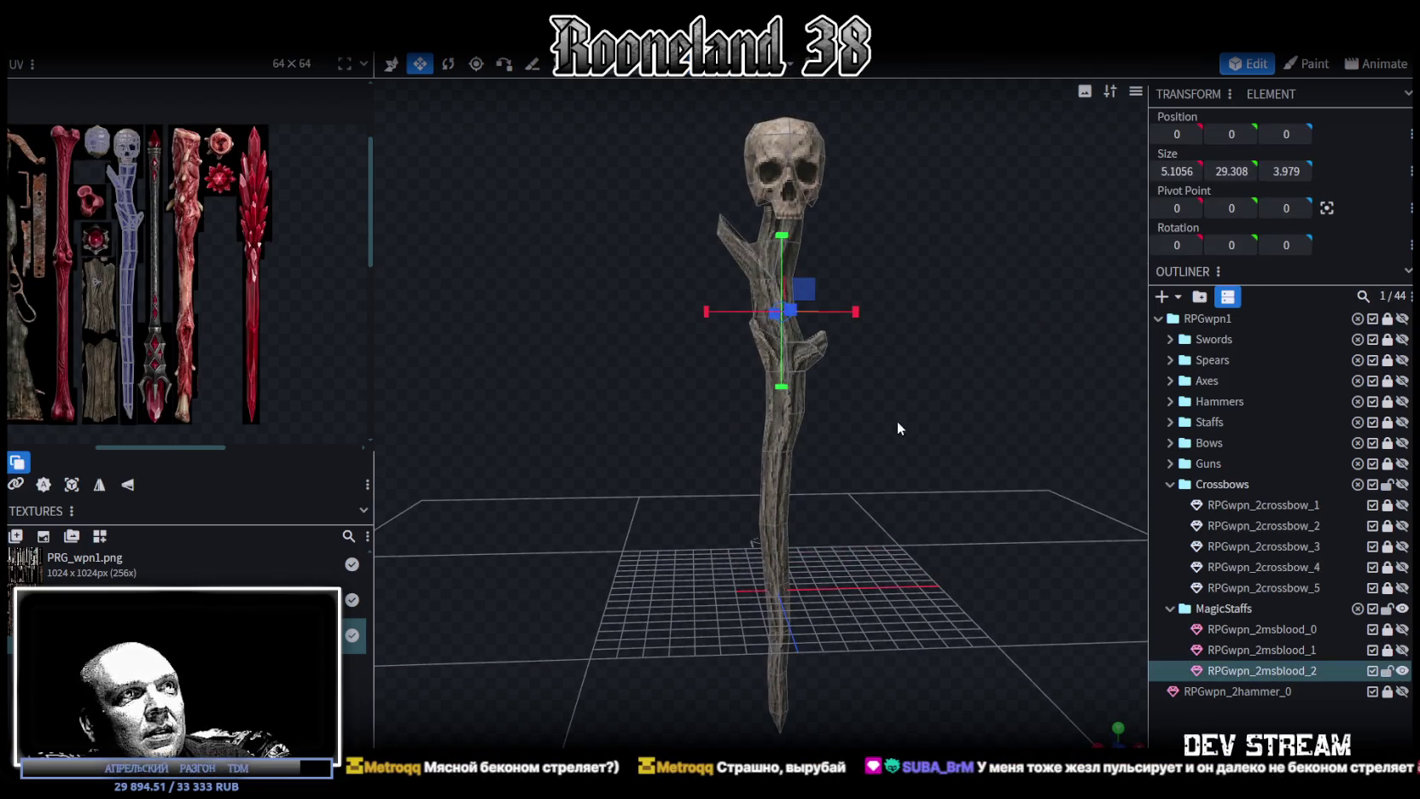
pyautogui.scroll(3, 900, 419)
pyautogui.moveTo(876, 438); pyautogui.dragTo(851, 427)
pyautogui.click(772, 384)
pyautogui.moveTo(772, 384)
pyautogui.mouseDown()
pyautogui.moveTo(879, 439)
pyautogui.moveTo(779, 471)
pyautogui.moveTo(688, 476)
pyautogui.moveTo(823, 376)
pyautogui.moveTo(929, 375)
pyautogui.moveTo(920, 422)
pyautogui.moveTo(929, 382)
pyautogui.moveTo(898, 395)
pyautogui.moveTo(907, 419)
pyautogui.moveTo(809, 385)
pyautogui.mouseUp()
pyautogui.scroll(2, 838, 467)
pyautogui.scroll(-3, 930, 374)
pyautogui.scroll(1, 899, 396)
pyautogui.scroll(1, 350, 351)
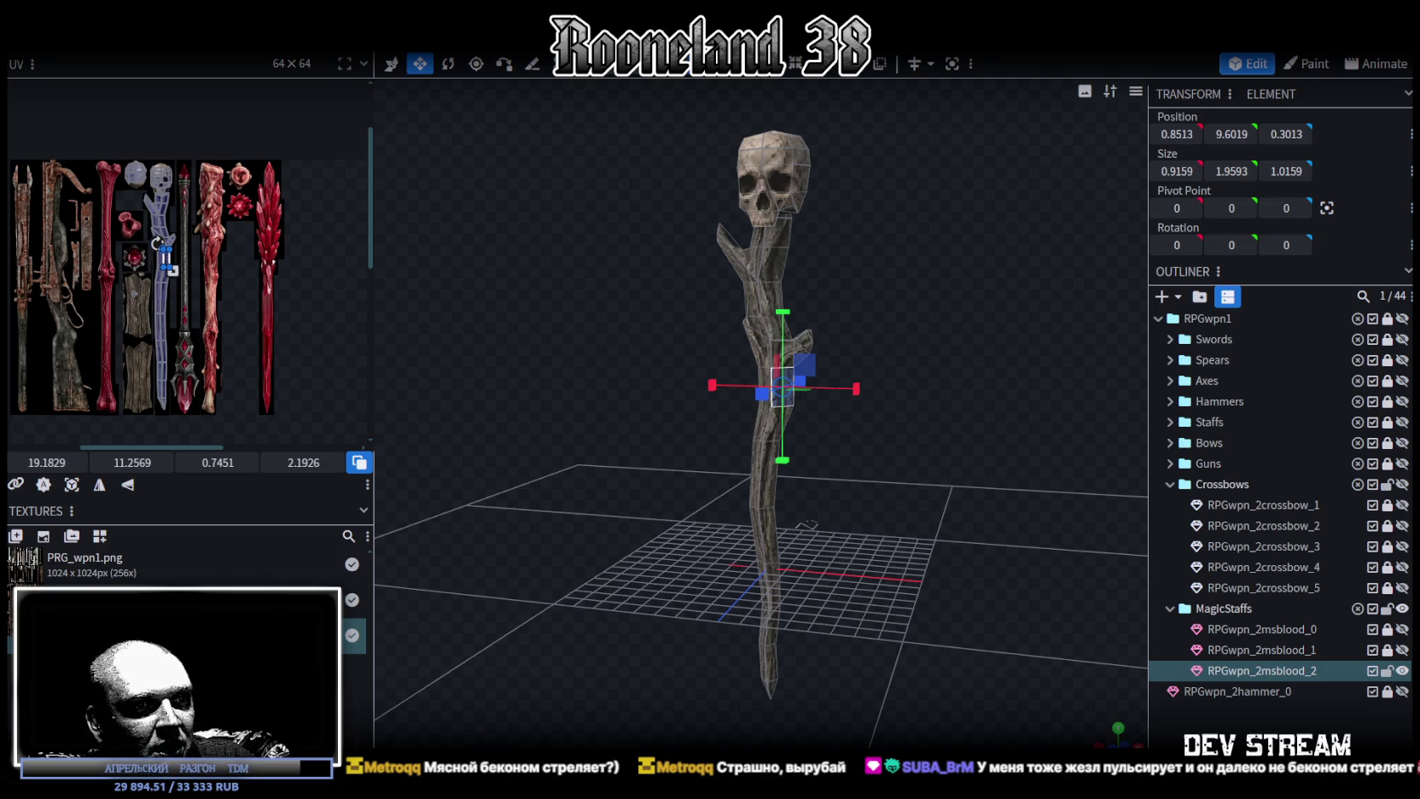
pyautogui.hotkey('alt', 'Tab')
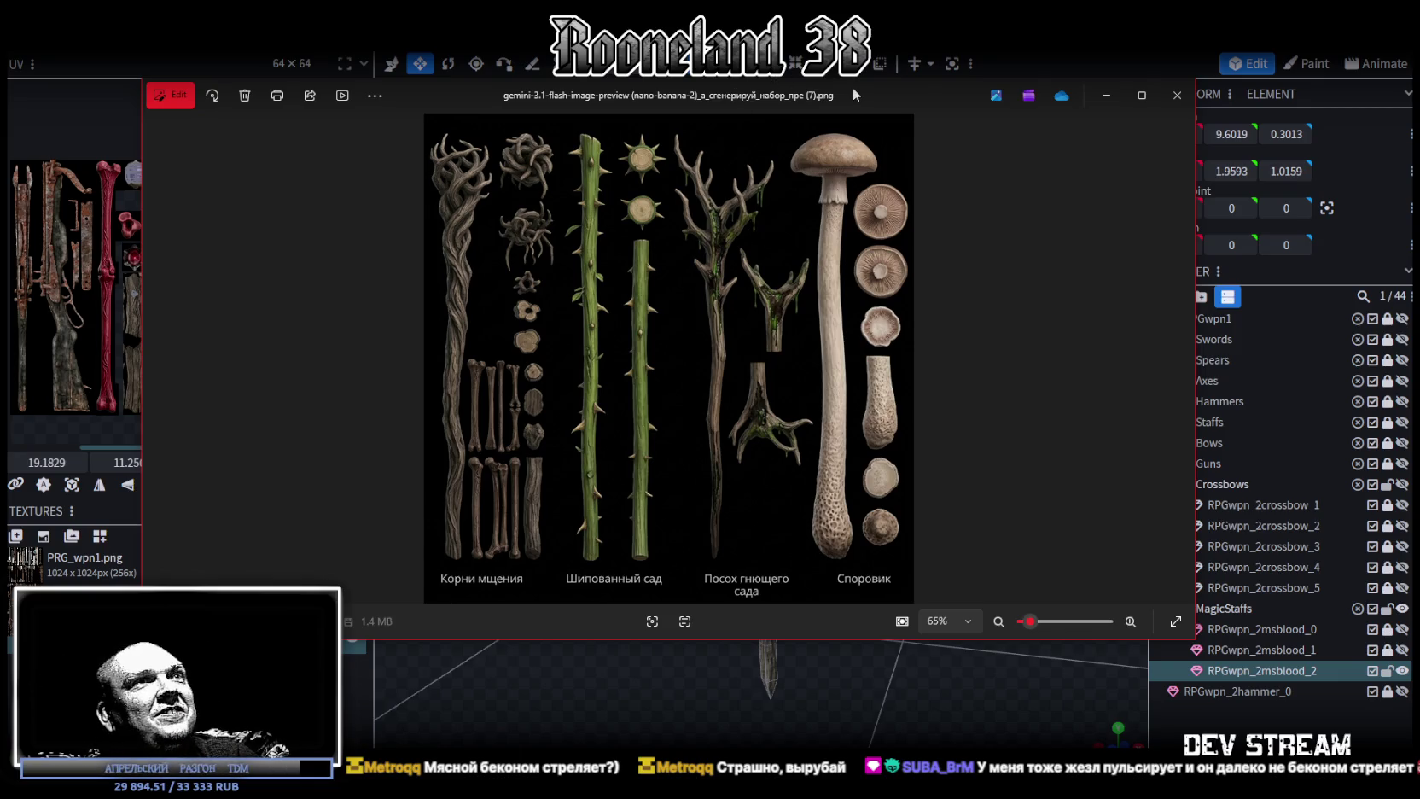
pyautogui.click(1176, 95)
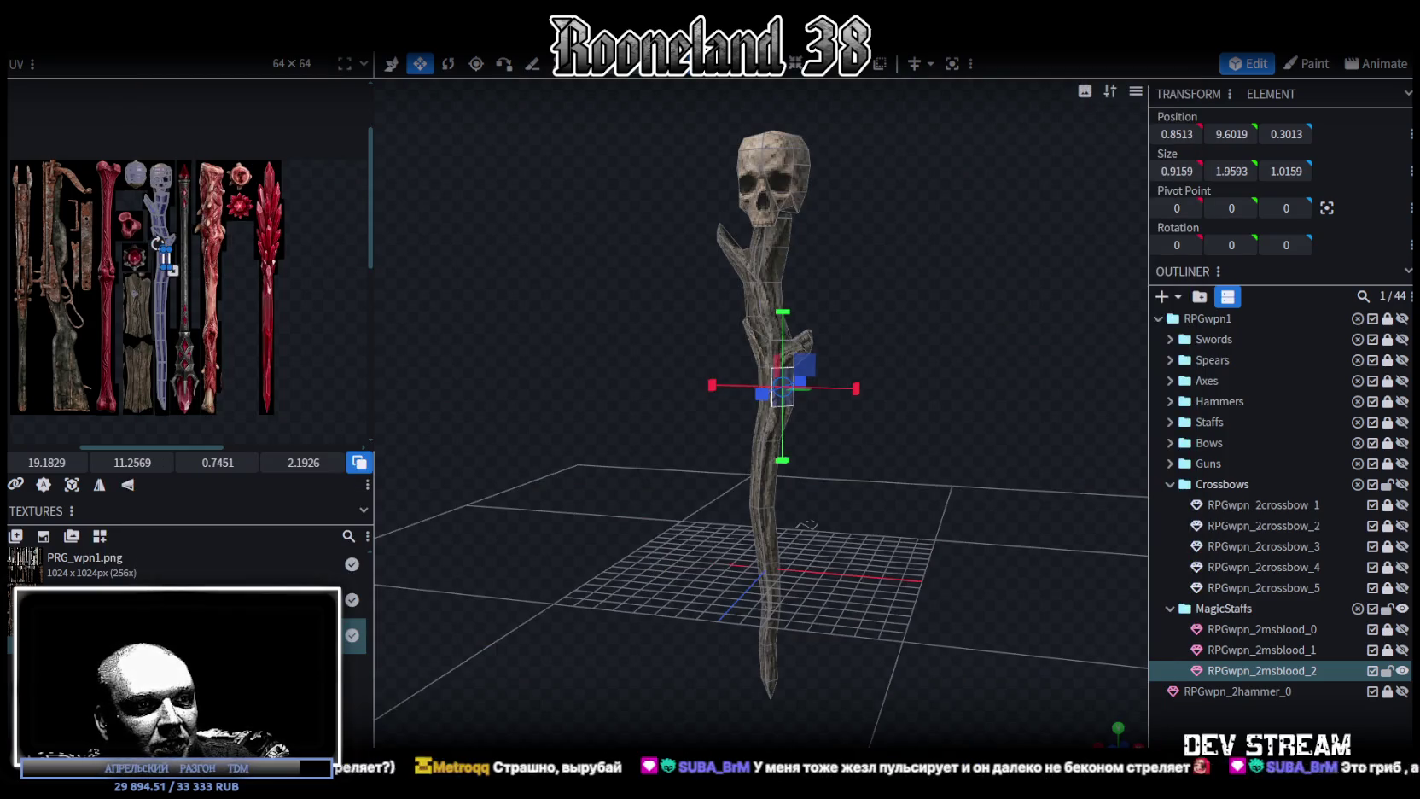
pyautogui.hotkey('alt', 'Tab')
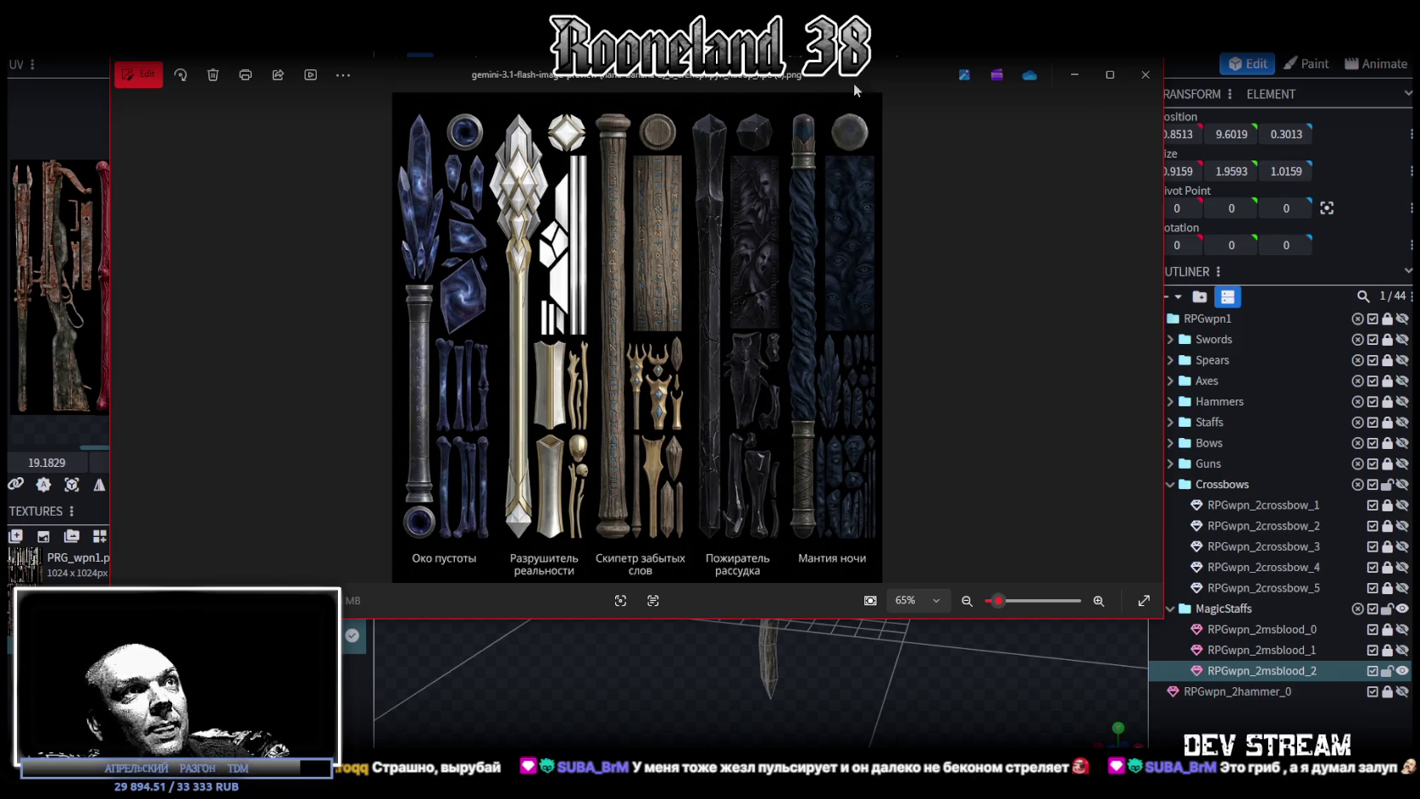
pyautogui.press('Escape')
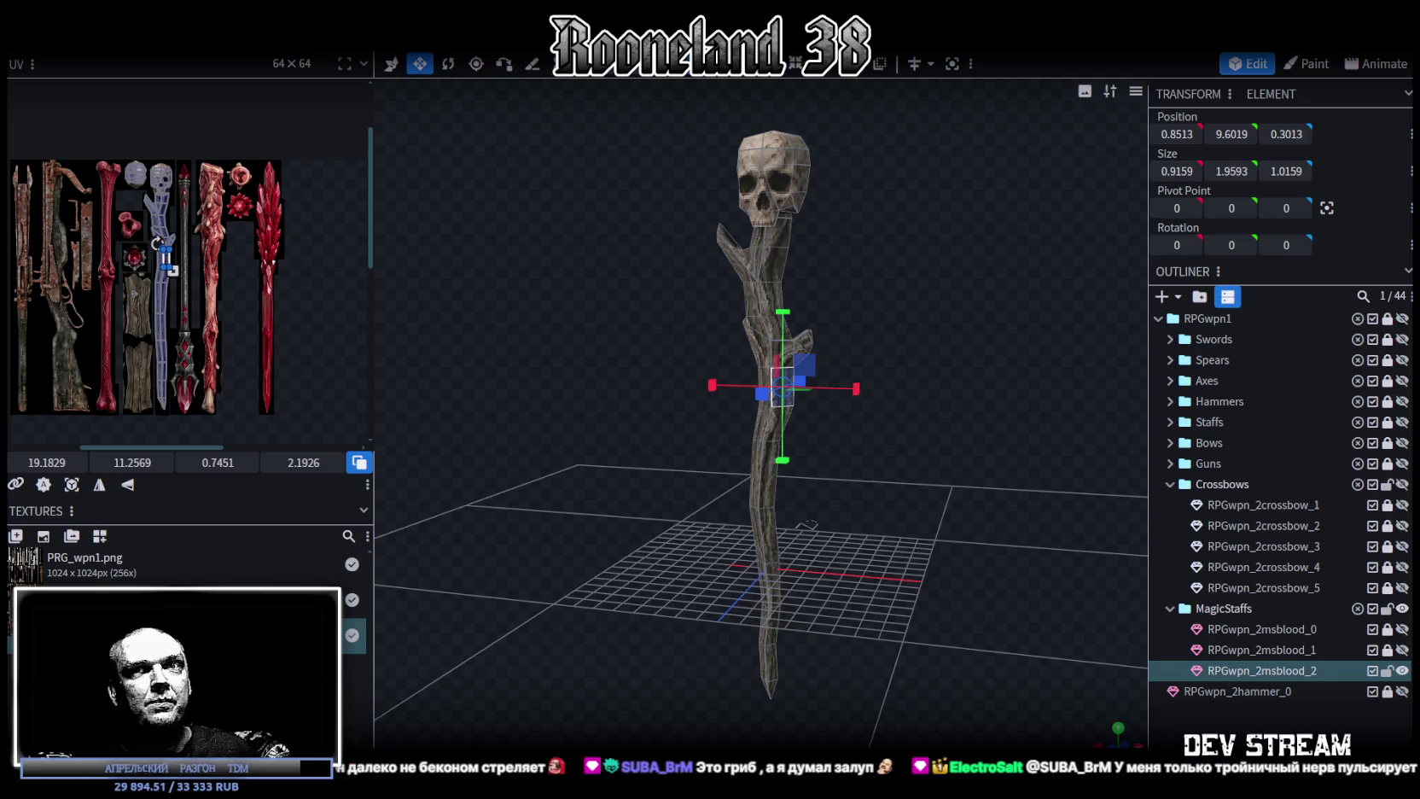
# Select the skull's jaw face and box-select its two bottom UV corners.
pyautogui.scroll(5, 919, 533)
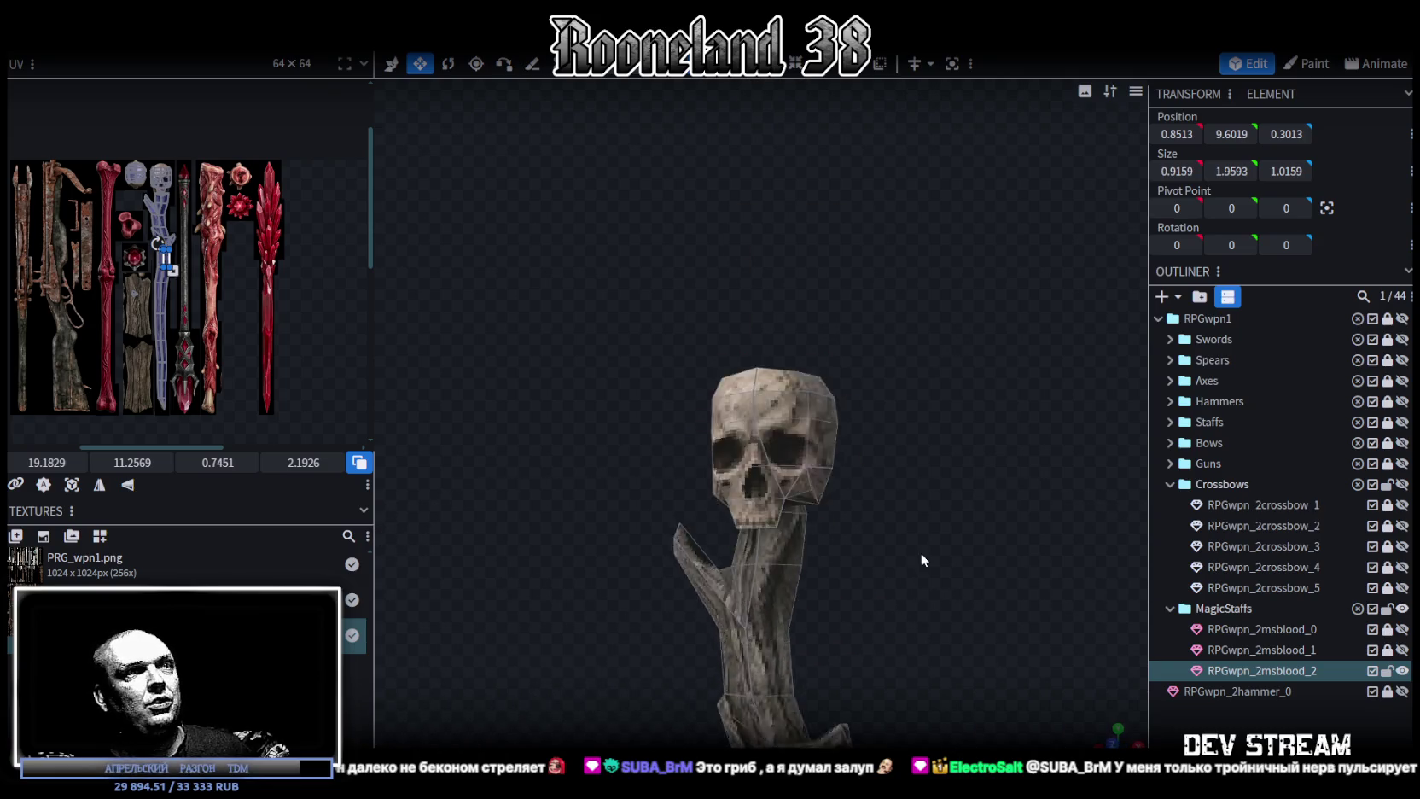
pyautogui.scroll(3, 839, 526)
pyautogui.click(784, 529)
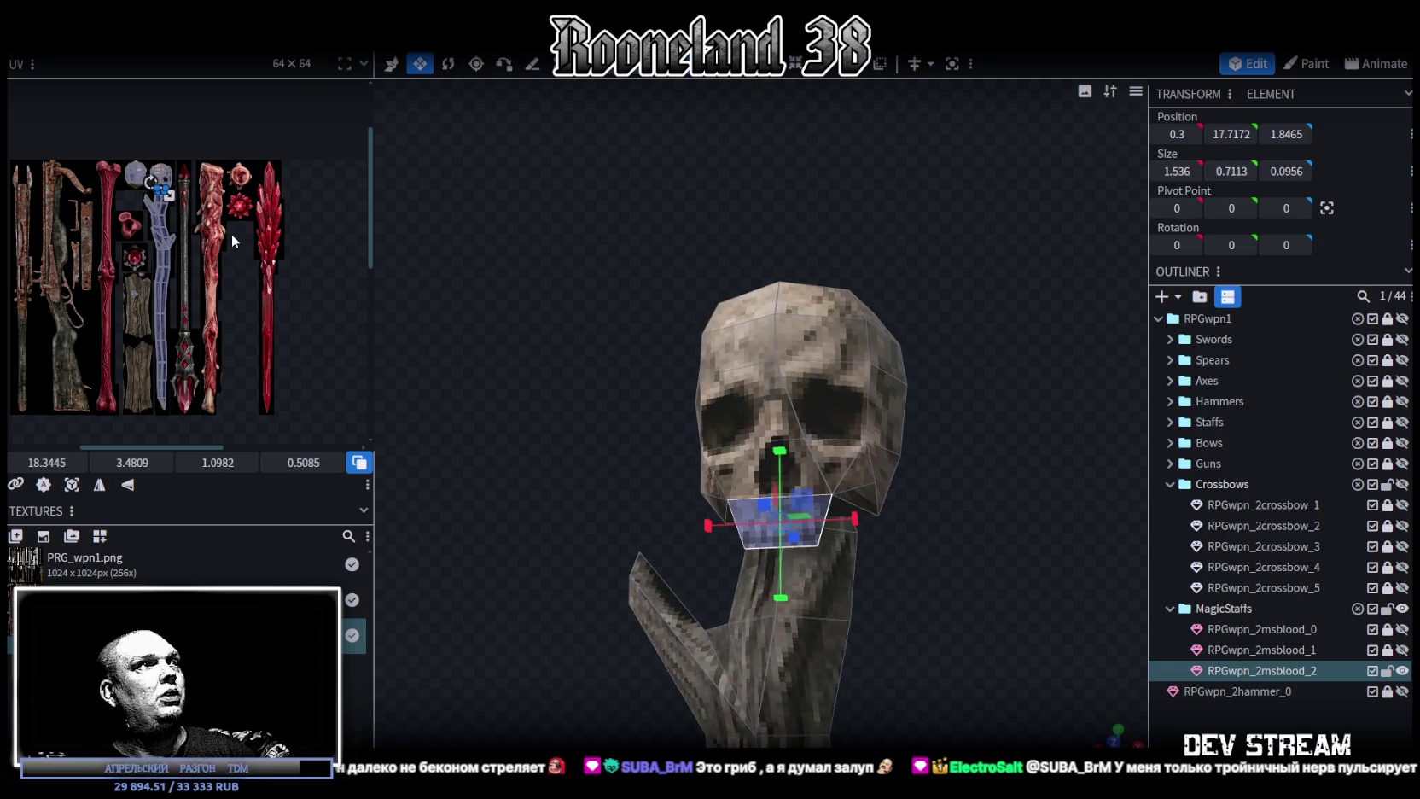
pyautogui.scroll(2, 126, 181)
pyautogui.scroll(3, 140, 205)
pyautogui.scroll(3, 157, 235)
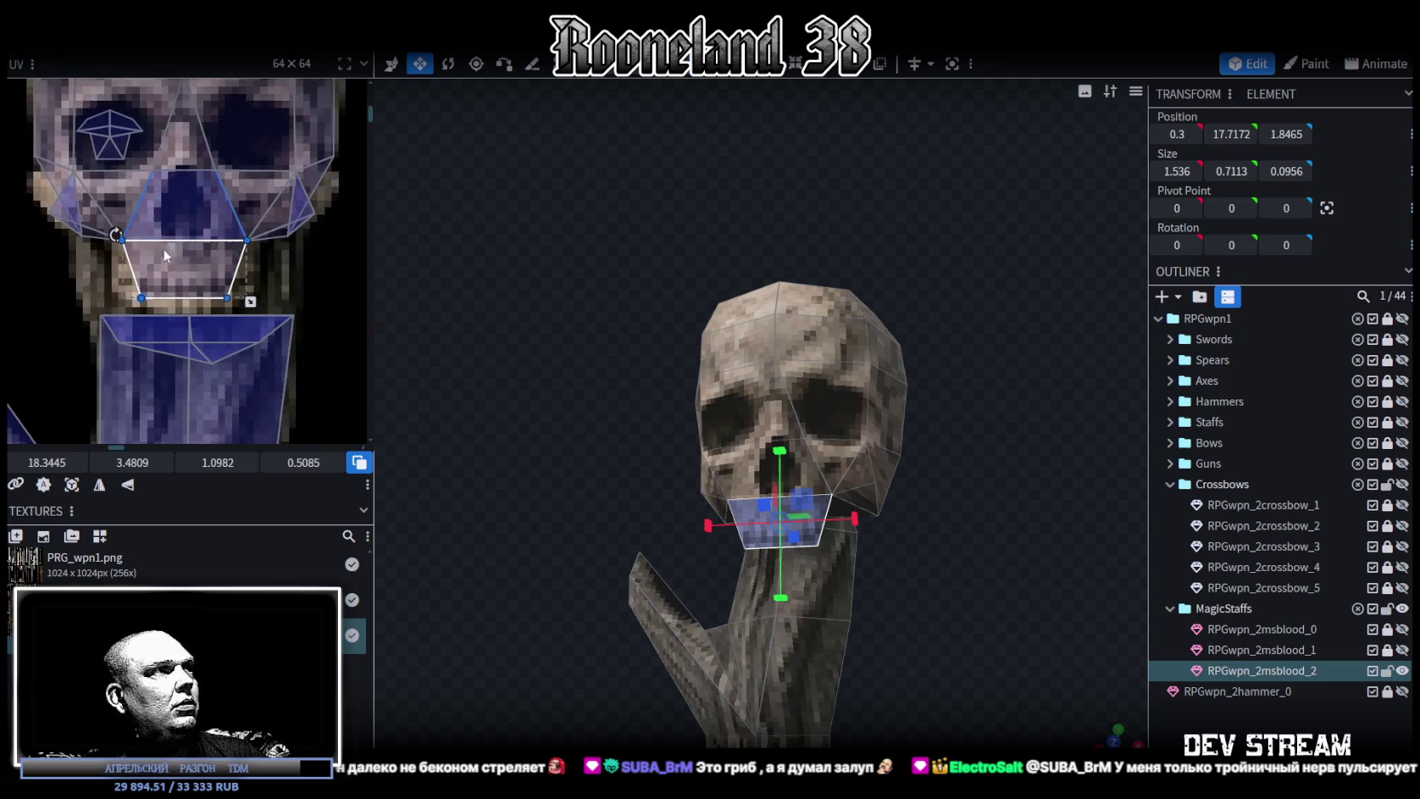
pyautogui.moveTo(114, 278); pyautogui.dragTo(228, 304)
# Nudge the bottom-right UV corner and pull the bottom-left inward to form a narrower trapezoid.
pyautogui.click(140, 303)
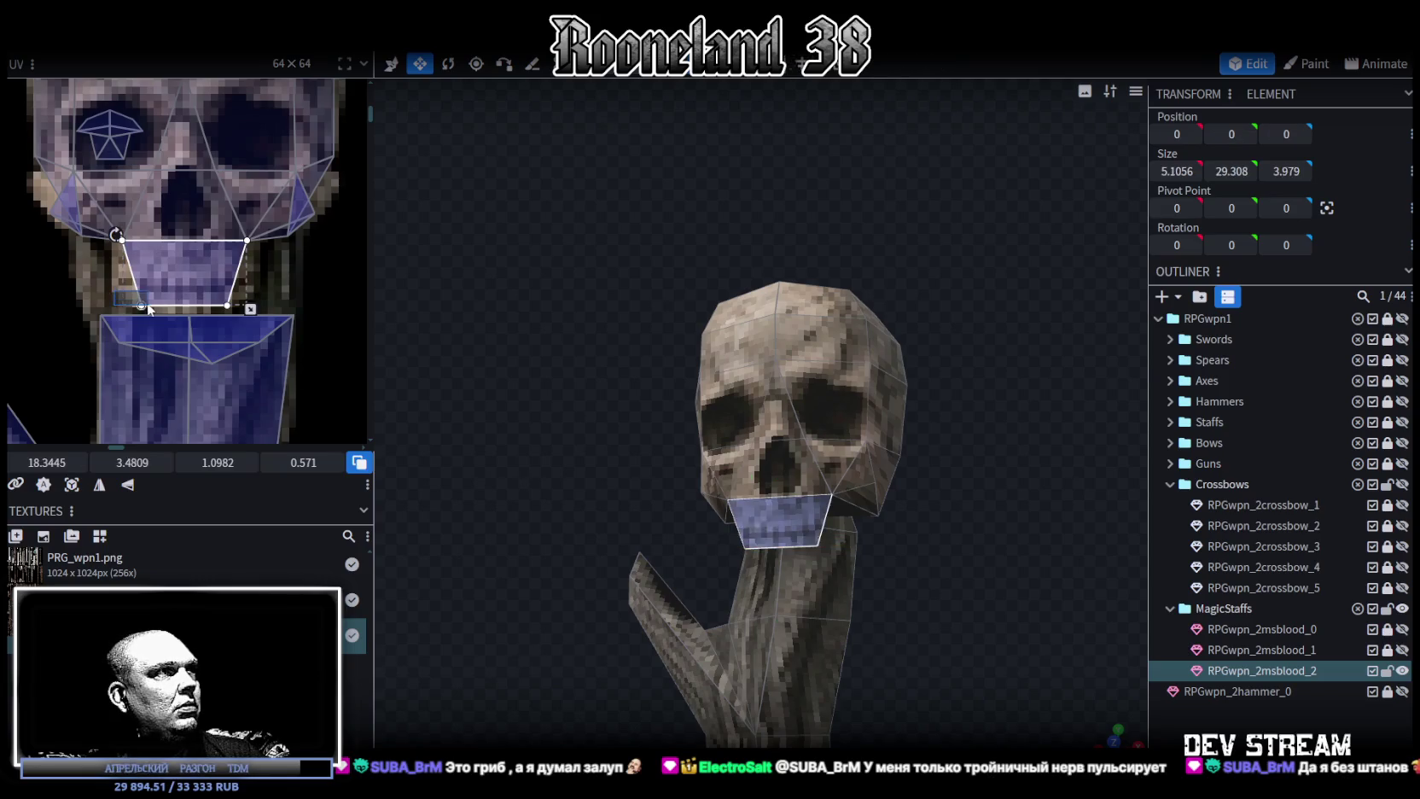
pyautogui.click(226, 303)
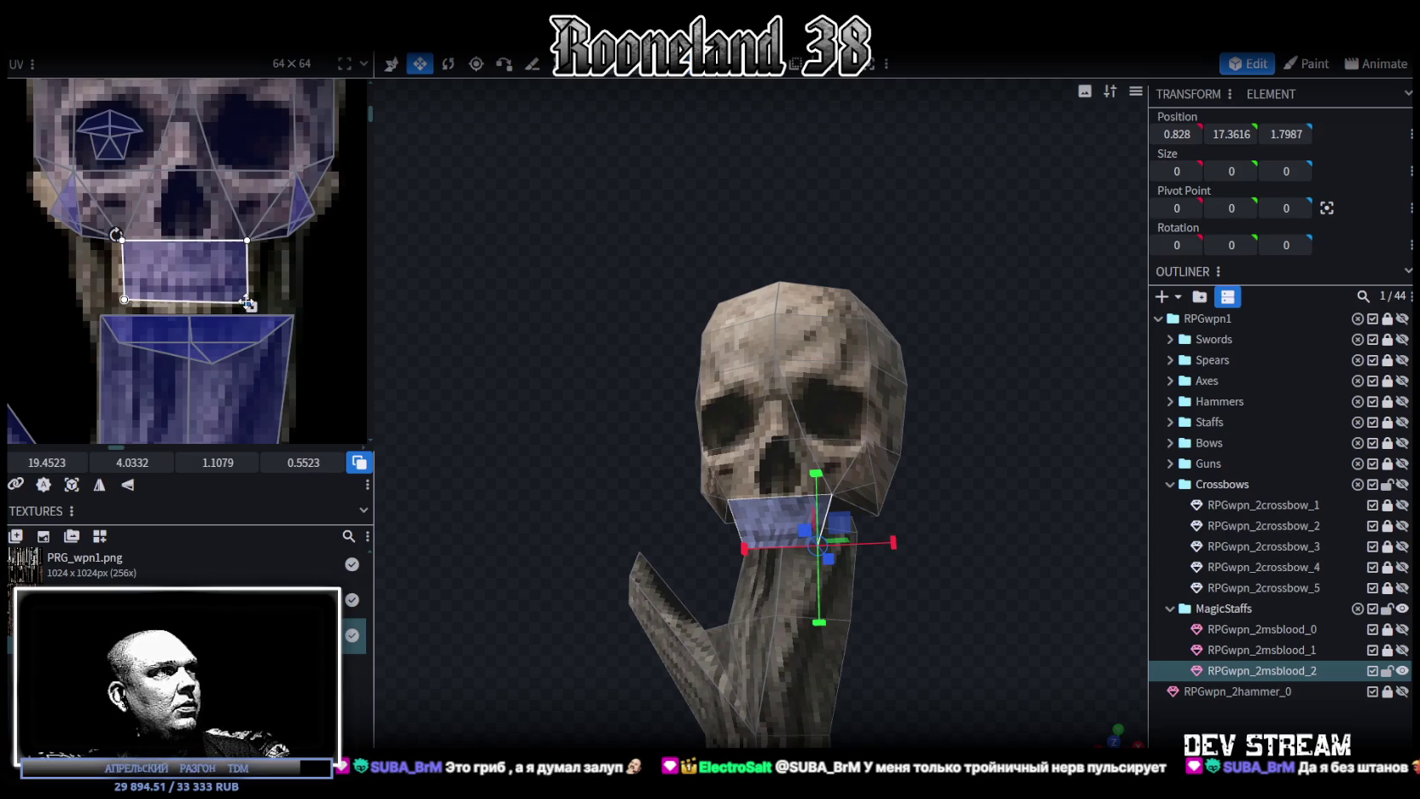
pyautogui.moveTo(246, 299); pyautogui.dragTo(248, 300)
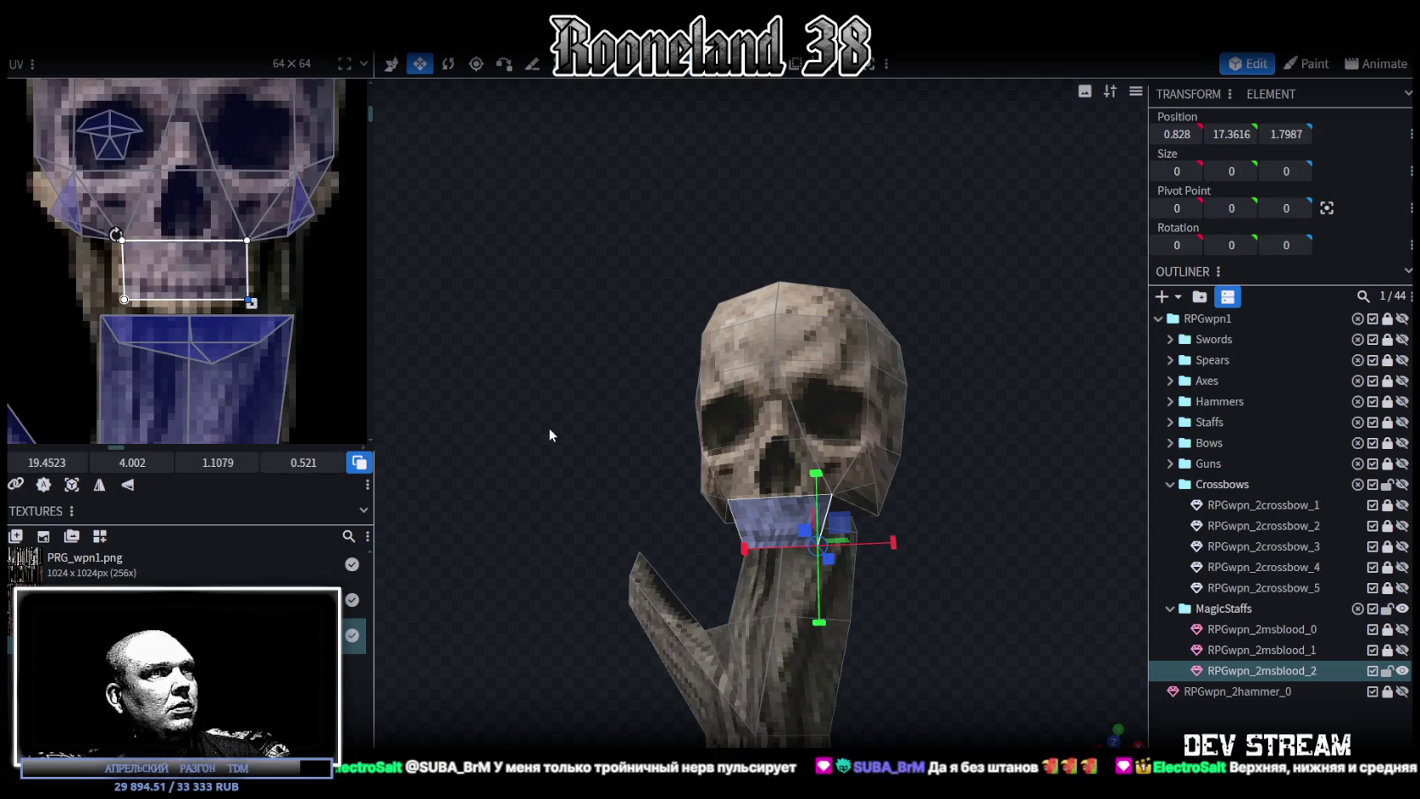
pyautogui.scroll(5, 559, 418)
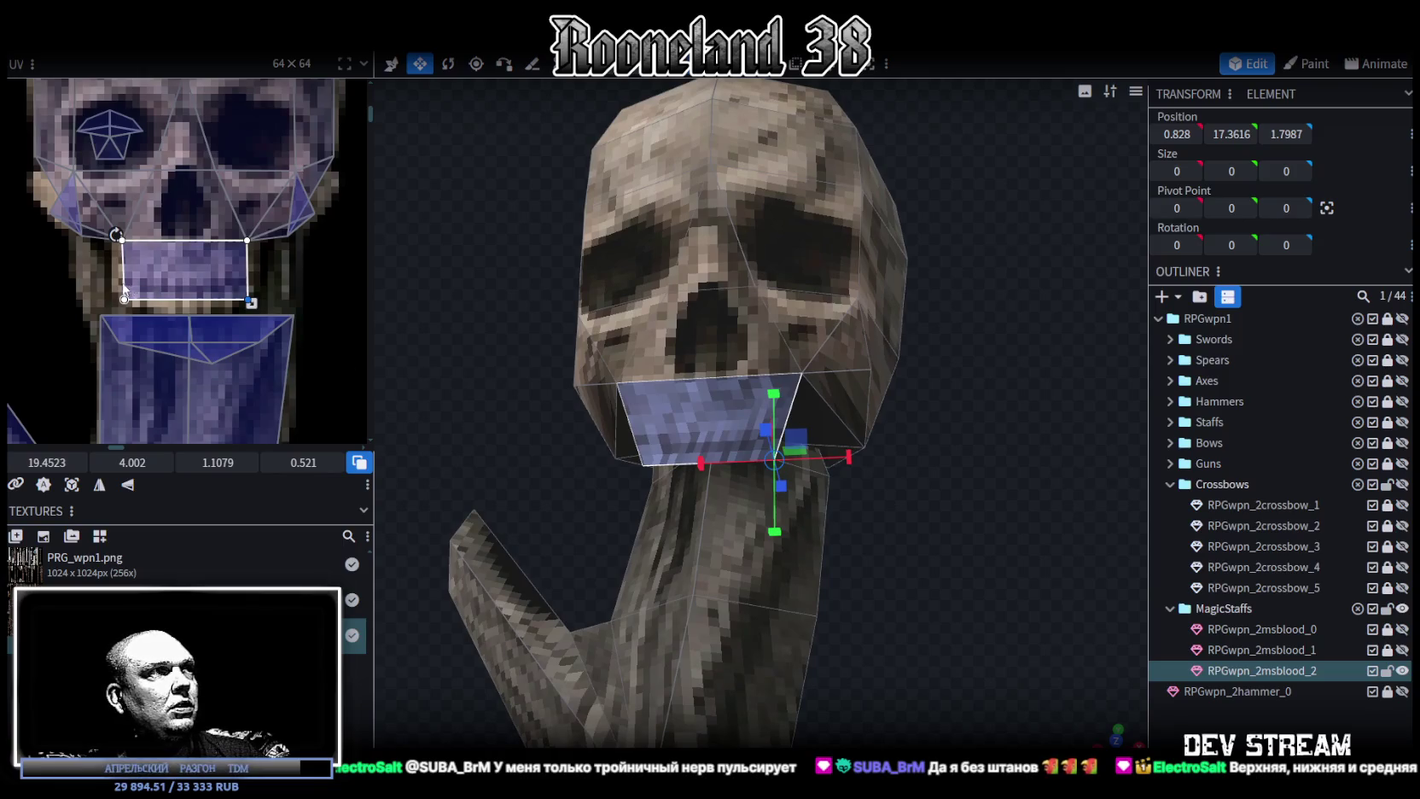
pyautogui.click(125, 299)
pyautogui.moveTo(126, 299); pyautogui.dragTo(166, 309)
pyautogui.keyDown('shift'); pyautogui.click(227, 305); pyautogui.keyUp('shift')
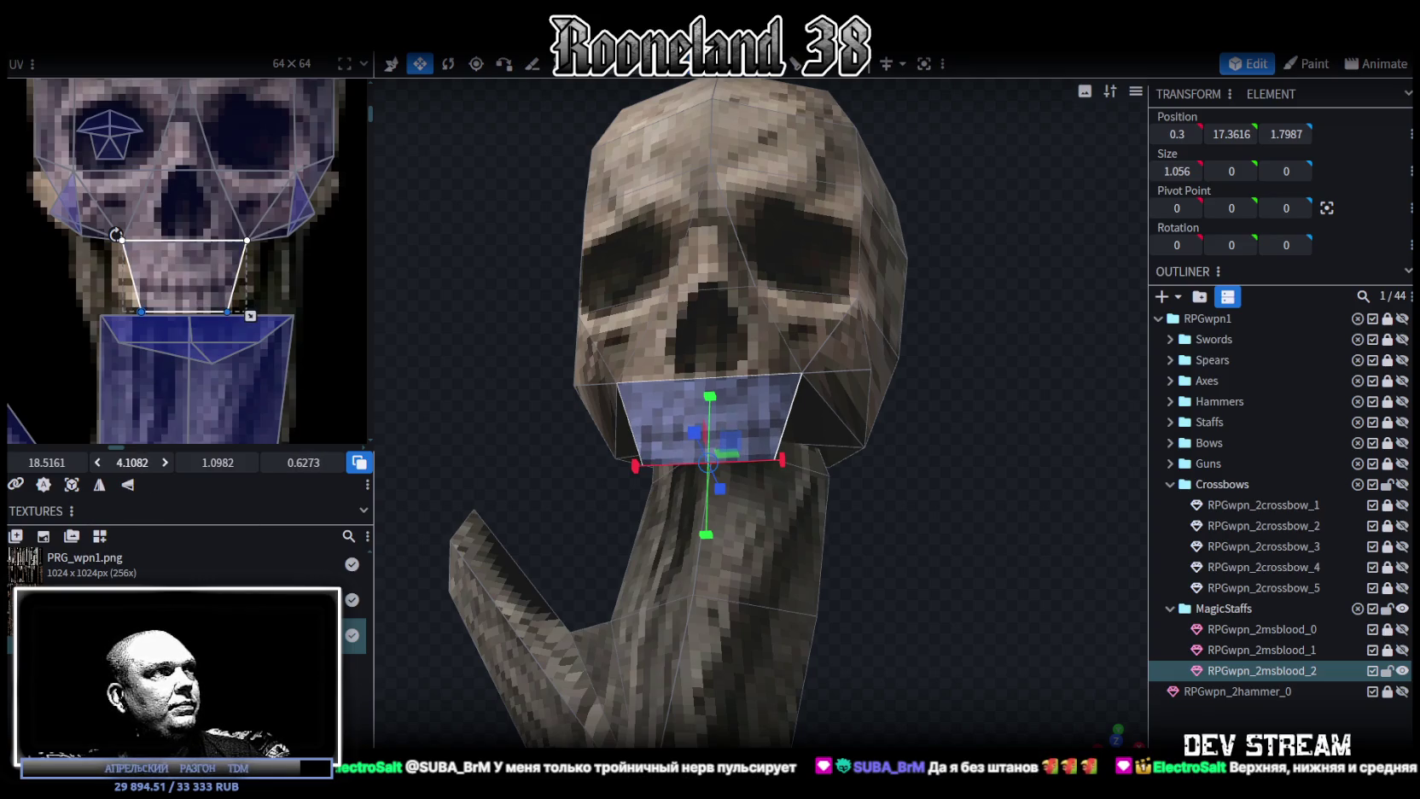
# Deselect the jaw, reselect the skull staff mesh, and re-centre the view on the skull.
pyautogui.click(993, 528)
pyautogui.scroll(-5, 993, 527)
pyautogui.scroll(-3, 1015, 574)
pyautogui.scroll(-2, 1004, 563)
pyautogui.moveTo(1003, 563)
pyautogui.mouseDown()
pyautogui.moveTo(931, 580)
pyautogui.moveTo(956, 554)
pyautogui.moveTo(1012, 558)
pyautogui.moveTo(926, 555)
pyautogui.moveTo(732, 466)
pyautogui.mouseUp()
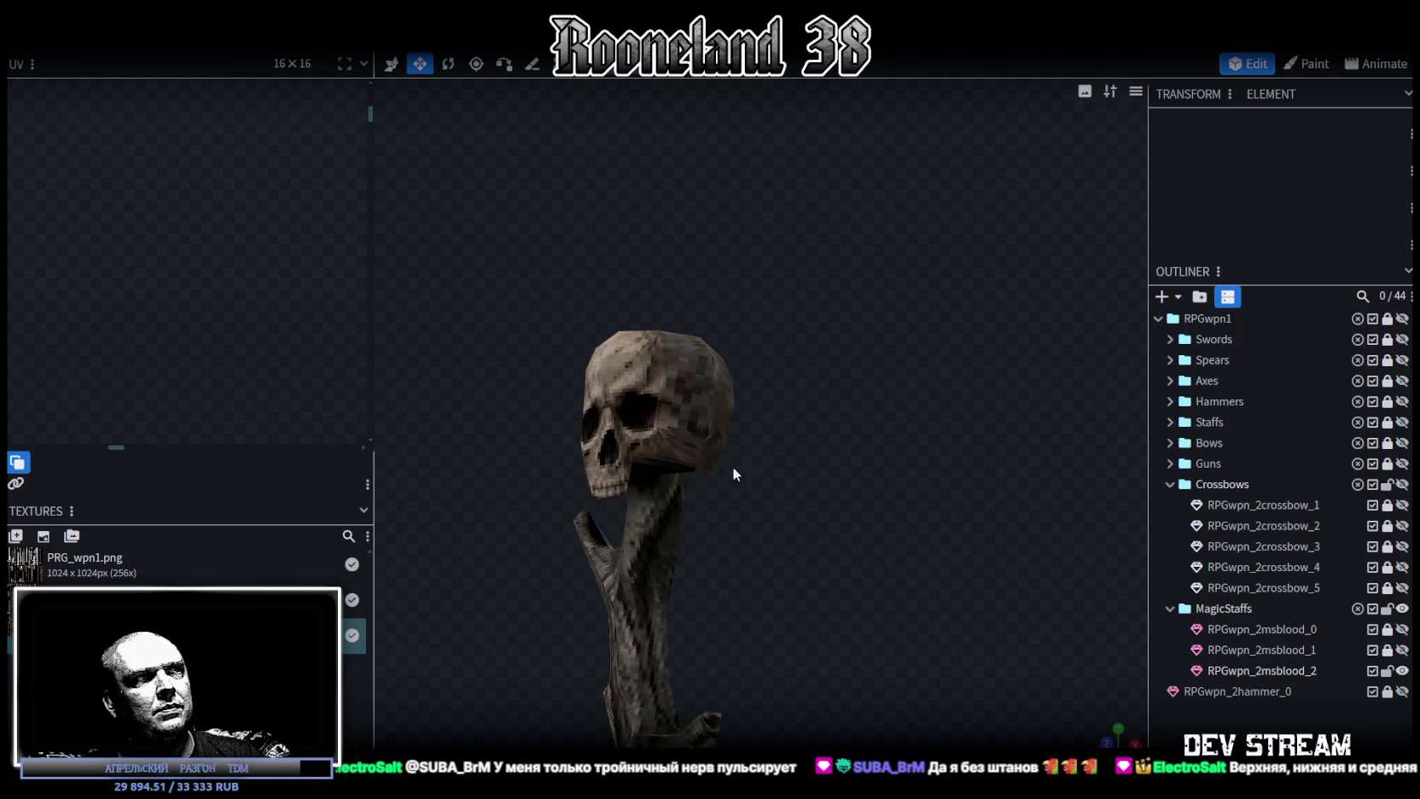
pyautogui.click(666, 444)
pyautogui.scroll(-5, 198, 228)
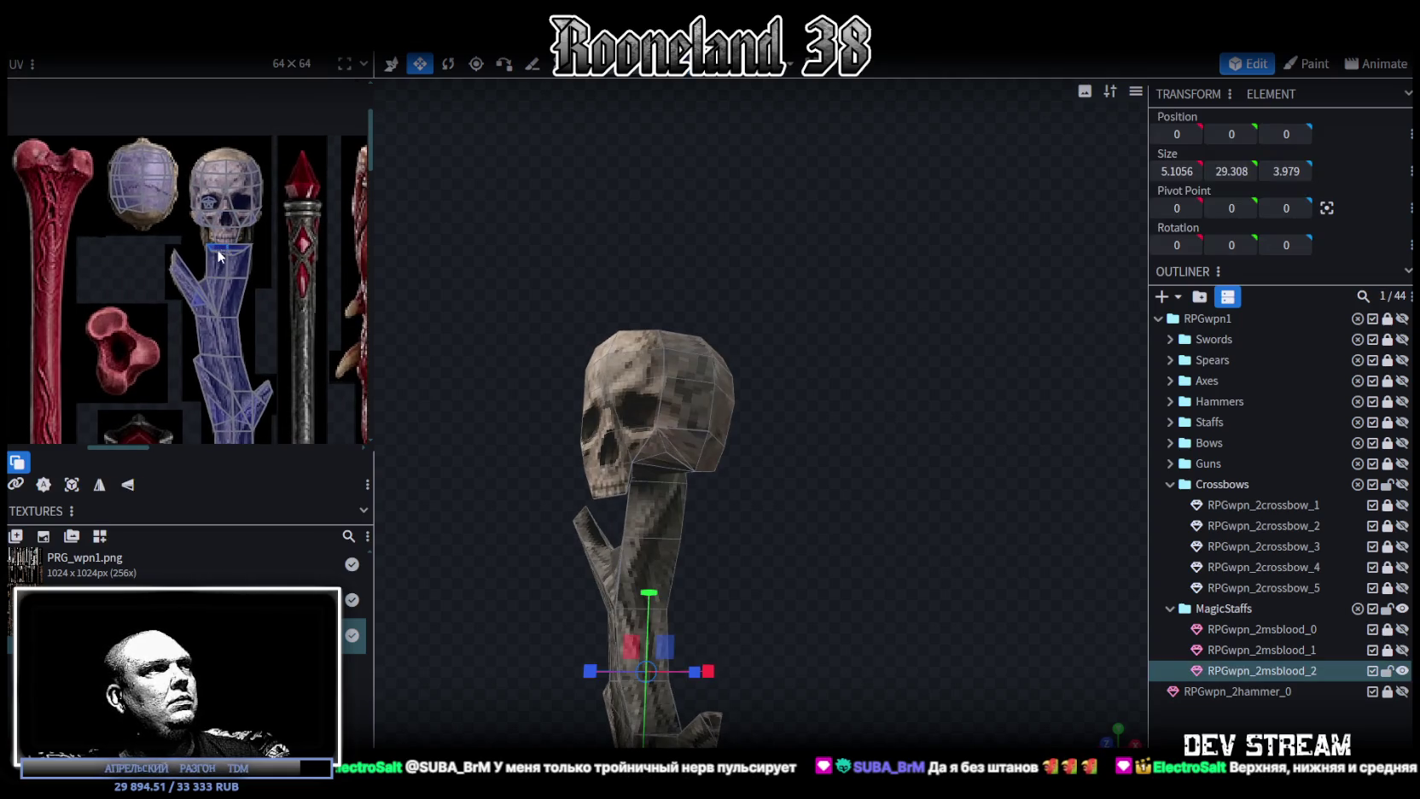
pyautogui.moveTo(876, 503); pyautogui.dragTo(713, 460)
pyautogui.scroll(2, 715, 456)
pyautogui.scroll(2, 764, 479)
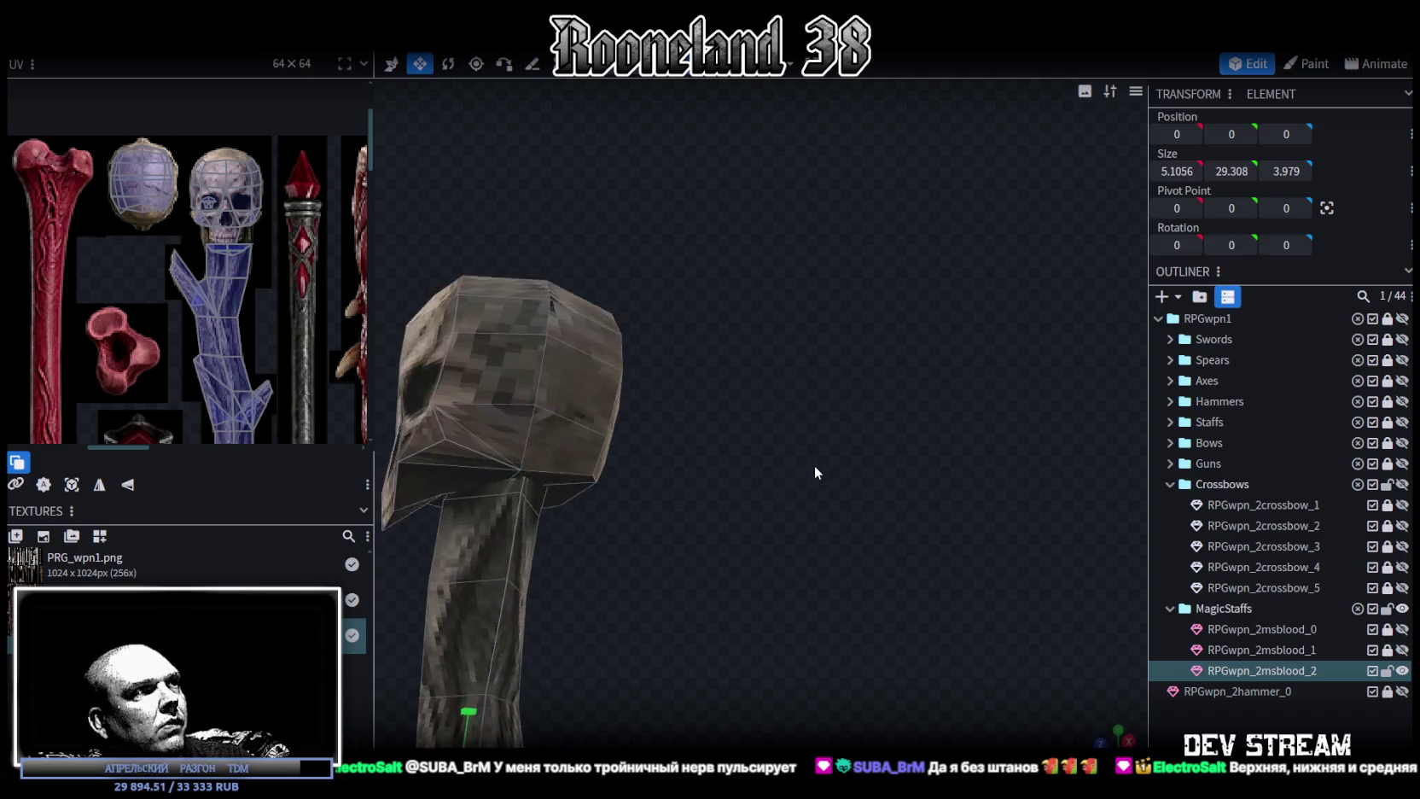
pyautogui.scroll(2, 815, 469)
pyautogui.scroll(-5, 853, 444)
pyautogui.moveTo(874, 452); pyautogui.dragTo(818, 462)
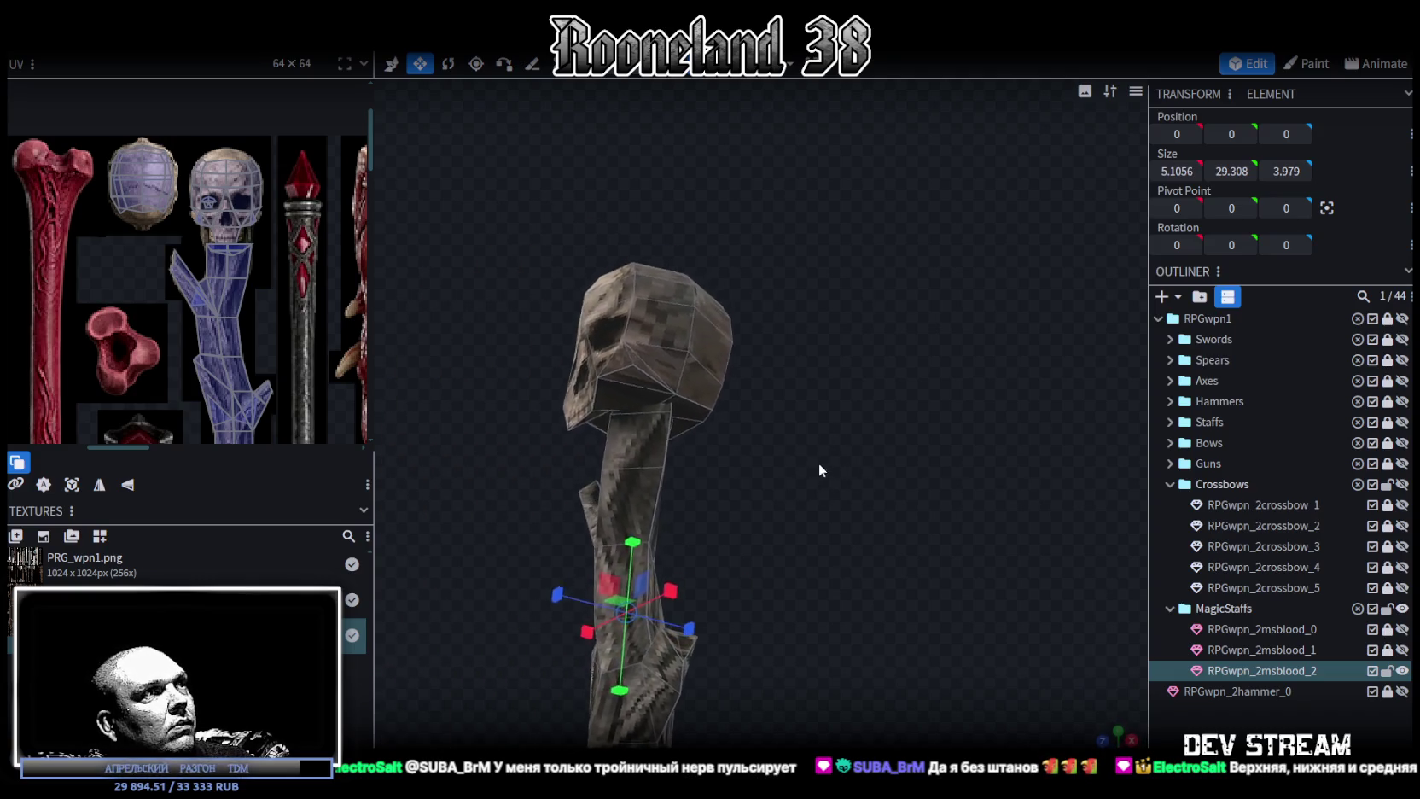
pyautogui.scroll(3, 945, 541)
# Select the jaw face again and view it from below.
pyautogui.click(698, 495)
pyautogui.scroll(3, 861, 458)
pyautogui.scroll(2, 863, 457)
pyautogui.moveTo(870, 457); pyautogui.dragTo(831, 146)
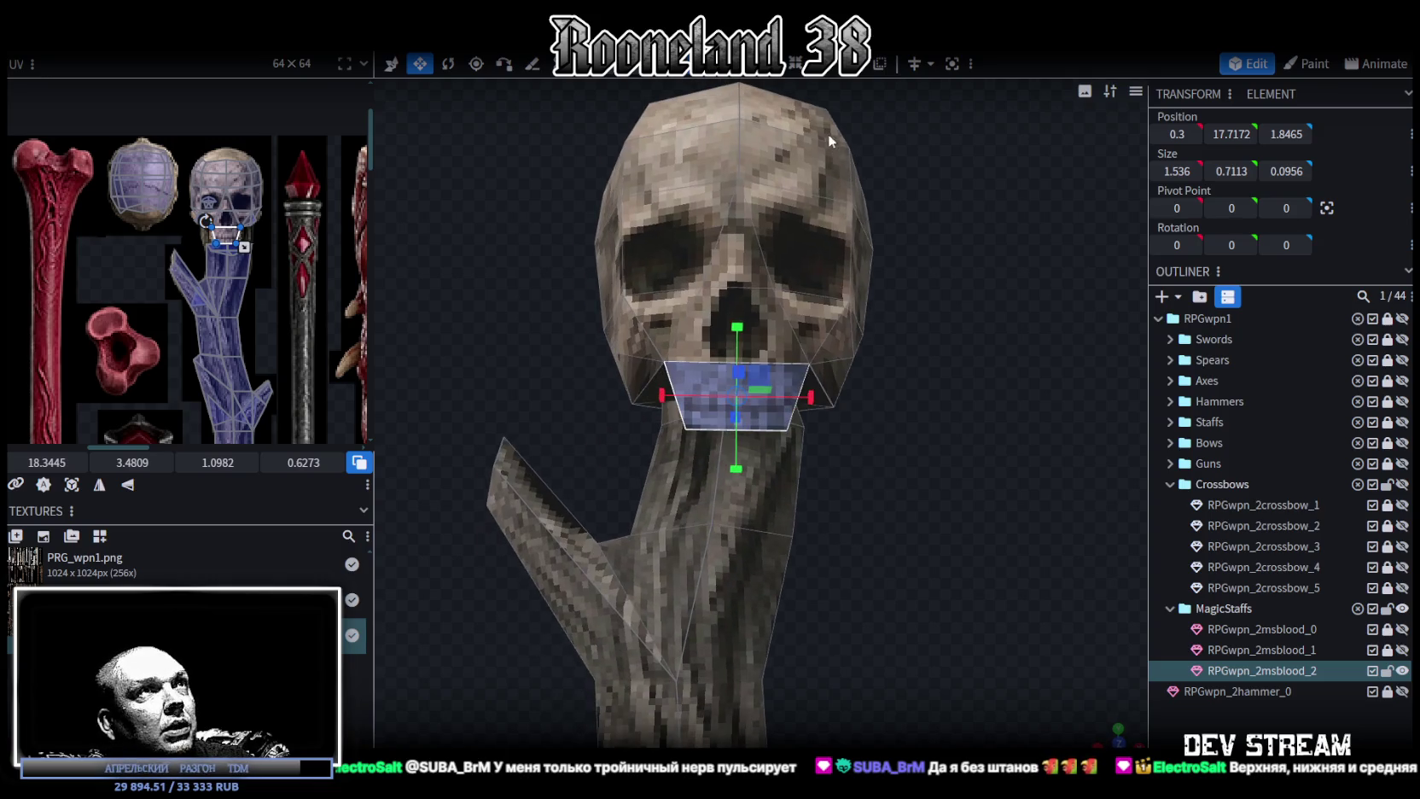
# Add a loop cut across the skull's jaw.
pyautogui.click(825, 77)
pyautogui.moveTo(929, 354)
pyautogui.mouseDown()
pyautogui.moveTo(848, 447)
pyautogui.moveTo(925, 430)
pyautogui.mouseUp()
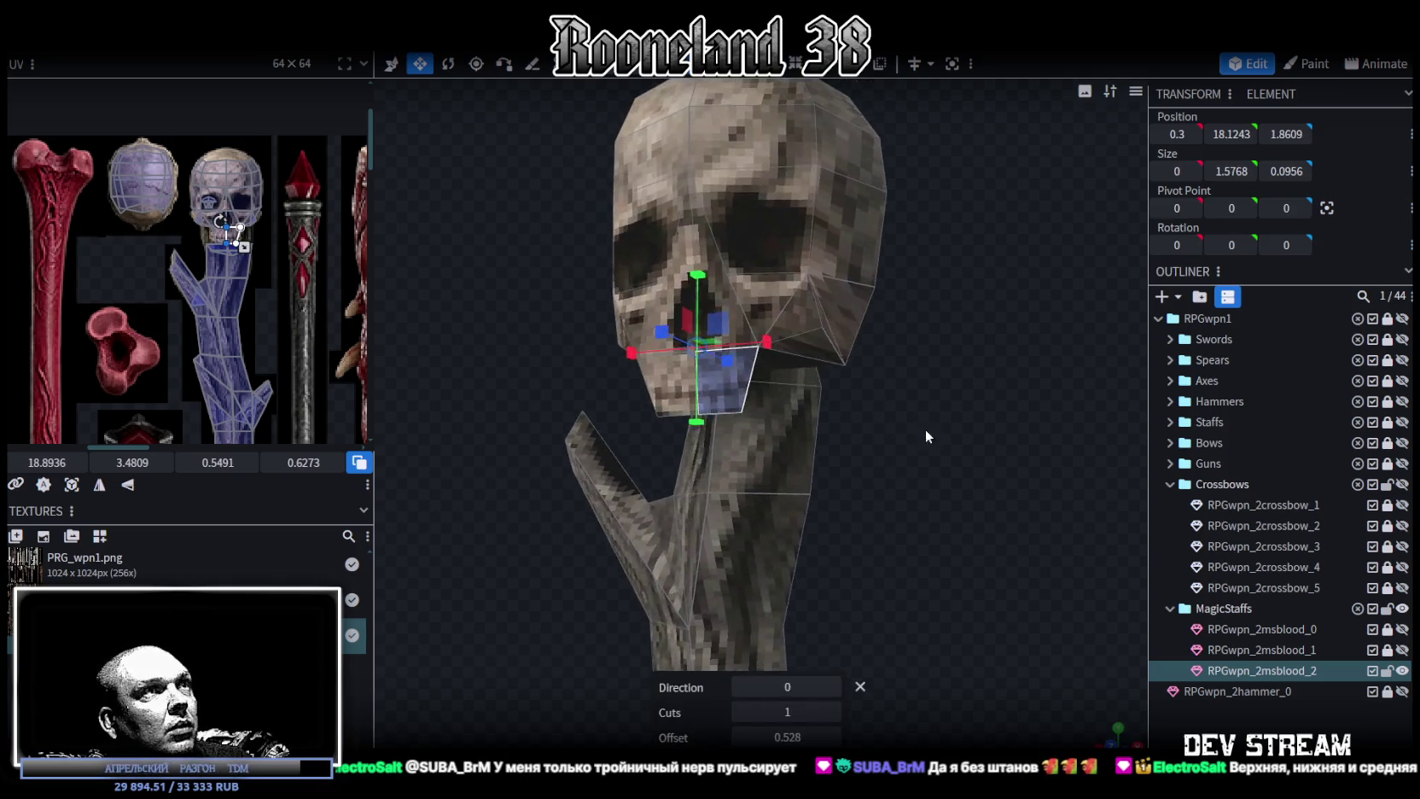
pyautogui.scroll(3, 907, 438)
# Select the jaw's edge vertices and push them back 0.4 along Z in two 0.2 moves.
pyautogui.click(638, 337)
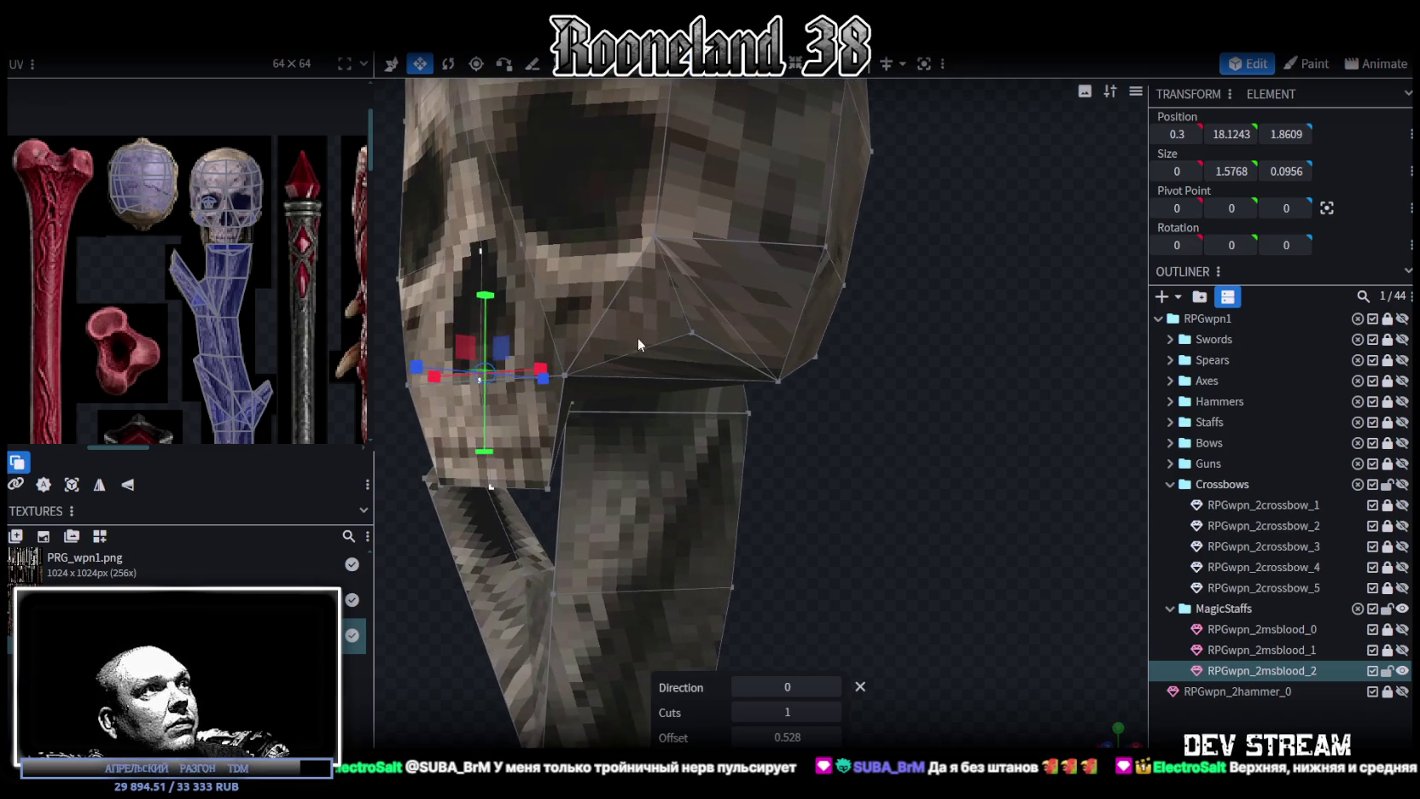
pyautogui.click(566, 378)
pyautogui.moveTo(402, 382); pyautogui.dragTo(503, 392)
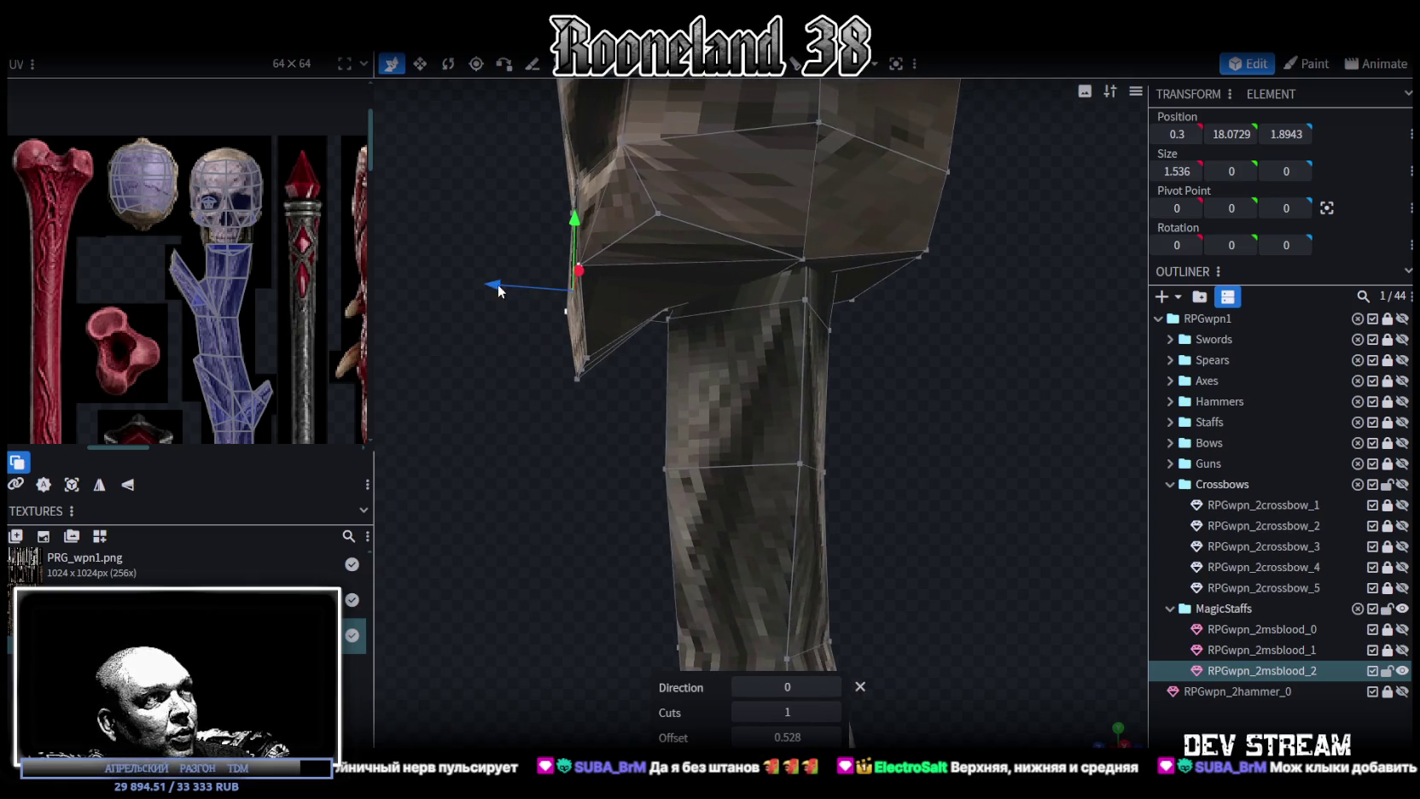
pyautogui.moveTo(494, 284); pyautogui.dragTo(510, 287)
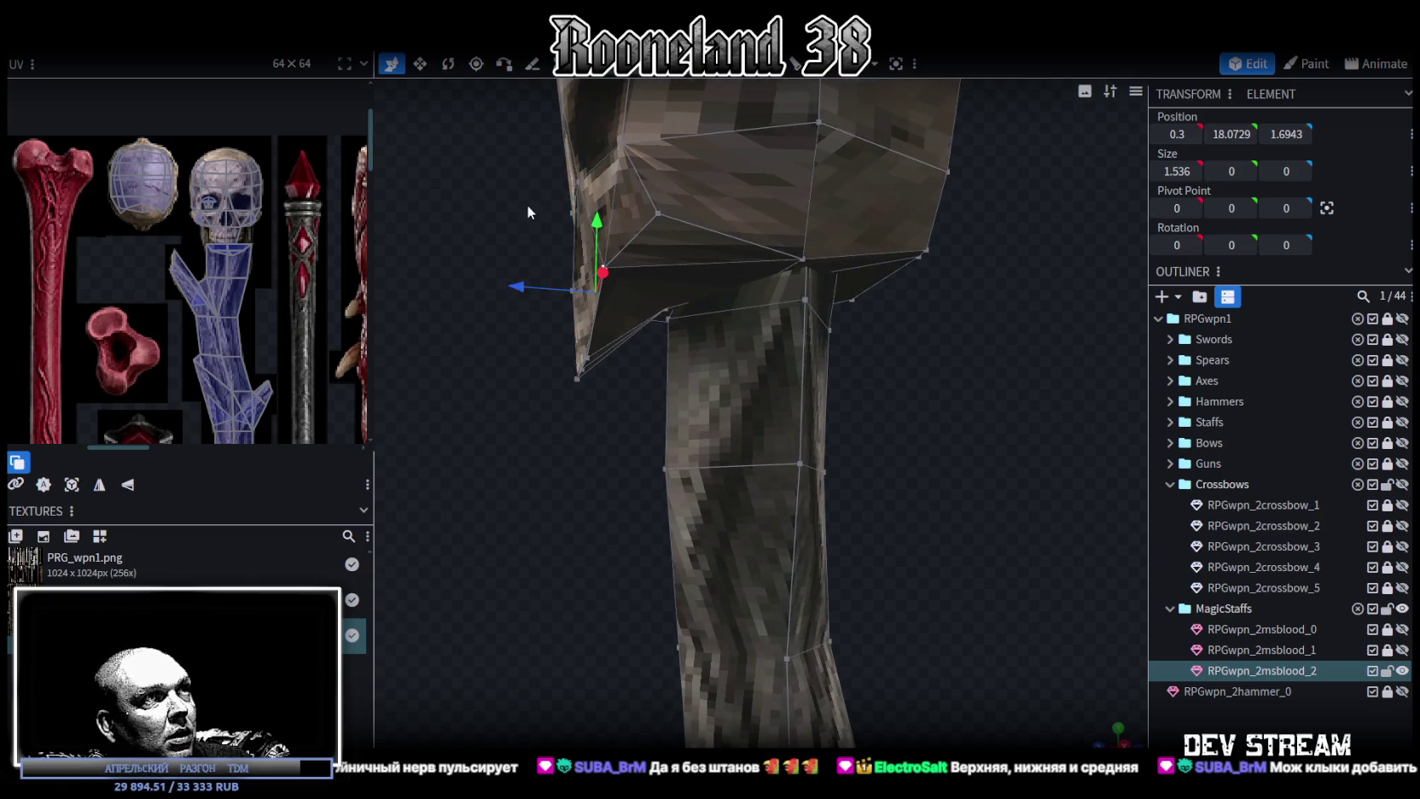
pyautogui.moveTo(527, 204); pyautogui.dragTo(514, 292)
pyautogui.moveTo(481, 352)
pyautogui.mouseDown()
pyautogui.moveTo(513, 355)
pyautogui.moveTo(685, 505)
pyautogui.moveTo(798, 493)
pyautogui.moveTo(968, 418)
pyautogui.moveTo(868, 454)
pyautogui.moveTo(547, 286)
pyautogui.moveTo(484, 311)
pyautogui.moveTo(622, 443)
pyautogui.moveTo(984, 563)
pyautogui.moveTo(858, 461)
pyautogui.moveTo(893, 439)
pyautogui.moveTo(1021, 447)
pyautogui.moveTo(1139, 491)
pyautogui.moveTo(934, 433)
pyautogui.moveTo(860, 458)
pyautogui.moveTo(1034, 474)
pyautogui.moveTo(885, 435)
pyautogui.moveTo(602, 505)
pyautogui.moveTo(460, 453)
pyautogui.moveTo(728, 397)
pyautogui.moveTo(718, 417)
pyautogui.moveTo(826, 461)
pyautogui.moveTo(947, 467)
pyautogui.moveTo(1030, 430)
pyautogui.moveTo(1007, 409)
pyautogui.mouseUp()
pyautogui.click(984, 564)
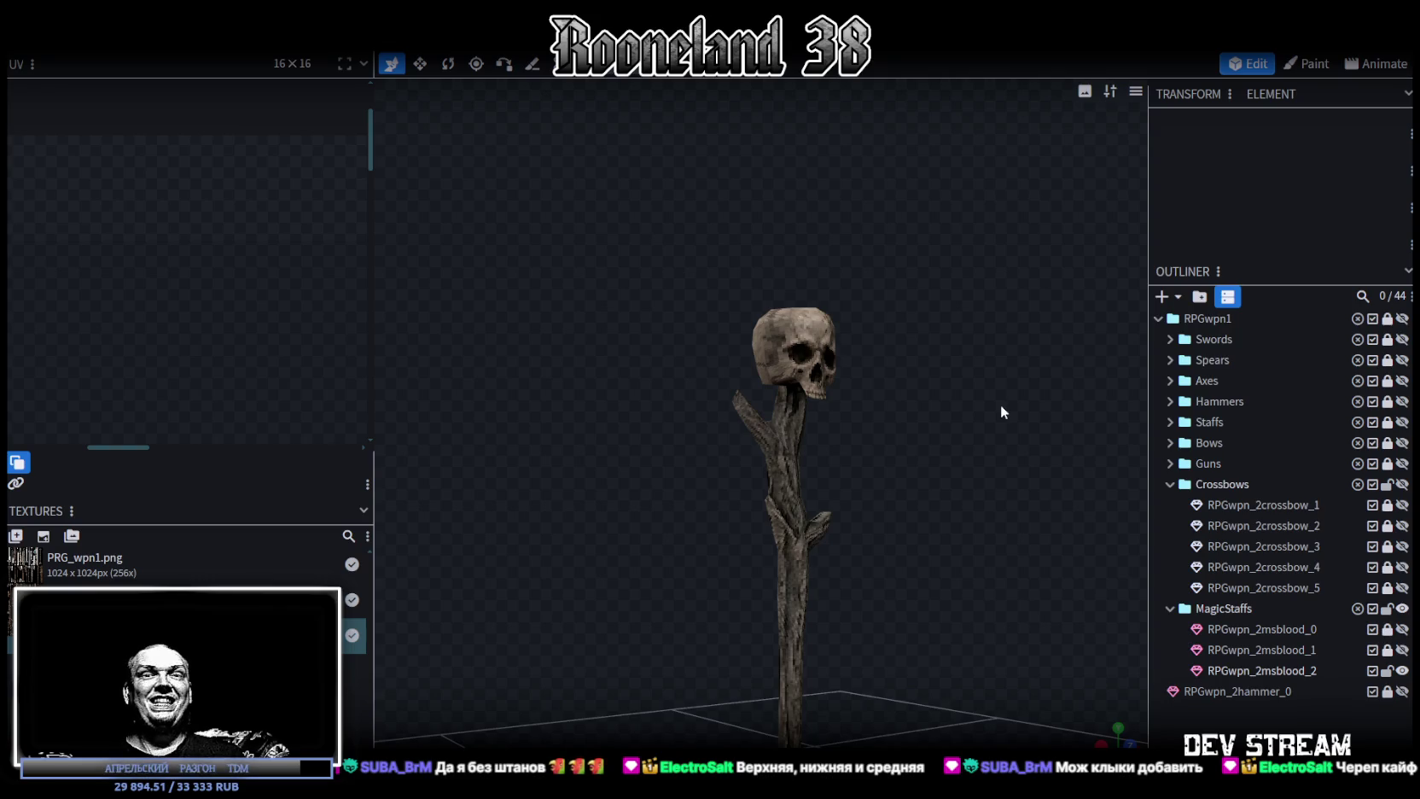
pyautogui.moveTo(1000, 406)
pyautogui.mouseDown()
pyautogui.moveTo(969, 452)
pyautogui.moveTo(877, 440)
pyautogui.moveTo(717, 541)
pyautogui.mouseUp()
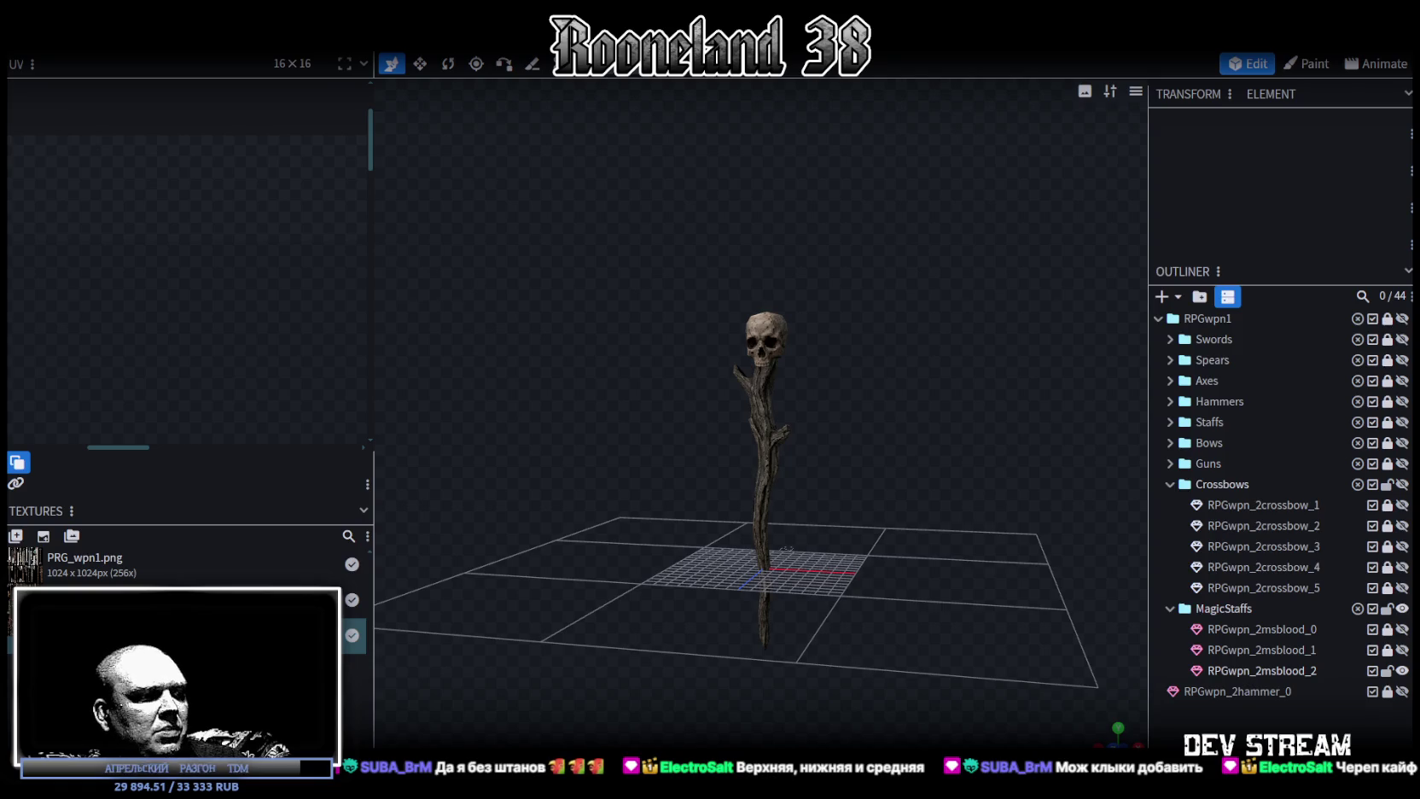
pyautogui.hotkey('alt', 'Tab')
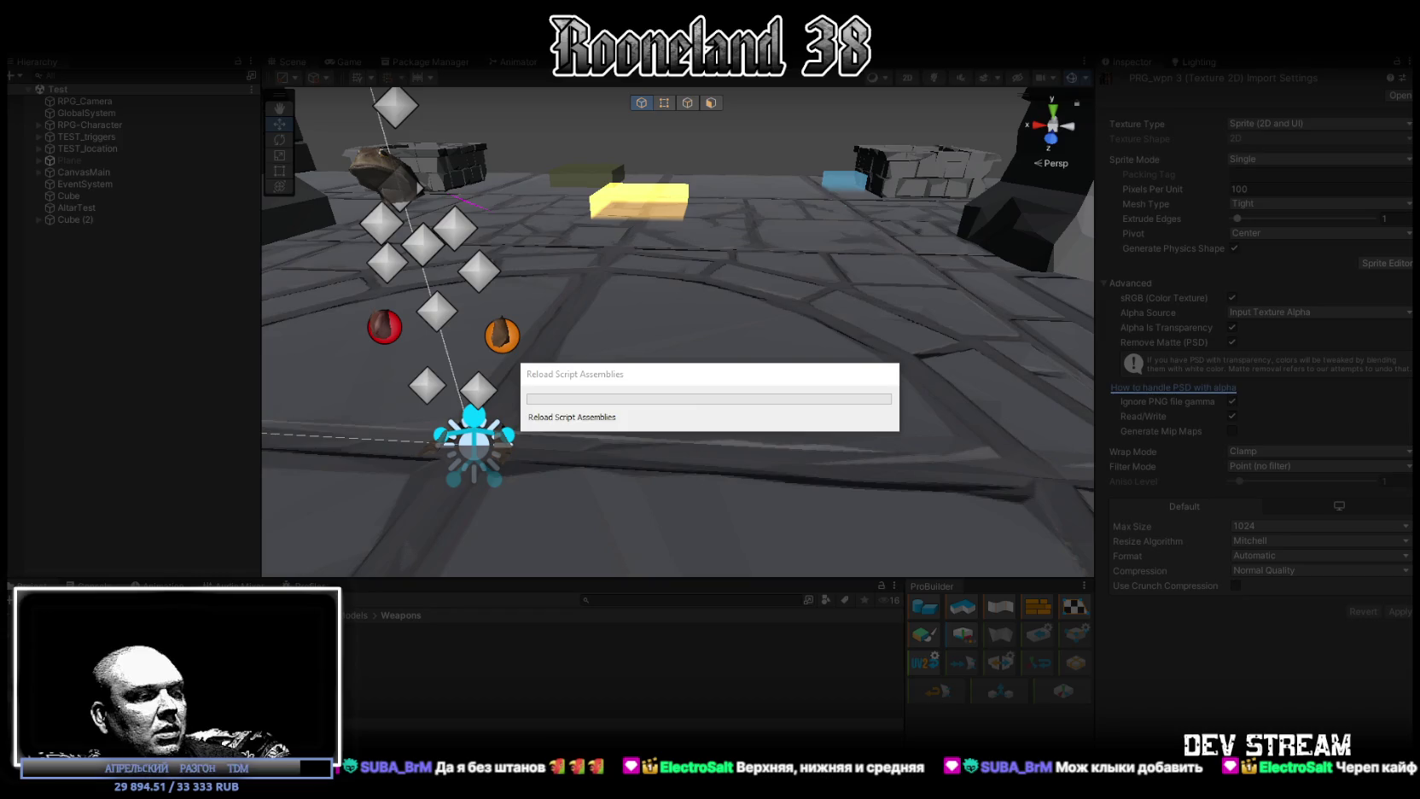
pyautogui.hotkey('alt', 'Tab')
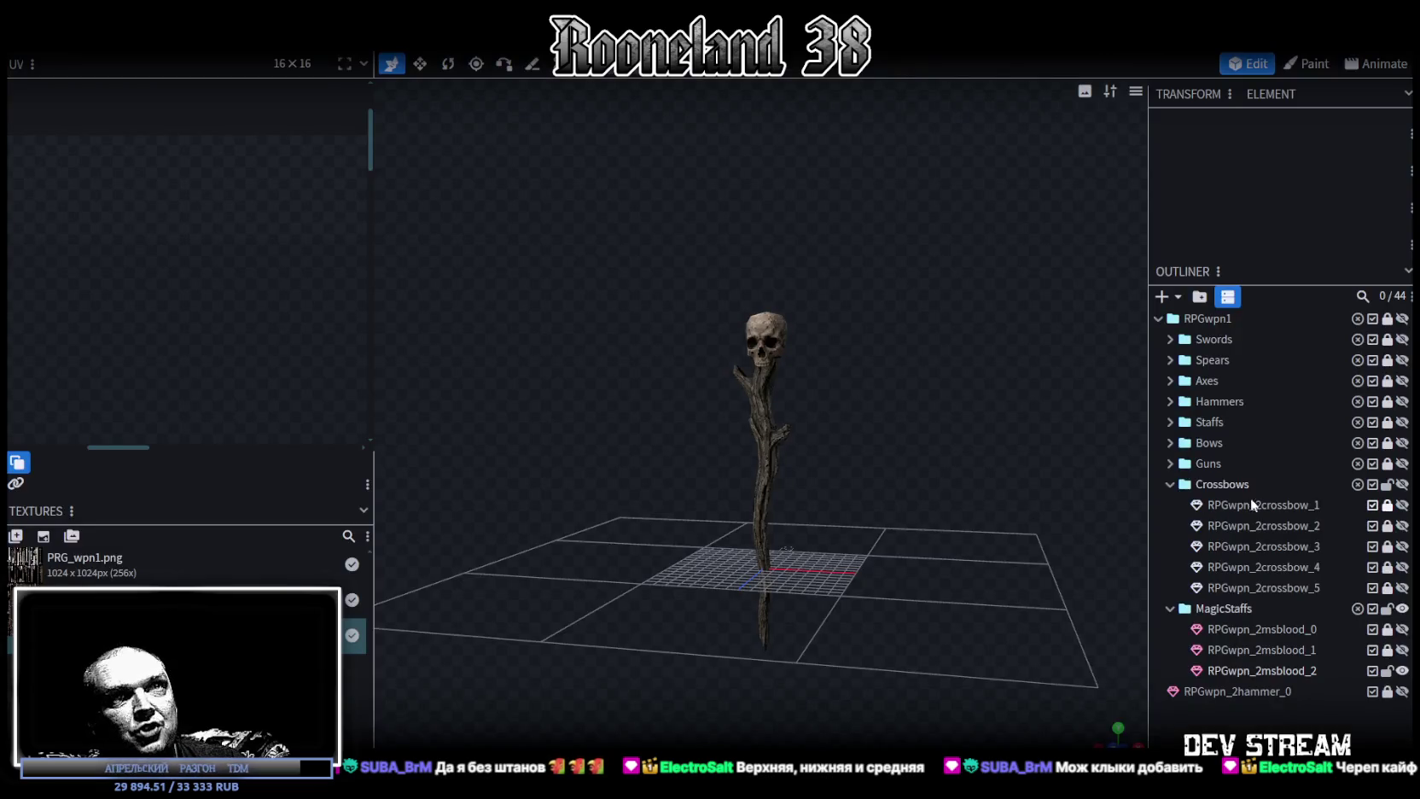
pyautogui.click(1168, 339)
# Show RPGwpn_2sword_1 beside the staff to compare, hide it again, then switch to Unity.
pyautogui.click(1402, 359)
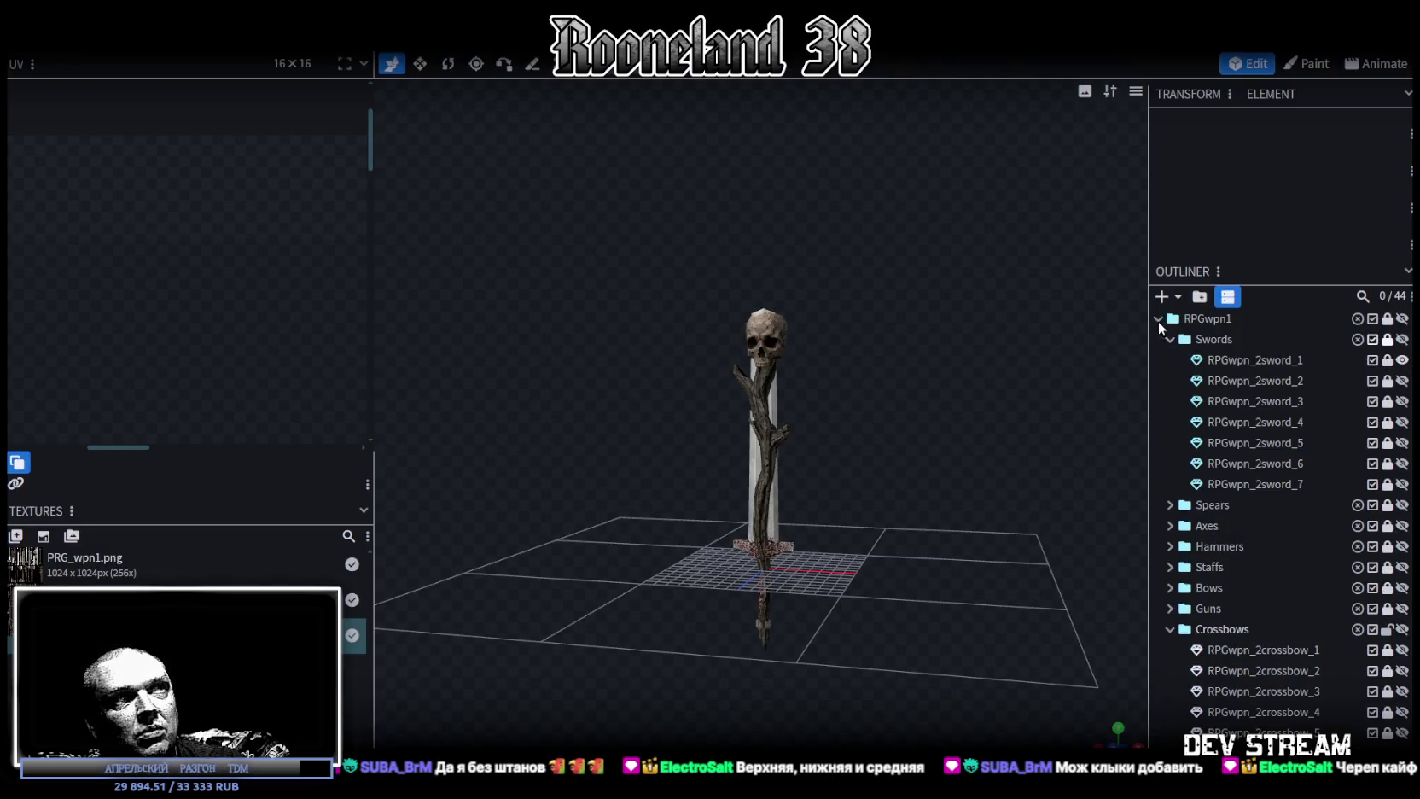
pyautogui.moveTo(825, 377); pyautogui.dragTo(685, 382)
pyautogui.scroll(3, 683, 381)
pyautogui.moveTo(832, 362); pyautogui.dragTo(775, 434)
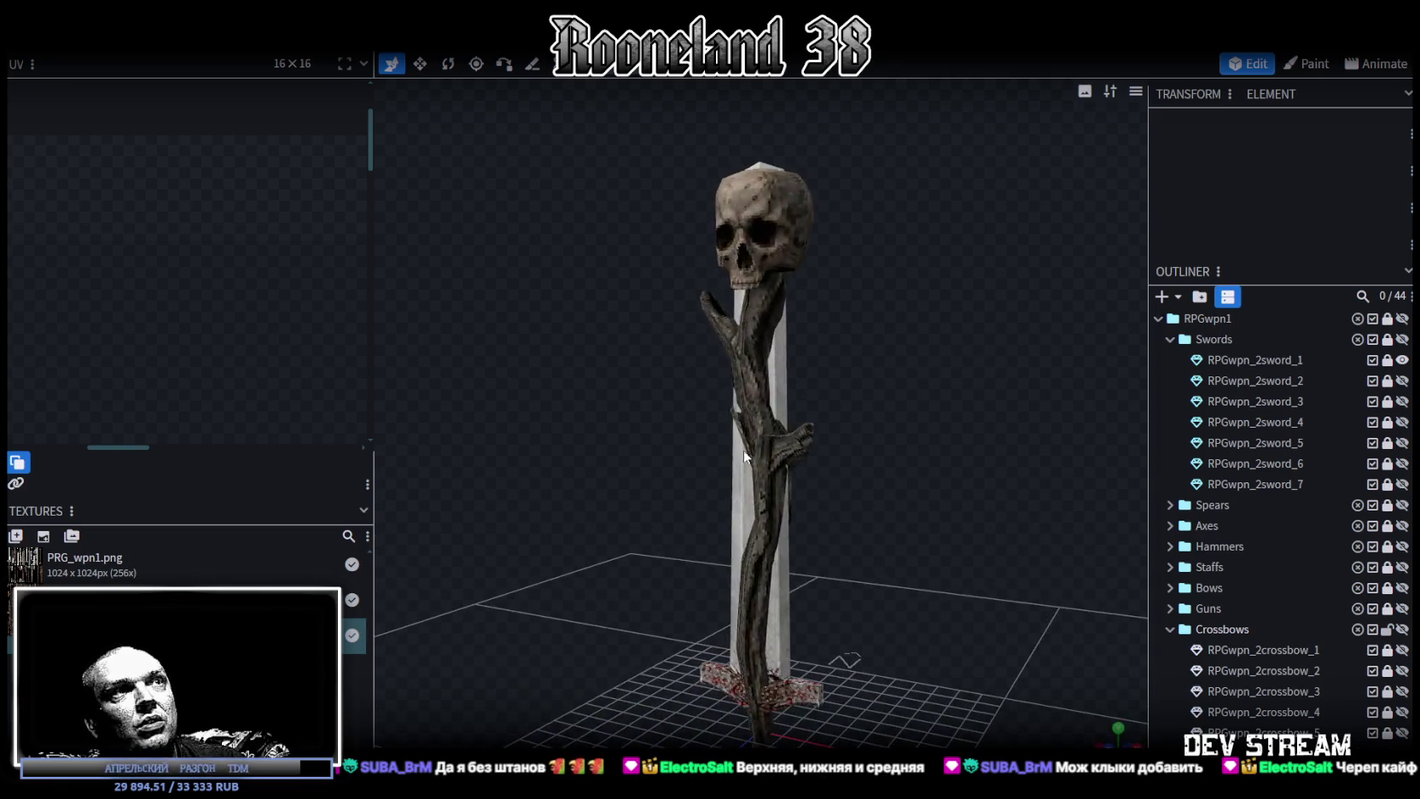
pyautogui.moveTo(887, 459)
pyautogui.mouseDown()
pyautogui.moveTo(959, 452)
pyautogui.moveTo(856, 464)
pyautogui.mouseUp()
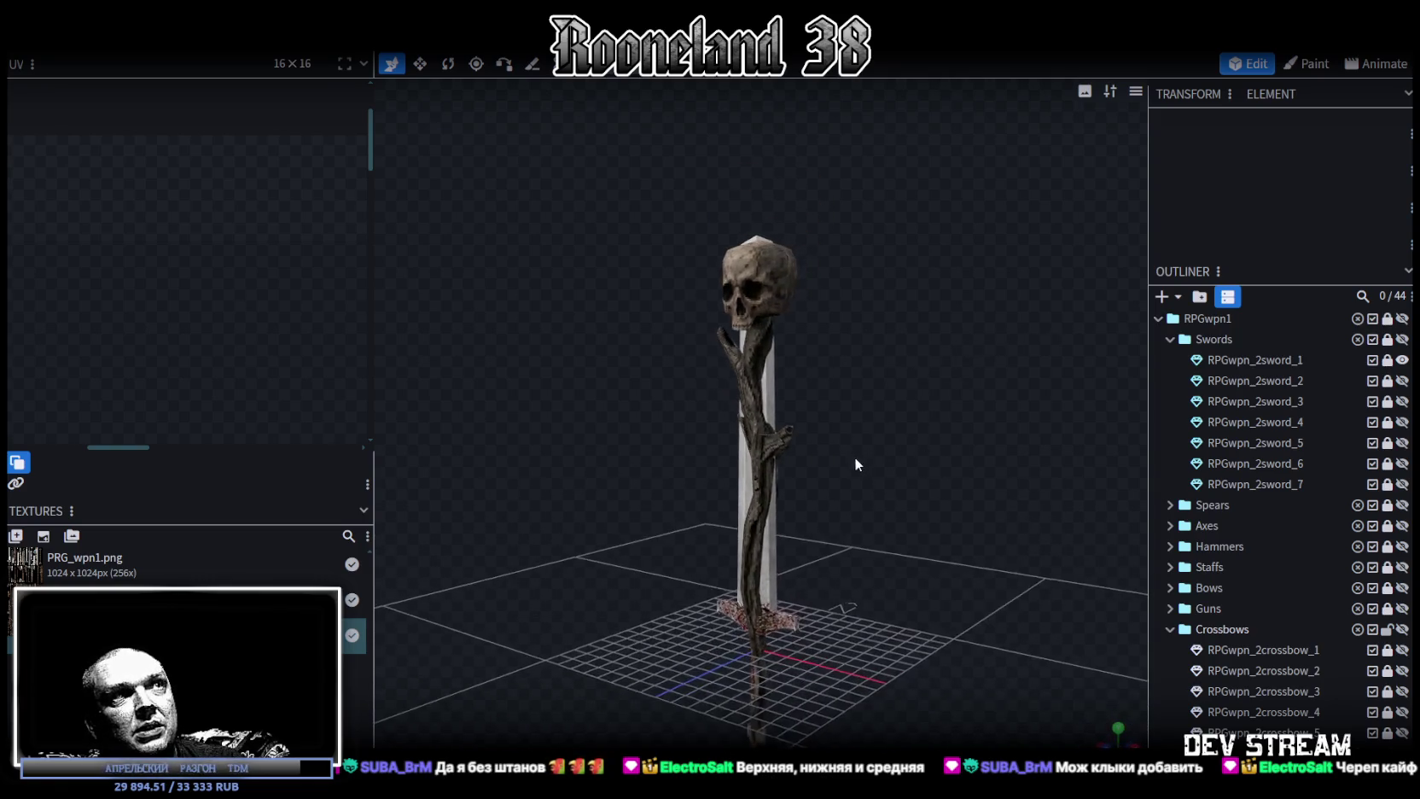
pyautogui.click(1402, 360)
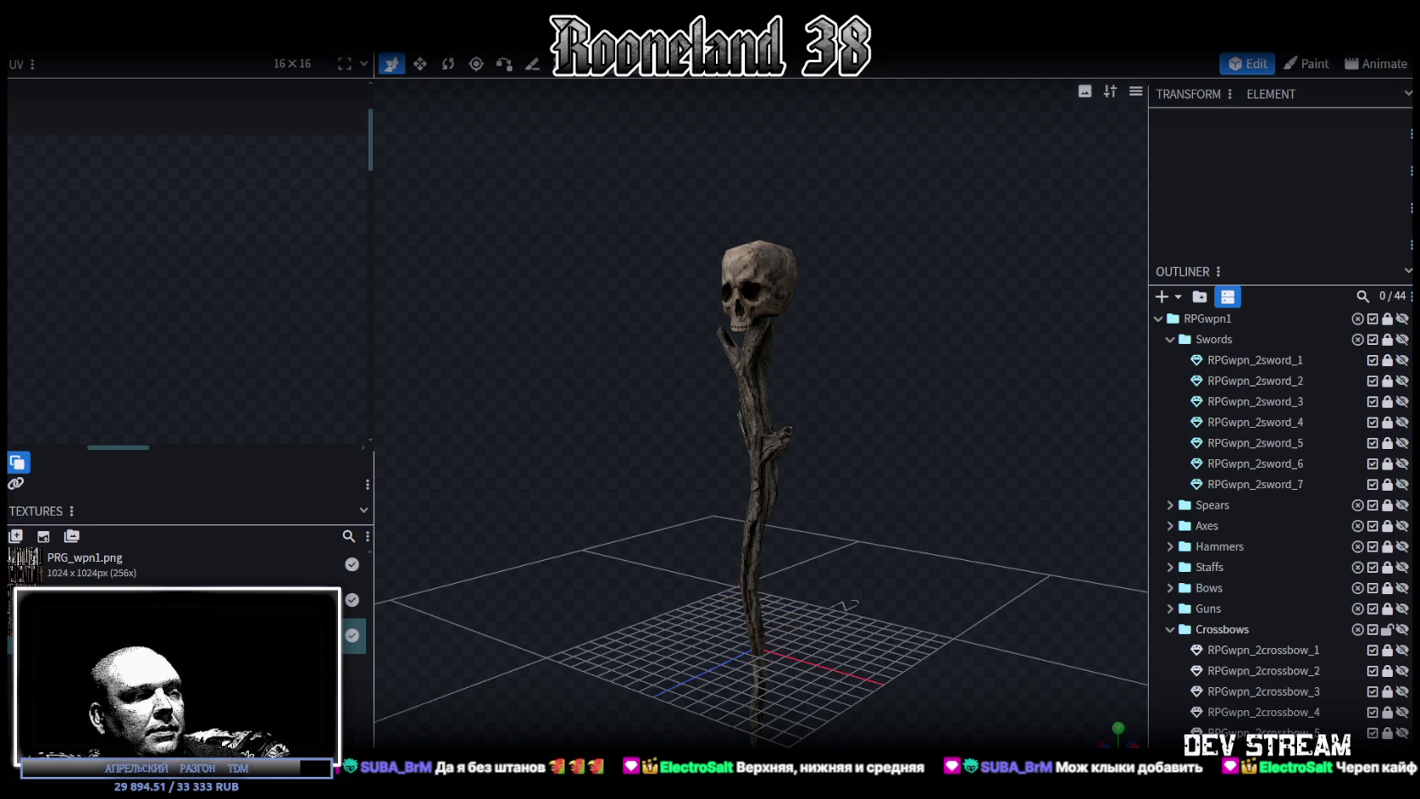
pyautogui.hotkey('alt', 'Tab')
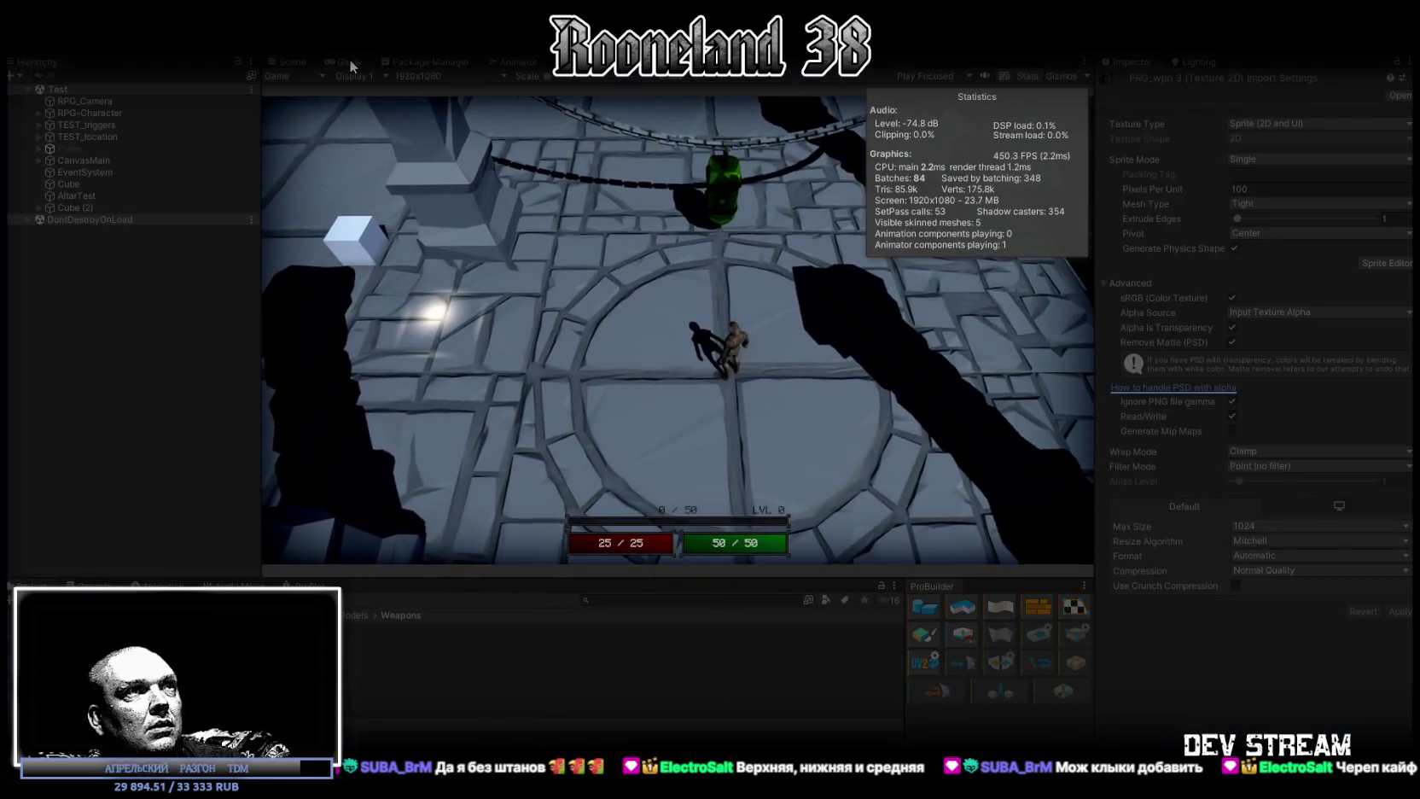
# Maximize the Game view and walk the character through the rooms toward the chained green object.
pyautogui.hotkey('shift', 'space')
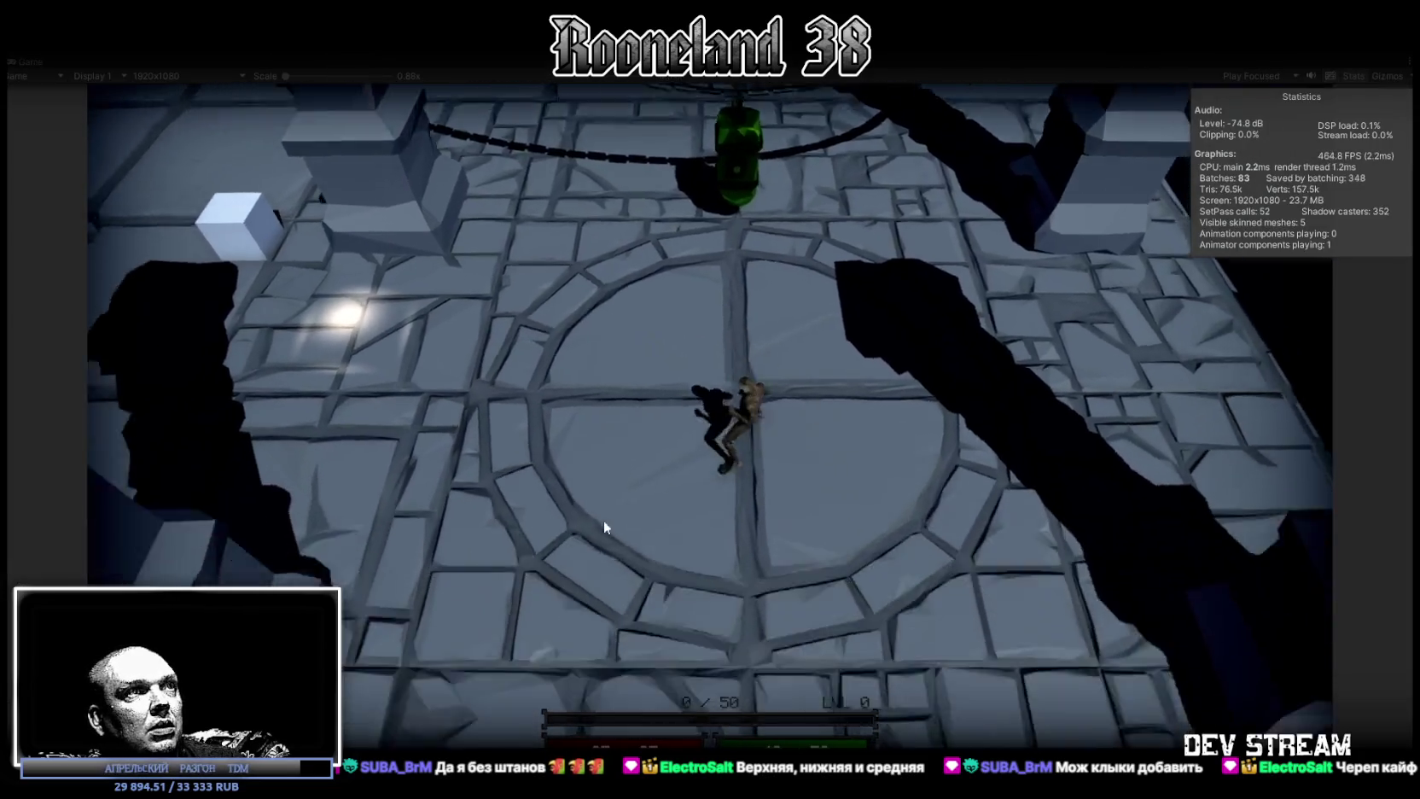
pyautogui.press('s')
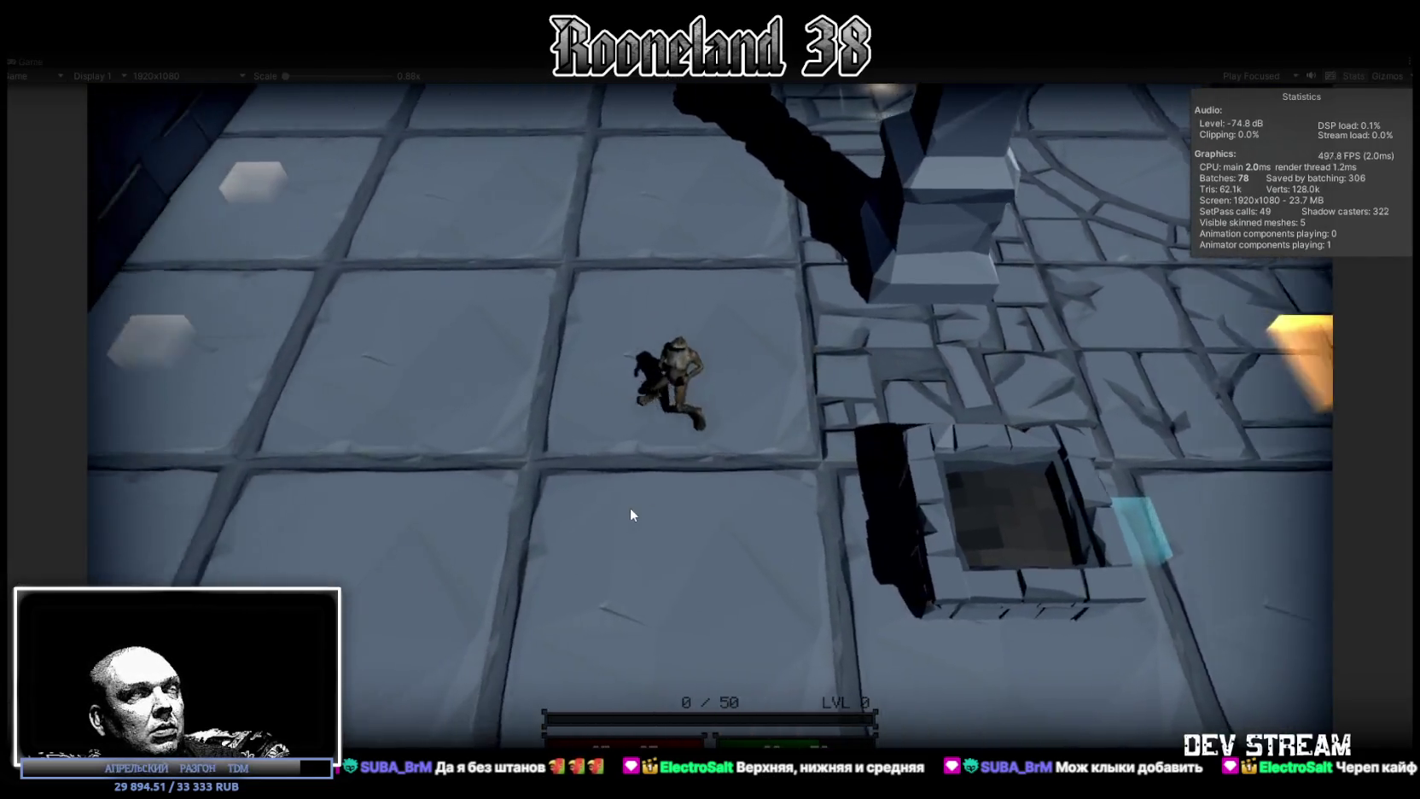
pyautogui.press('w')
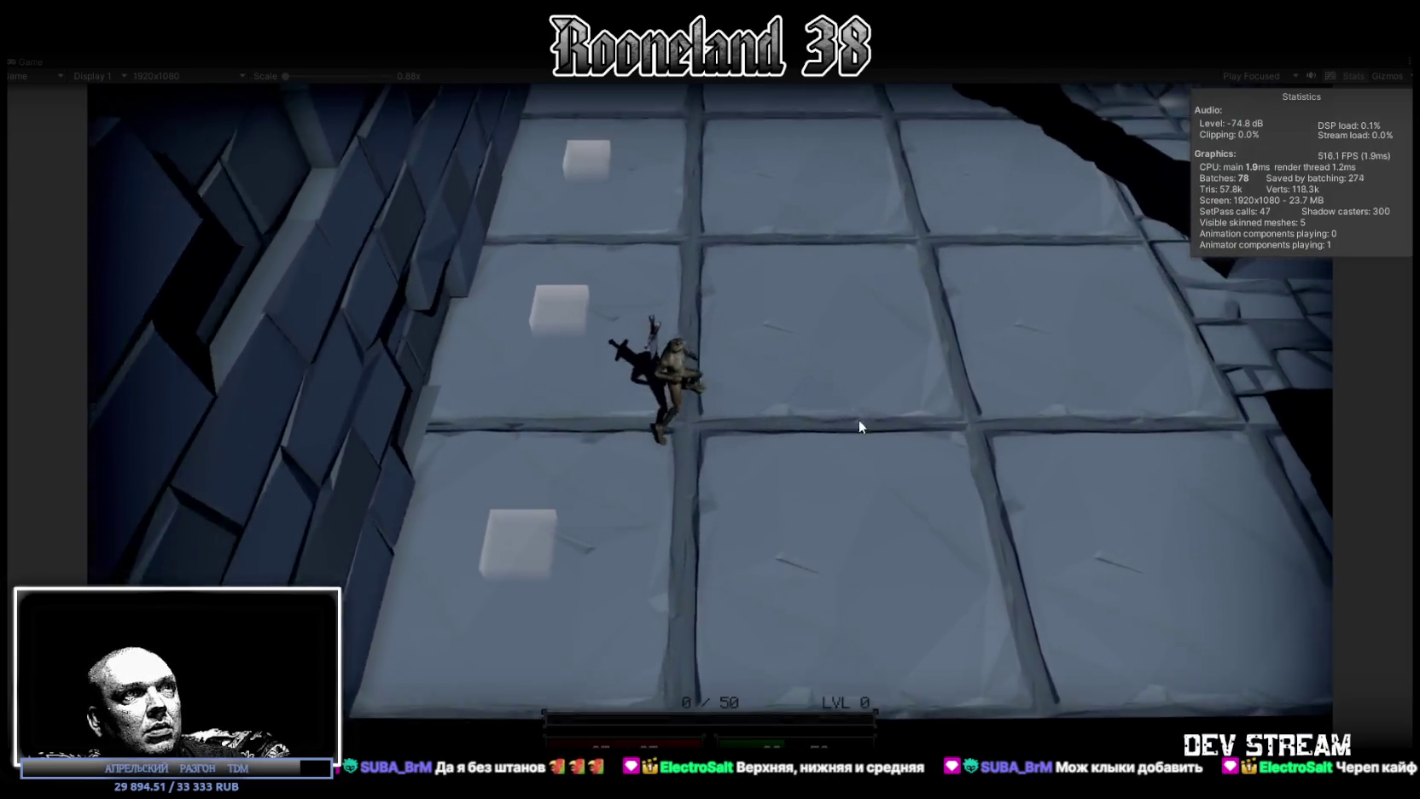
pyautogui.press('w')
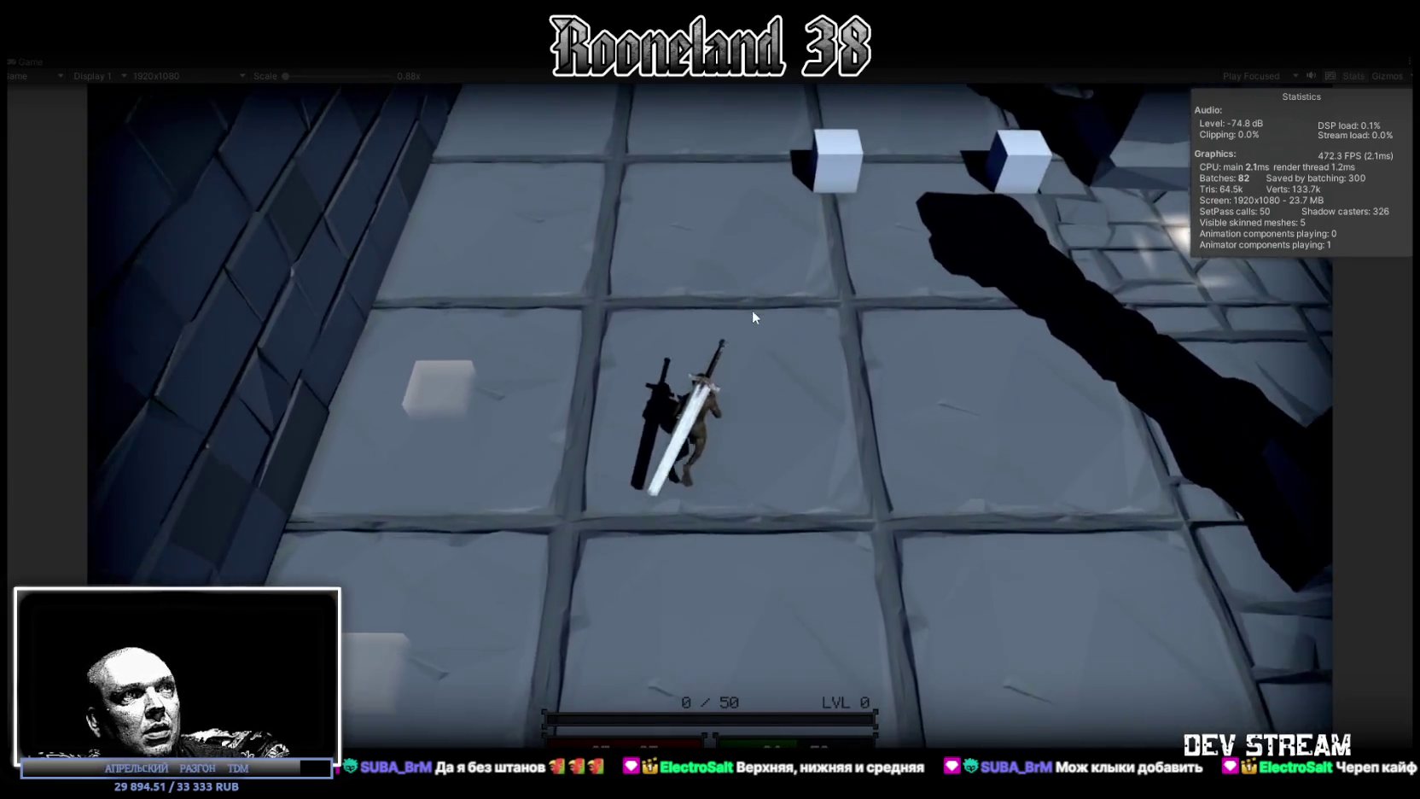
pyautogui.press('w')
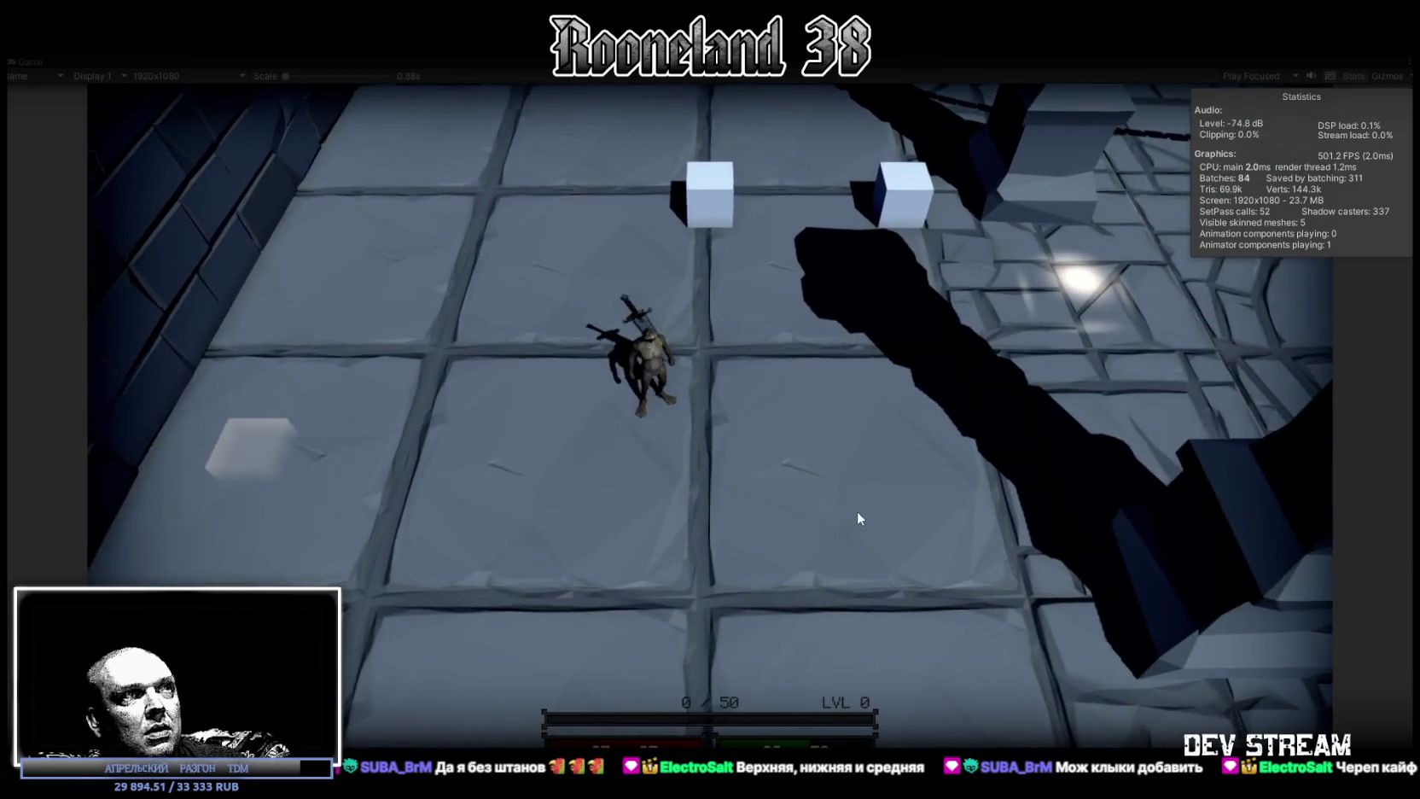
pyautogui.press('w')
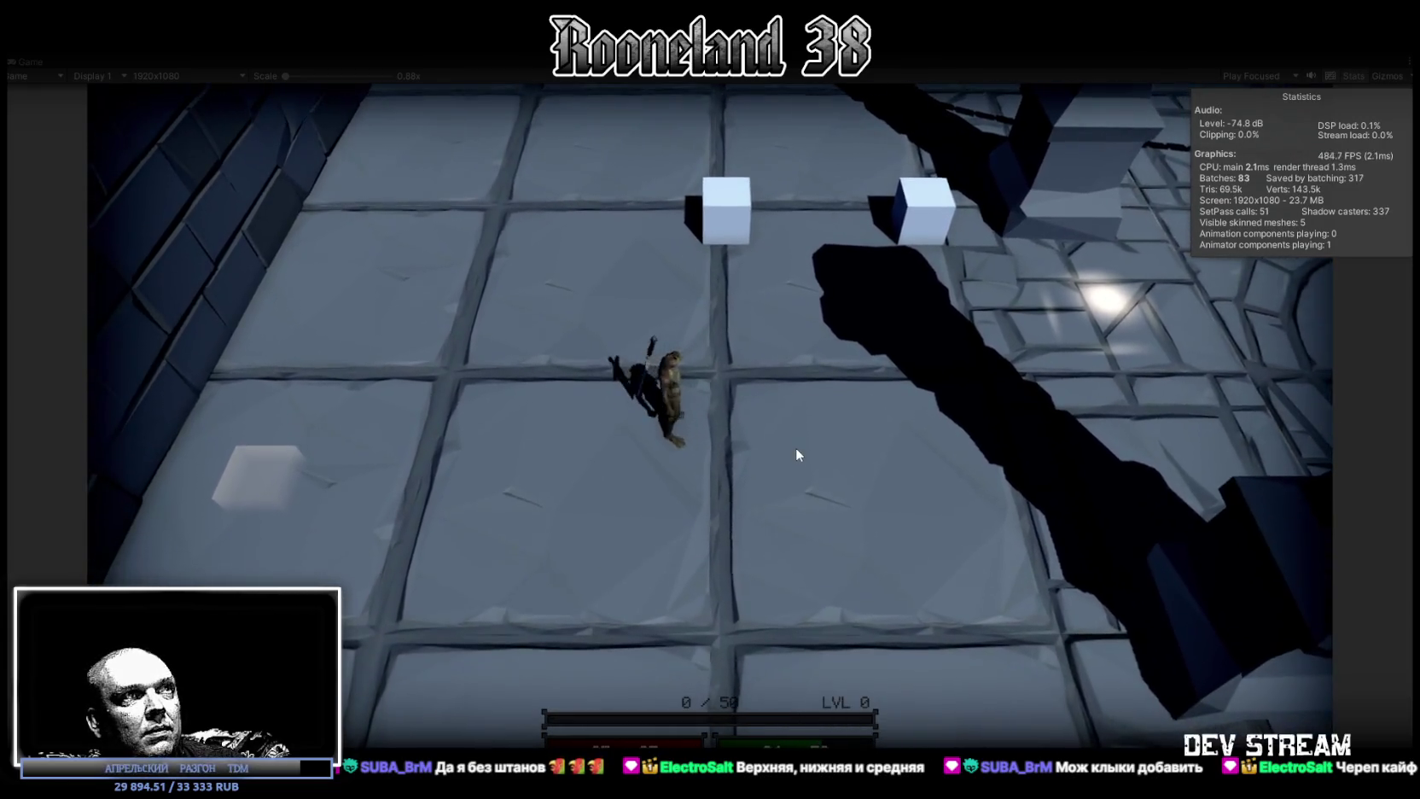
pyautogui.press('w')
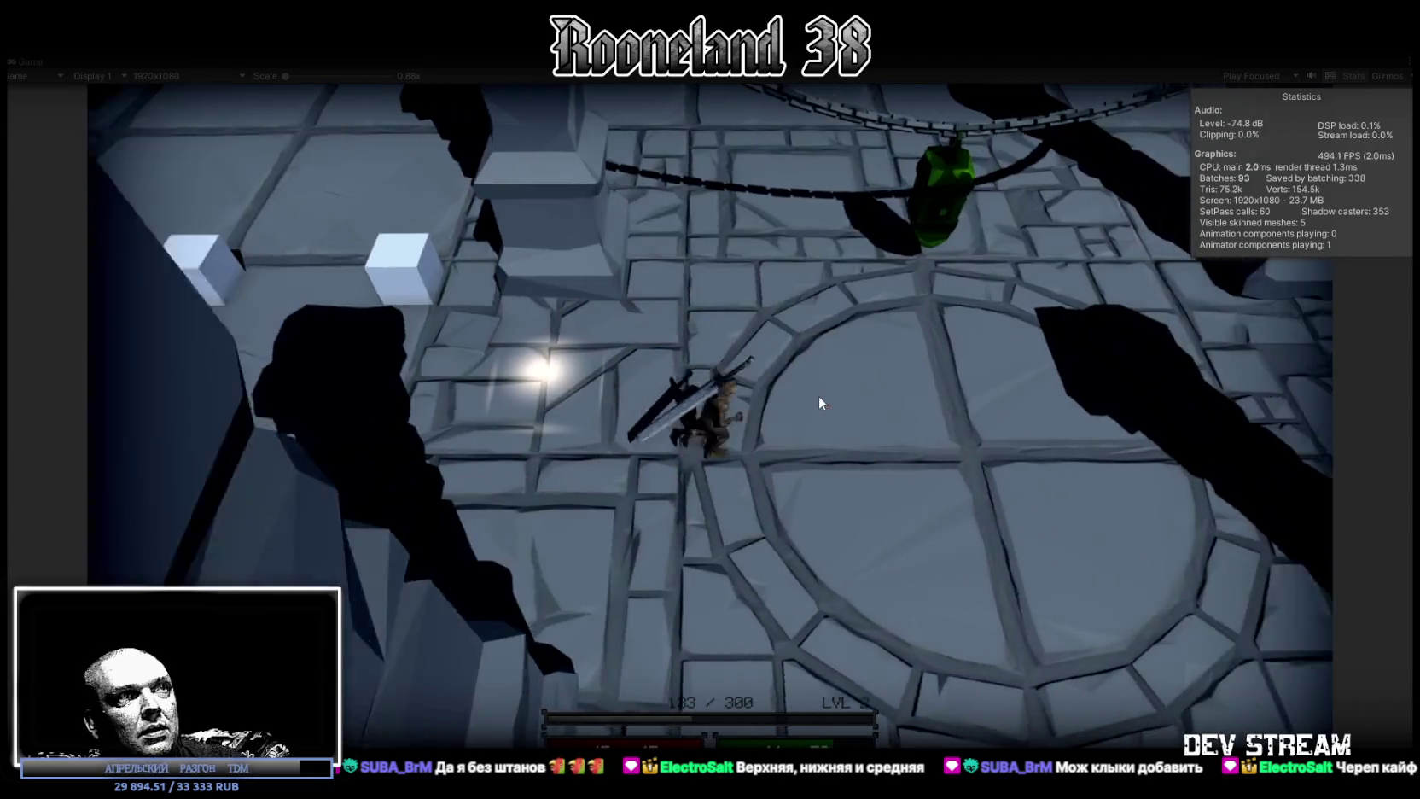
pyautogui.press('w')
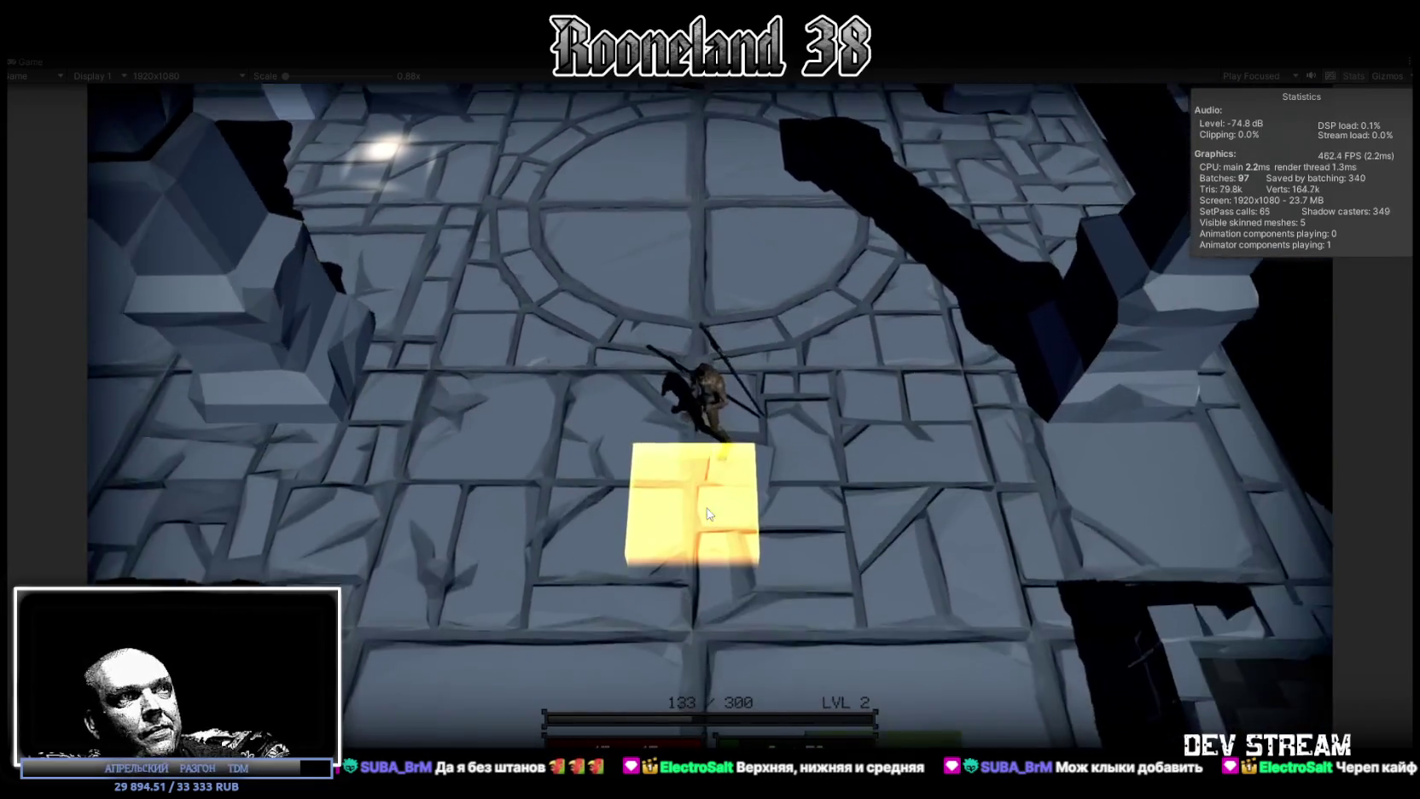
pyautogui.press('w')
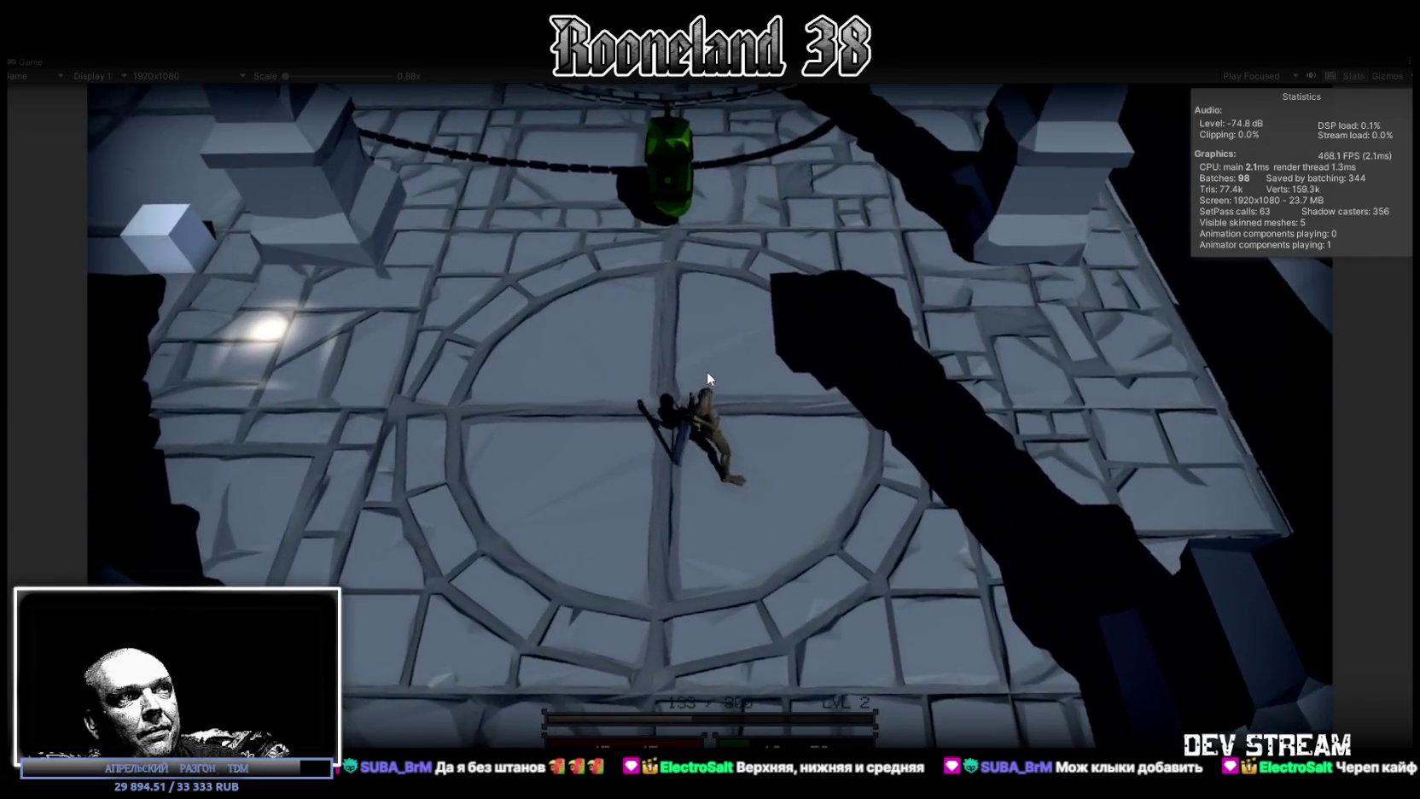
pyautogui.press('w')
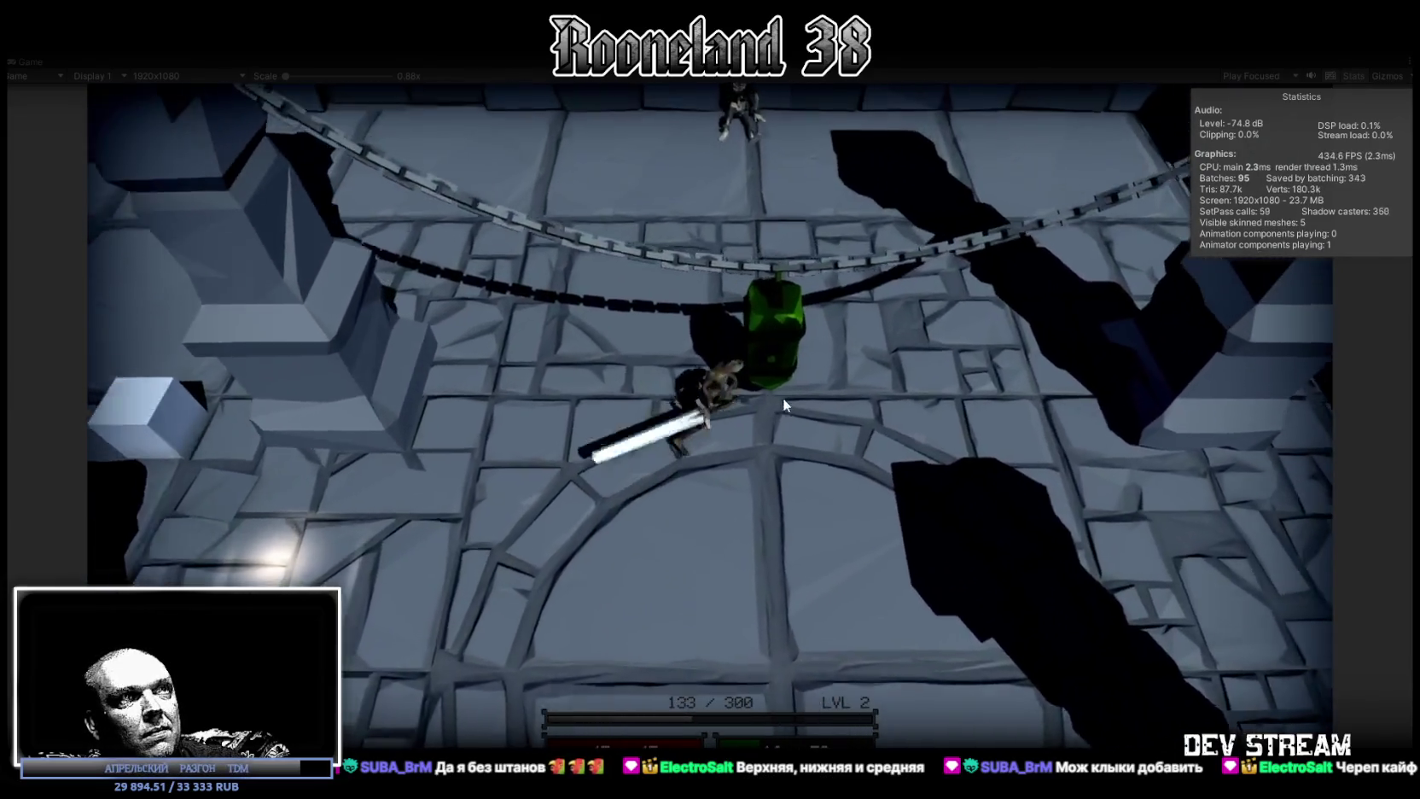
# Attack a nearby enemy, exit play mode, and return to Blockbench with RPGwpn_2sword_1 shown.
pyautogui.press('s')
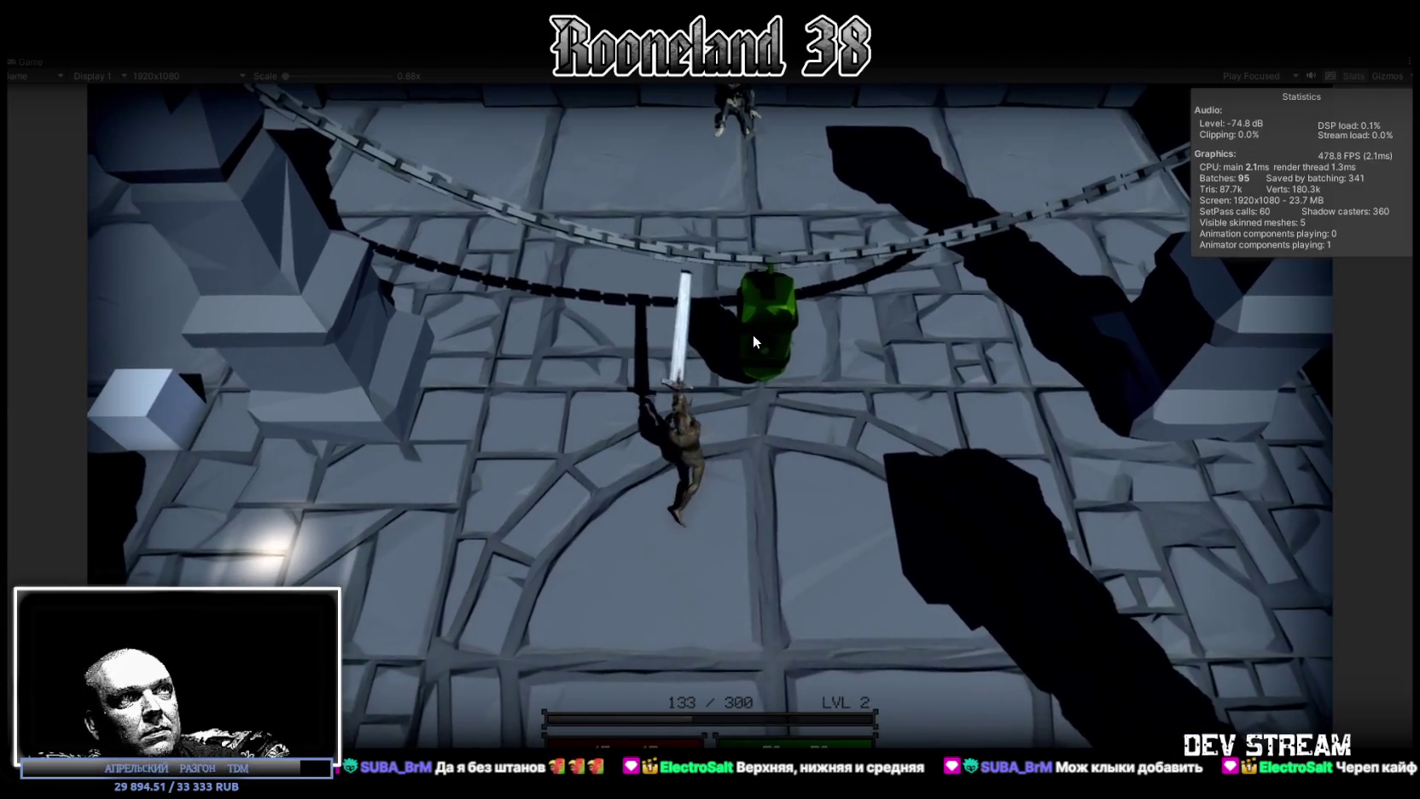
pyautogui.press('d')
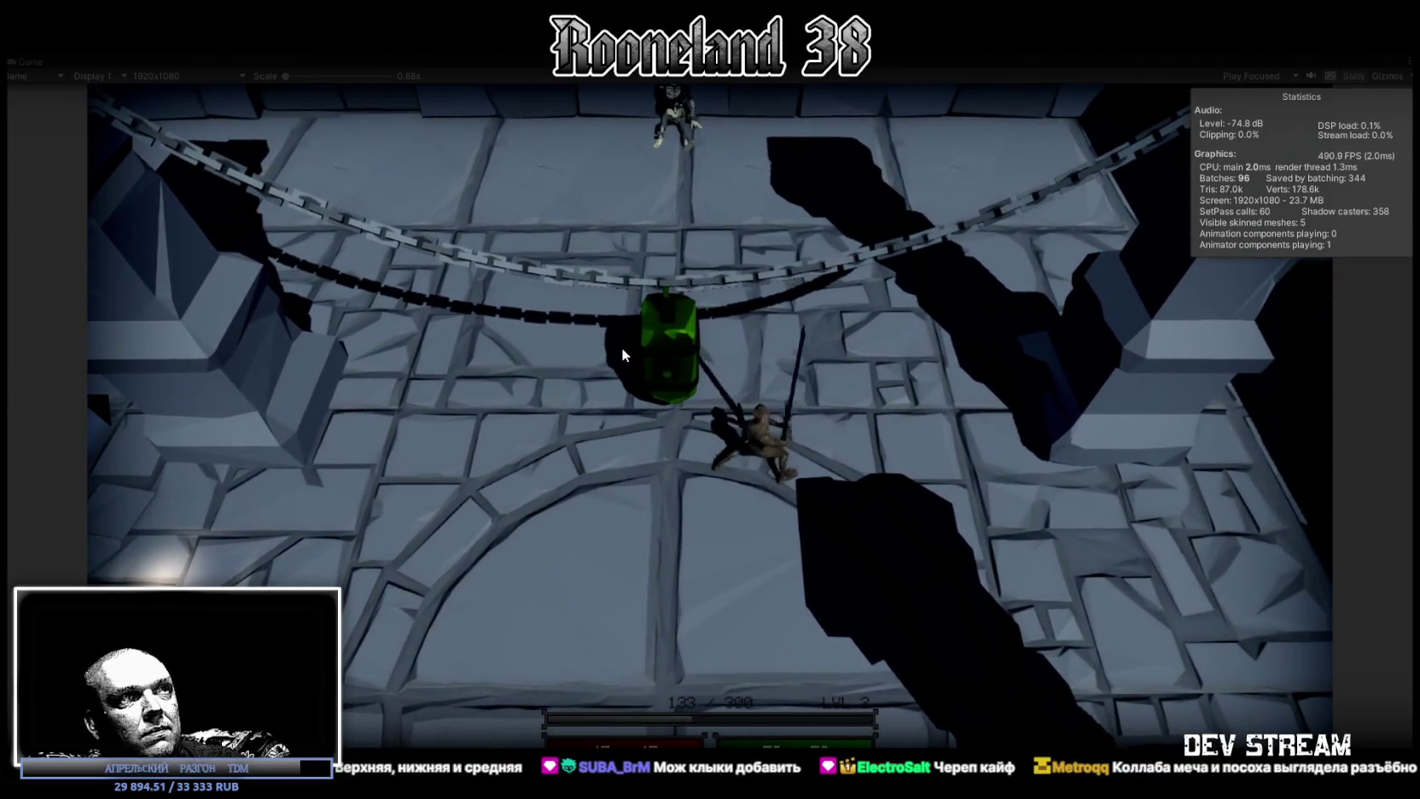
pyautogui.click(641, 344)
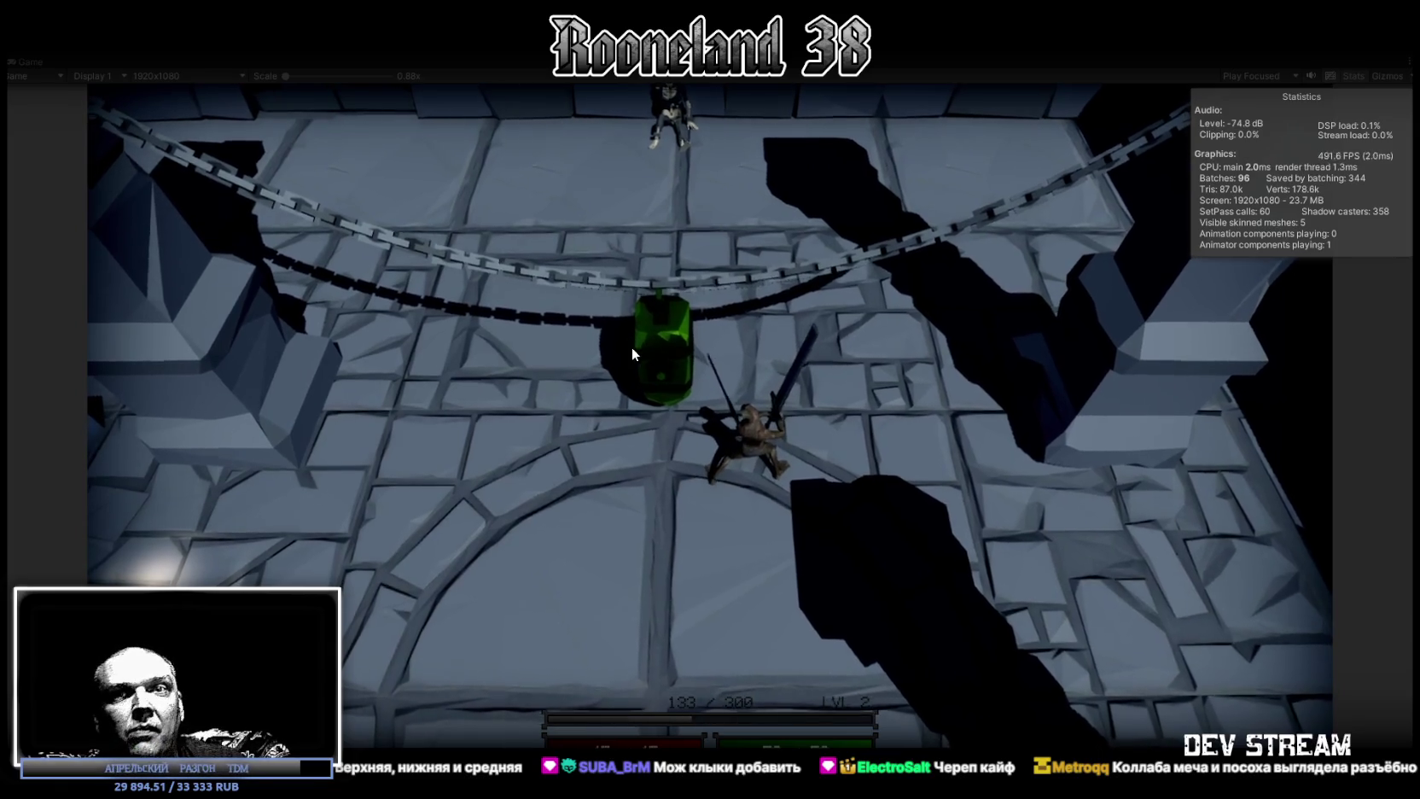
pyautogui.hotkey('ctrl', 'p')
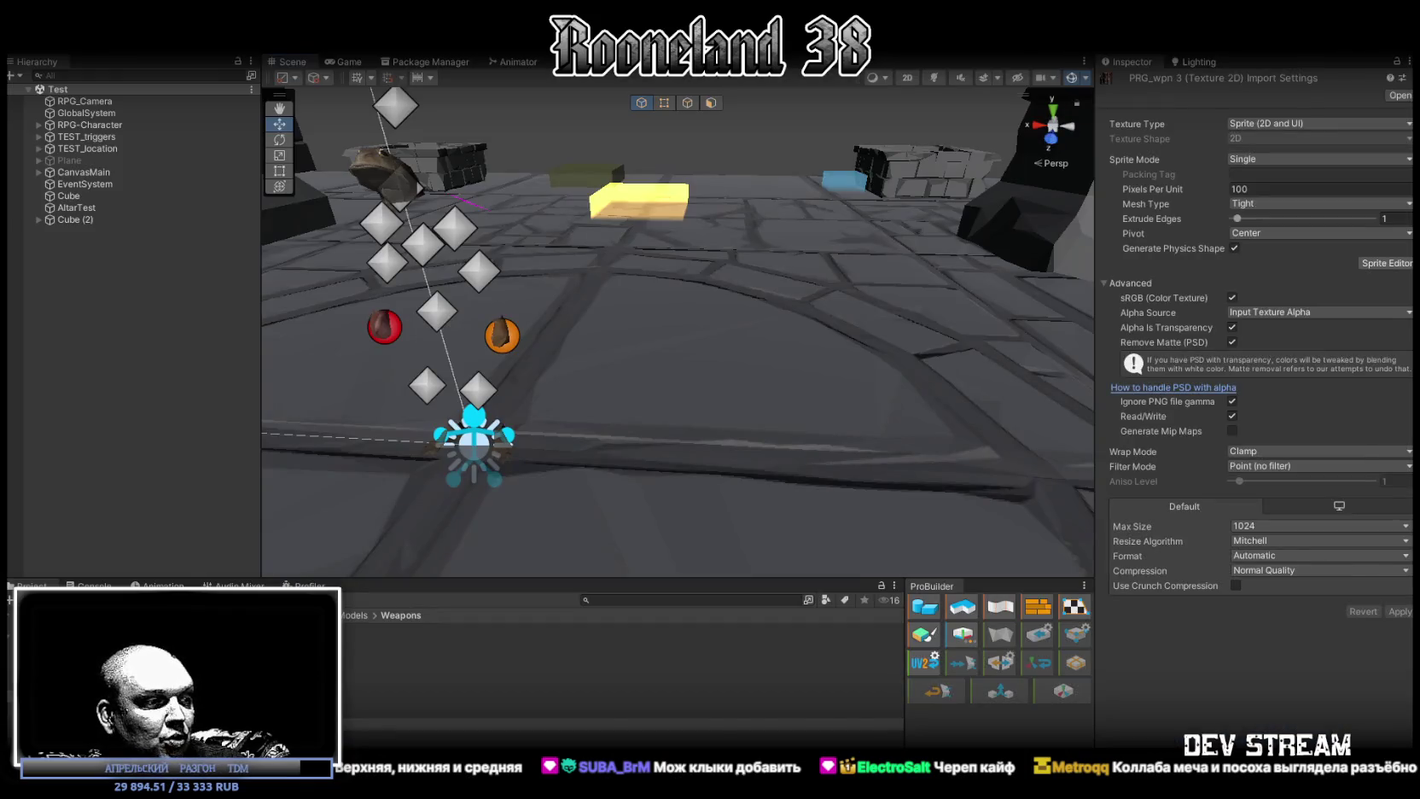
pyautogui.hotkey('alt', 'Tab')
pyautogui.click(1402, 359)
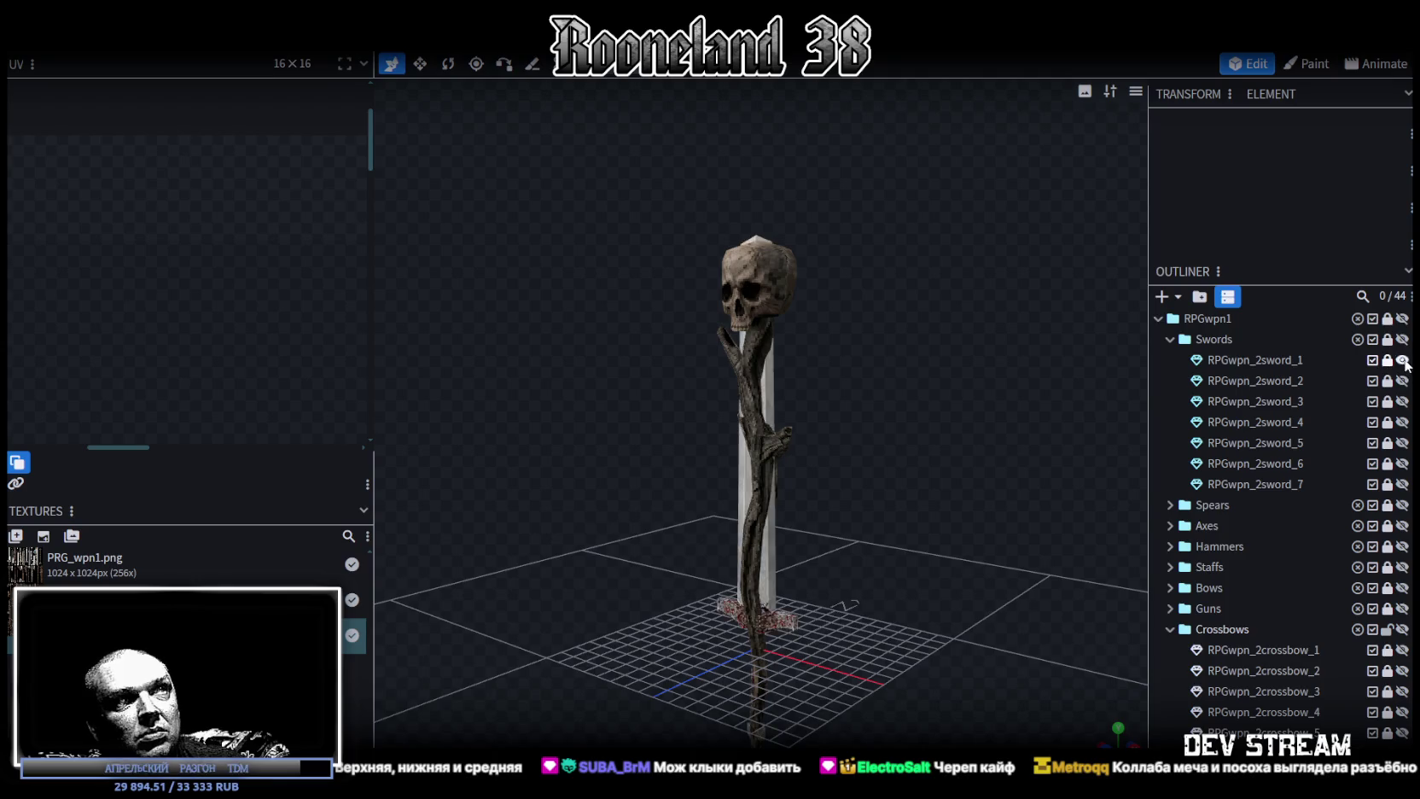
# Compare the staff against swords 1, 3 and 2 in turn, hiding each afterwards.
pyautogui.moveTo(954, 405)
pyautogui.mouseDown()
pyautogui.moveTo(1208, 408)
pyautogui.moveTo(949, 390)
pyautogui.moveTo(657, 521)
pyautogui.moveTo(951, 472)
pyautogui.moveTo(914, 608)
pyautogui.moveTo(759, 529)
pyautogui.moveTo(772, 448)
pyautogui.moveTo(903, 499)
pyautogui.moveTo(796, 424)
pyautogui.moveTo(638, 472)
pyautogui.moveTo(769, 429)
pyautogui.moveTo(799, 396)
pyautogui.mouseUp()
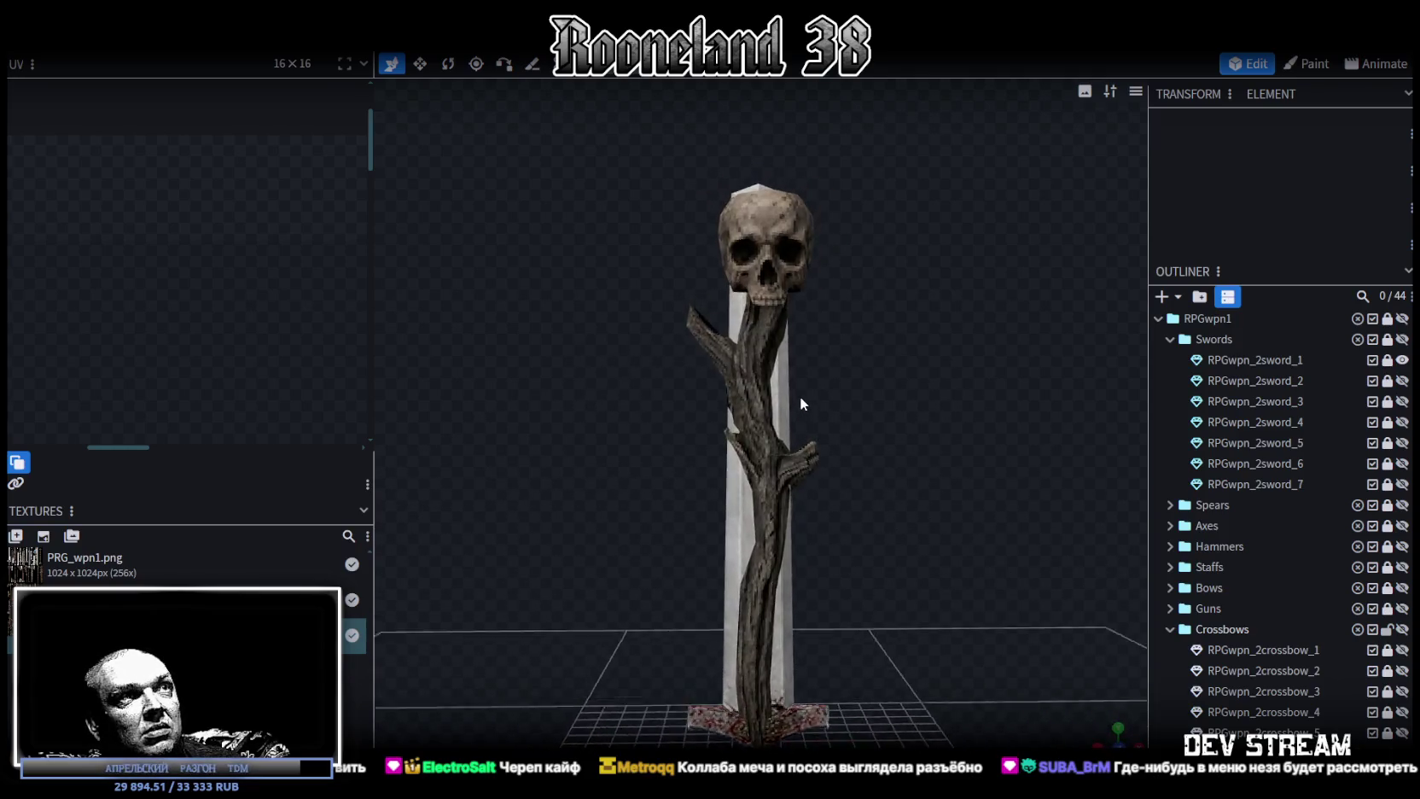
pyautogui.click(1402, 360)
pyautogui.click(1402, 402)
pyautogui.moveTo(982, 369)
pyautogui.mouseDown()
pyautogui.moveTo(598, 426)
pyautogui.moveTo(555, 400)
pyautogui.moveTo(535, 359)
pyautogui.moveTo(995, 384)
pyautogui.moveTo(1033, 371)
pyautogui.moveTo(995, 380)
pyautogui.moveTo(990, 400)
pyautogui.mouseUp()
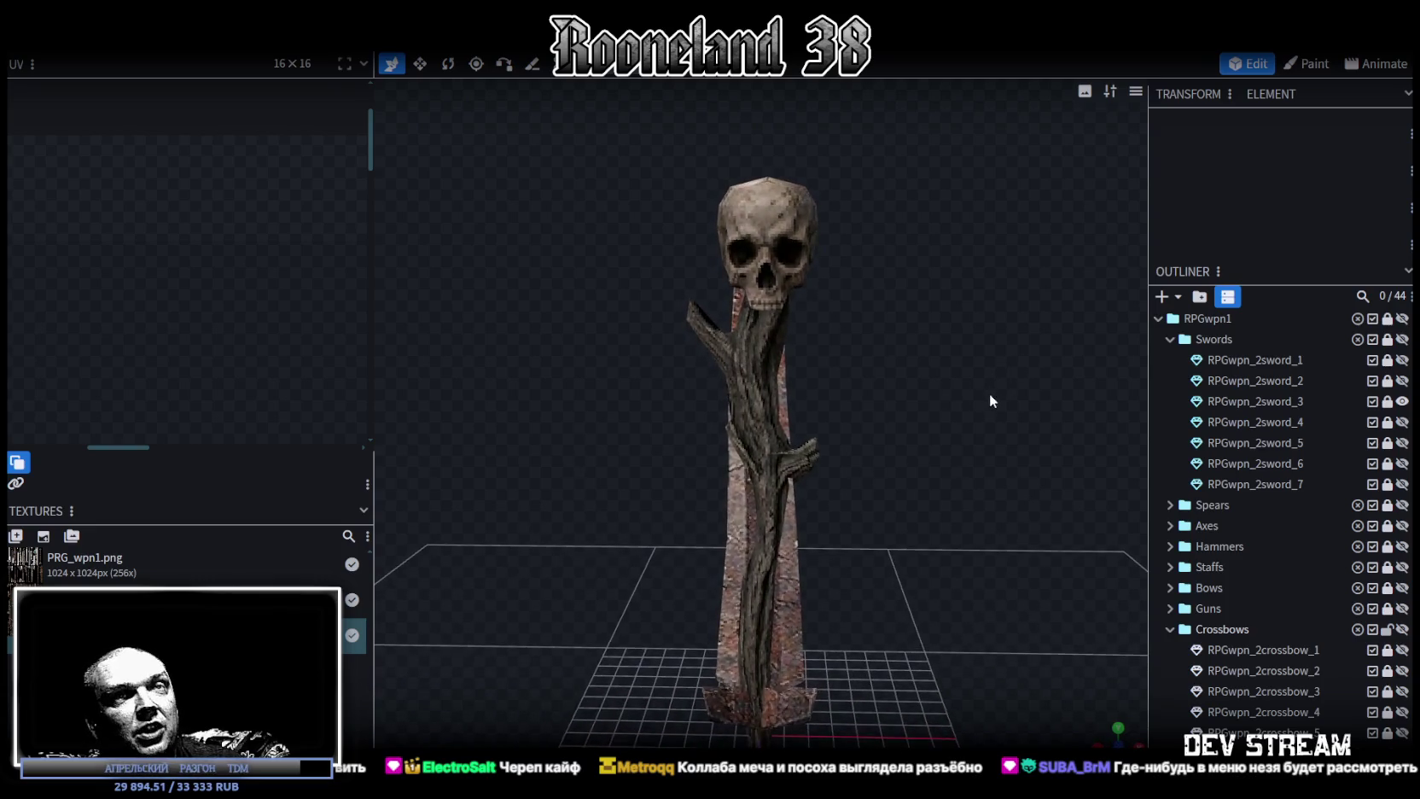
pyautogui.click(1402, 402)
pyautogui.click(1402, 381)
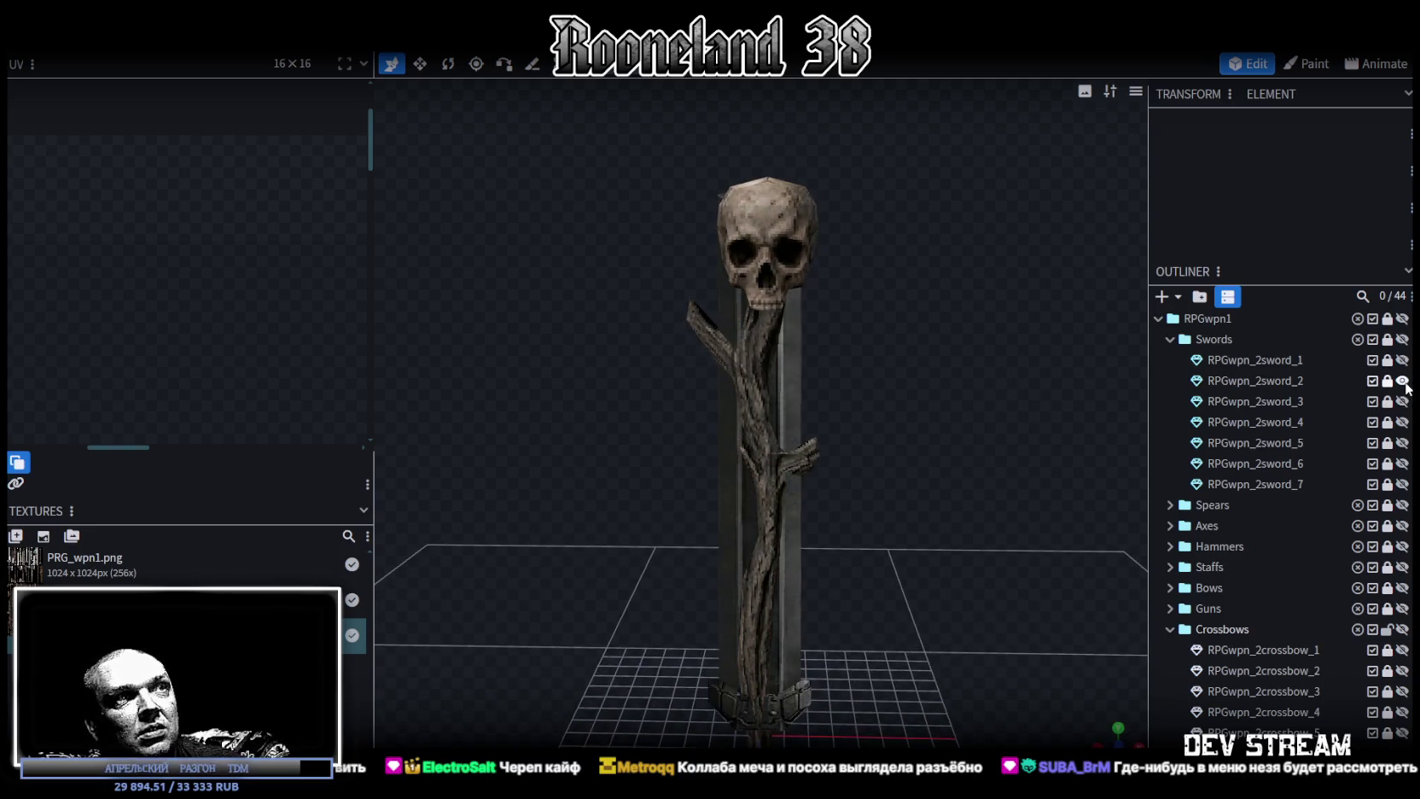
pyautogui.click(1403, 382)
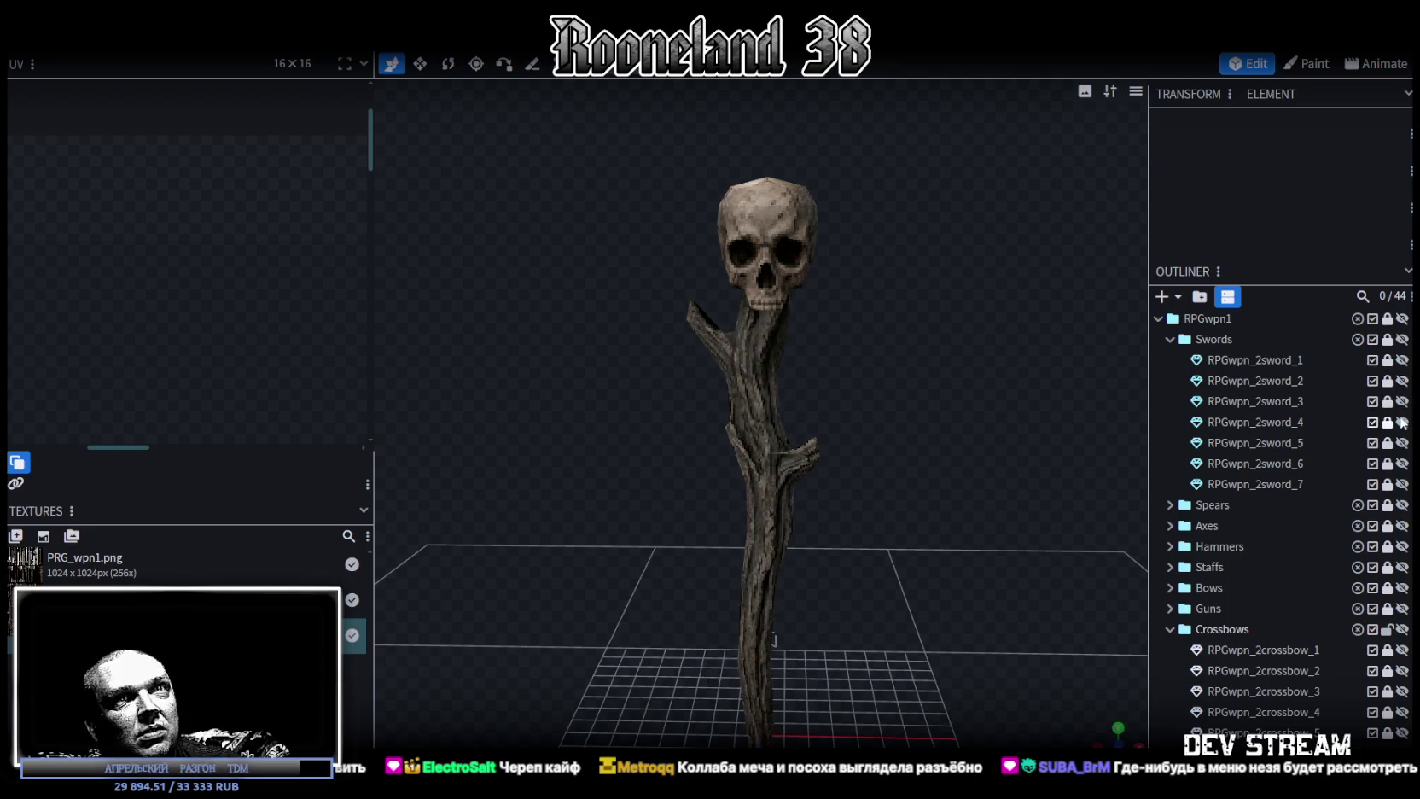
# Show the fourth sword behind the staff, inspect from a low angle, then hide it.
pyautogui.click(1400, 422)
pyautogui.moveTo(882, 433)
pyautogui.mouseDown()
pyautogui.moveTo(546, 435)
pyautogui.moveTo(483, 452)
pyautogui.moveTo(525, 425)
pyautogui.moveTo(663, 395)
pyautogui.moveTo(916, 408)
pyautogui.moveTo(906, 355)
pyautogui.moveTo(1028, 416)
pyautogui.moveTo(893, 468)
pyautogui.moveTo(790, 404)
pyautogui.moveTo(618, 524)
pyautogui.moveTo(874, 523)
pyautogui.moveTo(887, 570)
pyautogui.moveTo(685, 531)
pyautogui.mouseUp()
pyautogui.scroll(5, 538, 533)
pyautogui.moveTo(537, 533); pyautogui.dragTo(1040, 463)
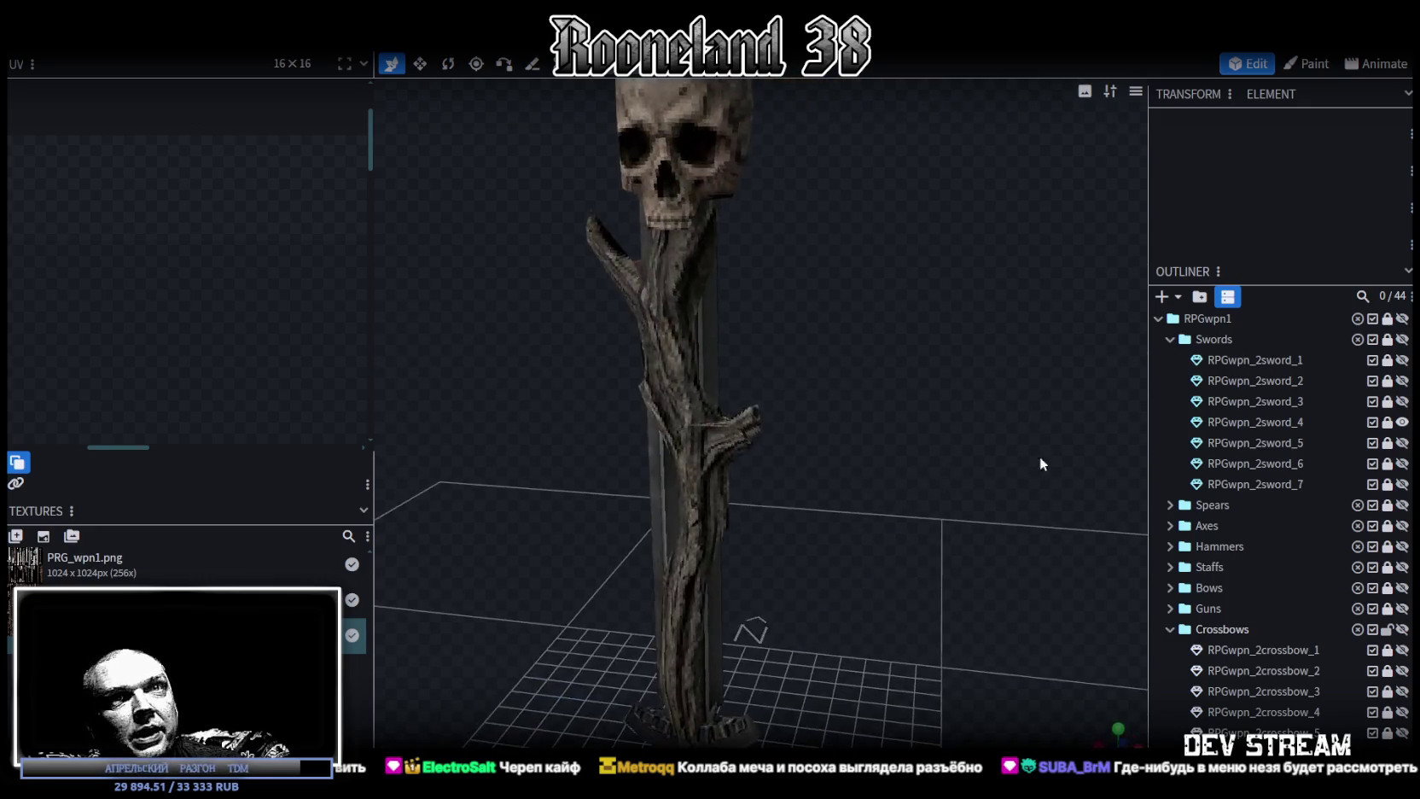
pyautogui.click(1402, 422)
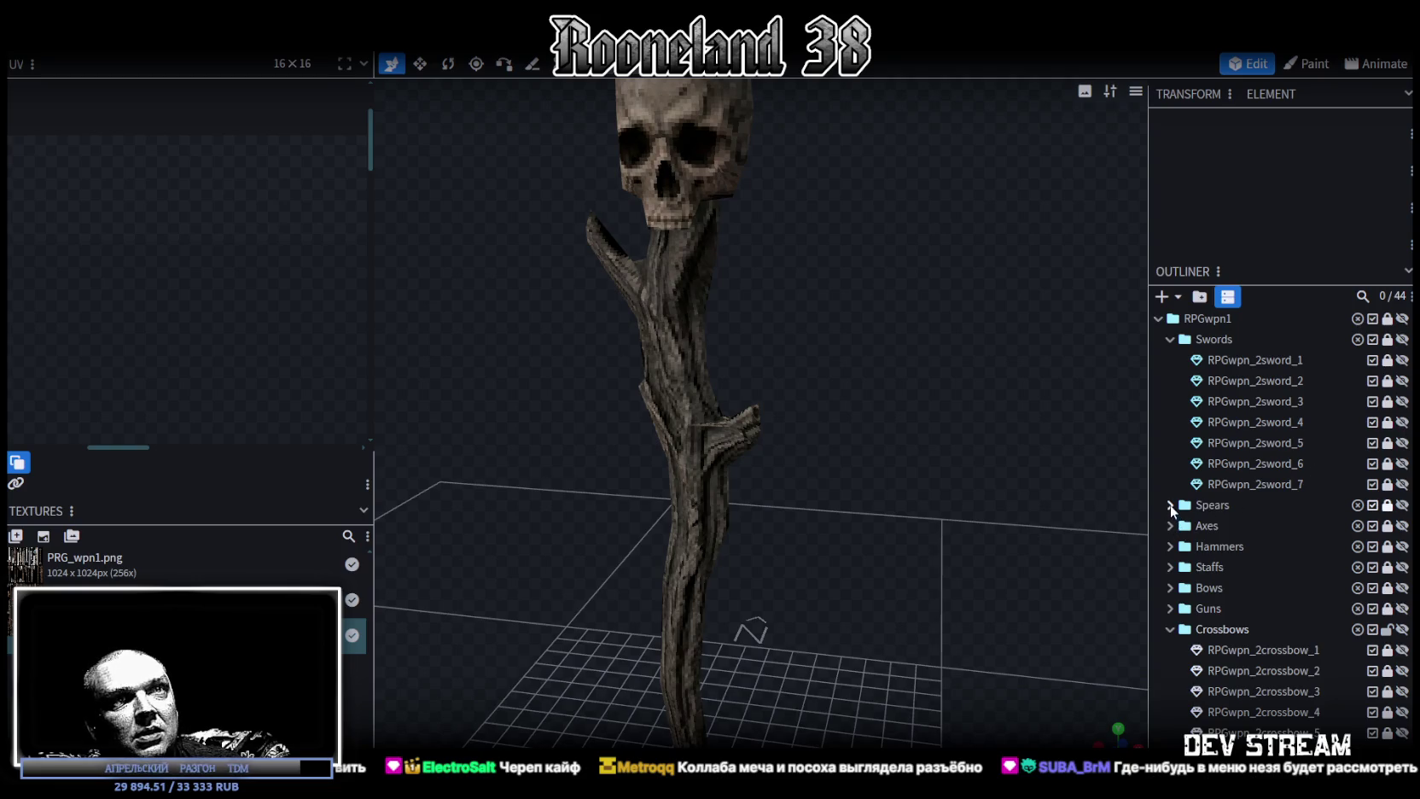
# Expand the Spears folder in the outliner and view the staff side-on.
pyautogui.click(1169, 505)
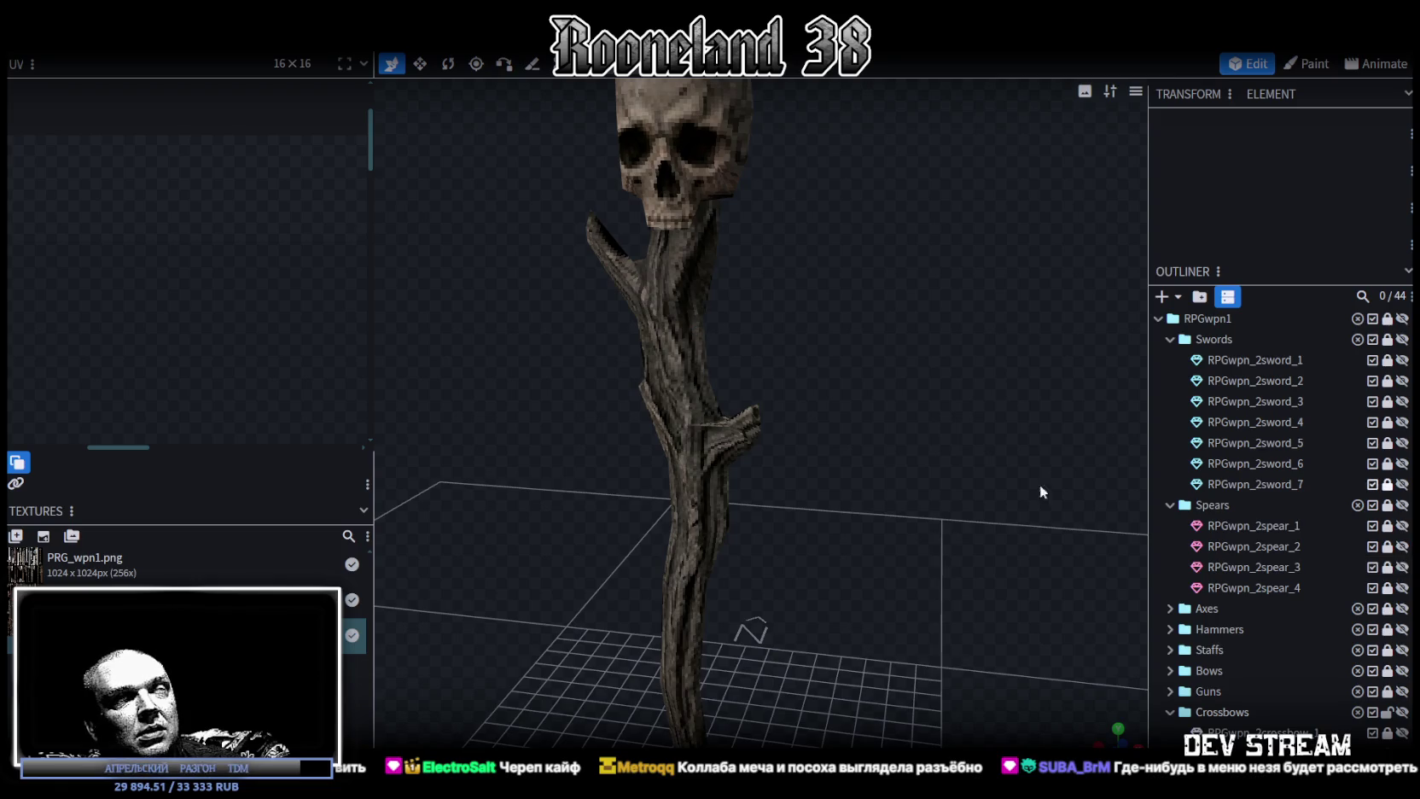
pyautogui.scroll(-5, 964, 478)
pyautogui.moveTo(865, 475)
pyautogui.mouseDown()
pyautogui.moveTo(900, 400)
pyautogui.moveTo(1065, 465)
pyautogui.moveTo(1064, 483)
pyautogui.moveTo(993, 490)
pyautogui.mouseUp()
pyautogui.scroll(2, 896, 407)
pyautogui.scroll(2, 936, 425)
pyautogui.scroll(3, 1104, 461)
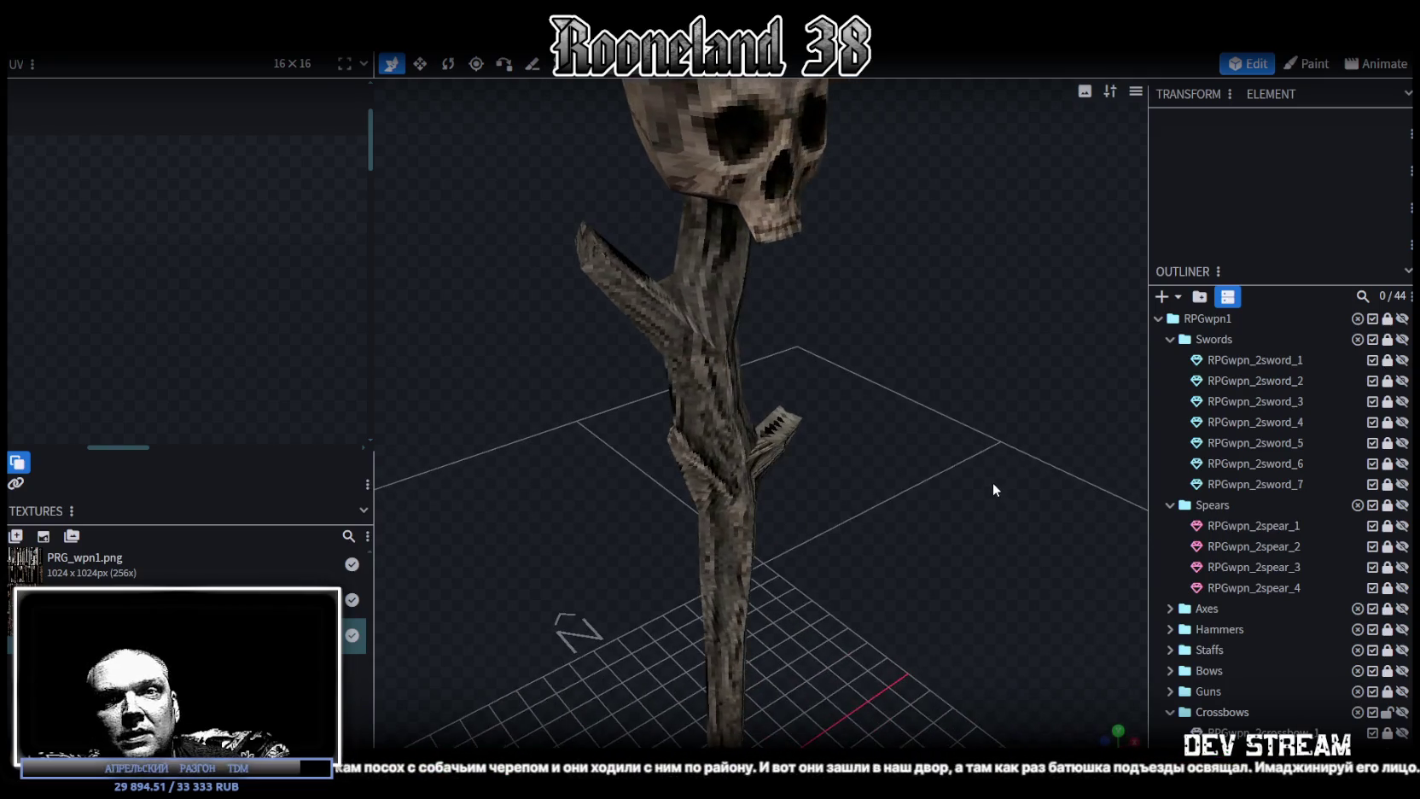
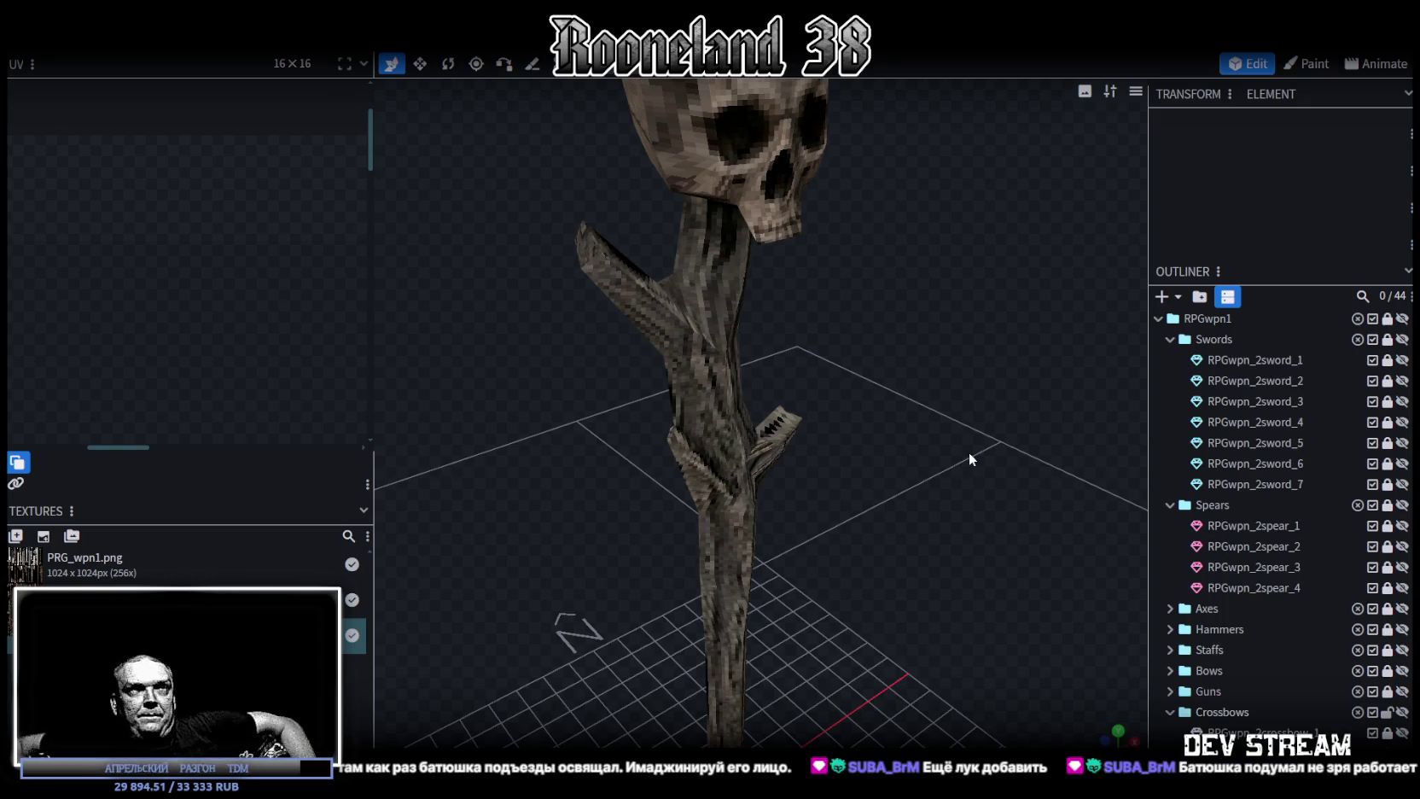
# Select the skull staff mesh and push the vertices just below the skull out along Z.
pyautogui.click(745, 362)
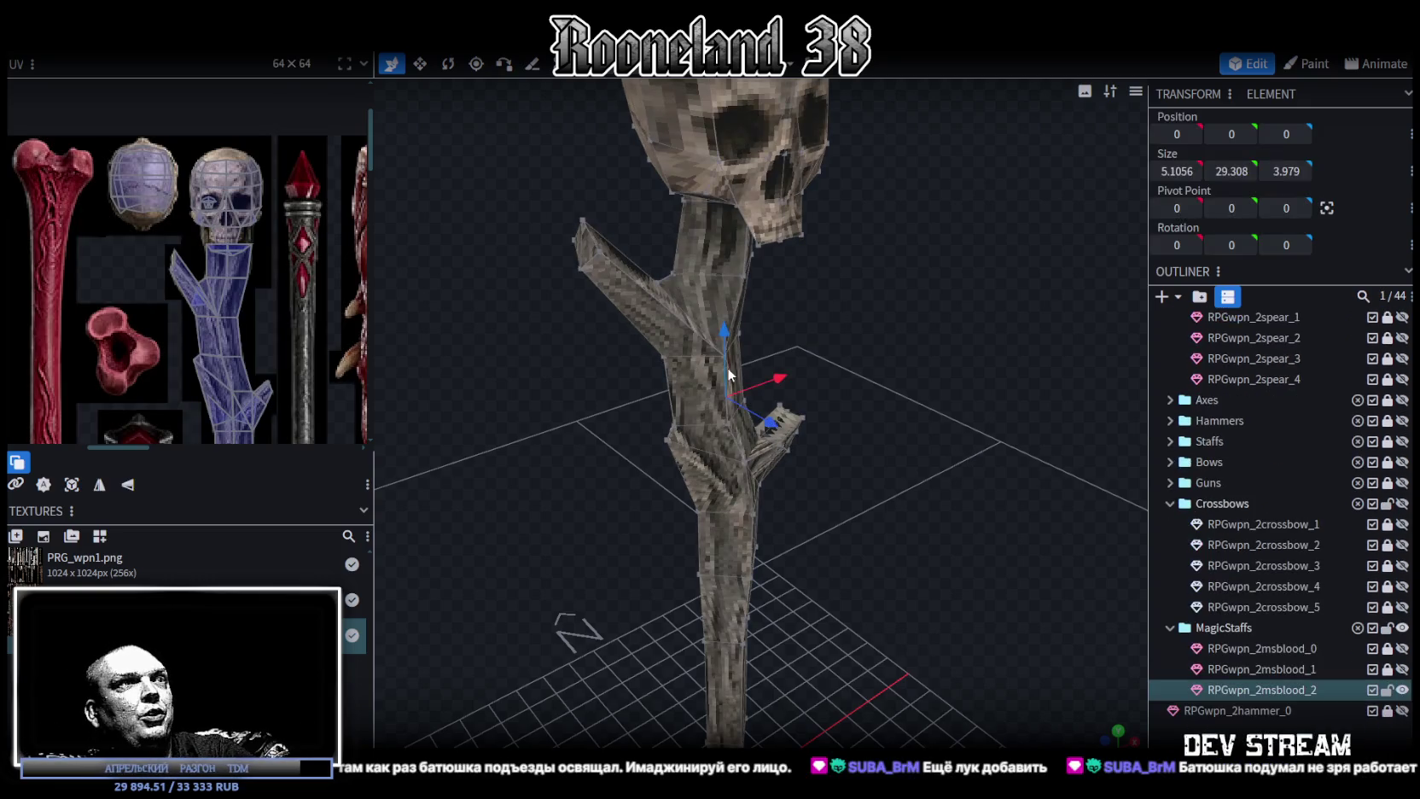
pyautogui.scroll(5, 651, 291)
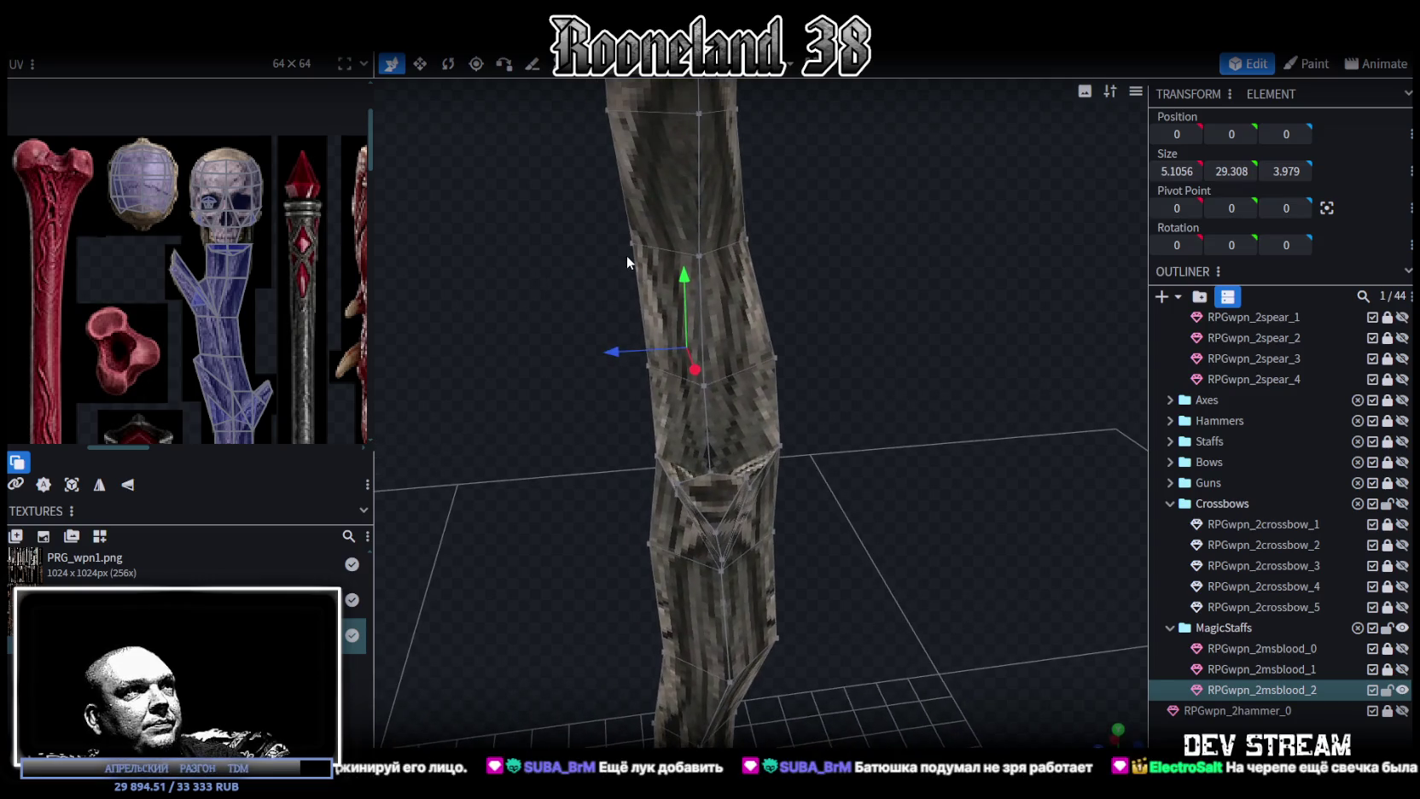
pyautogui.click(632, 249)
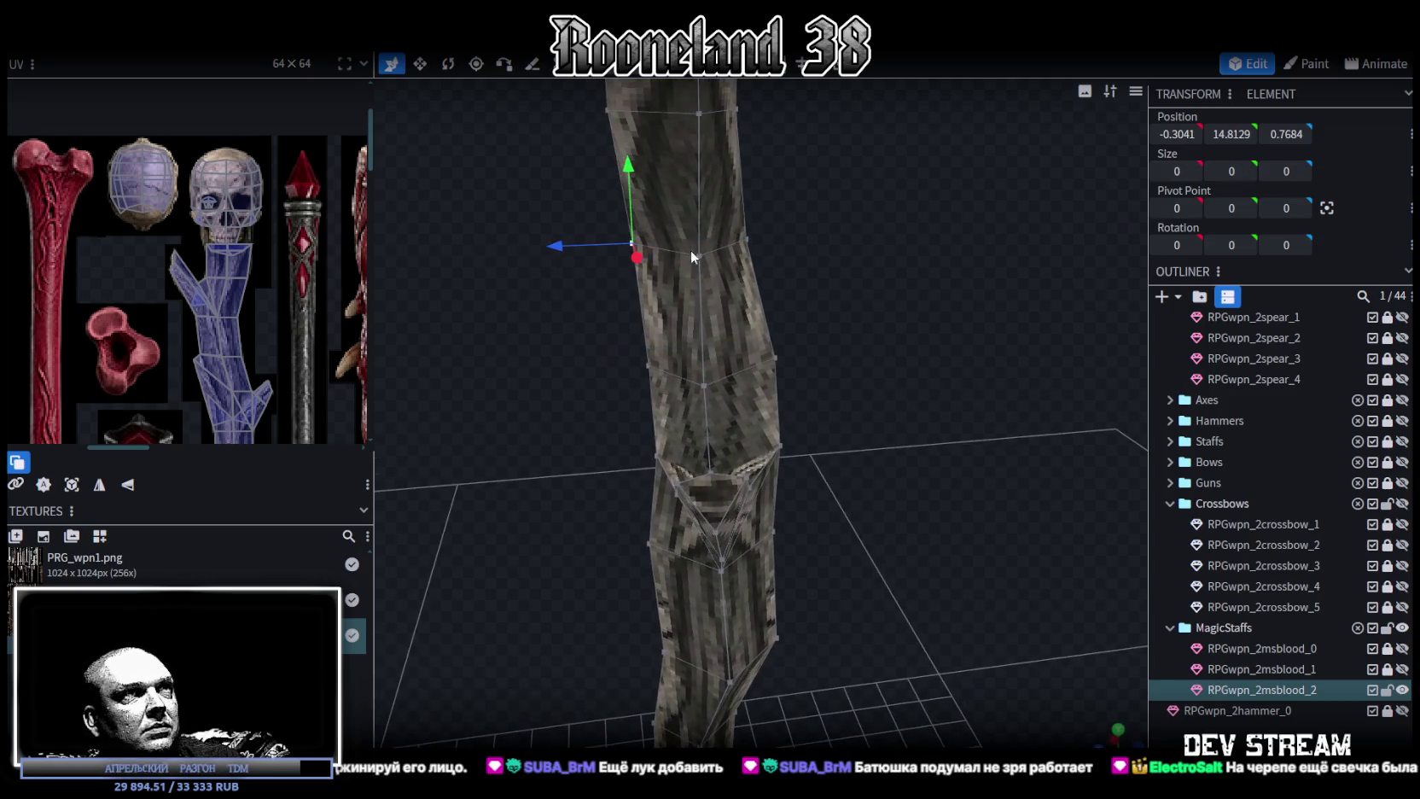
pyautogui.moveTo(747, 296); pyautogui.dragTo(783, 363, button='right')
pyautogui.click(713, 291)
pyautogui.keyDown('shift'); pyautogui.click(713, 288); pyautogui.keyUp('shift')
pyautogui.moveTo(651, 244); pyautogui.dragTo(629, 248)
# Shift another shaft vertex along the Z axis and add one more vertex to the selection.
pyautogui.moveTo(595, 388)
pyautogui.mouseDown()
pyautogui.moveTo(693, 366)
pyautogui.moveTo(631, 396)
pyautogui.mouseUp()
pyautogui.click(710, 384)
pyautogui.moveTo(576, 468)
pyautogui.mouseDown()
pyautogui.moveTo(928, 472)
pyautogui.moveTo(985, 500)
pyautogui.moveTo(886, 289)
pyautogui.moveTo(969, 336)
pyautogui.moveTo(798, 277)
pyautogui.mouseUp()
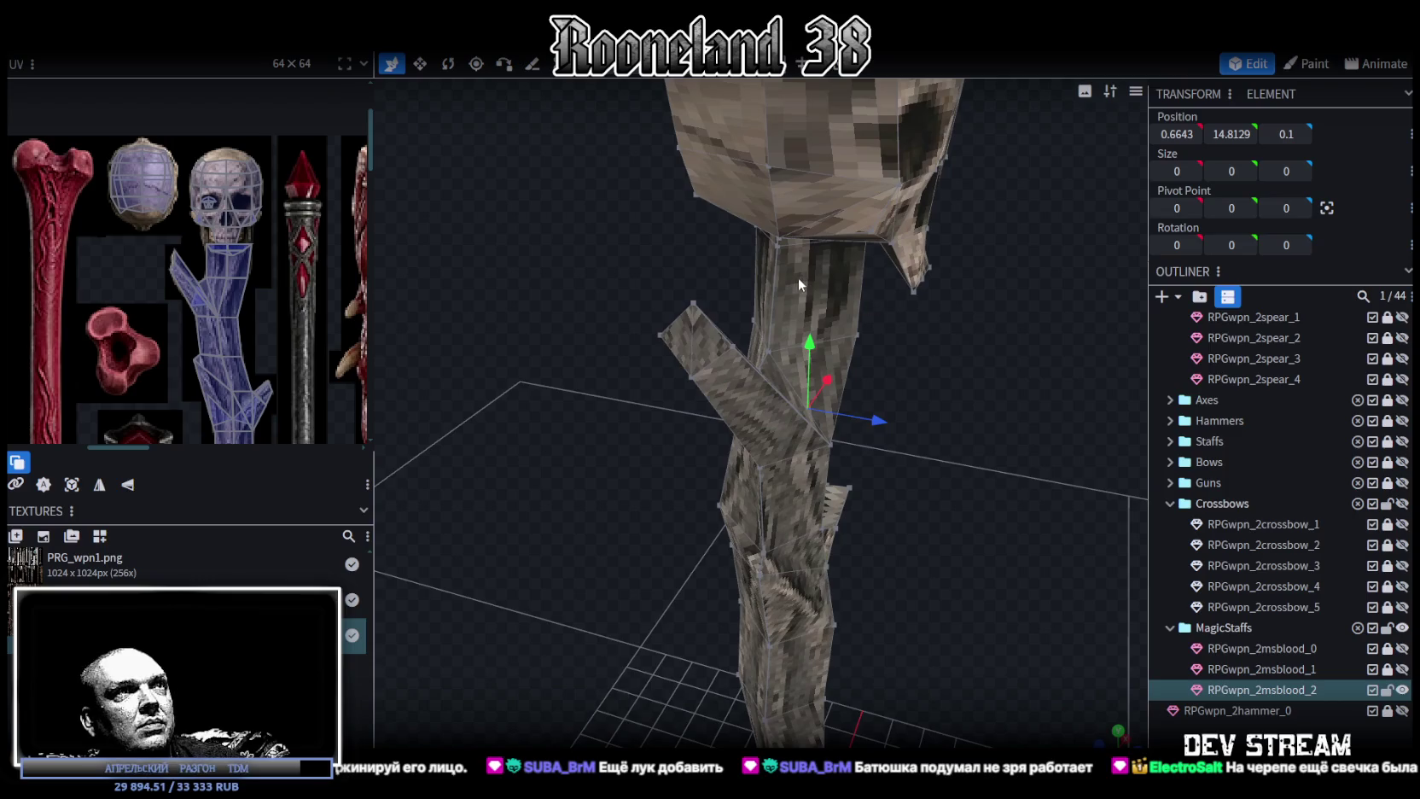
pyautogui.keyDown('shift'); pyautogui.click(779, 247); pyautogui.keyUp('shift')
# Orbit around the staff to inspect the refined shaft, then deselect it.
pyautogui.moveTo(768, 350)
pyautogui.mouseDown()
pyautogui.moveTo(972, 382)
pyautogui.moveTo(877, 264)
pyautogui.moveTo(891, 270)
pyautogui.moveTo(946, 348)
pyautogui.moveTo(798, 371)
pyautogui.moveTo(907, 466)
pyautogui.moveTo(1005, 441)
pyautogui.moveTo(984, 356)
pyautogui.moveTo(962, 474)
pyautogui.mouseUp()
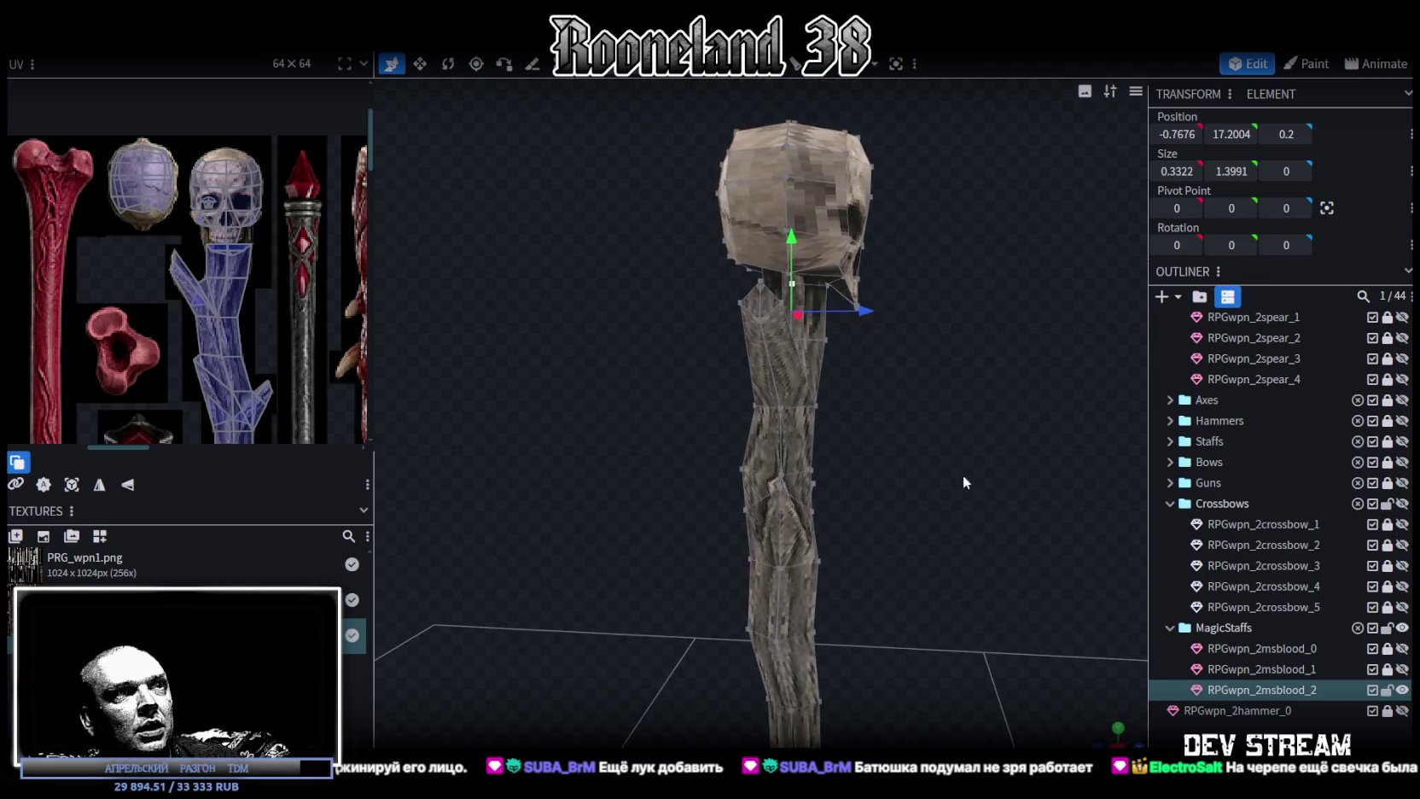
pyautogui.scroll(4, 945, 411)
pyautogui.scroll(-4, 759, 419)
pyautogui.moveTo(758, 419)
pyautogui.mouseDown()
pyautogui.moveTo(865, 480)
pyautogui.moveTo(847, 393)
pyautogui.moveTo(572, 413)
pyautogui.moveTo(640, 446)
pyautogui.moveTo(920, 440)
pyautogui.moveTo(655, 465)
pyautogui.mouseUp()
pyautogui.click(1050, 542)
pyautogui.moveTo(1050, 543)
pyautogui.mouseDown()
pyautogui.moveTo(813, 383)
pyautogui.moveTo(874, 505)
pyautogui.moveTo(832, 379)
pyautogui.moveTo(934, 578)
pyautogui.moveTo(872, 426)
pyautogui.moveTo(937, 461)
pyautogui.moveTo(864, 493)
pyautogui.moveTo(838, 468)
pyautogui.moveTo(903, 448)
pyautogui.moveTo(920, 412)
pyautogui.moveTo(832, 466)
pyautogui.moveTo(729, 480)
pyautogui.moveTo(745, 468)
pyautogui.mouseUp()
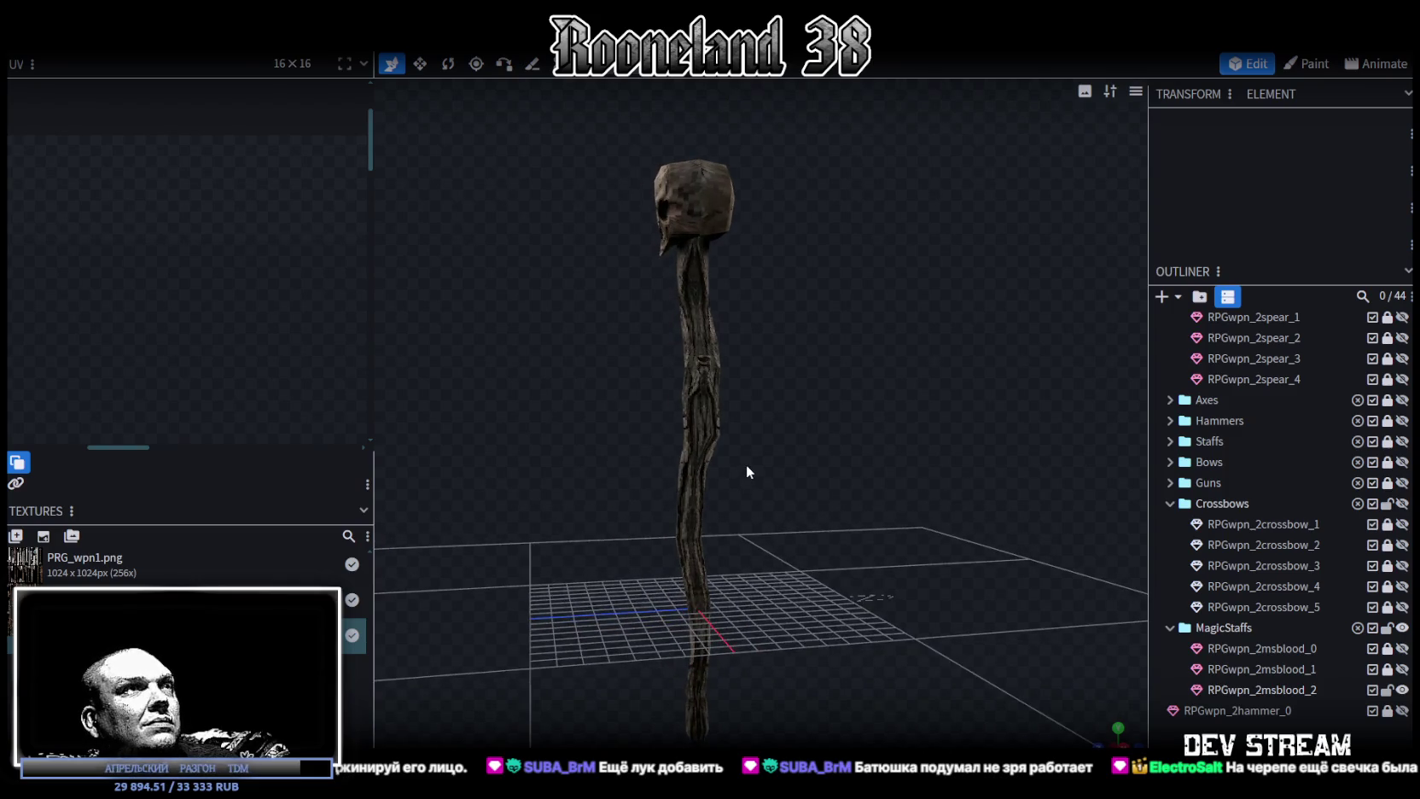
# Save the model and hide the RPGwpn_2msblood_2 skull staff.
pyautogui.moveTo(745, 471)
pyautogui.mouseDown()
pyautogui.moveTo(525, 487)
pyautogui.moveTo(979, 534)
pyautogui.mouseUp()
pyautogui.hotkey('ctrl', 's')
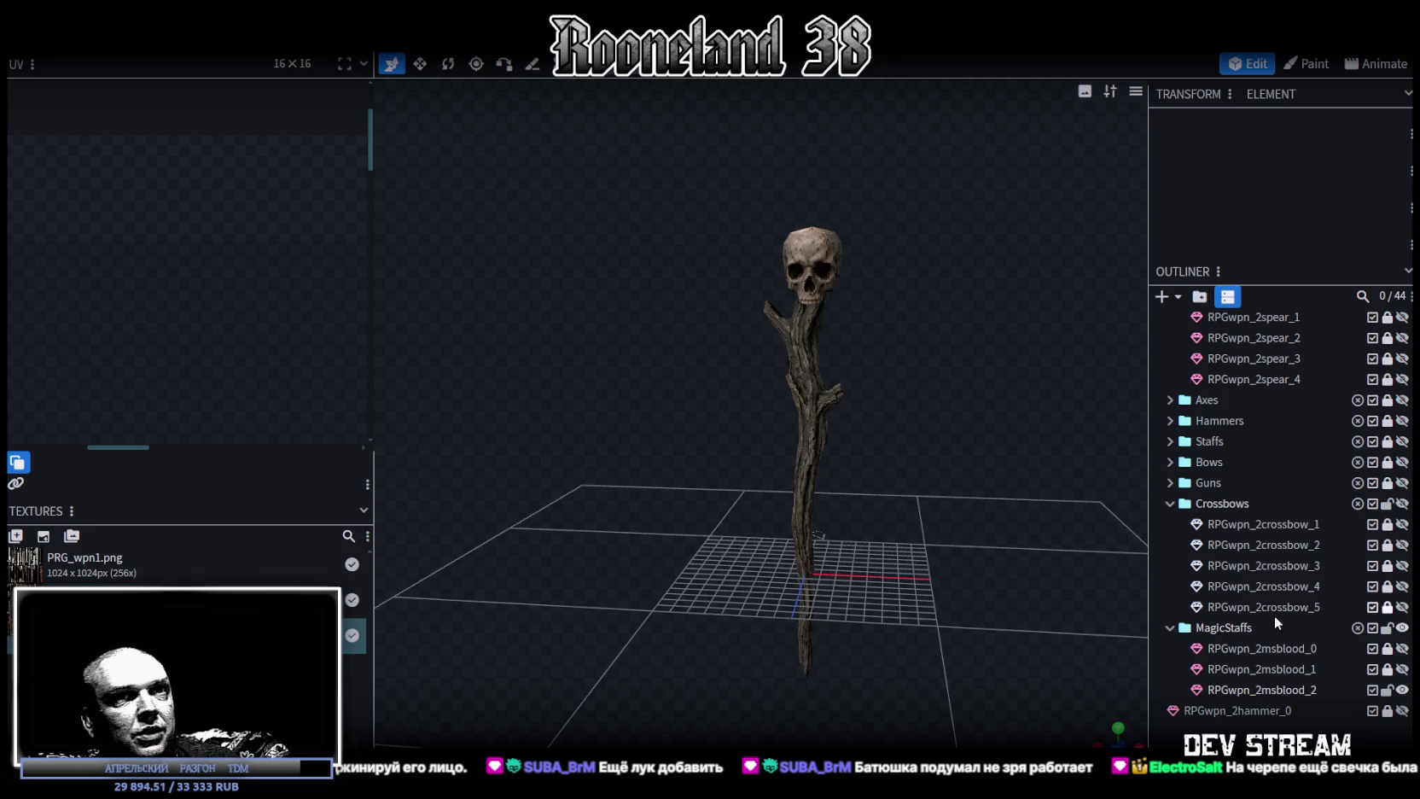
pyautogui.click(1402, 689)
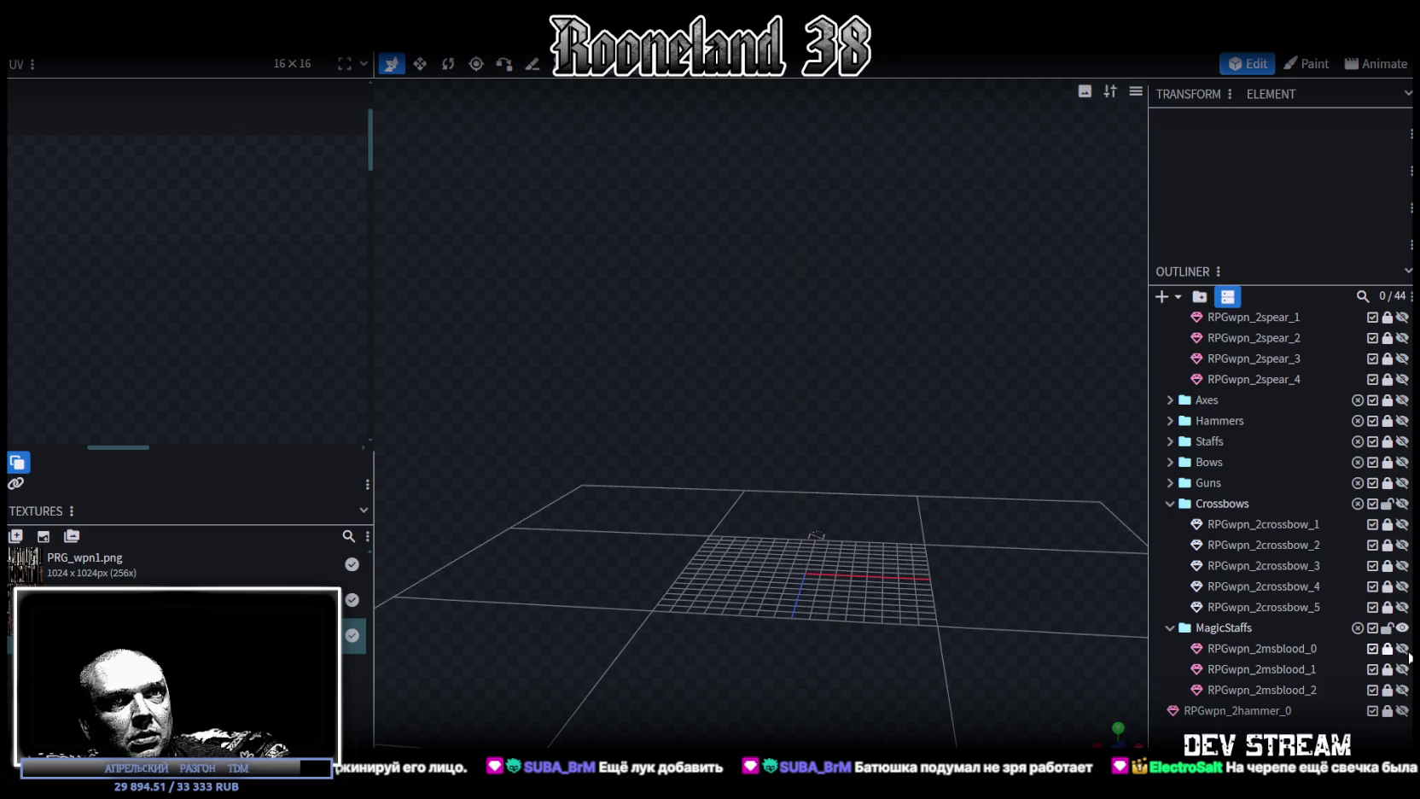
# Duplicate RPGwpn_2msblood_0 below msblood_2, rename it RPGwpn_2msblood_3, and make it visible.
pyautogui.click(1287, 648)
pyautogui.hotkey('ctrl', 'd')
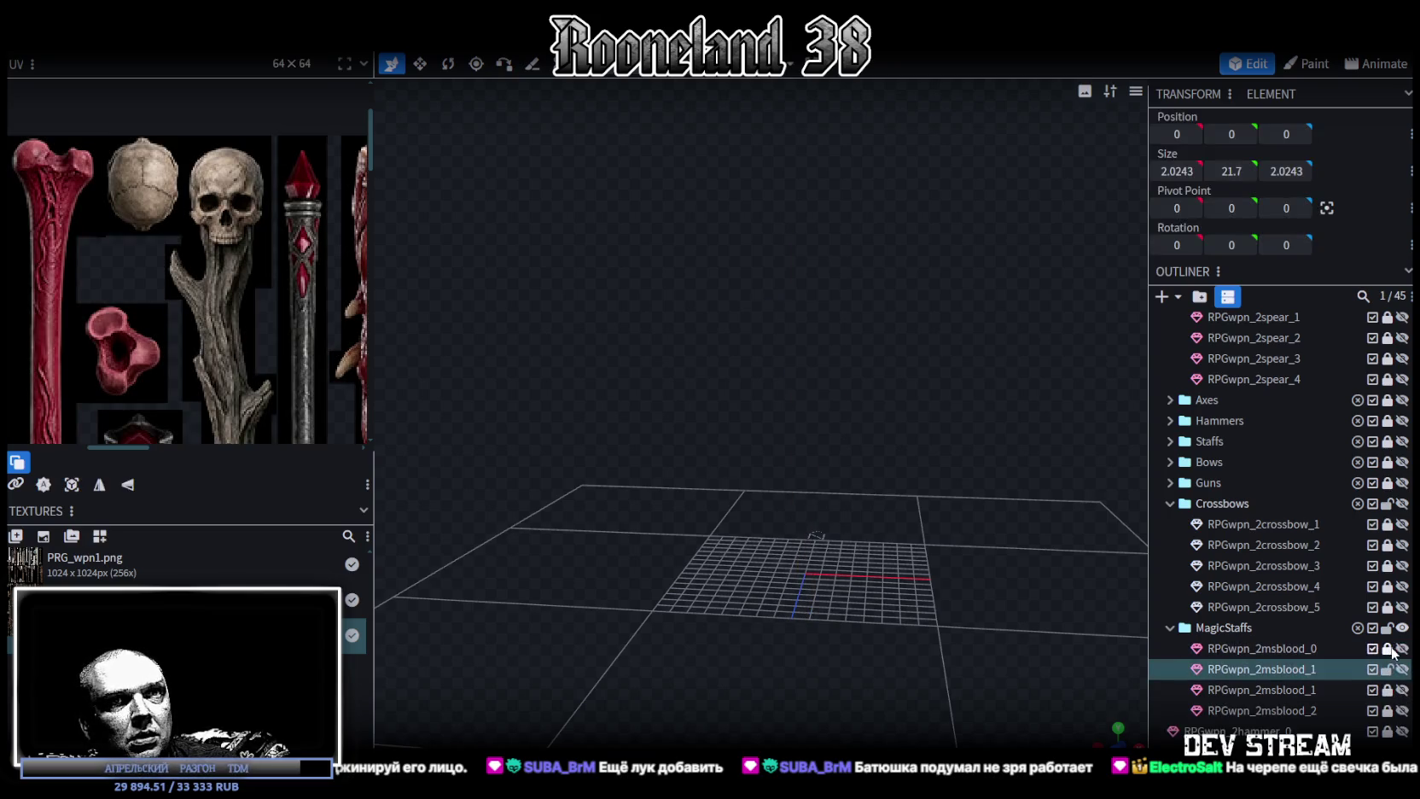
pyautogui.moveTo(1284, 677); pyautogui.dragTo(1302, 726)
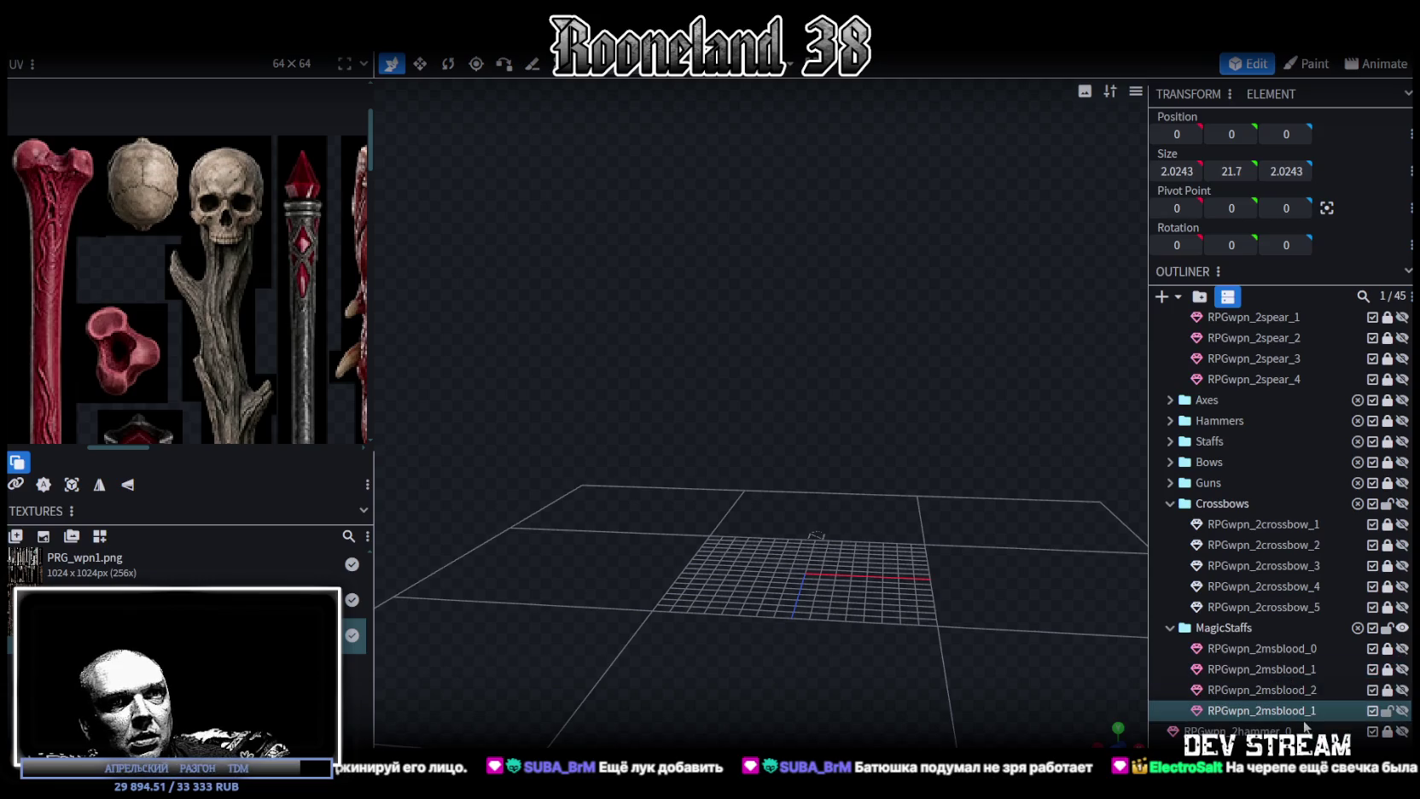
pyautogui.doubleClick(1314, 712)
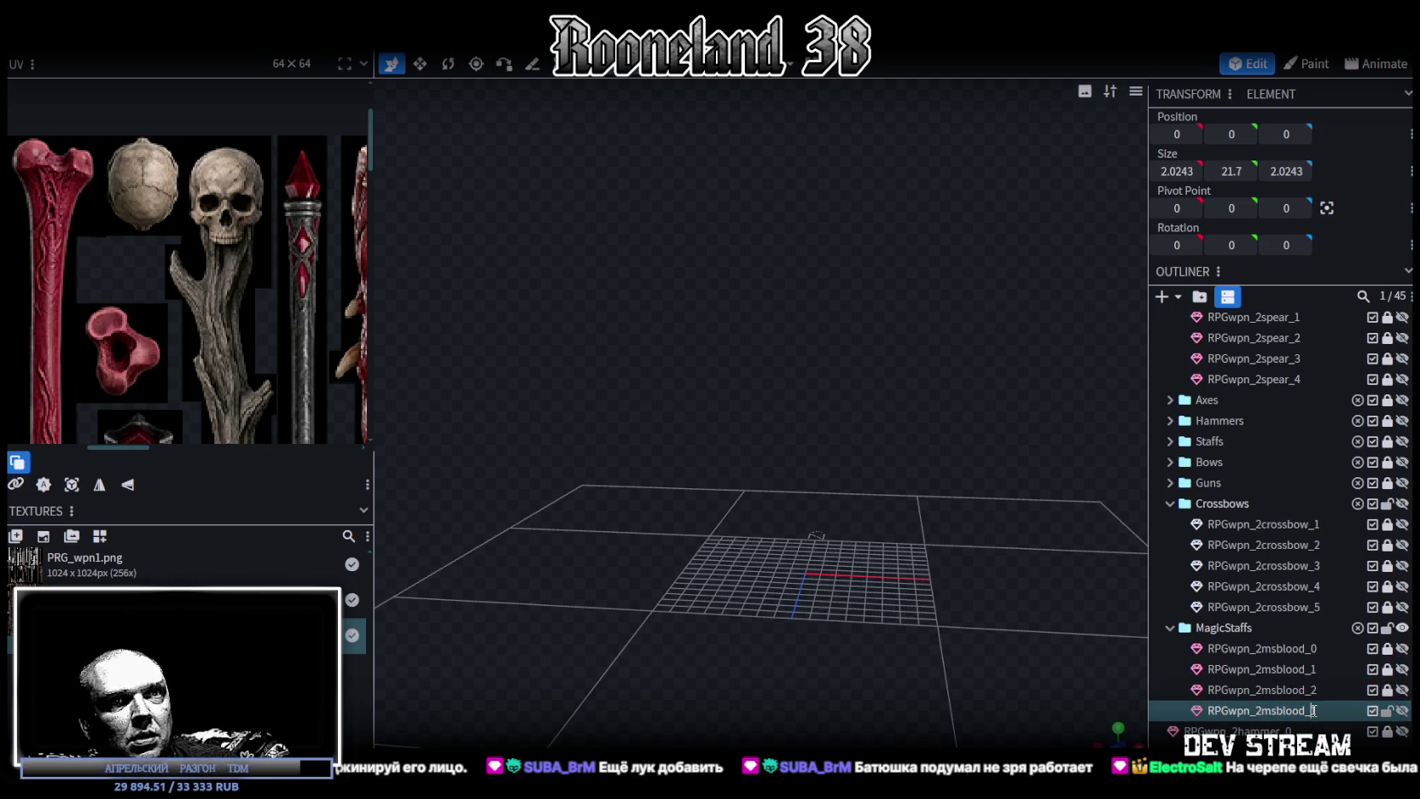
pyautogui.write('3')
pyautogui.click(1402, 711)
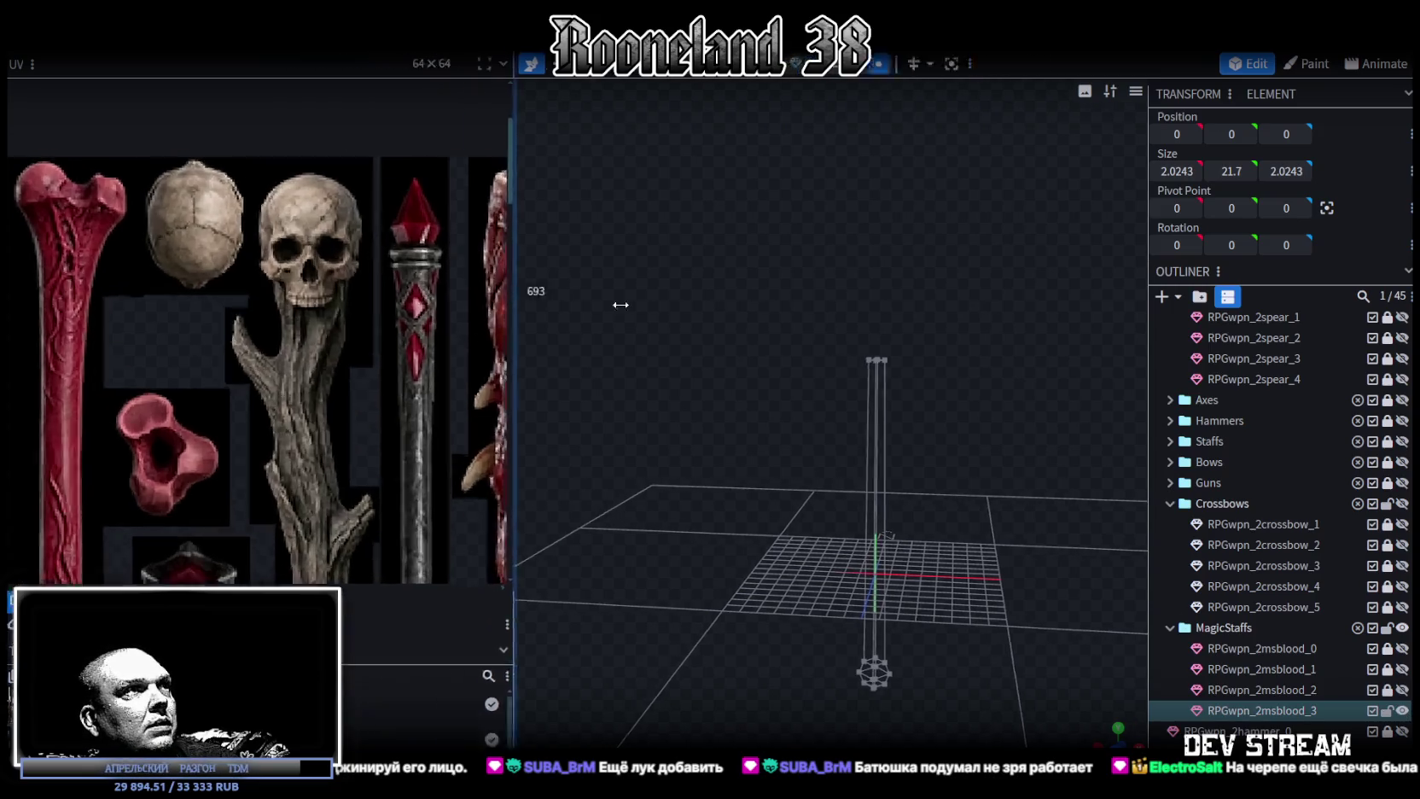
# Widen the UV editor to show the whole texture sheet and orbit down to the pole's base.
pyautogui.moveTo(375, 253); pyautogui.dragTo(688, 256)
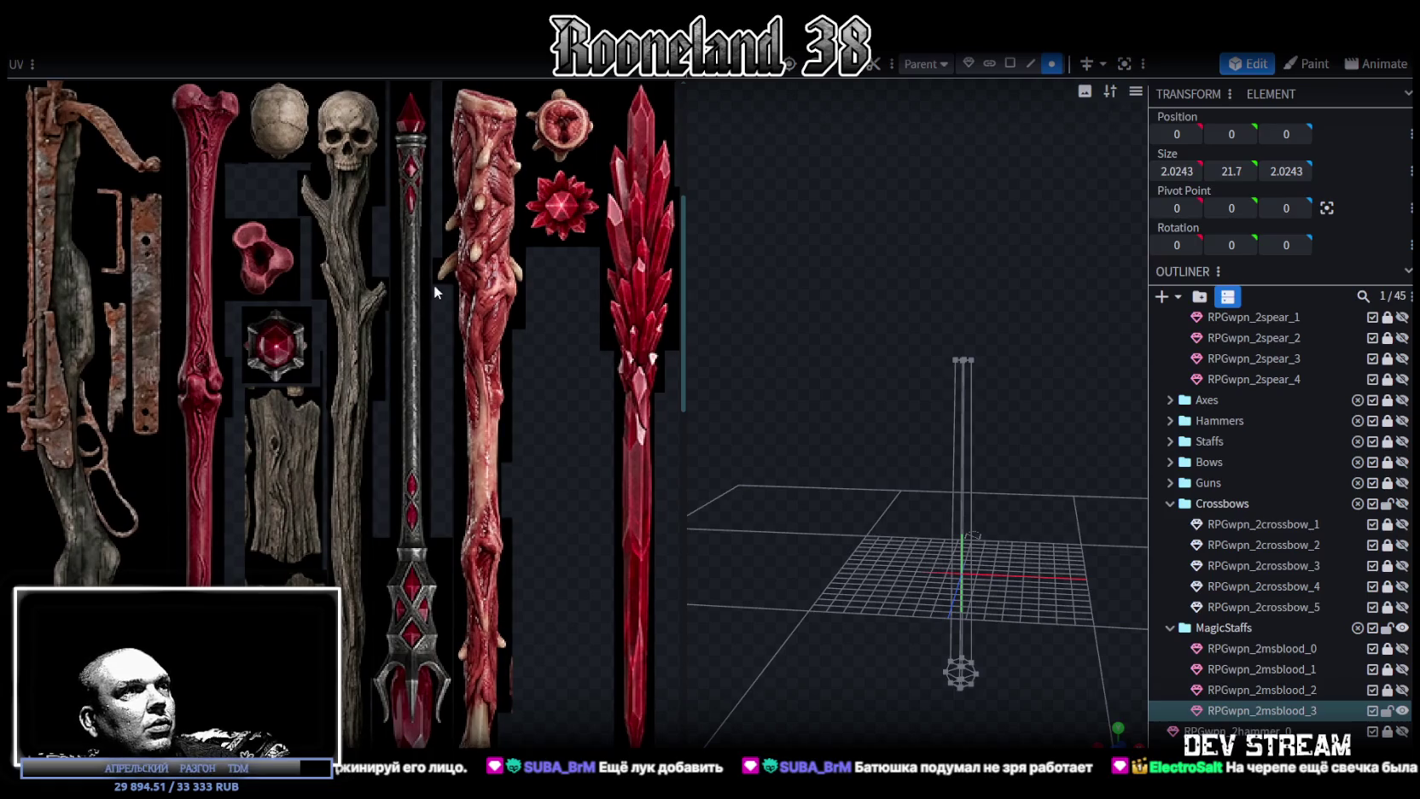
pyautogui.scroll(1, 452, 239)
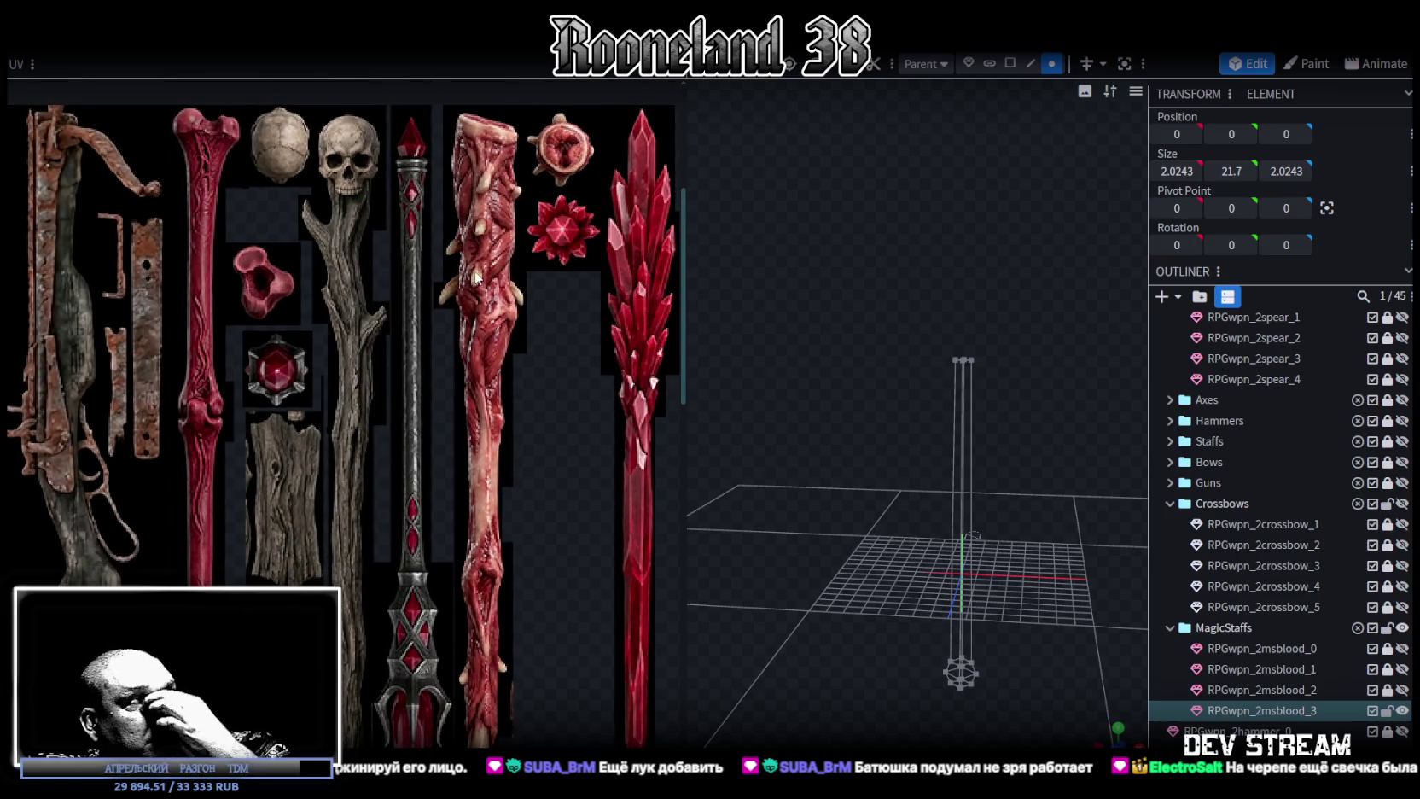
pyautogui.scroll(-1, 491, 412)
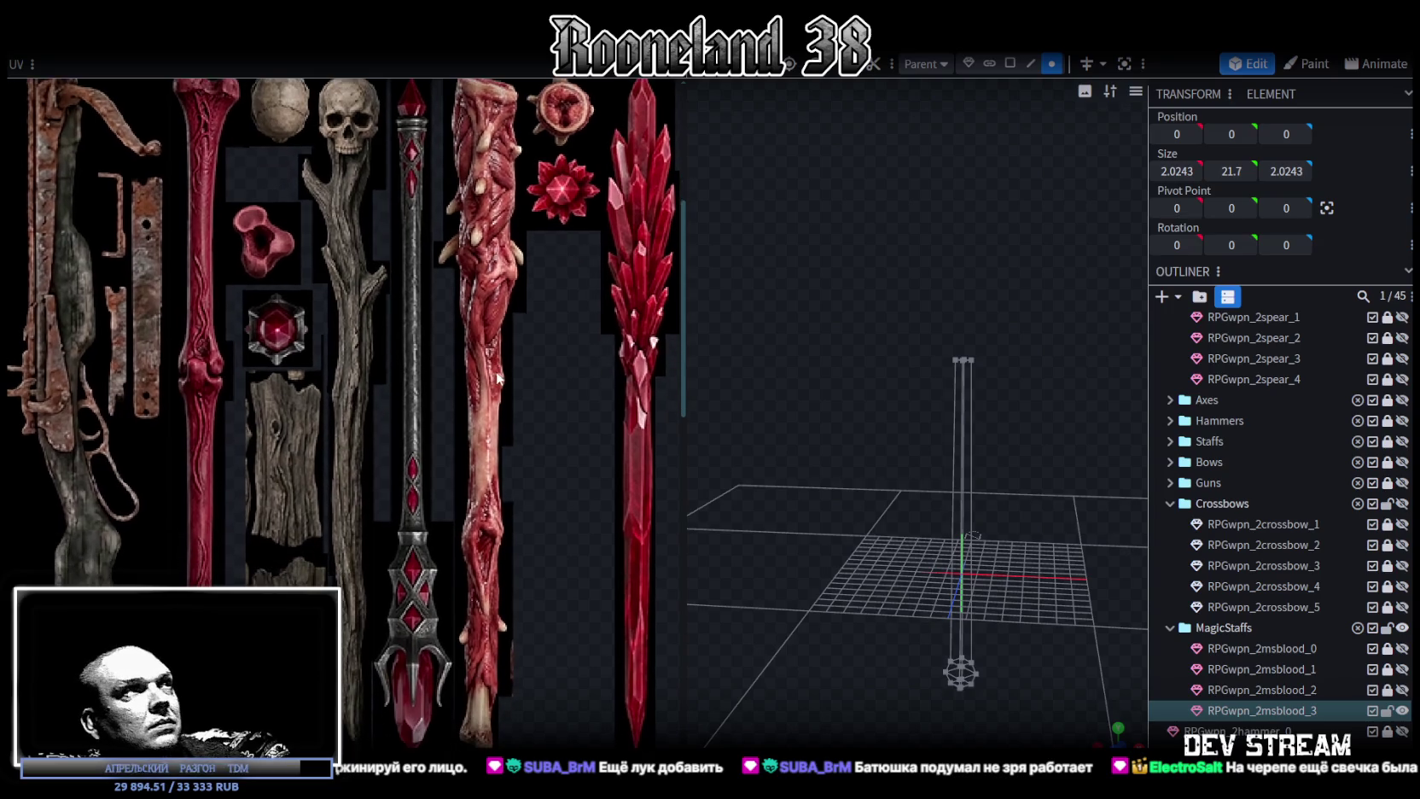
pyautogui.moveTo(883, 526); pyautogui.dragTo(843, 462, button='right')
pyautogui.moveTo(843, 462)
pyautogui.mouseDown()
pyautogui.moveTo(869, 473)
pyautogui.moveTo(872, 448)
pyautogui.moveTo(879, 461)
pyautogui.mouseUp()
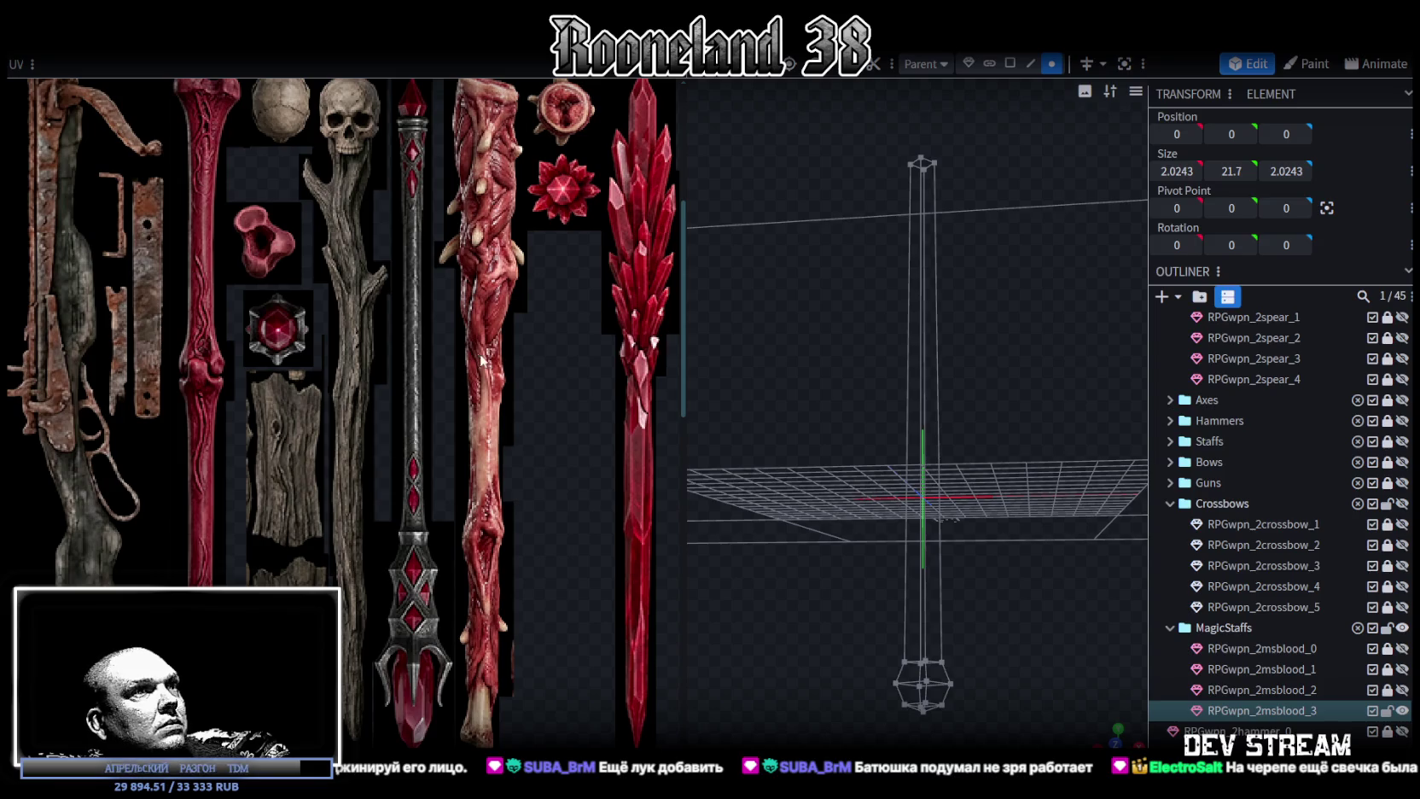
pyautogui.moveTo(783, 532); pyautogui.dragTo(749, 441)
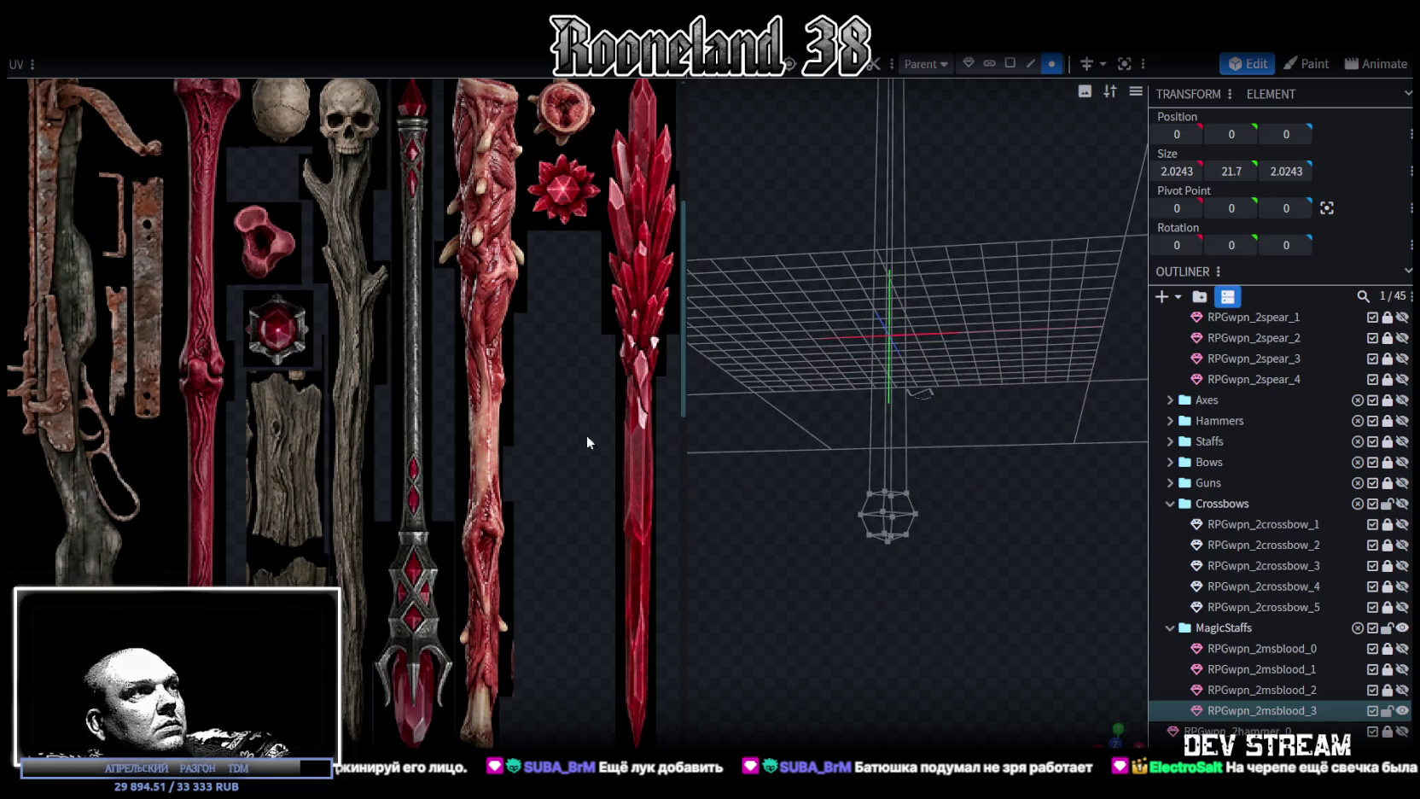
pyautogui.scroll(3, 956, 581)
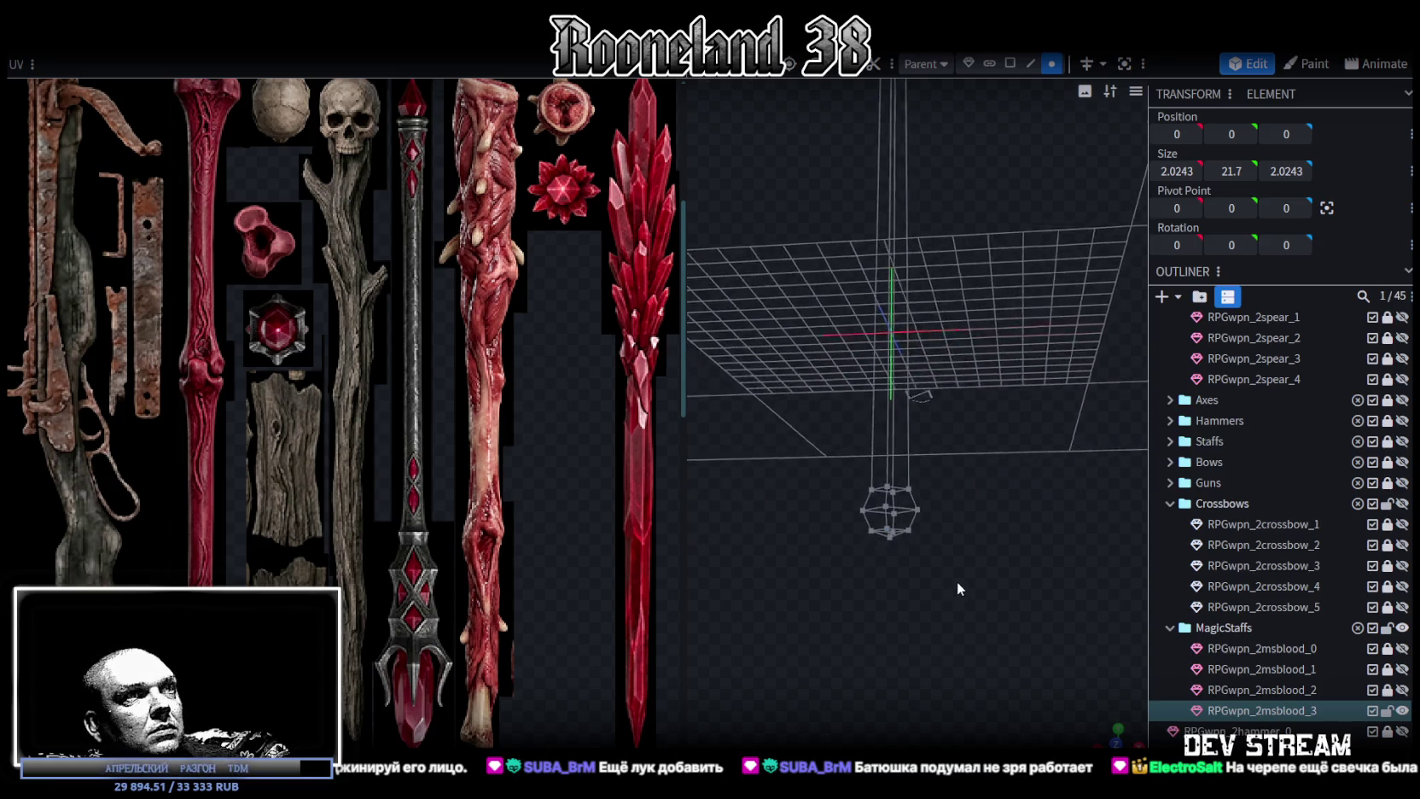
# In face selection mode, box-select the faces at the pole's bottom end.
pyautogui.click(1011, 67)
pyautogui.moveTo(985, 573); pyautogui.dragTo(820, 497)
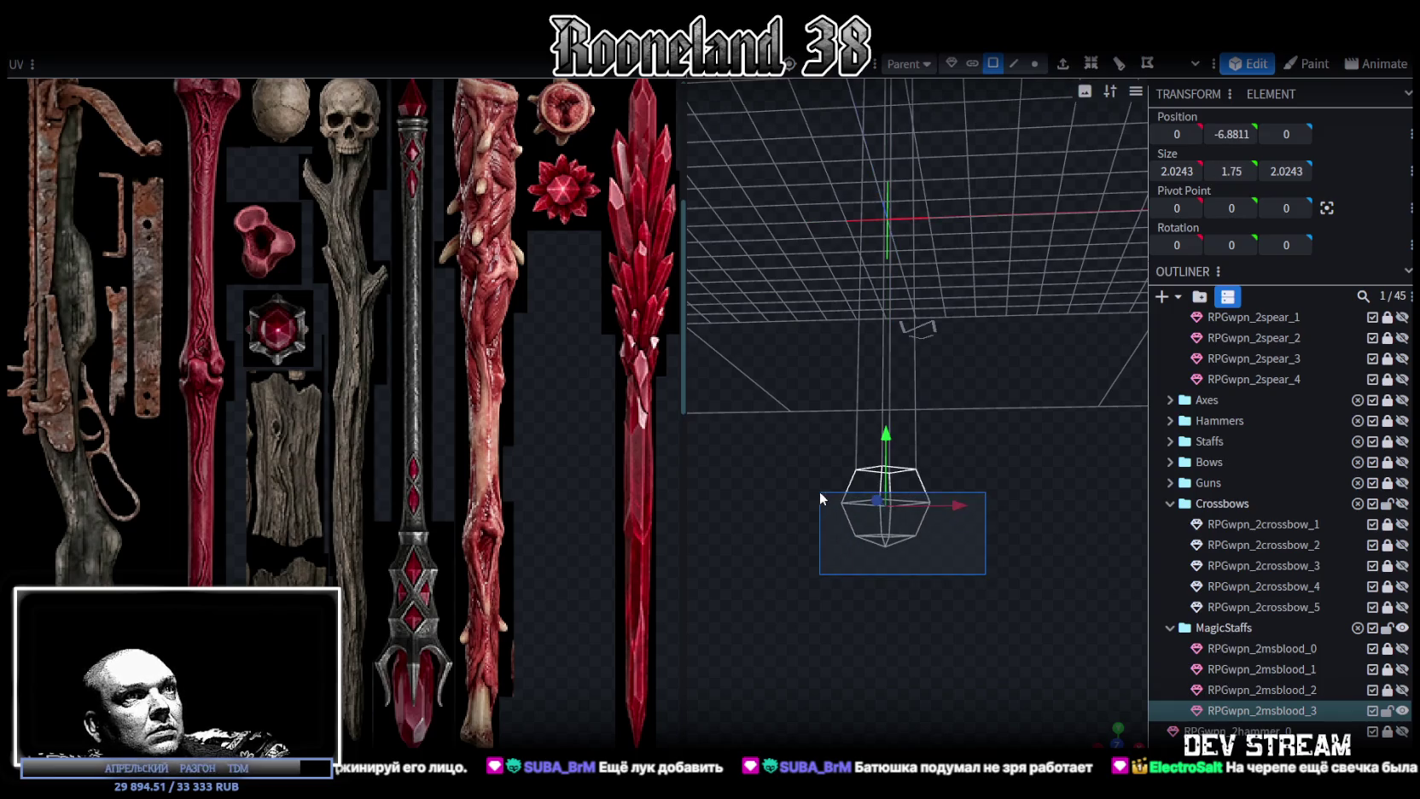
pyautogui.moveTo(1039, 582); pyautogui.dragTo(1009, 593)
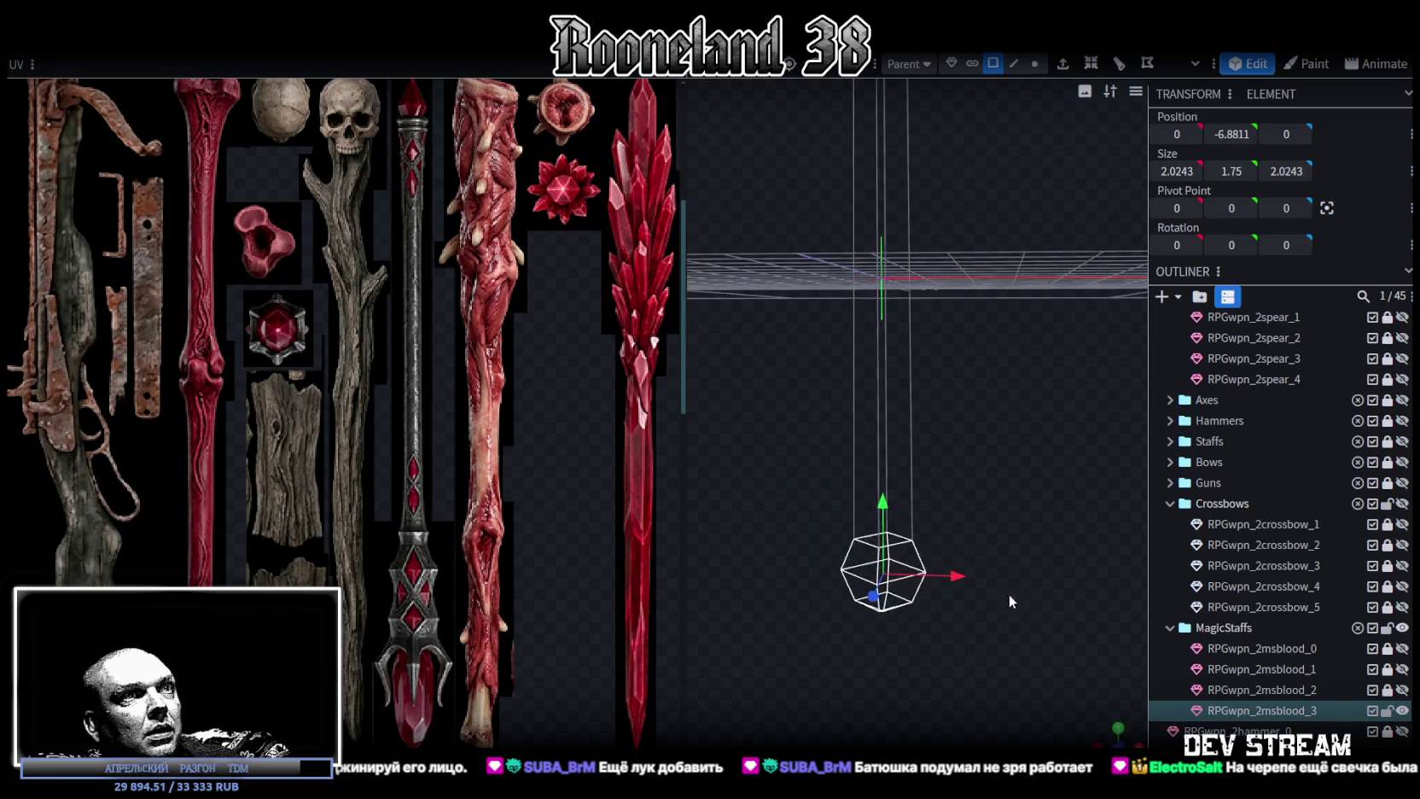
pyautogui.rightClick(898, 559)
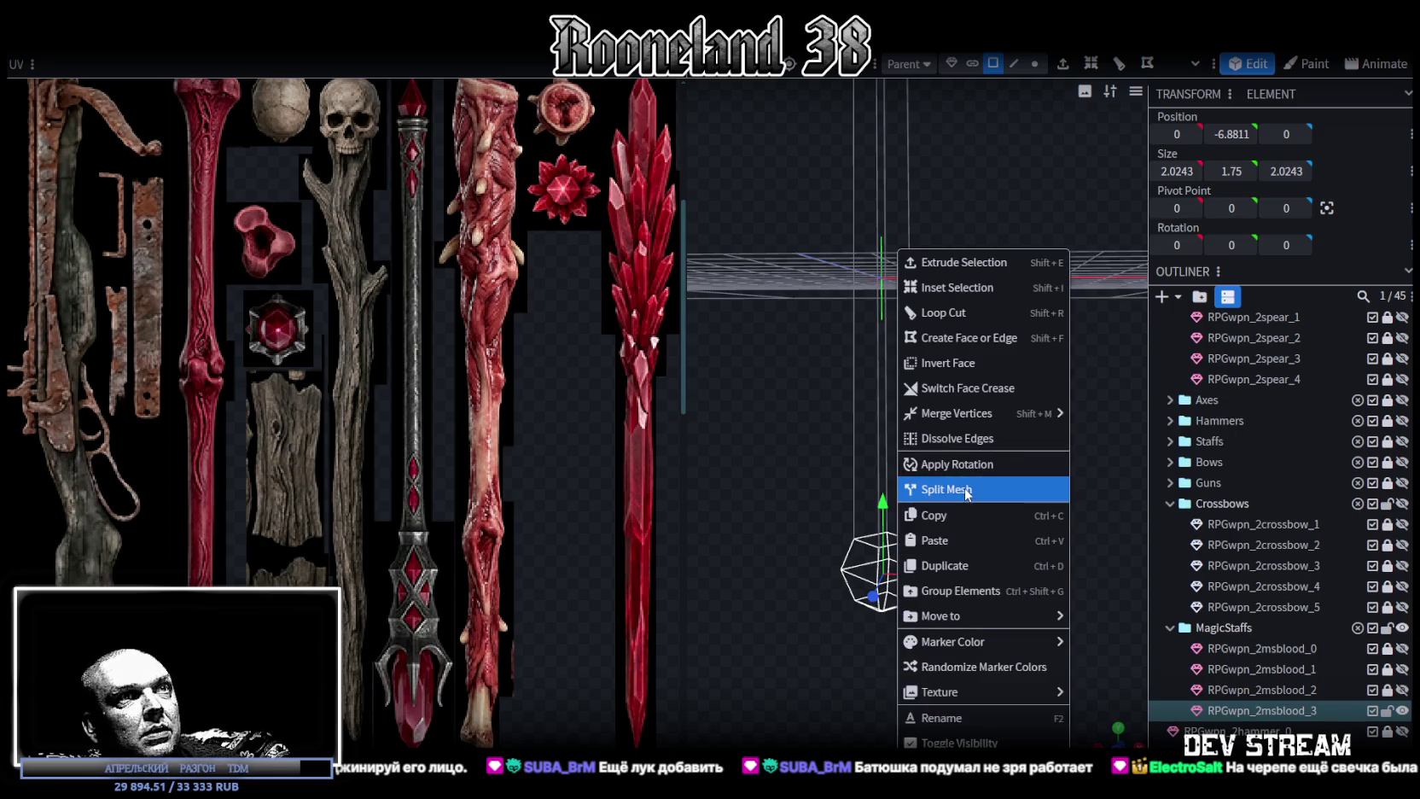
# Separate the bottom faces into their own piece and try resizing its top vertex ring, then revert.
pyautogui.click(932, 487)
pyautogui.moveTo(985, 499)
pyautogui.mouseDown()
pyautogui.moveTo(973, 528)
pyautogui.moveTo(988, 507)
pyautogui.mouseUp()
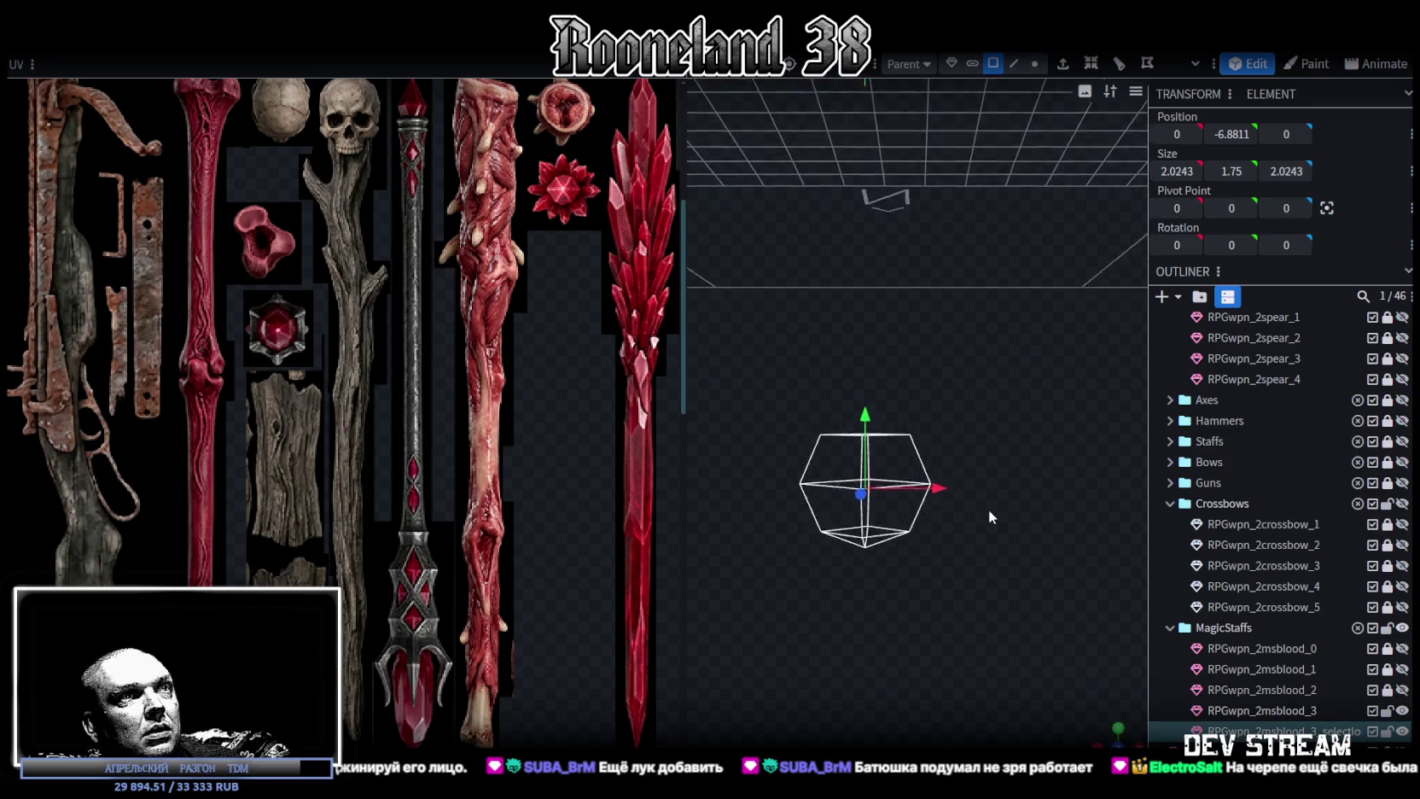
pyautogui.click(1033, 67)
pyautogui.moveTo(809, 367)
pyautogui.keyDown('ctrl'); pyautogui.mouseDown()
pyautogui.moveTo(969, 452)
pyautogui.moveTo(912, 604)
pyautogui.moveTo(937, 551)
pyautogui.mouseUp(); pyautogui.keyUp('ctrl')
pyautogui.moveTo(856, 524); pyautogui.dragTo(847, 524)
pyautogui.moveTo(940, 595); pyautogui.dragTo(966, 515)
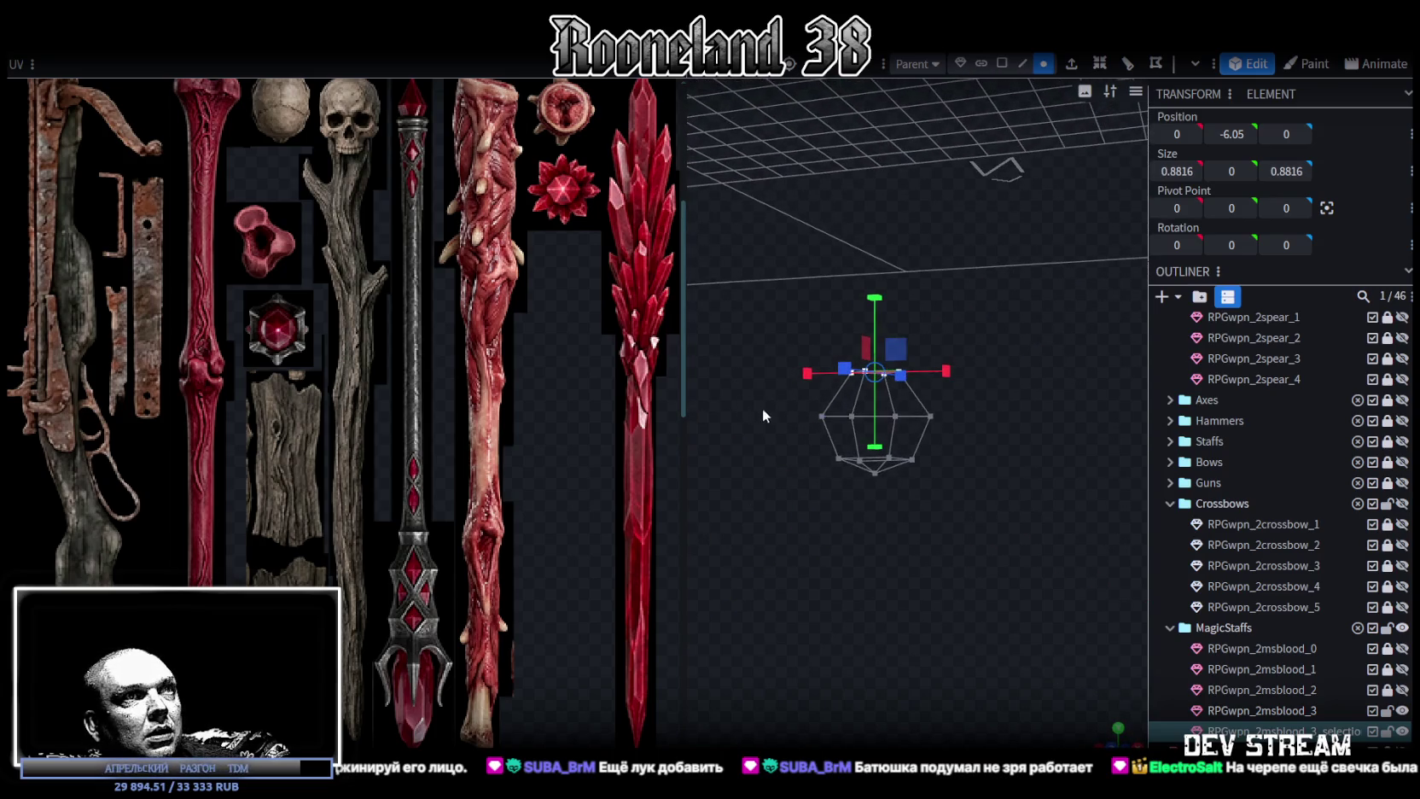
pyautogui.moveTo(945, 371)
pyautogui.mouseDown()
pyautogui.moveTo(973, 522)
pyautogui.moveTo(938, 578)
pyautogui.mouseUp()
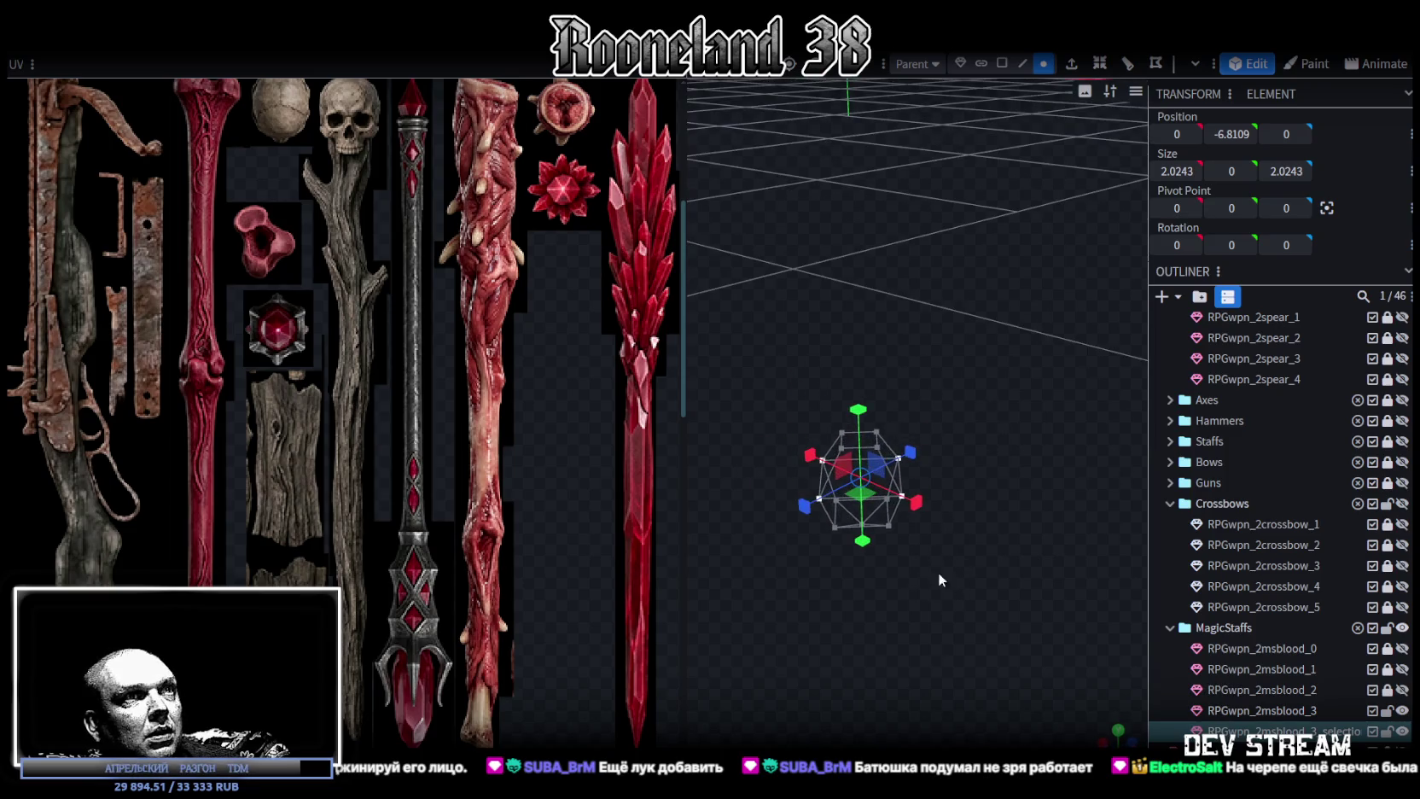
pyautogui.moveTo(865, 501); pyautogui.dragTo(865, 503)
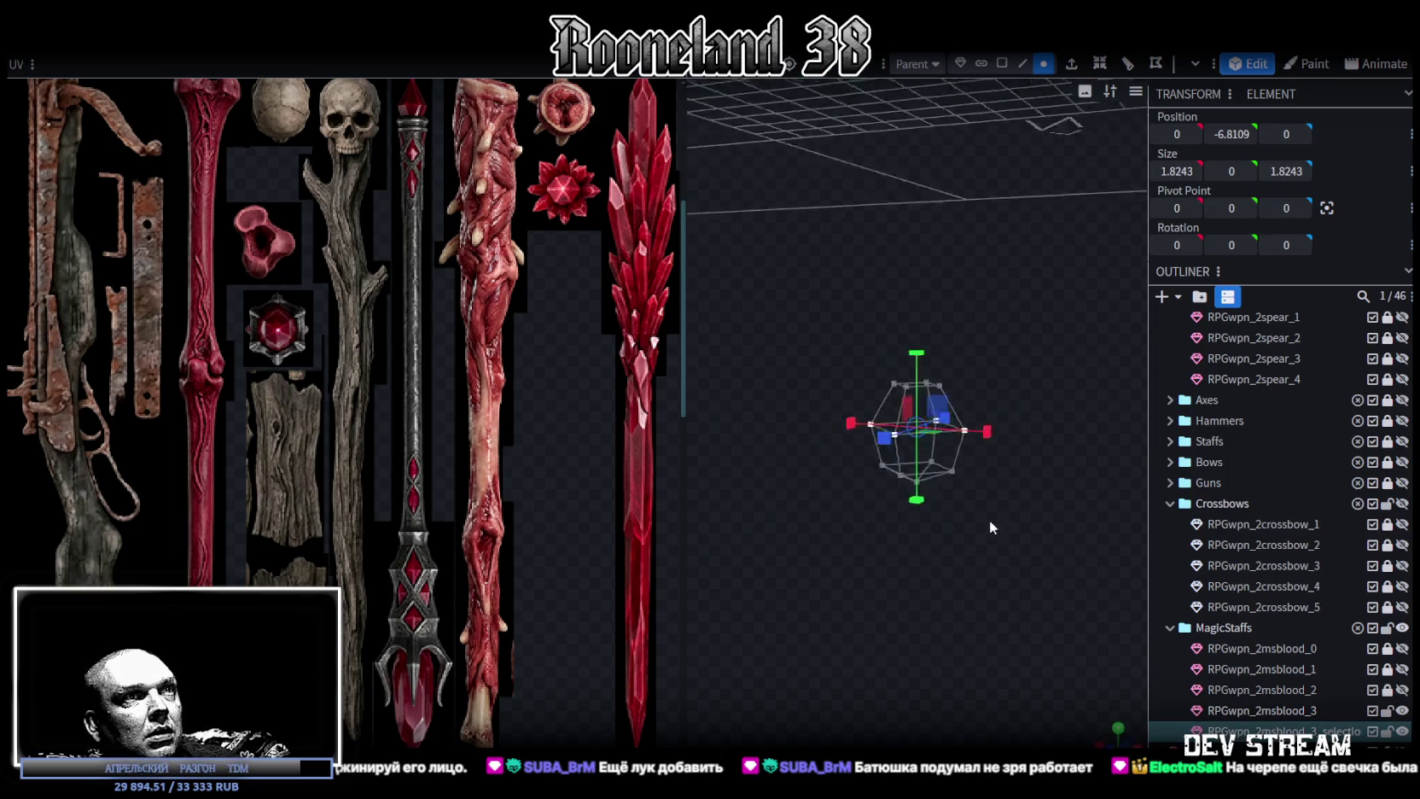
pyautogui.moveTo(990, 519)
pyautogui.mouseDown()
pyautogui.moveTo(1012, 502)
pyautogui.moveTo(938, 538)
pyautogui.moveTo(923, 579)
pyautogui.moveTo(951, 544)
pyautogui.moveTo(816, 519)
pyautogui.moveTo(1060, 430)
pyautogui.mouseUp()
pyautogui.hotkey('ctrl', 'z')
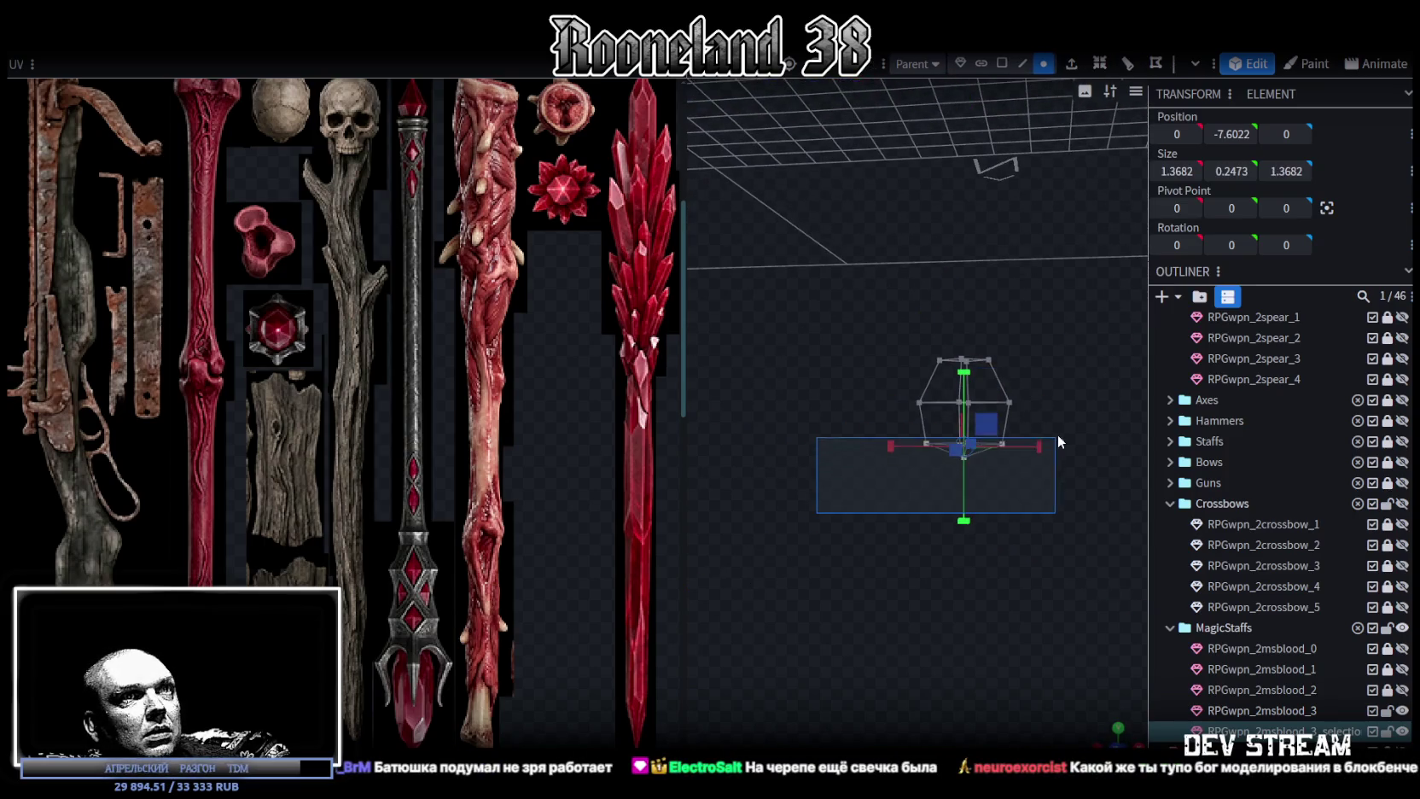
# Merge the lower vertices into one center point, pull it down into a sharp tip, and view from front.
pyautogui.rightClick(996, 444)
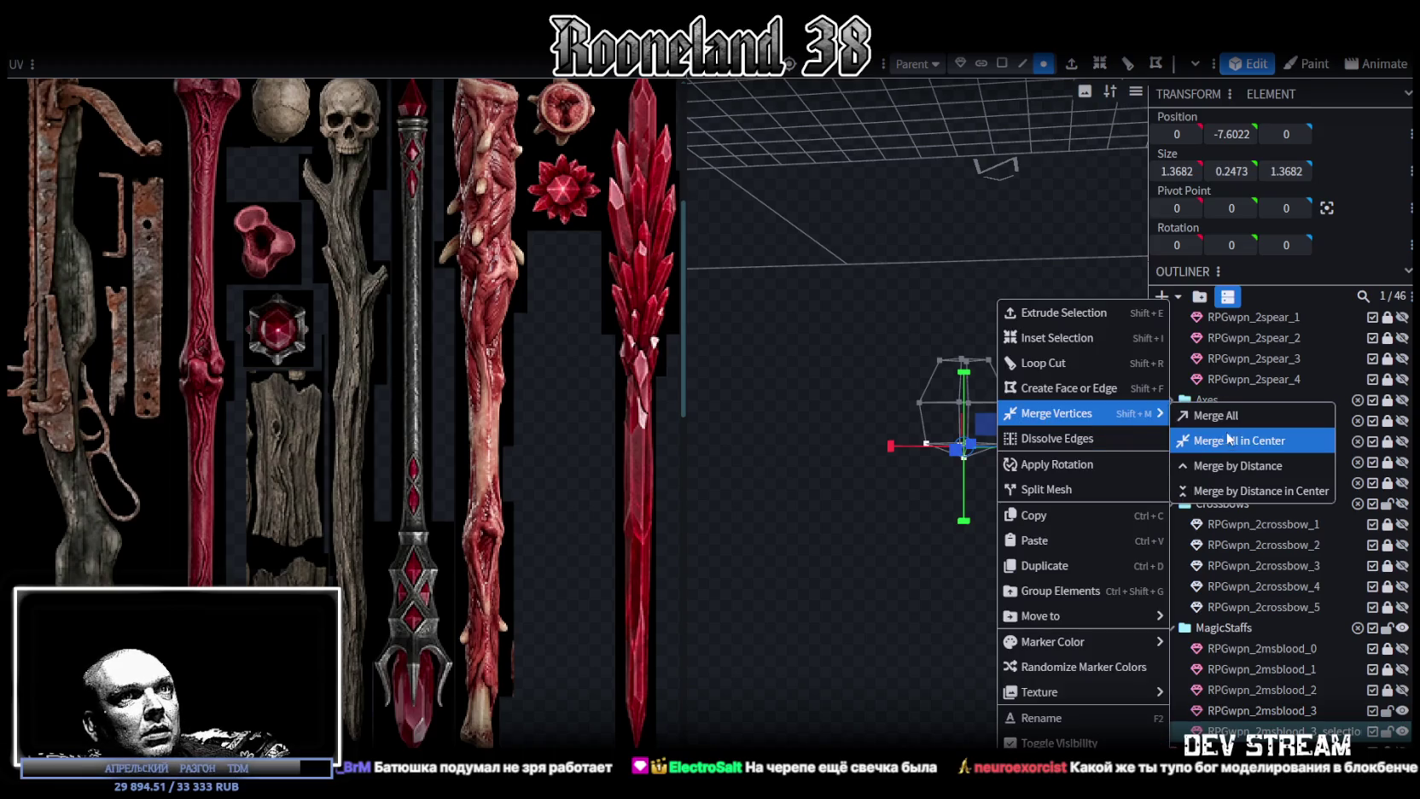
pyautogui.moveTo(1056, 413)
pyautogui.click(1207, 442)
pyautogui.moveTo(964, 375)
pyautogui.mouseDown()
pyautogui.moveTo(962, 389)
pyautogui.moveTo(1020, 351)
pyautogui.moveTo(956, 124)
pyautogui.mouseUp()
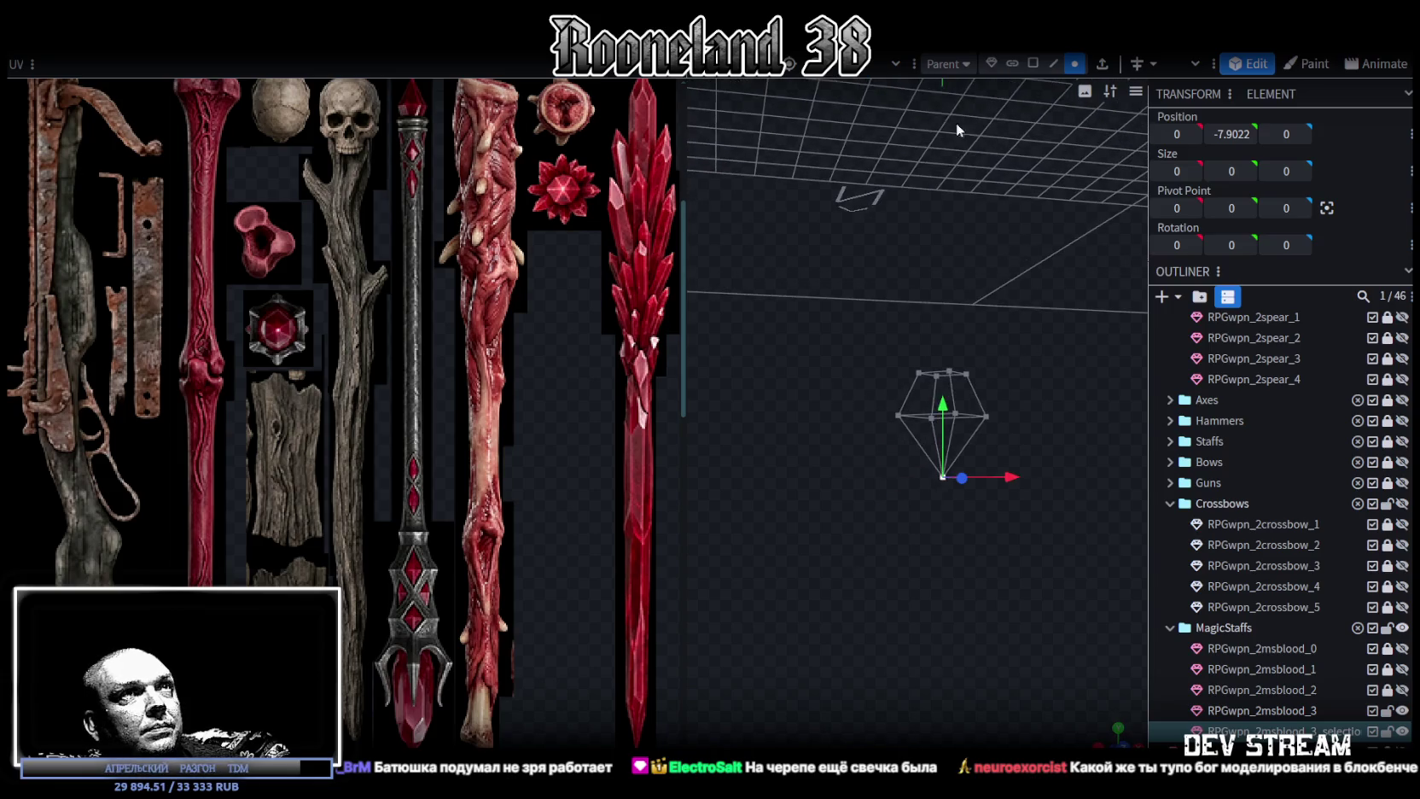
pyautogui.click(1033, 63)
pyautogui.moveTo(1054, 280); pyautogui.dragTo(994, 343)
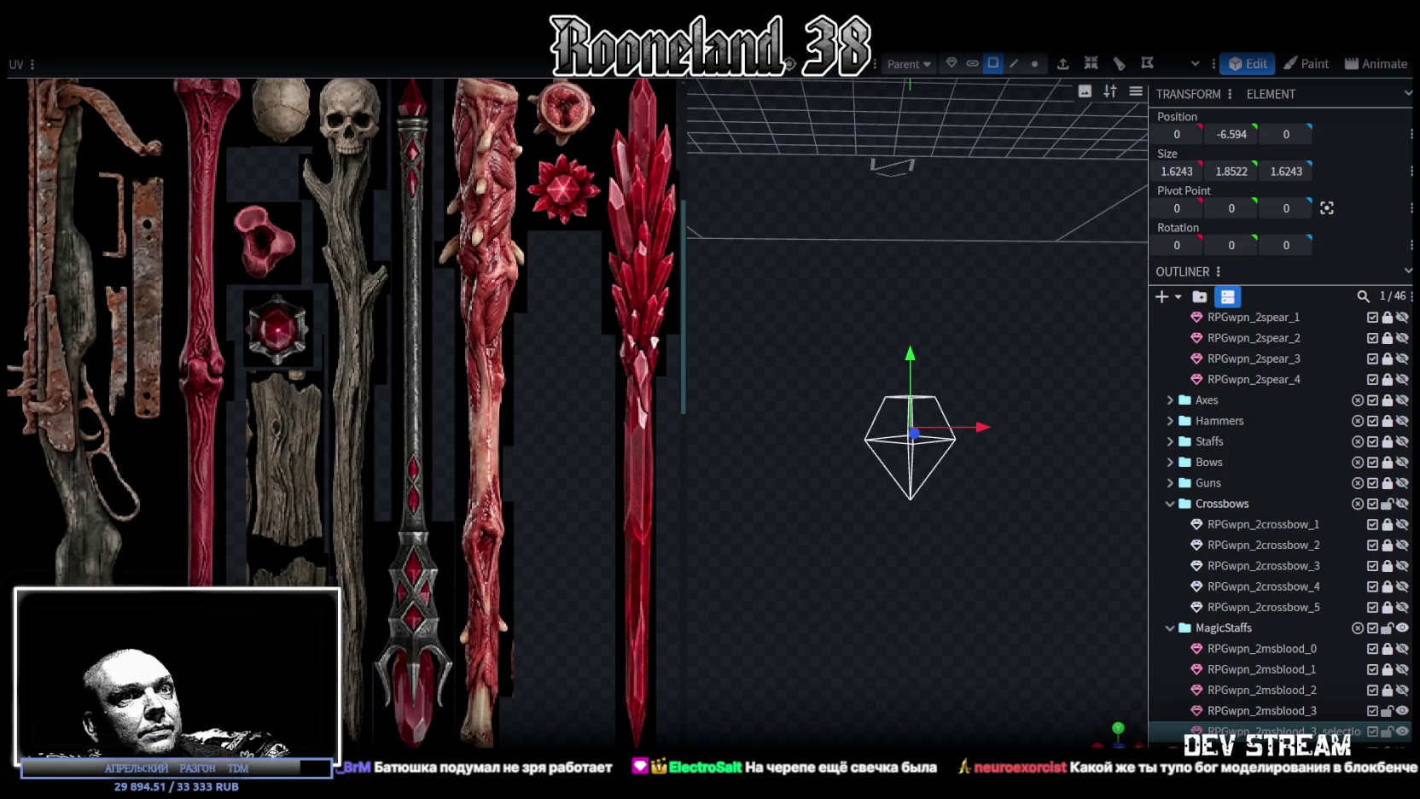
pyautogui.press('KP_1')
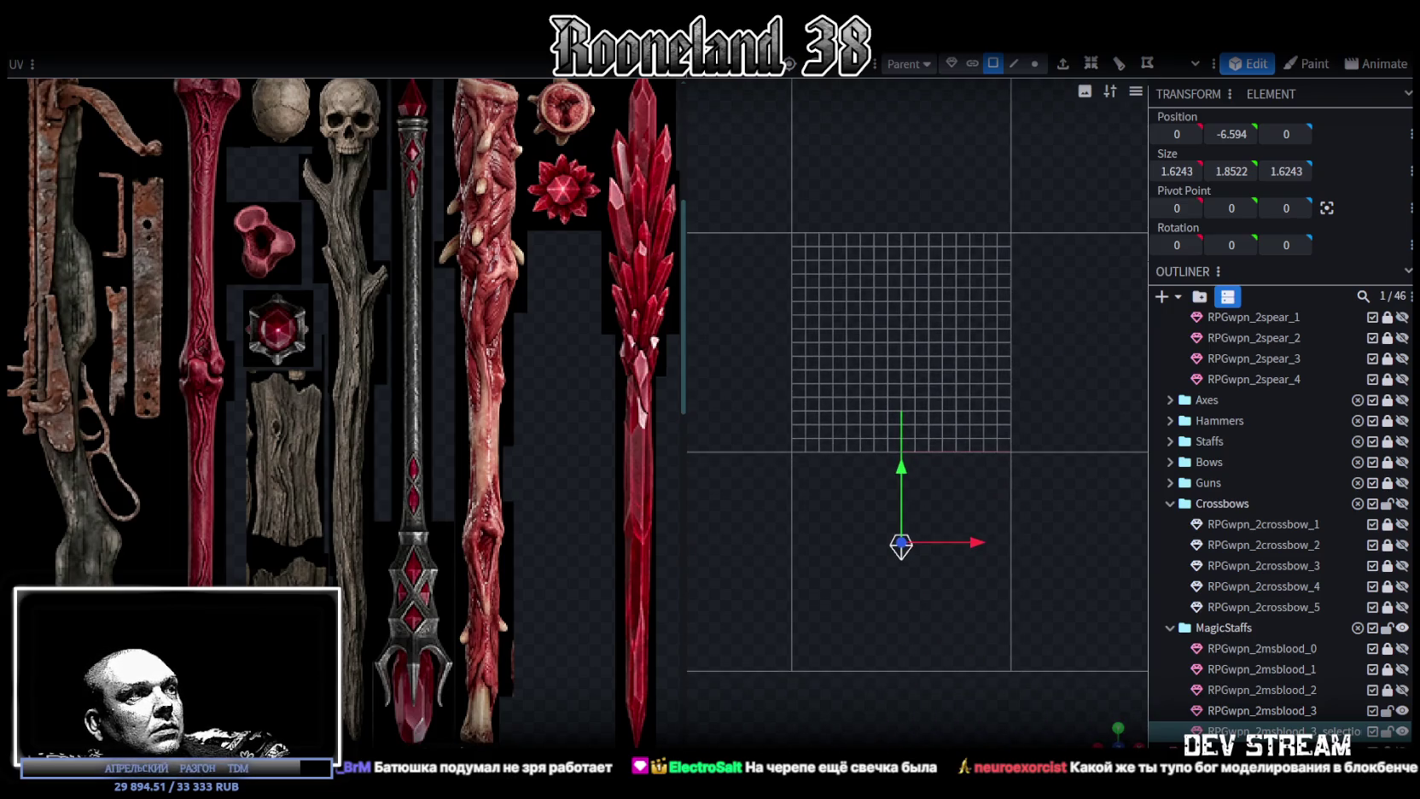
pyautogui.scroll(-5, 399, 423)
# Zoom the UV editor to the red crystal and move and shrink the gem's UV island onto it.
pyautogui.scroll(-2, 375, 375)
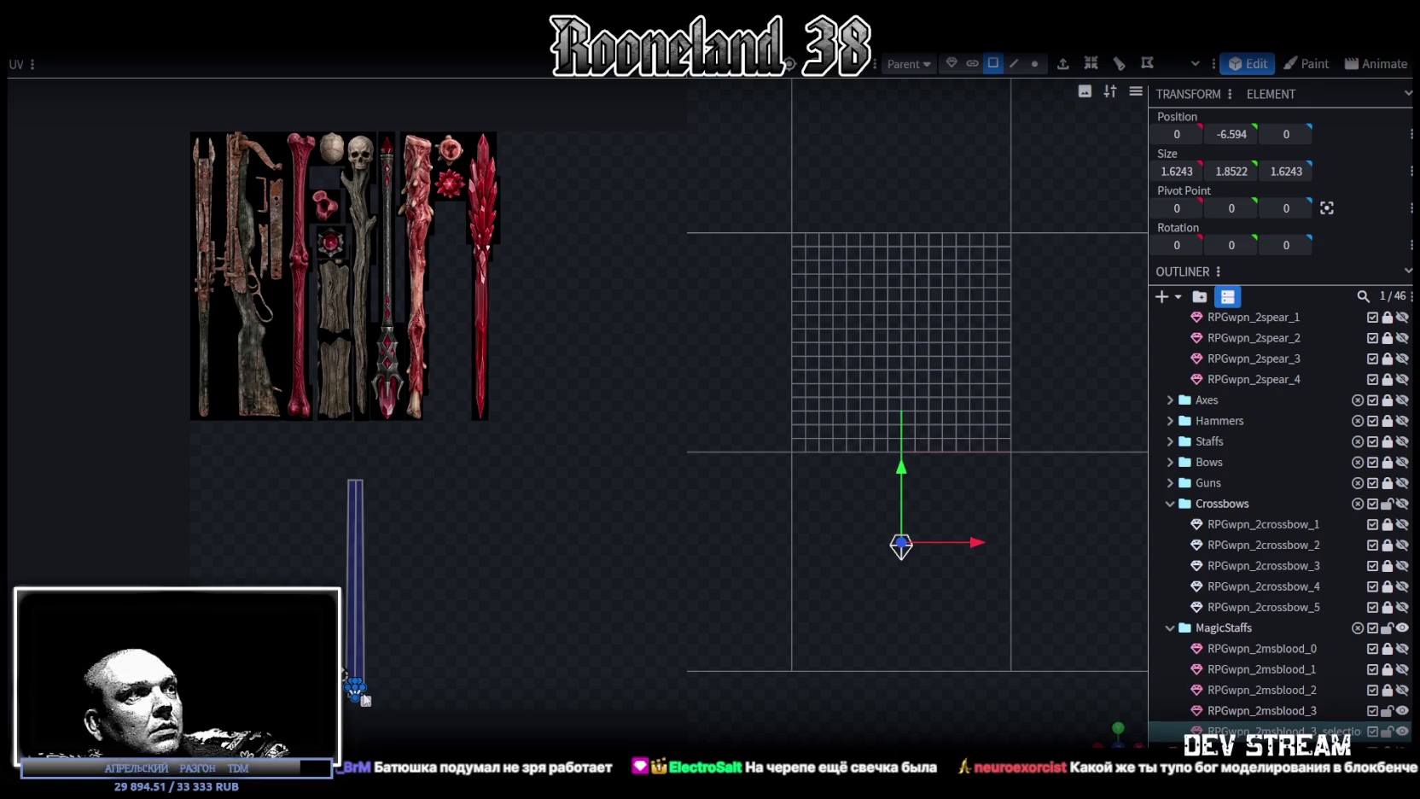
pyautogui.press('v')
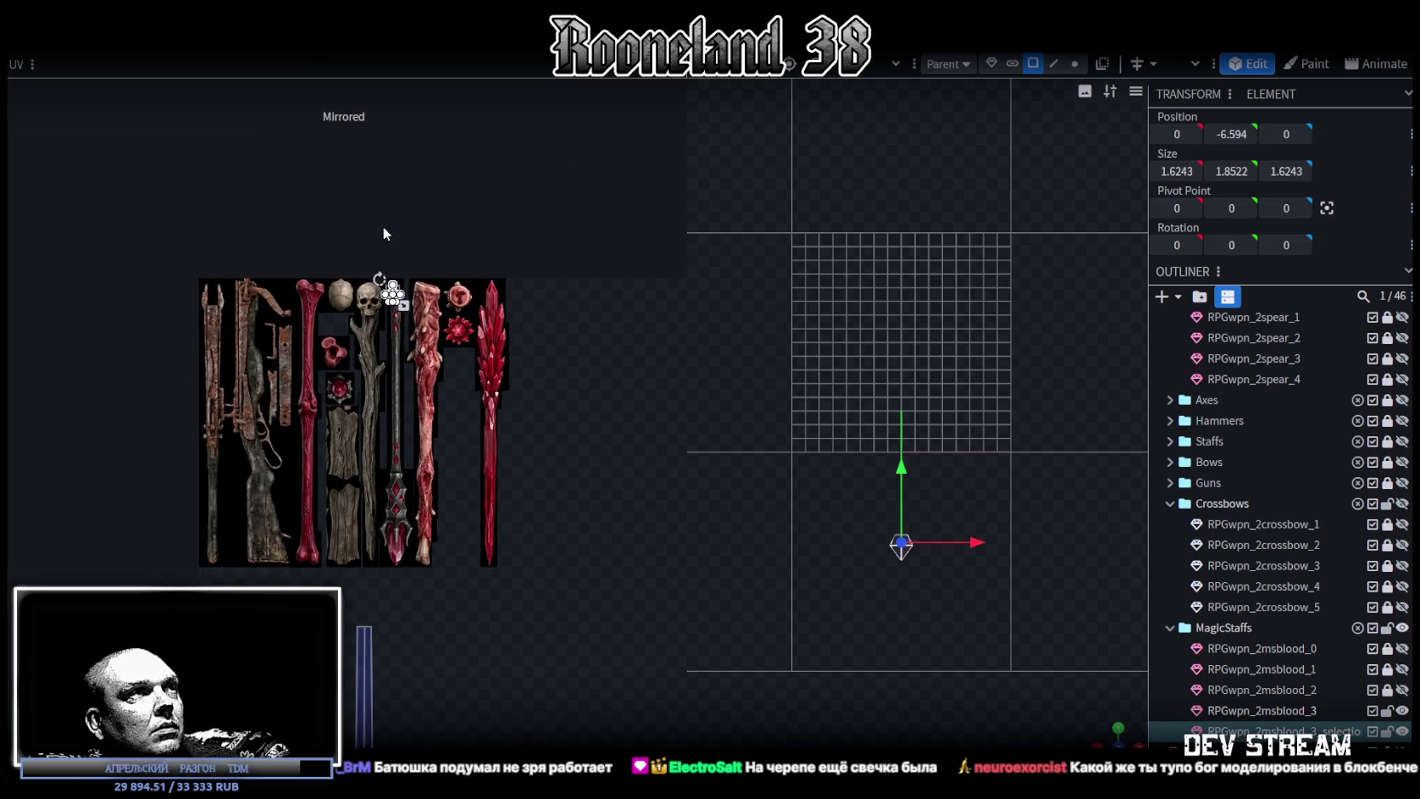
pyautogui.scroll(8, 401, 256)
pyautogui.scroll(4, 435, 290)
pyautogui.moveTo(441, 294); pyautogui.dragTo(463, 294)
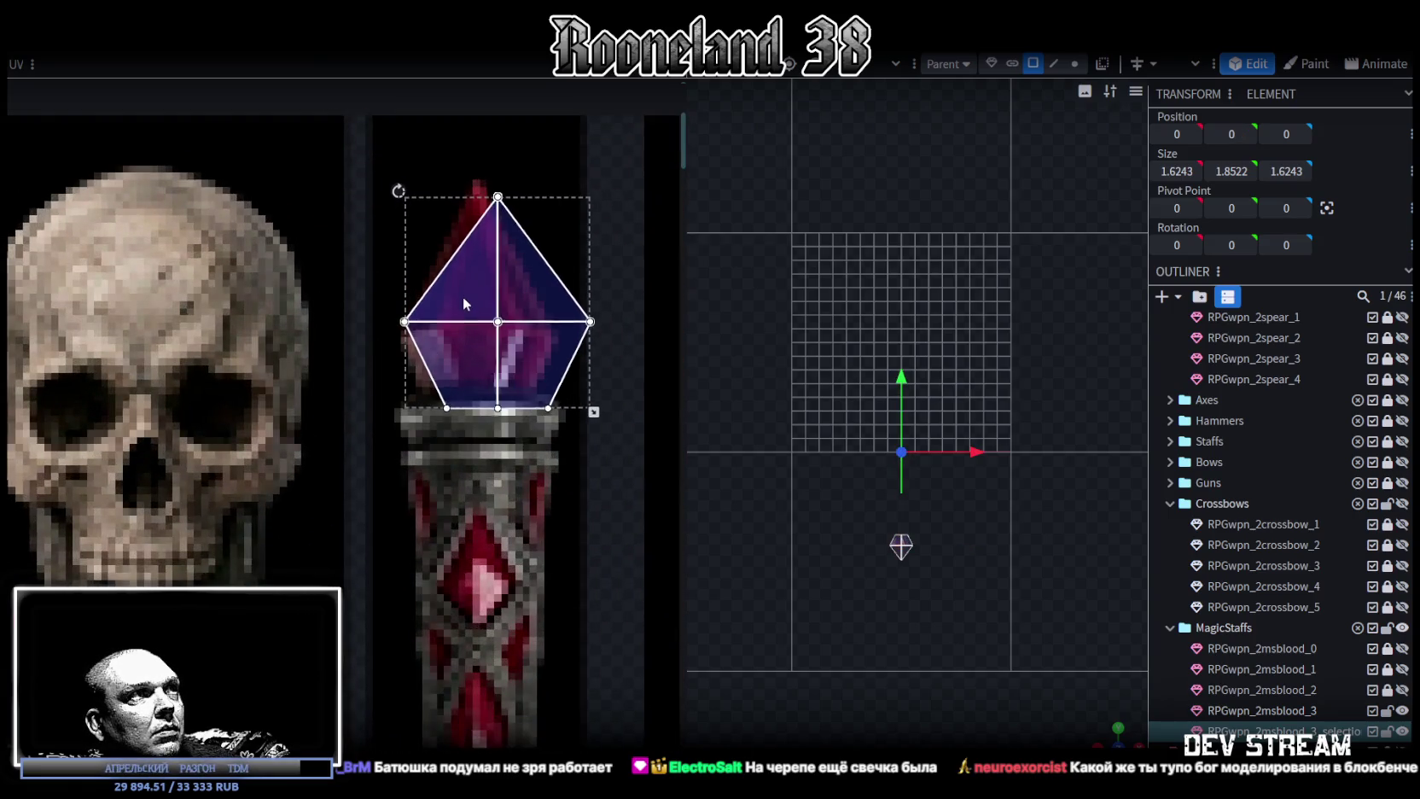
pyautogui.moveTo(595, 411)
pyautogui.mouseDown()
pyautogui.moveTo(552, 399)
pyautogui.moveTo(557, 409)
pyautogui.mouseUp()
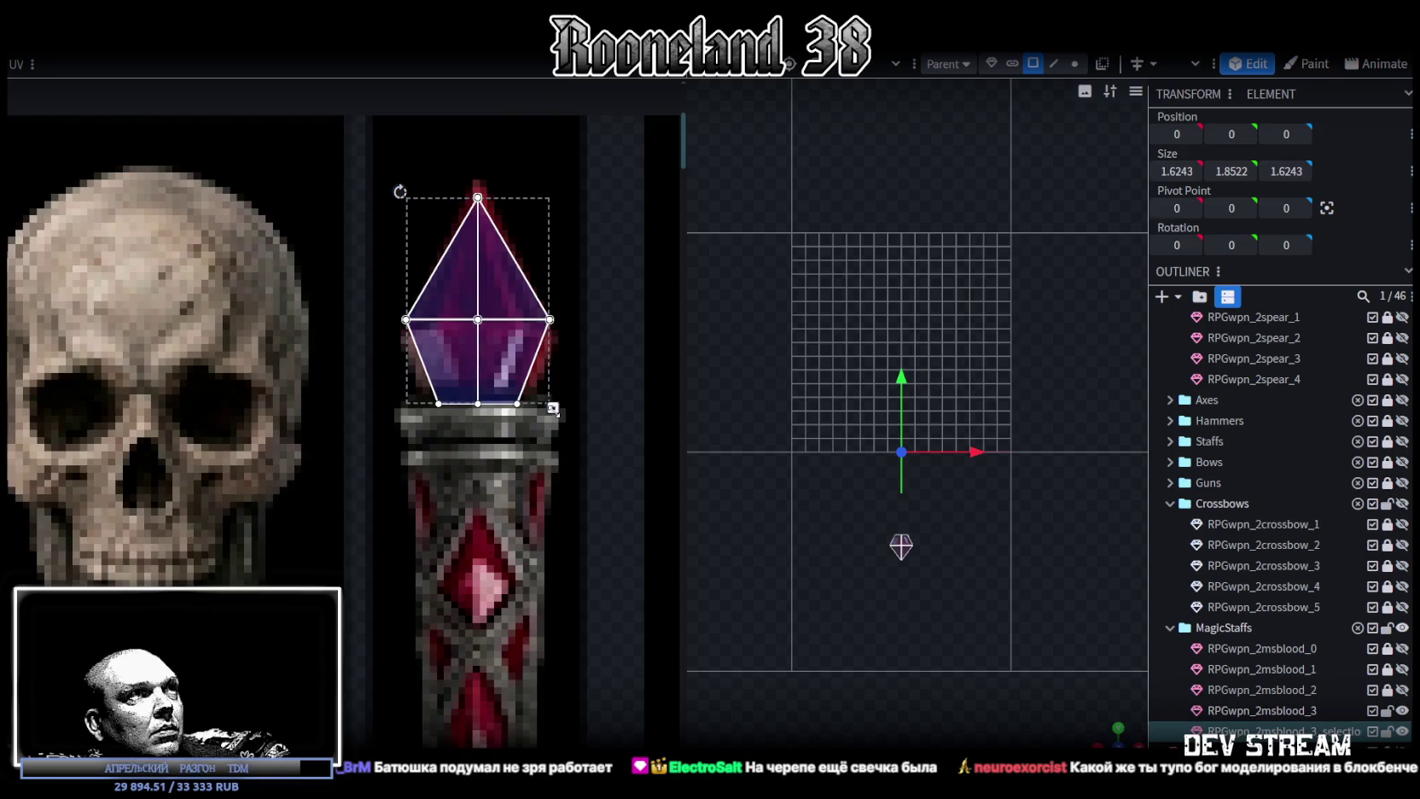
# Nudge the middle UV row down and the top UV point up to match the crystal outline.
pyautogui.moveTo(391, 346); pyautogui.dragTo(588, 302)
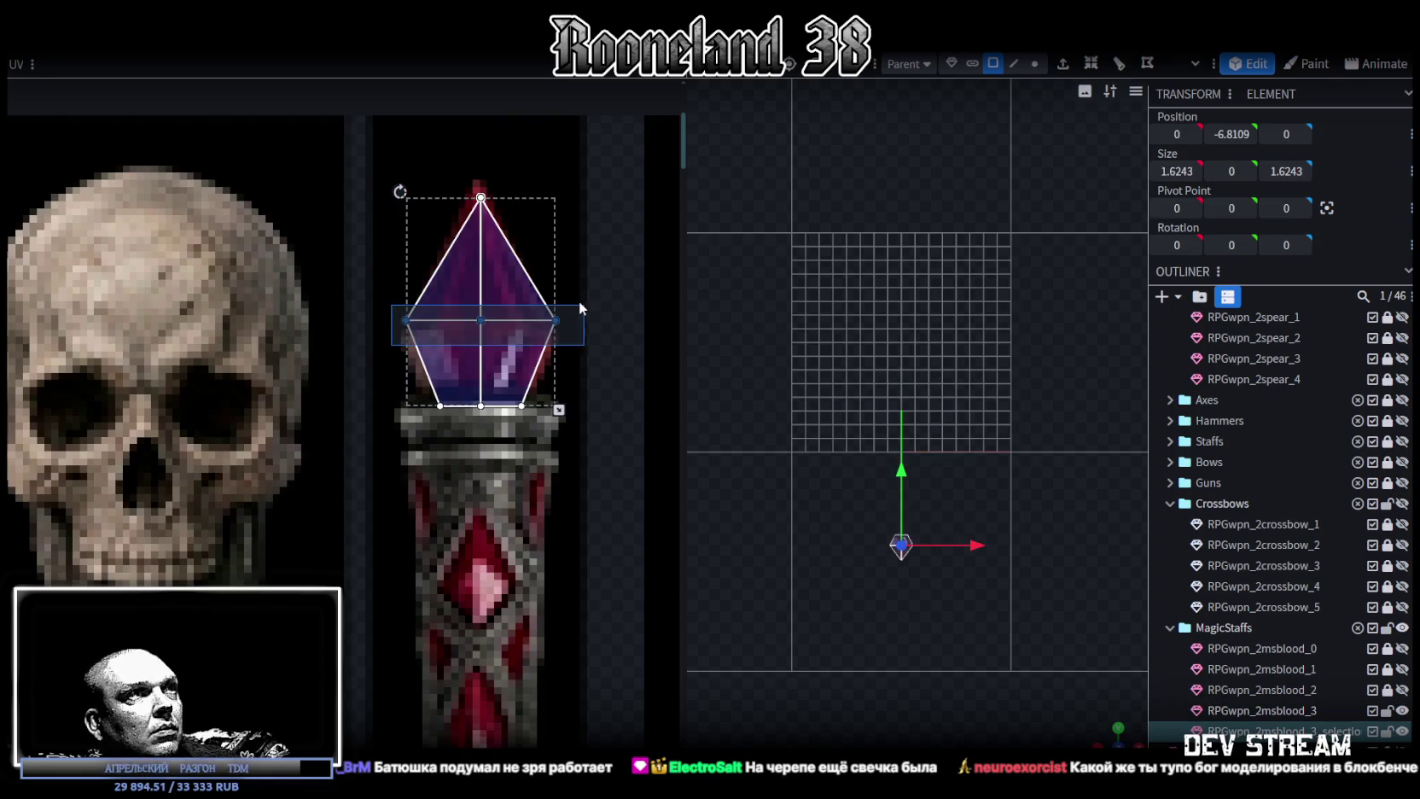
pyautogui.press('Down')
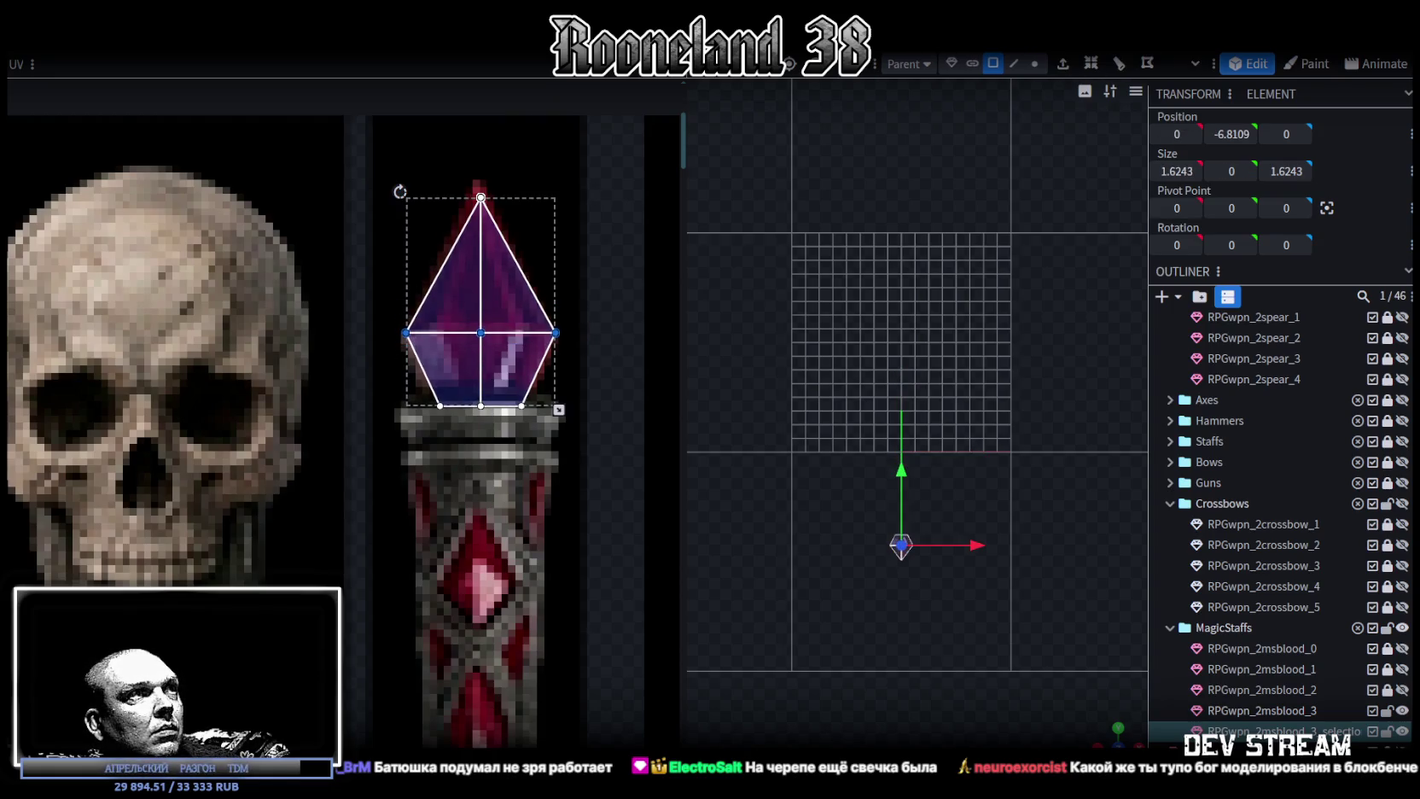
pyautogui.scroll(2, 478, 324)
pyautogui.scroll(1, 426, 282)
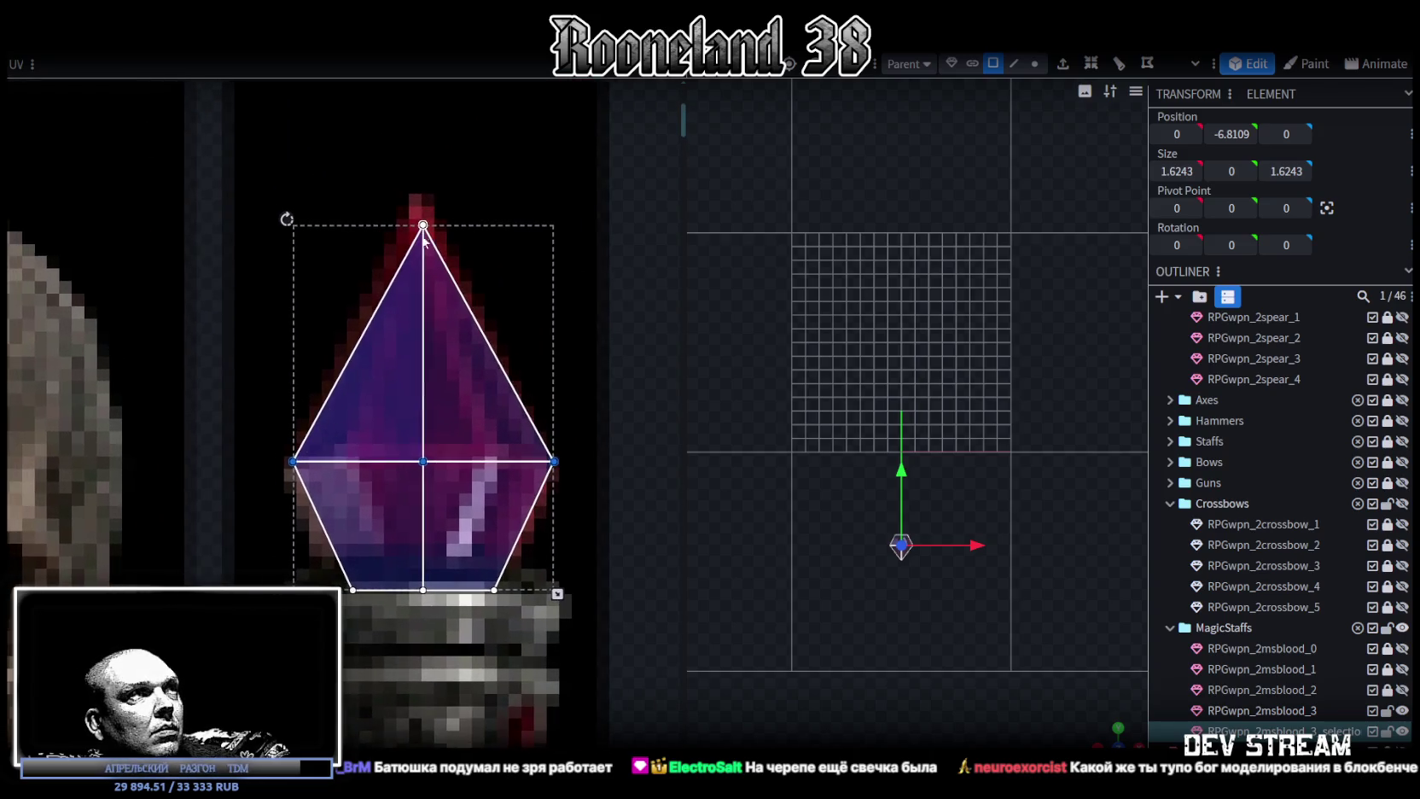
pyautogui.moveTo(398, 247); pyautogui.dragTo(440, 316)
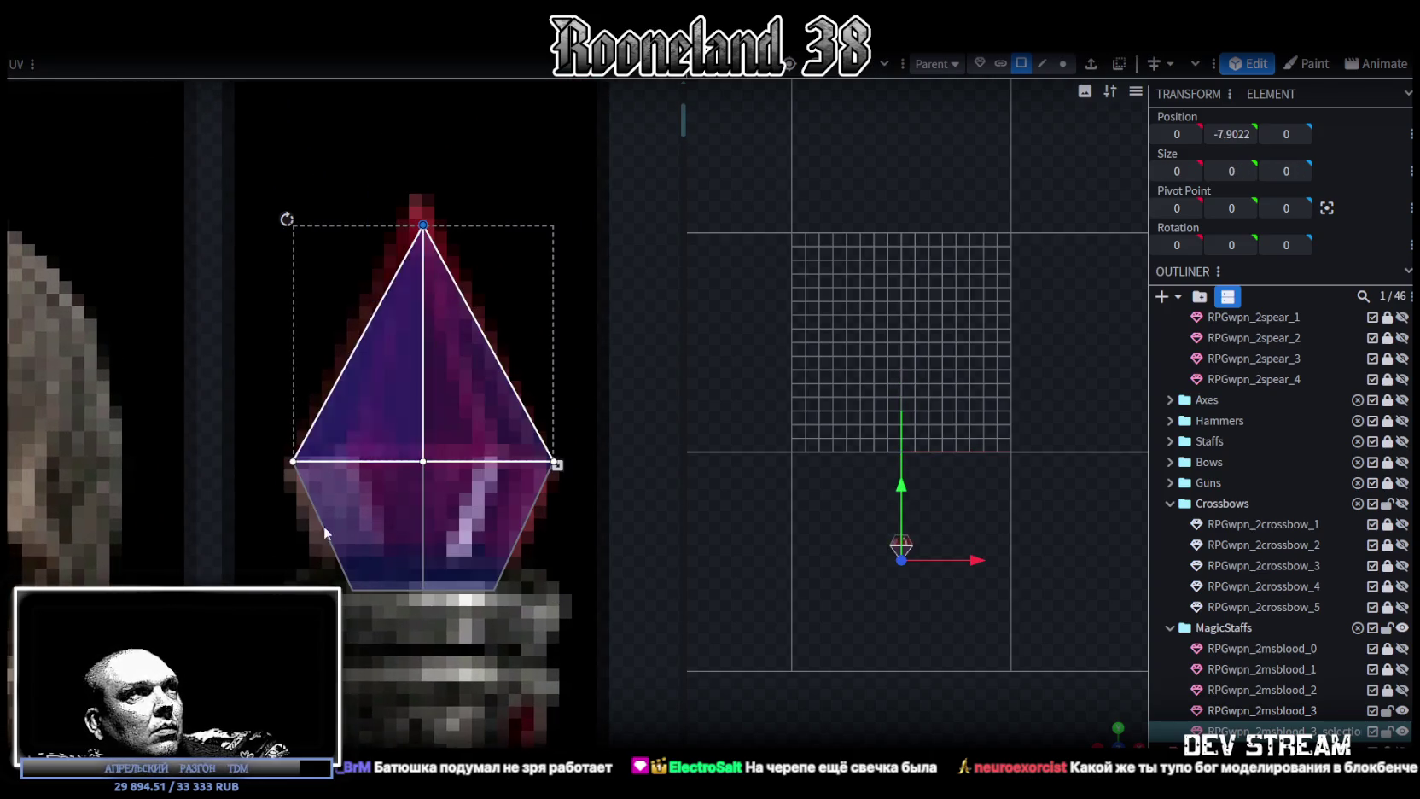
pyautogui.press('Up')
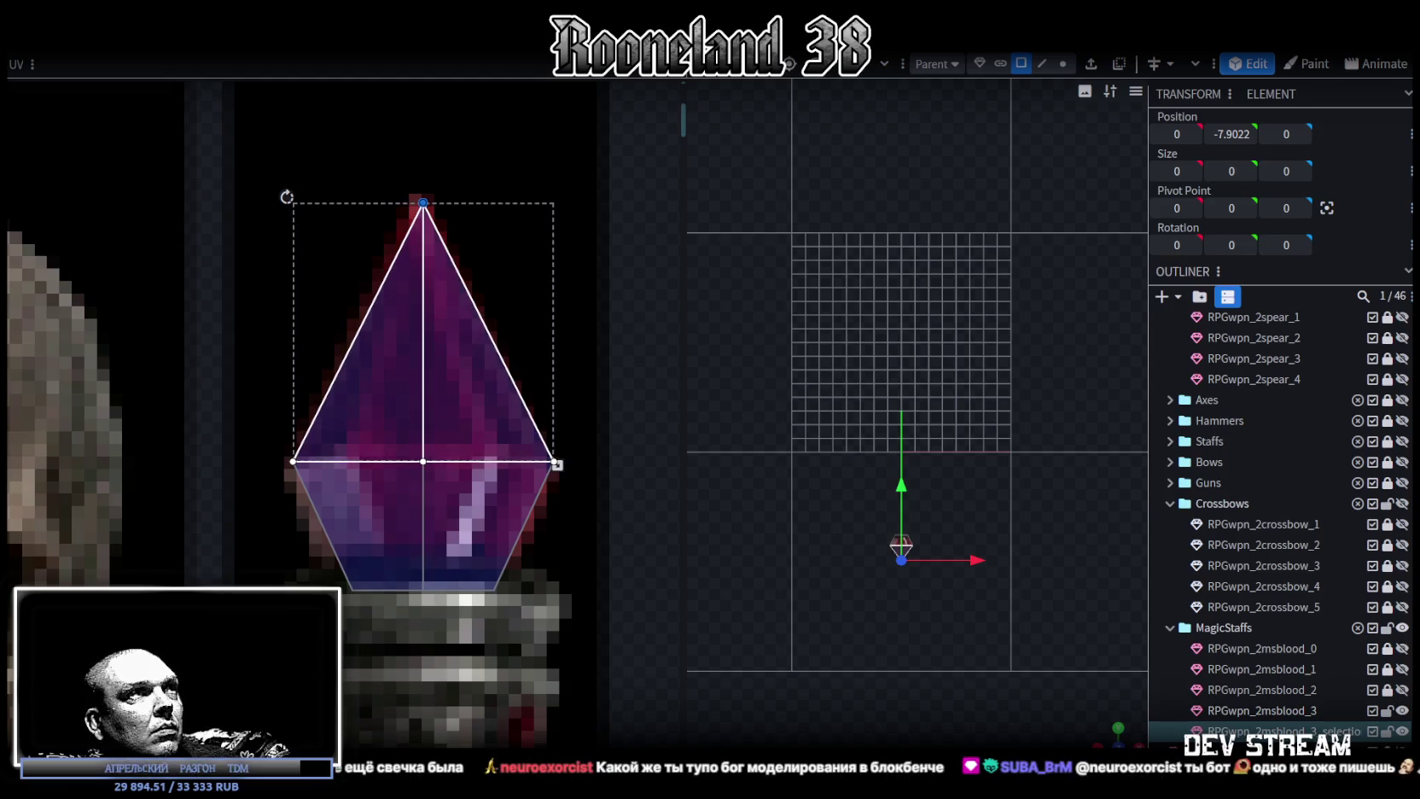
pyautogui.scroll(5, 930, 597)
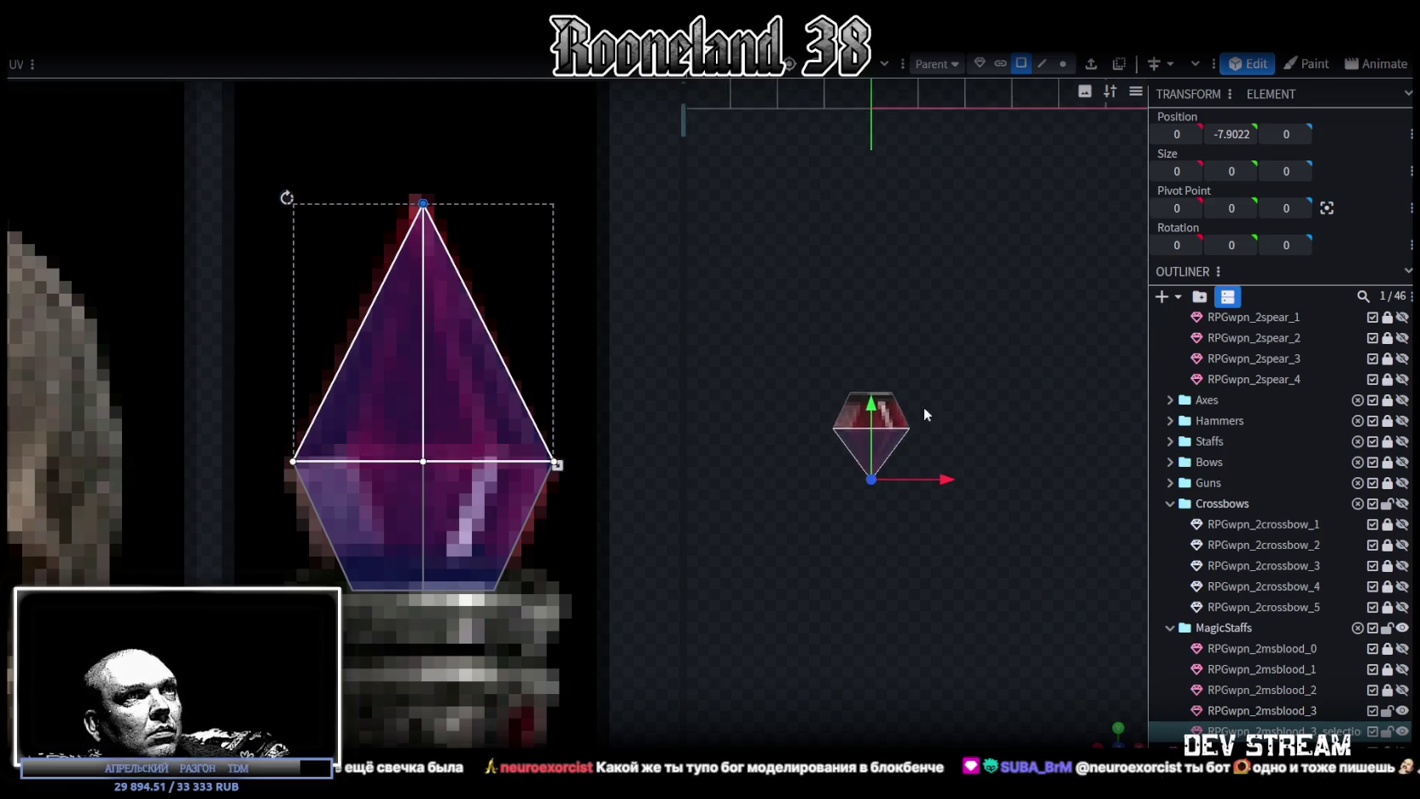
pyautogui.moveTo(821, 565); pyautogui.dragTo(900, 465)
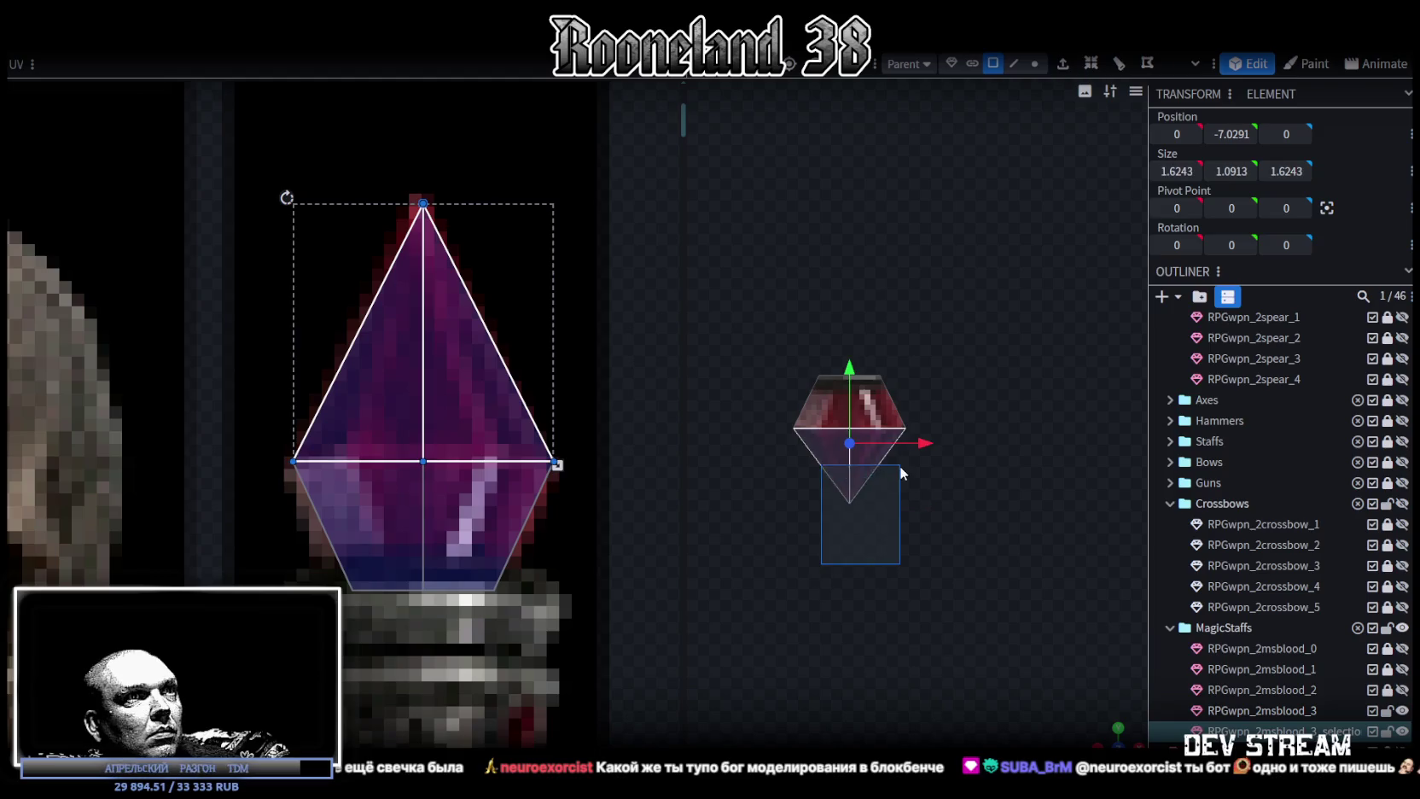
# Lower the gem's bottom vertex by 0.2 to lengthen its point.
pyautogui.click(1037, 65)
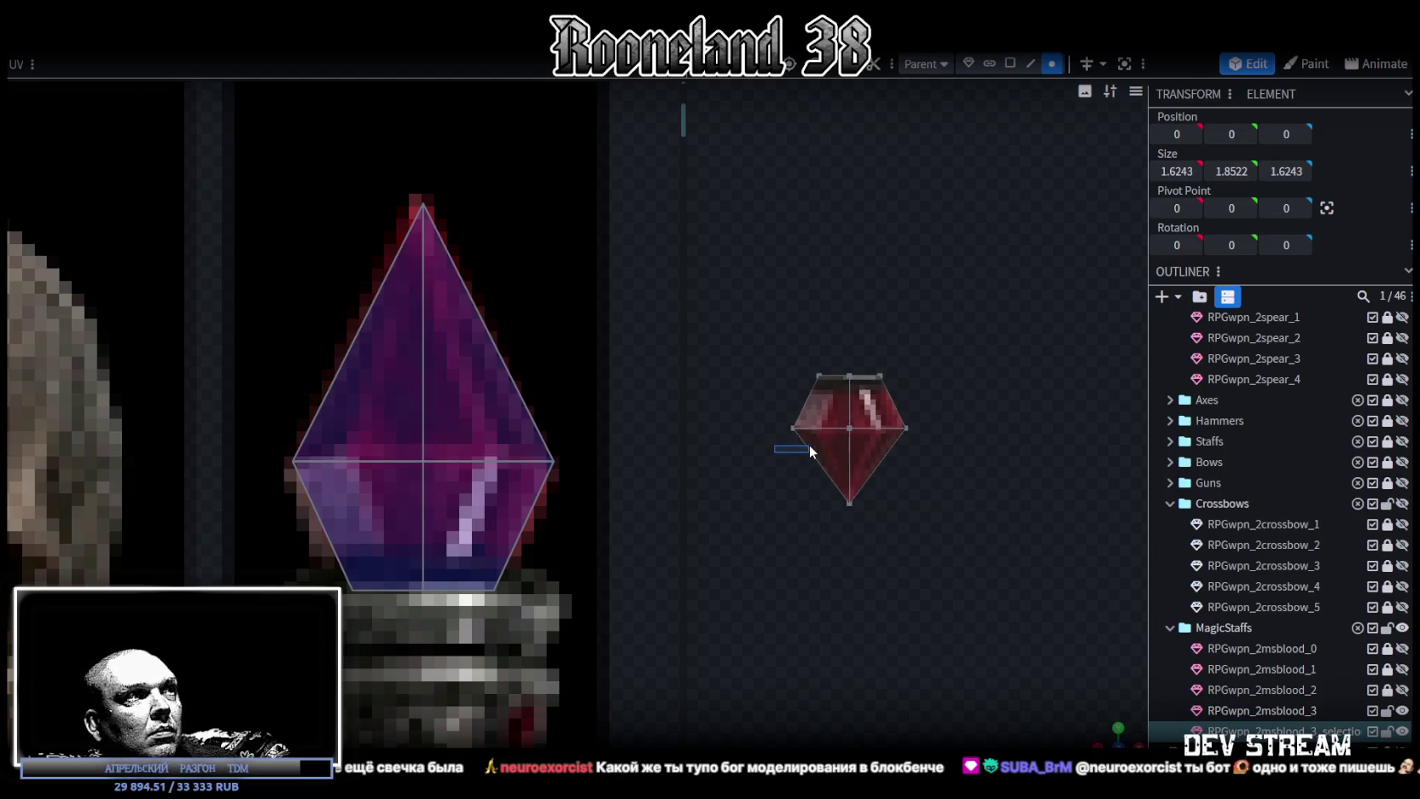
pyautogui.moveTo(807, 445); pyautogui.dragTo(902, 555)
pyautogui.moveTo(845, 424); pyautogui.dragTo(847, 446)
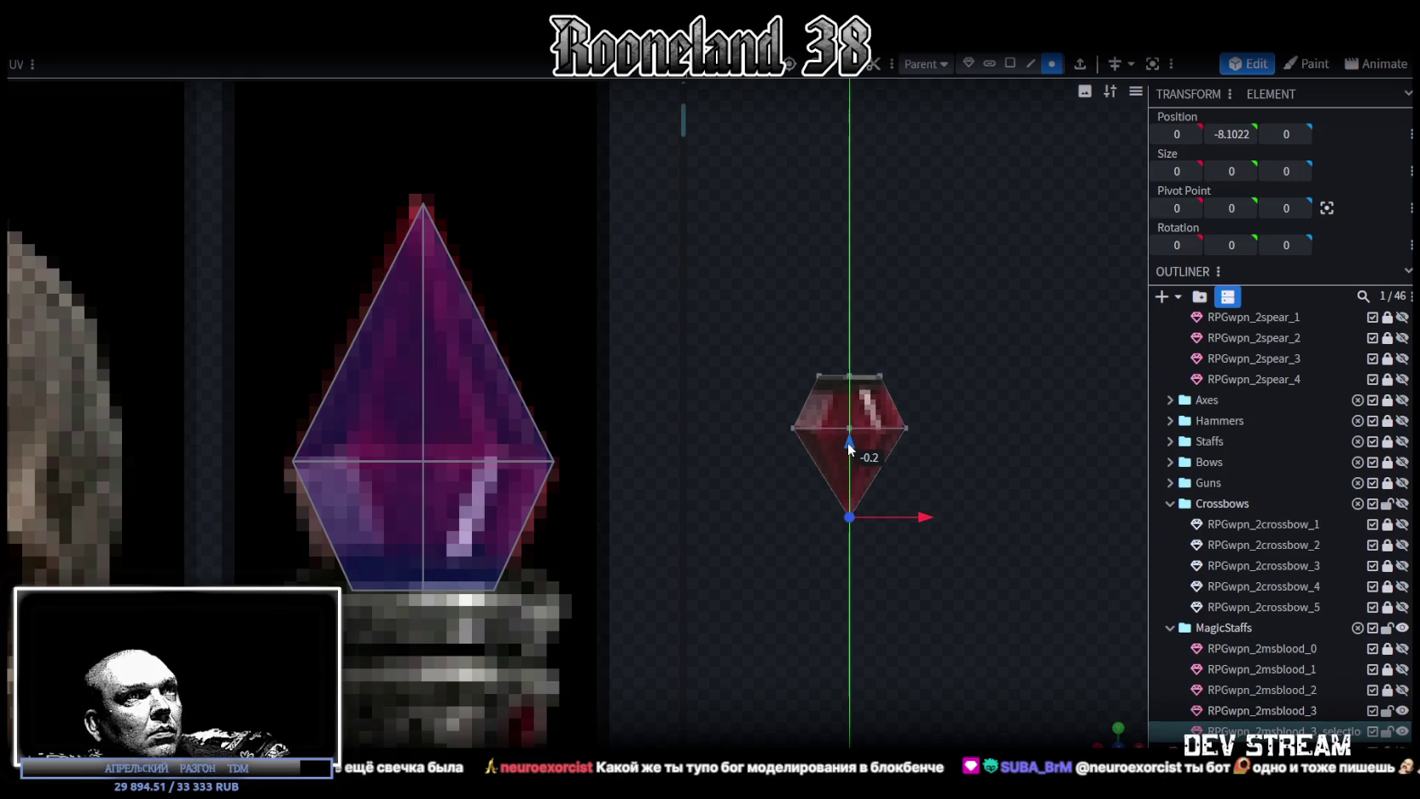
pyautogui.scroll(-3, 953, 589)
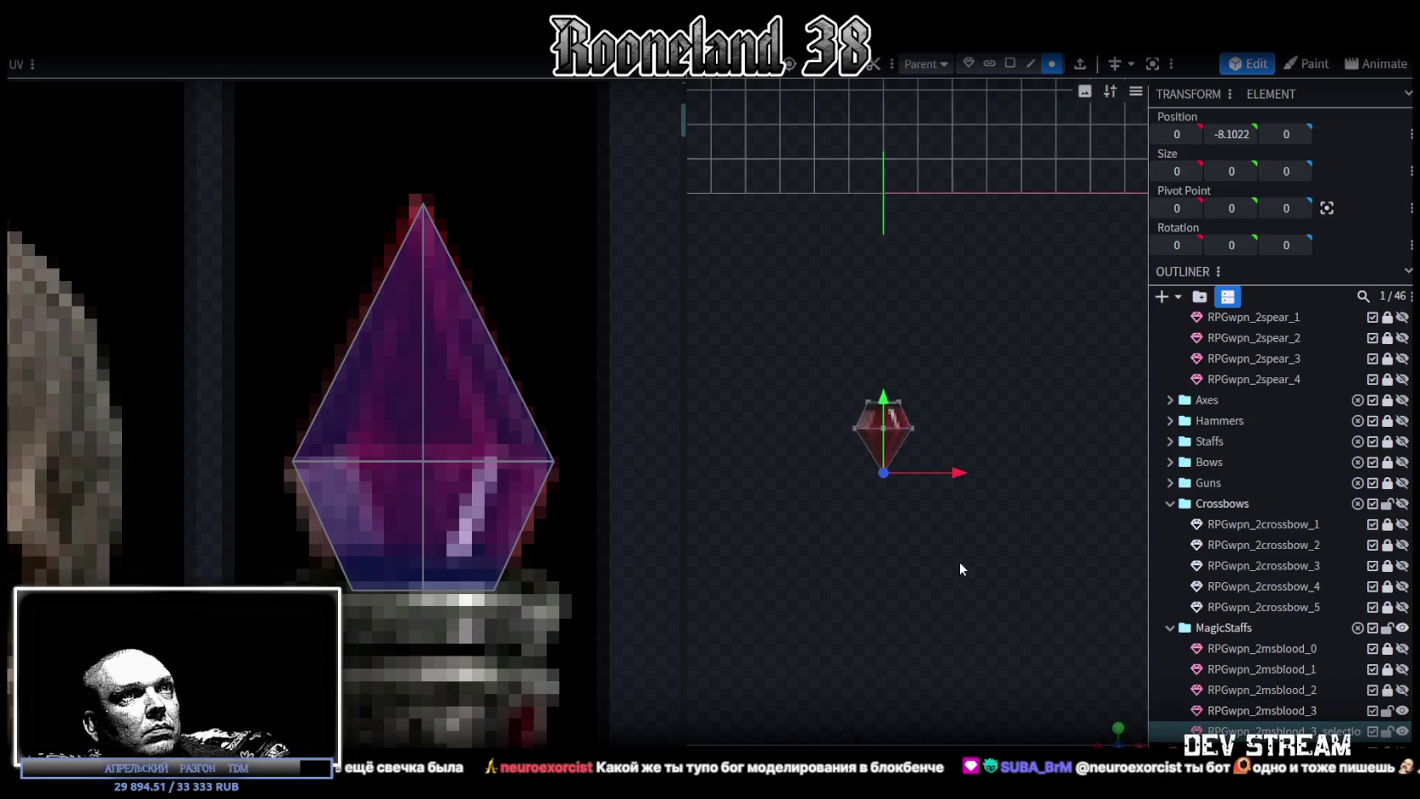
pyautogui.scroll(-1, 959, 565)
pyautogui.scroll(-2, 1038, 569)
pyautogui.scroll(2, 1372, 727)
pyautogui.scroll(-4, 1374, 717)
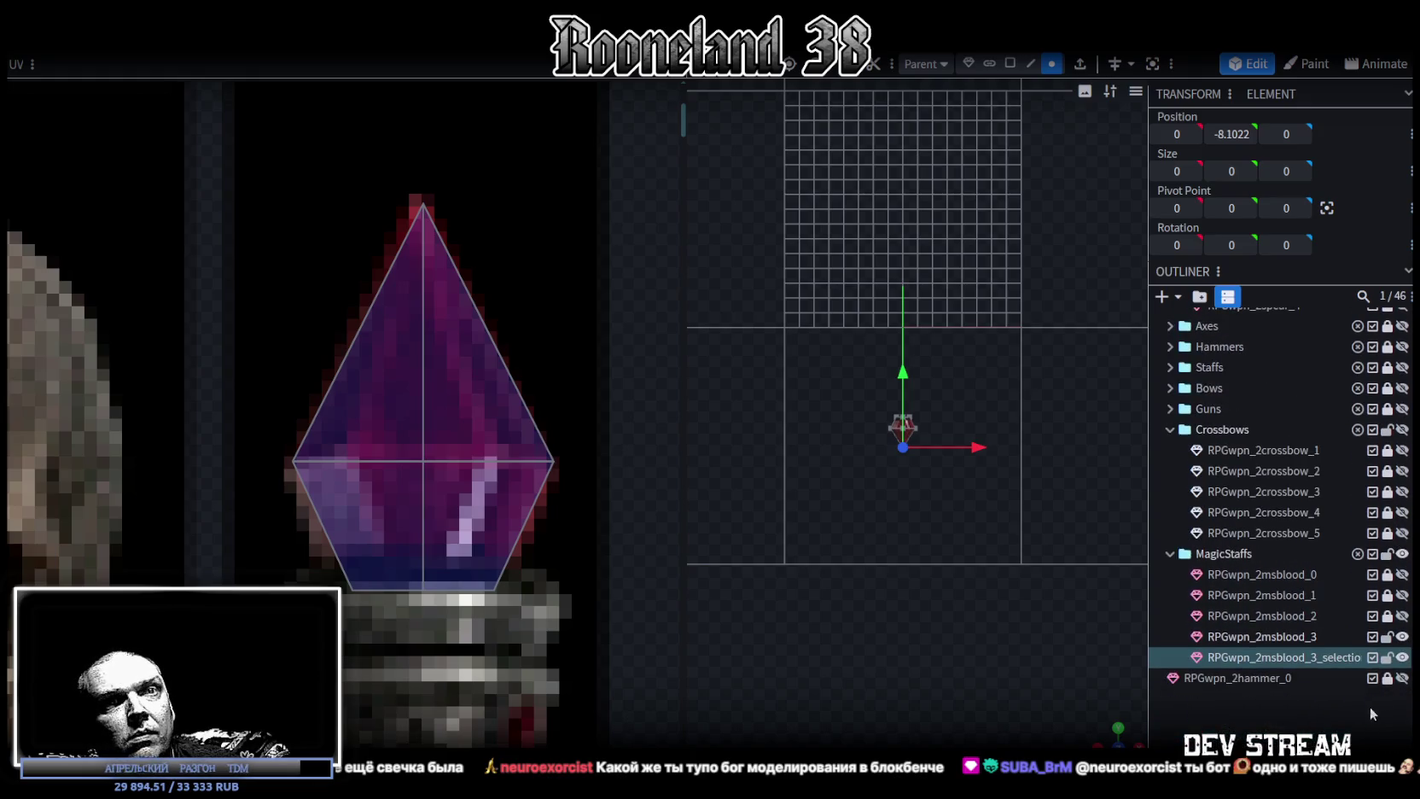
# Select RPGwpn_2msblood_3 and, in edge mode, pick a long vertical edge of the shaft.
pyautogui.click(1334, 637)
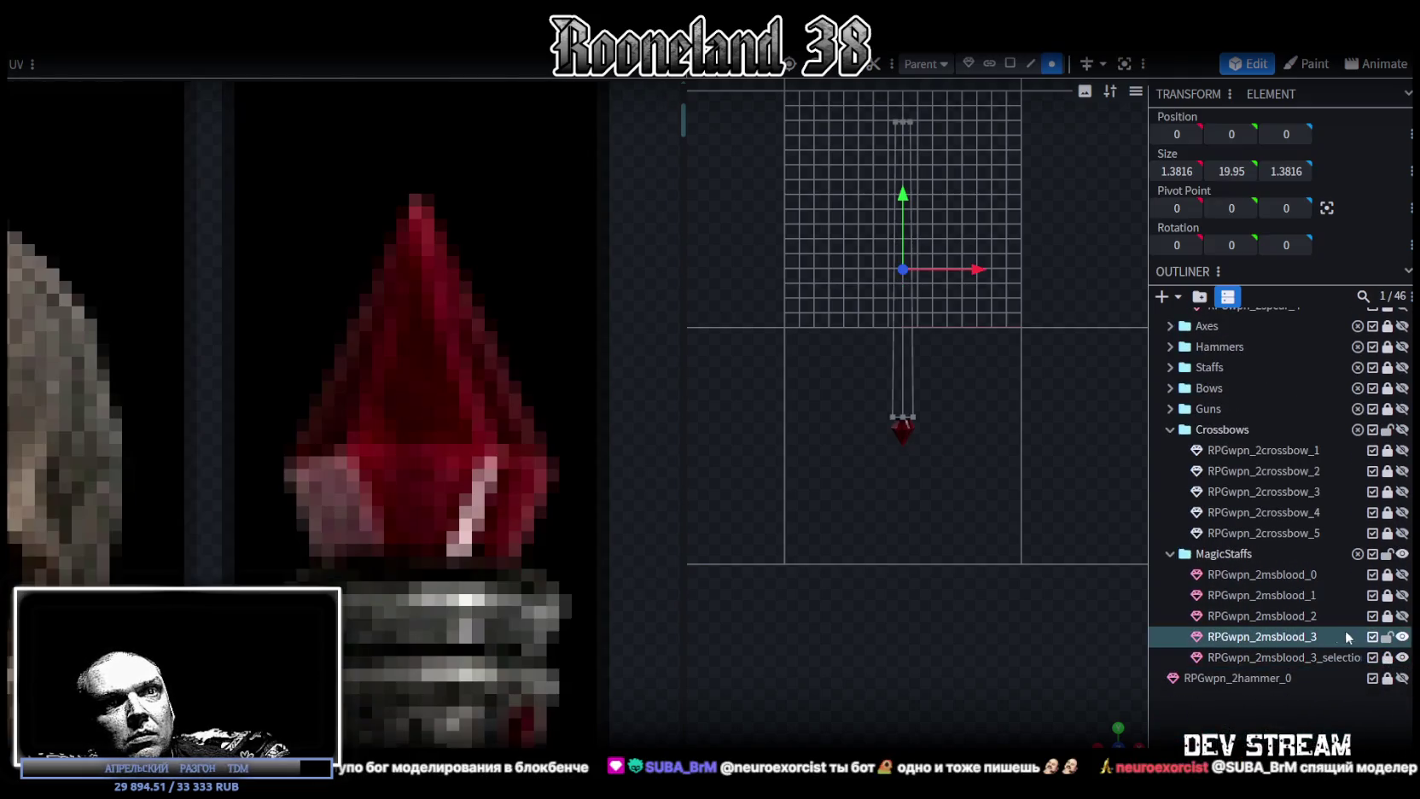
pyautogui.scroll(2, 981, 494)
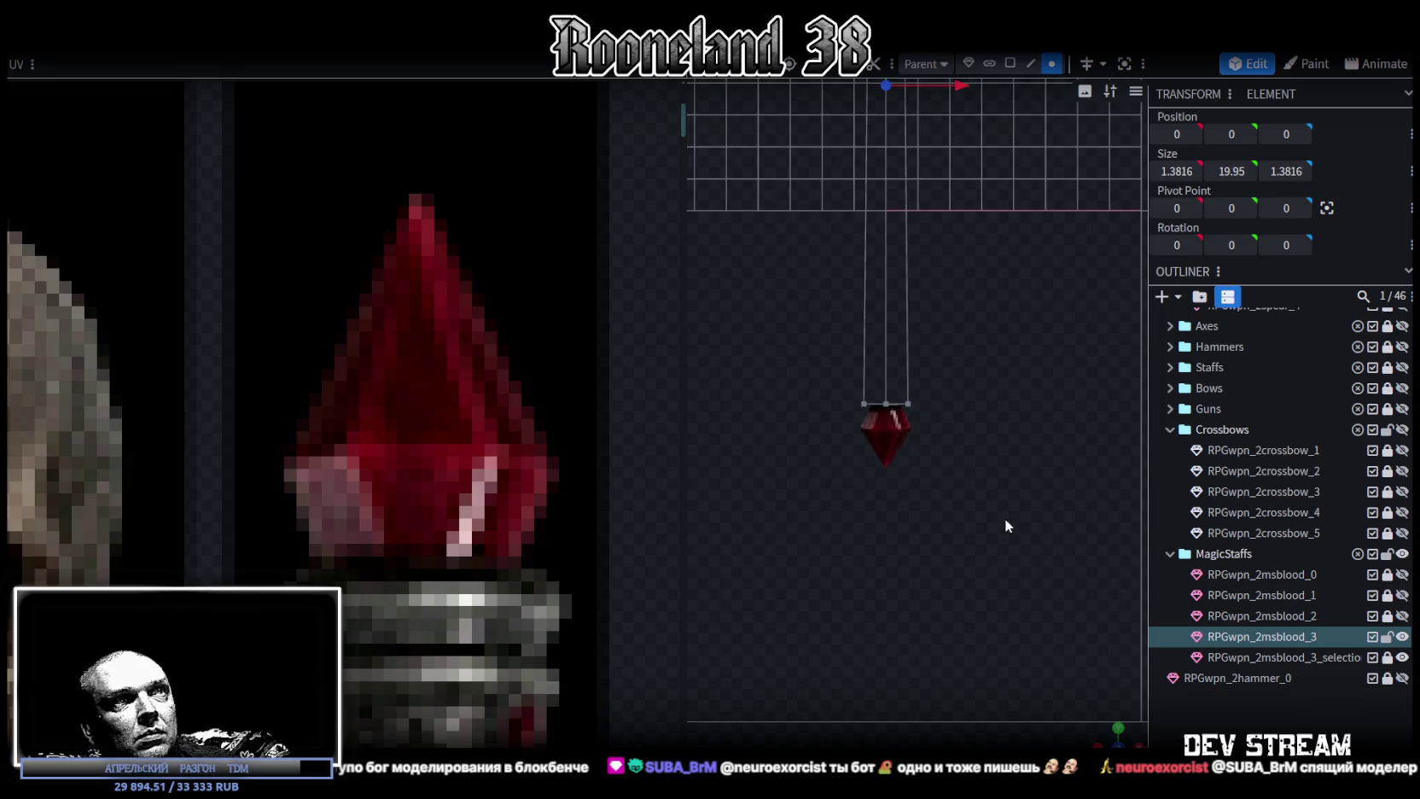
pyautogui.scroll(-3, 475, 505)
pyautogui.moveTo(939, 546)
pyautogui.mouseDown()
pyautogui.moveTo(1020, 557)
pyautogui.moveTo(980, 392)
pyautogui.mouseUp()
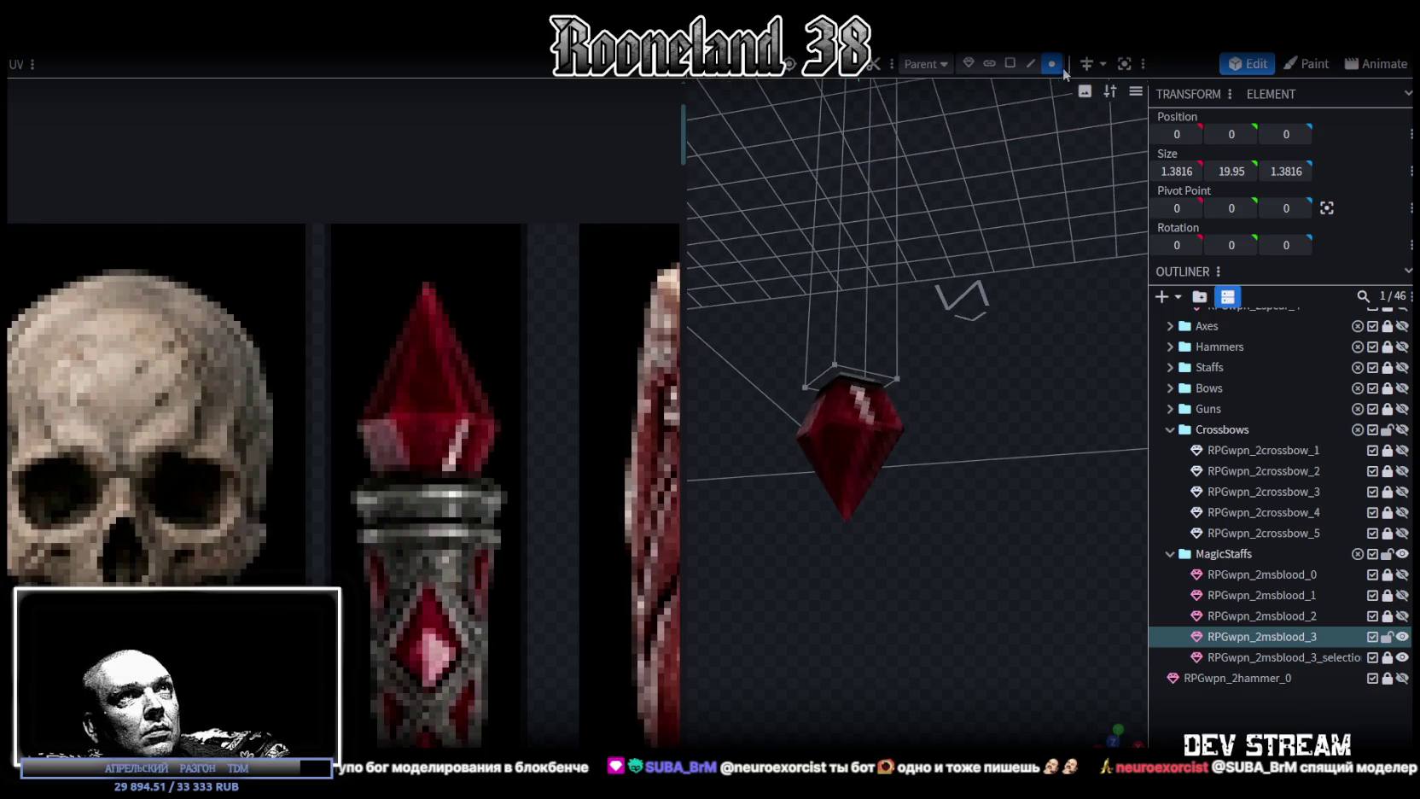
pyautogui.click(816, 337)
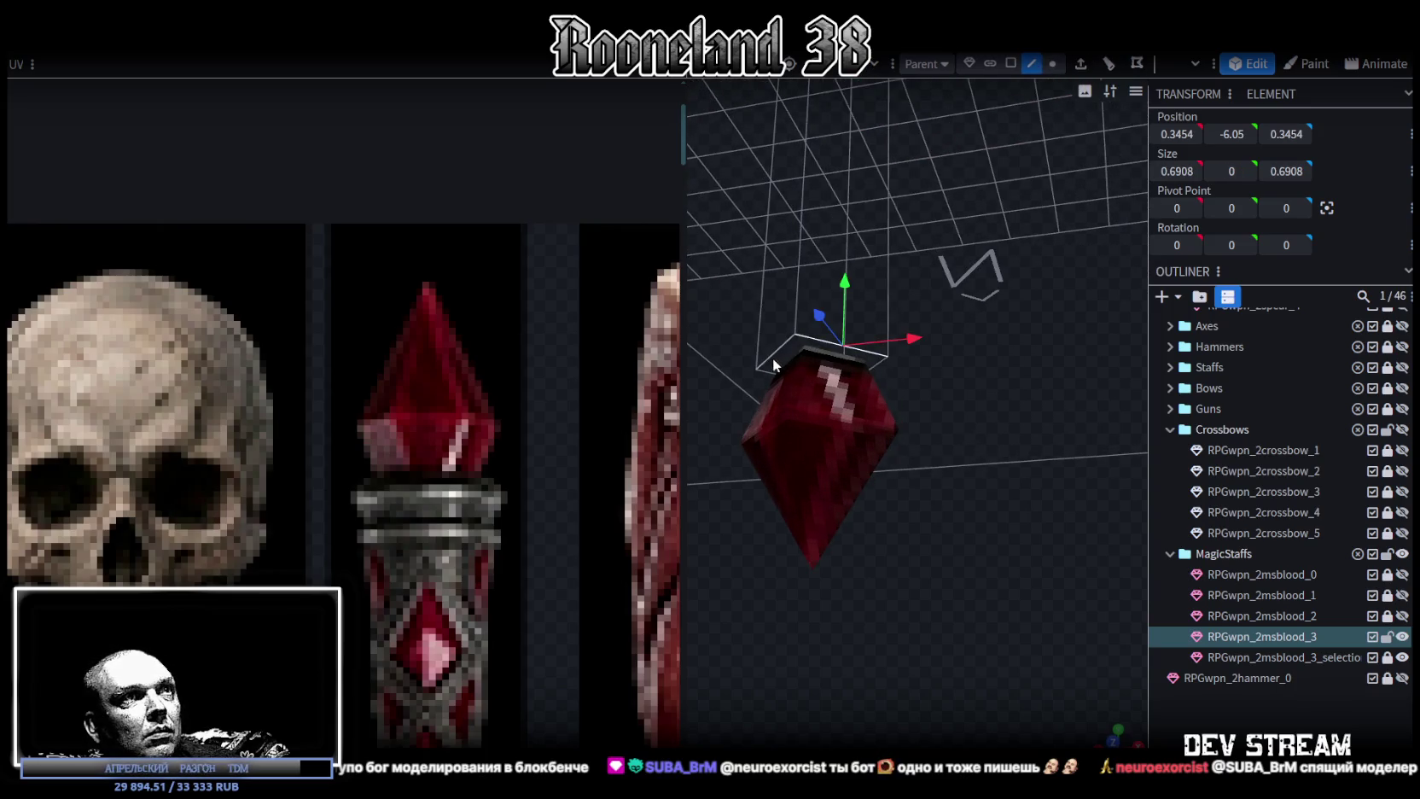
pyautogui.click(765, 372)
pyautogui.scroll(-2, 419, 338)
pyautogui.scroll(-3, 419, 338)
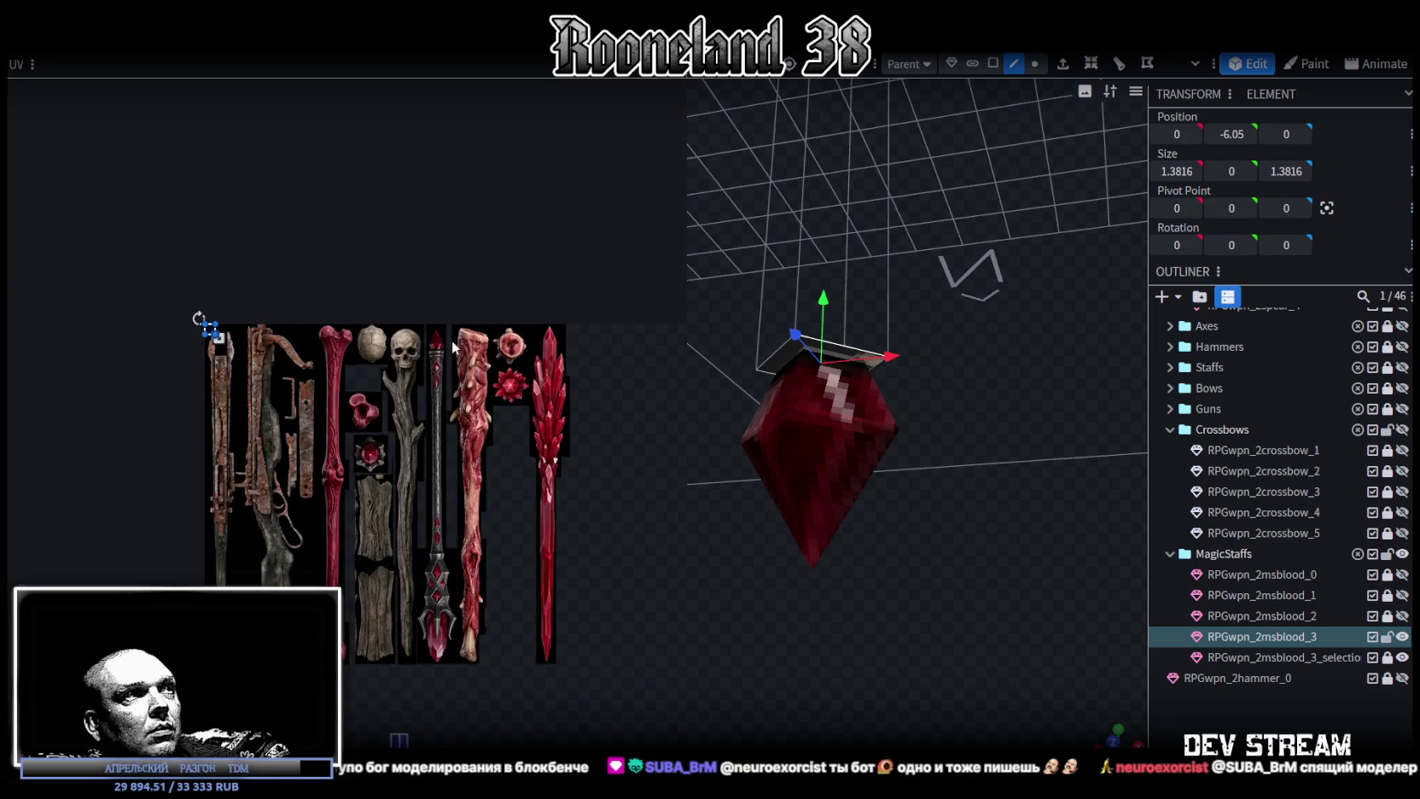
pyautogui.moveTo(978, 344)
pyautogui.mouseDown()
pyautogui.moveTo(971, 270)
pyautogui.moveTo(981, 460)
pyautogui.moveTo(976, 421)
pyautogui.mouseUp()
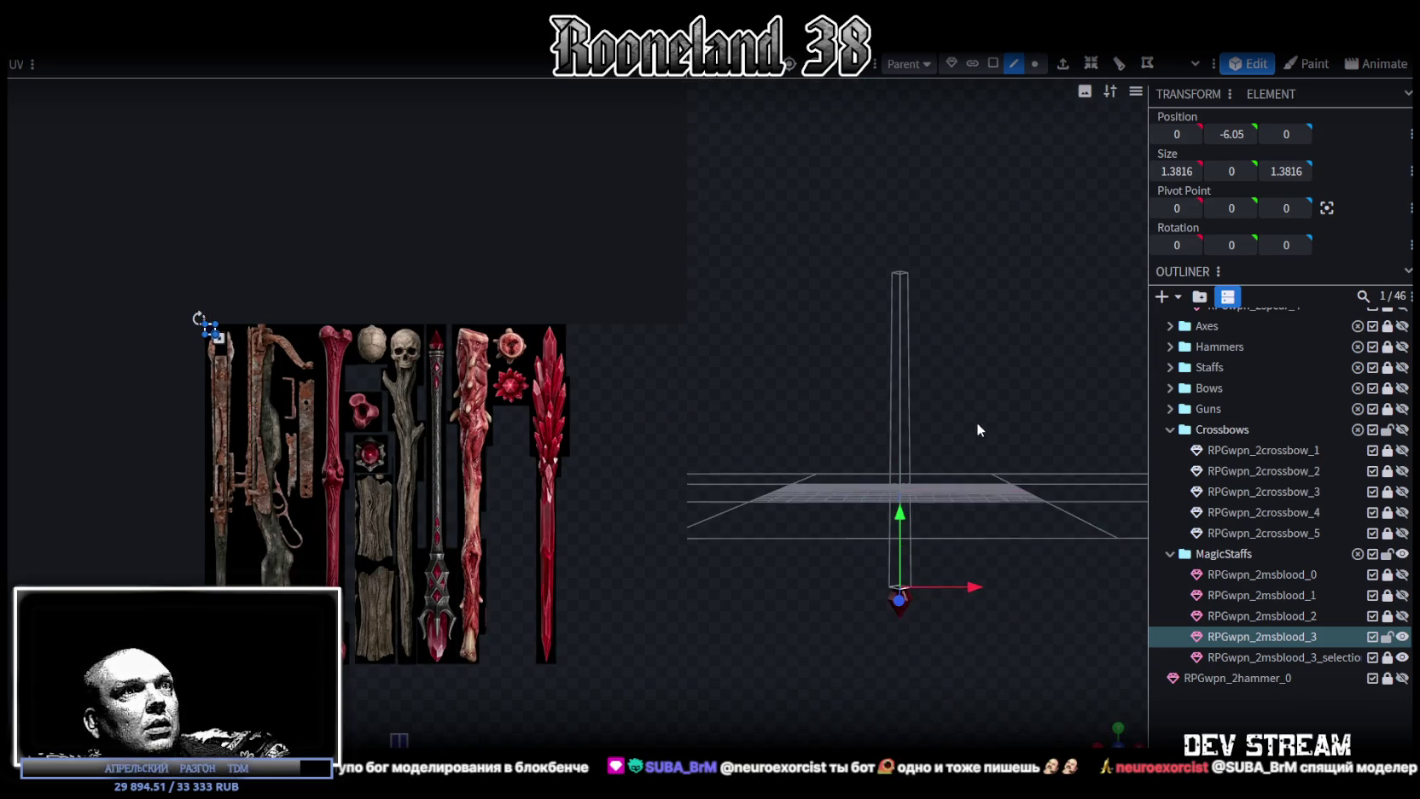
pyautogui.click(1015, 68)
pyautogui.click(892, 363)
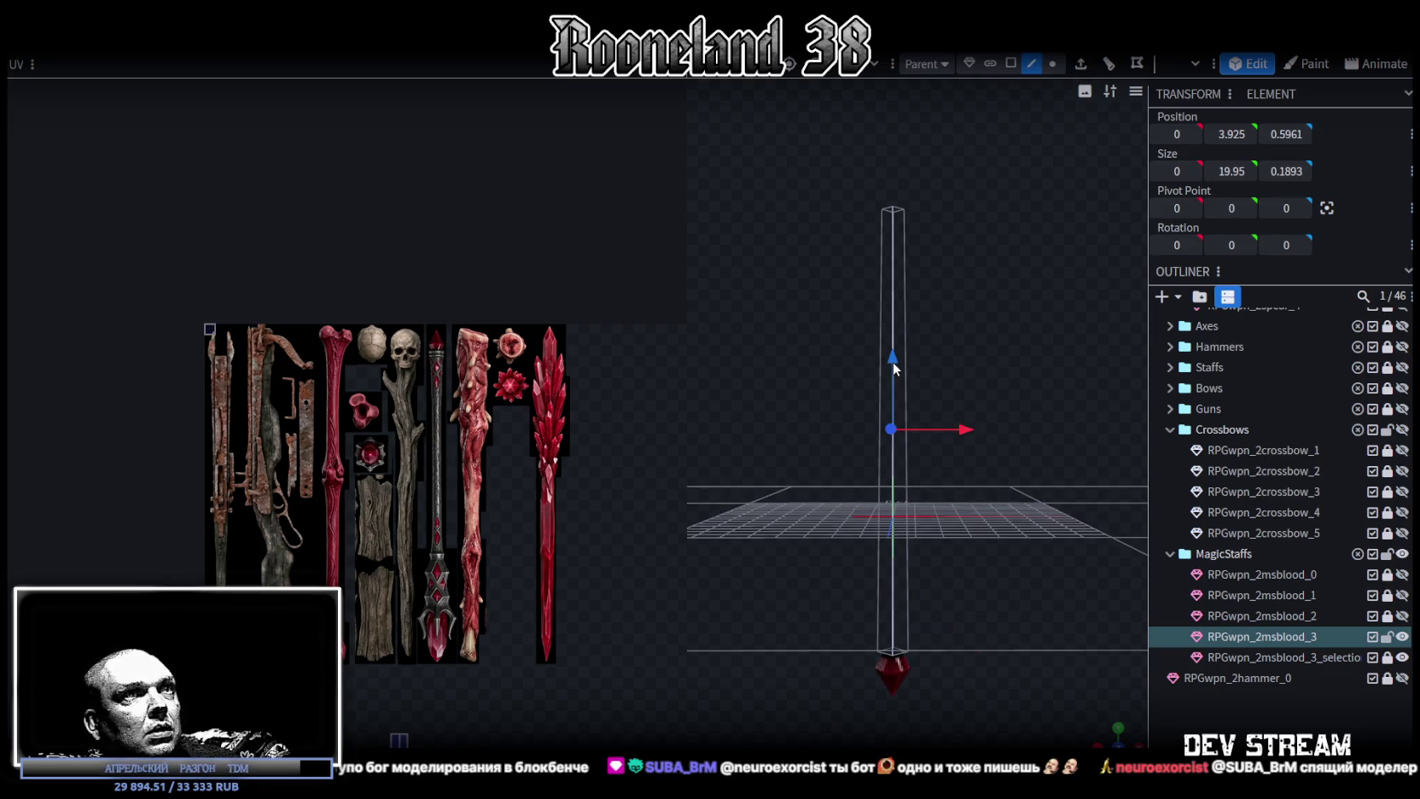